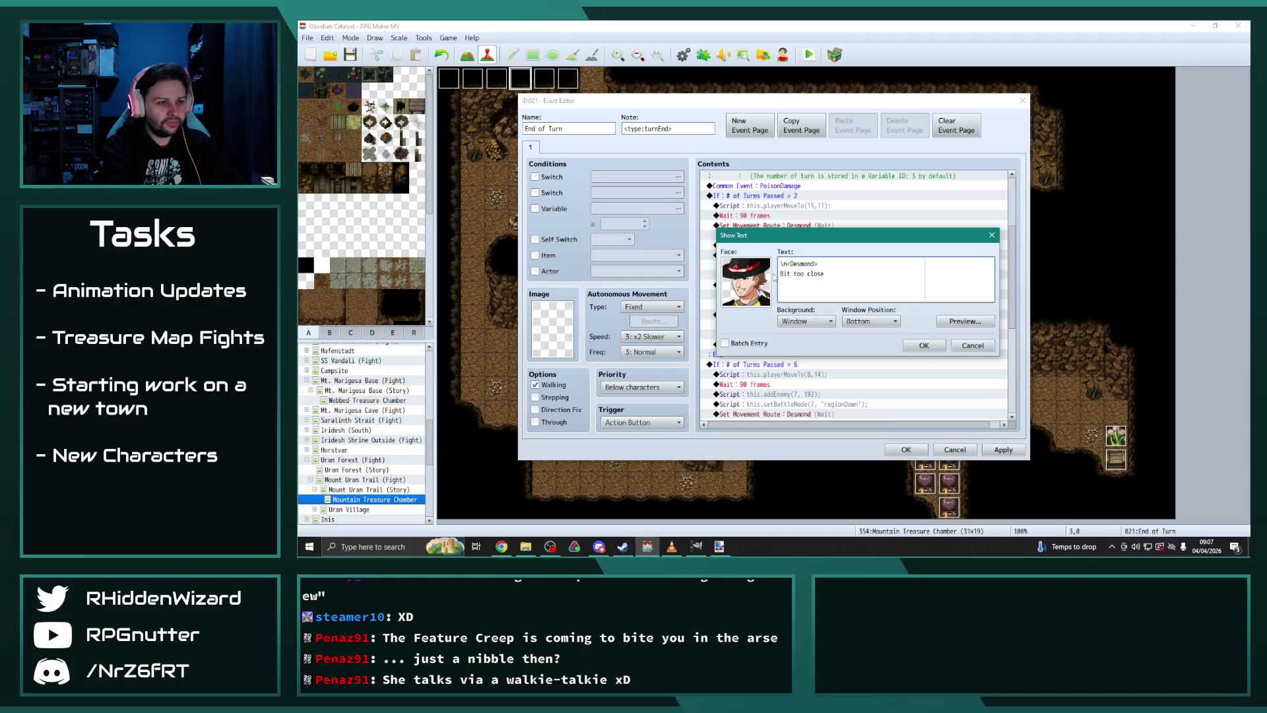
Step: Finish Desmond's Show Text line "Bit too close for comfort..." and insert it into the turn-2 branch
{"action": "type", "text": " for comofrt"}
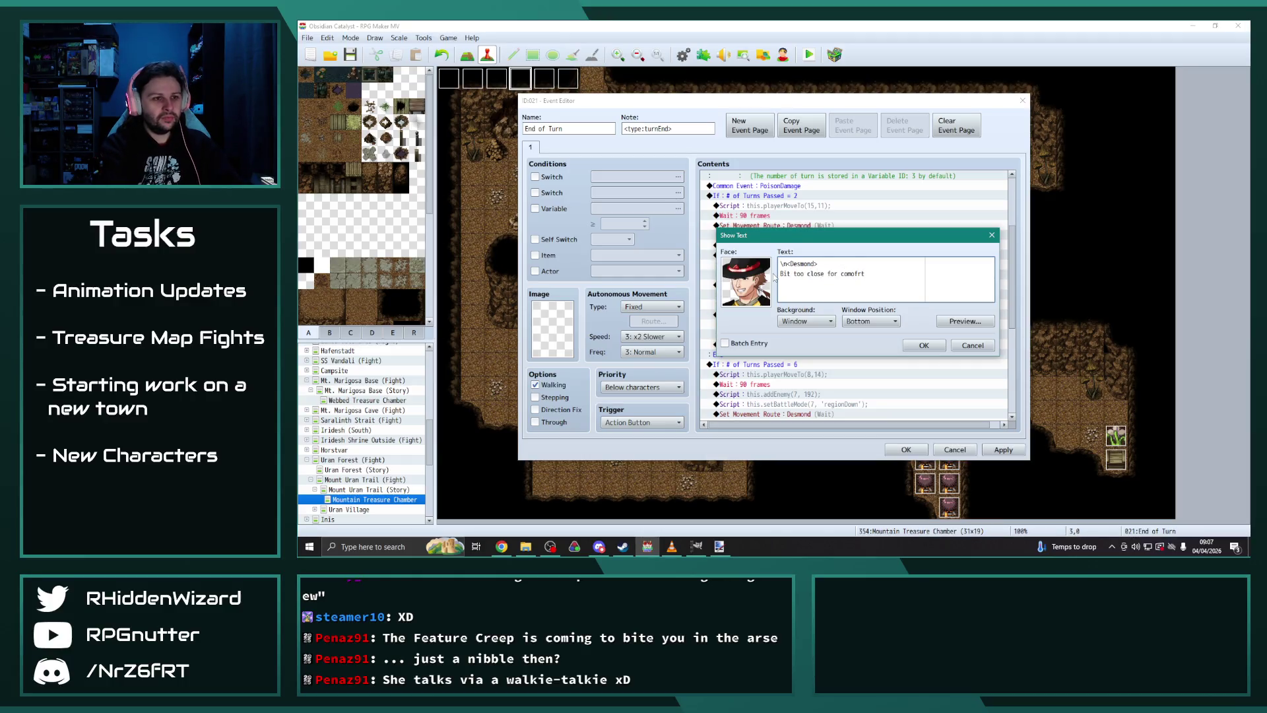
{"action": "type", "text": "rt"}
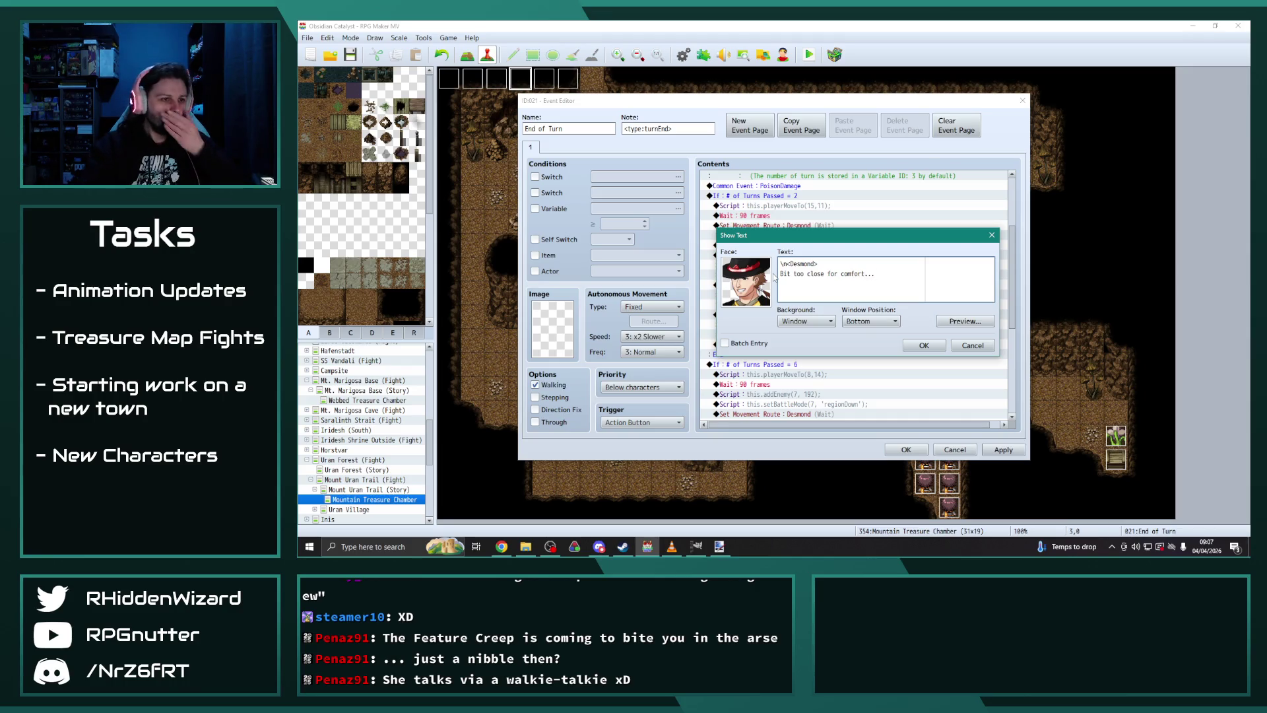
{"action": "left_click", "coordinate": [926, 345]}
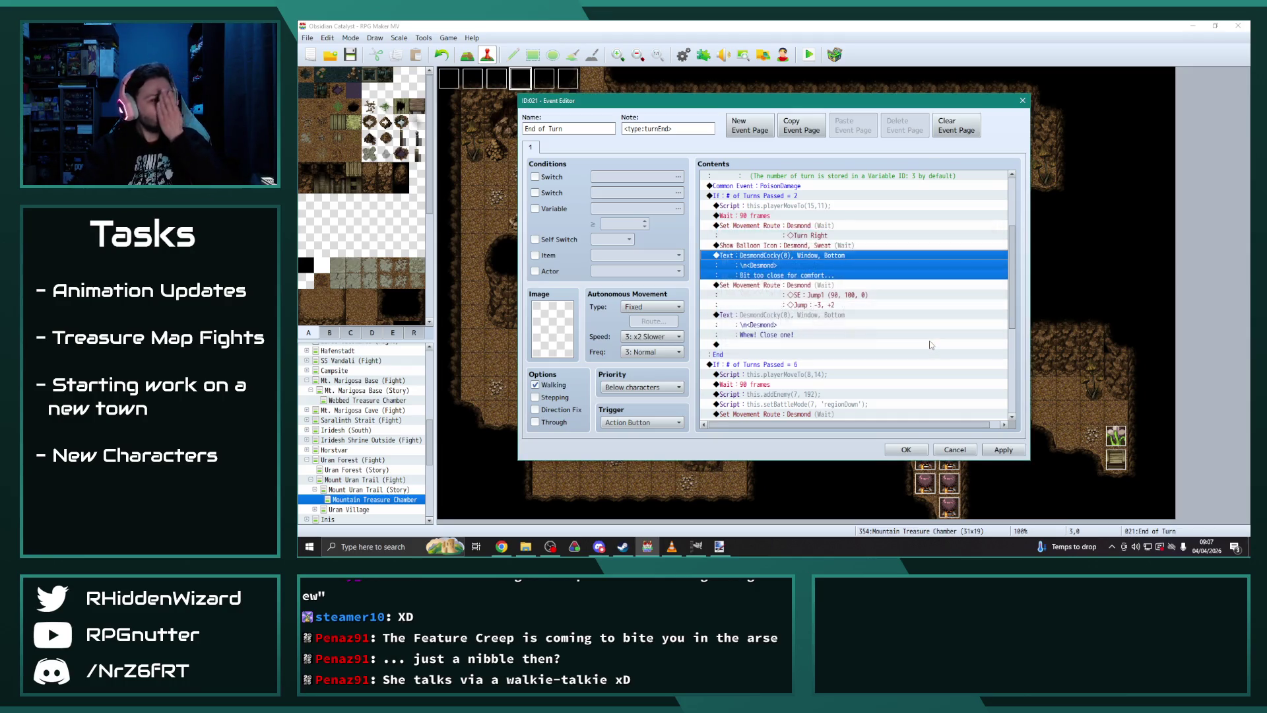
Step: Start a Play SE command just above Desmond's jump movement route
{"action": "left_click", "coordinate": [808, 285]}
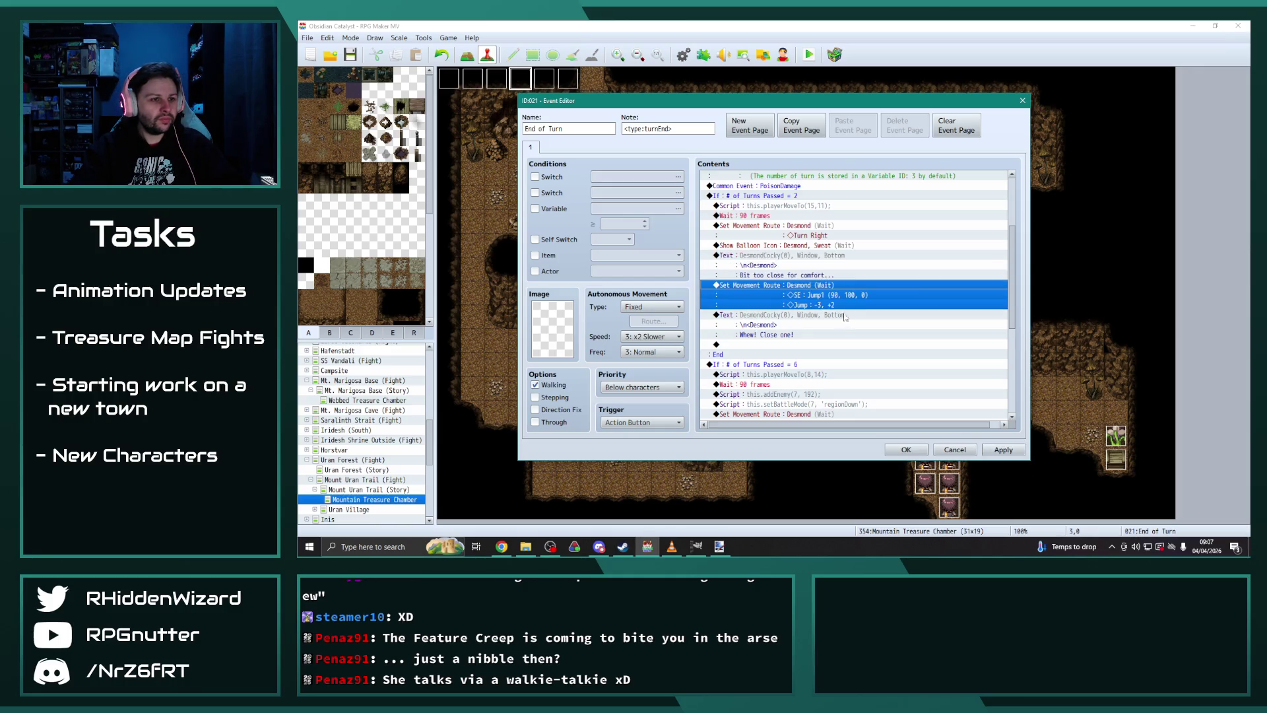
{"action": "mouse_move", "coordinate": [801, 100]}
{"action": "left_mouse_down"}
{"action": "mouse_move", "coordinate": [1146, 84]}
{"action": "mouse_move", "coordinate": [1162, 122]}
{"action": "mouse_move", "coordinate": [721, 73]}
{"action": "left_mouse_up"}
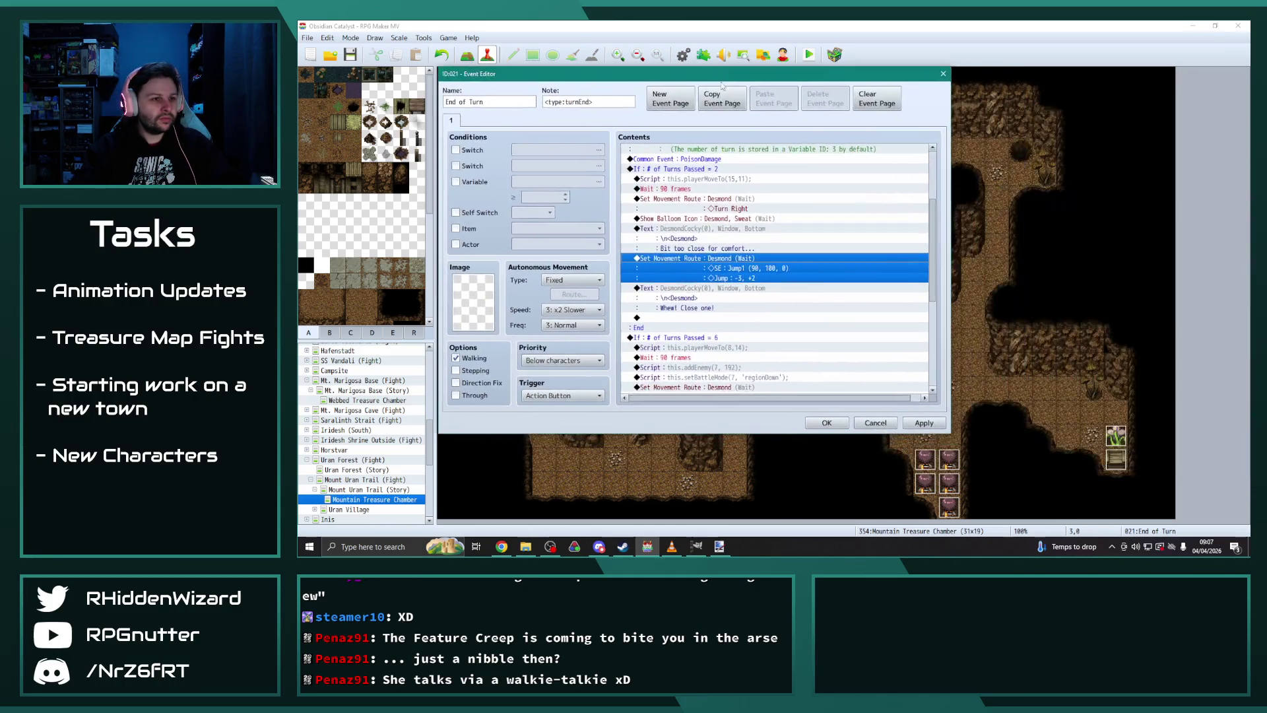
{"action": "key", "text": "Insert"}
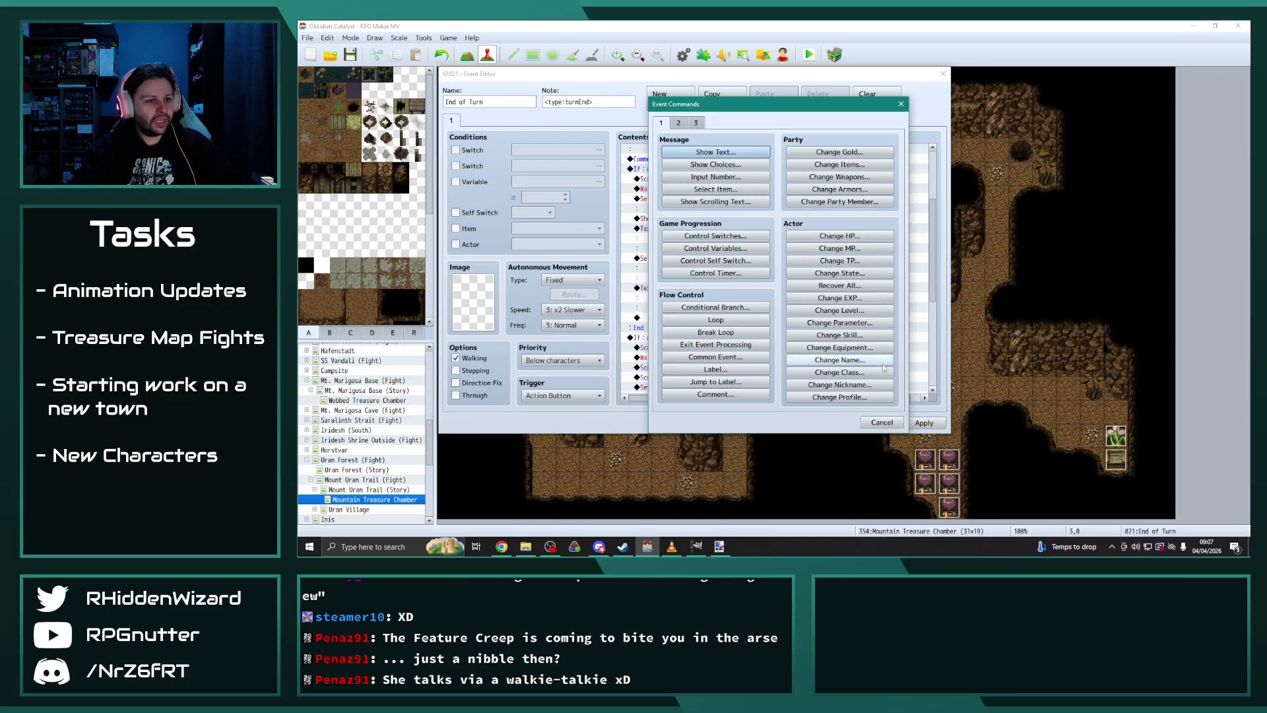
{"action": "left_click", "coordinate": [694, 123]}
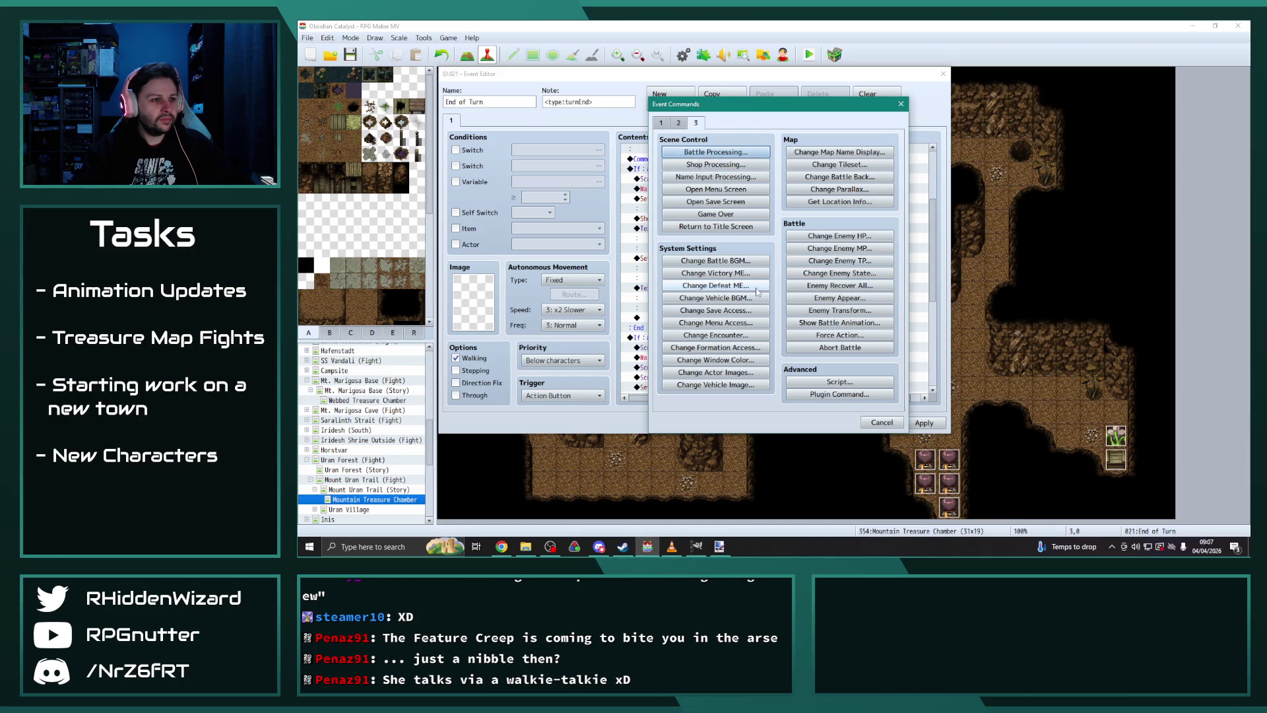
{"action": "left_click", "coordinate": [680, 123]}
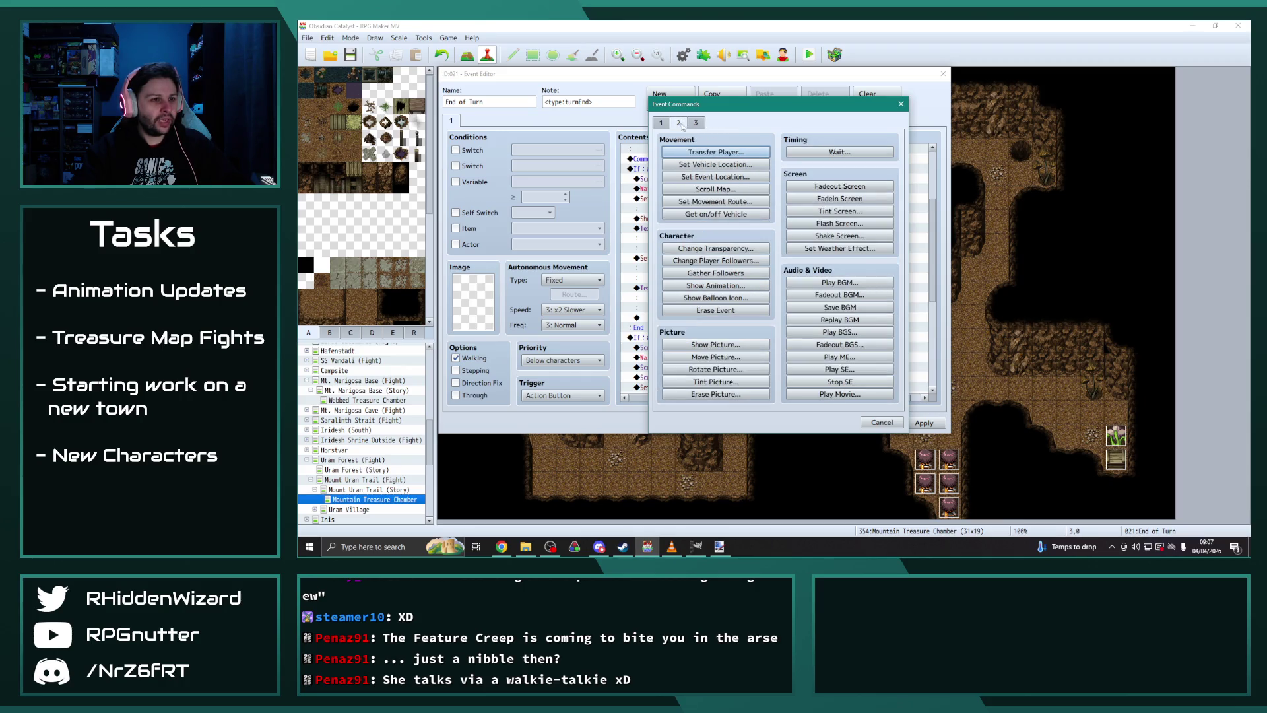
{"action": "left_click", "coordinate": [847, 369]}
{"action": "left_click_drag", "start_coordinate": [791, 190], "coordinate": [794, 366]}
Step: Preview the wind sounds, insert Wind4, and save the End of Turn event
{"action": "left_click", "coordinate": [730, 240]}
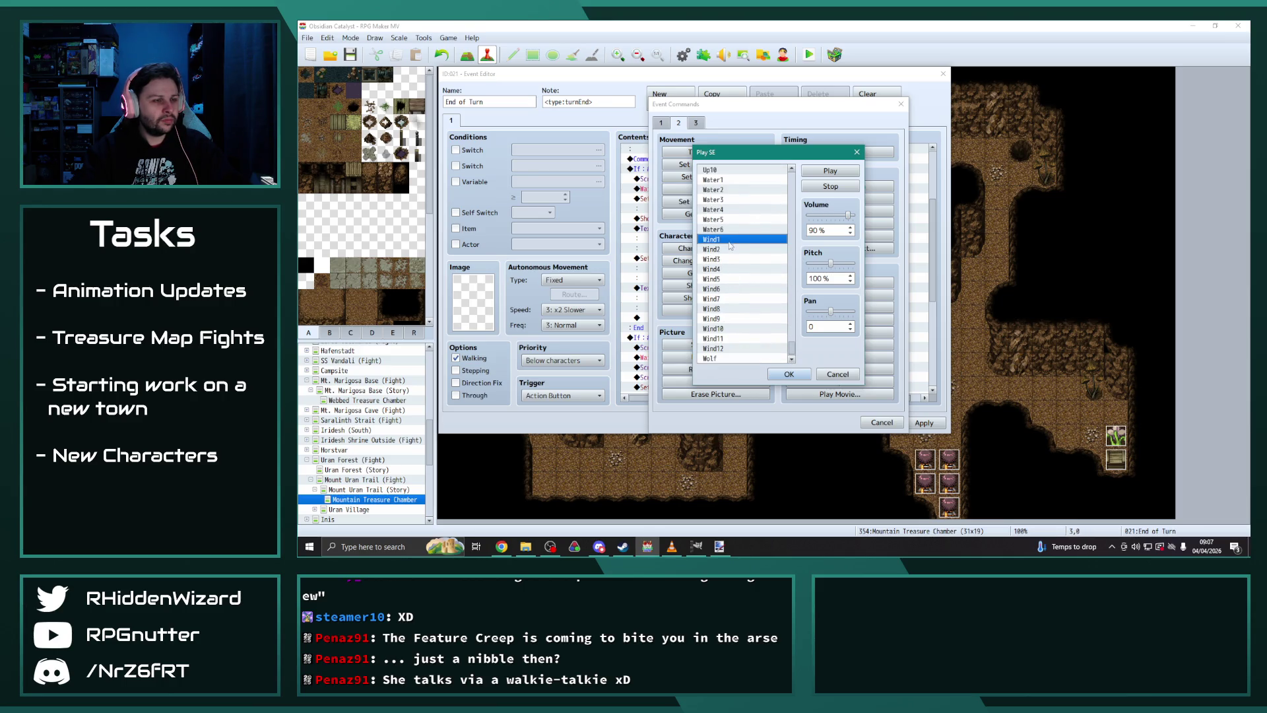
{"action": "left_click", "coordinate": [730, 248]}
{"action": "left_click", "coordinate": [732, 258]}
{"action": "left_click", "coordinate": [733, 270]}
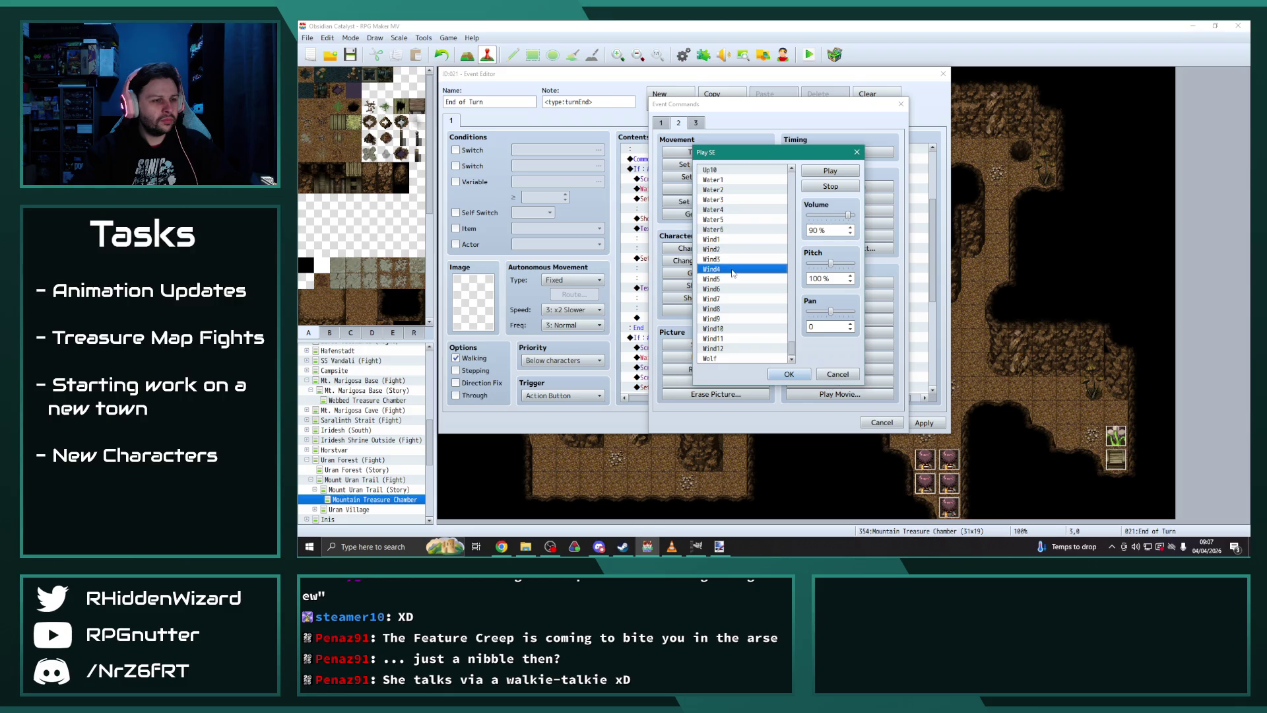
{"action": "left_click", "coordinate": [788, 374]}
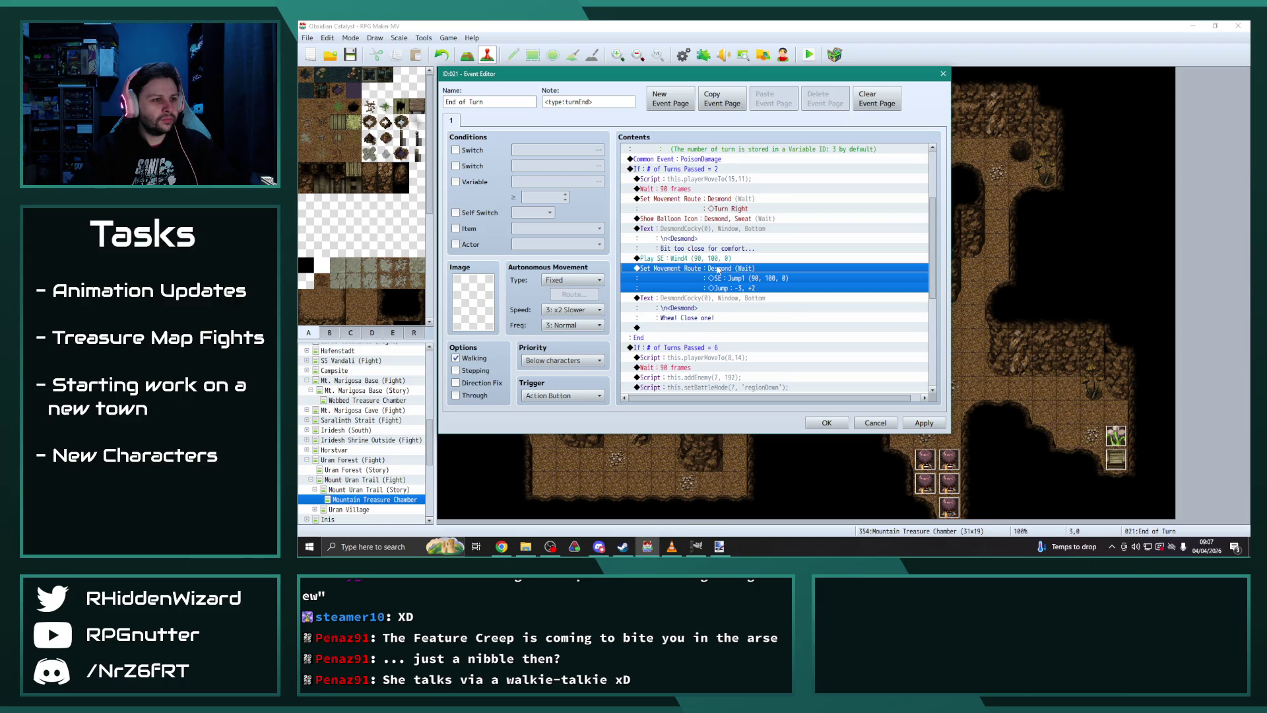
{"action": "left_click", "coordinate": [826, 422]}
{"action": "left_click", "coordinate": [853, 323]}
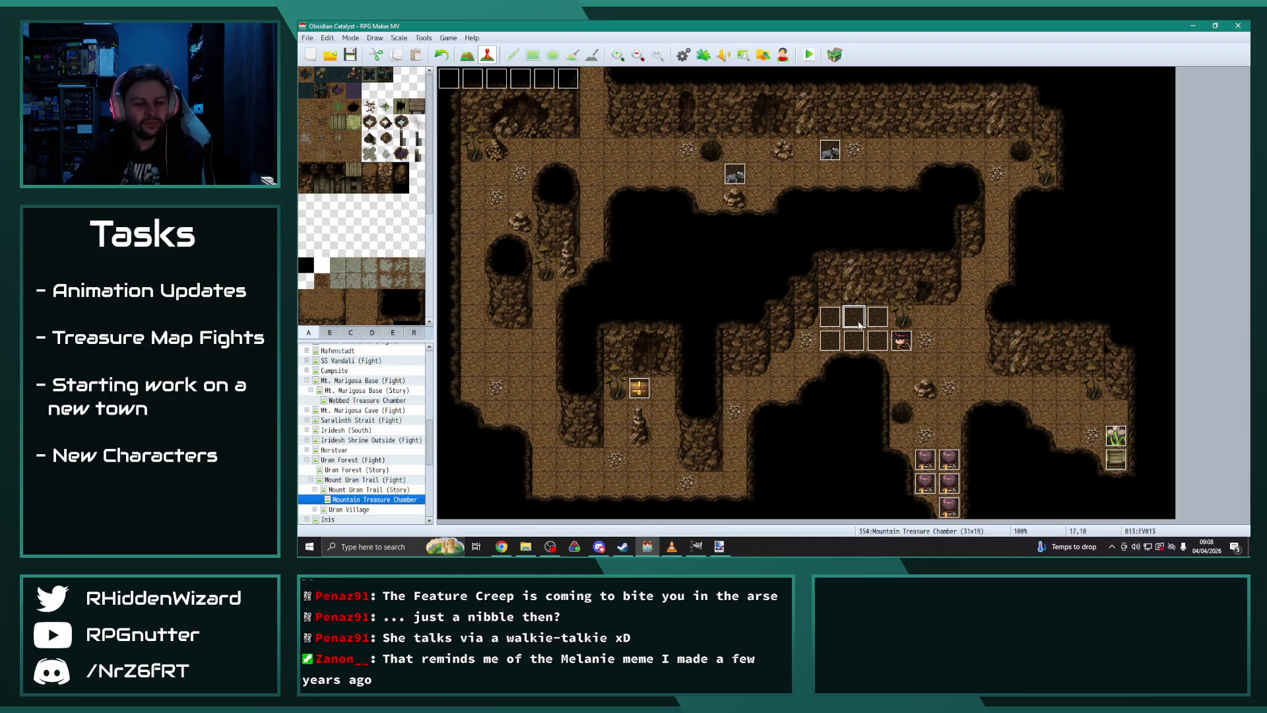
Step: Lower RPG Maker's playback level in the Windows volume mixer
{"action": "left_click", "coordinate": [857, 340]}
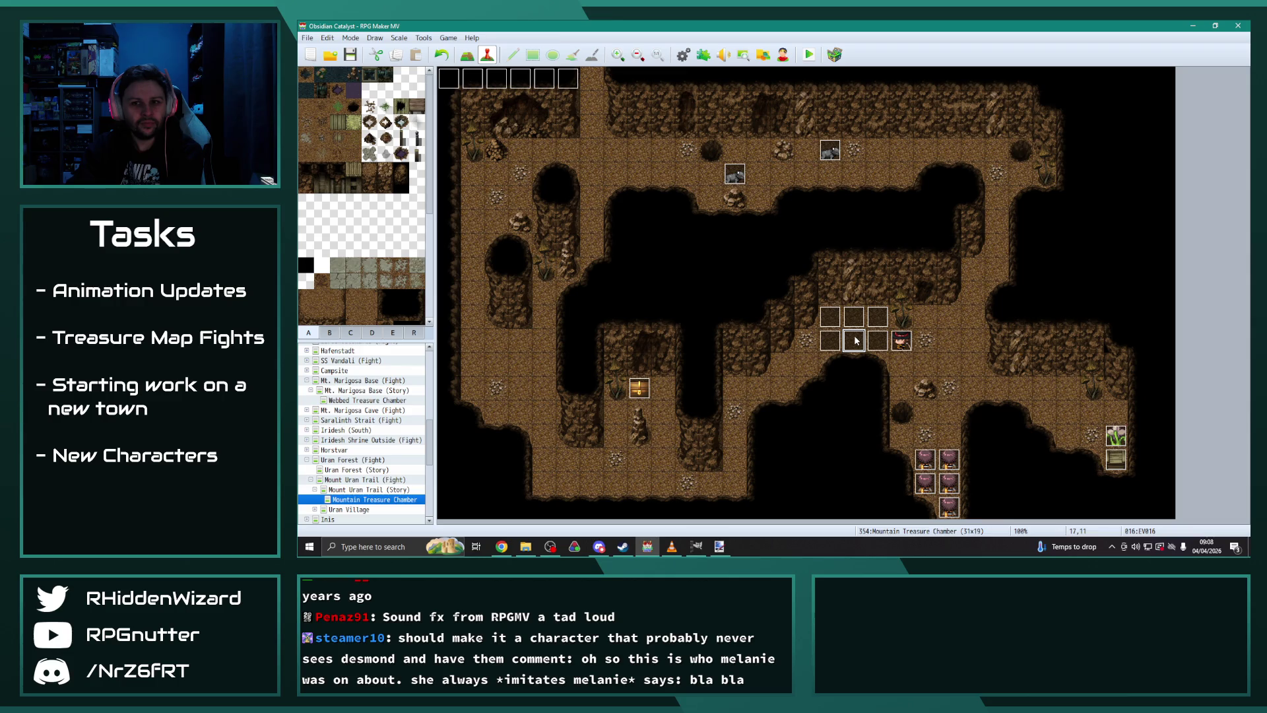
{"action": "right_click", "coordinate": [1136, 546]}
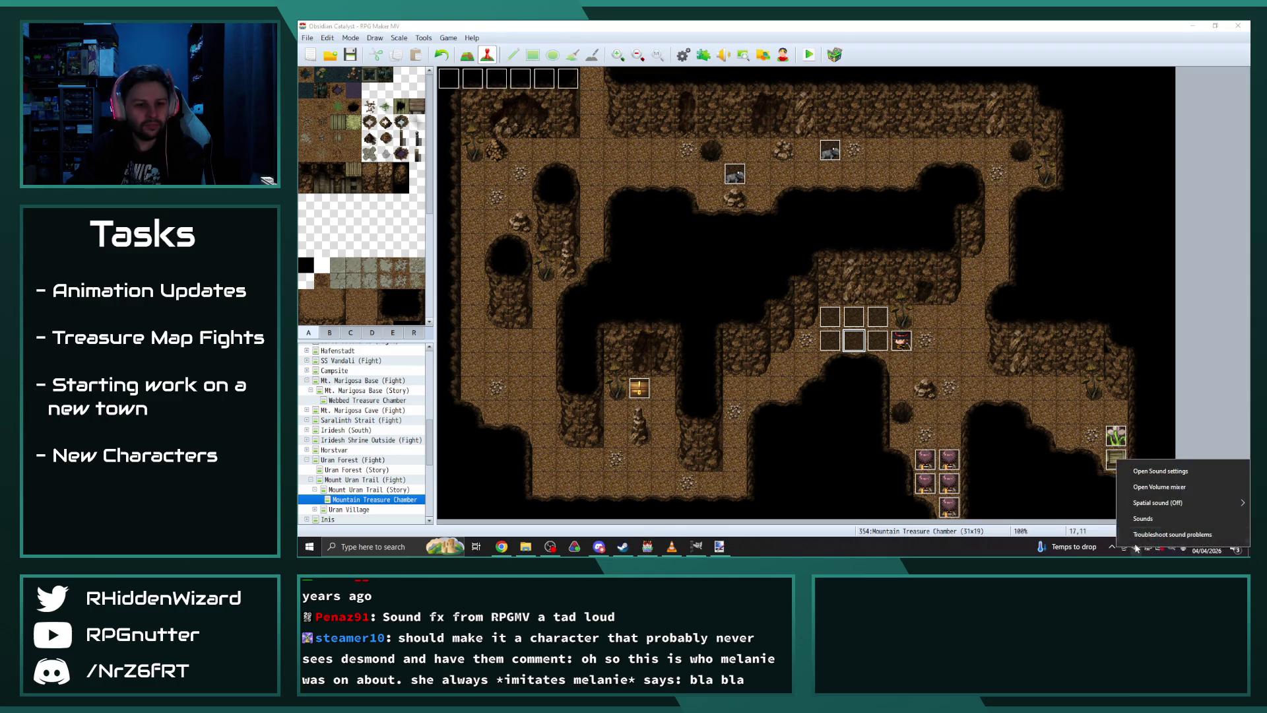
{"action": "left_click", "coordinate": [1166, 487]}
{"action": "left_click_drag", "start_coordinate": [1210, 485], "coordinate": [1209, 489]}
{"action": "left_click", "coordinate": [1238, 370]}
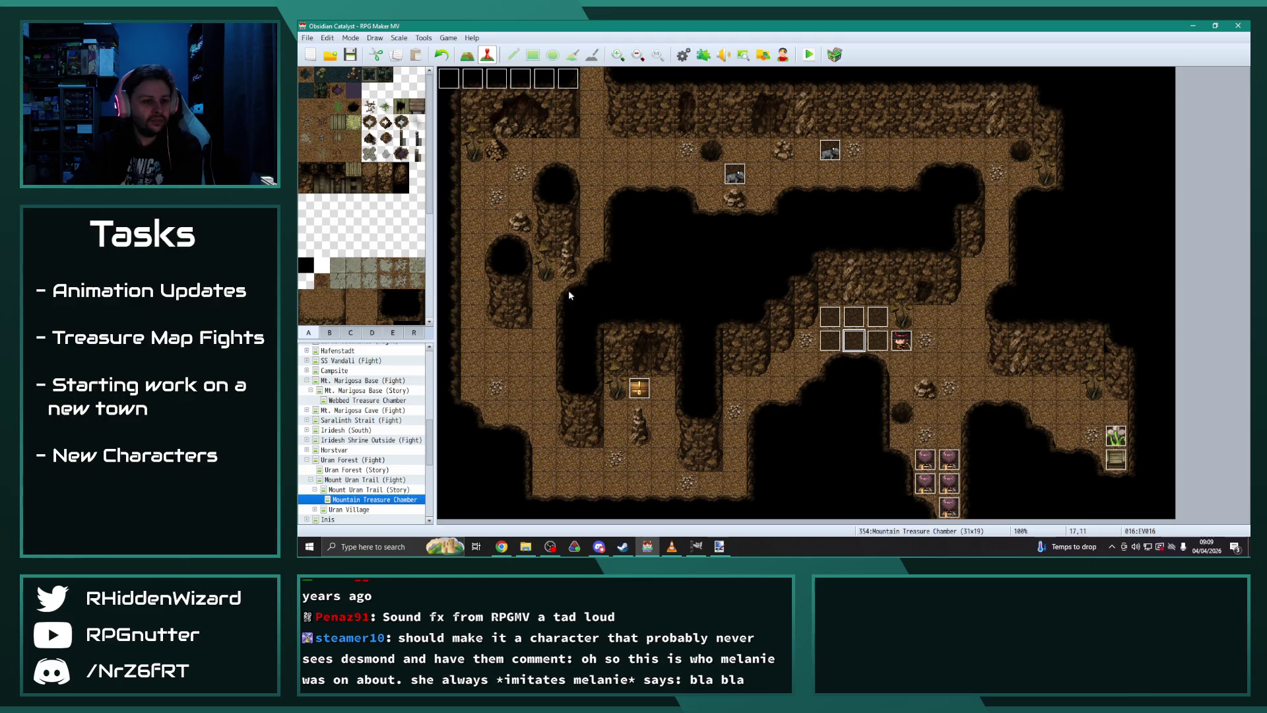
Step: Start a Show Animation command on EV013, placed before Desmond's jump route
{"action": "double_click", "coordinate": [521, 79]}
{"action": "scroll", "coordinate": [884, 374], "scroll_direction": "down", "scroll_amount": 2}
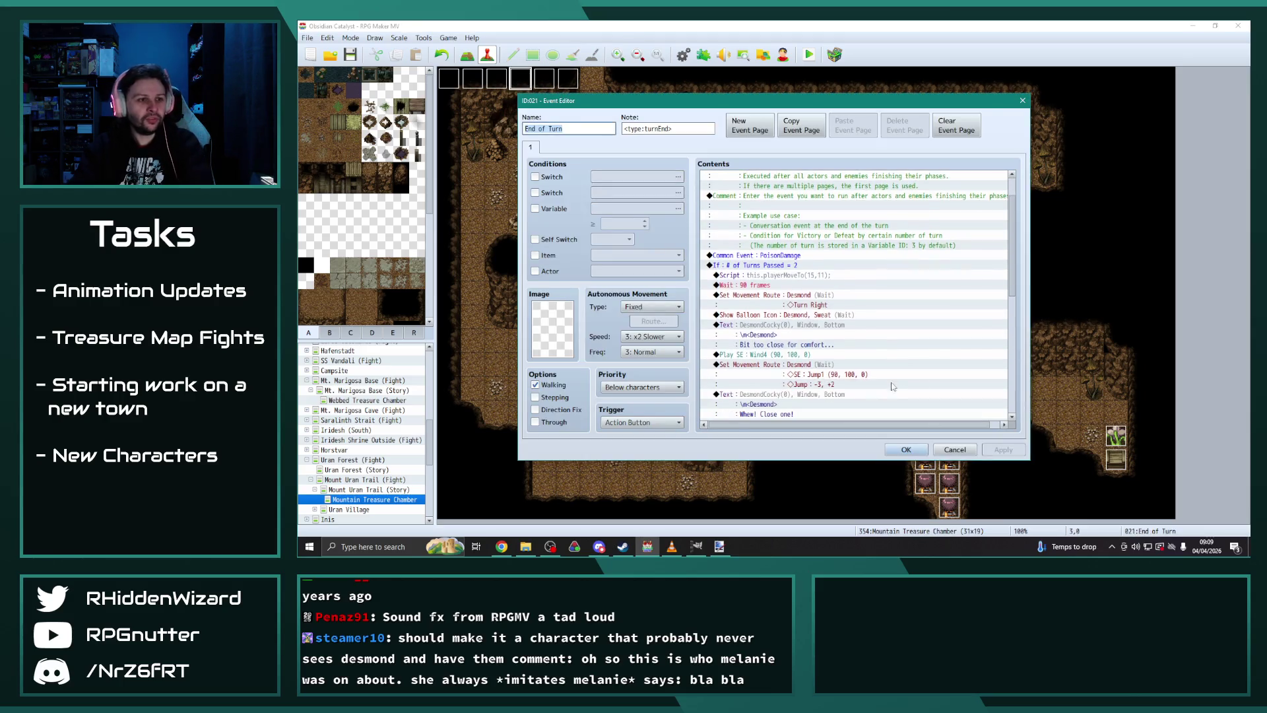
{"action": "left_click", "coordinate": [789, 367]}
{"action": "key", "text": "Insert"}
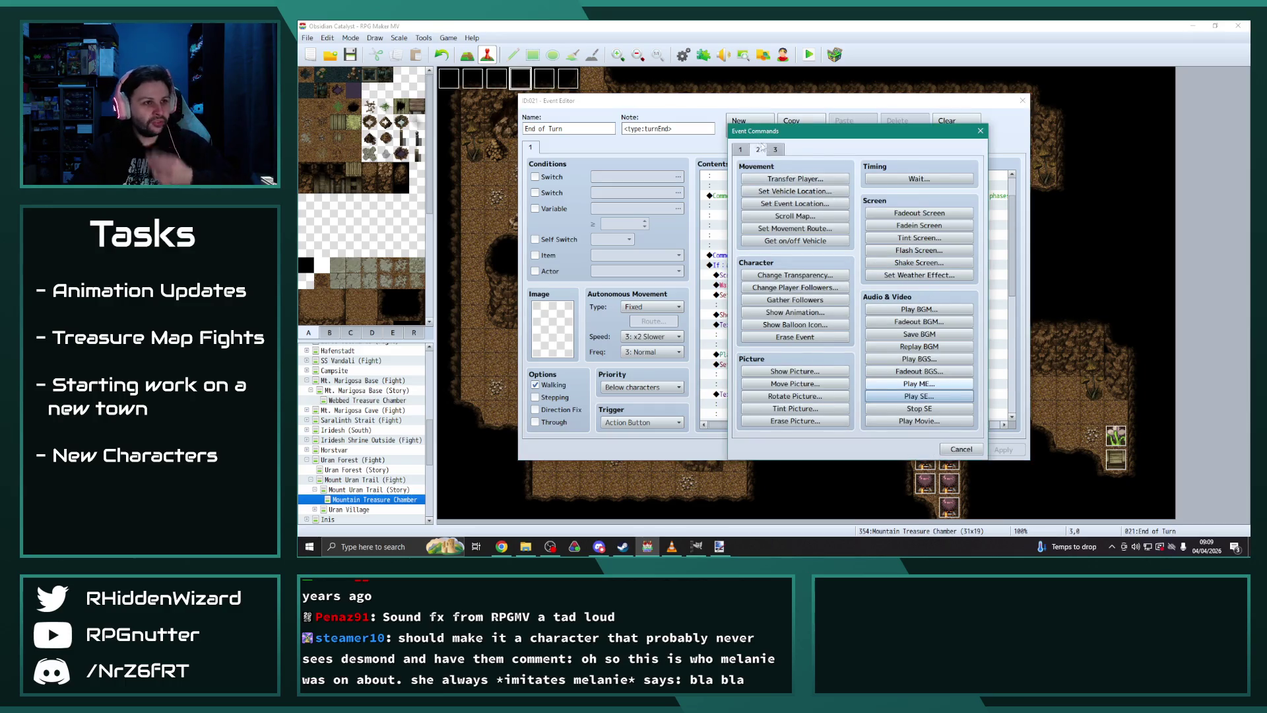
{"action": "left_click", "coordinate": [741, 148]}
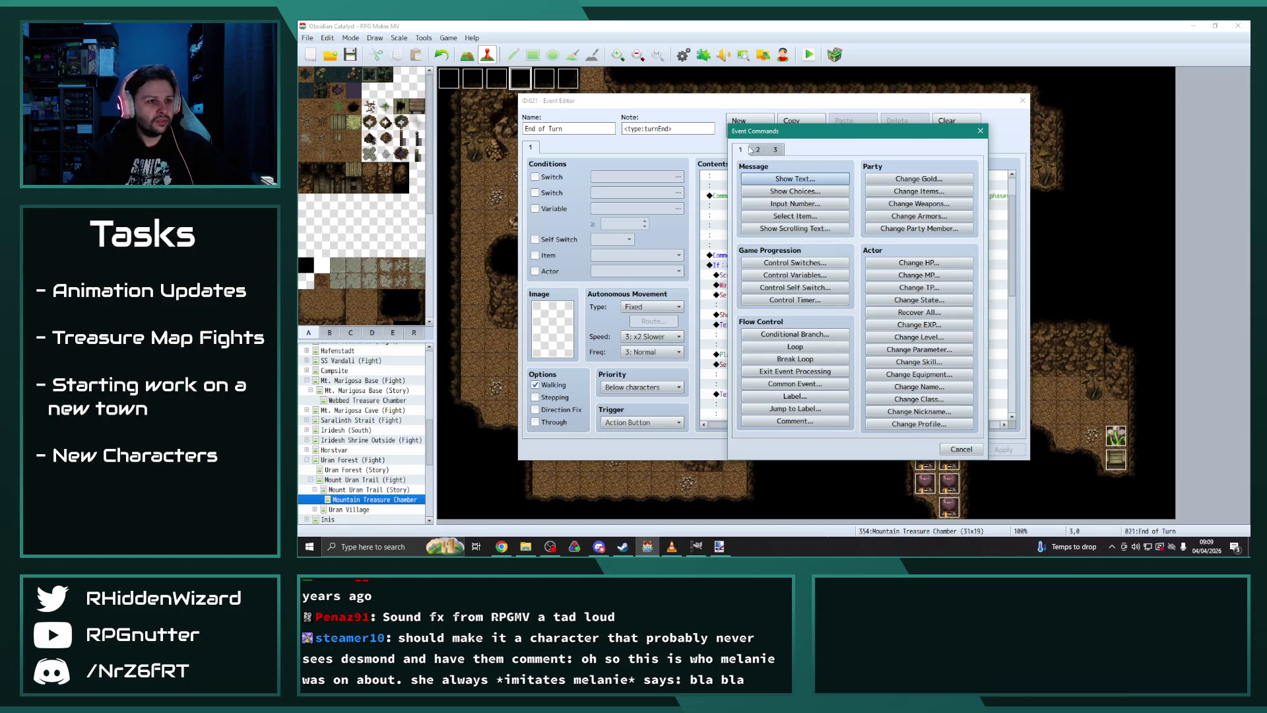
{"action": "left_click", "coordinate": [774, 149]}
{"action": "left_click", "coordinate": [760, 149]}
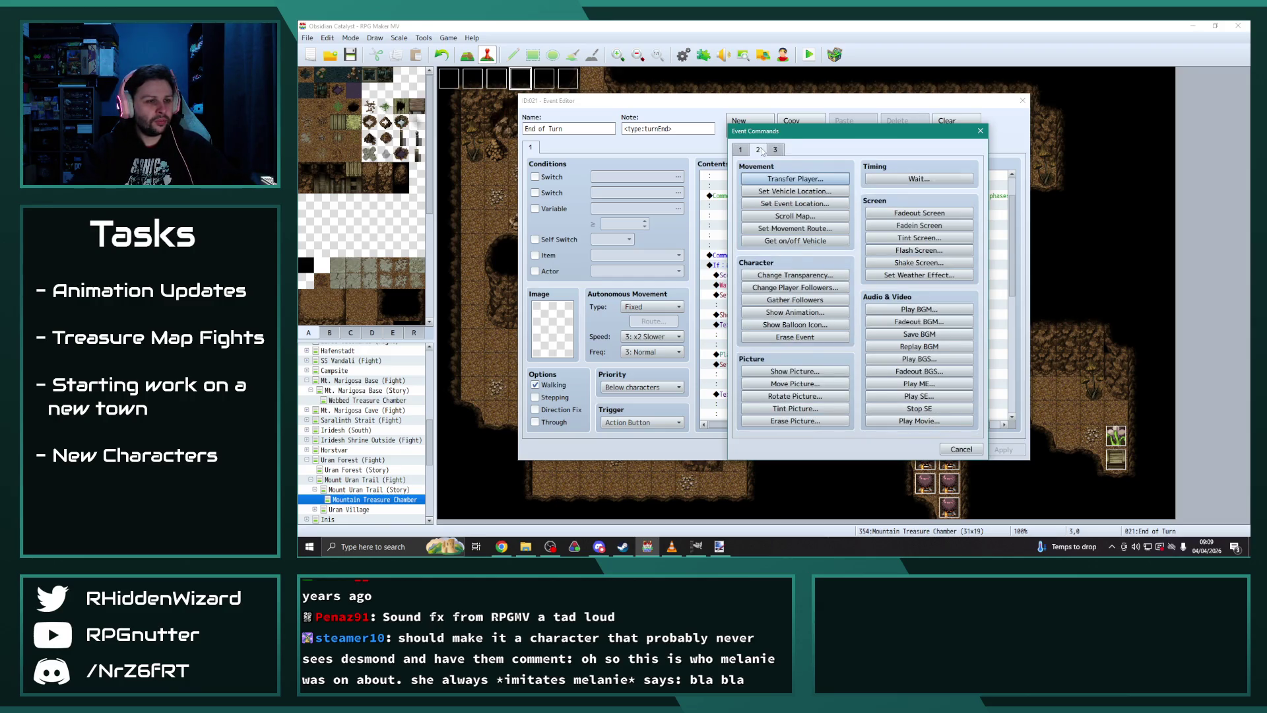
{"action": "left_click", "coordinate": [795, 312]}
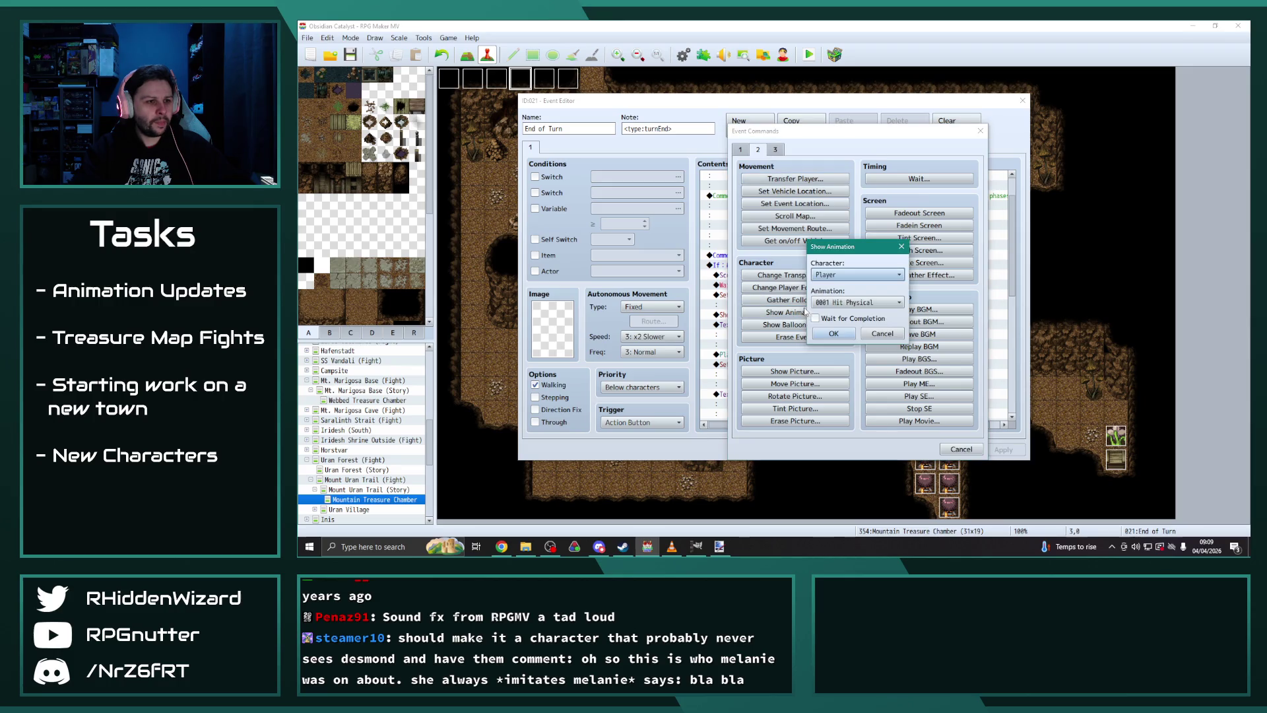
{"action": "left_click", "coordinate": [866, 276]}
{"action": "left_click", "coordinate": [868, 303]}
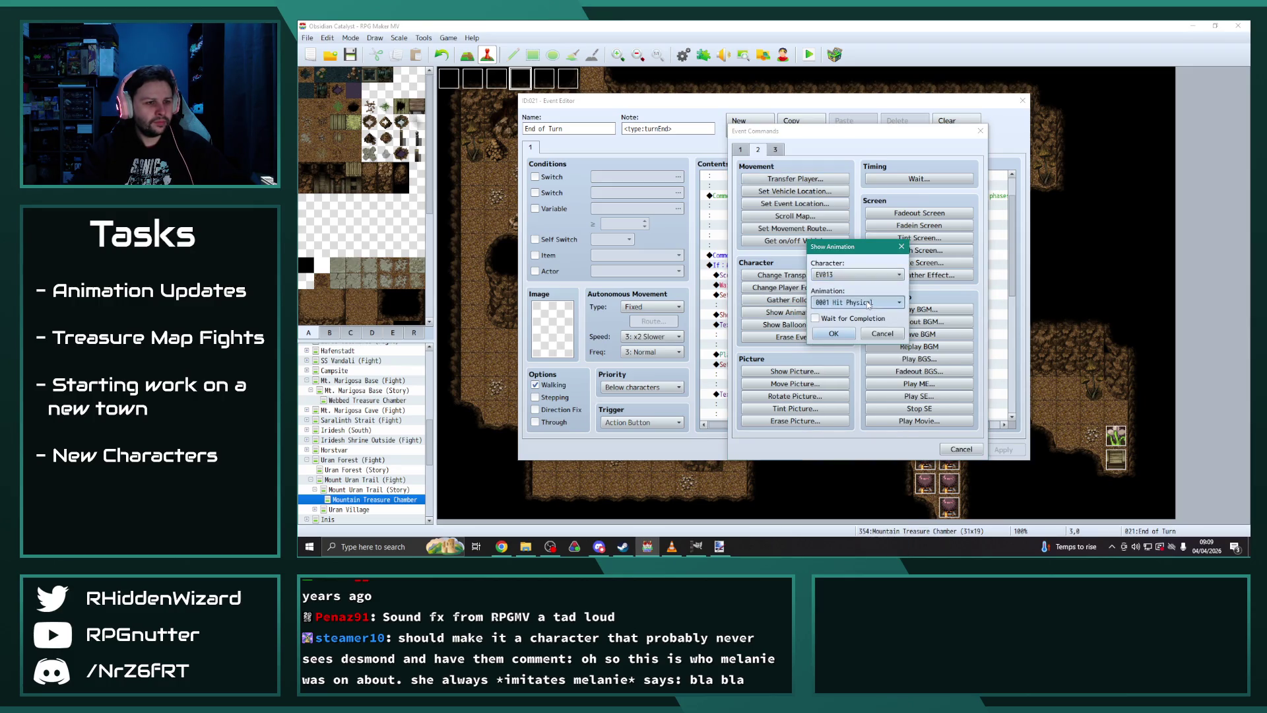
{"action": "left_click", "coordinate": [869, 303]}
Step: Choose animation 0179 Broadside with Wait for Completion and insert it
{"action": "left_click_drag", "start_coordinate": [922, 280], "coordinate": [922, 467]}
{"action": "scroll", "coordinate": [886, 427], "scroll_direction": "up", "scroll_amount": 9}
{"action": "scroll", "coordinate": [885, 427], "scroll_direction": "up", "scroll_amount": 10}
{"action": "scroll", "coordinate": [885, 427], "scroll_direction": "up", "scroll_amount": 8}
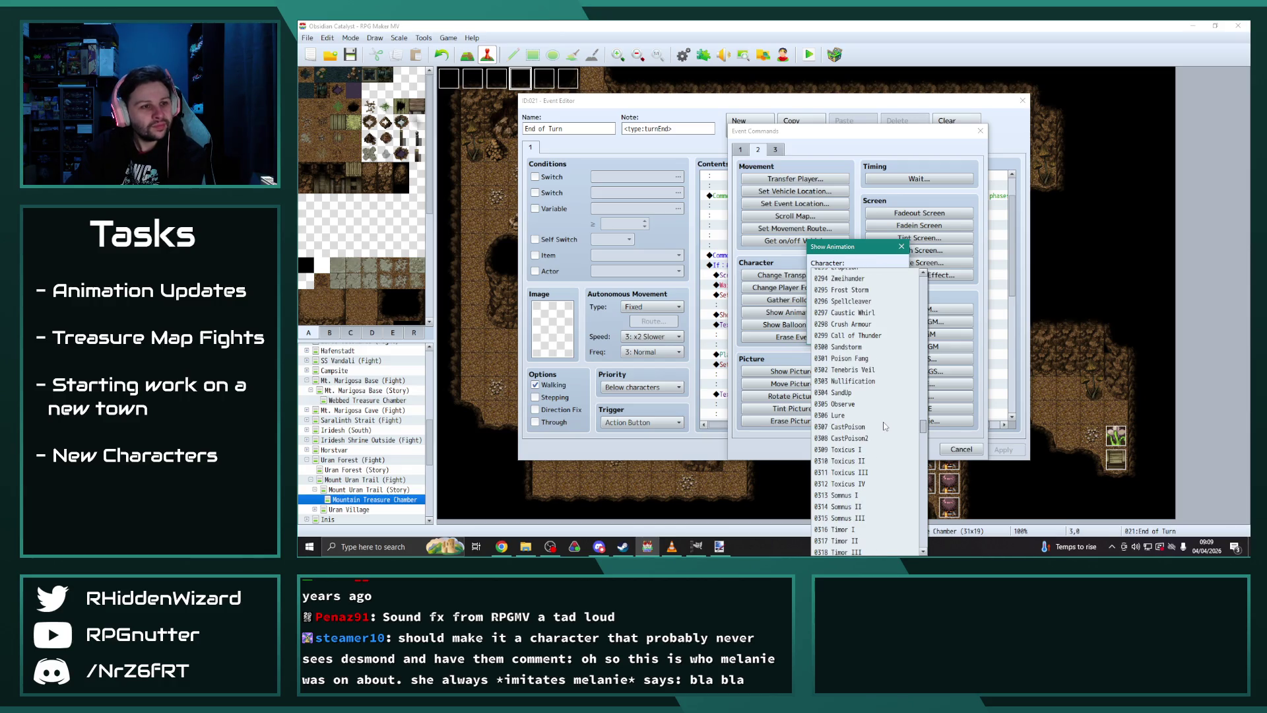
{"action": "scroll", "coordinate": [885, 427], "scroll_direction": "up", "scroll_amount": 6}
{"action": "scroll", "coordinate": [878, 456], "scroll_direction": "up", "scroll_amount": 10}
{"action": "scroll", "coordinate": [878, 456], "scroll_direction": "up", "scroll_amount": 8}
{"action": "scroll", "coordinate": [878, 455], "scroll_direction": "up", "scroll_amount": 9}
{"action": "scroll", "coordinate": [878, 455], "scroll_direction": "up", "scroll_amount": 7}
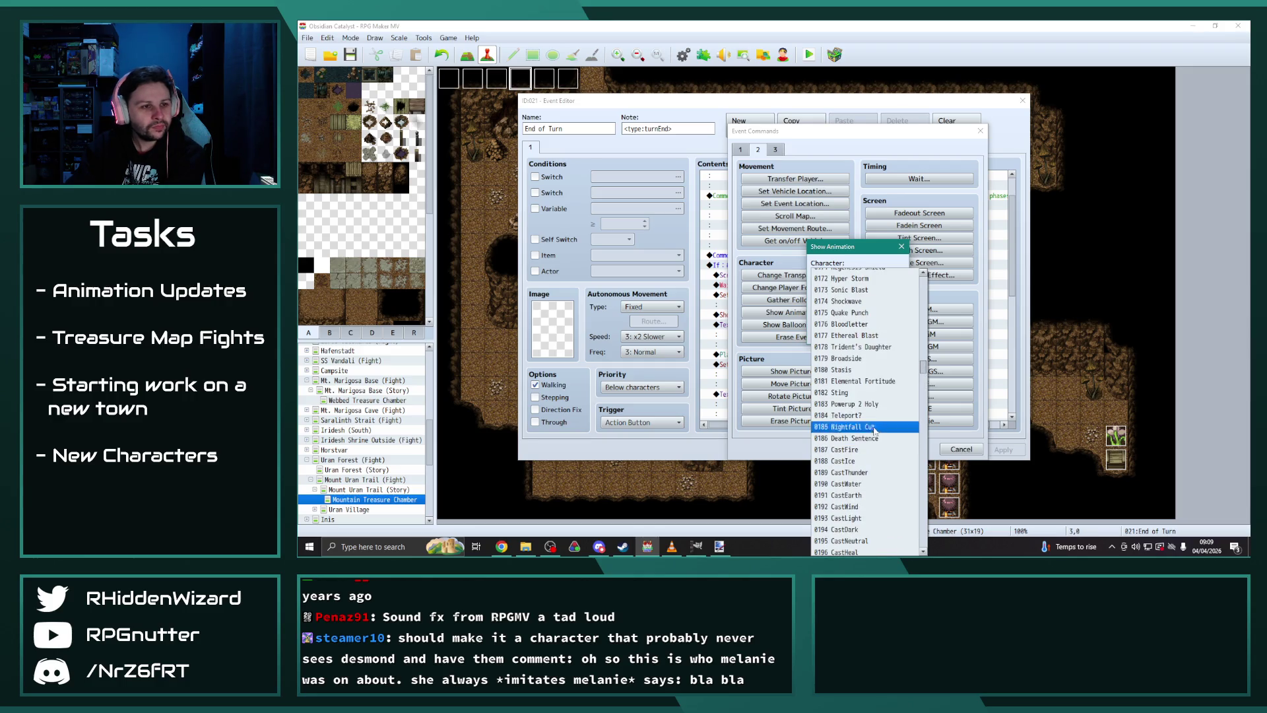
{"action": "left_click", "coordinate": [856, 358]}
{"action": "left_click", "coordinate": [816, 318]}
{"action": "left_click", "coordinate": [833, 333]}
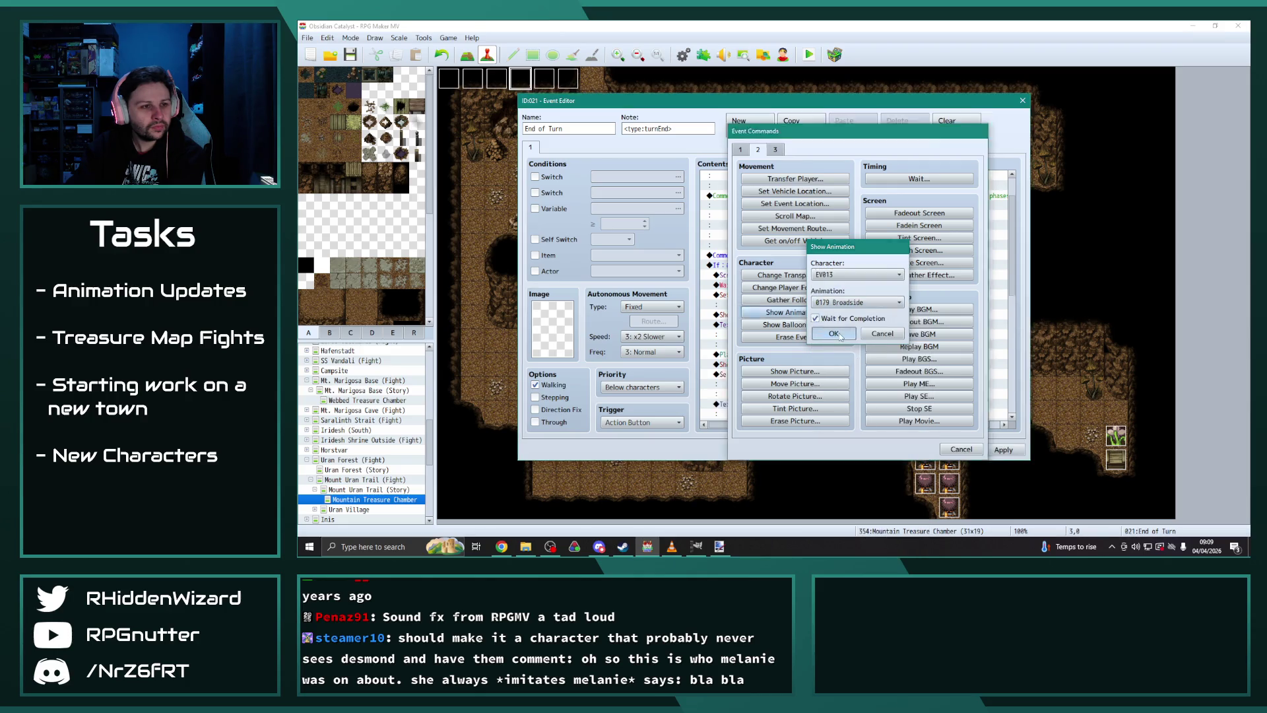
{"action": "scroll", "coordinate": [815, 369], "scroll_direction": "down", "scroll_amount": 3}
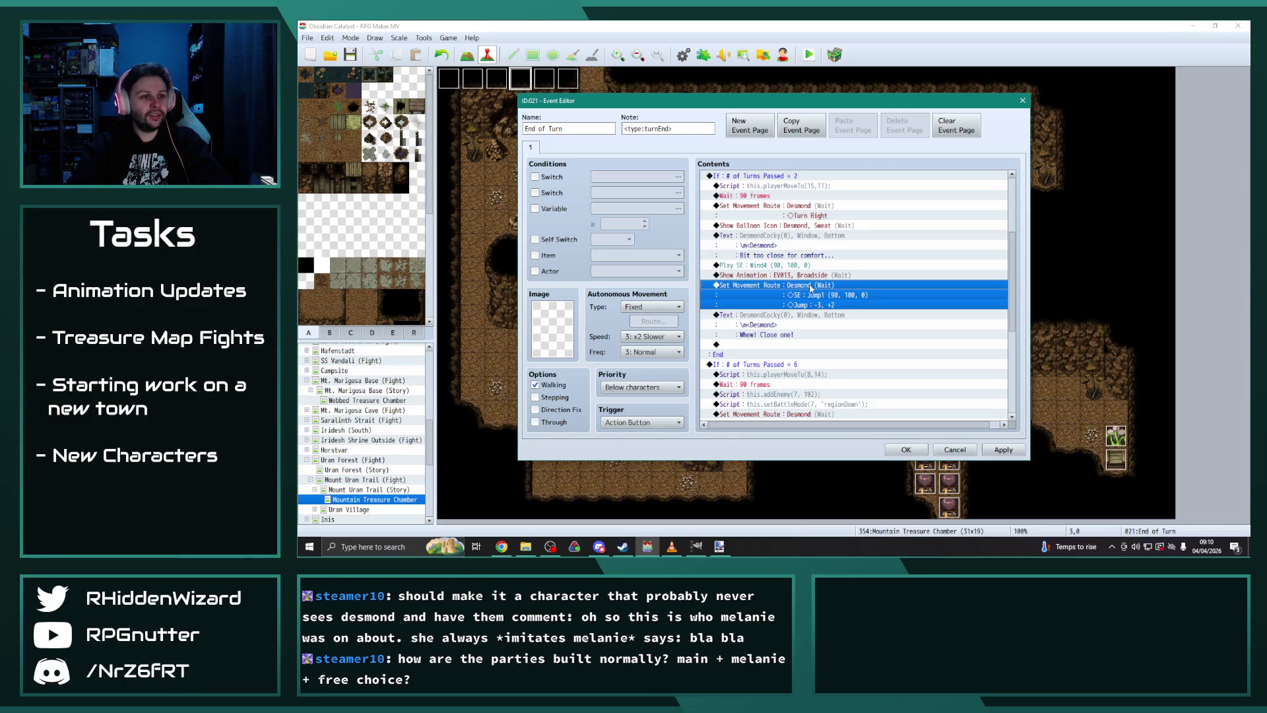
Step: Turn the Treasure5Bomb switch ON after the Broadside animation and apply the edits
{"action": "key", "text": "Insert"}
{"action": "left_click_drag", "start_coordinate": [817, 131], "coordinate": [530, 119]}
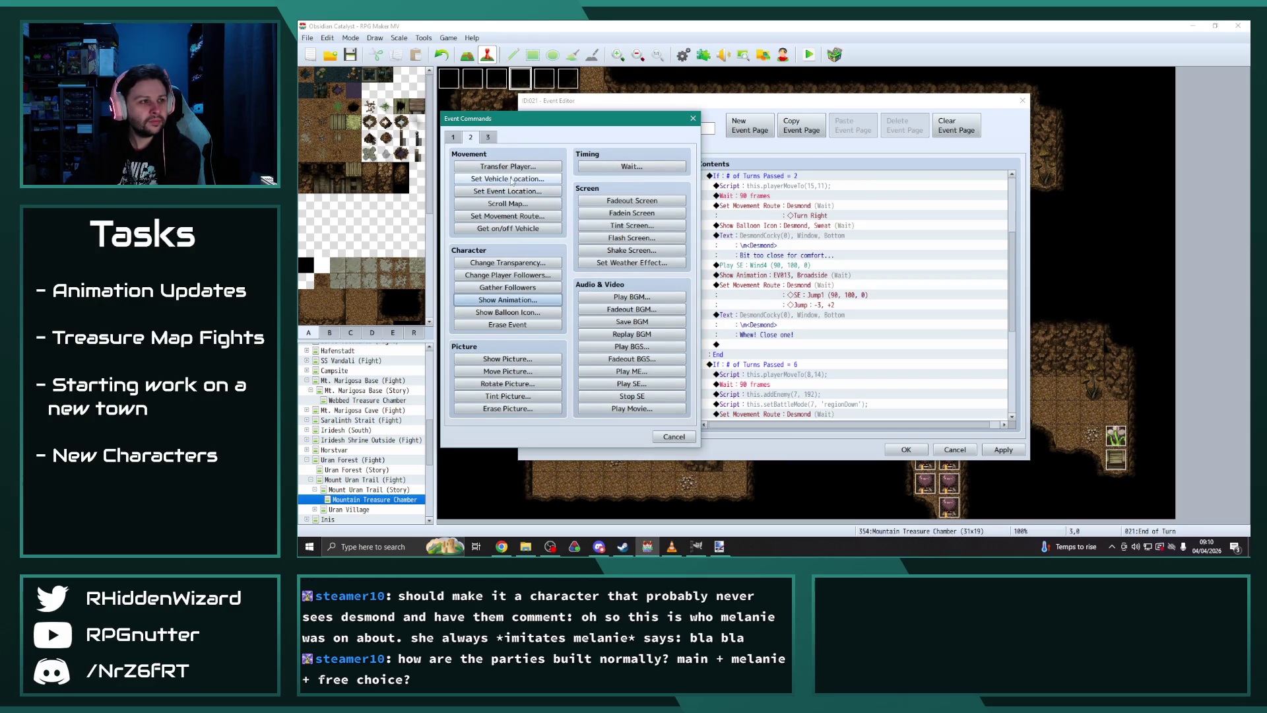
{"action": "left_click", "coordinate": [454, 137]}
{"action": "left_click", "coordinate": [507, 250]}
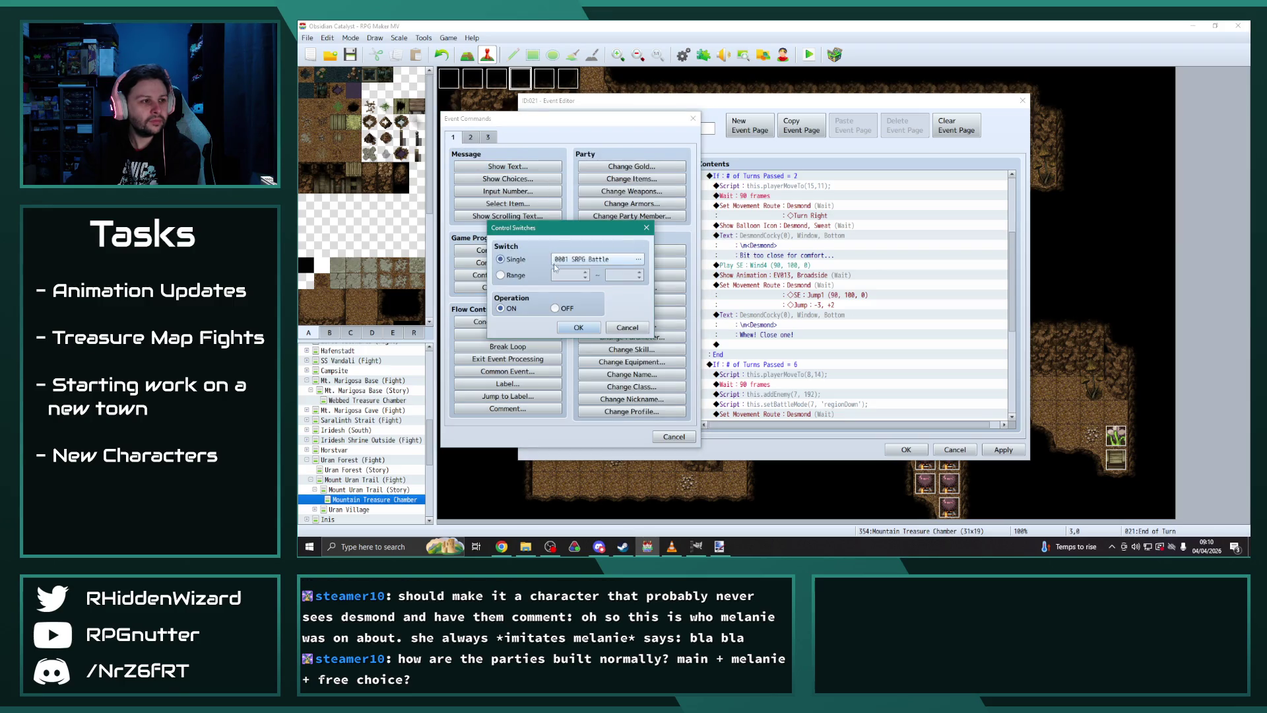
{"action": "left_click", "coordinate": [637, 259]}
{"action": "left_click", "coordinate": [553, 403]}
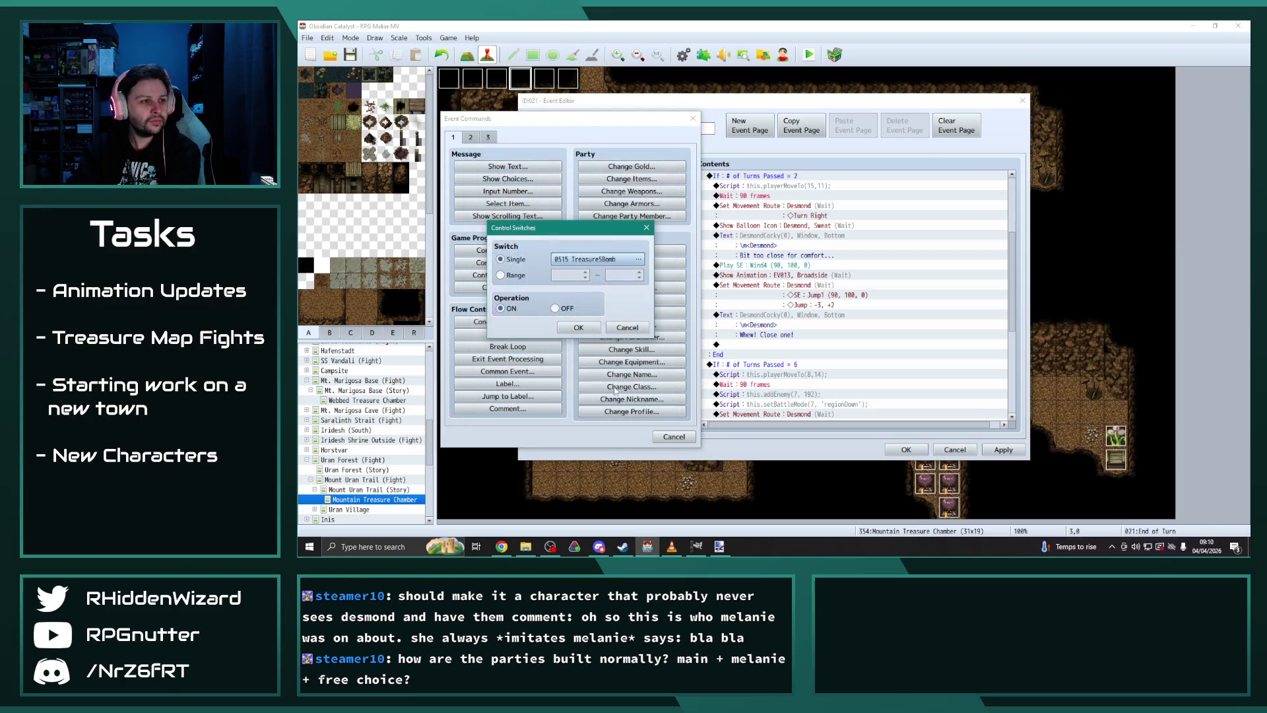
{"action": "left_click", "coordinate": [579, 329]}
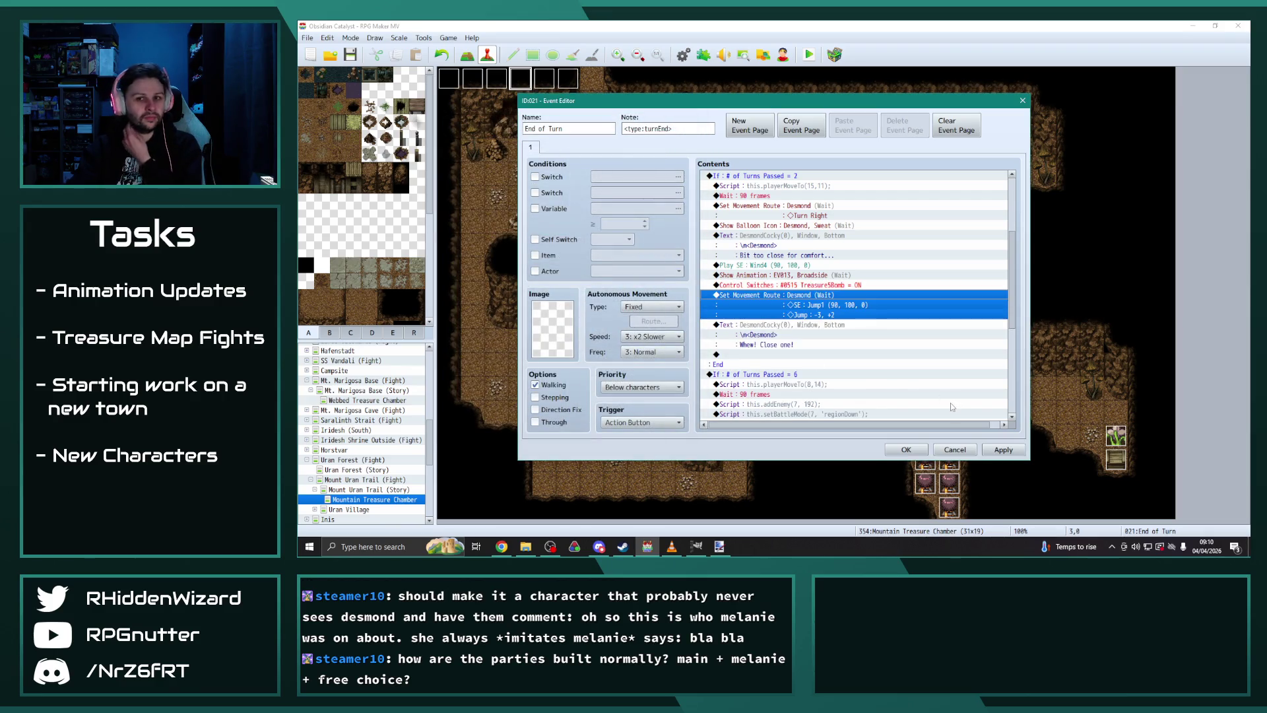
{"action": "left_click", "coordinate": [1003, 450]}
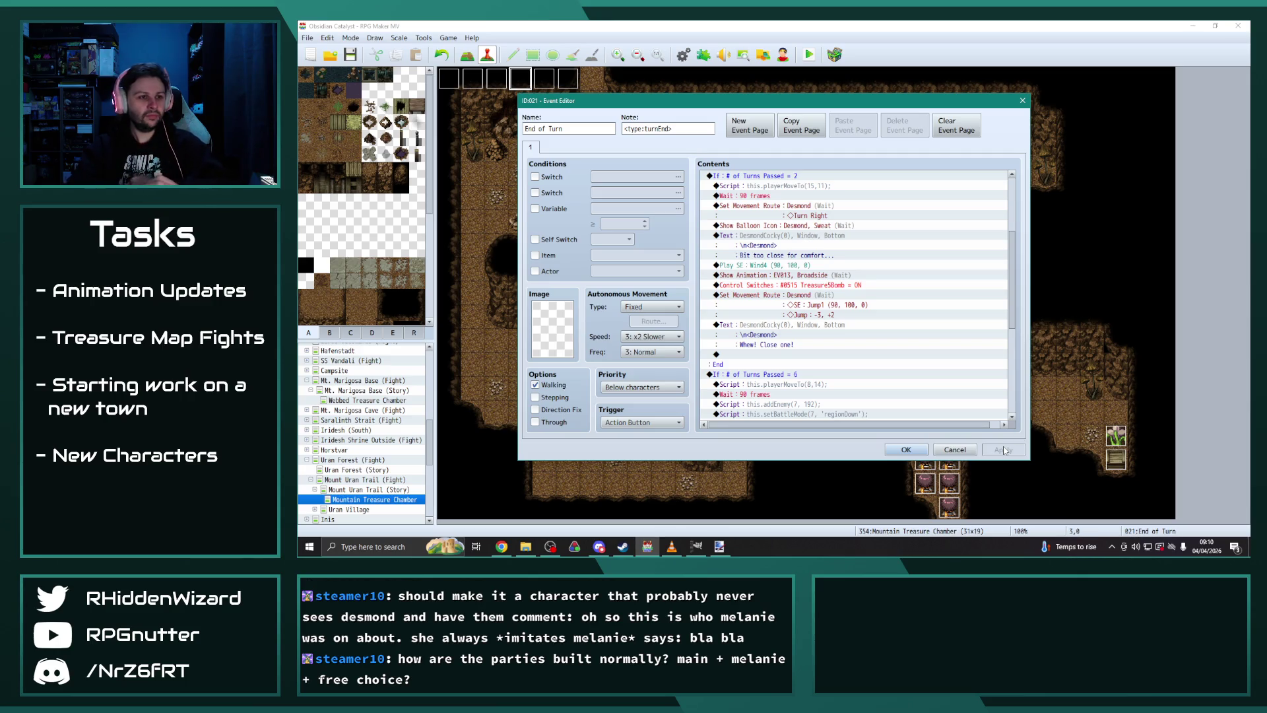
Step: Review Desmond's jump movement route without changes, then delete it
{"action": "left_click", "coordinate": [871, 304]}
{"action": "key", "text": "Insert"}
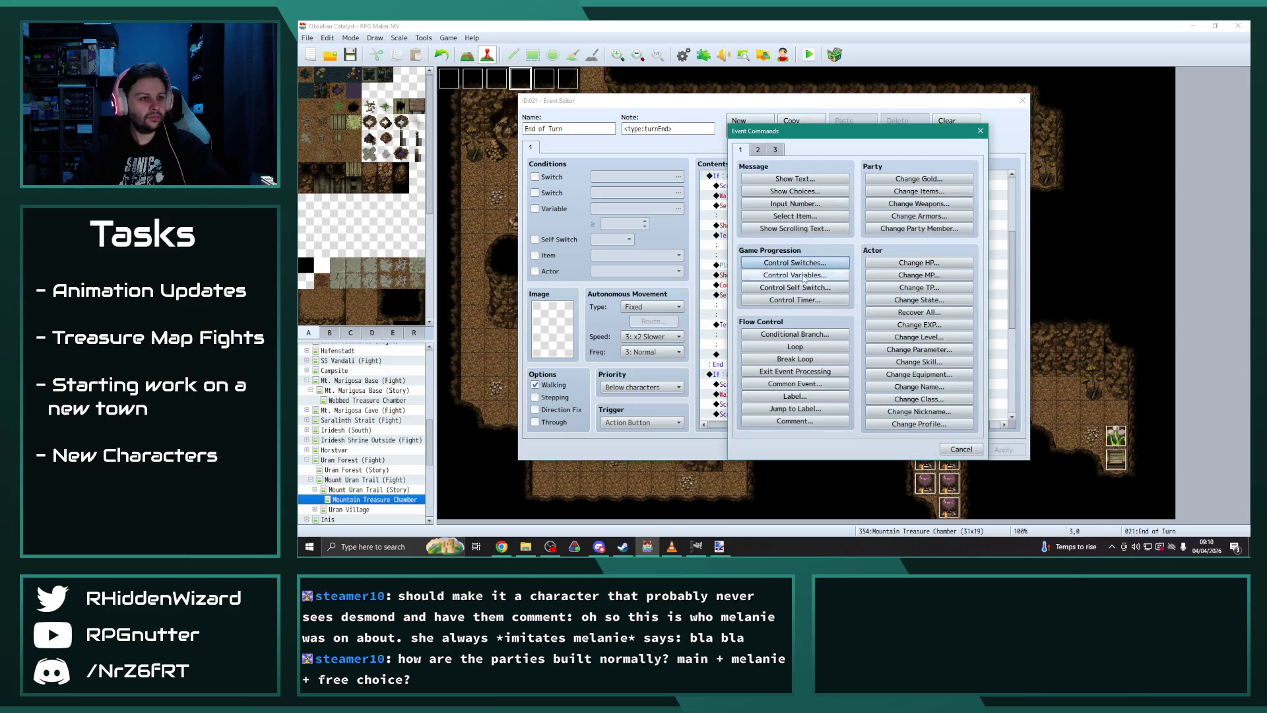
{"action": "key", "text": "Escape"}
{"action": "key", "text": "Return"}
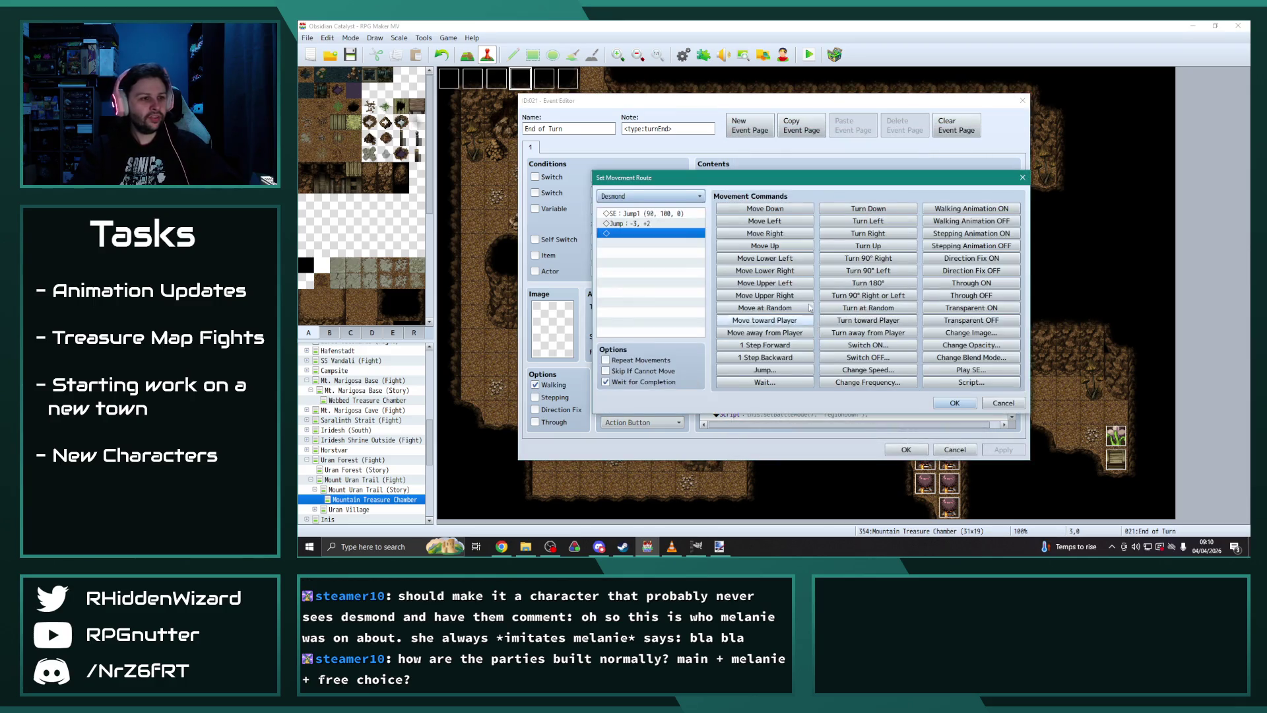
{"action": "left_click", "coordinate": [691, 197]}
{"action": "left_click", "coordinate": [686, 198]}
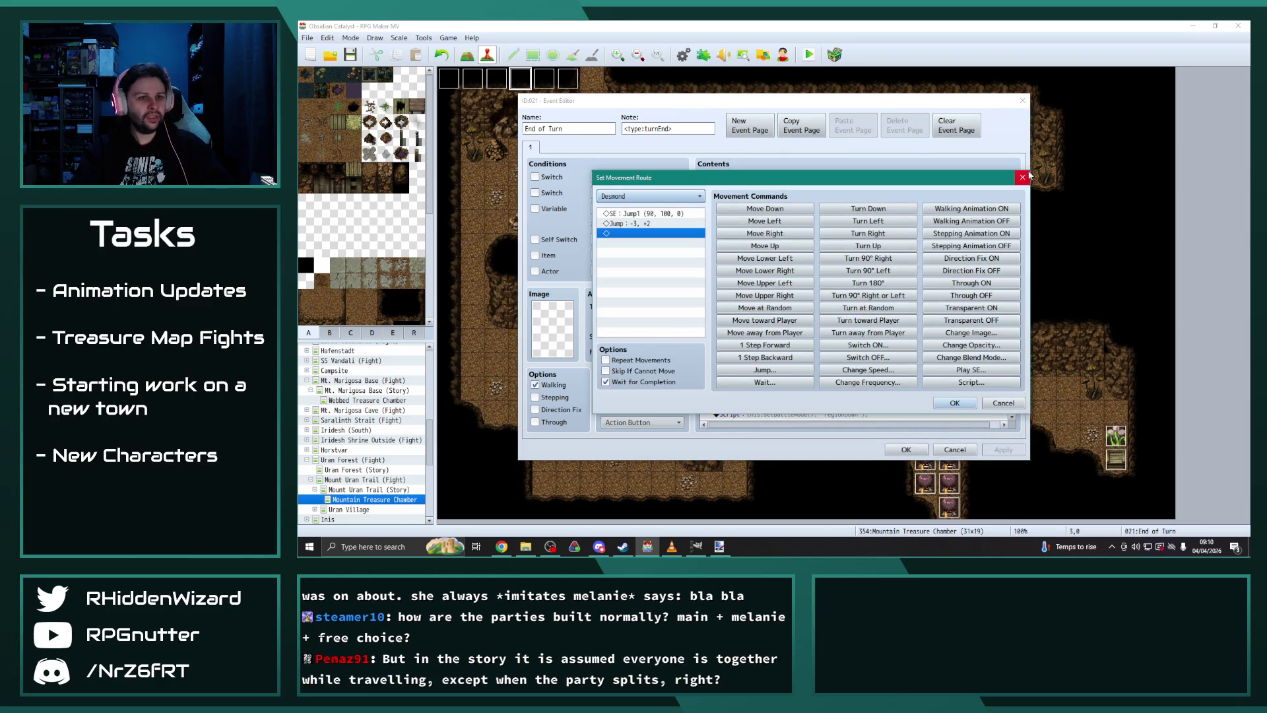
{"action": "left_click", "coordinate": [1022, 177]}
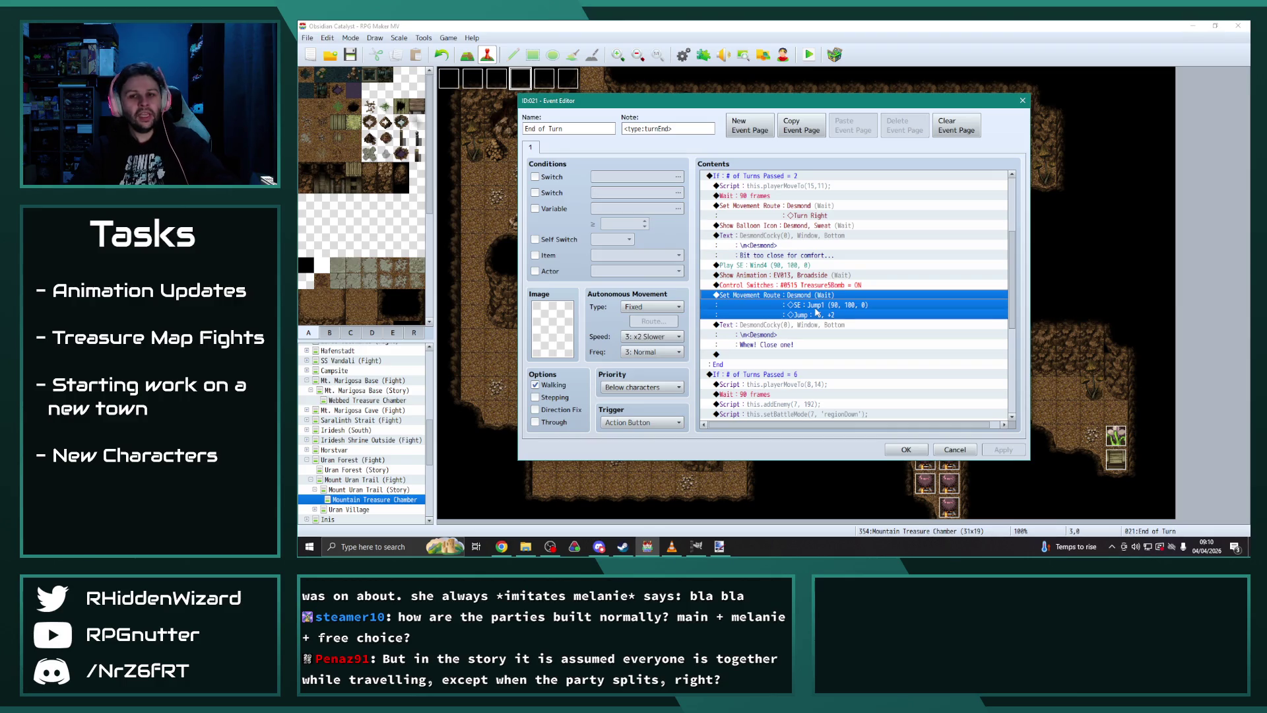
{"action": "key", "text": "Delete"}
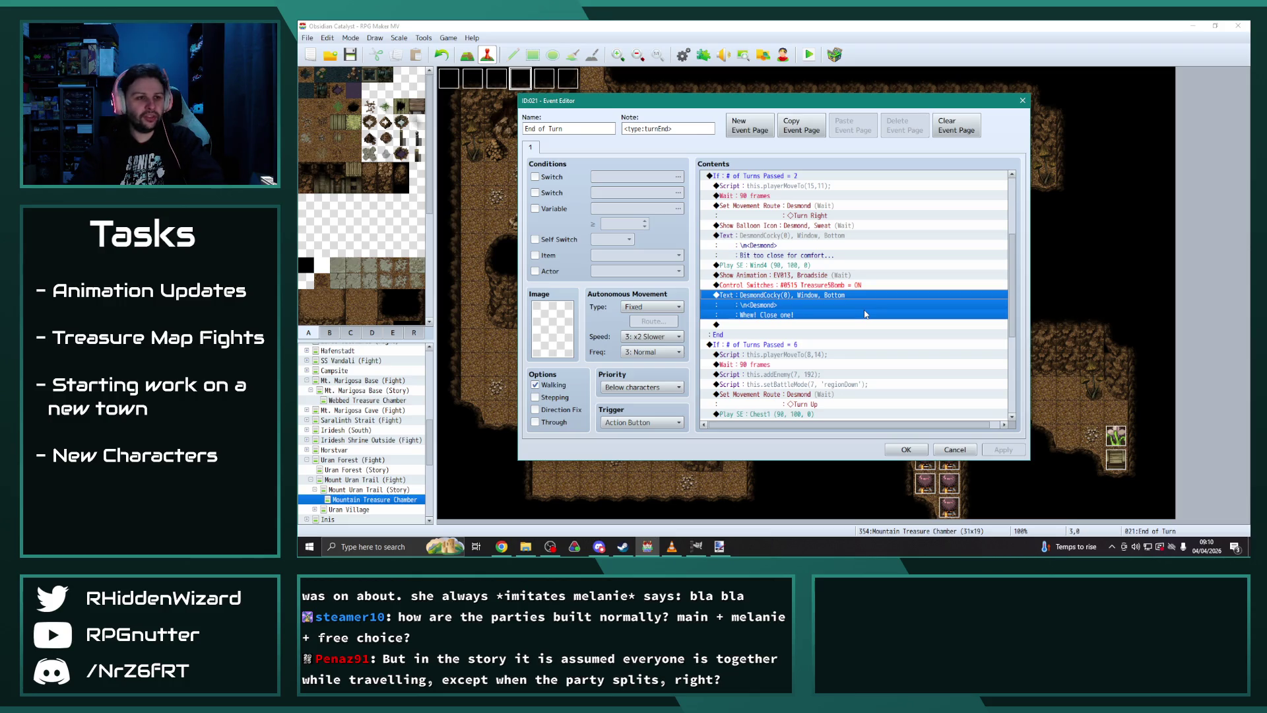
Step: Paste a copy of Desmond's Sweat balloon above his closing line and set it to Music Note
{"action": "left_click", "coordinate": [806, 277]}
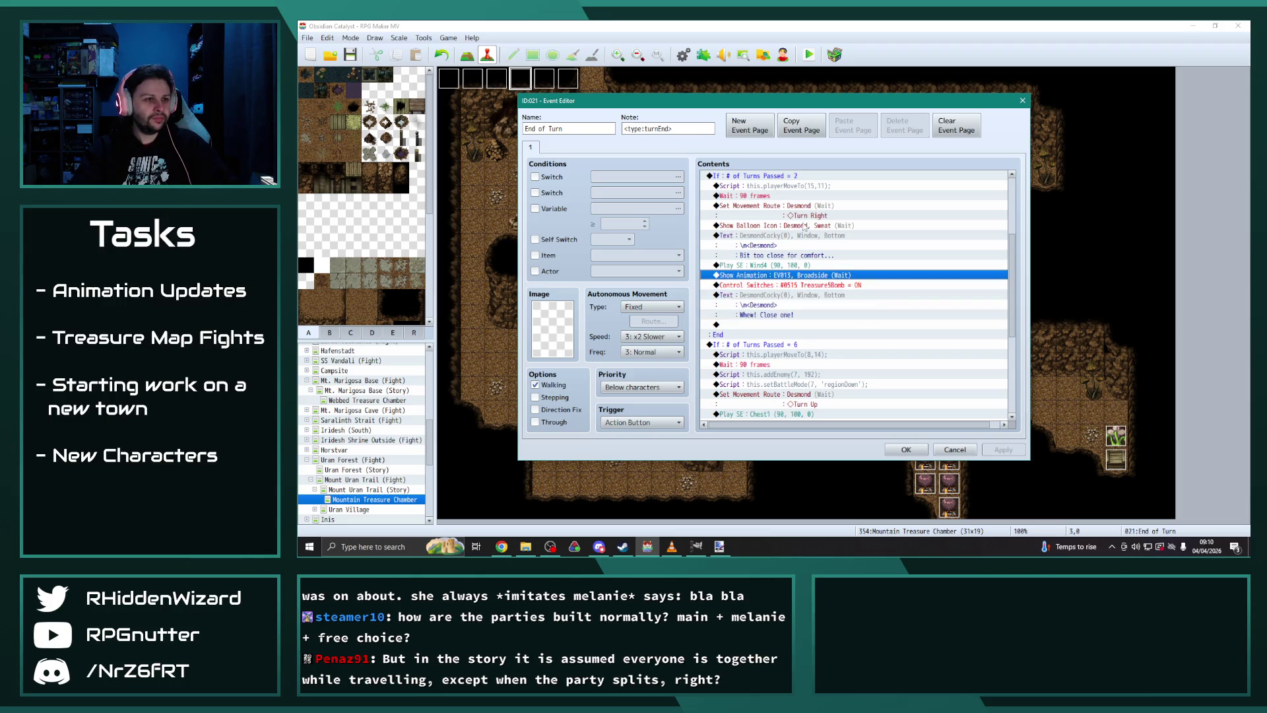
{"action": "left_click", "coordinate": [804, 206]}
{"action": "left_click", "coordinate": [804, 226]}
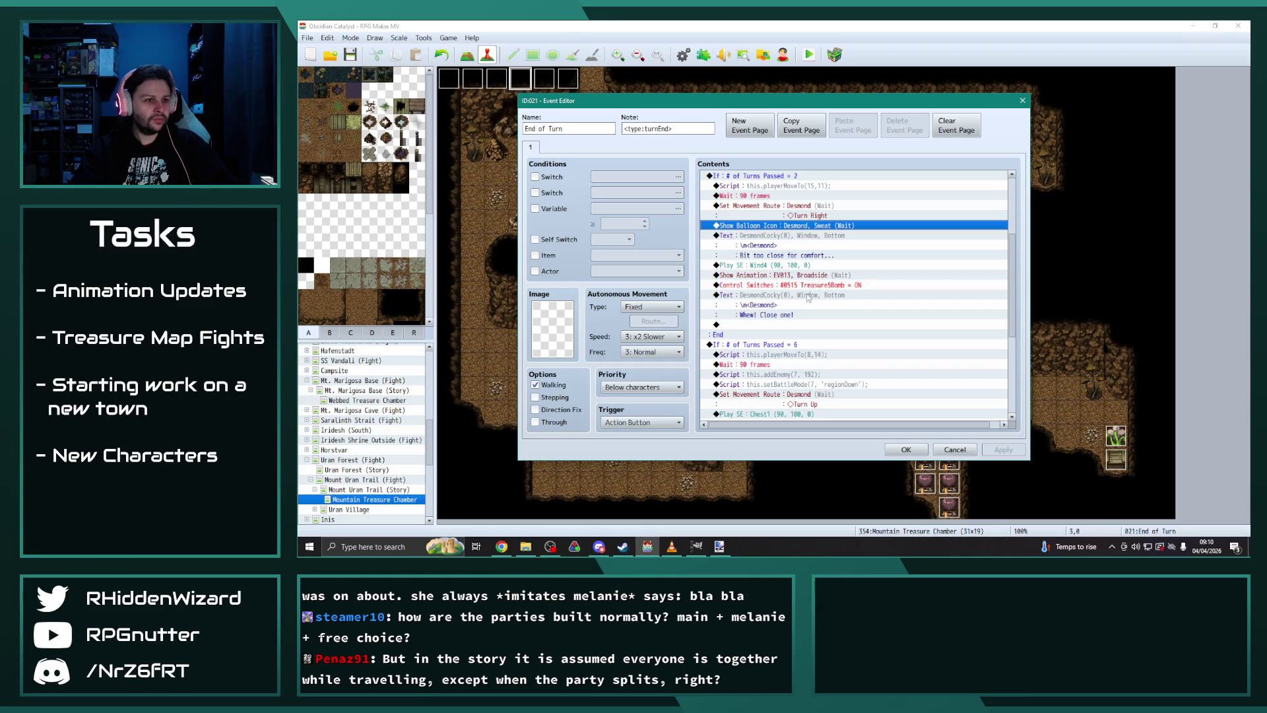
{"action": "left_click", "coordinate": [808, 297]}
{"action": "key", "text": "ctrl+v"}
{"action": "double_click", "coordinate": [808, 295]}
{"action": "left_click", "coordinate": [851, 303]}
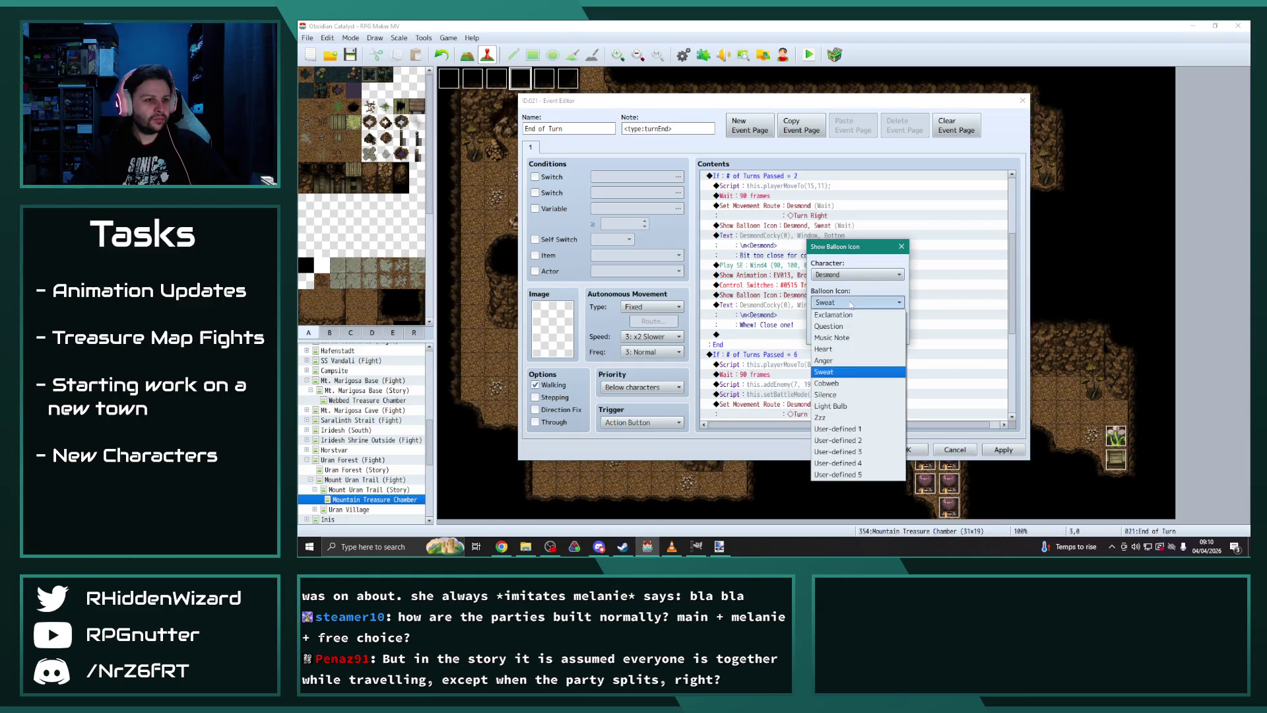
{"action": "left_click", "coordinate": [833, 337]}
{"action": "left_click", "coordinate": [843, 335]}
Step: Change Desmond's closing line from "Whew! Close one!" to "That'll do, see ya folks!"
{"action": "left_click", "coordinate": [799, 307]}
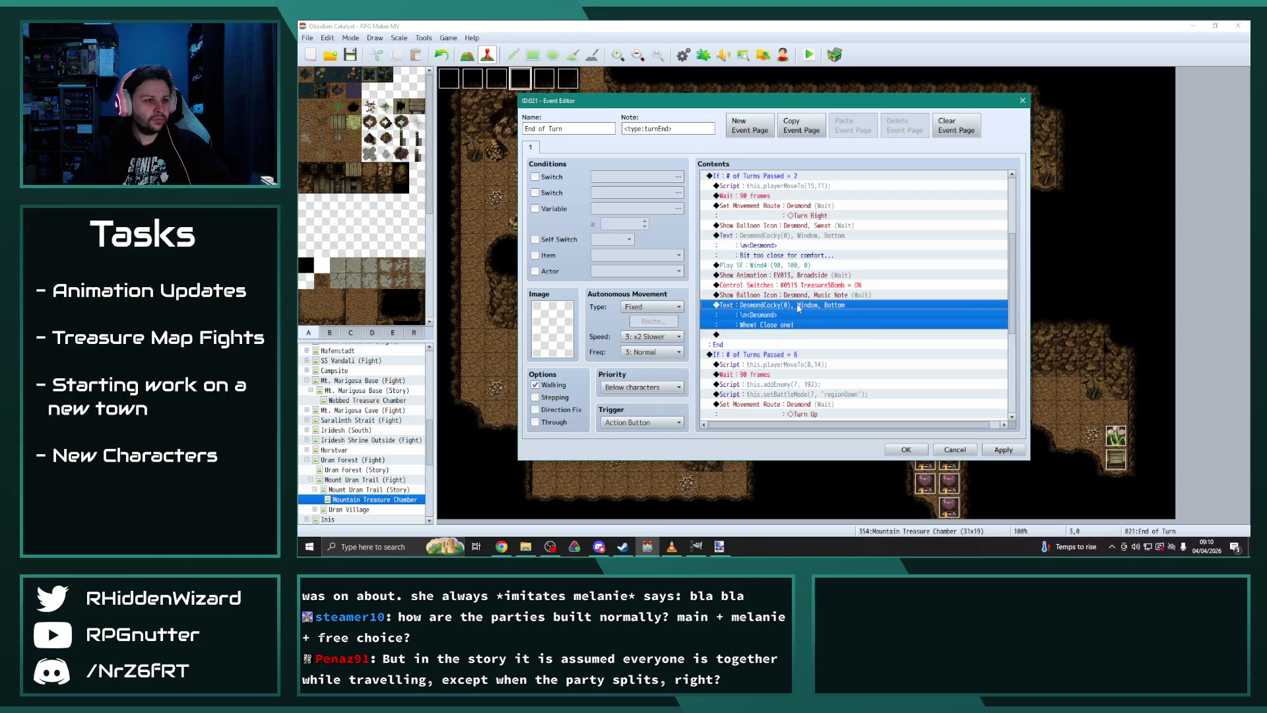
{"action": "double_click", "coordinate": [798, 307]}
{"action": "left_click_drag", "start_coordinate": [842, 276], "coordinate": [780, 276]}
{"action": "type", "text": "That'll do, s"}
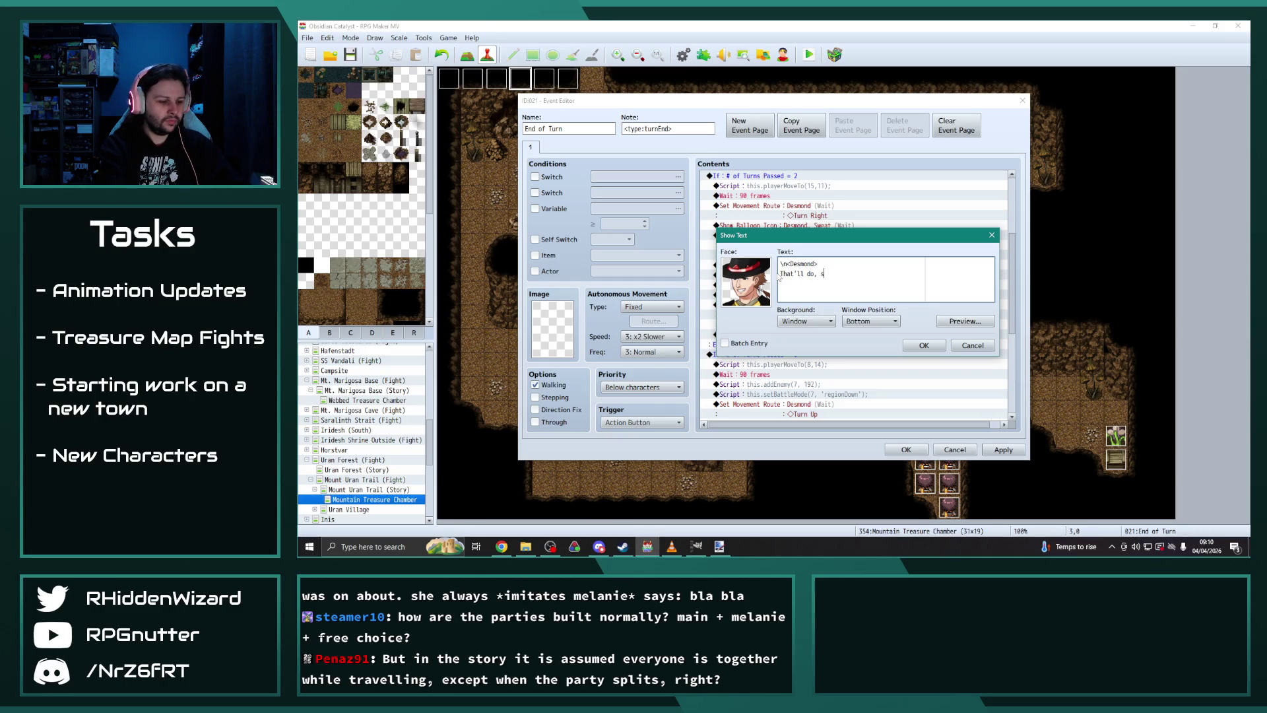
{"action": "type", "text": "ya folks!"}
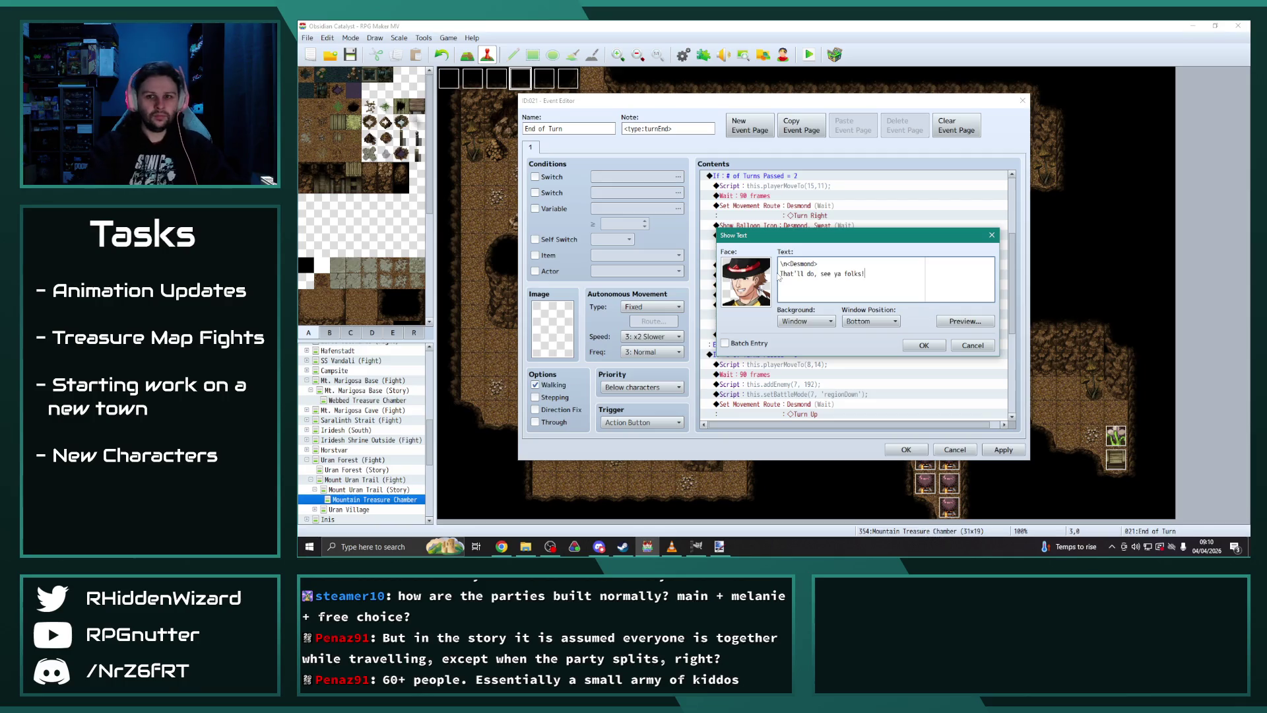
{"action": "left_click", "coordinate": [923, 345]}
Step: Apply and close the End of Turn event, returning to the map
{"action": "left_click", "coordinate": [1005, 450]}
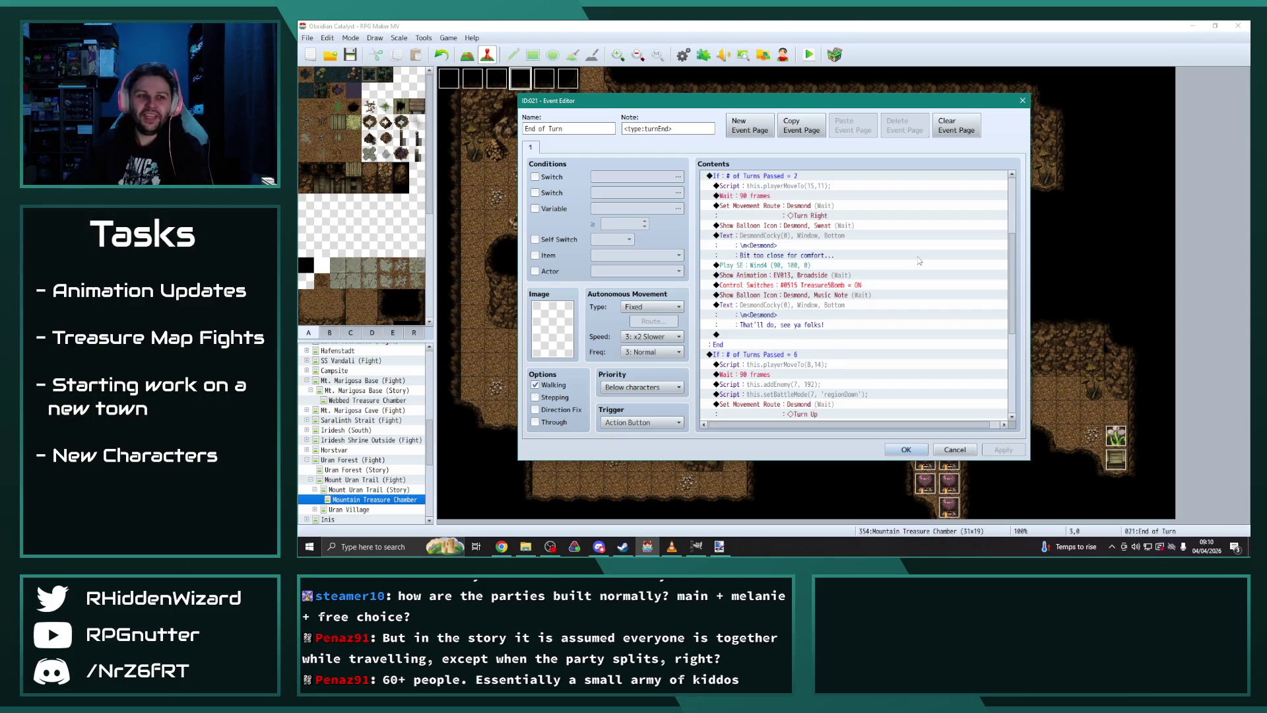
{"action": "scroll", "coordinate": [875, 283], "scroll_direction": "down", "scroll_amount": 3}
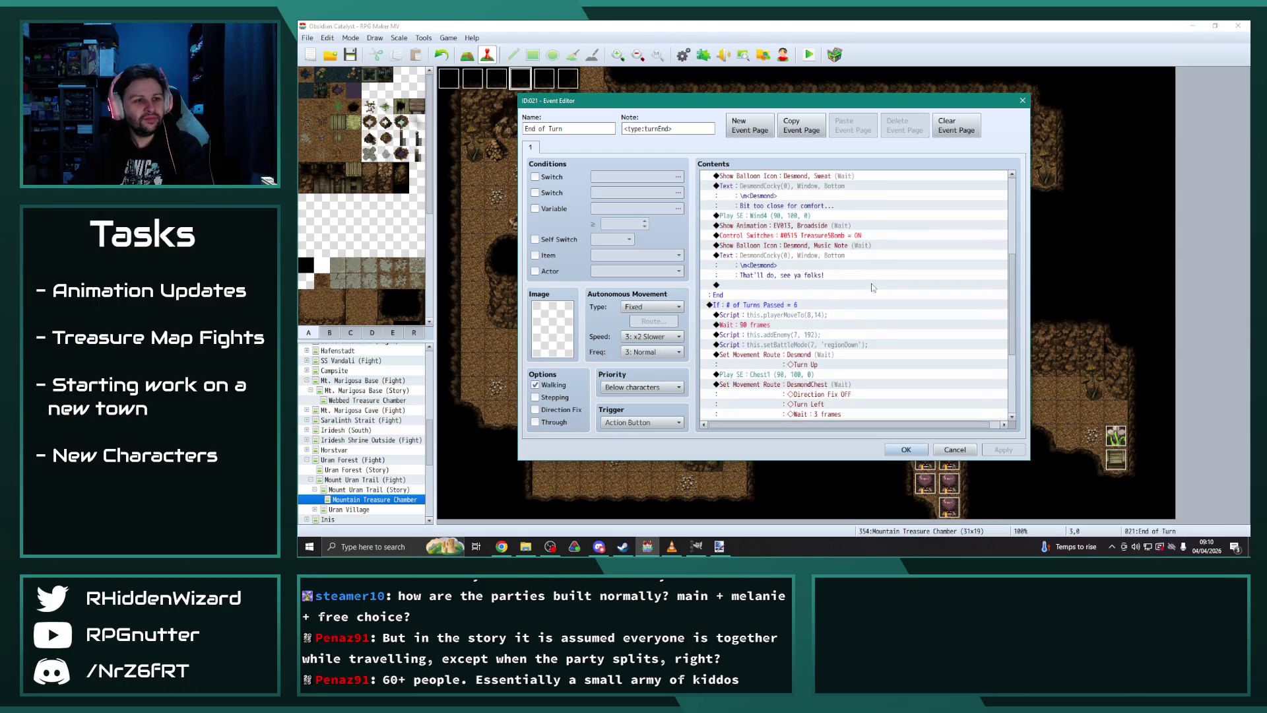
{"action": "scroll", "coordinate": [870, 283], "scroll_direction": "down", "scroll_amount": 2}
{"action": "scroll", "coordinate": [876, 295], "scroll_direction": "down", "scroll_amount": 1}
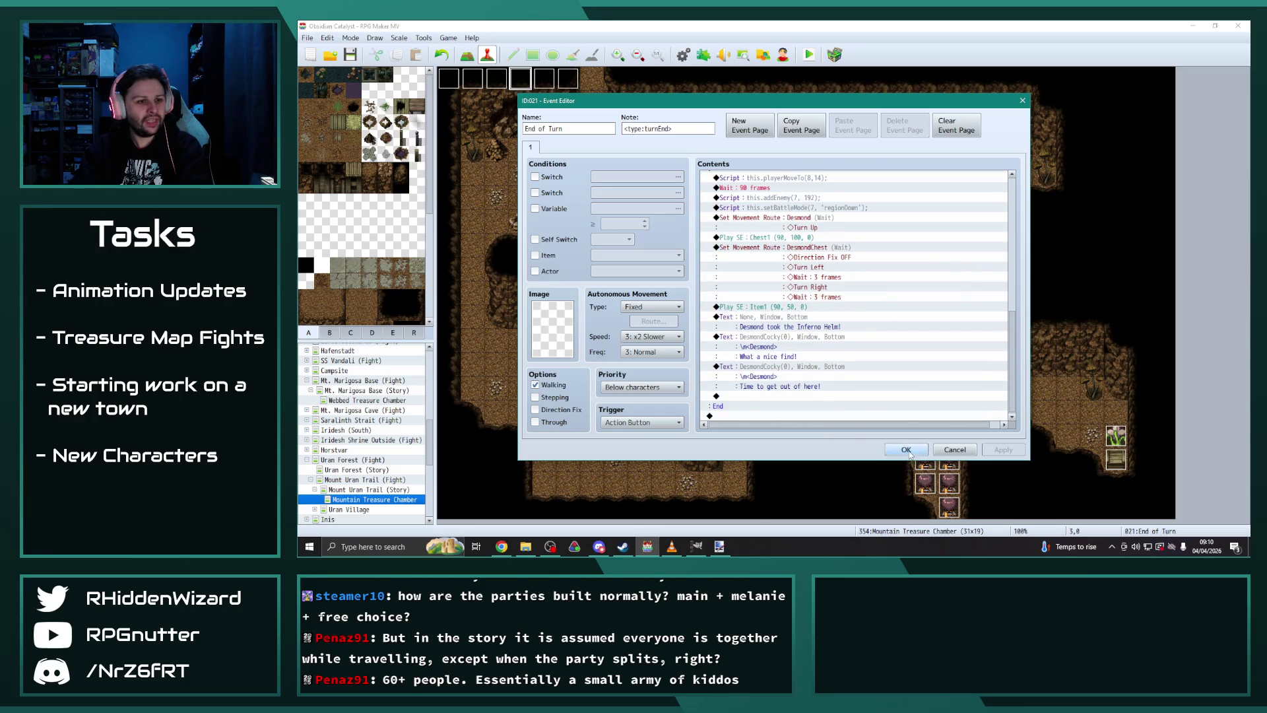
{"action": "left_click", "coordinate": [911, 454]}
{"action": "left_click", "coordinate": [596, 85]}
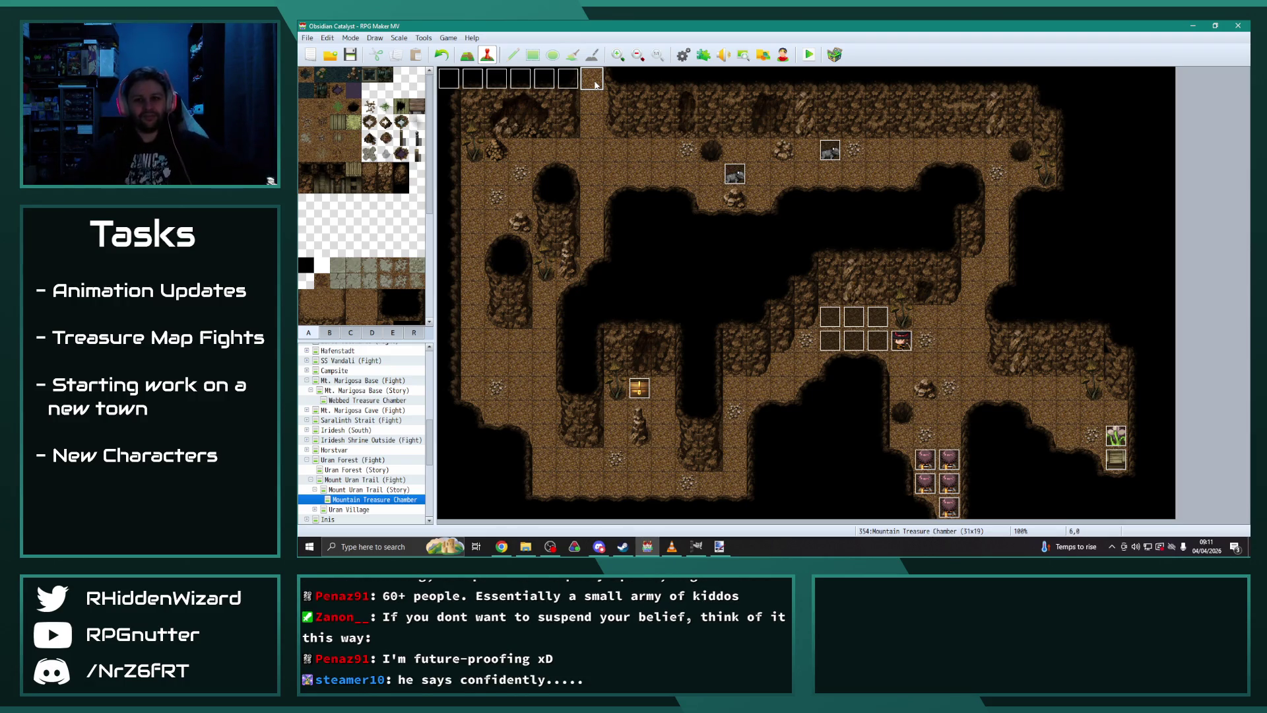
{"action": "double_click", "coordinate": [569, 93]}
Step: Change the Conditional Branches to DesmondX = 6 and DesmondY = 0
{"action": "scroll", "coordinate": [762, 321], "scroll_direction": "down", "scroll_amount": 2}
{"action": "double_click", "coordinate": [762, 317]}
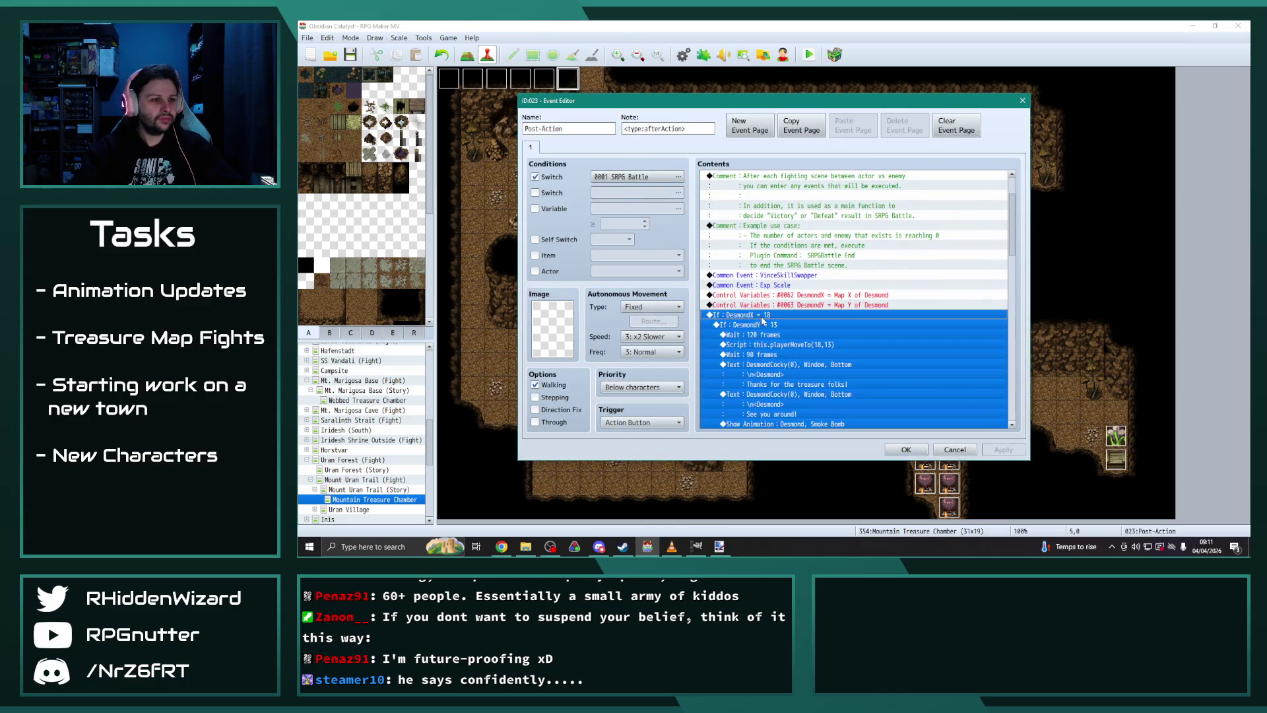
{"action": "double_click", "coordinate": [878, 266]}
{"action": "type", "text": "6"}
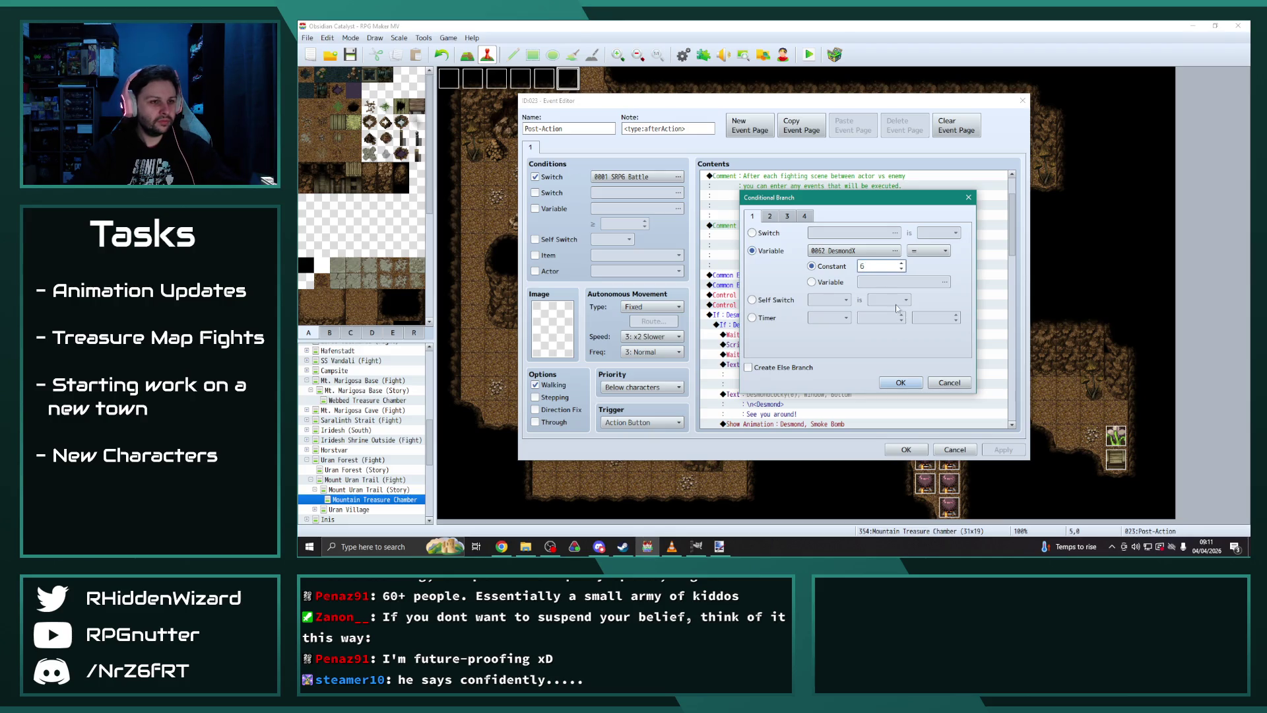
{"action": "left_click", "coordinate": [900, 382]}
{"action": "double_click", "coordinate": [774, 325]}
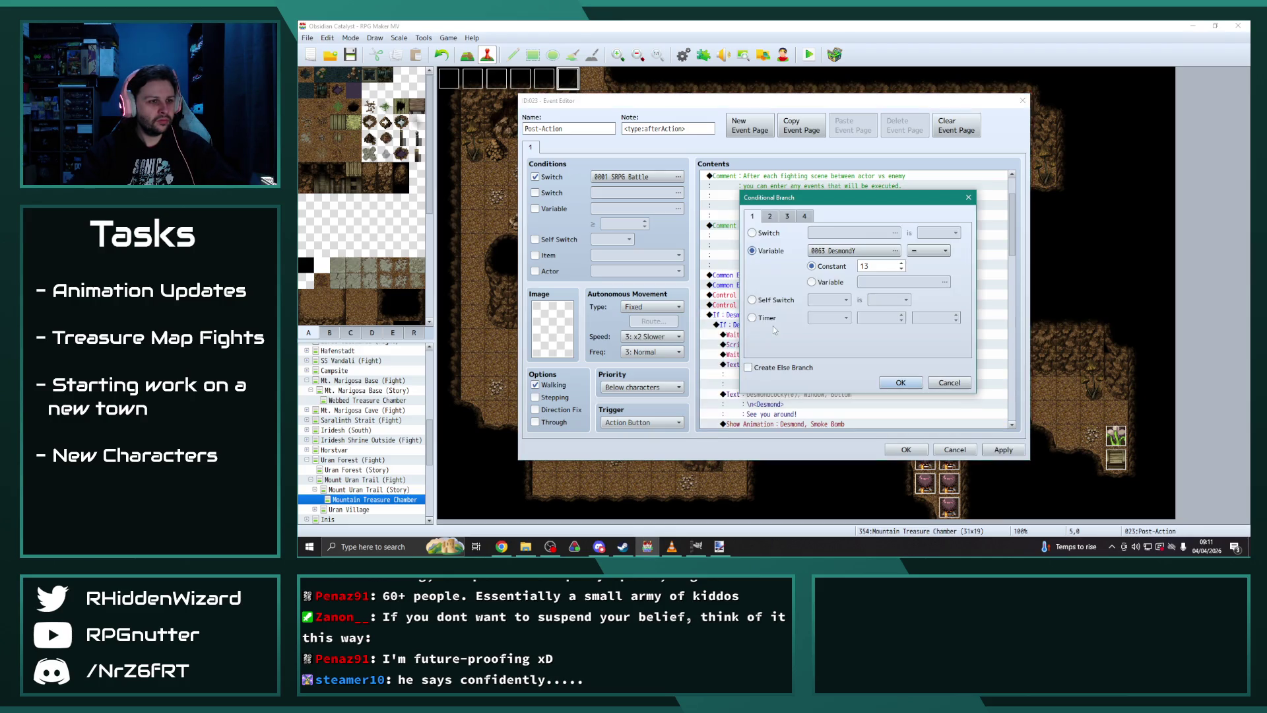
{"action": "double_click", "coordinate": [875, 266]}
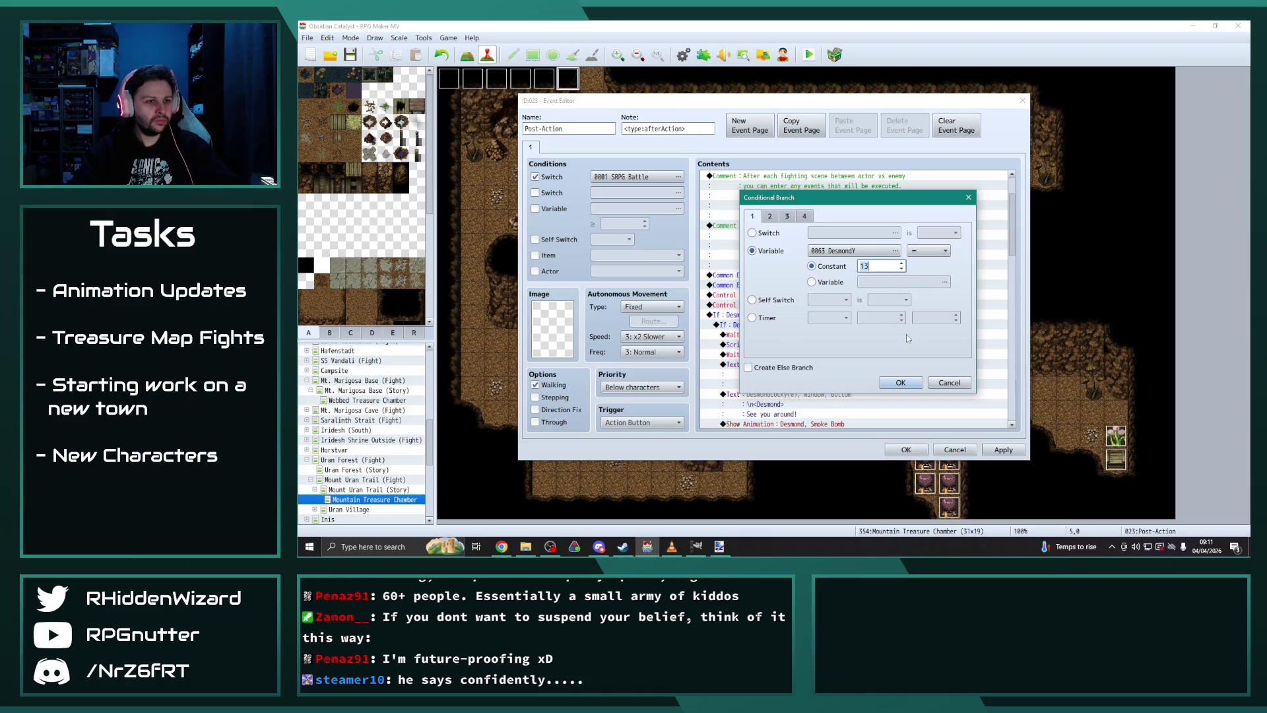
{"action": "type", "text": "0"}
{"action": "left_click", "coordinate": [908, 382]}
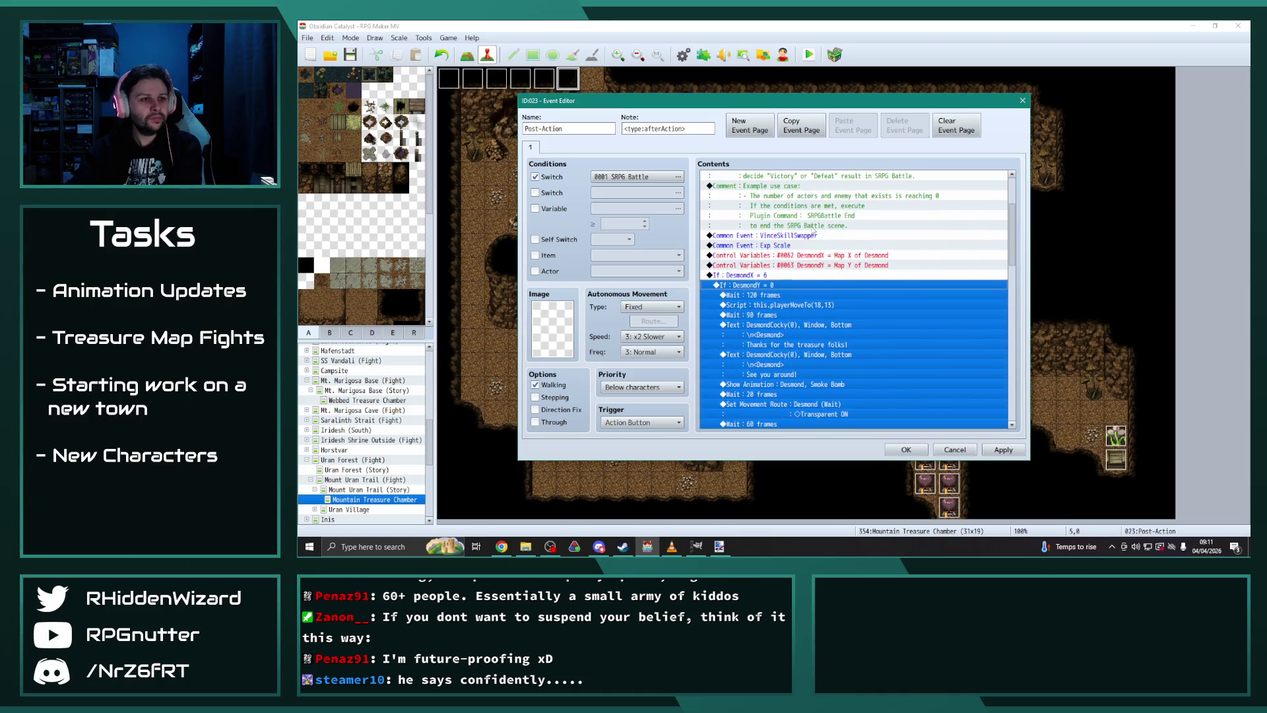
Step: Edit the script so it calls this.playerMoveTo(6,0)
{"action": "scroll", "coordinate": [877, 343], "scroll_direction": "down", "scroll_amount": 4}
{"action": "left_click", "coordinate": [884, 315]}
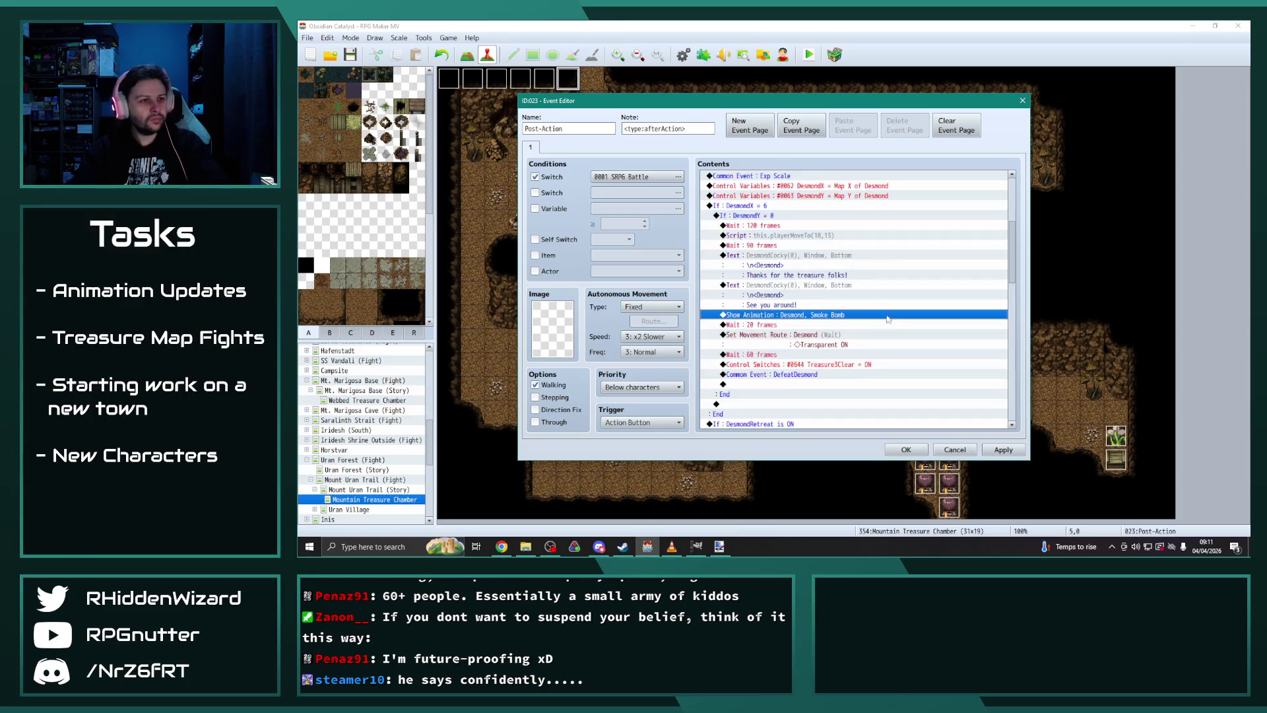
{"action": "double_click", "coordinate": [832, 239]}
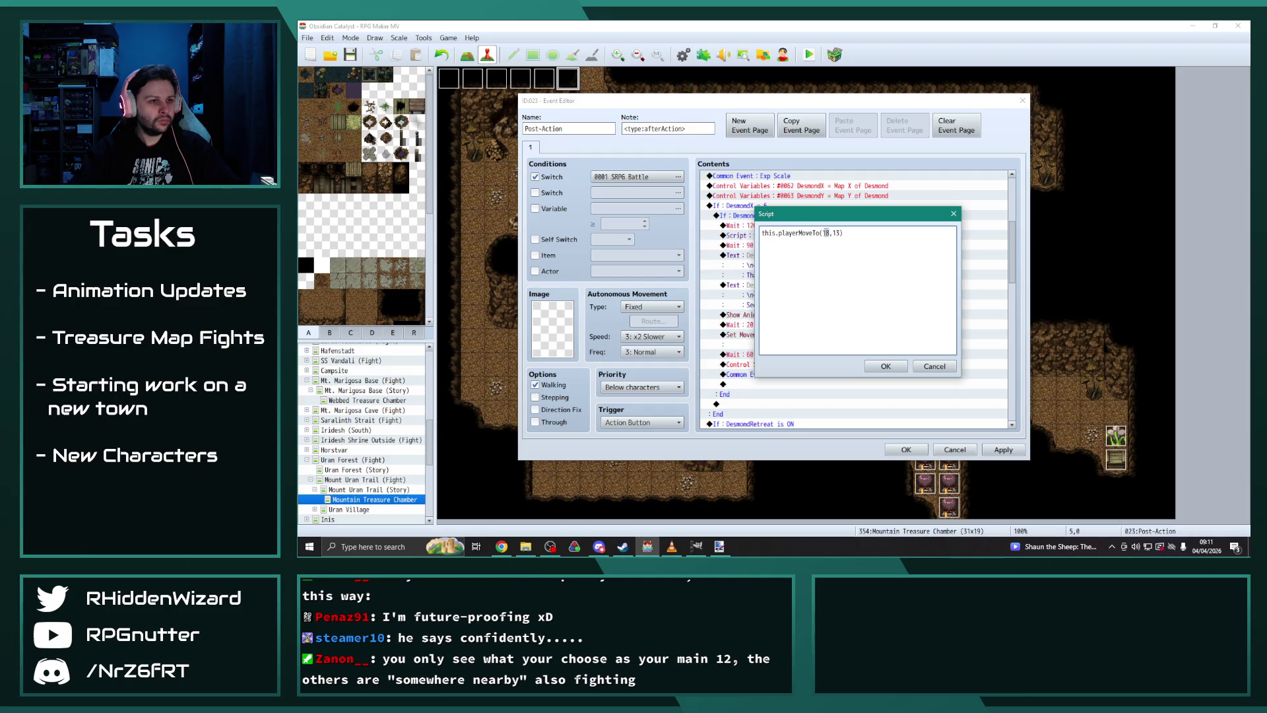
{"action": "type", "text": "6"}
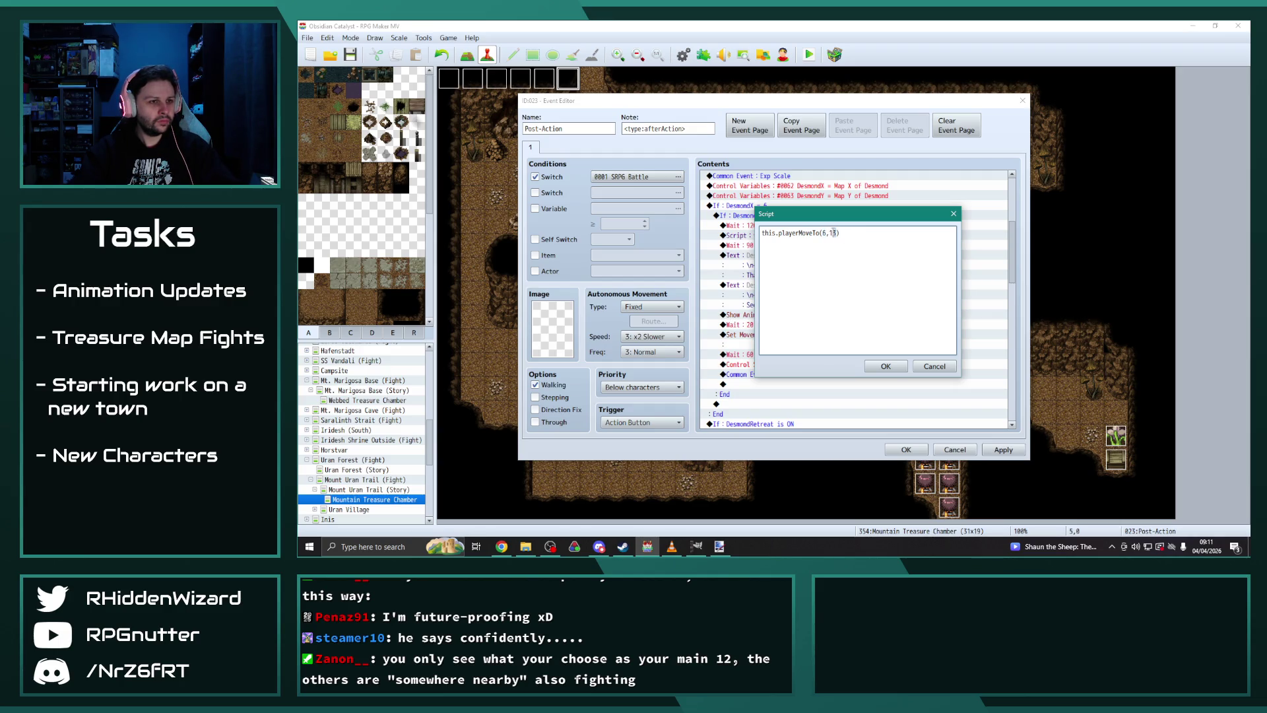
{"action": "left_click", "coordinate": [891, 367]}
Step: Replace the Spidersilk Boots armour reward with the Inferno Helm
{"action": "scroll", "coordinate": [897, 360], "scroll_direction": "down", "scroll_amount": 2}
{"action": "scroll", "coordinate": [898, 362], "scroll_direction": "down", "scroll_amount": 5}
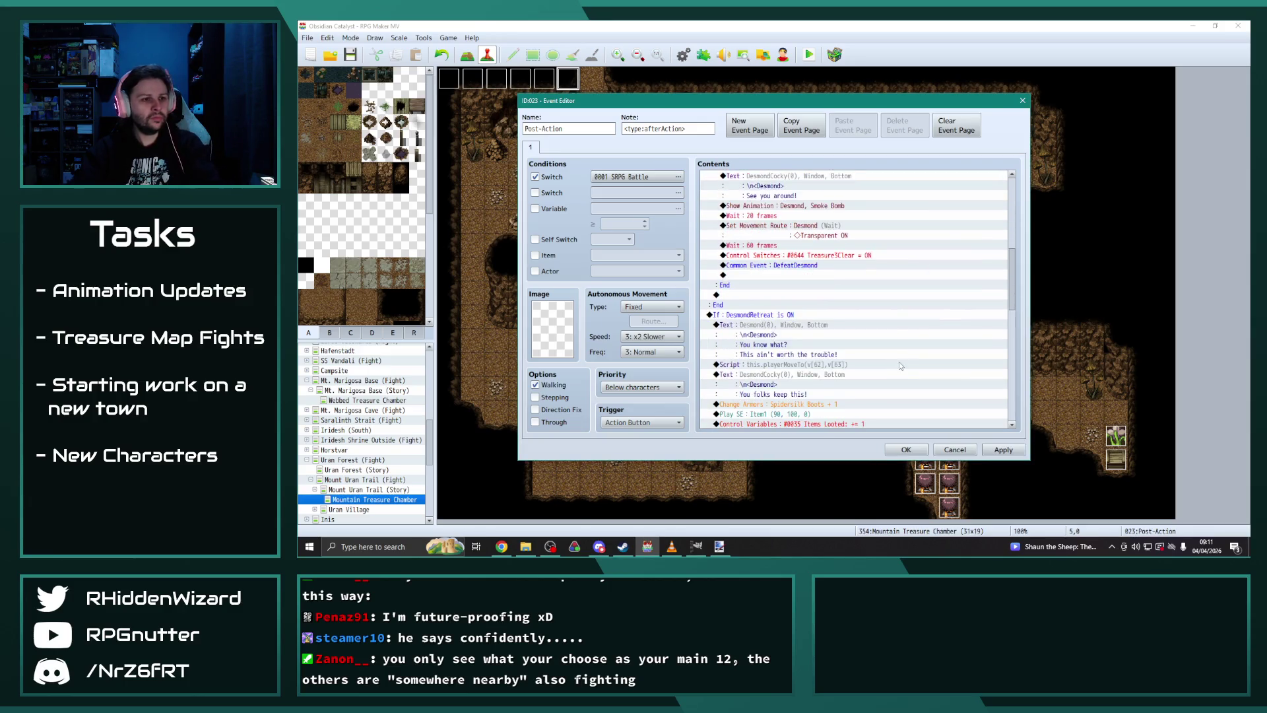
{"action": "left_click", "coordinate": [805, 296]}
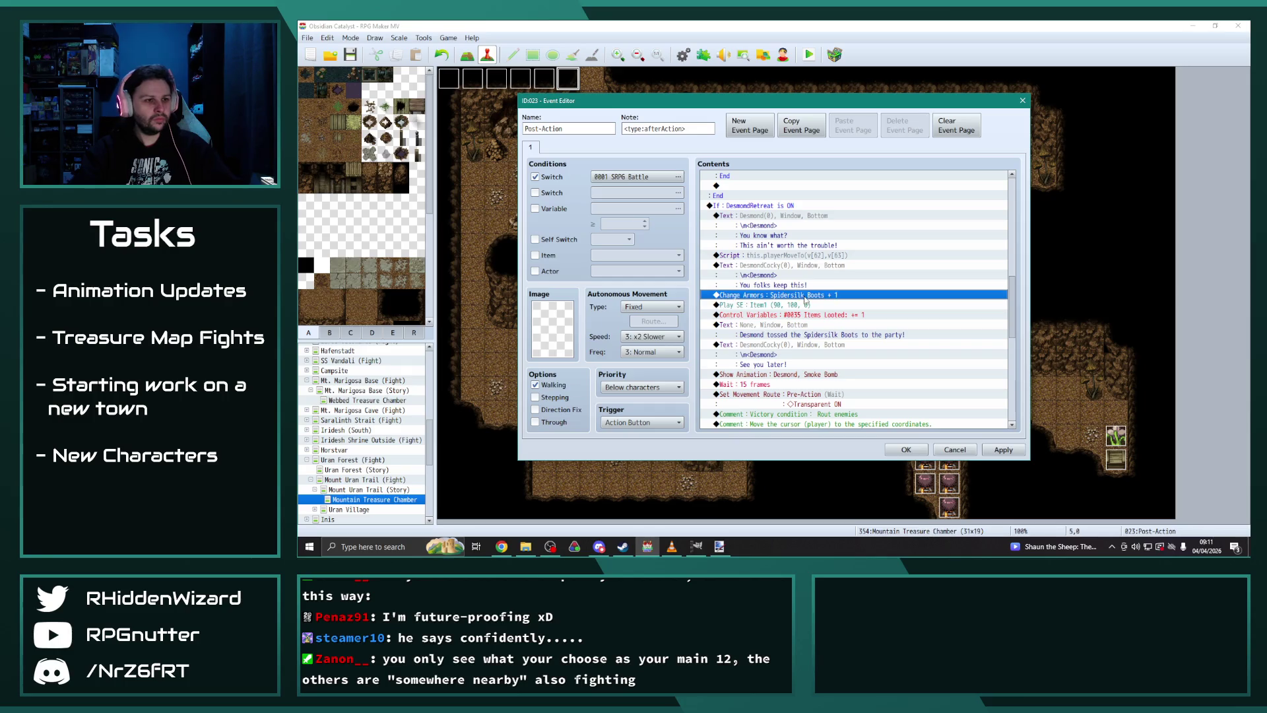
{"action": "double_click", "coordinate": [822, 294]}
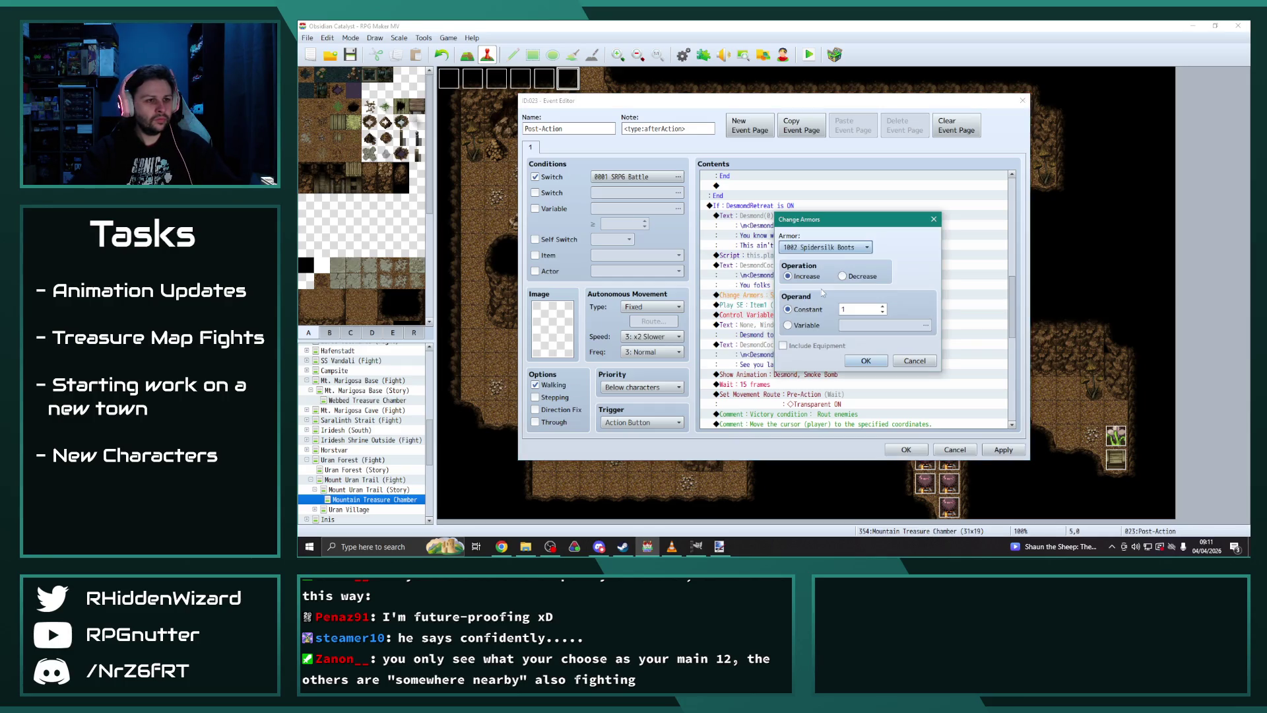
{"action": "left_click", "coordinate": [853, 248]}
{"action": "scroll", "coordinate": [830, 337], "scroll_direction": "up", "scroll_amount": 2}
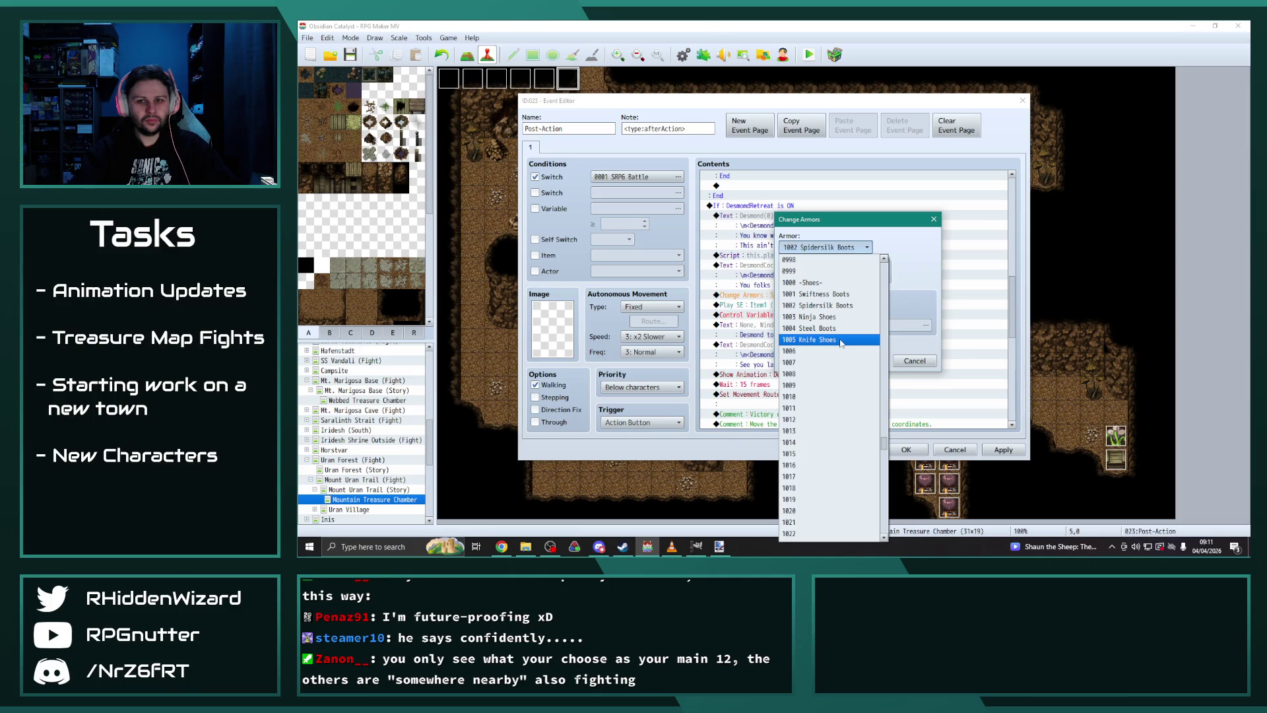
{"action": "scroll", "coordinate": [841, 342], "scroll_direction": "up", "scroll_amount": 13}
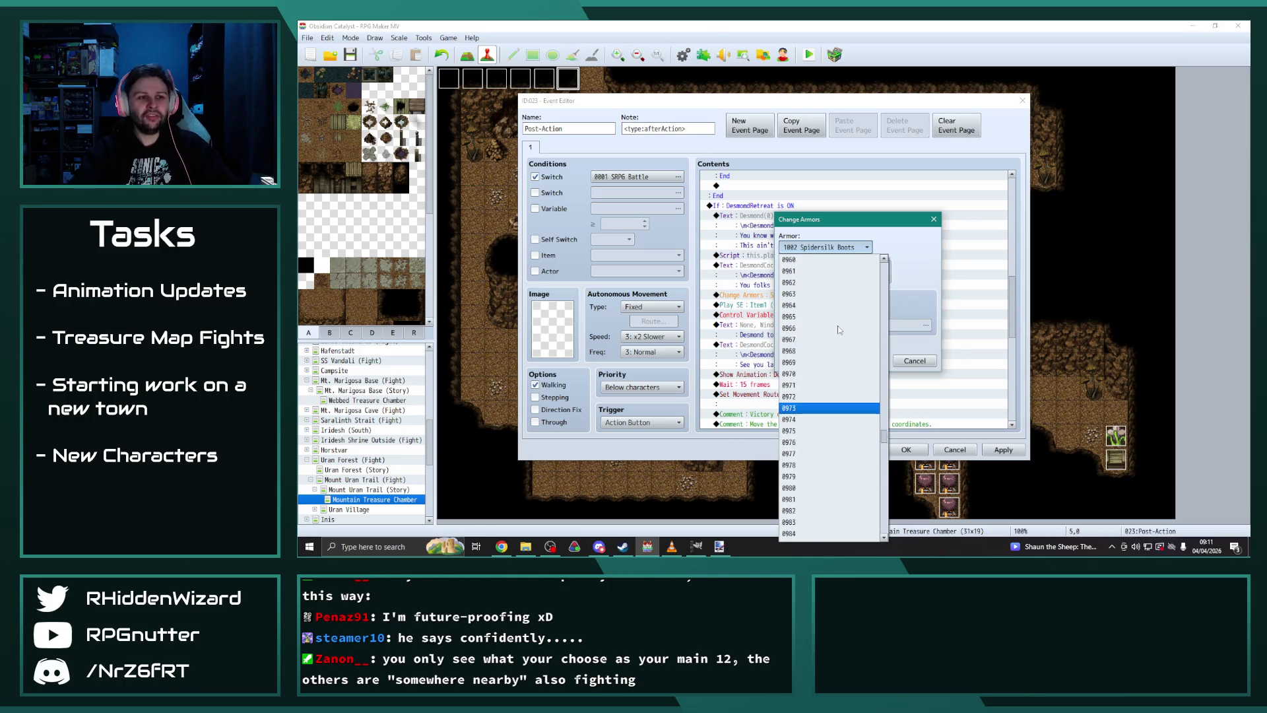
{"action": "scroll", "coordinate": [838, 326], "scroll_direction": "up", "scroll_amount": 14}
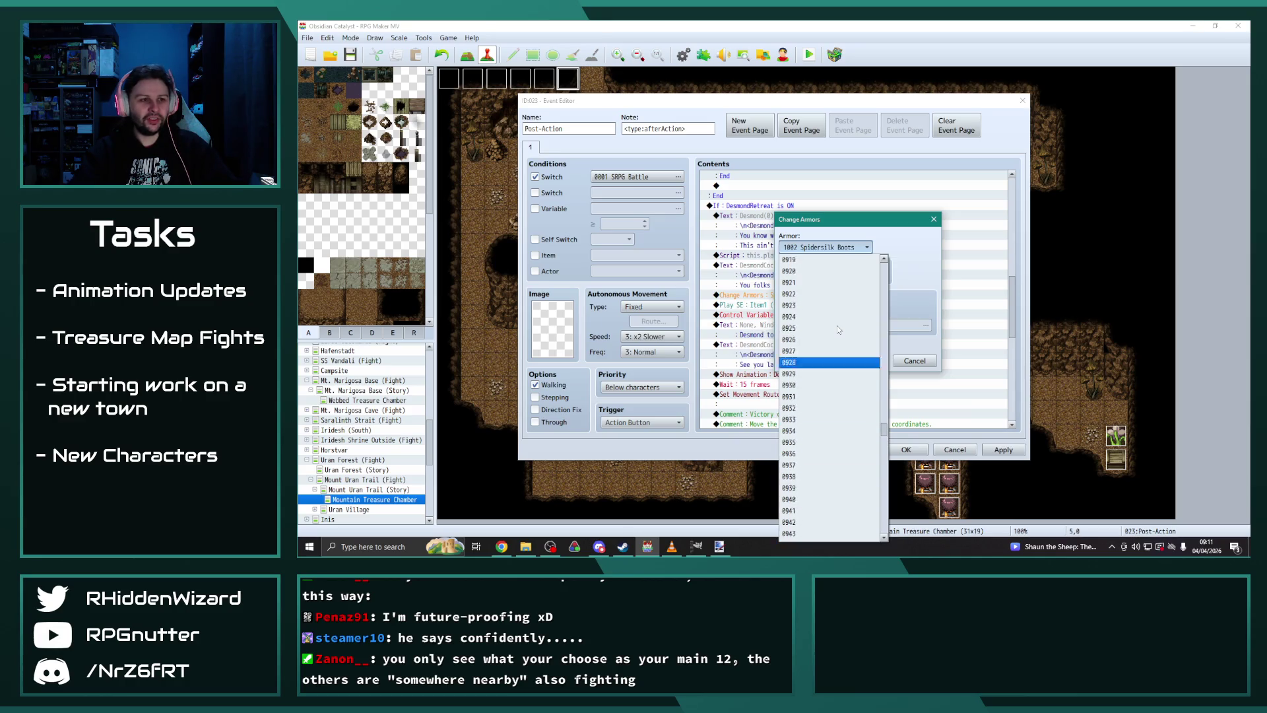
{"action": "left_click", "coordinate": [837, 326]}
{"action": "left_click", "coordinate": [871, 361]}
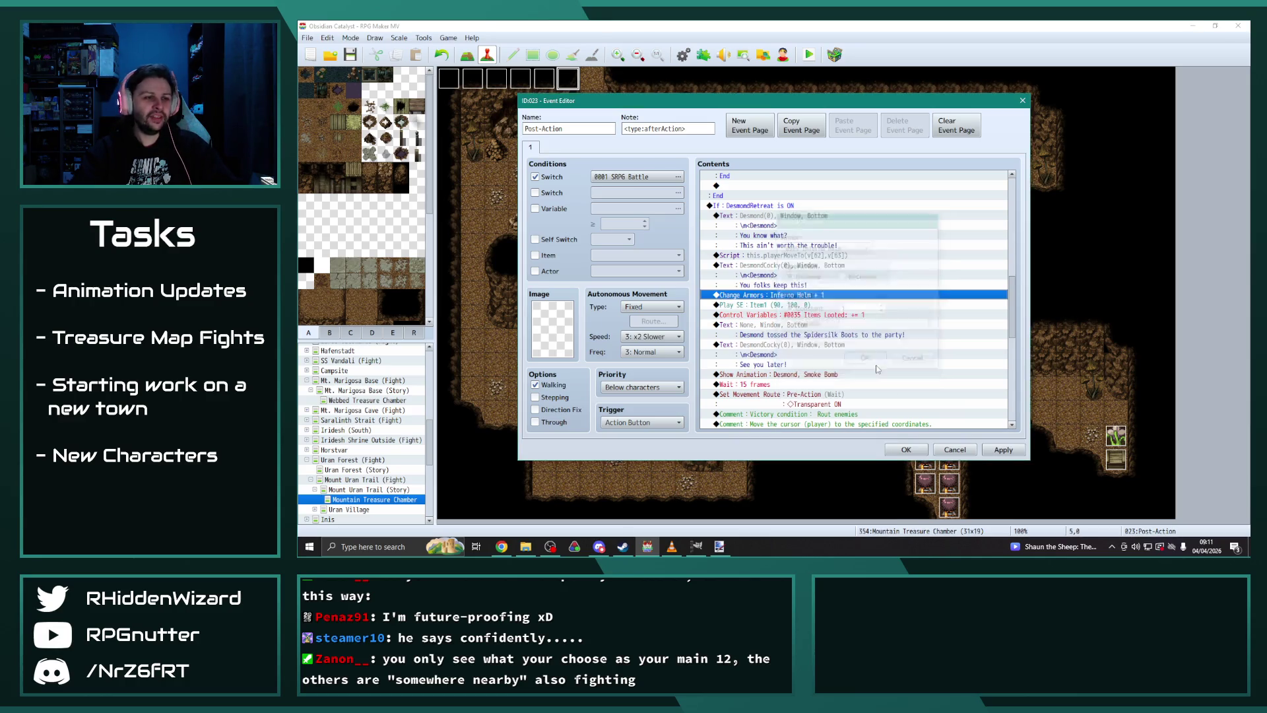
Step: Change the message to "Desmond tossed the Inferno Helm to the party!"
{"action": "left_click", "coordinate": [824, 336]}
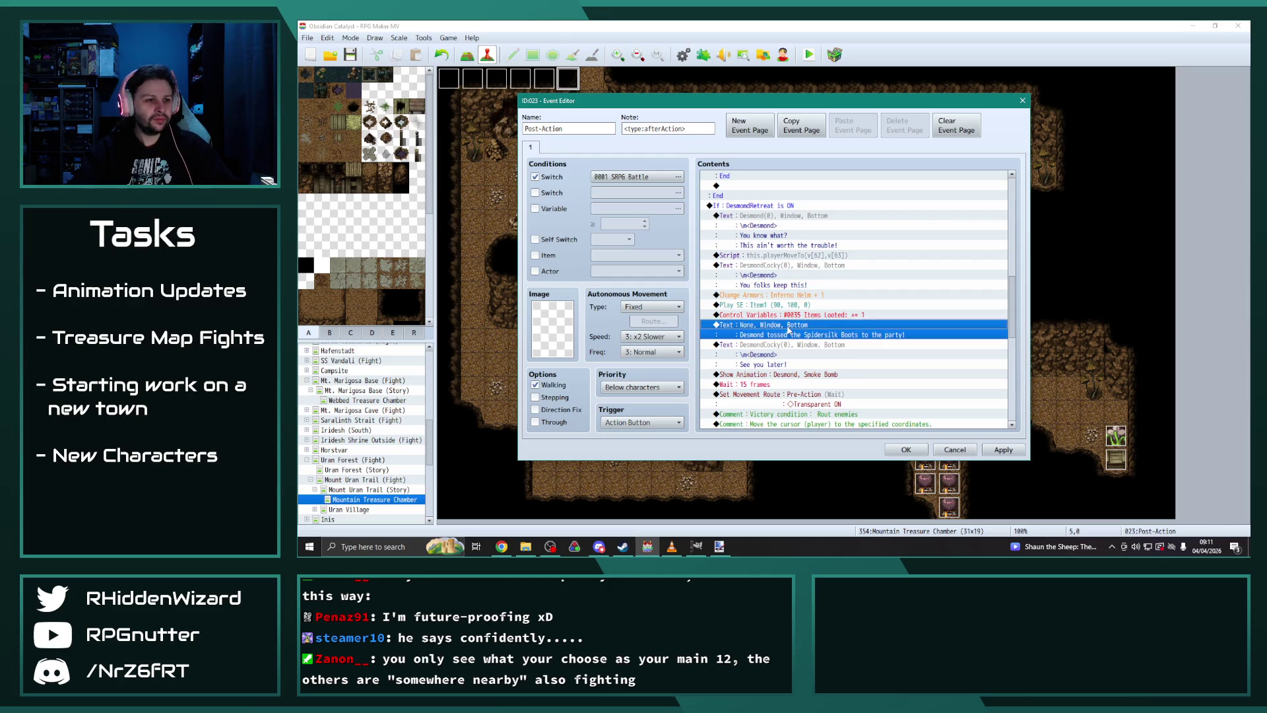
{"action": "double_click", "coordinate": [824, 336]}
{"action": "left_click_drag", "start_coordinate": [897, 264], "coordinate": [844, 264]}
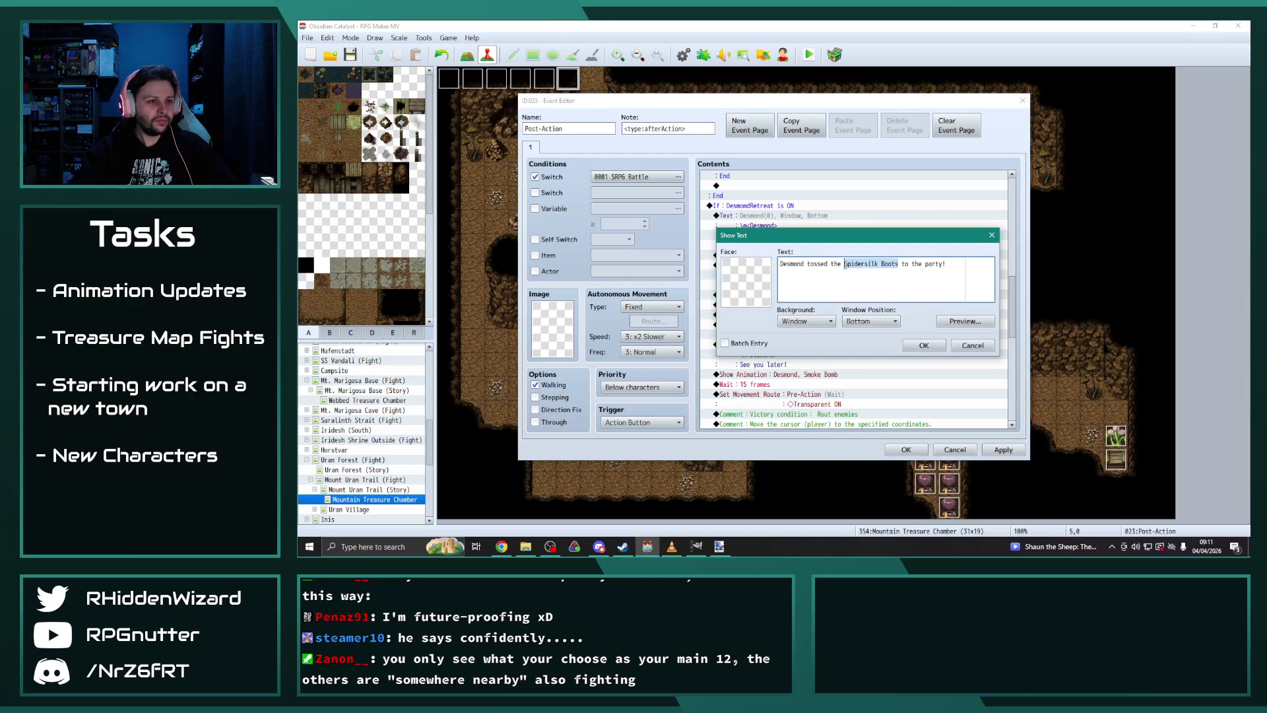
{"action": "type", "text": "Inferno Helm"}
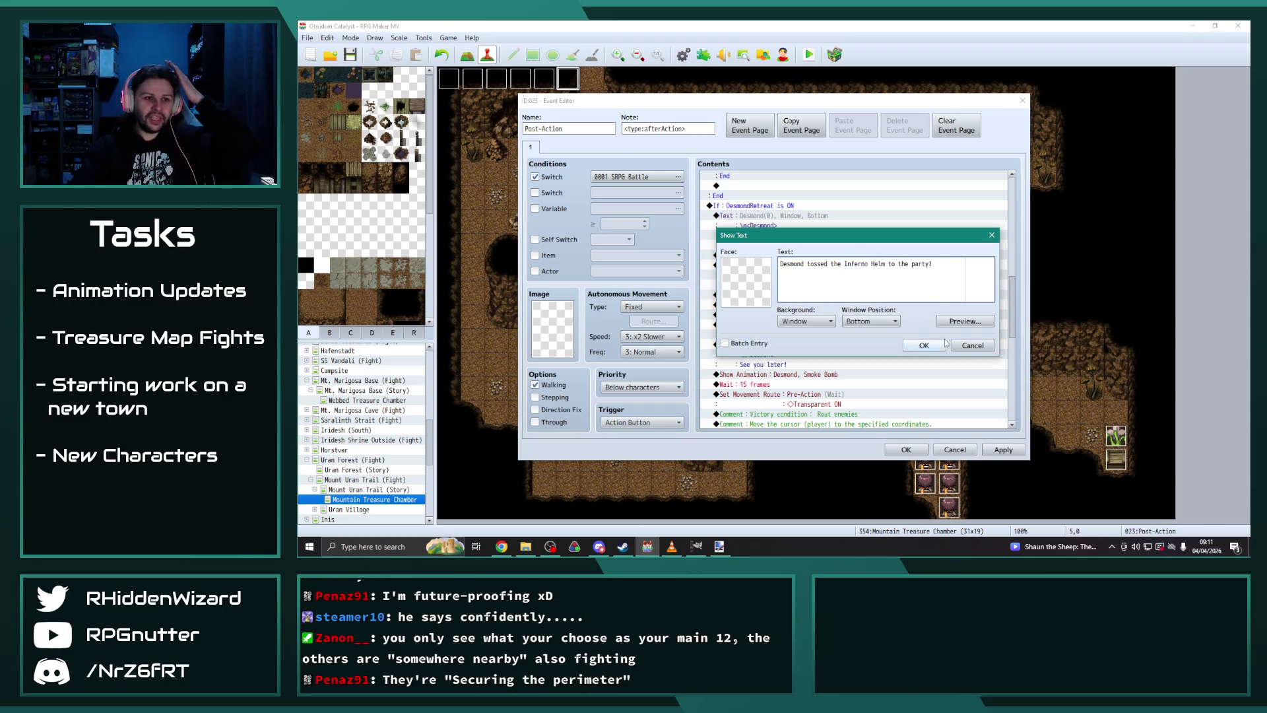
{"action": "left_click", "coordinate": [924, 346]}
{"action": "scroll", "coordinate": [933, 348], "scroll_direction": "down", "scroll_amount": 3}
{"action": "scroll", "coordinate": [933, 350], "scroll_direction": "down", "scroll_amount": 4}
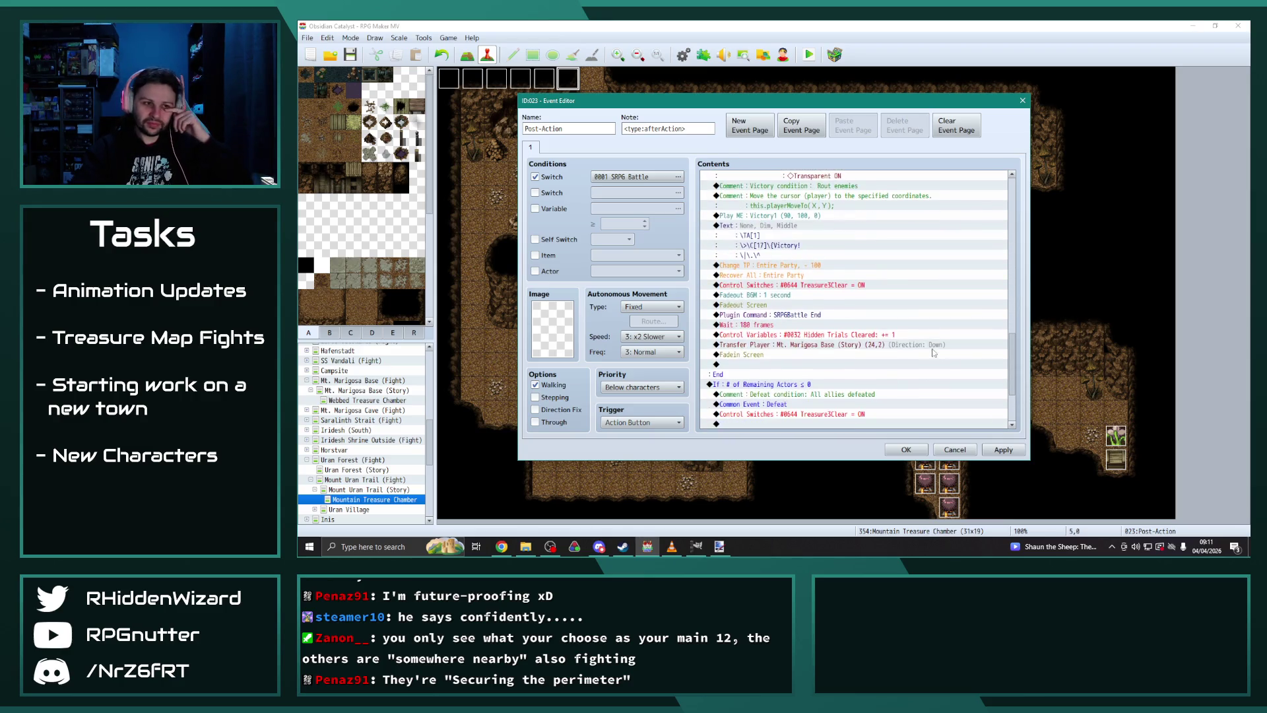
Step: Make the victory branch turn on switch 0646 Treasure5Clear instead of 0644 Treasure3Clear
{"action": "scroll", "coordinate": [852, 302], "scroll_direction": "down", "scroll_amount": 1}
{"action": "double_click", "coordinate": [825, 255]}
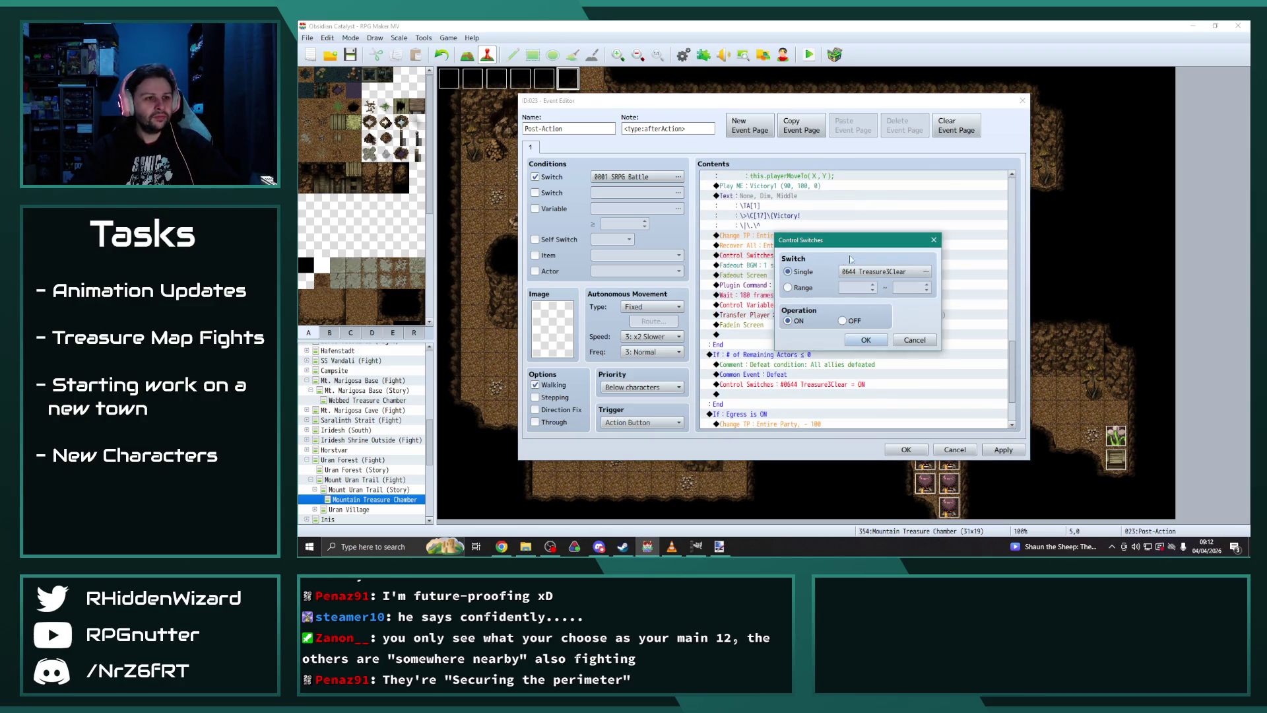
{"action": "left_click", "coordinate": [925, 272]}
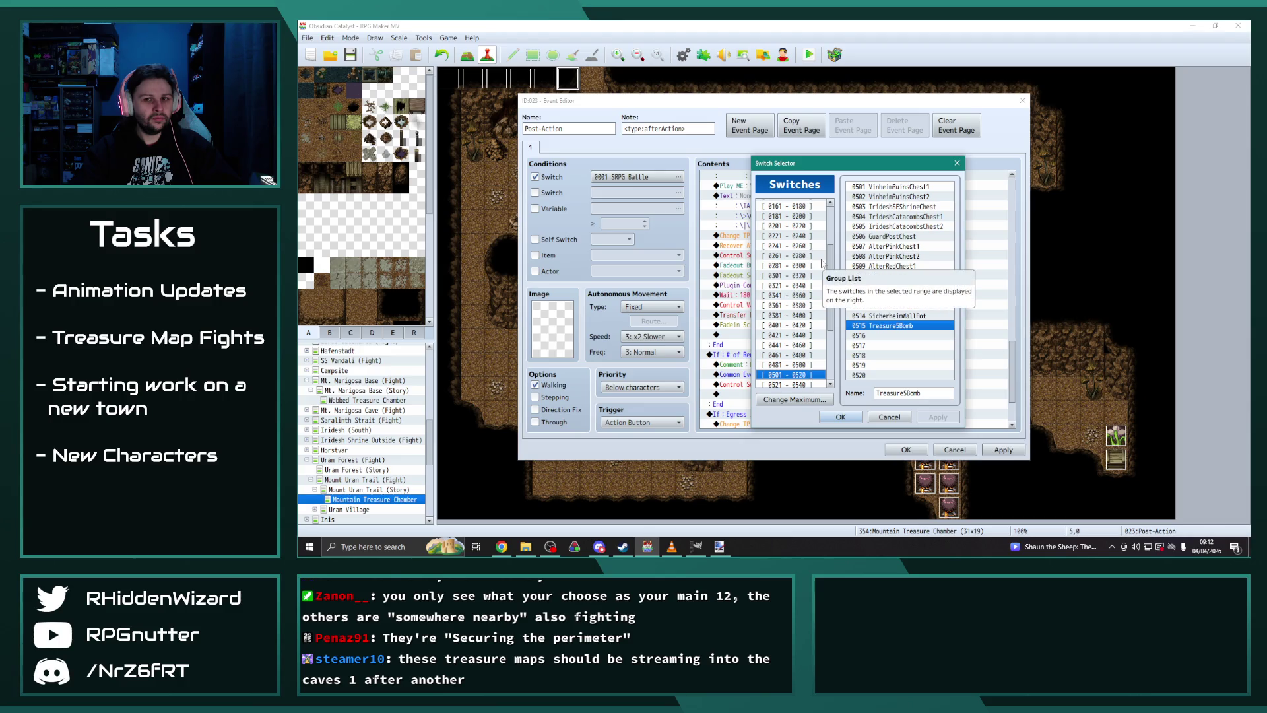
{"action": "scroll", "coordinate": [803, 368], "scroll_direction": "down", "scroll_amount": 2}
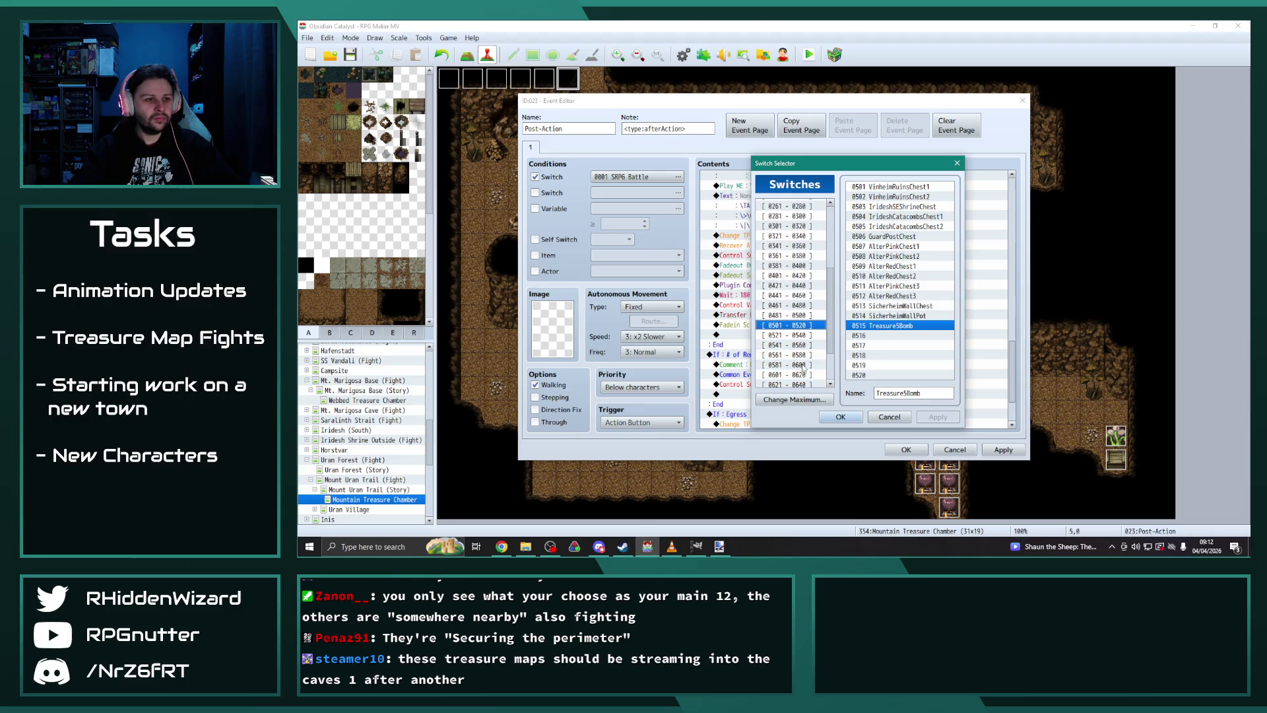
{"action": "left_click", "coordinate": [793, 355]}
{"action": "scroll", "coordinate": [790, 353], "scroll_direction": "down", "scroll_amount": 2}
{"action": "left_click", "coordinate": [787, 345]}
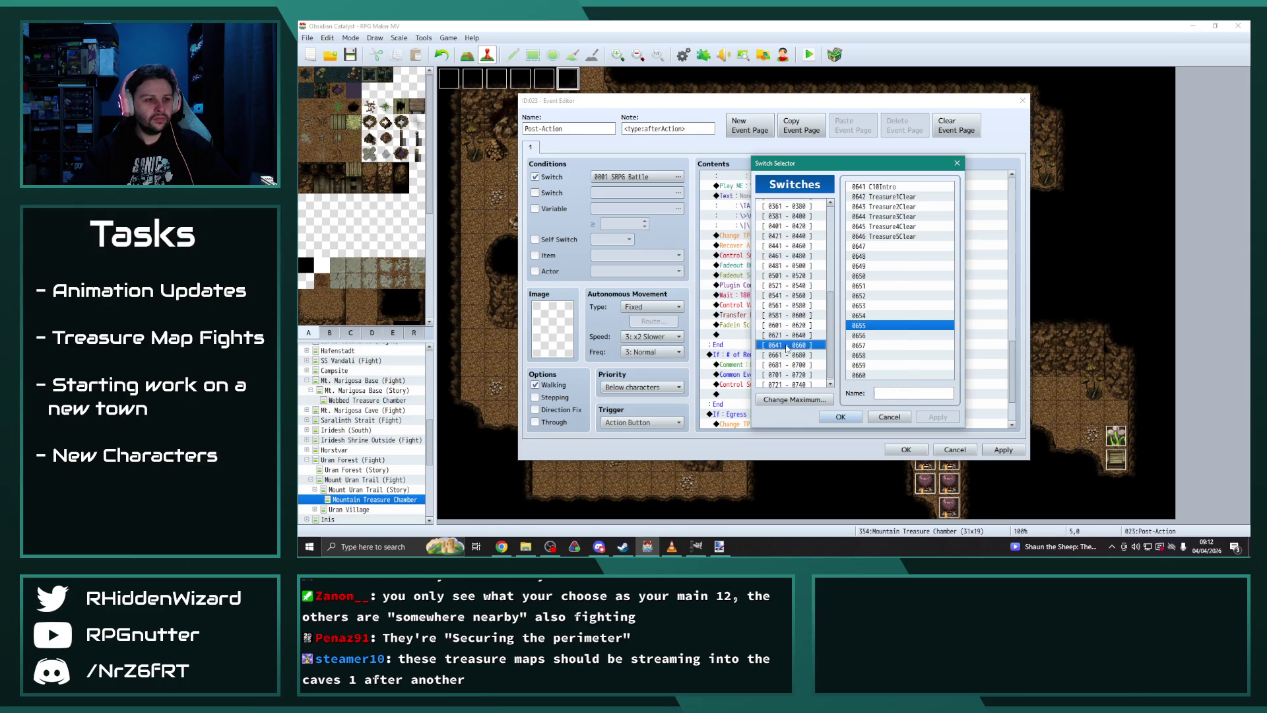
{"action": "left_click", "coordinate": [870, 246]}
{"action": "left_click", "coordinate": [878, 236]}
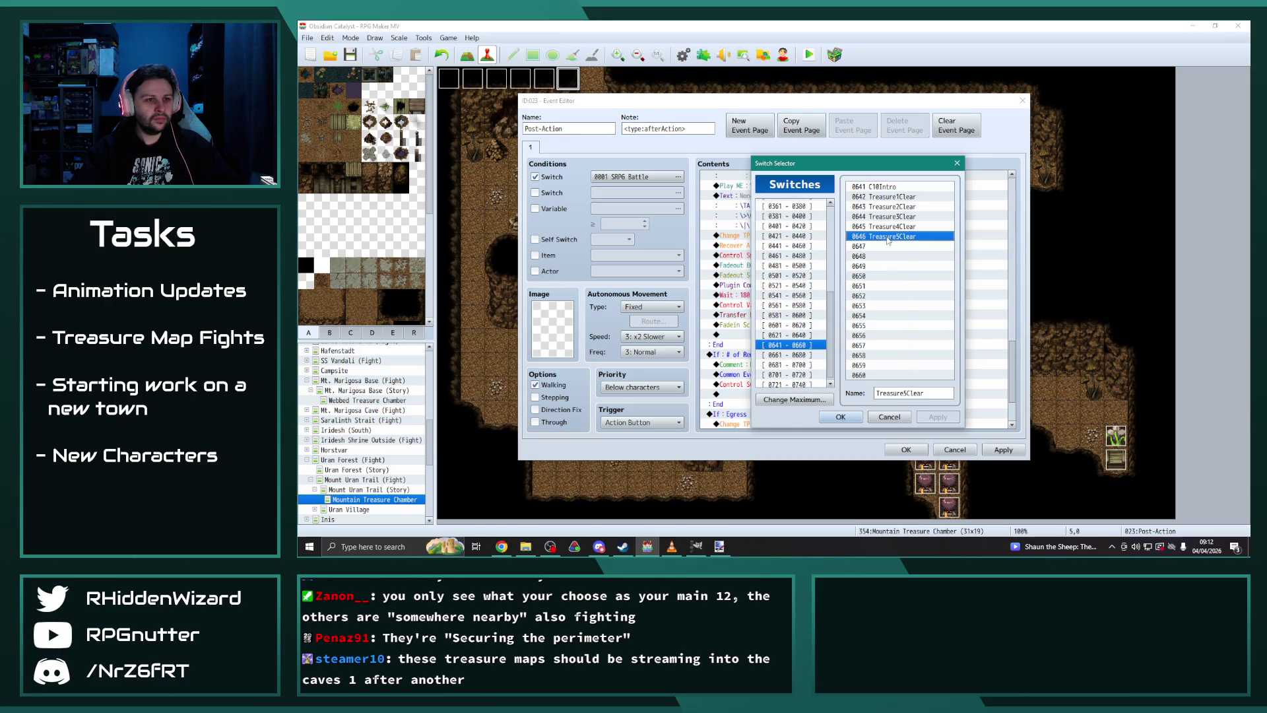
{"action": "left_click", "coordinate": [841, 417]}
{"action": "left_click", "coordinate": [872, 339]}
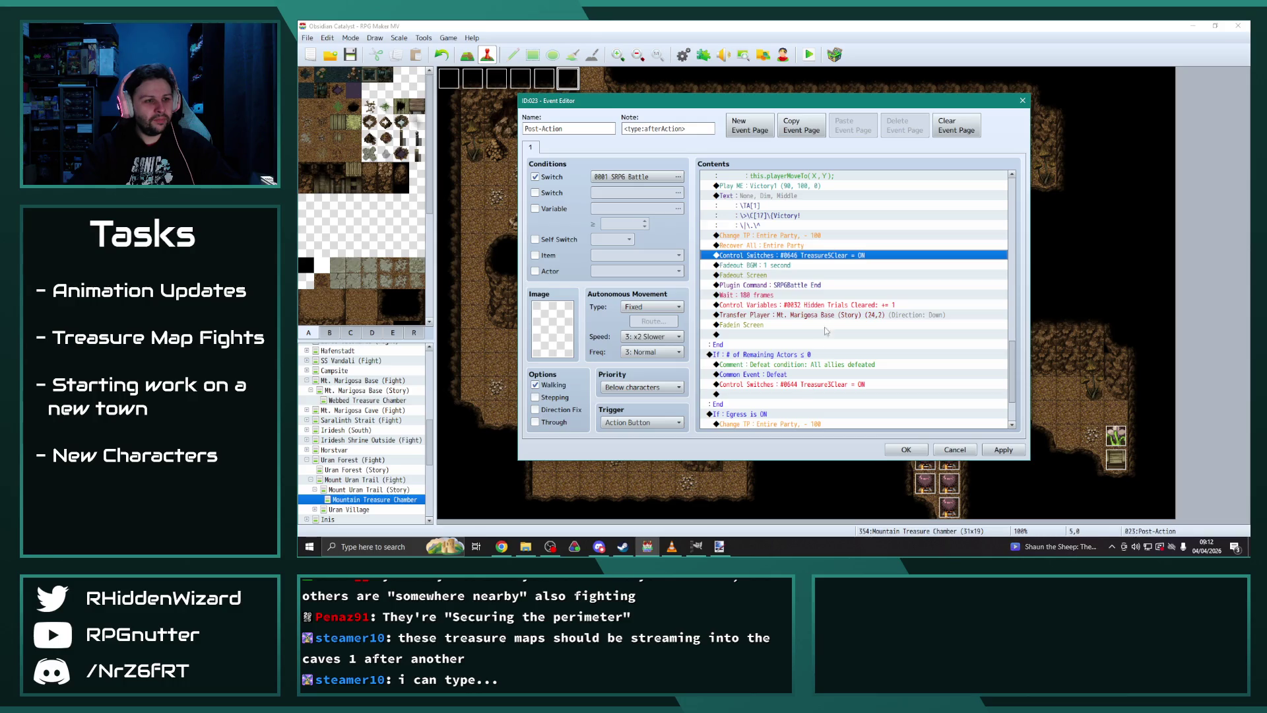
Step: Switch the defeat and egress branches to 0646 Treasure5Clear as well
{"action": "double_click", "coordinate": [825, 384]}
{"action": "left_click", "coordinate": [896, 271]}
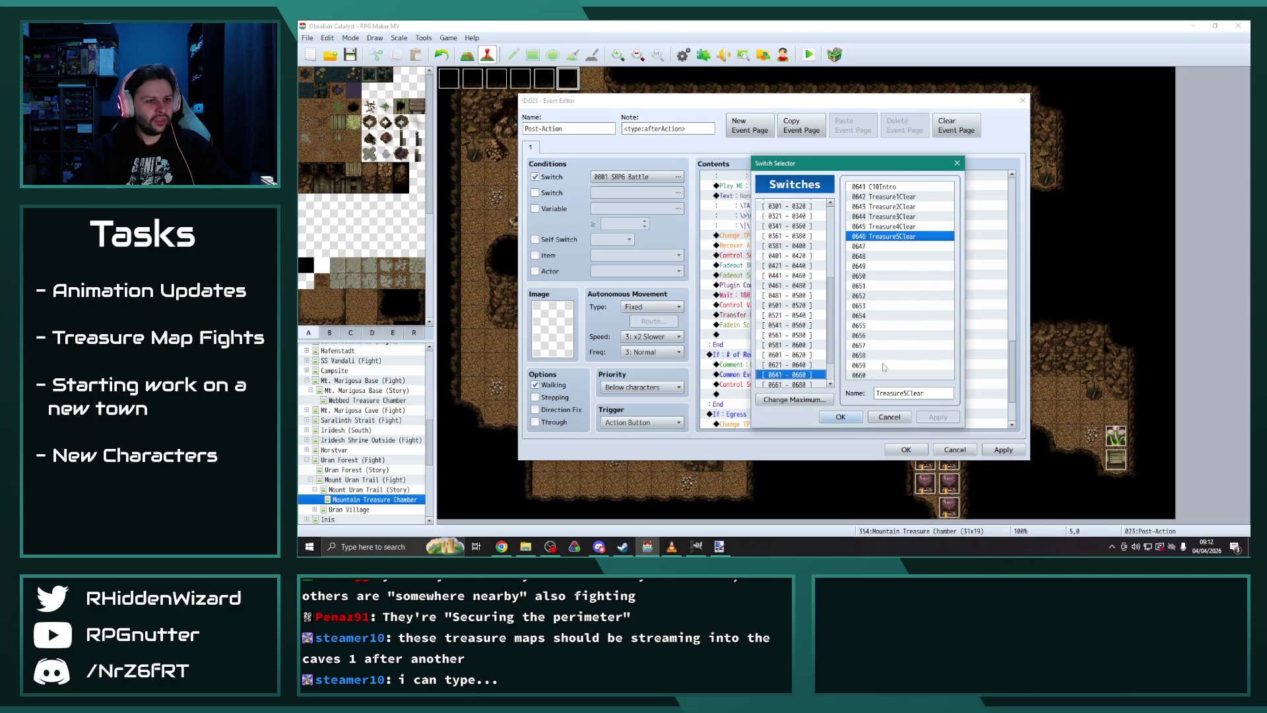
{"action": "left_click", "coordinate": [858, 413]}
{"action": "left_click", "coordinate": [865, 340]}
{"action": "scroll", "coordinate": [862, 358], "scroll_direction": "down", "scroll_amount": 3}
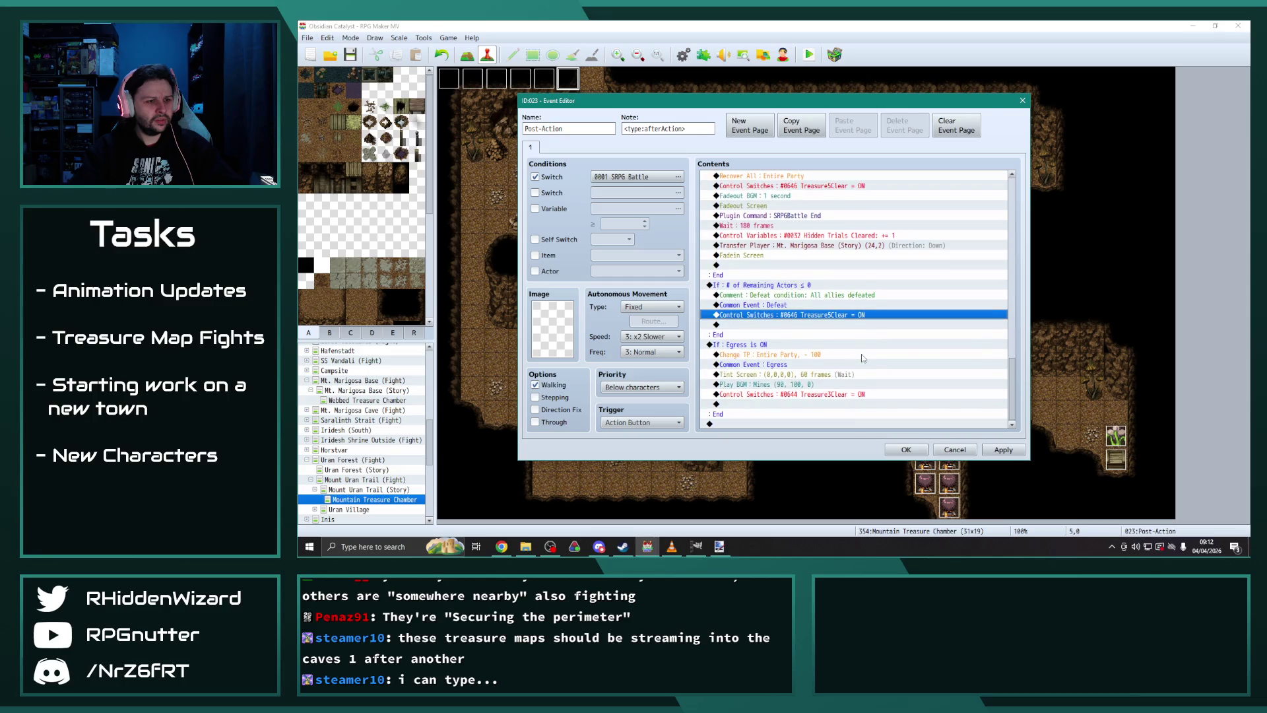
{"action": "double_click", "coordinate": [841, 394]}
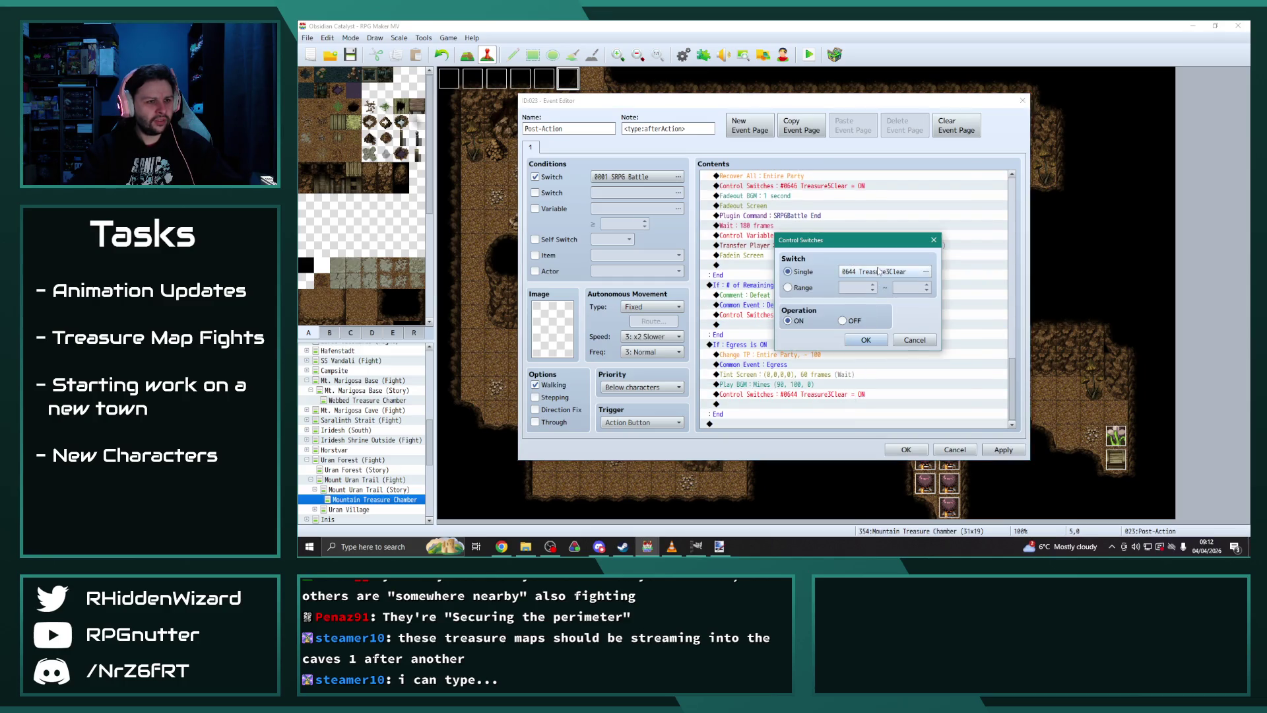
{"action": "left_click", "coordinate": [896, 270]}
{"action": "left_click", "coordinate": [840, 416]}
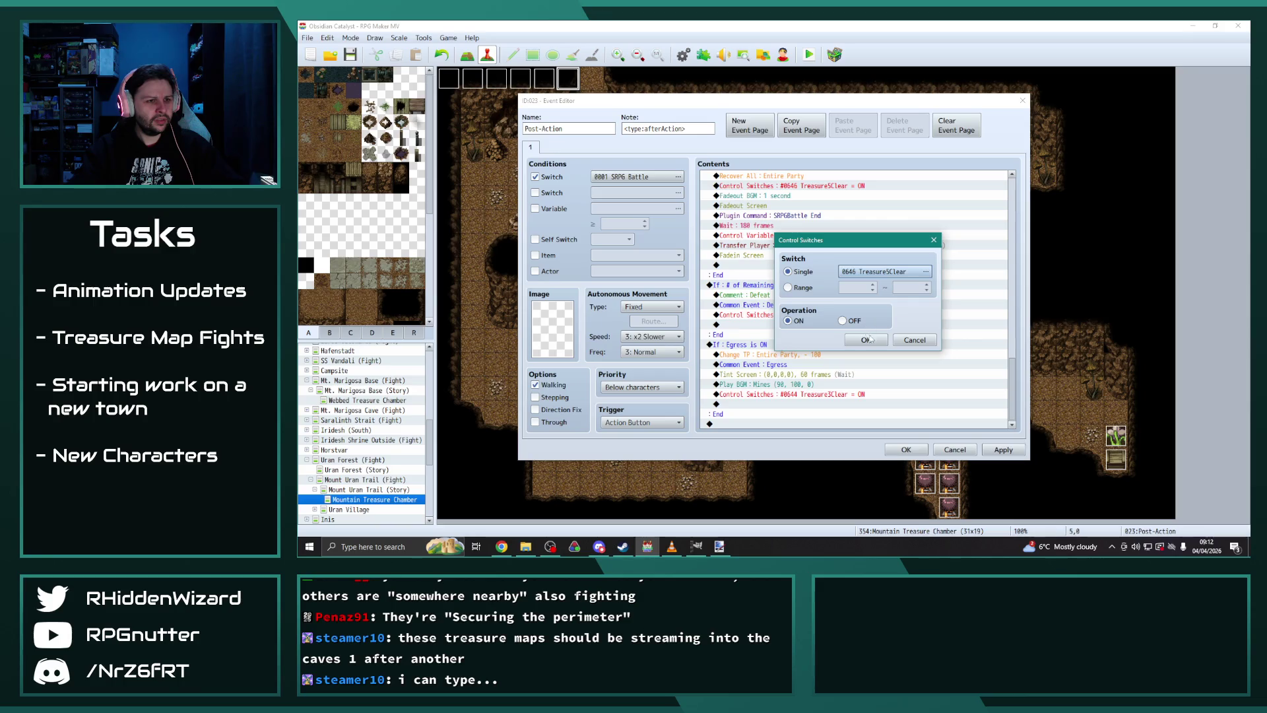
{"action": "left_click", "coordinate": [843, 324]}
{"action": "scroll", "coordinate": [843, 325], "scroll_direction": "up", "scroll_amount": 1}
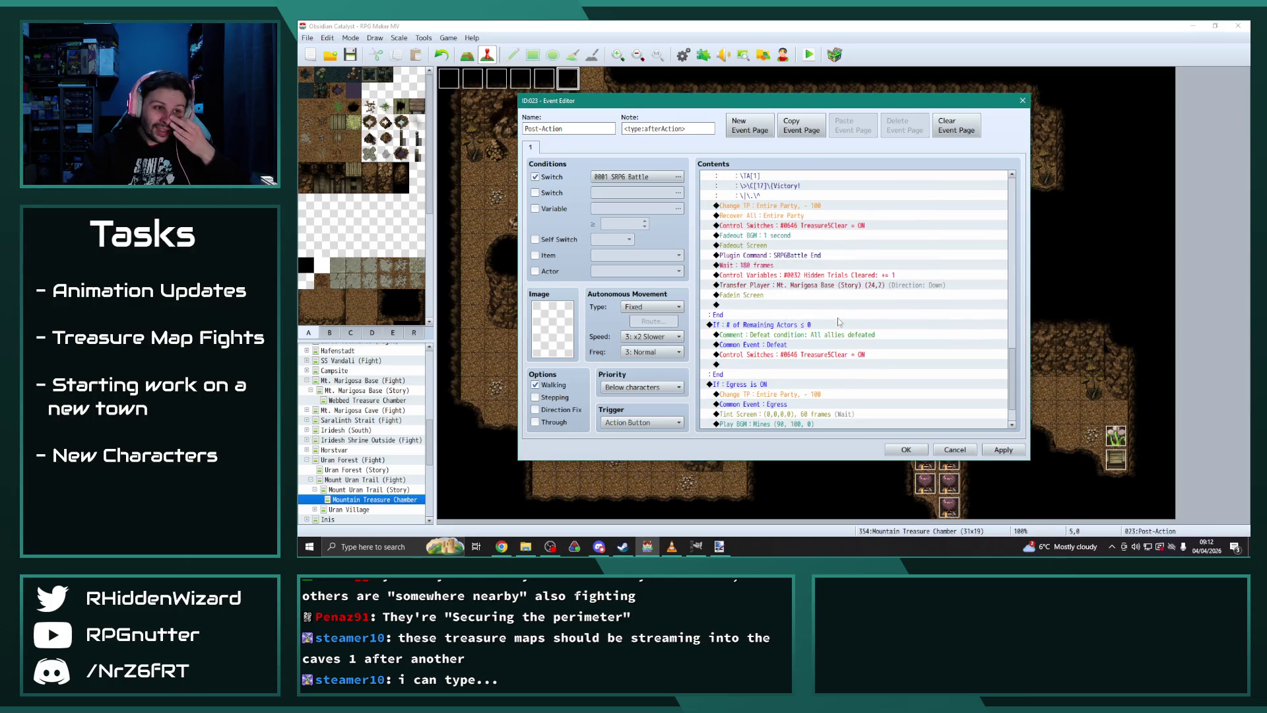
{"action": "double_click", "coordinate": [837, 285]}
Step: Change the Transfer Player destination to Mount Uran Trail (Story) at 24,21
{"action": "left_click", "coordinate": [892, 257]}
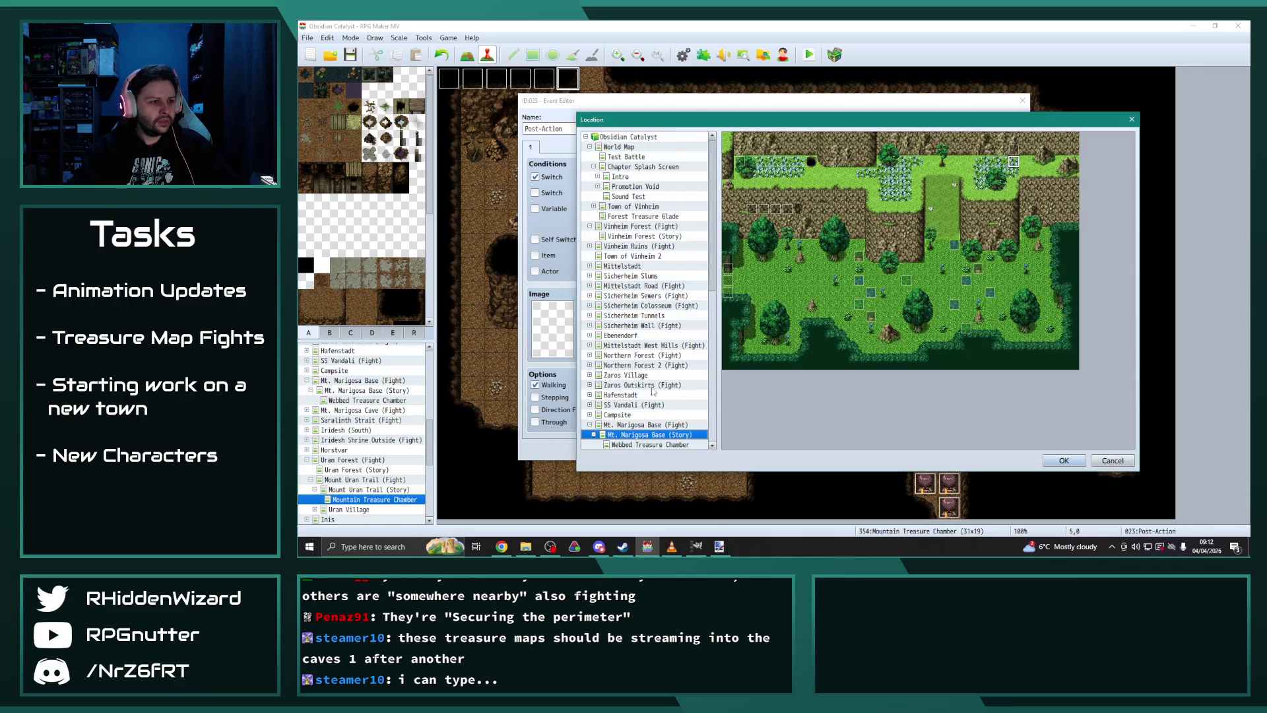
{"action": "scroll", "coordinate": [652, 391], "scroll_direction": "down", "scroll_amount": 6}
{"action": "left_click", "coordinate": [662, 356]}
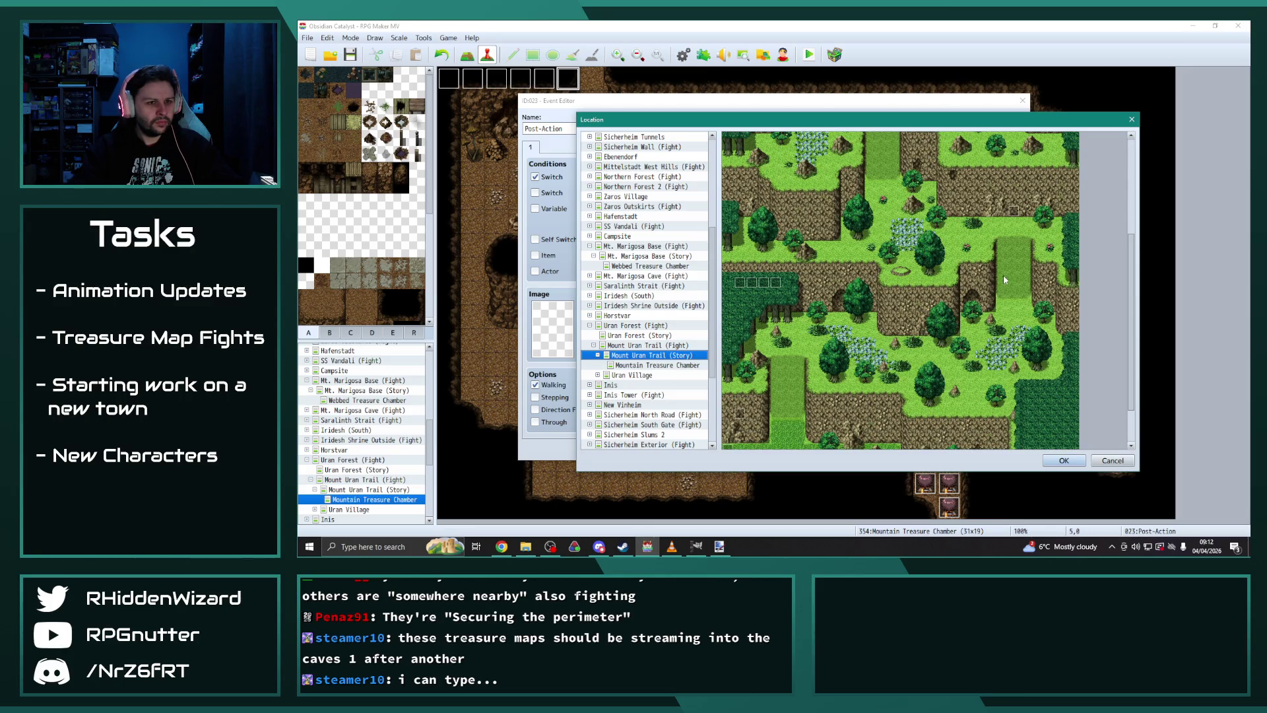
{"action": "left_click", "coordinate": [1017, 226]}
{"action": "left_click", "coordinate": [1059, 460]}
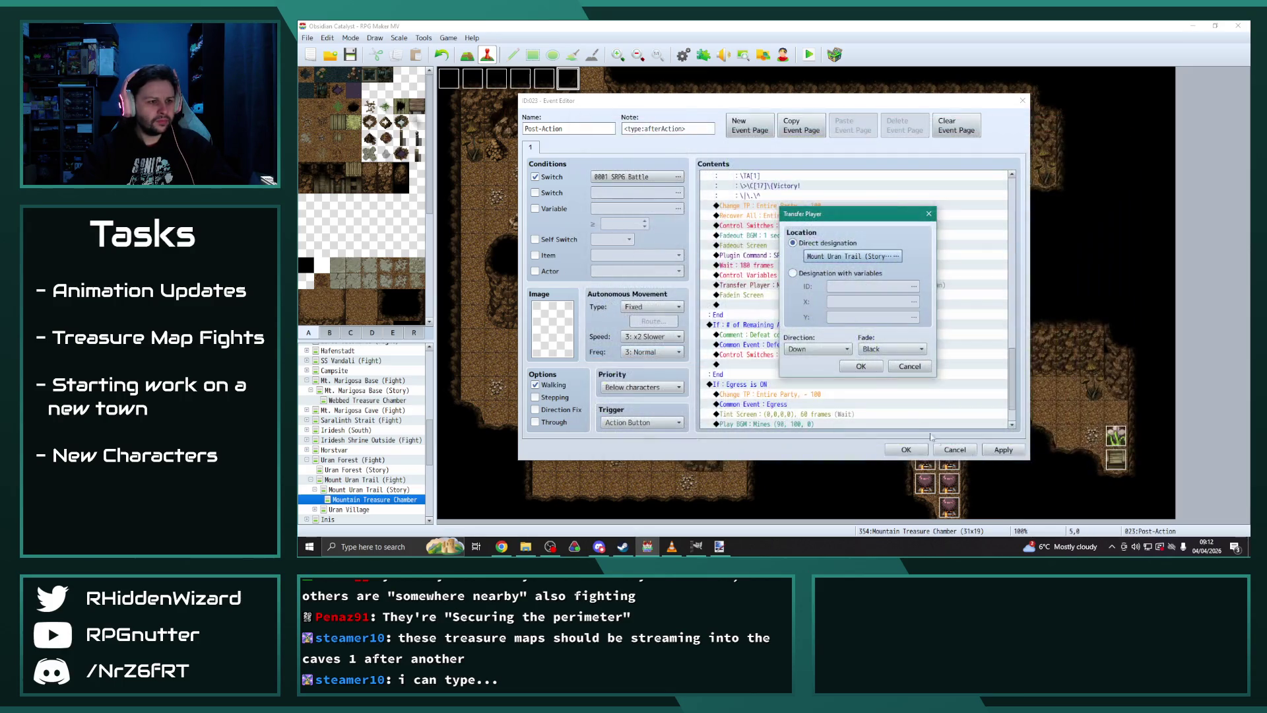
{"action": "left_click", "coordinate": [861, 367]}
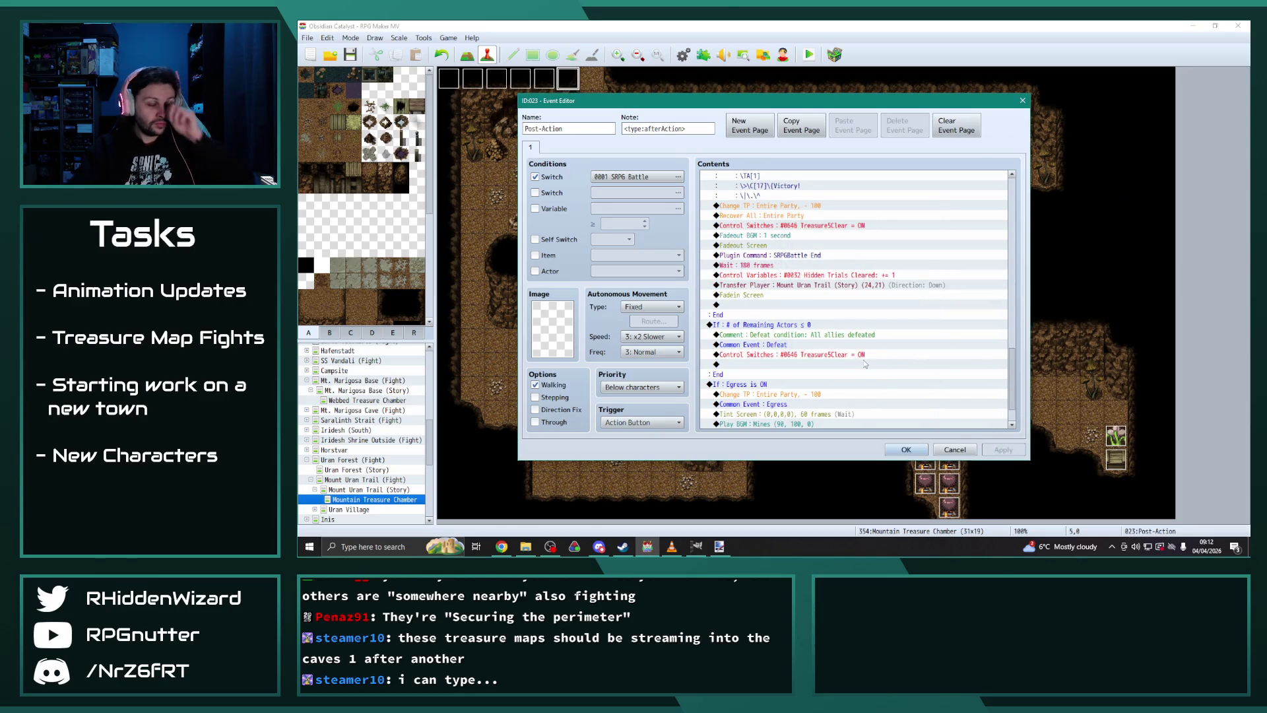
Step: Scroll through the Post-Action event's command list to review the egress branch
{"action": "scroll", "coordinate": [889, 380], "scroll_direction": "down", "scroll_amount": 2}
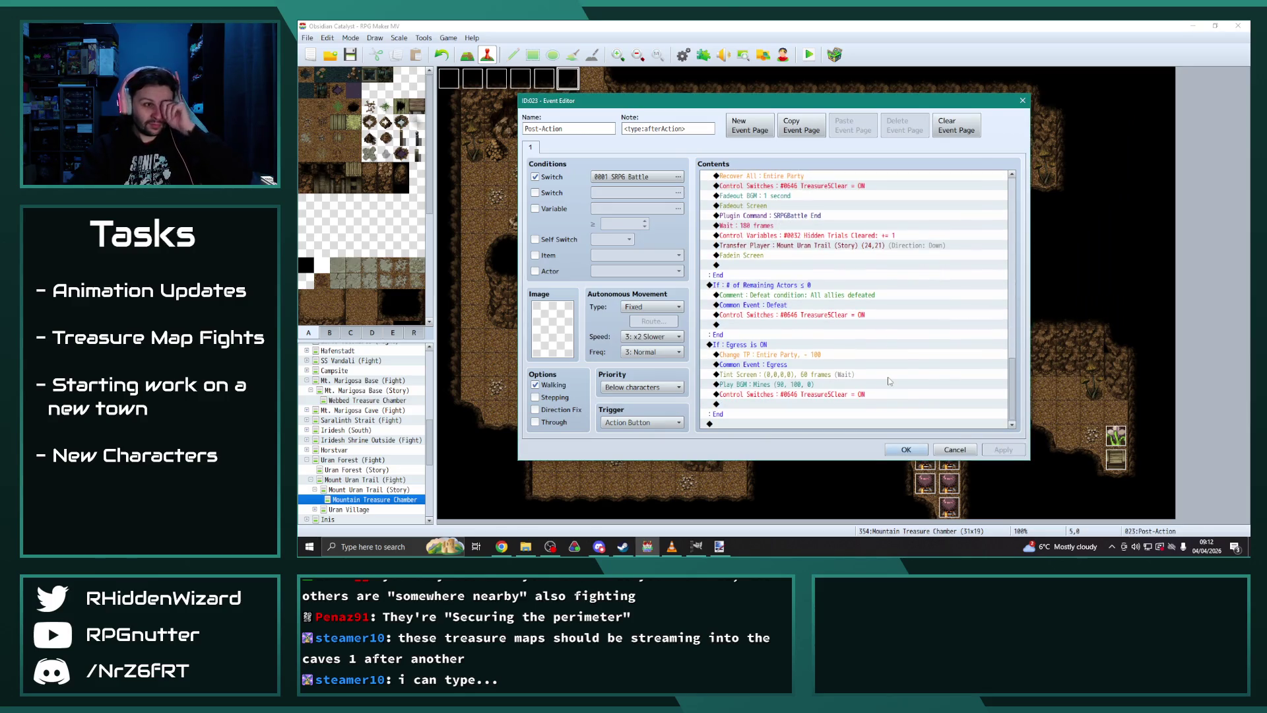
{"action": "scroll", "coordinate": [889, 380], "scroll_direction": "up", "scroll_amount": 8}
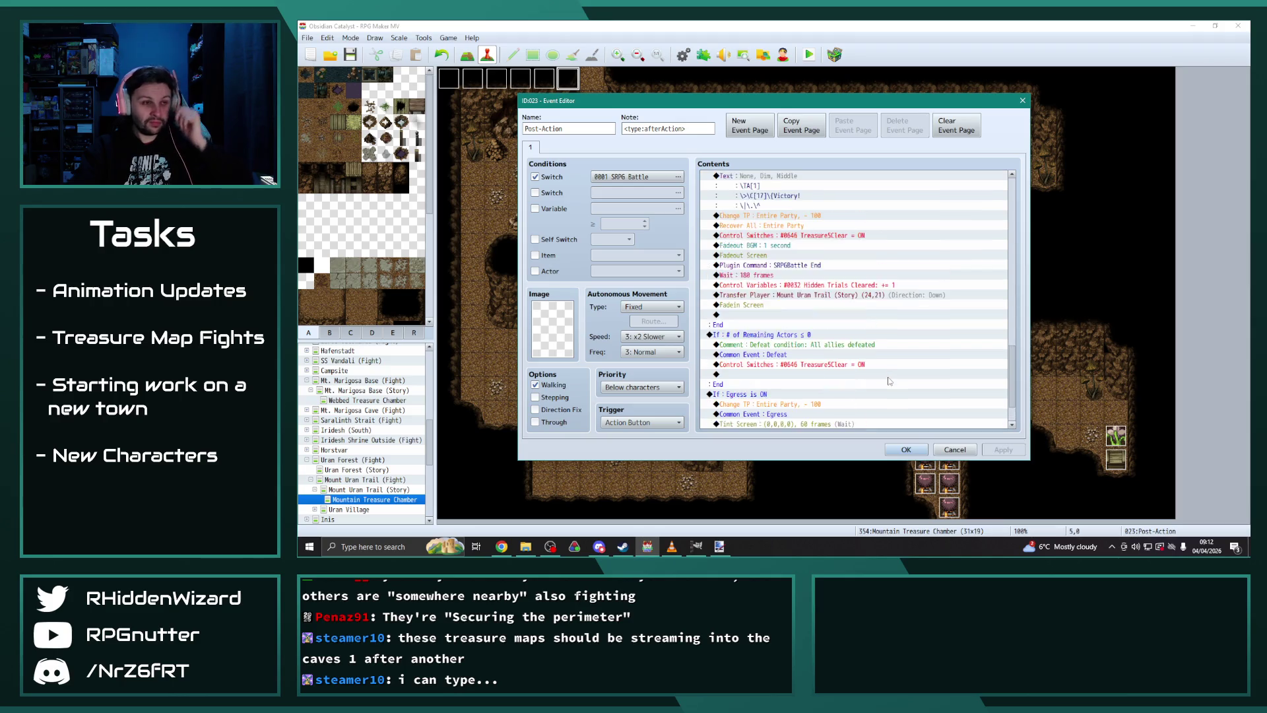
{"action": "scroll", "coordinate": [888, 381], "scroll_direction": "up", "scroll_amount": 6}
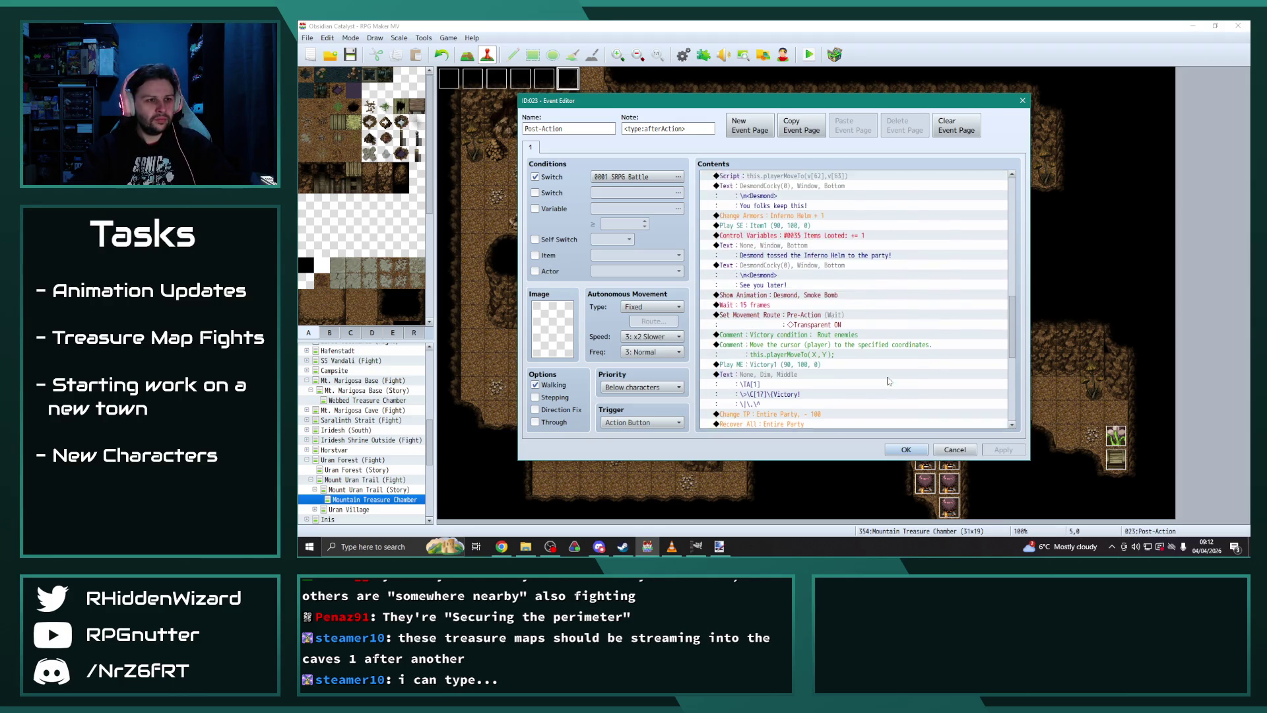
{"action": "scroll", "coordinate": [888, 379], "scroll_direction": "down", "scroll_amount": 4}
{"action": "scroll", "coordinate": [884, 374], "scroll_direction": "down", "scroll_amount": 1}
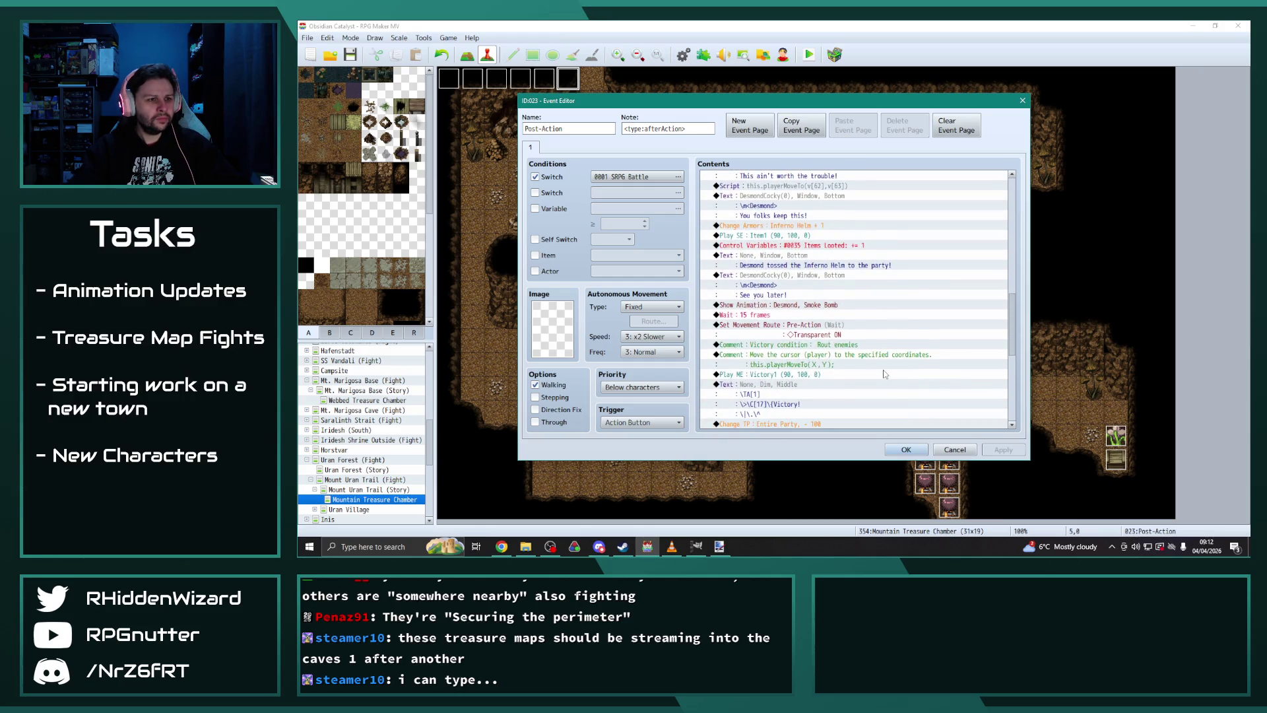
{"action": "scroll", "coordinate": [887, 374], "scroll_direction": "down", "scroll_amount": 1}
{"action": "mouse_move", "coordinate": [1014, 366]}
{"action": "left_mouse_down"}
{"action": "mouse_move", "coordinate": [1020, 231]}
{"action": "mouse_move", "coordinate": [1022, 262]}
{"action": "left_mouse_up"}
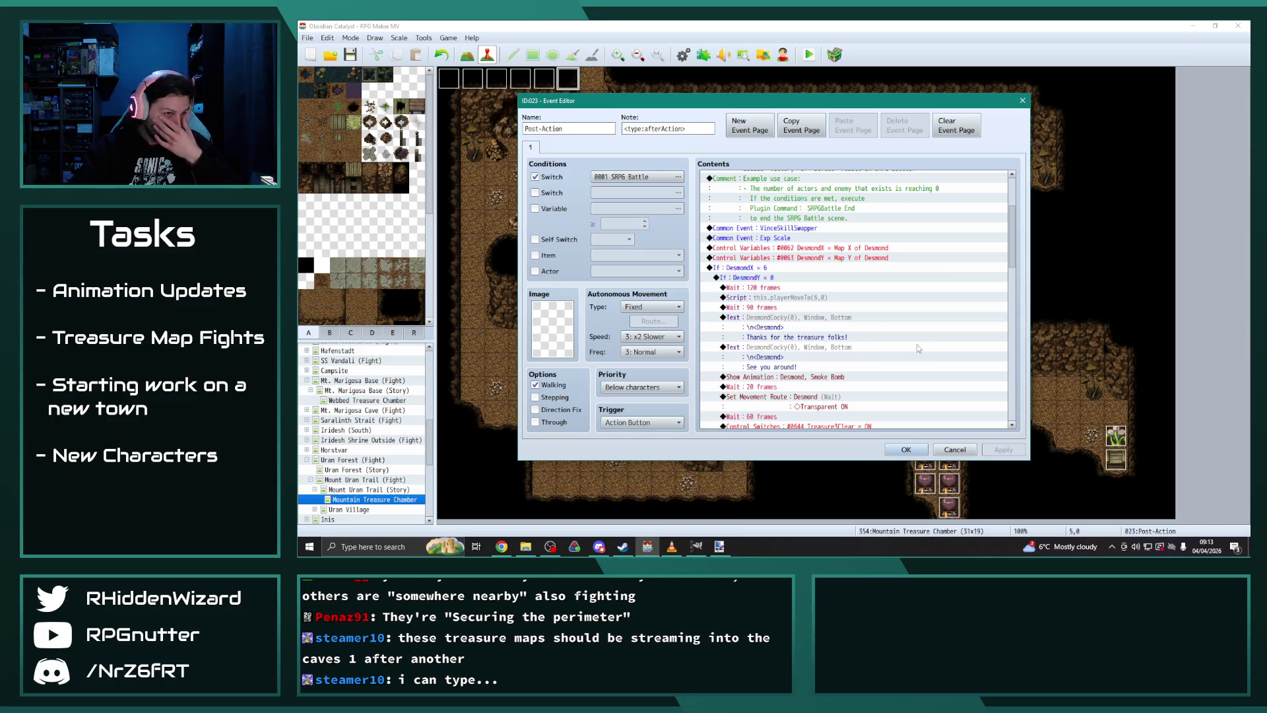
Step: Review the Pre-Action and End of Turn battle events without changing them
{"action": "left_click", "coordinate": [907, 447]}
{"action": "key", "text": "Left"}
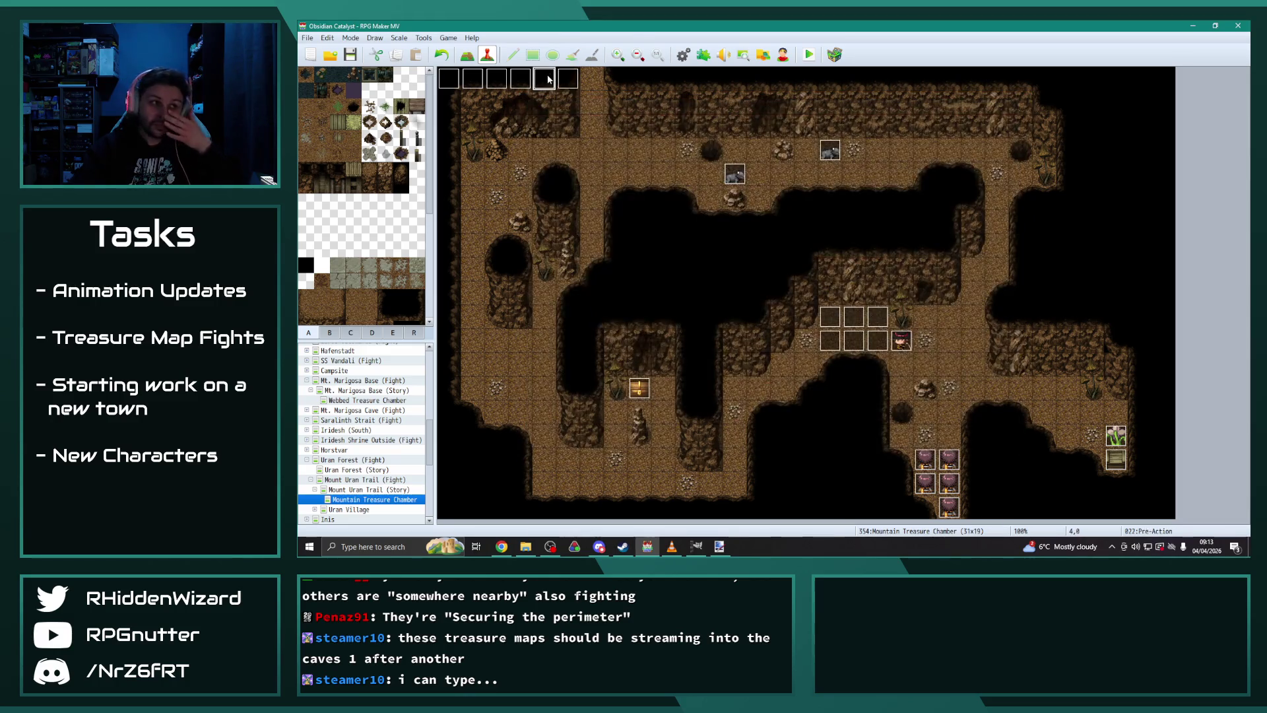
{"action": "key", "text": "Return"}
{"action": "scroll", "coordinate": [928, 356], "scroll_direction": "down", "scroll_amount": 10}
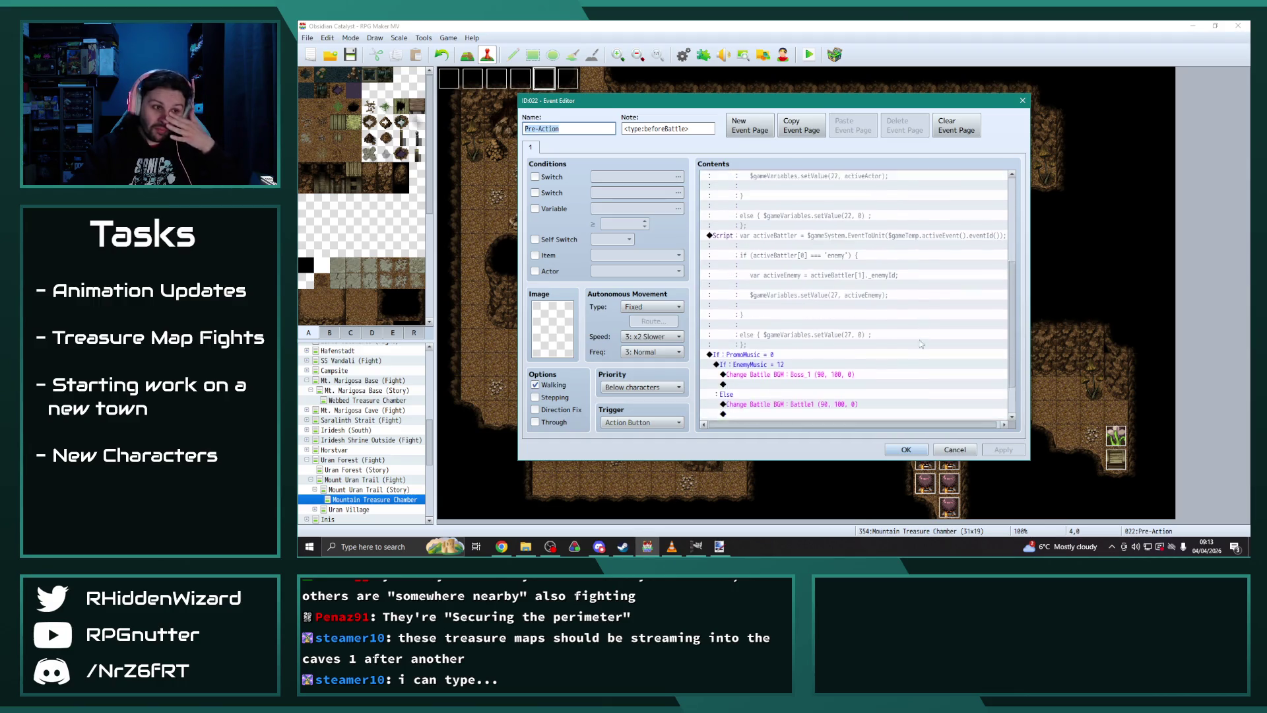
{"action": "left_click", "coordinate": [906, 450]}
{"action": "key", "text": "Left"}
{"action": "key", "text": "Return"}
{"action": "scroll", "coordinate": [870, 323], "scroll_direction": "down", "scroll_amount": 2}
{"action": "scroll", "coordinate": [917, 325], "scroll_direction": "down", "scroll_amount": 5}
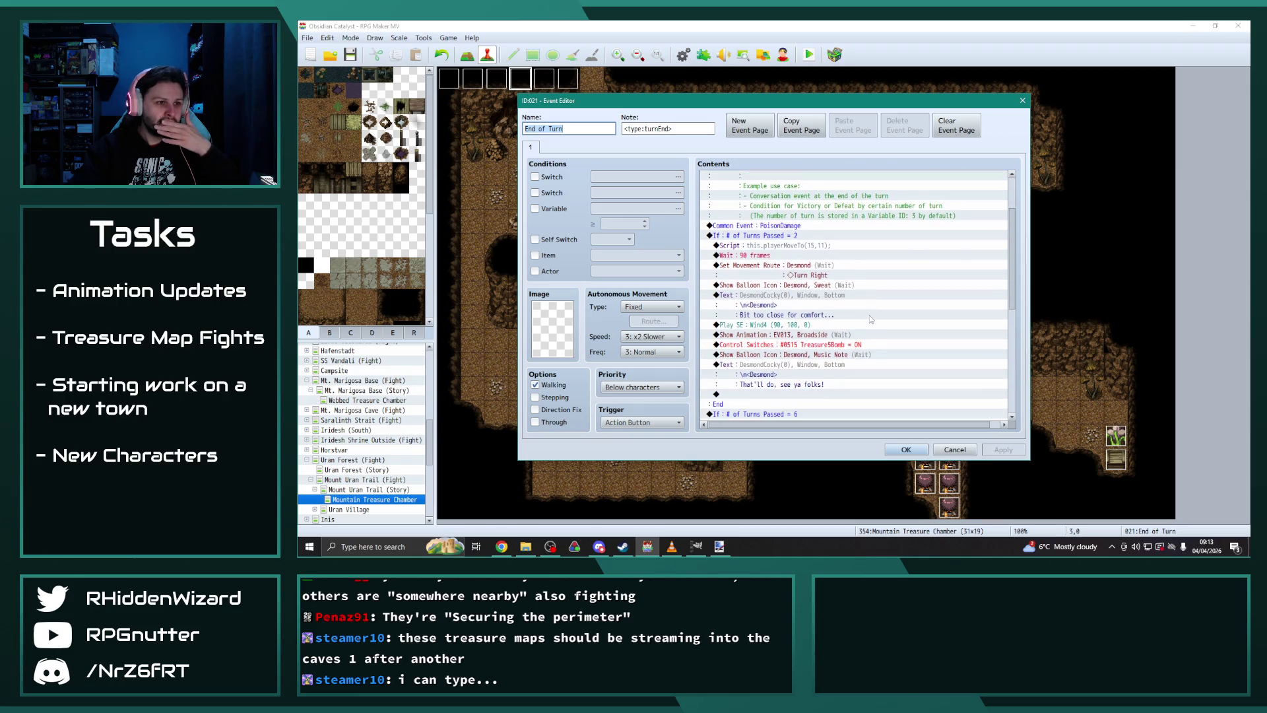
{"action": "scroll", "coordinate": [990, 298], "scroll_direction": "down", "scroll_amount": 10}
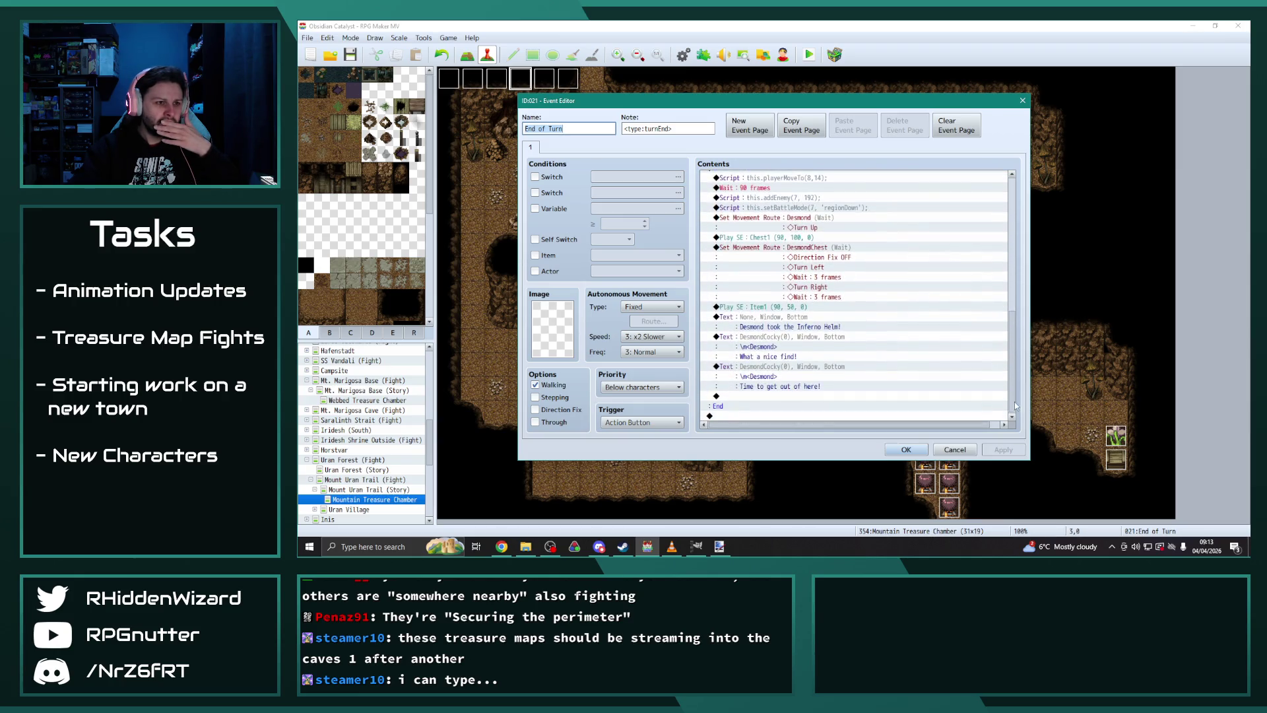
{"action": "left_click", "coordinate": [906, 450]}
Step: Set DesmondX to Map X of Desmond in Post-Action, then glance at the Wolf event
{"action": "double_click", "coordinate": [565, 80]}
{"action": "double_click", "coordinate": [810, 357]}
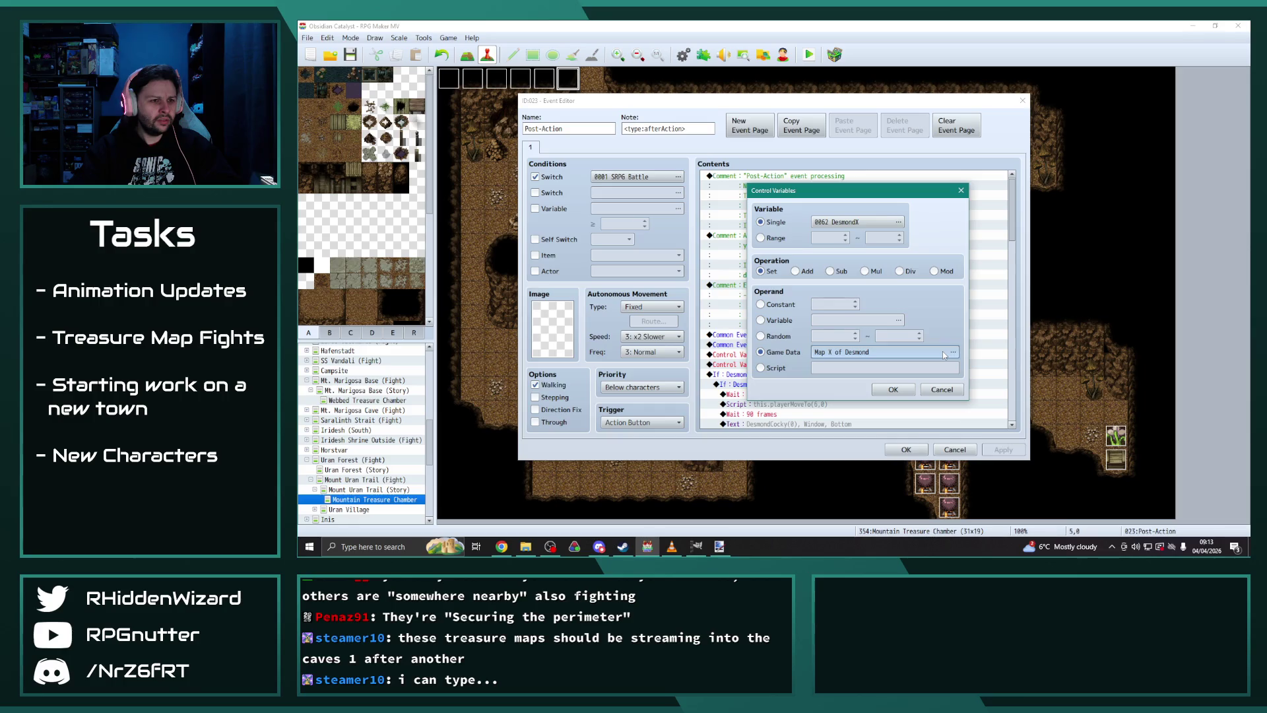
{"action": "left_click", "coordinate": [944, 355]}
{"action": "left_click", "coordinate": [902, 372]}
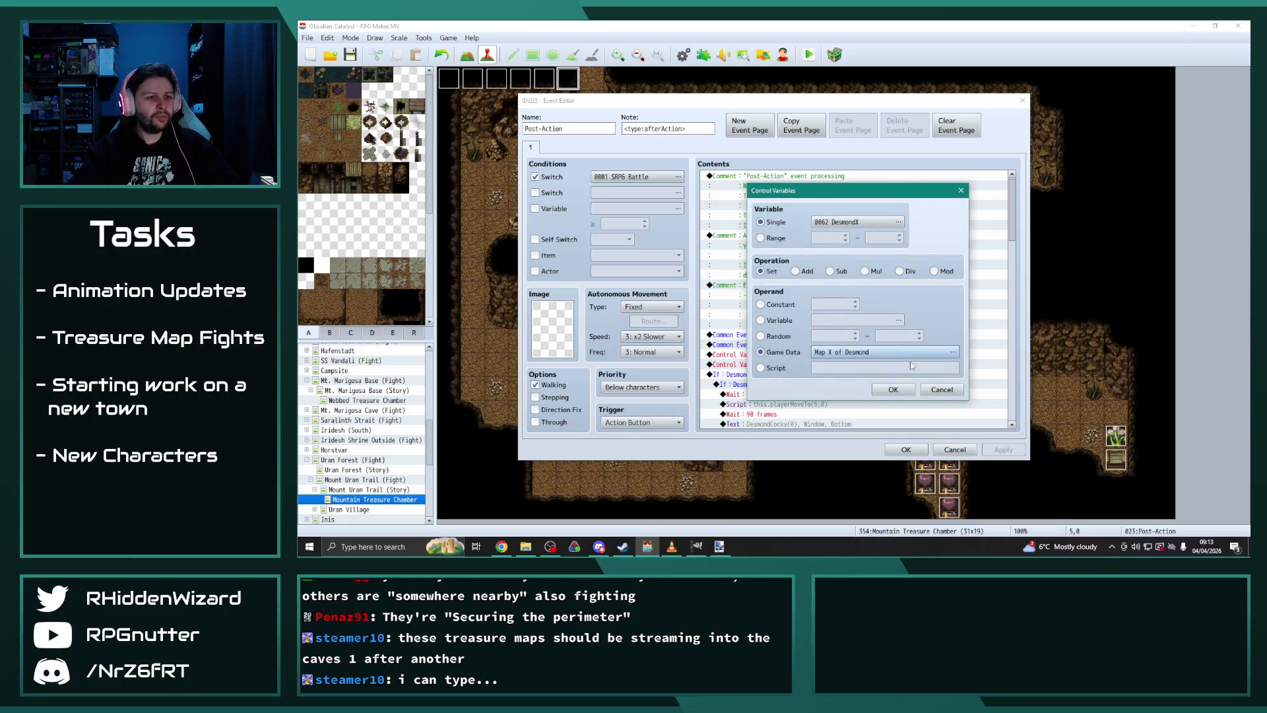
{"action": "left_click", "coordinate": [892, 389]}
{"action": "left_click", "coordinate": [1001, 449]}
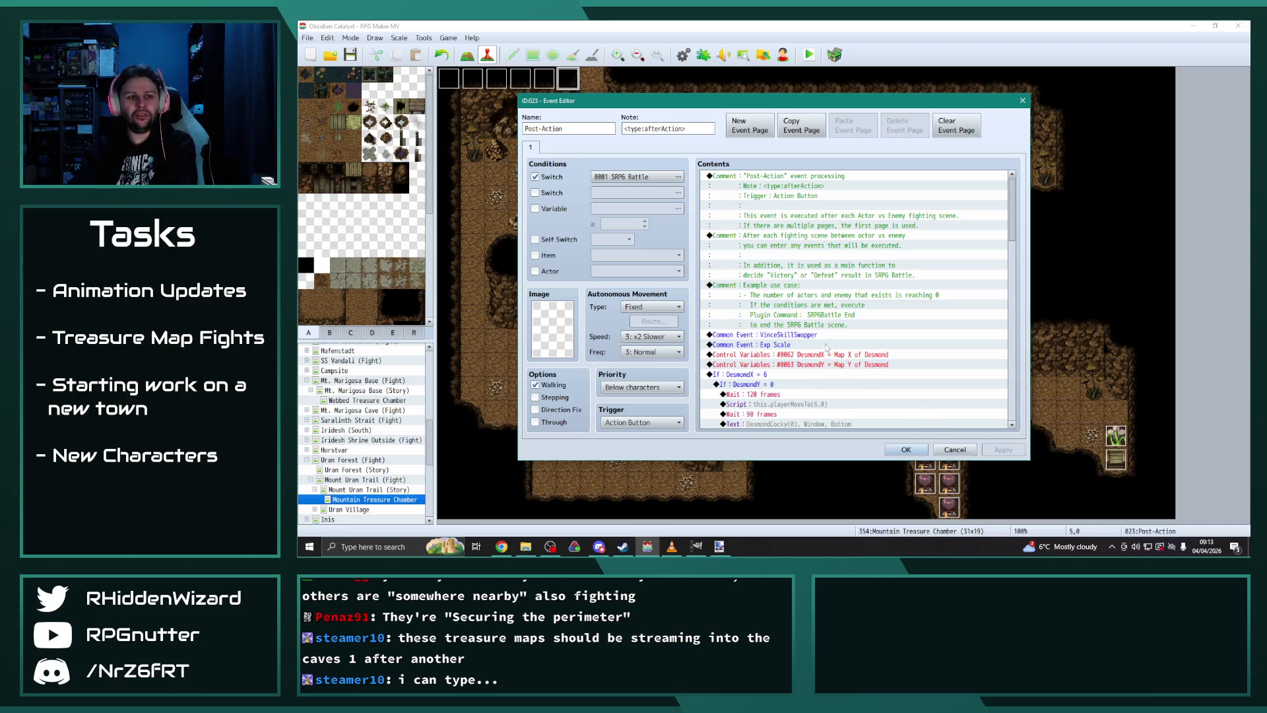
{"action": "scroll", "coordinate": [834, 360], "scroll_direction": "down", "scroll_amount": 1}
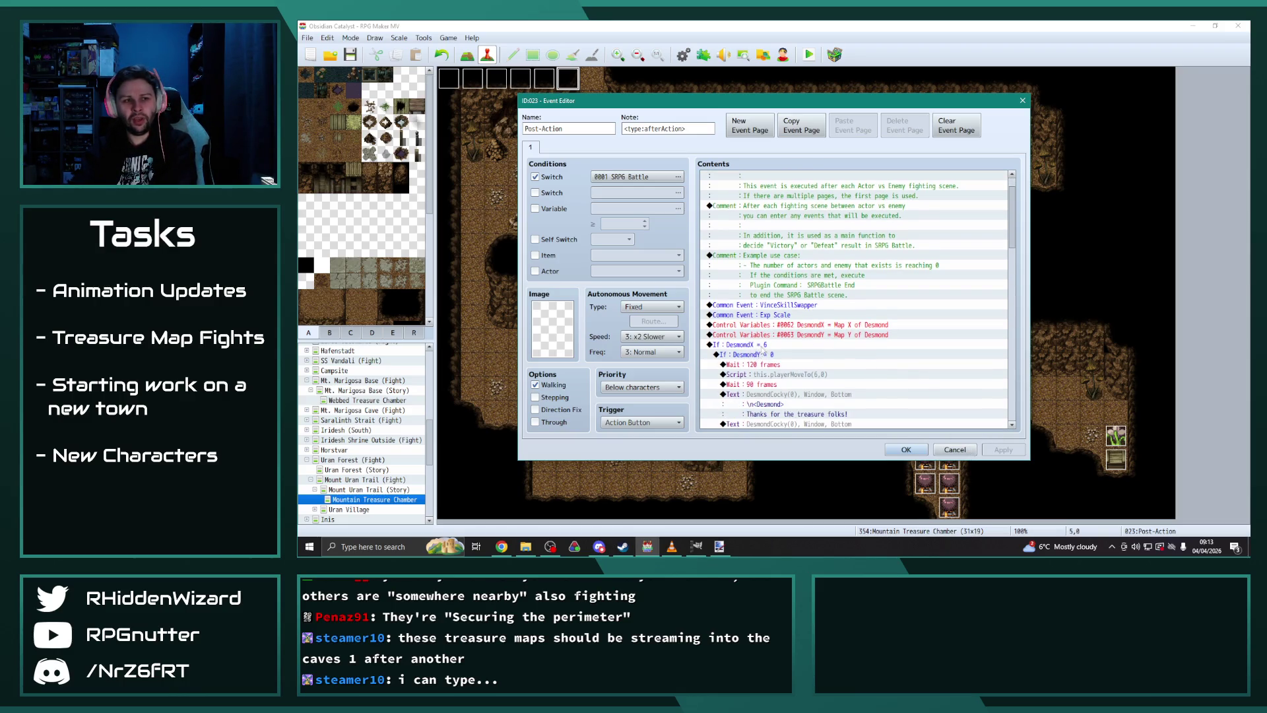
{"action": "left_click", "coordinate": [906, 449]}
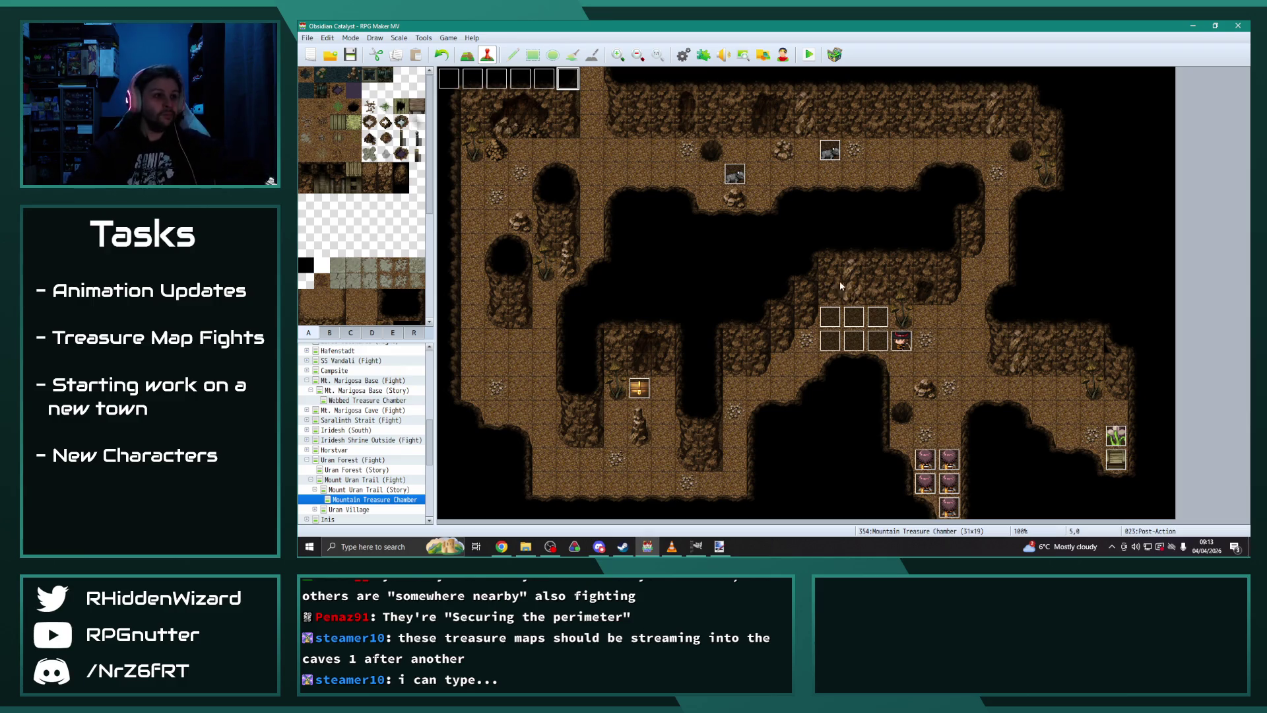
{"action": "double_click", "coordinate": [735, 169]}
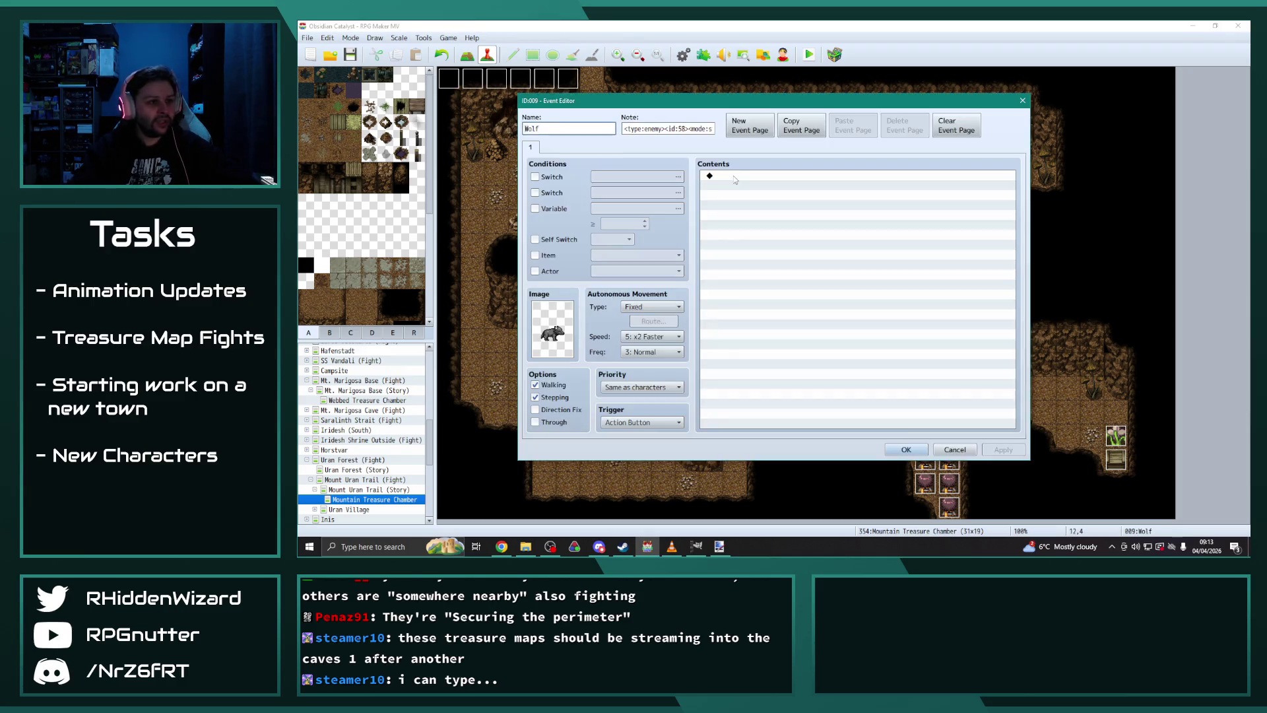
{"action": "left_click", "coordinate": [906, 450]}
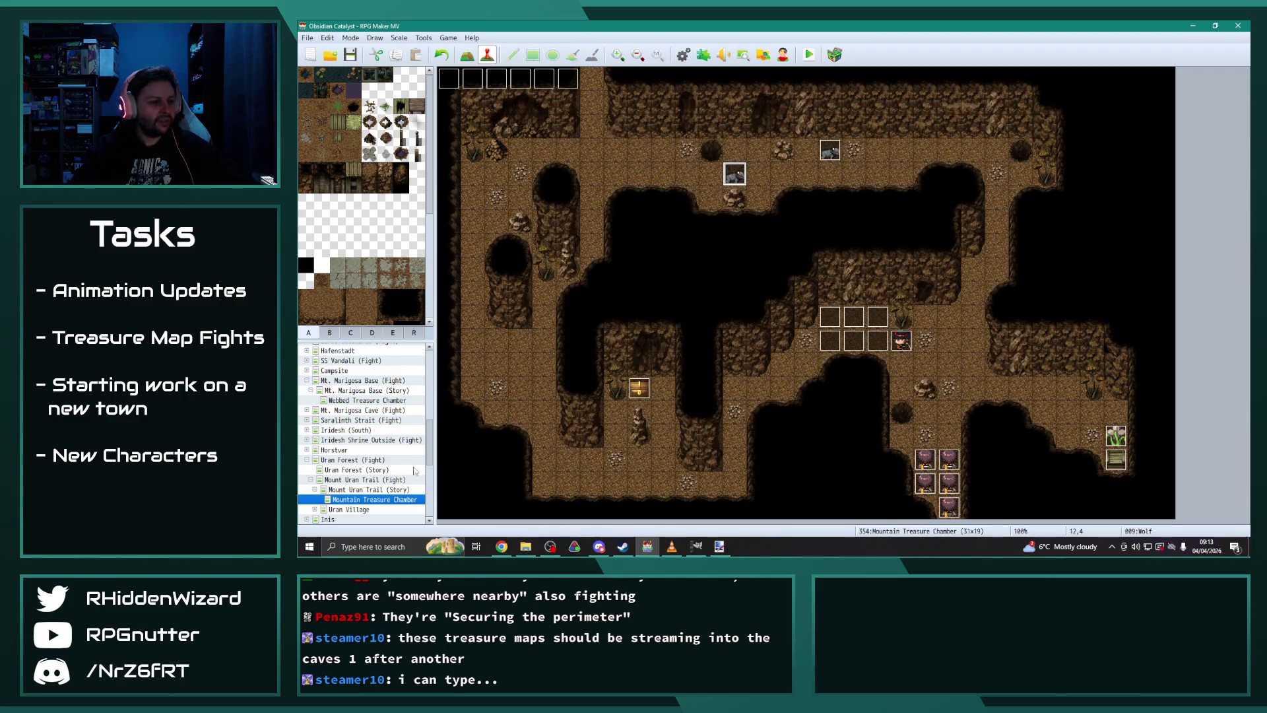
Step: Inspect the Start of Battle event on Mount Uran Trail (Fight)
{"action": "left_click", "coordinate": [366, 490]}
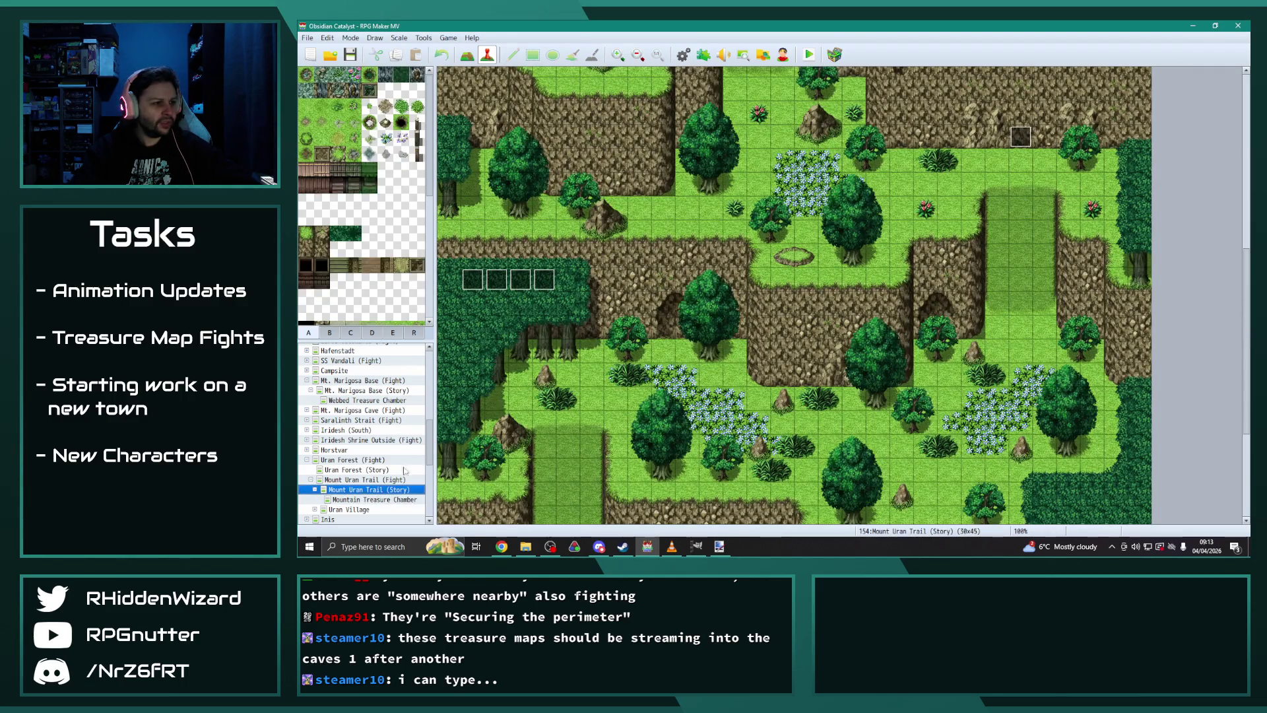
{"action": "left_click", "coordinate": [366, 480]}
{"action": "scroll", "coordinate": [549, 373], "scroll_direction": "up", "scroll_amount": 5}
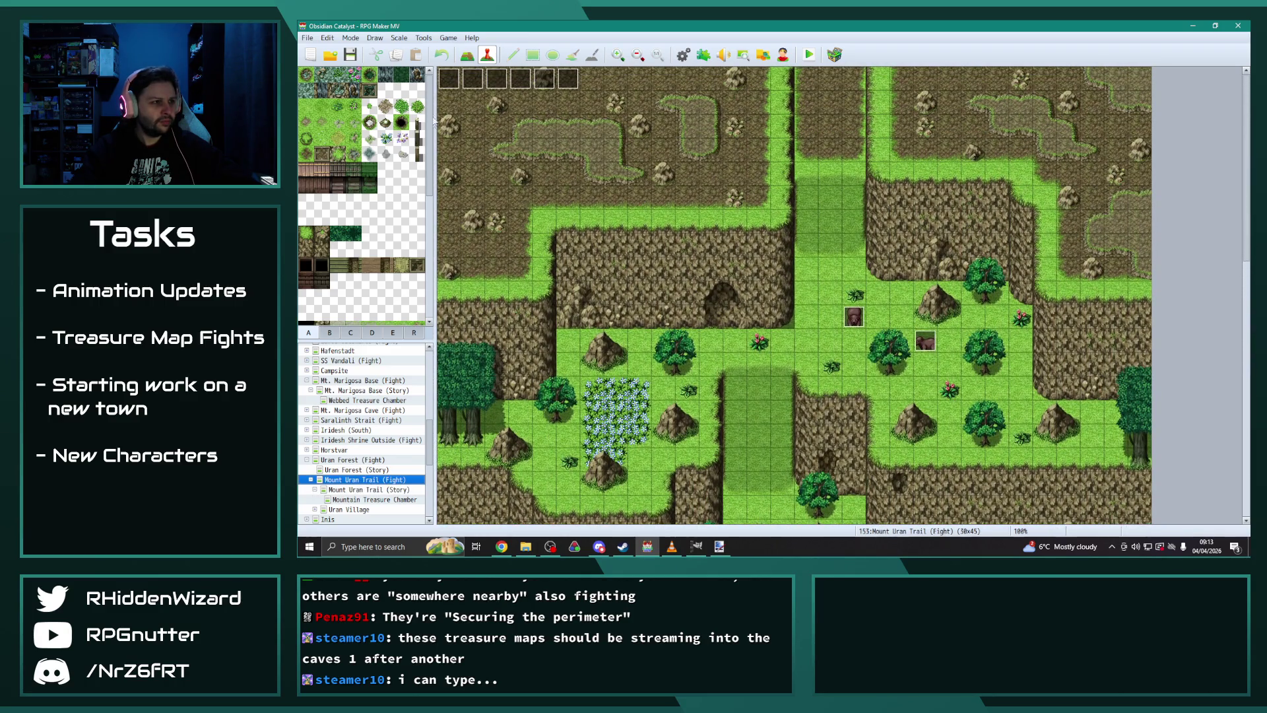
{"action": "double_click", "coordinate": [448, 77]}
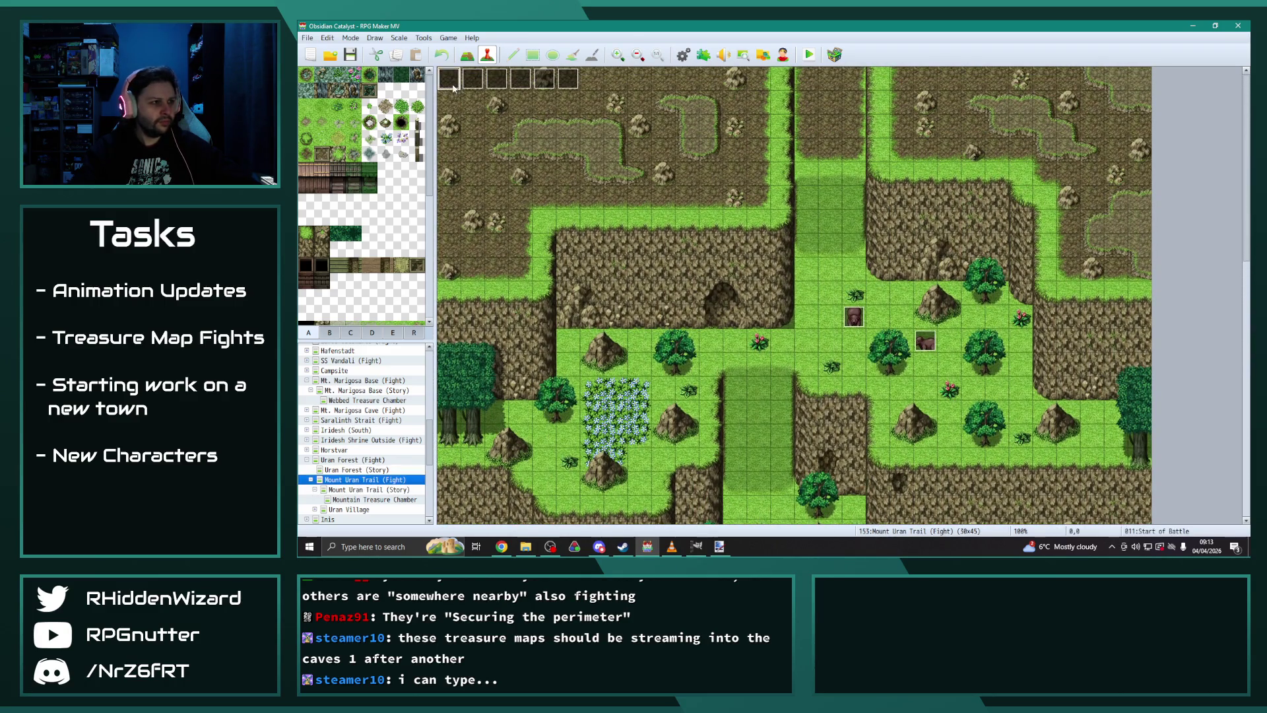
{"action": "scroll", "coordinate": [851, 296], "scroll_direction": "down", "scroll_amount": 3}
{"action": "left_click", "coordinate": [914, 454]}
{"action": "scroll", "coordinate": [384, 424], "scroll_direction": "up", "scroll_amount": 15}
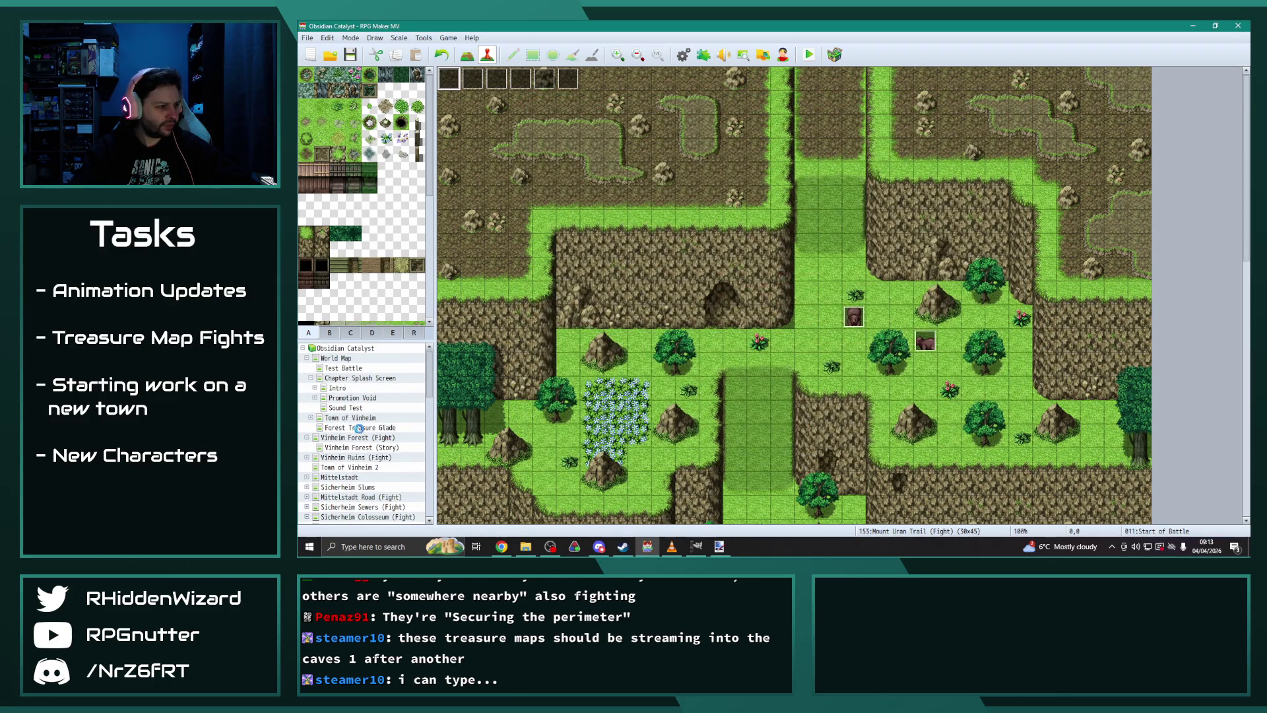
Step: Inspect the Start of Battle event on Forest Treasure Glade
{"action": "left_click", "coordinate": [385, 427]}
{"action": "scroll", "coordinate": [475, 89], "scroll_direction": "up", "scroll_amount": 2}
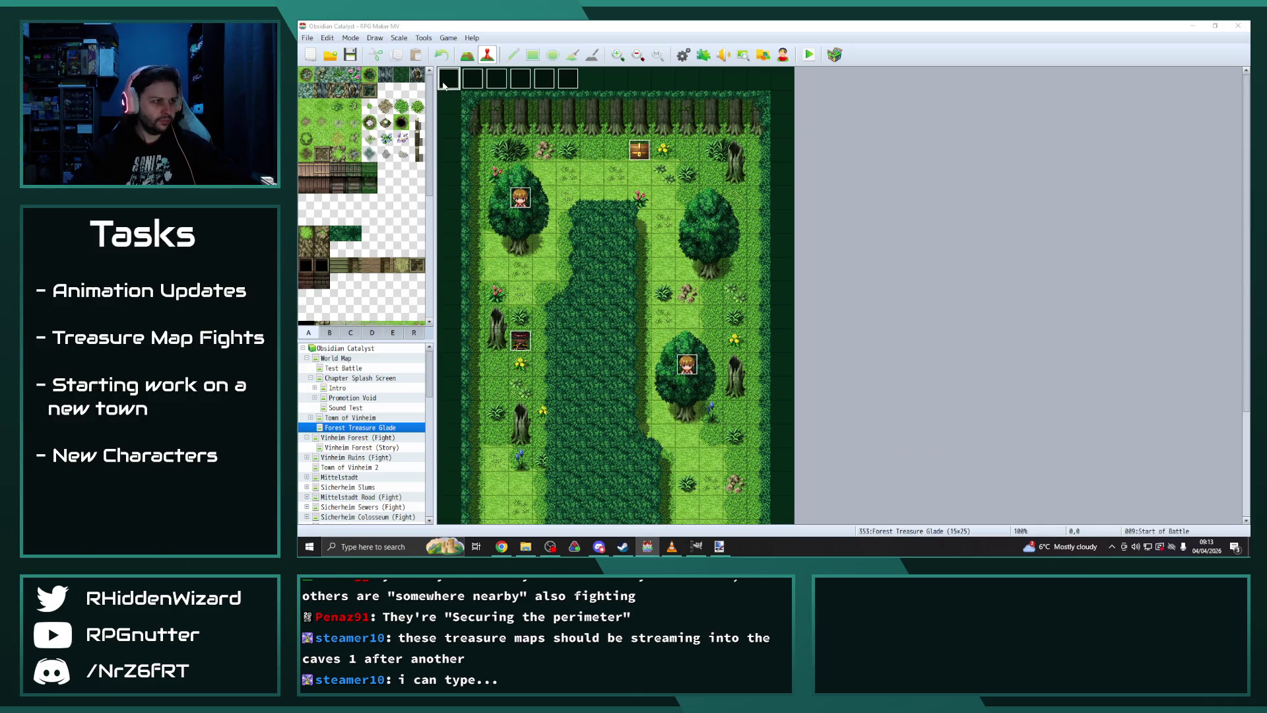
{"action": "double_click", "coordinate": [449, 79]}
{"action": "scroll", "coordinate": [759, 346], "scroll_direction": "down", "scroll_amount": 3}
{"action": "left_click", "coordinate": [906, 451]}
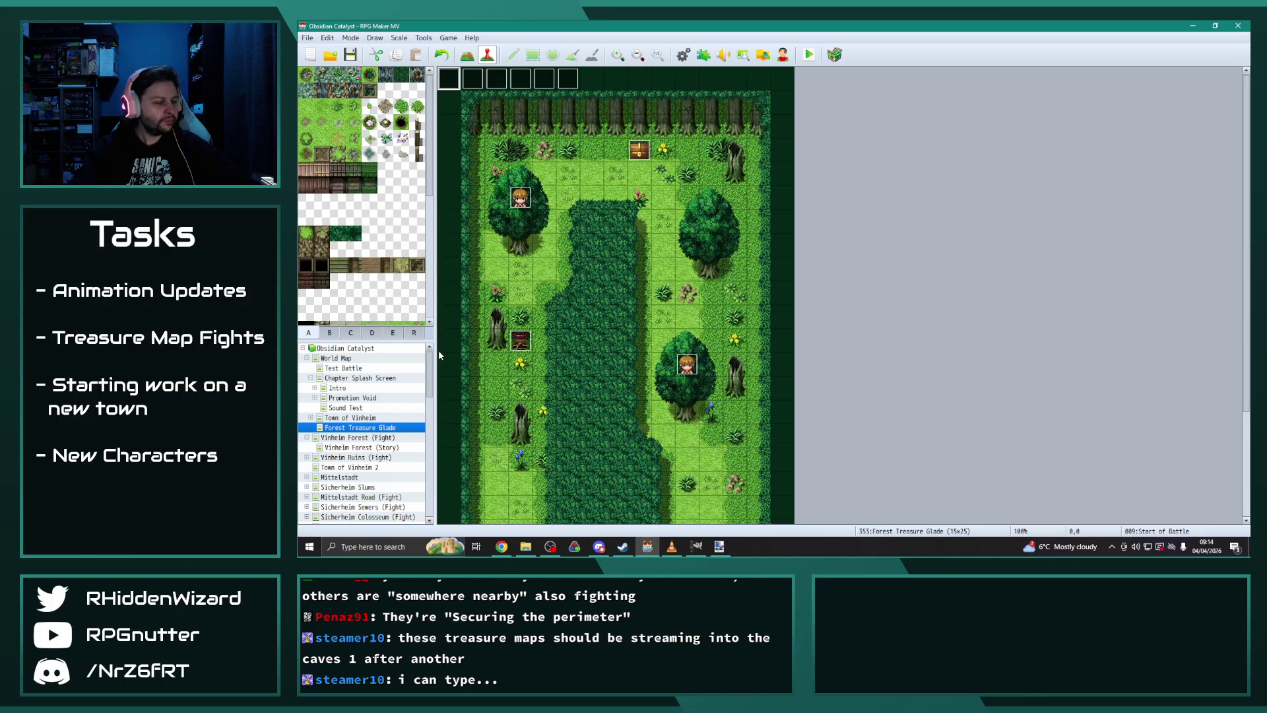
{"action": "scroll", "coordinate": [366, 462], "scroll_direction": "down", "scroll_amount": 4}
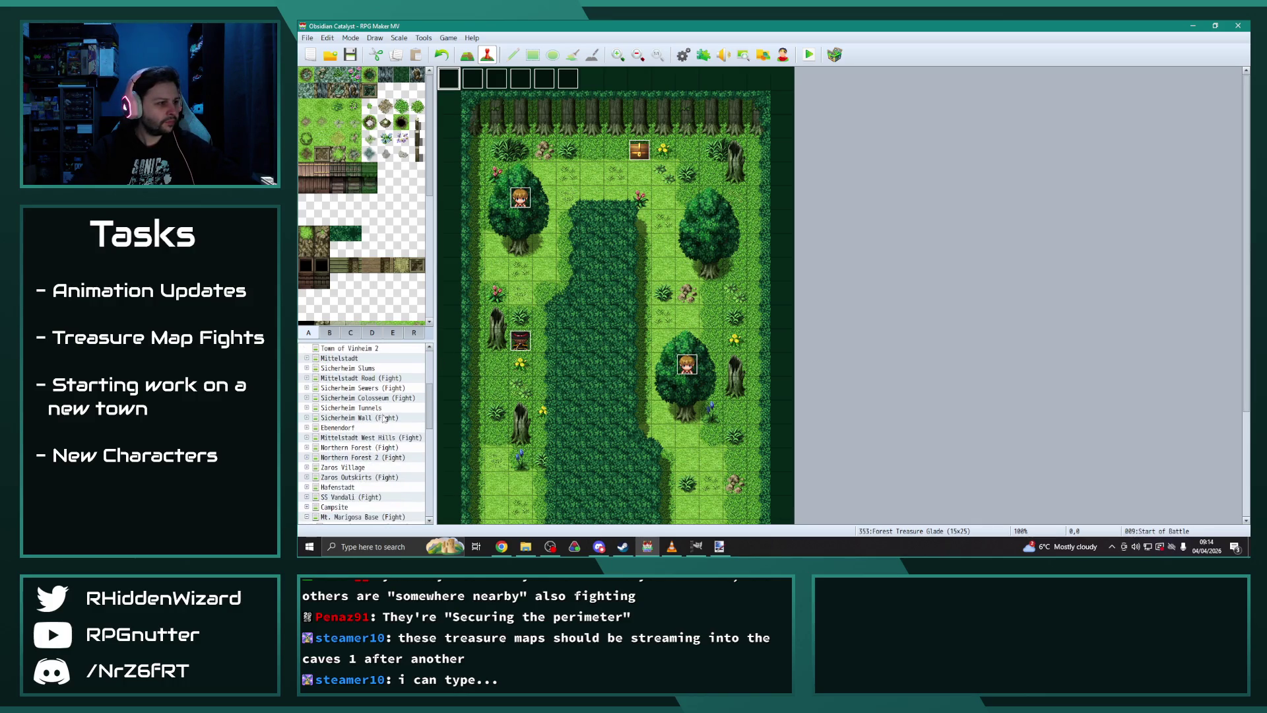
{"action": "scroll", "coordinate": [388, 413], "scroll_direction": "down", "scroll_amount": 3}
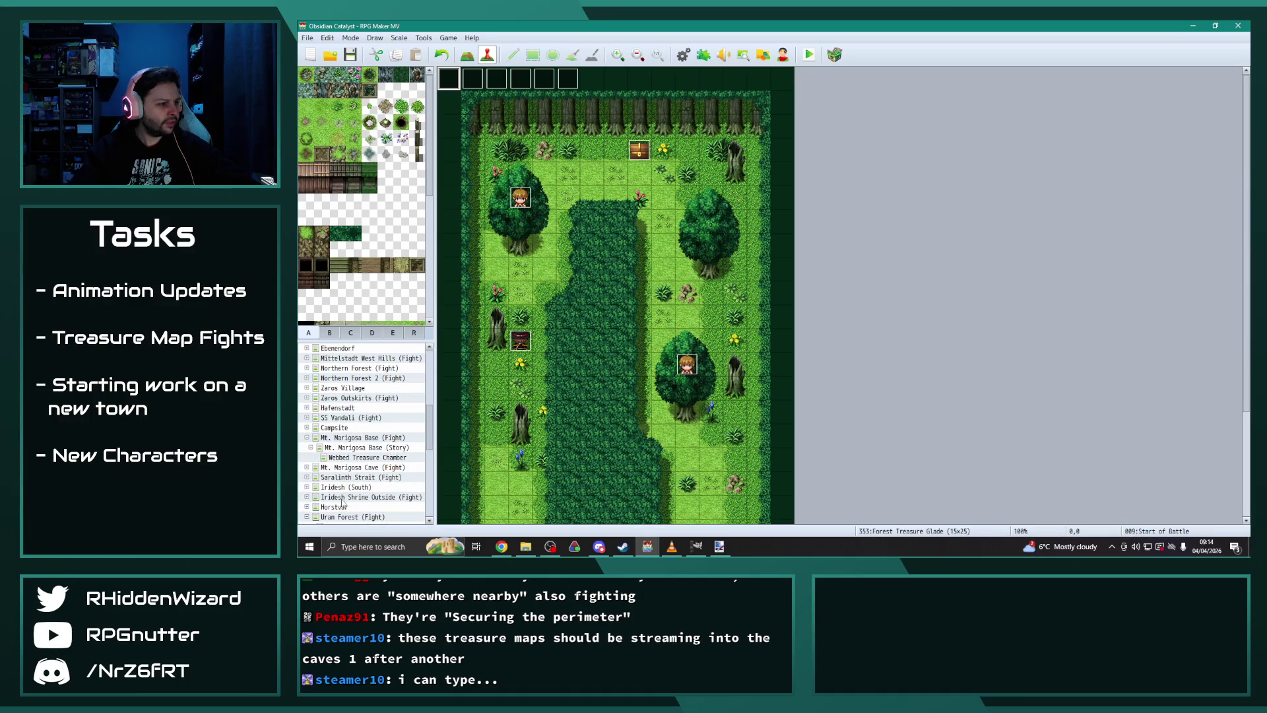
Step: Inspect the Start of Battle event on Iridesh Shrine Outside (Fight)
{"action": "left_click", "coordinate": [355, 498]}
{"action": "double_click", "coordinate": [449, 80]}
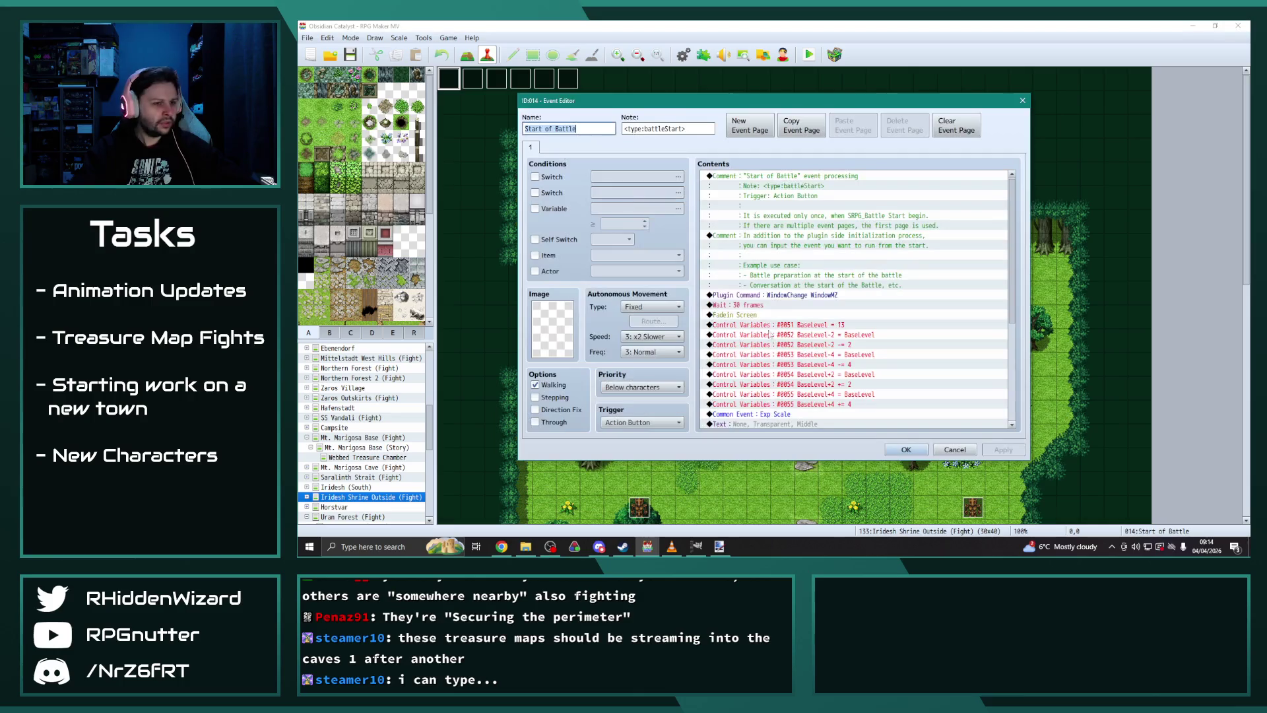
{"action": "left_click", "coordinate": [908, 449]}
{"action": "scroll", "coordinate": [359, 405], "scroll_direction": "up", "scroll_amount": 3}
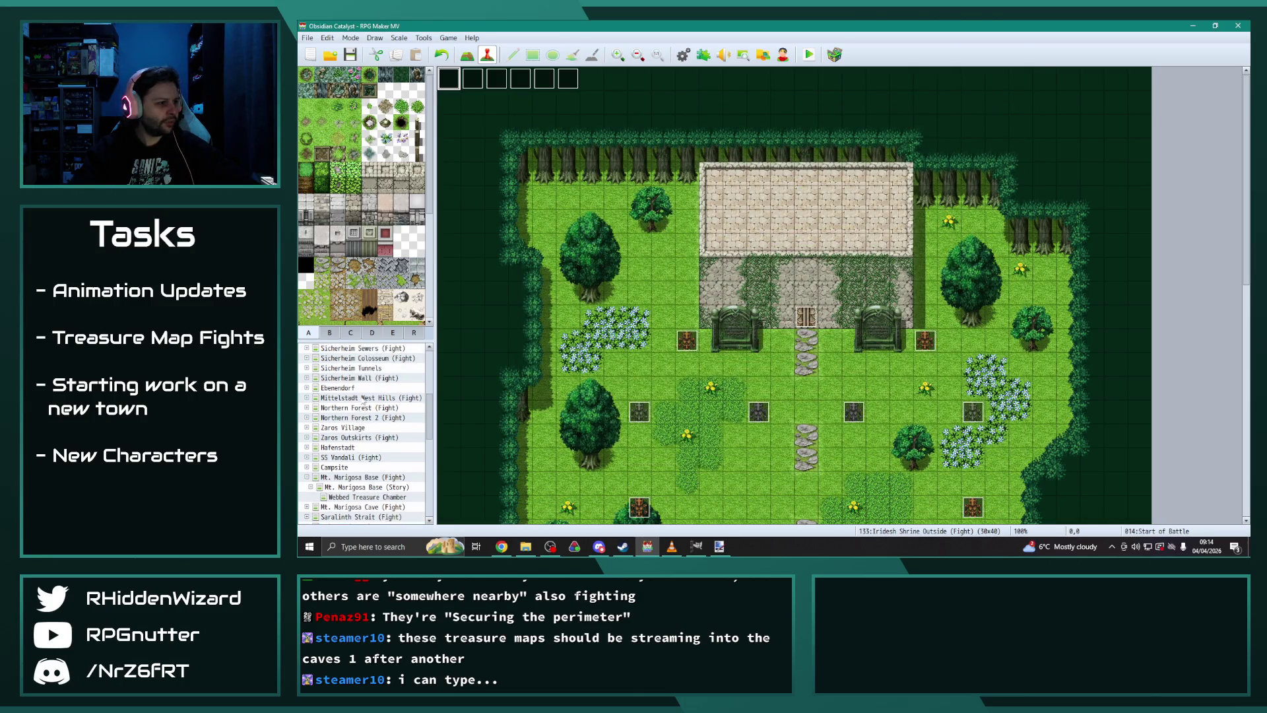
{"action": "scroll", "coordinate": [371, 423], "scroll_direction": "up", "scroll_amount": 3}
{"action": "scroll", "coordinate": [360, 396], "scroll_direction": "down", "scroll_amount": 5}
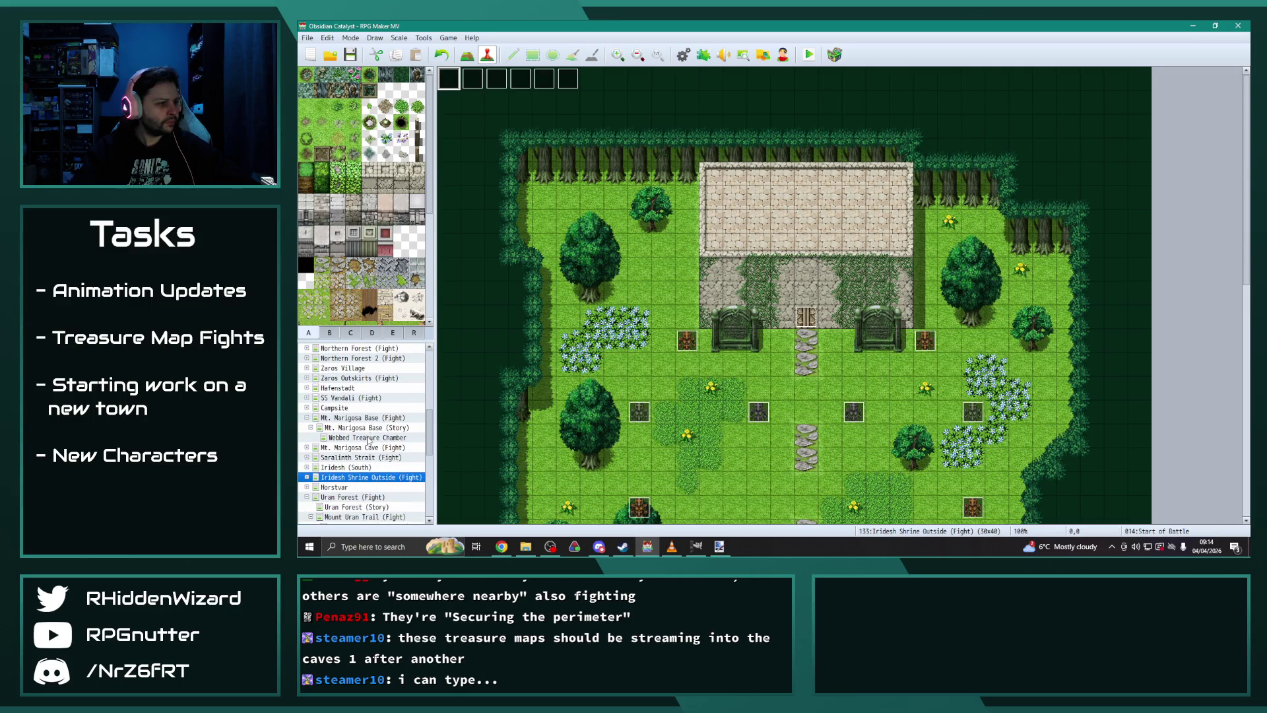
Step: Open Webbed Treasure Chamber and inspect its Start of Battle event
{"action": "left_click", "coordinate": [370, 438]}
{"action": "scroll", "coordinate": [483, 156], "scroll_direction": "up", "scroll_amount": 5}
{"action": "double_click", "coordinate": [449, 78]}
{"action": "left_click", "coordinate": [904, 448]}
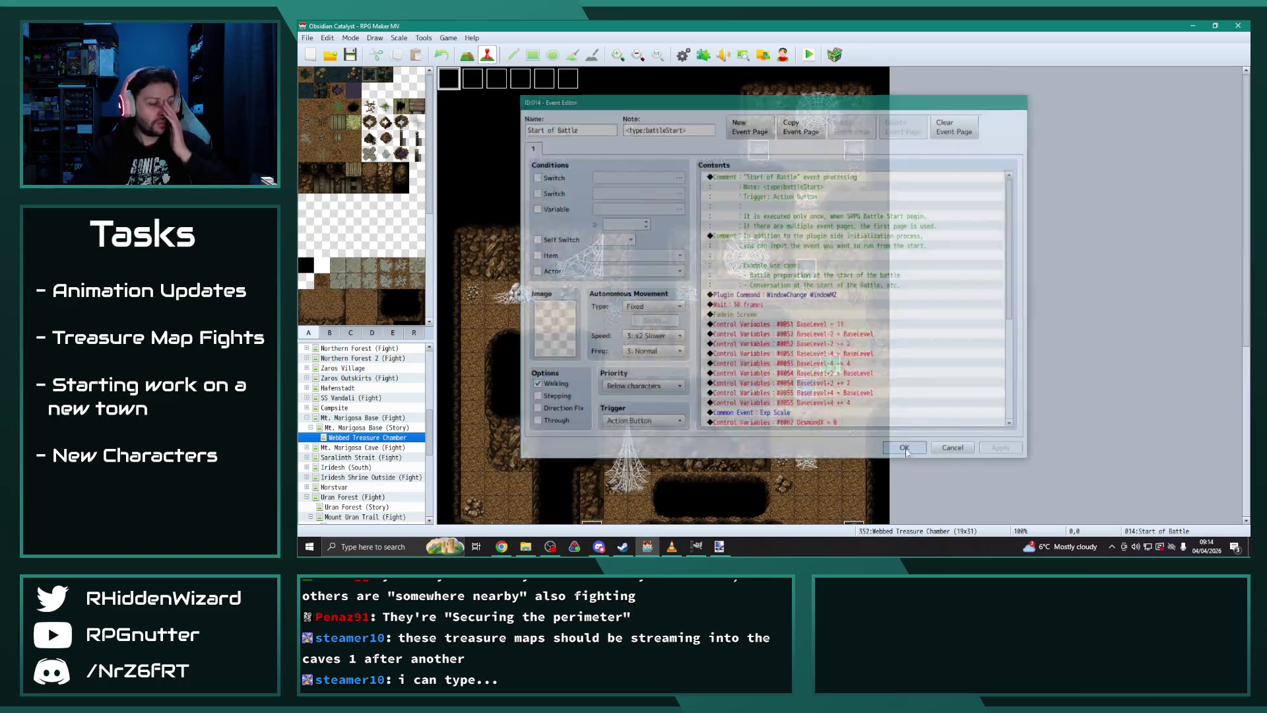
{"action": "scroll", "coordinate": [380, 412], "scroll_direction": "down", "scroll_amount": 5}
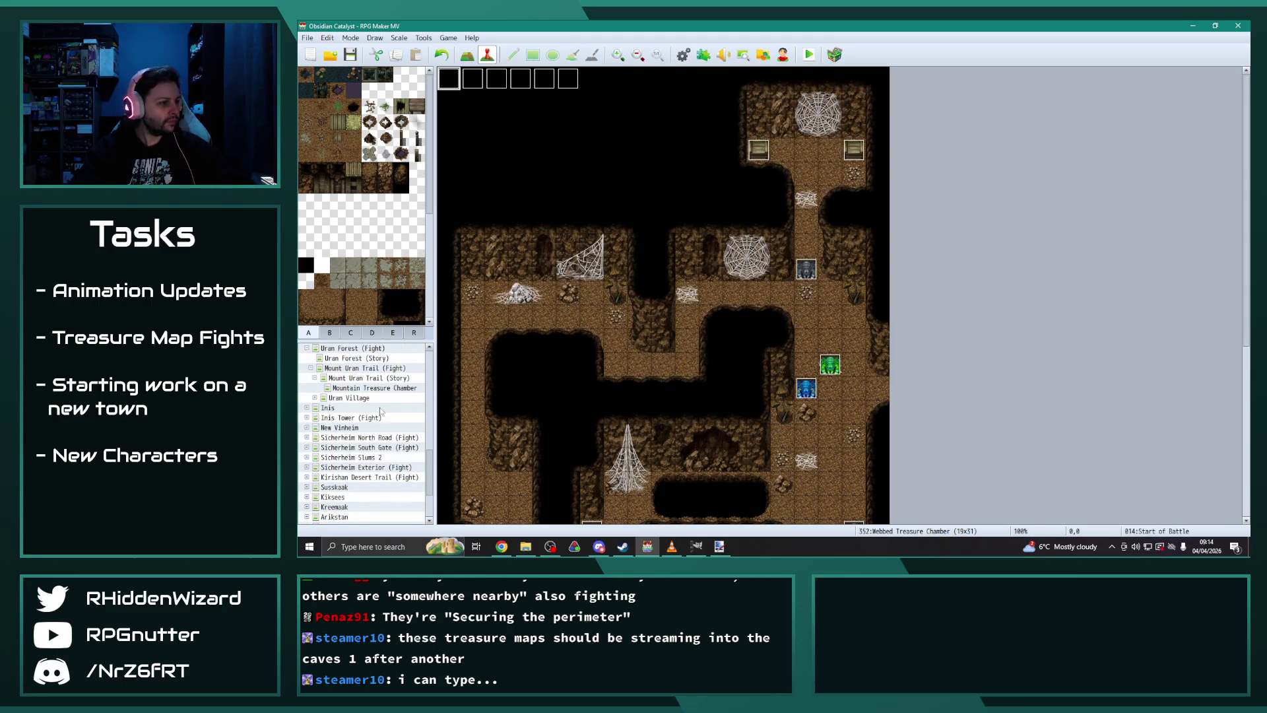
Step: Set the BaseLevel variable to 15 in Mountain Treasure Chamber's Start of Battle event
{"action": "left_click", "coordinate": [378, 389]}
{"action": "double_click", "coordinate": [463, 79]}
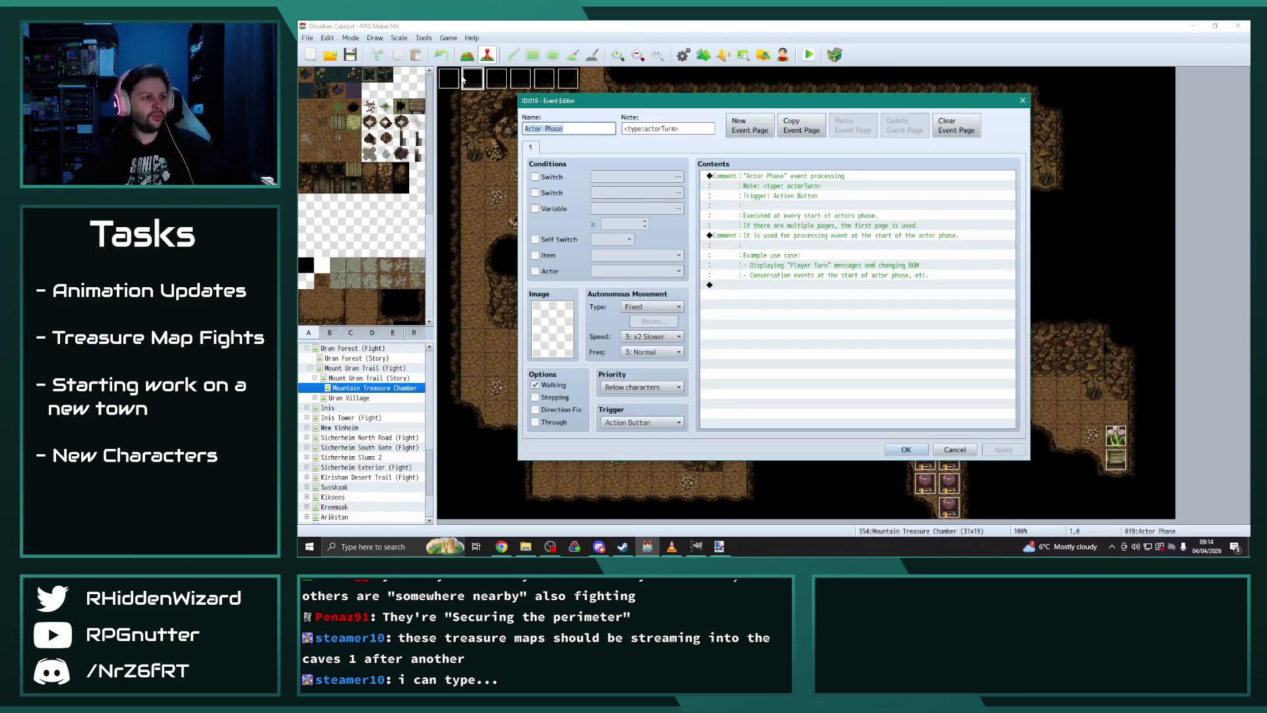
{"action": "key", "text": "Escape"}
{"action": "double_click", "coordinate": [449, 78]}
{"action": "double_click", "coordinate": [842, 219]}
{"action": "left_click", "coordinate": [842, 274]}
{"action": "double_click", "coordinate": [820, 303]}
{"action": "type", "text": "15"}
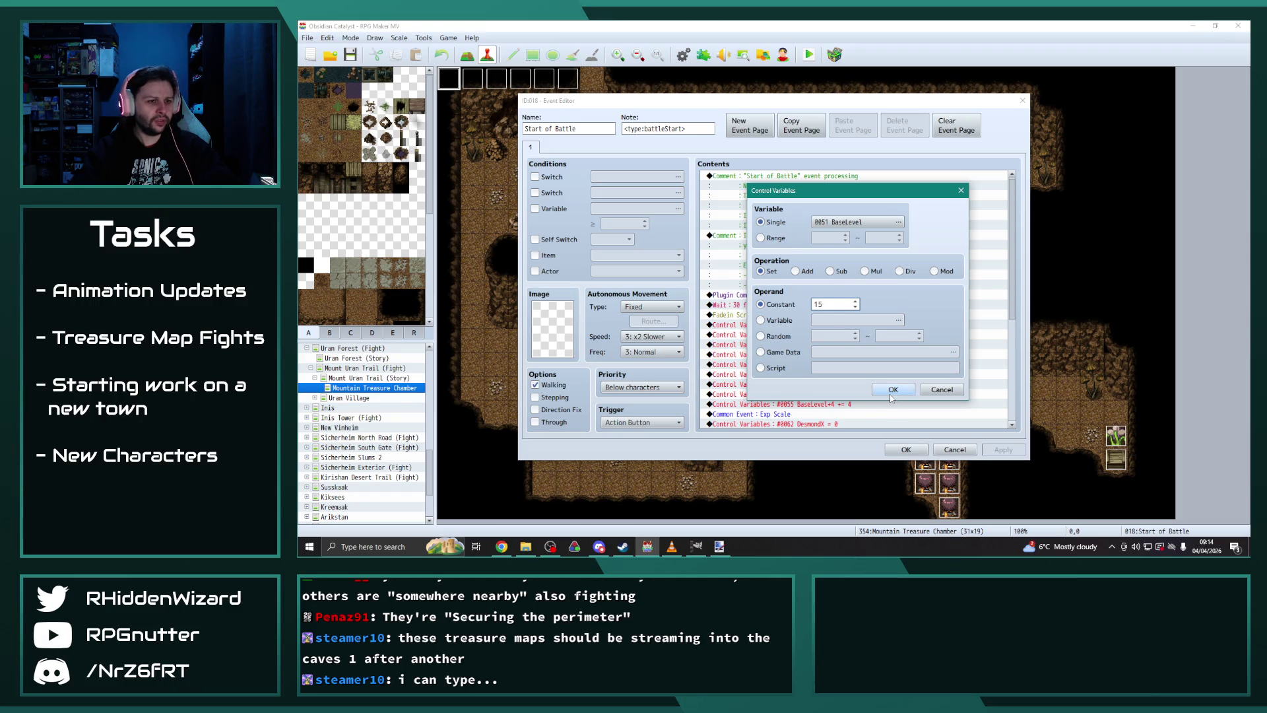
{"action": "left_click", "coordinate": [892, 390]}
{"action": "key", "text": "Up"}
{"action": "key", "text": "Up"}
{"action": "key", "text": "Up"}
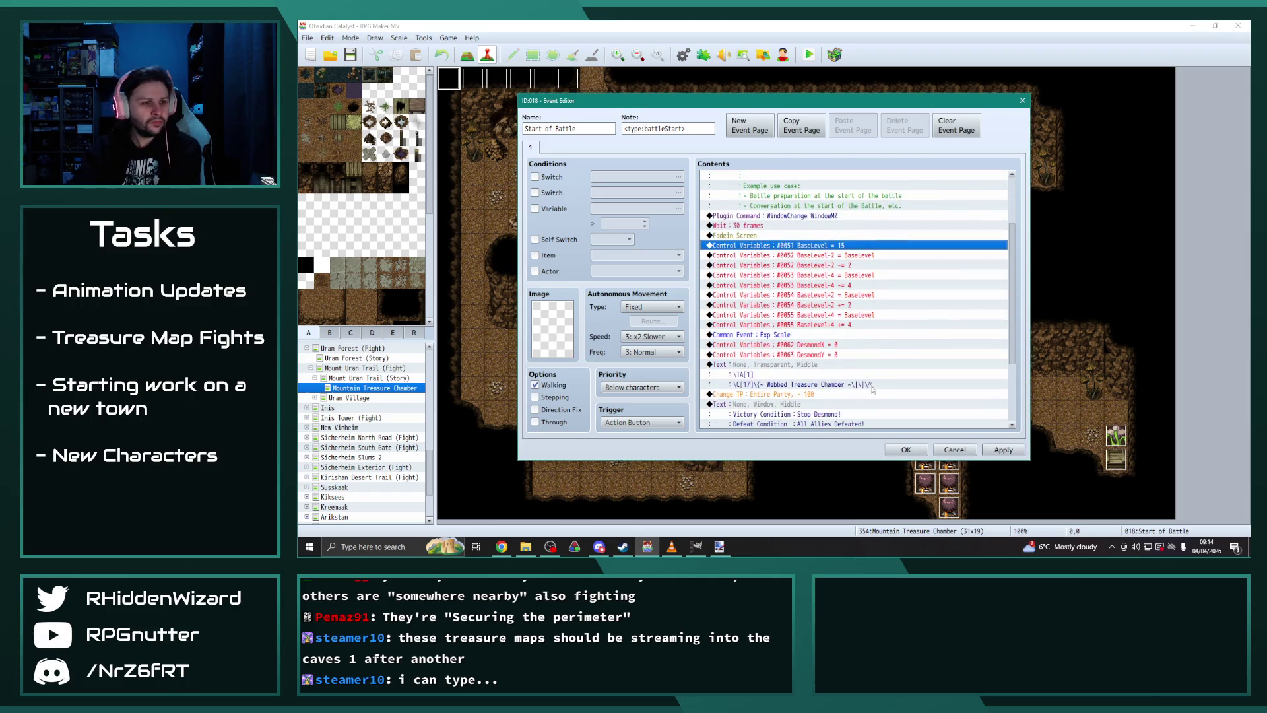
{"action": "scroll", "coordinate": [863, 390], "scroll_direction": "down", "scroll_amount": 3}
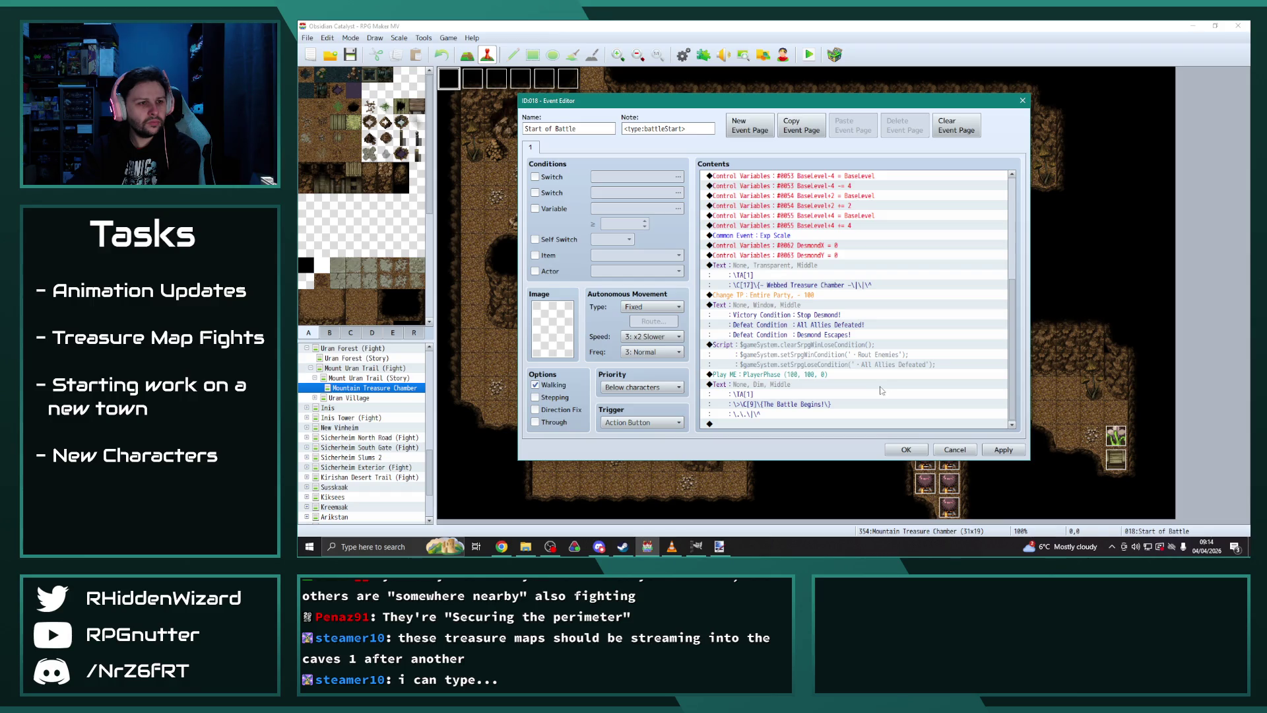
Step: Replace 'Webbed' with 'Mountain' in the battle title text and apply the changes
{"action": "left_click", "coordinate": [793, 267]}
{"action": "double_click", "coordinate": [793, 267]}
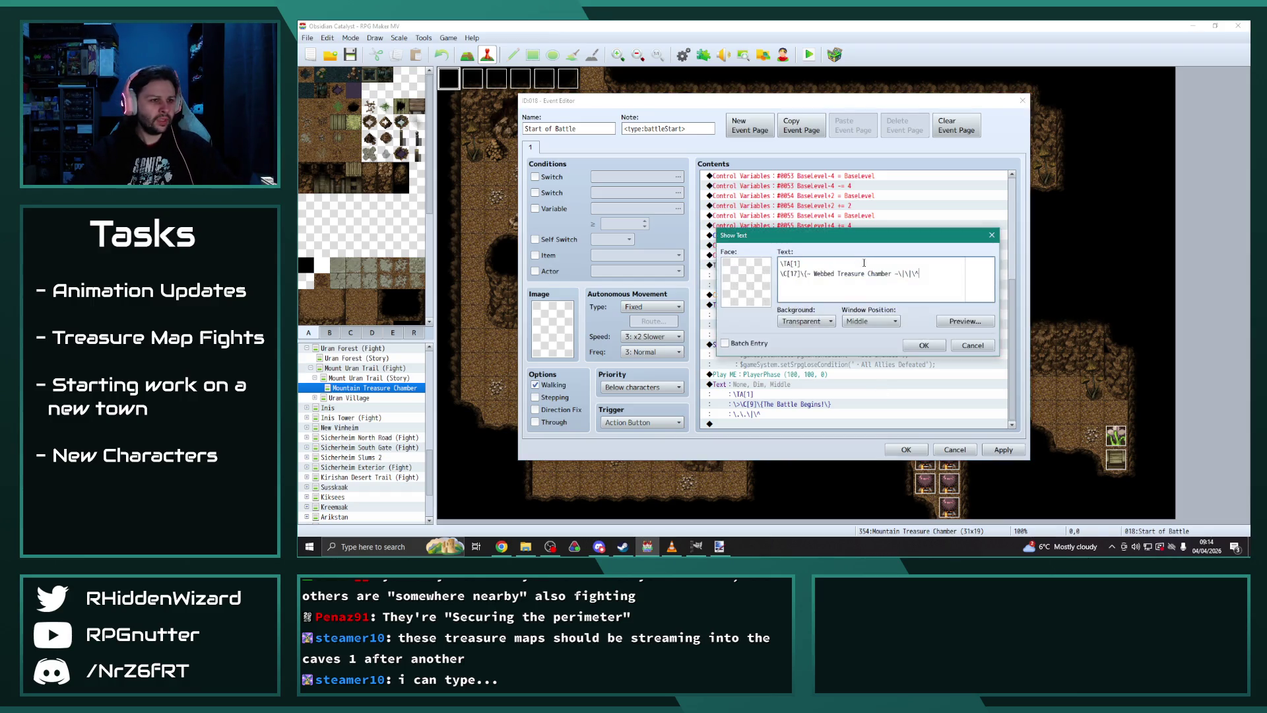
{"action": "double_click", "coordinate": [834, 273]}
{"action": "type", "text": "Mountain"}
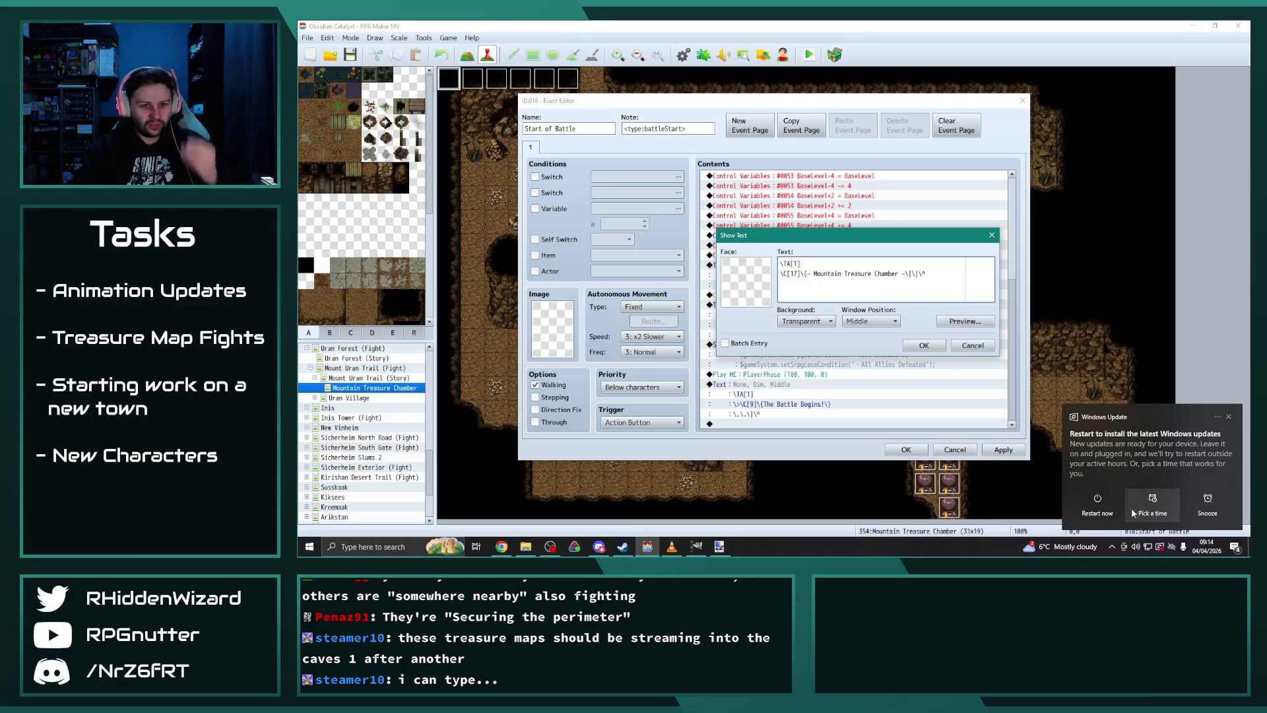
{"action": "left_click", "coordinate": [1207, 505]}
{"action": "left_click", "coordinate": [923, 345]}
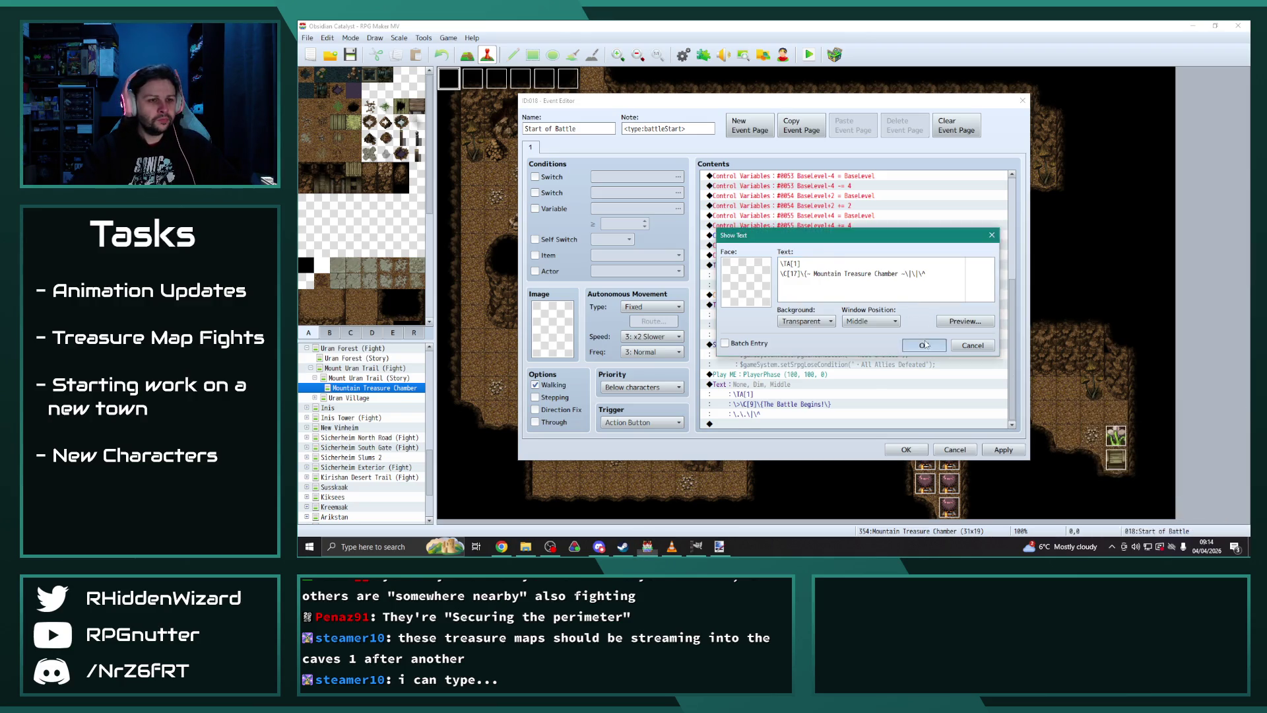
{"action": "left_click", "coordinate": [1002, 450]}
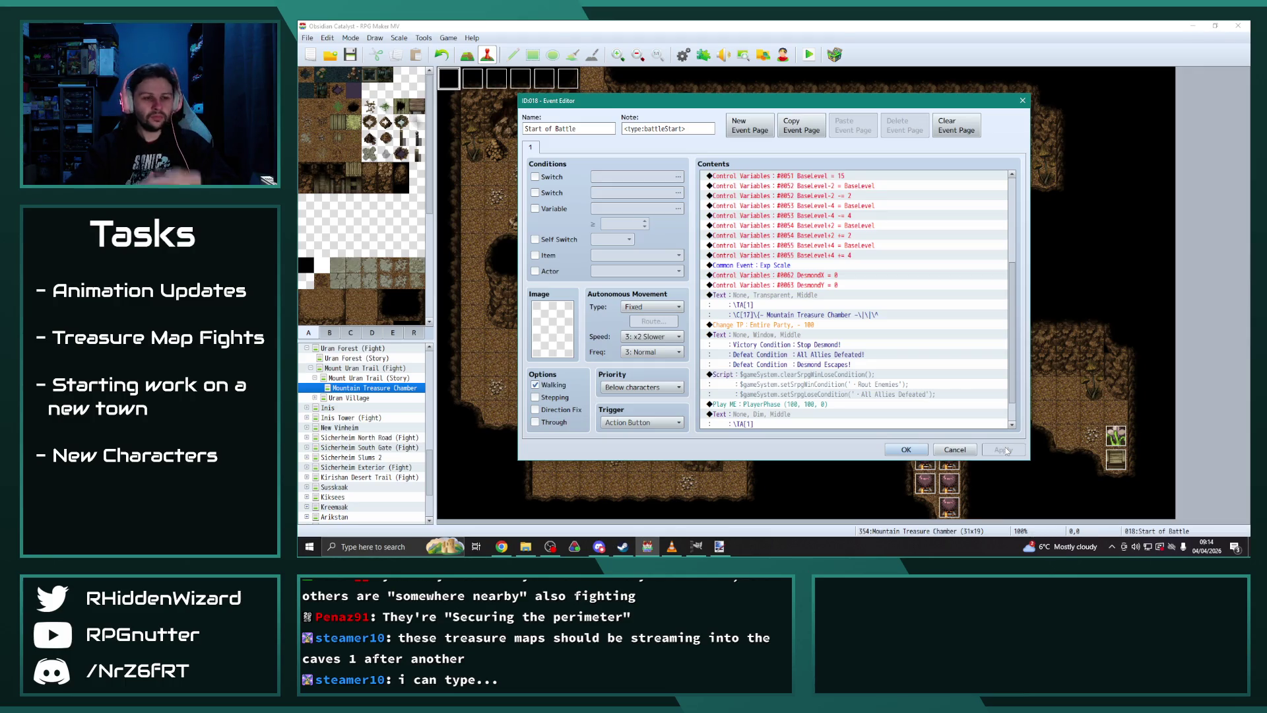
{"action": "left_click", "coordinate": [906, 450]}
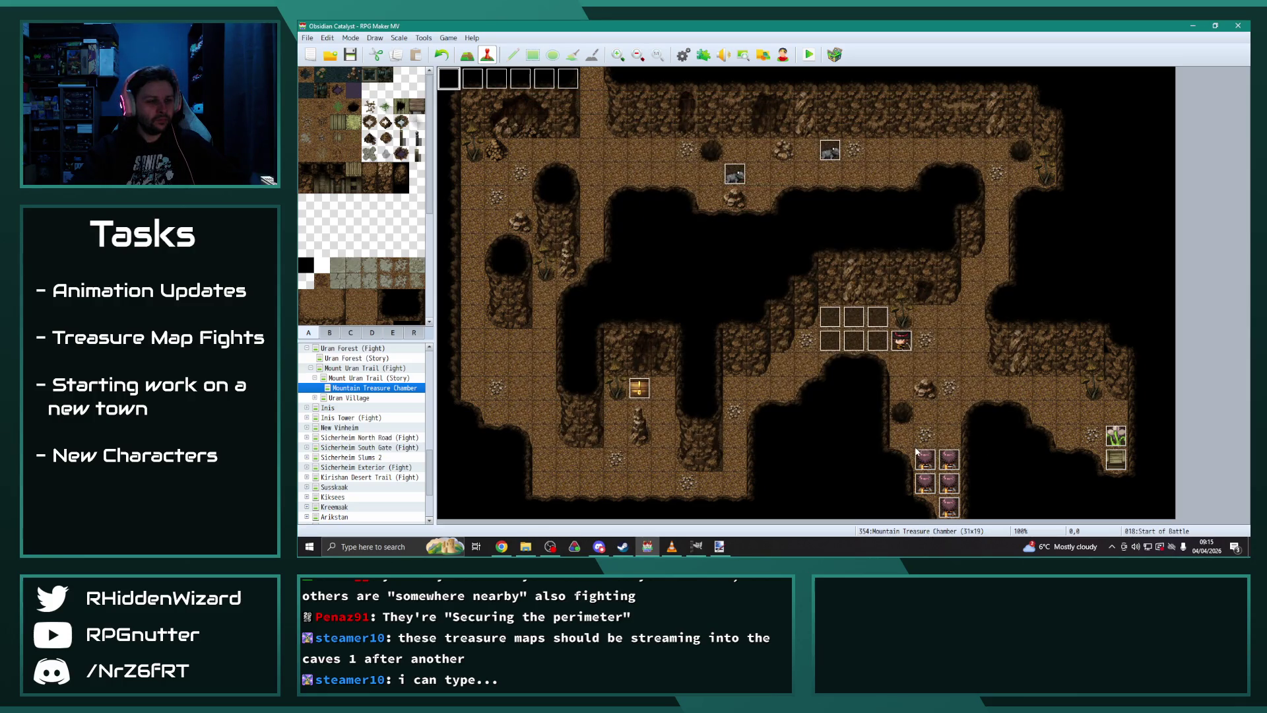
Step: Check the region view, then open event EV010 on Mount Uran Trail (Story)
{"action": "left_click", "coordinate": [414, 332]}
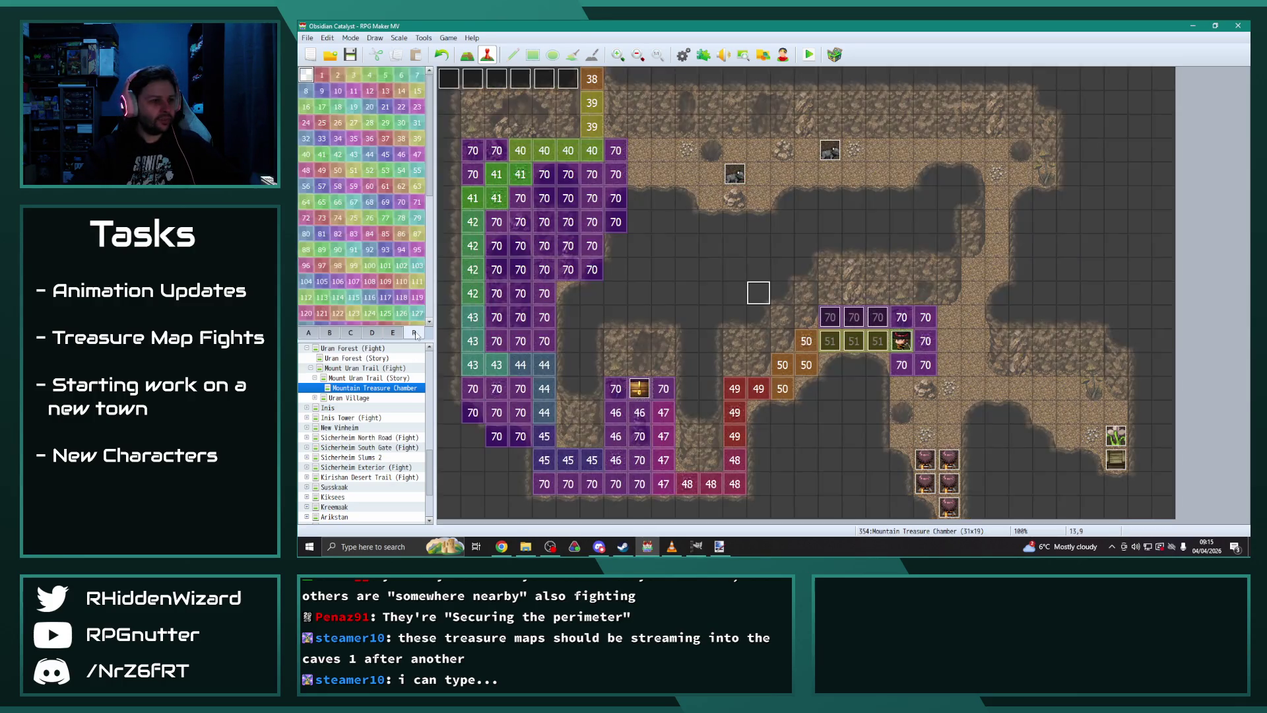
{"action": "left_click", "coordinate": [308, 333]}
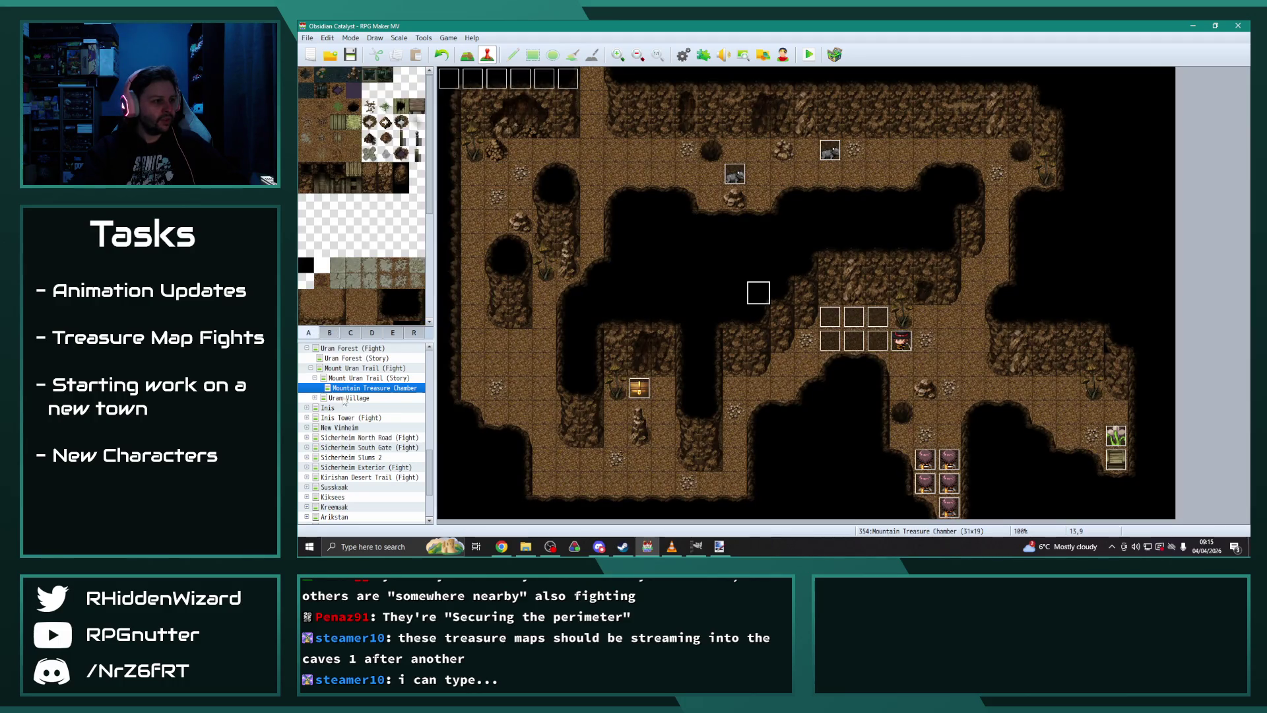
{"action": "scroll", "coordinate": [344, 401], "scroll_direction": "up", "scroll_amount": 1}
{"action": "left_click", "coordinate": [307, 378]}
{"action": "scroll", "coordinate": [426, 404], "scroll_direction": "down", "scroll_amount": 5}
{"action": "left_click_drag", "start_coordinate": [427, 403], "coordinate": [435, 452]}
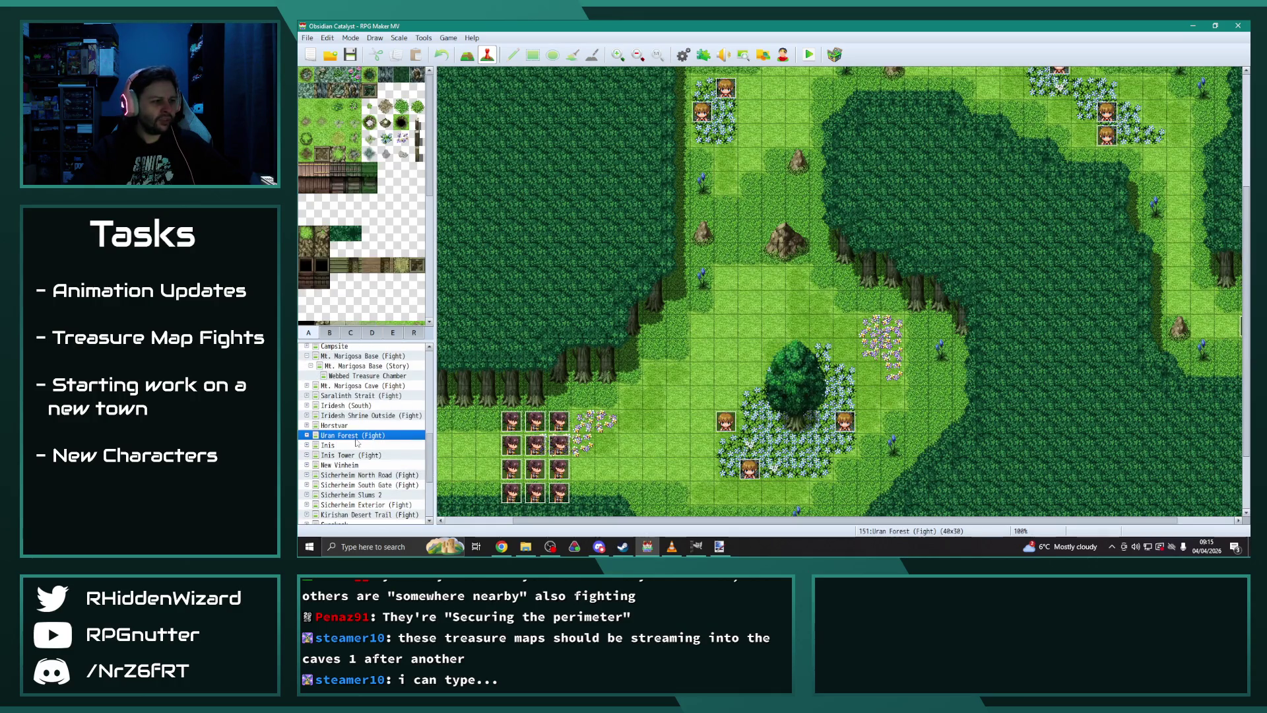
{"action": "key", "text": "Right"}
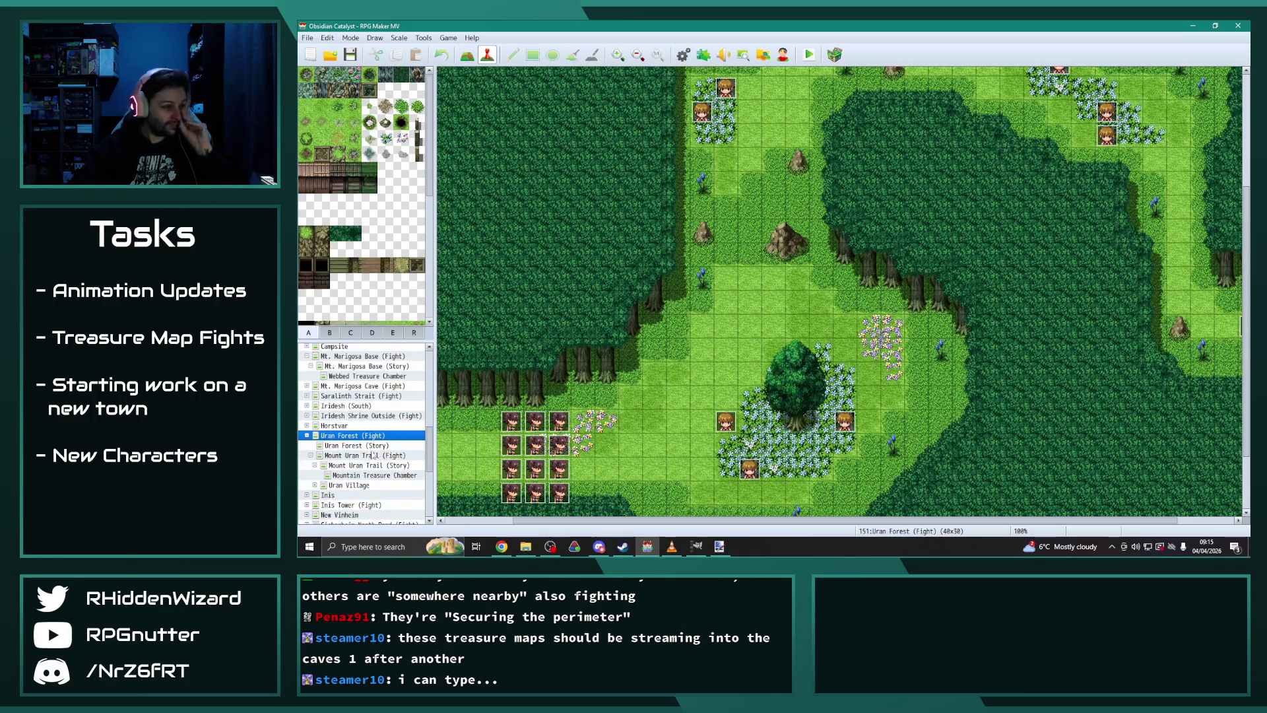
{"action": "left_click", "coordinate": [373, 465]}
{"action": "double_click", "coordinate": [1030, 378]}
Step: Open page 6's Transfer Player command targeting Webbed Treasure Chamber
{"action": "left_click", "coordinate": [548, 147]}
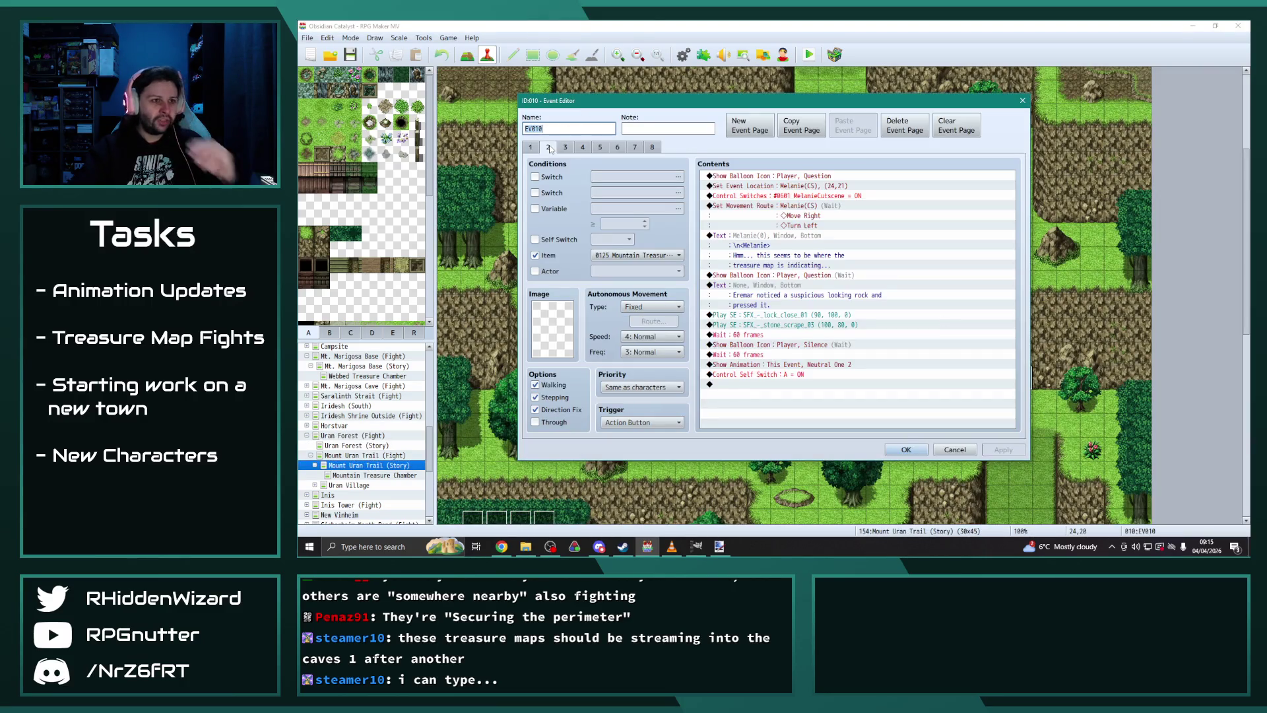
{"action": "left_click", "coordinate": [566, 147]}
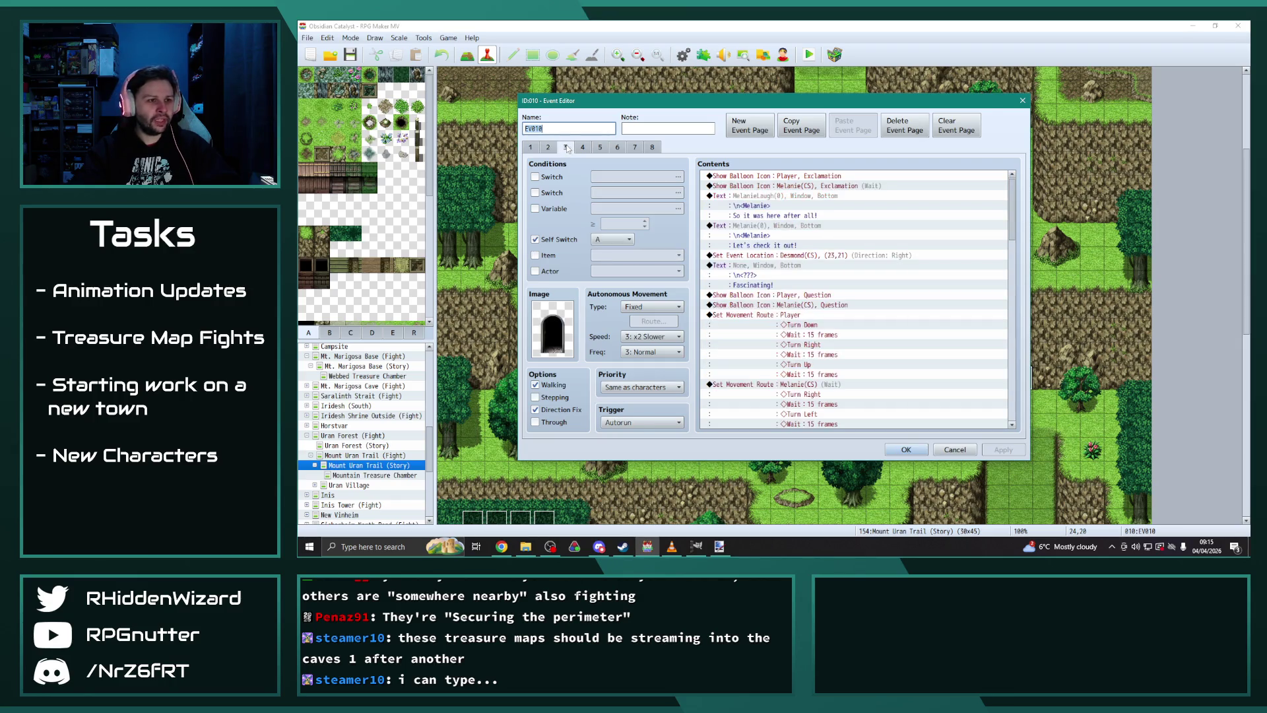
{"action": "left_click_drag", "start_coordinate": [1011, 236], "coordinate": [1013, 415]}
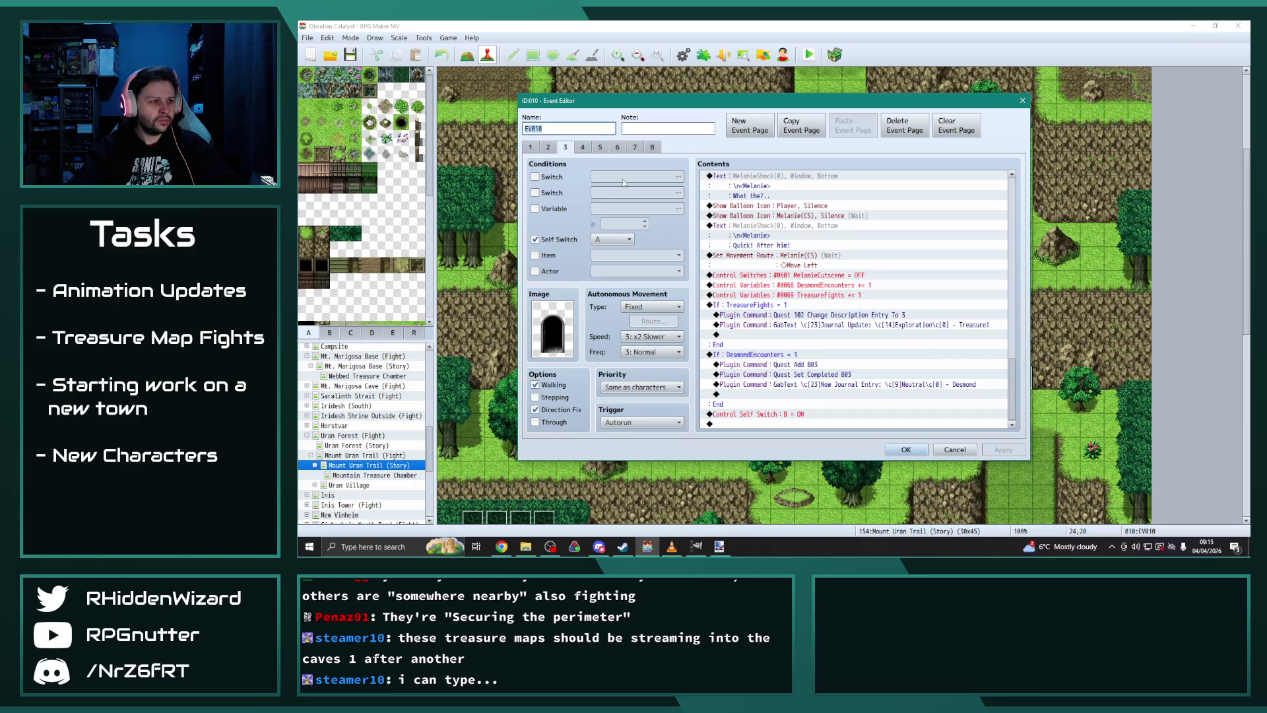
{"action": "left_click", "coordinate": [584, 147]}
{"action": "left_click", "coordinate": [600, 148]}
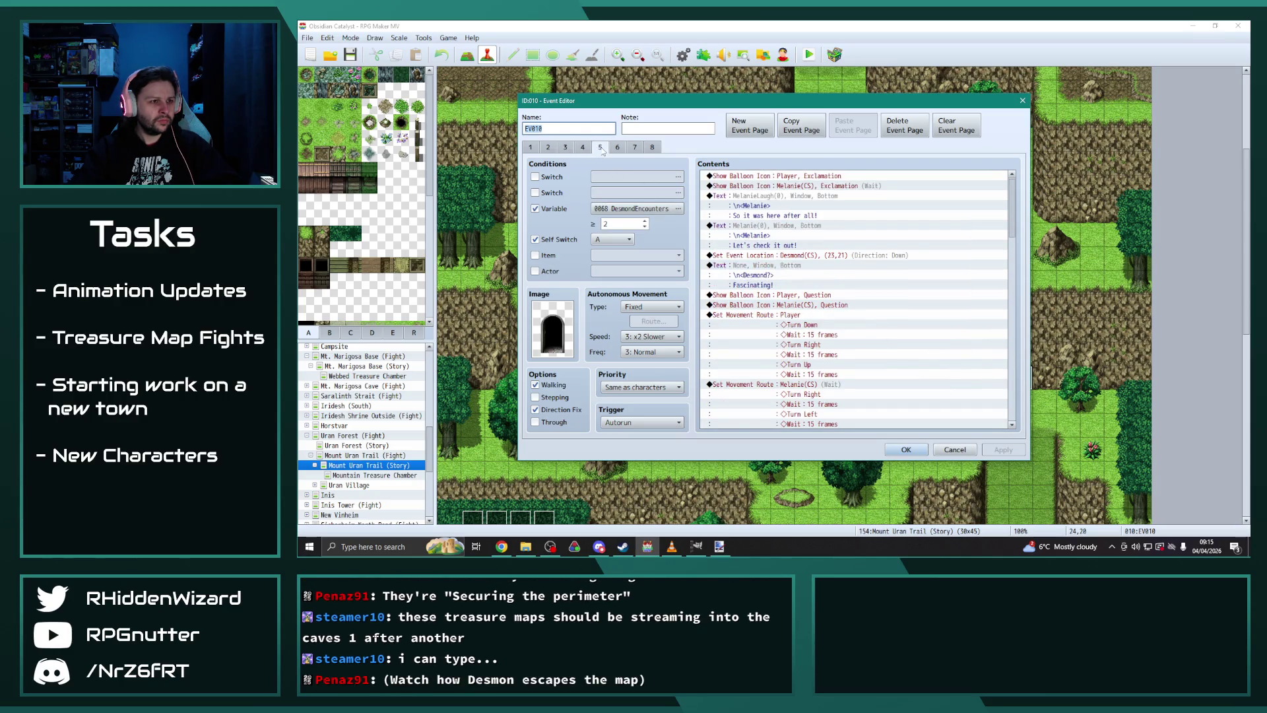
{"action": "left_click", "coordinate": [618, 147]}
{"action": "scroll", "coordinate": [1008, 235], "scroll_direction": "down", "scroll_amount": 7}
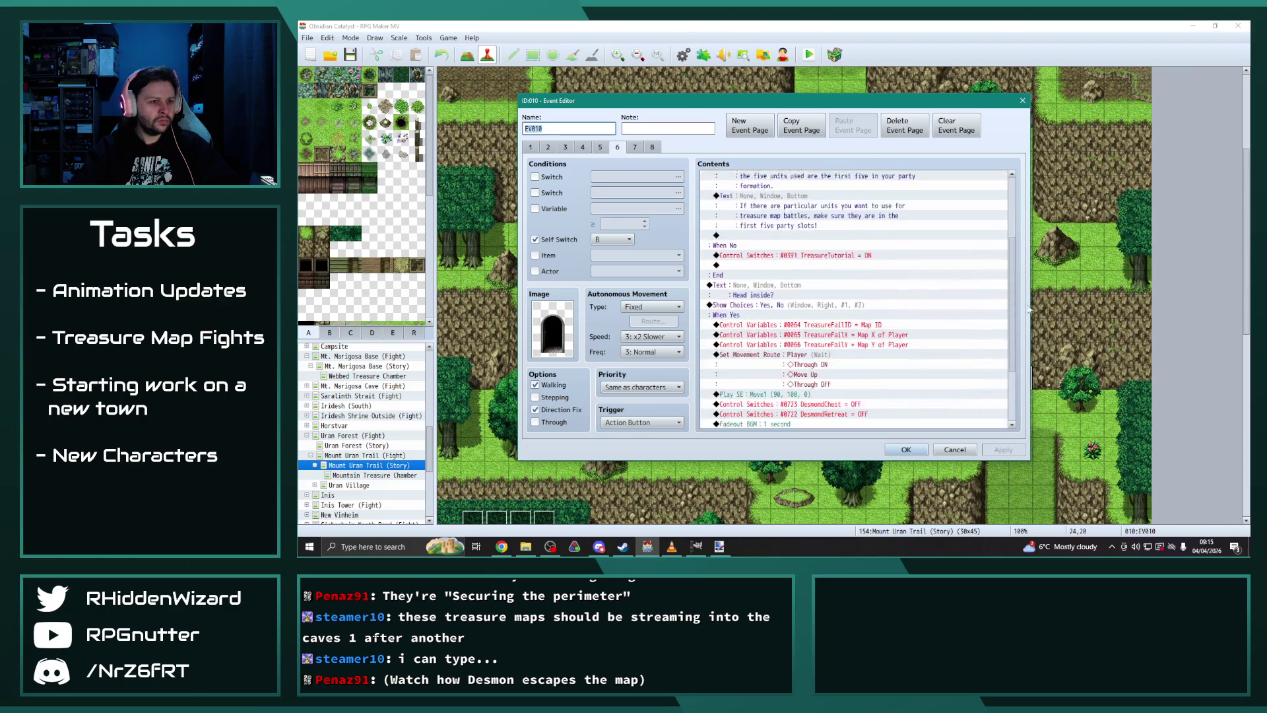
{"action": "left_click", "coordinate": [840, 364]}
{"action": "double_click", "coordinate": [840, 365]}
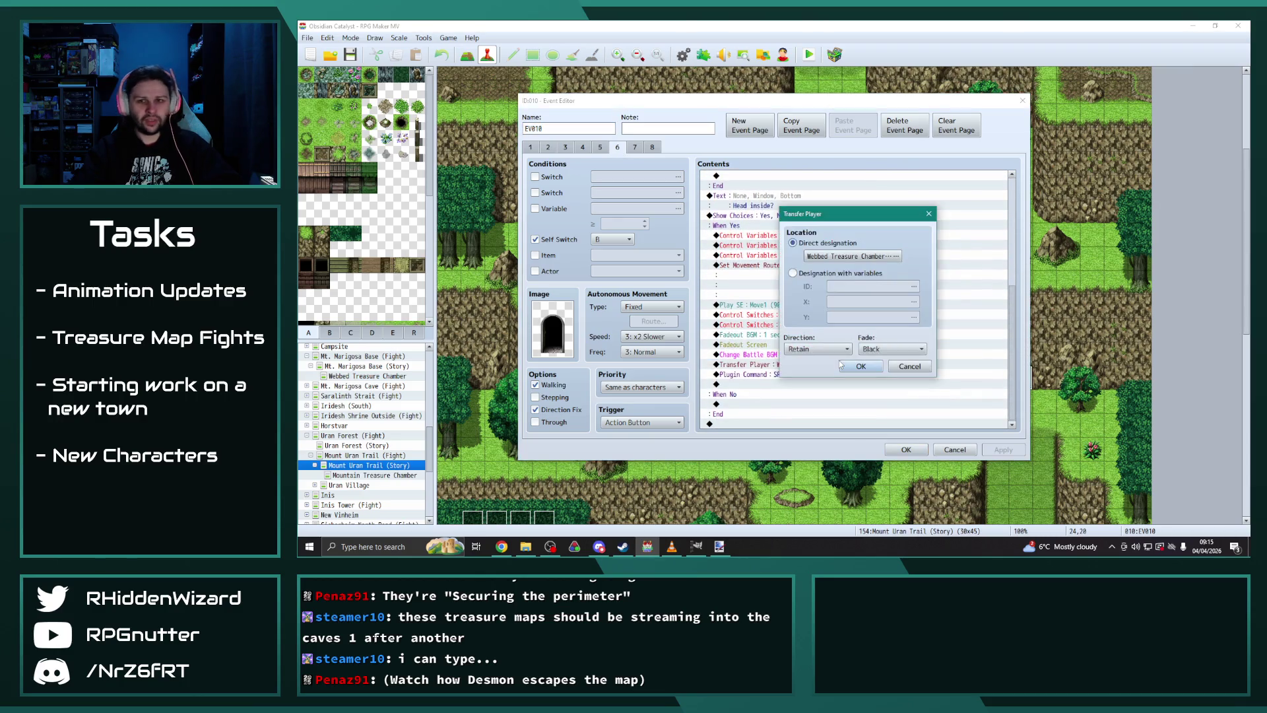
Step: Retarget the page 6 and page 7 transfers to Mountain Treasure Chamber
{"action": "left_click", "coordinate": [896, 256]}
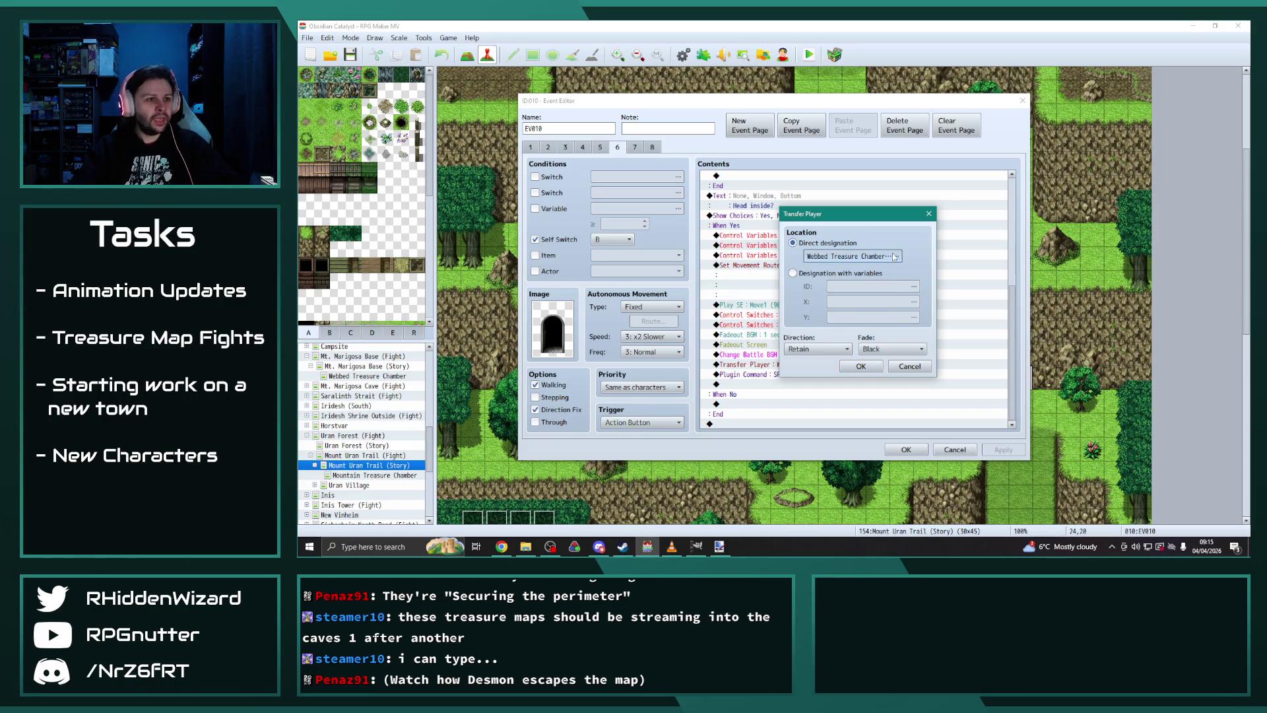
{"action": "scroll", "coordinate": [656, 392], "scroll_direction": "down", "scroll_amount": 6}
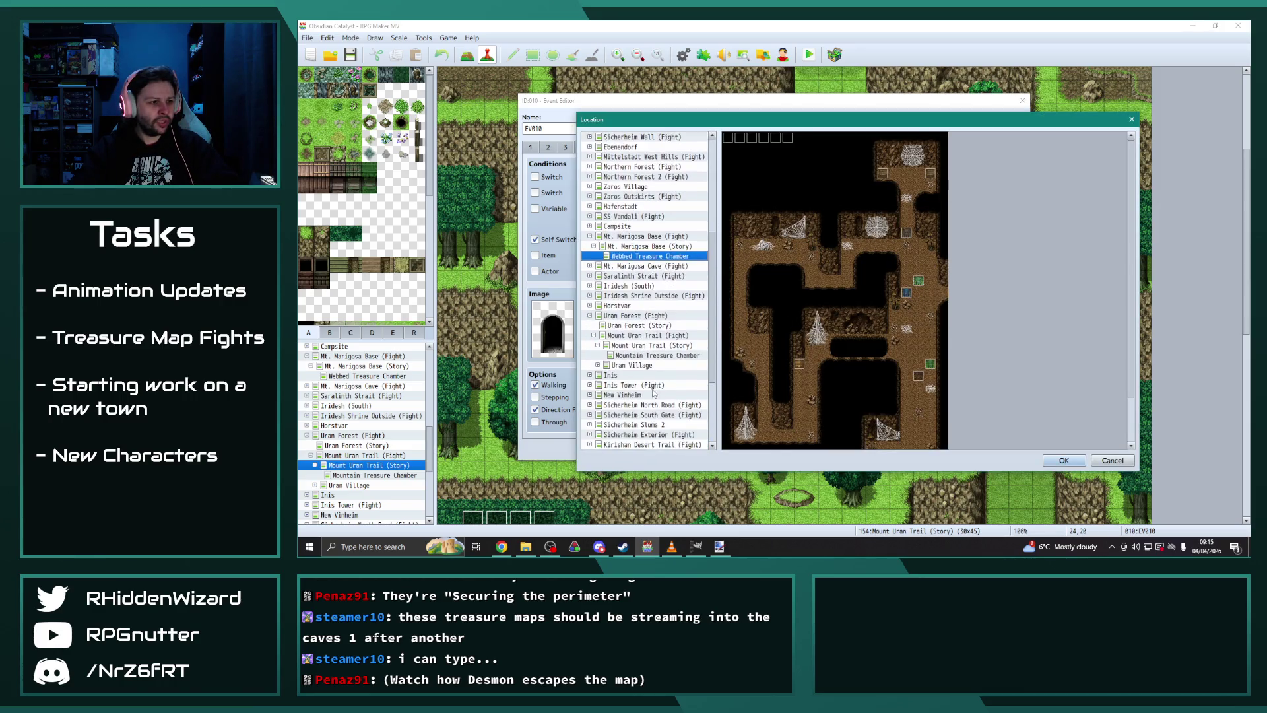
{"action": "left_click", "coordinate": [659, 355]}
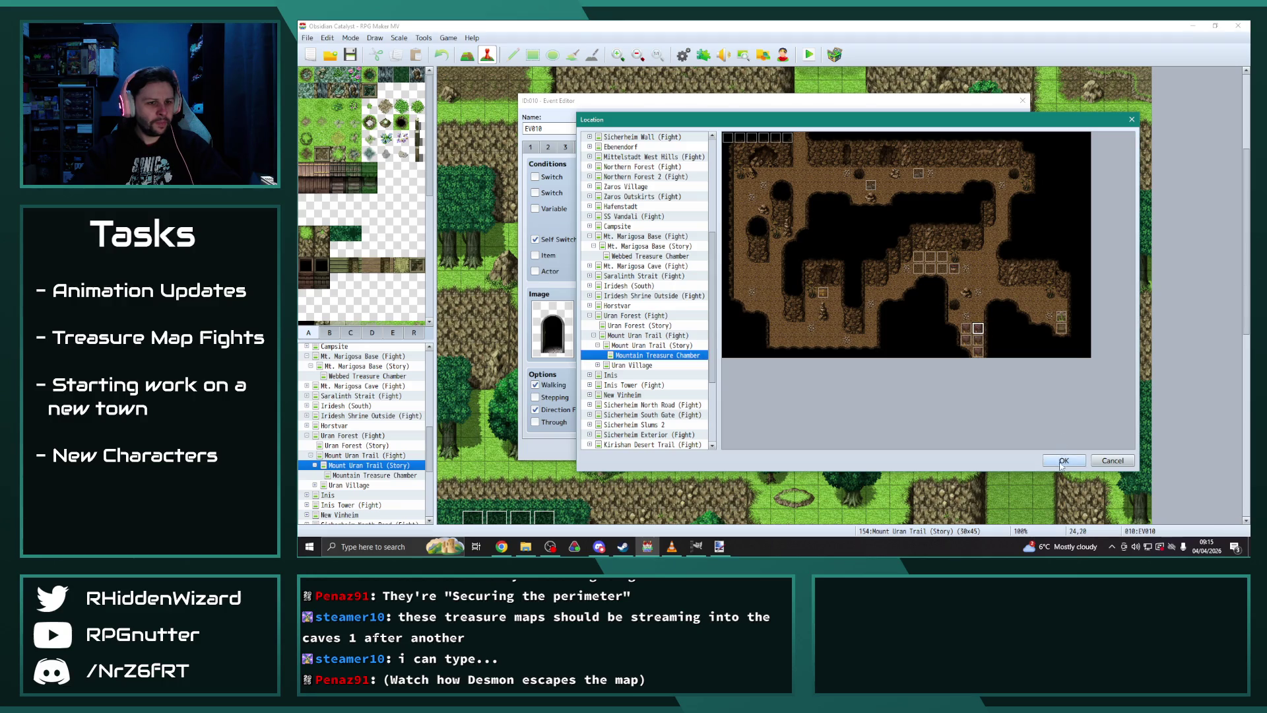
{"action": "left_click", "coordinate": [1064, 460]}
{"action": "left_click", "coordinate": [860, 366]}
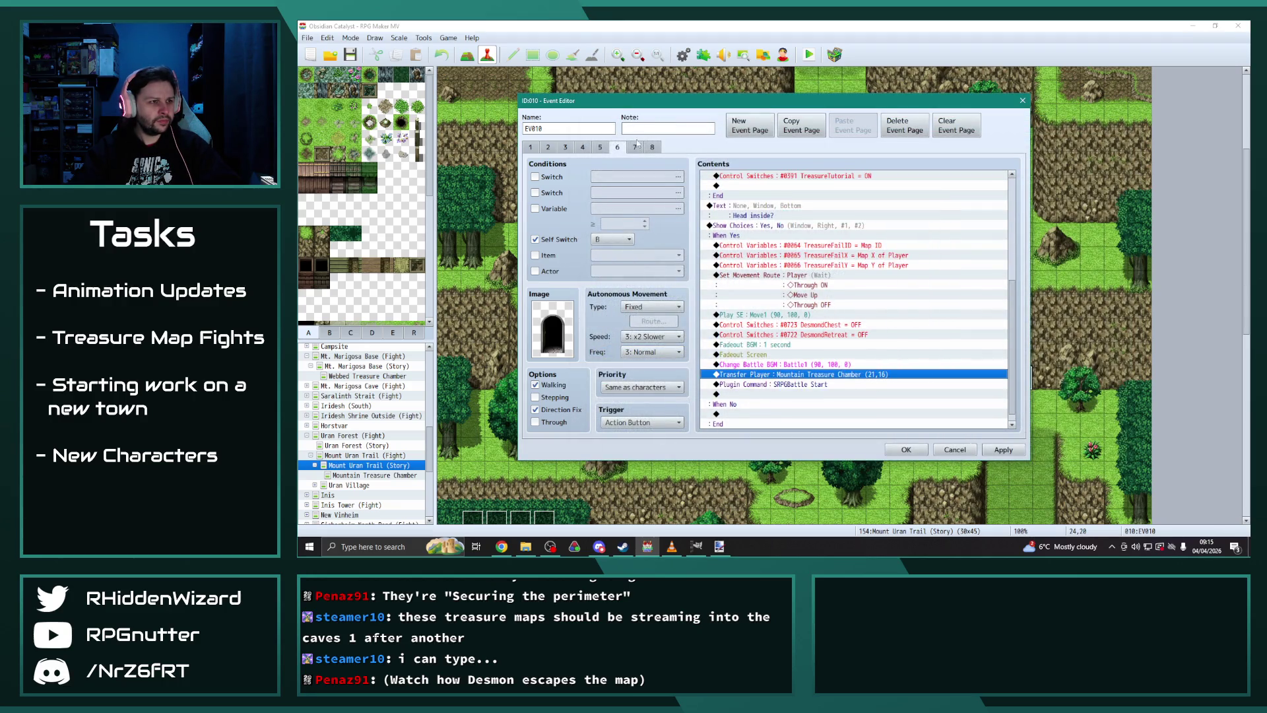
{"action": "left_click", "coordinate": [635, 147]}
{"action": "double_click", "coordinate": [746, 344]}
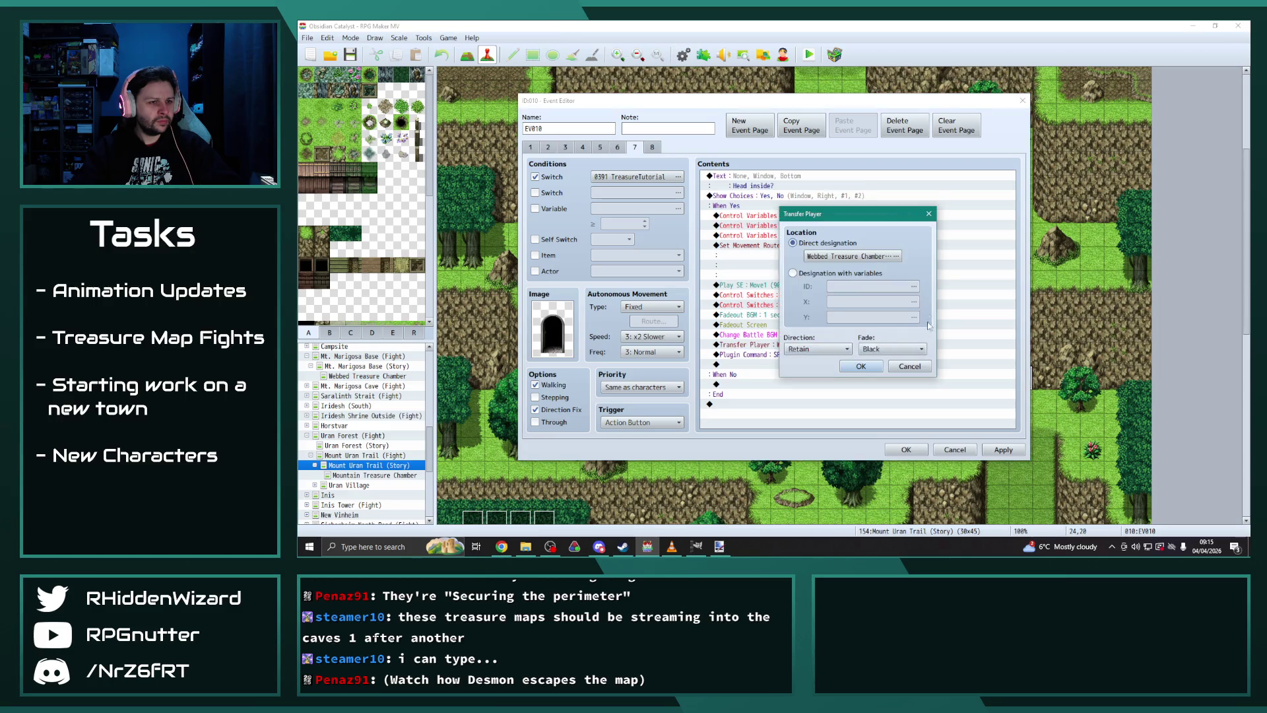
{"action": "left_click", "coordinate": [851, 256]}
{"action": "scroll", "coordinate": [656, 416], "scroll_direction": "down", "scroll_amount": 5}
{"action": "left_click", "coordinate": [663, 385]}
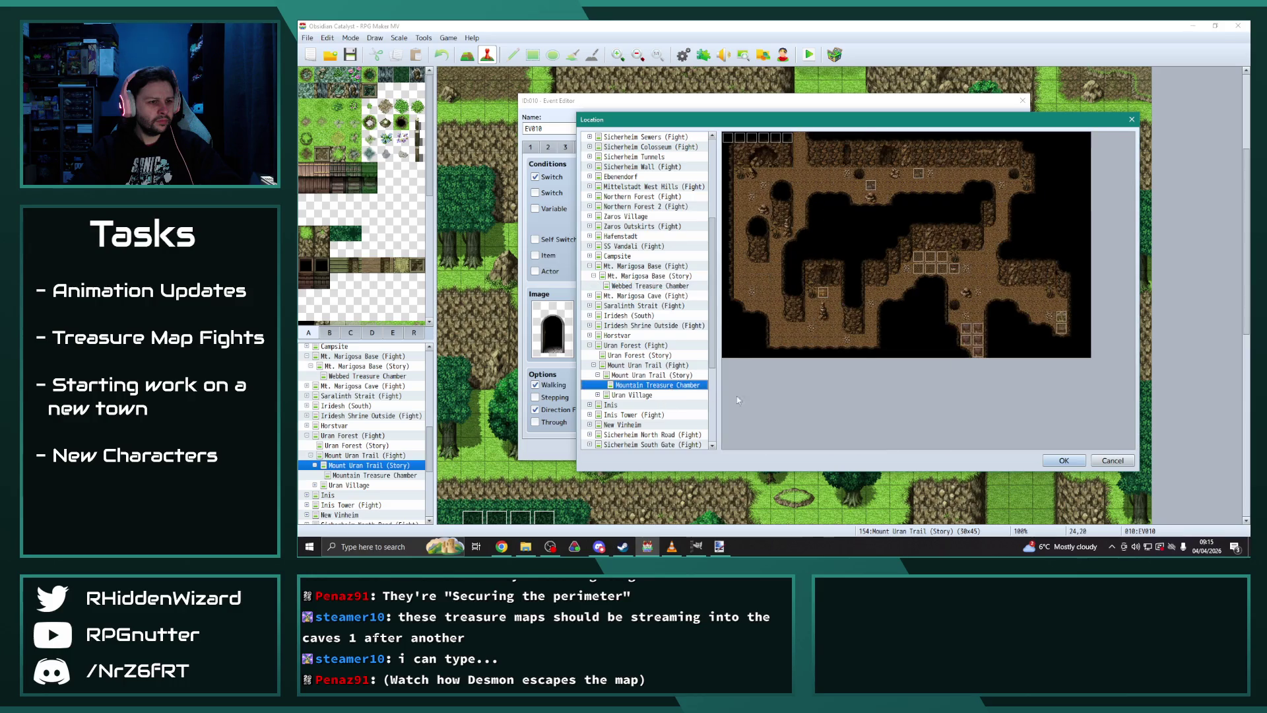
{"action": "left_click", "coordinate": [1063, 460]}
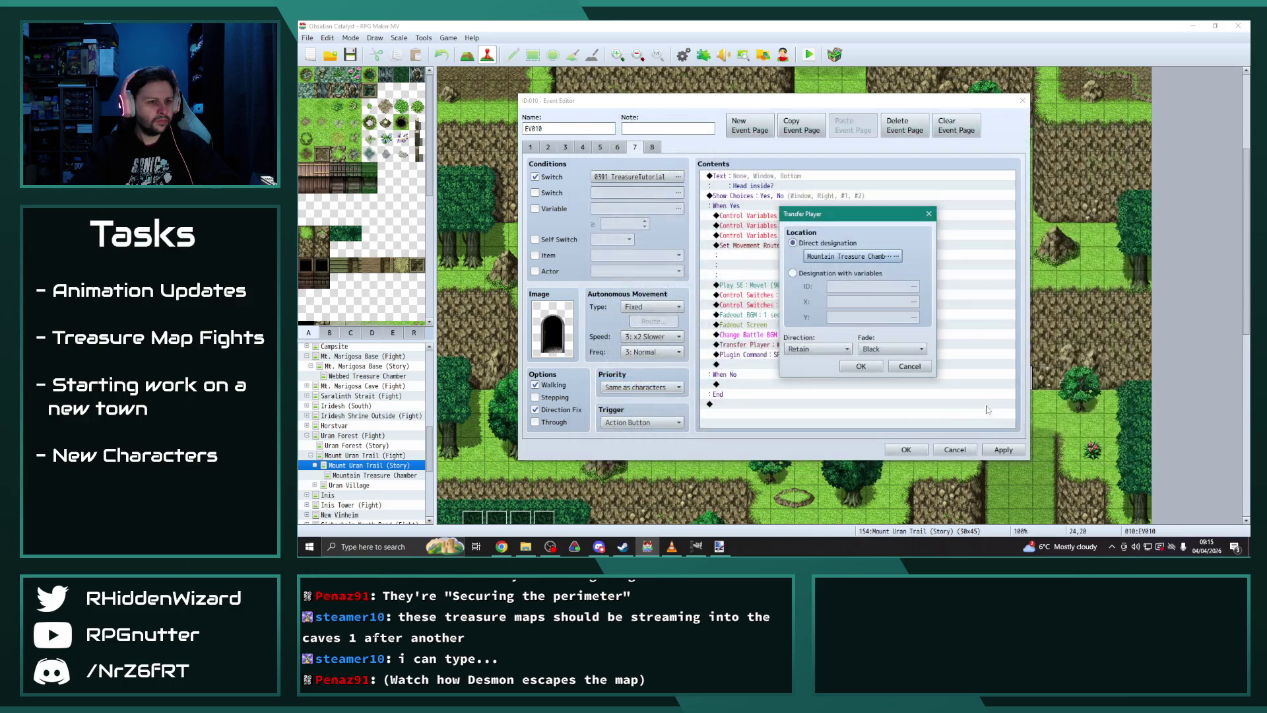
{"action": "left_click", "coordinate": [861, 366]}
Step: Recheck pages 7 and 8, apply the EV010 changes, and open Forest Treasure Glade
{"action": "left_click", "coordinate": [652, 147]}
{"action": "left_click", "coordinate": [635, 148]}
{"action": "left_click", "coordinate": [652, 147]}
{"action": "left_click", "coordinate": [986, 450]}
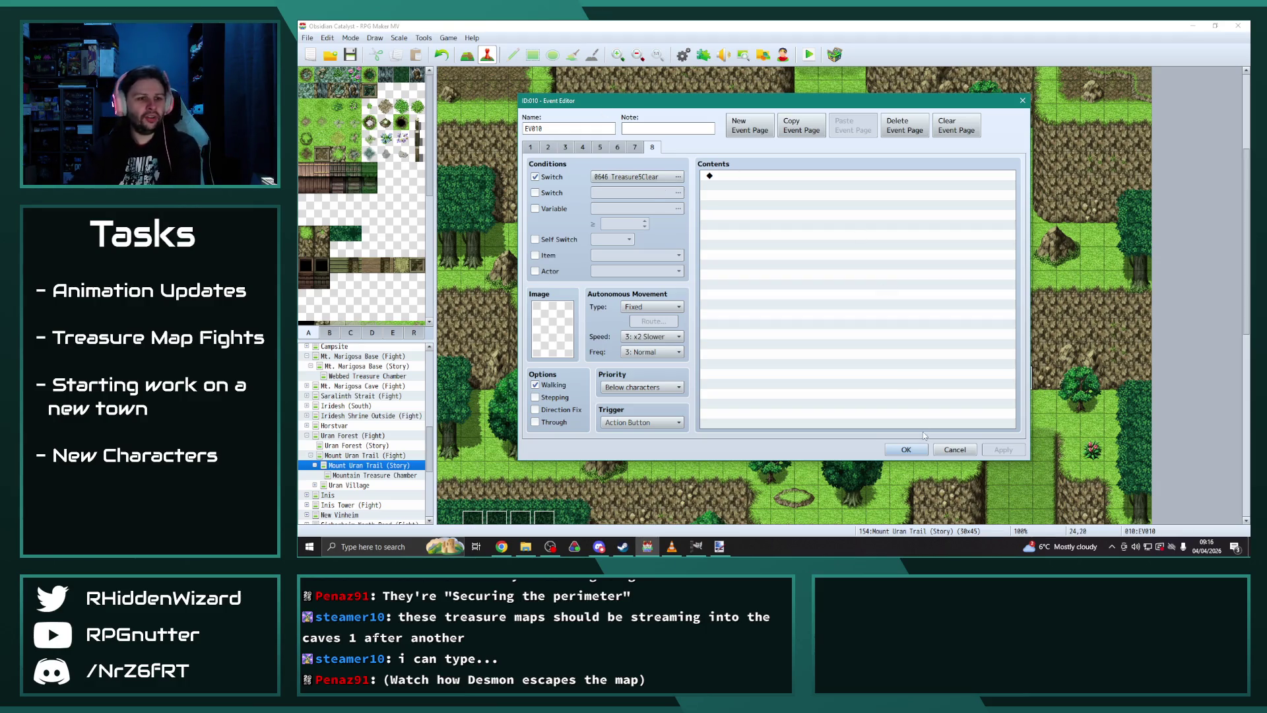
{"action": "left_click", "coordinate": [906, 449]}
{"action": "scroll", "coordinate": [353, 412], "scroll_direction": "up", "scroll_amount": 10}
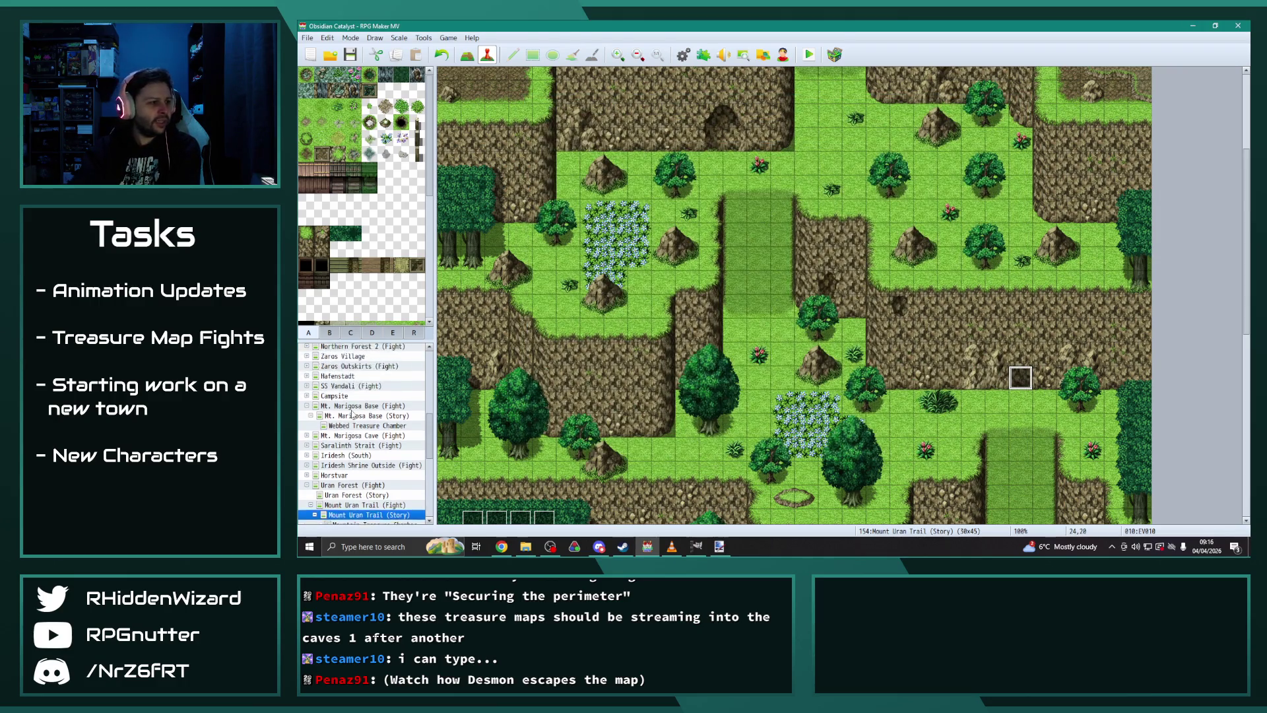
{"action": "left_click", "coordinate": [351, 376]}
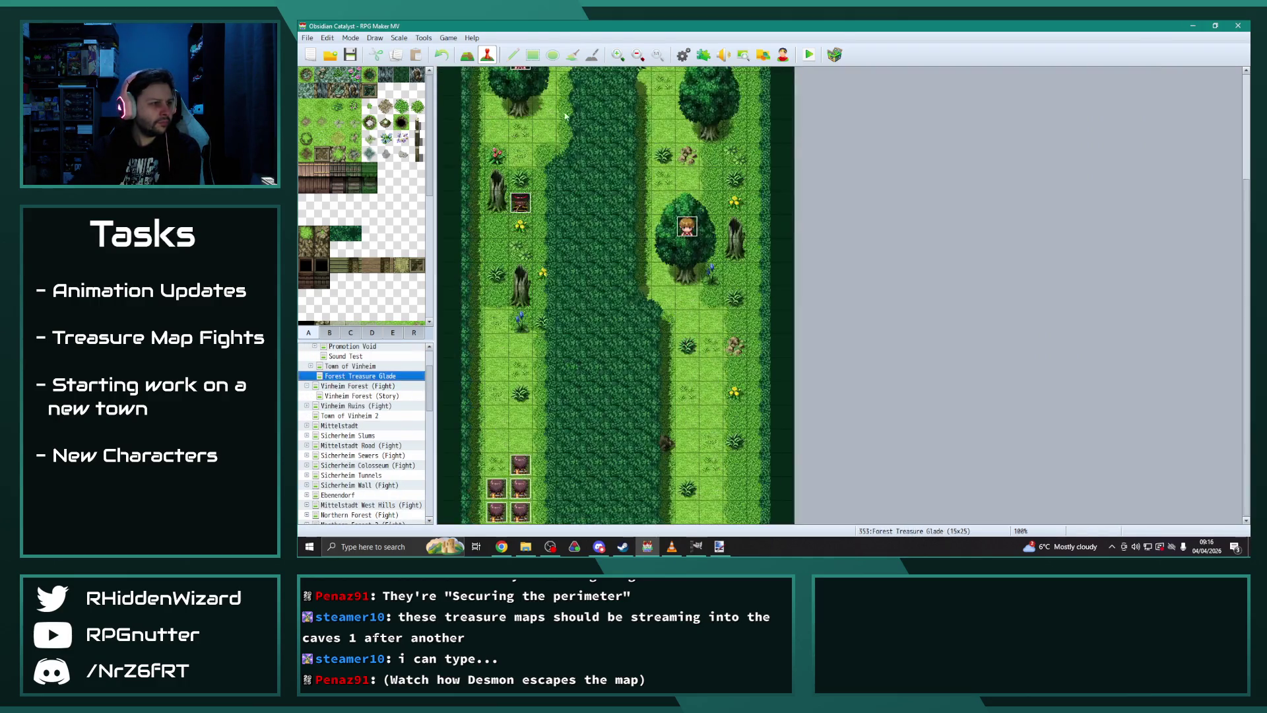
{"action": "scroll", "coordinate": [357, 409], "scroll_direction": "up", "scroll_amount": 2}
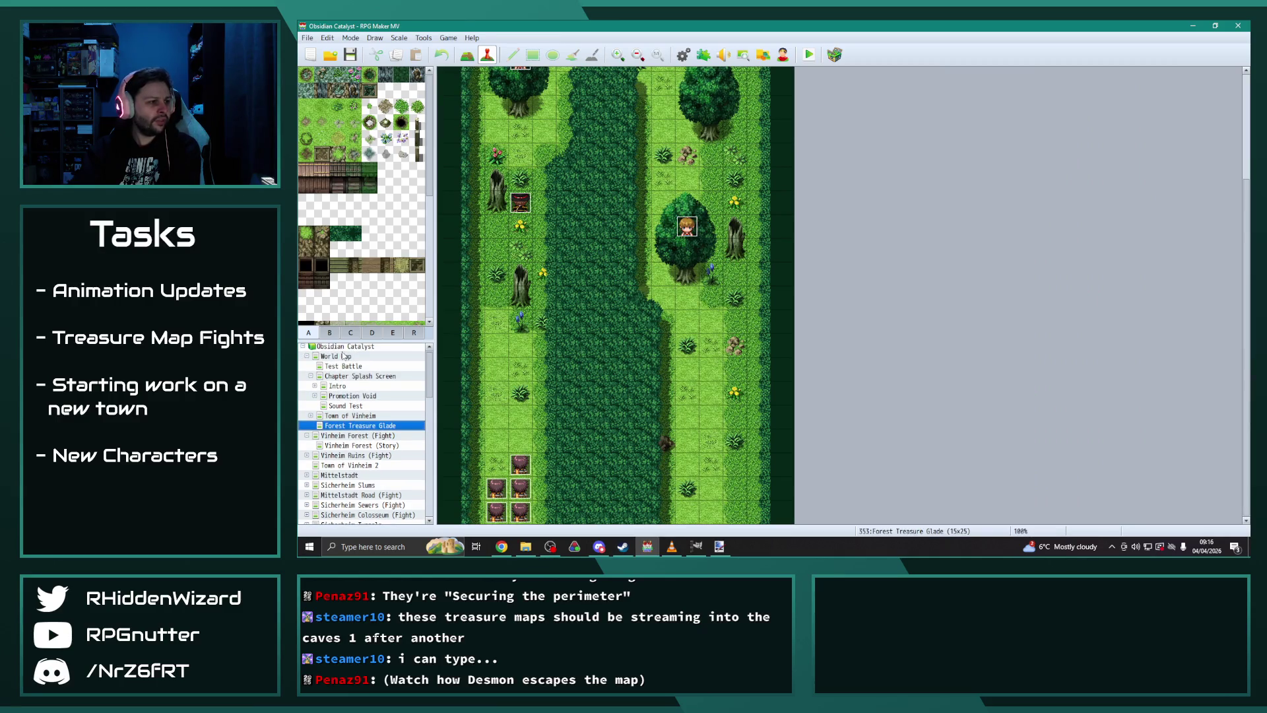
Step: Look through the pages of the World Map's EV158 event without editing
{"action": "left_click", "coordinate": [343, 356]}
{"action": "double_click", "coordinate": [605, 200]}
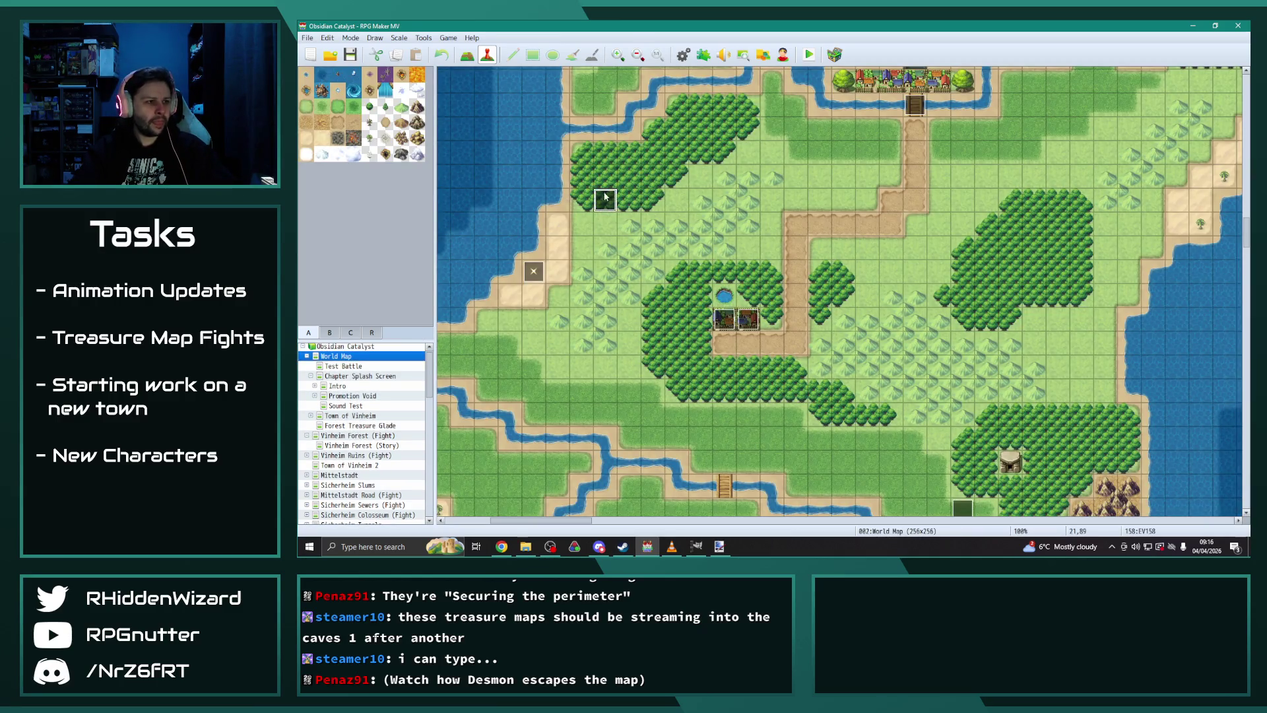
{"action": "scroll", "coordinate": [900, 353], "scroll_direction": "down", "scroll_amount": 2}
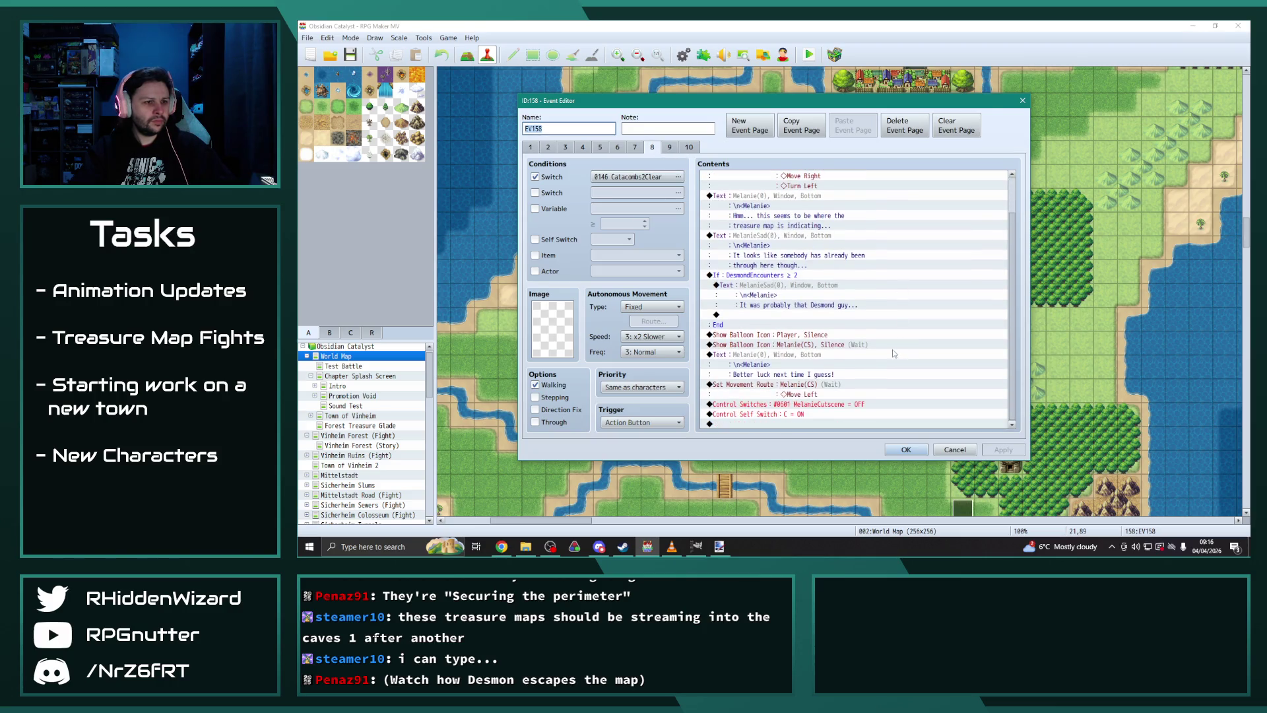
{"action": "left_click", "coordinate": [635, 147]}
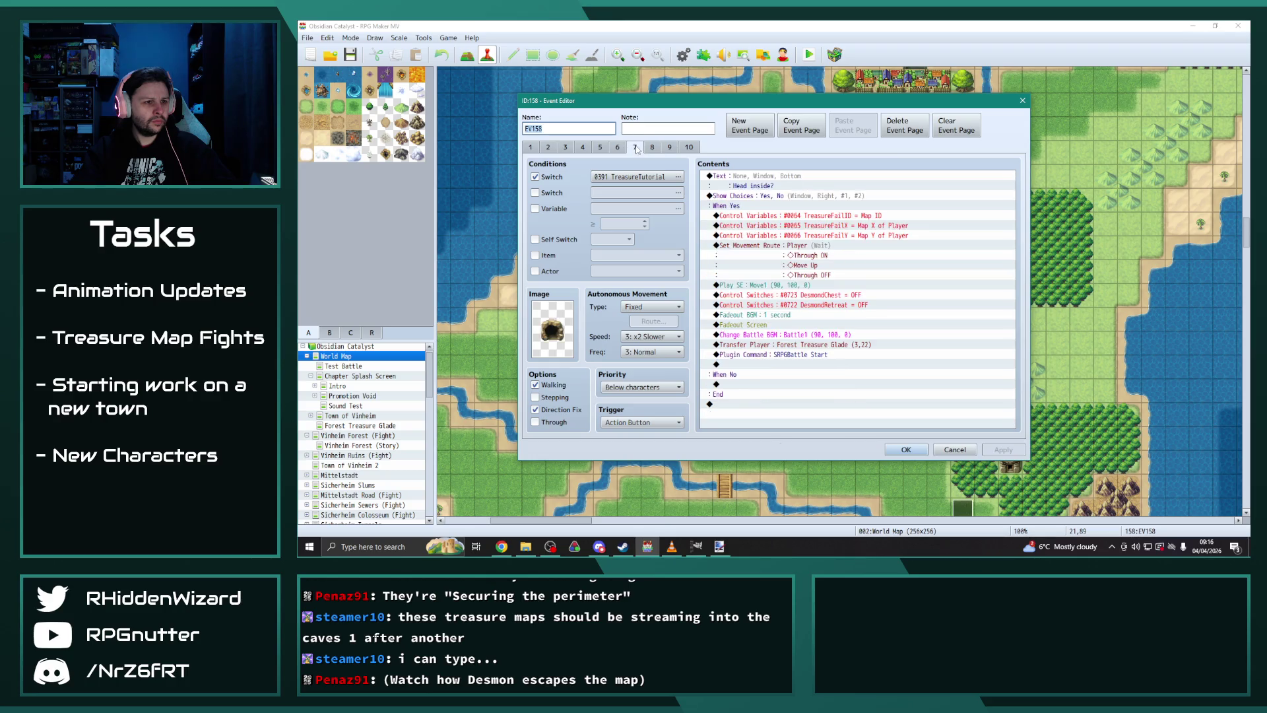
{"action": "left_click", "coordinate": [618, 147]}
{"action": "scroll", "coordinate": [813, 370], "scroll_direction": "down", "scroll_amount": 5}
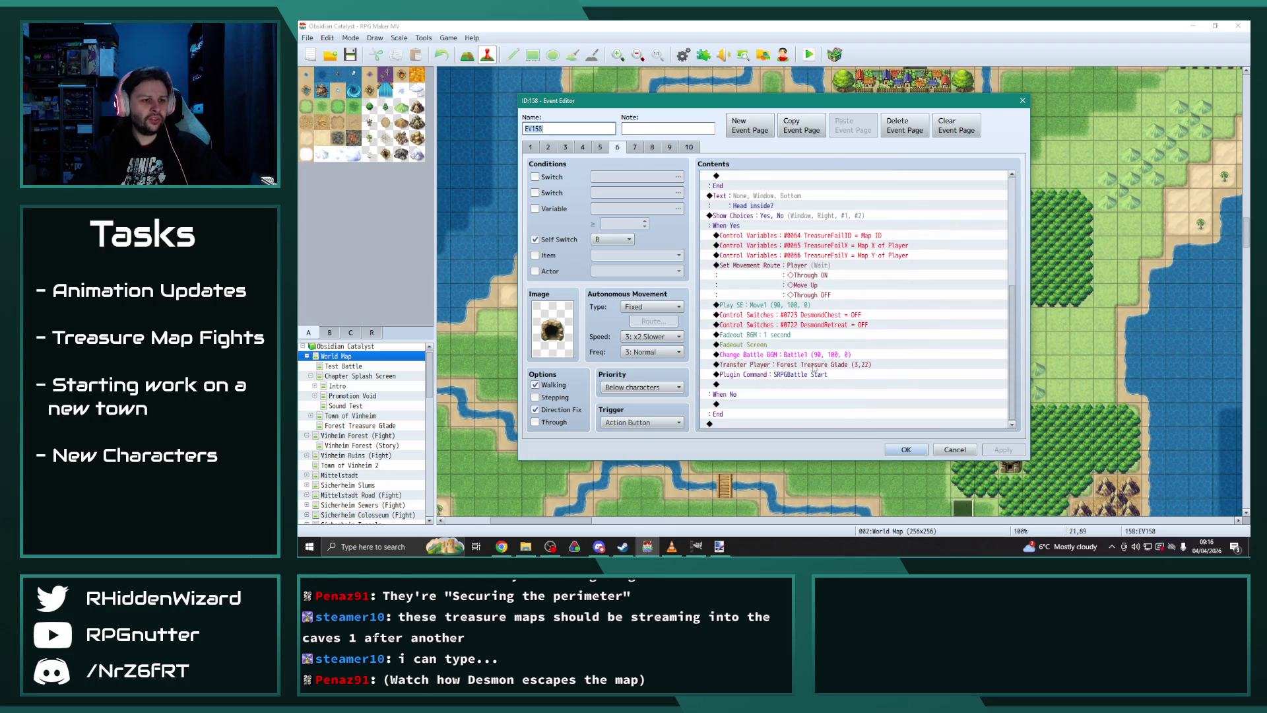
{"action": "left_click", "coordinate": [652, 147]}
{"action": "scroll", "coordinate": [825, 355], "scroll_direction": "down", "scroll_amount": 5}
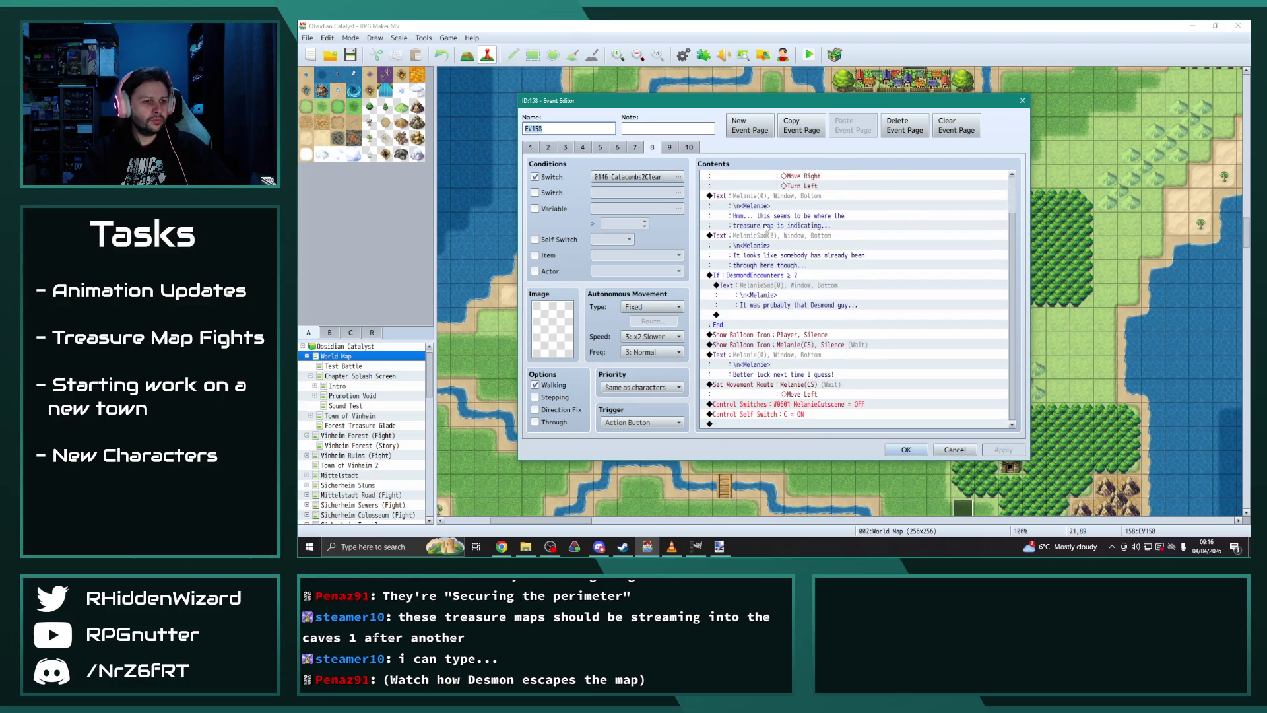
{"action": "left_click", "coordinate": [669, 147]}
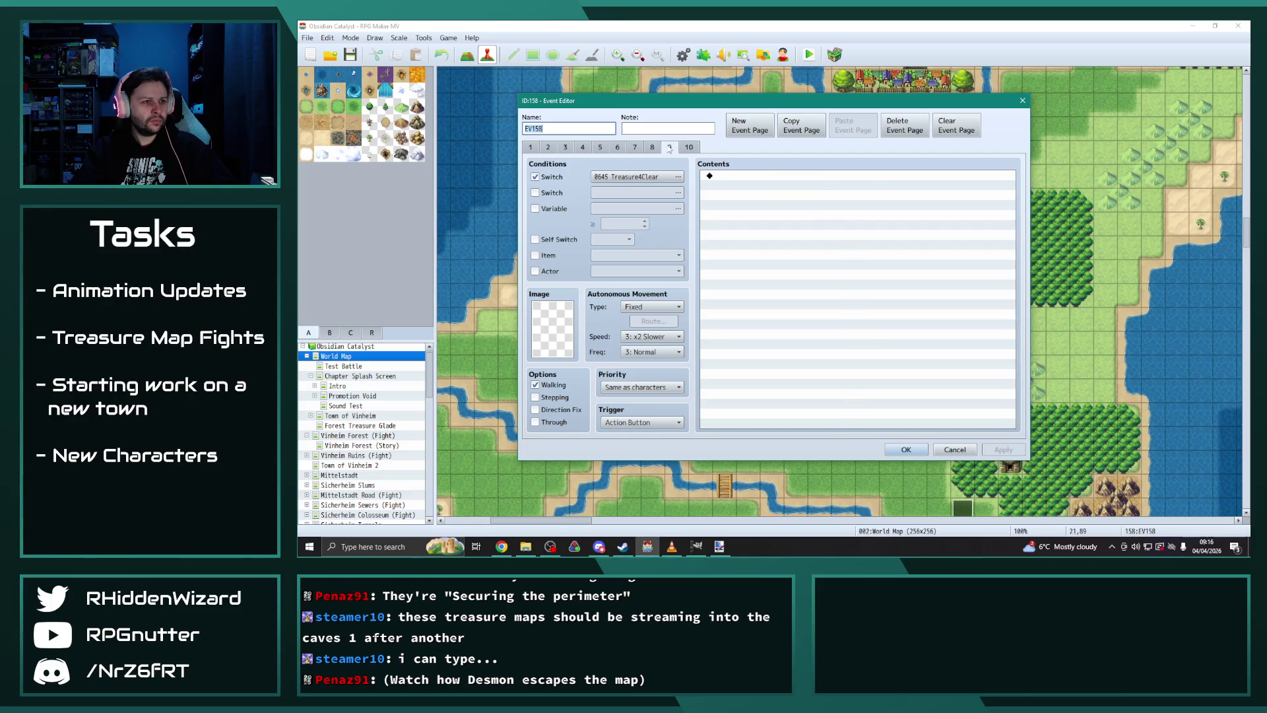
{"action": "left_click", "coordinate": [689, 147]}
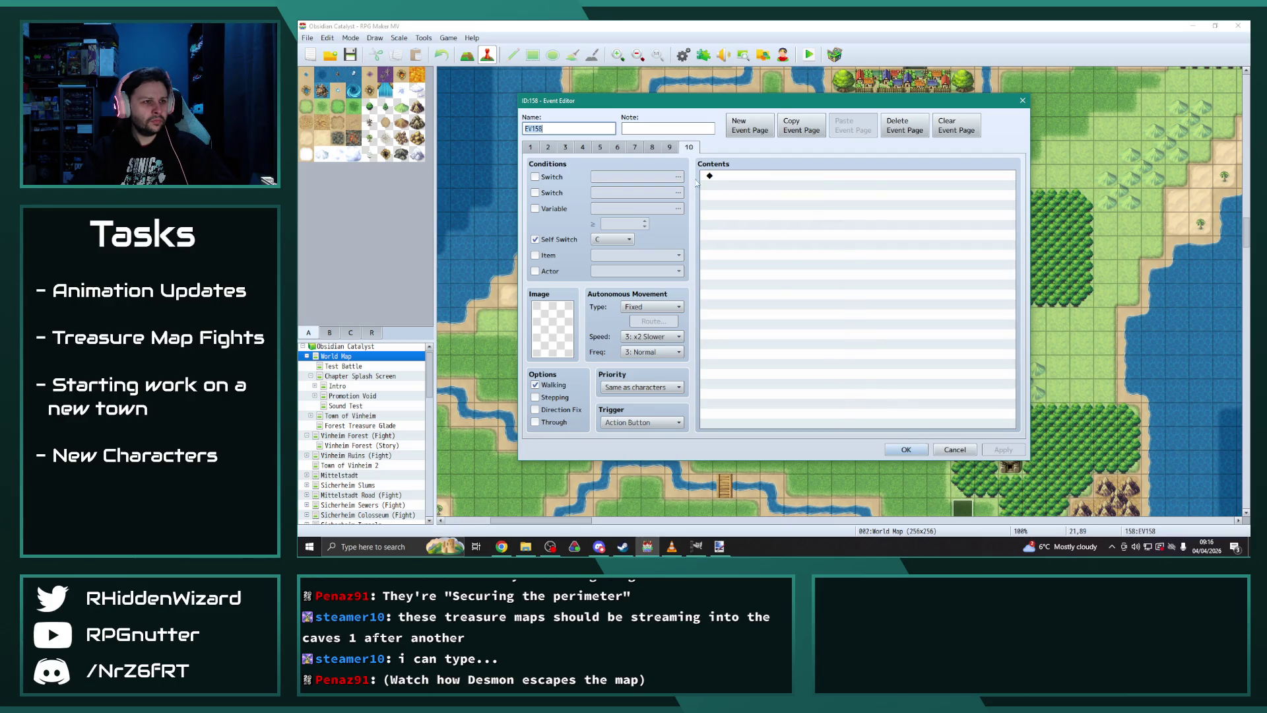
{"action": "left_click", "coordinate": [656, 147]}
Step: Close the EV158 editor and open the Town of Vinheim map
{"action": "left_click", "coordinate": [906, 450]}
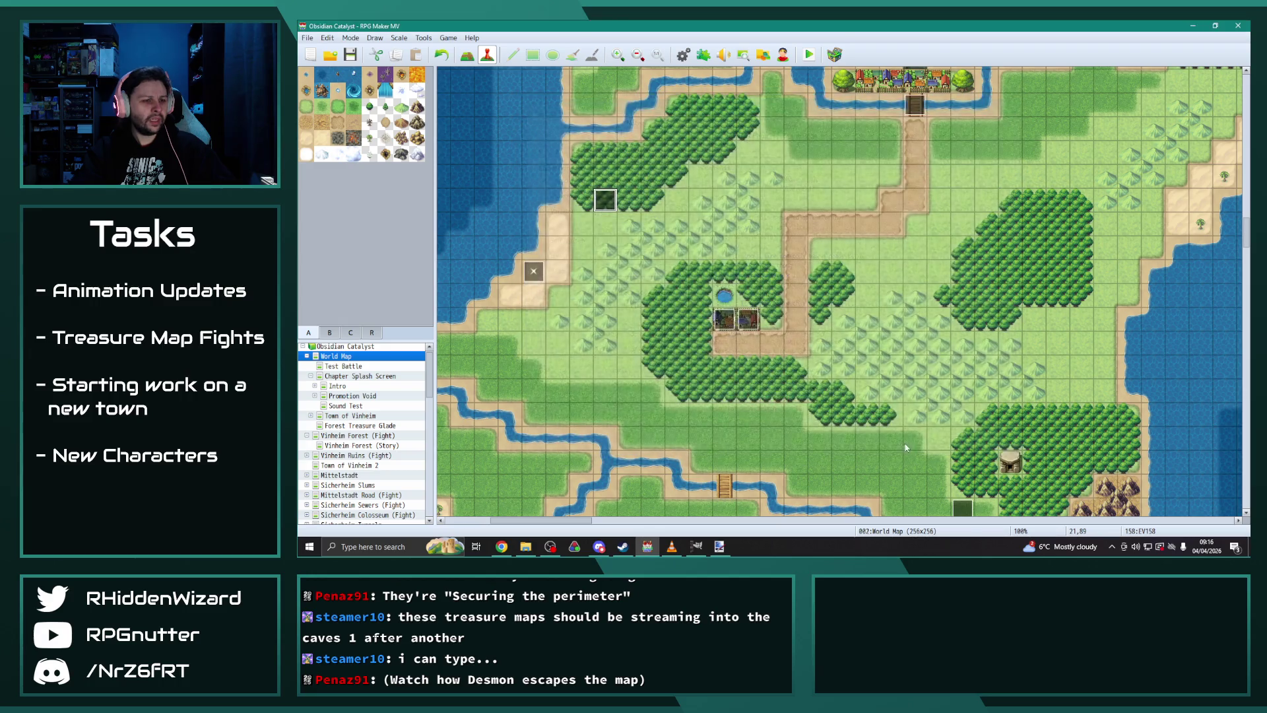
{"action": "scroll", "coordinate": [396, 436], "scroll_direction": "down", "scroll_amount": 5}
{"action": "scroll", "coordinate": [370, 416], "scroll_direction": "up", "scroll_amount": 6}
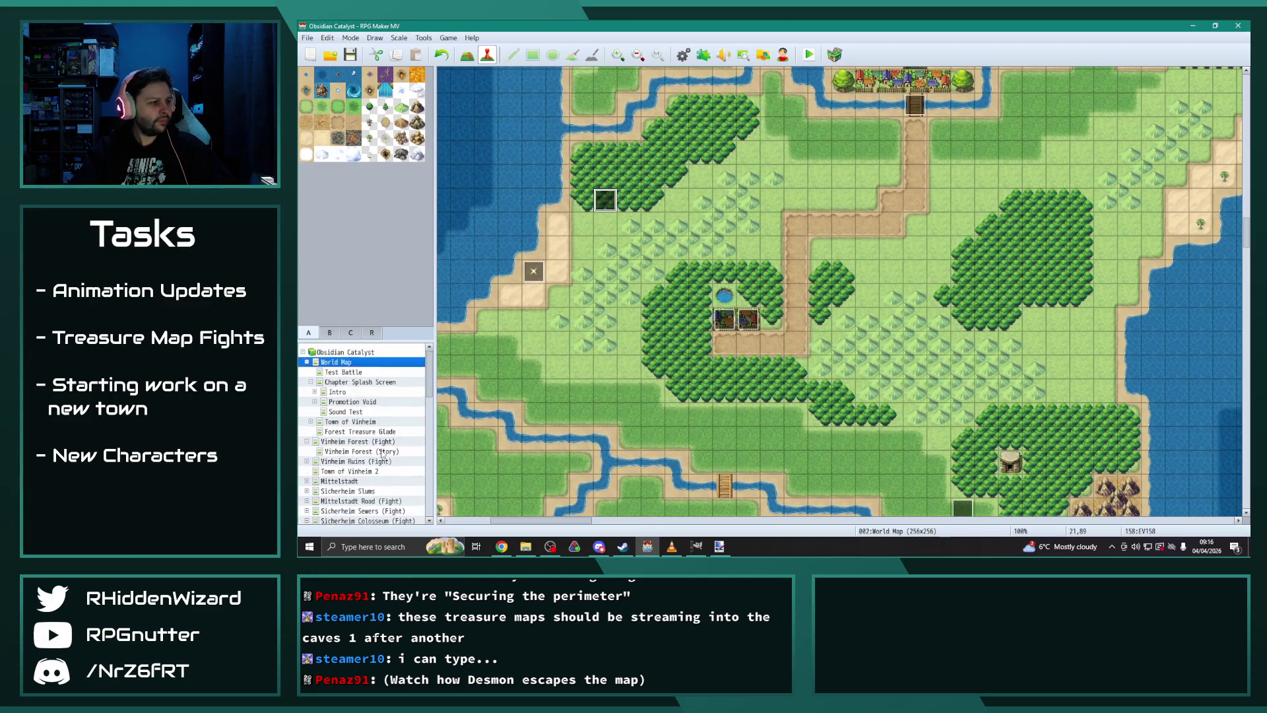
{"action": "double_click", "coordinate": [359, 419]}
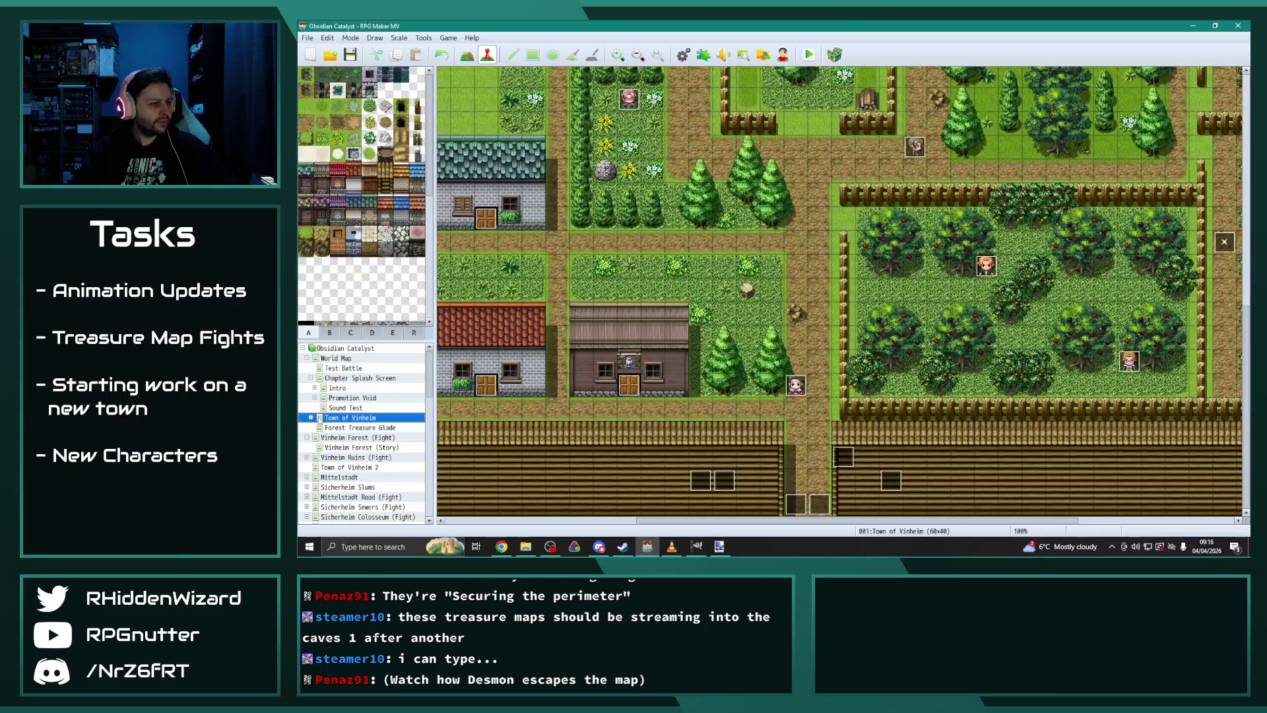
Step: In Eremar's House event at 14,2, change the party level increase from 12 to 14
{"action": "left_click", "coordinate": [350, 370]}
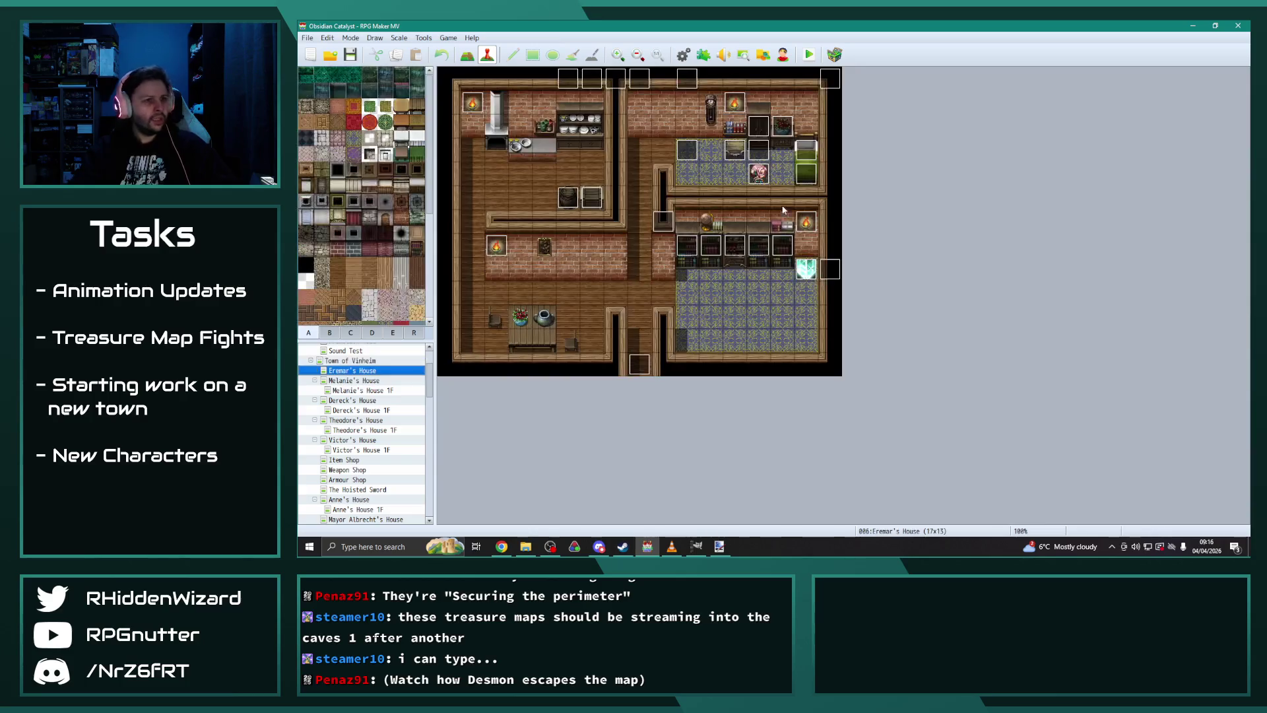
{"action": "double_click", "coordinate": [781, 124]}
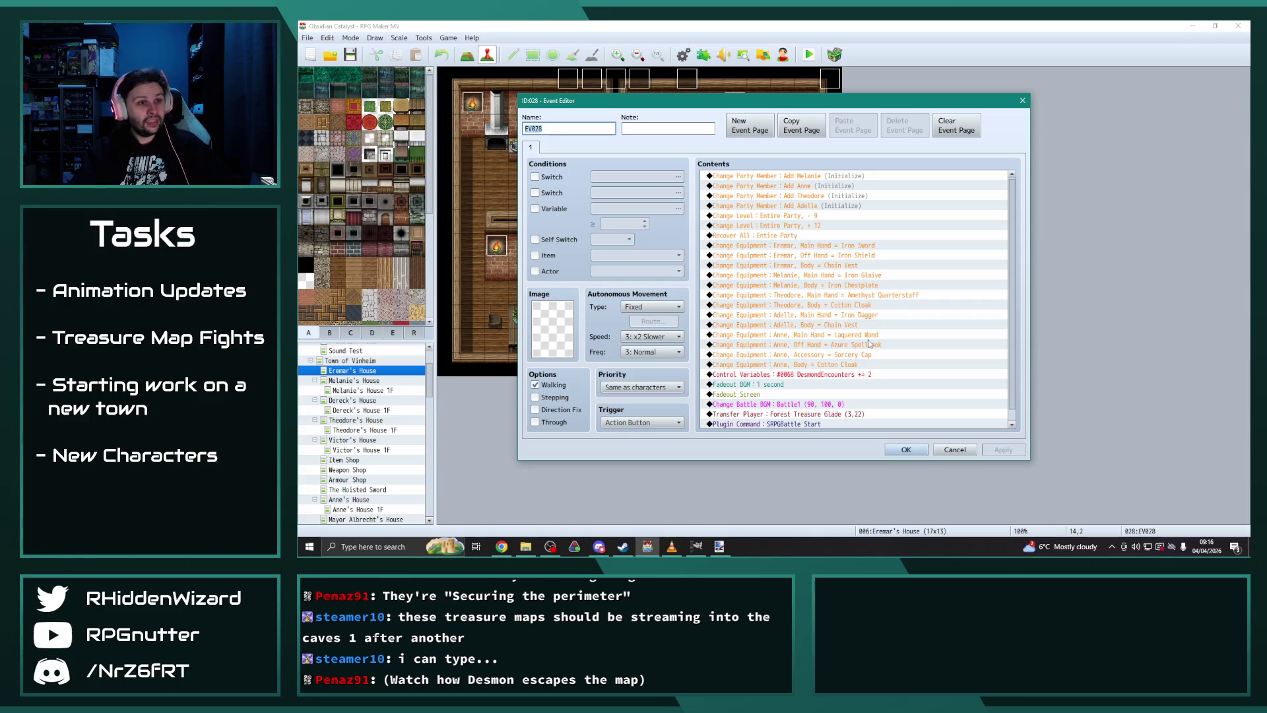
{"action": "double_click", "coordinate": [826, 226]}
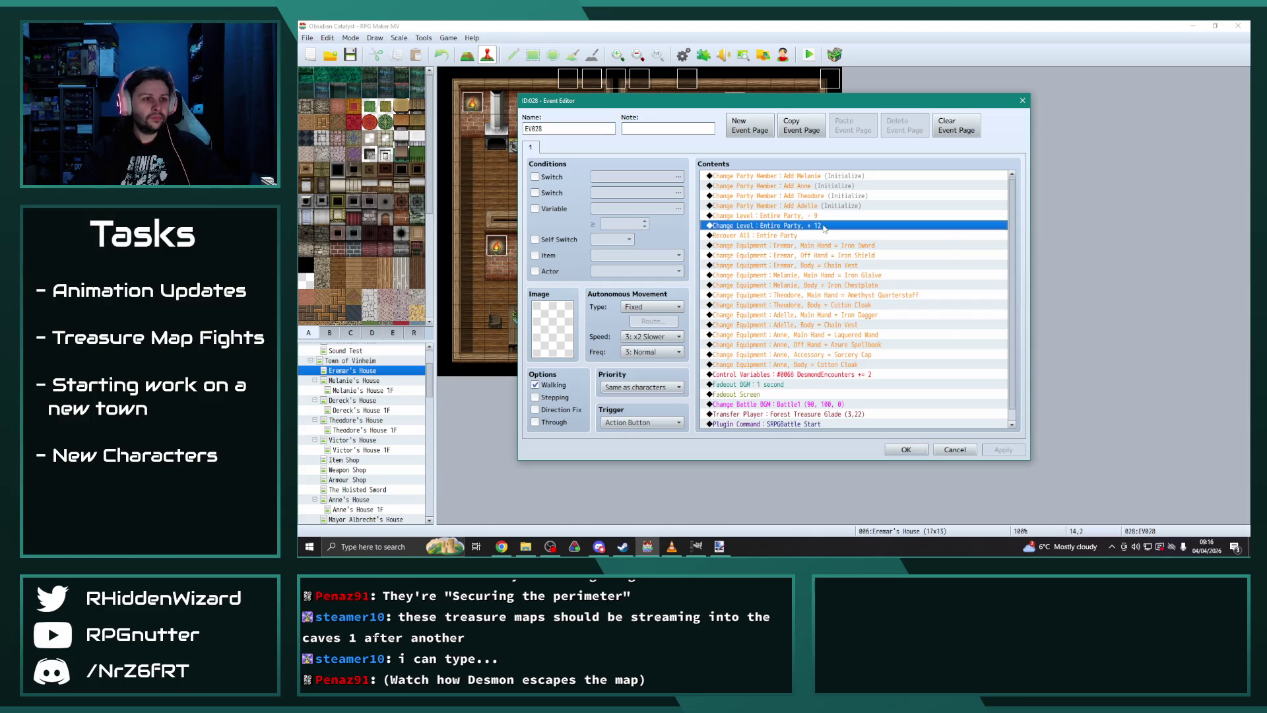
{"action": "left_click_drag", "start_coordinate": [871, 208], "coordinate": [604, 168]}
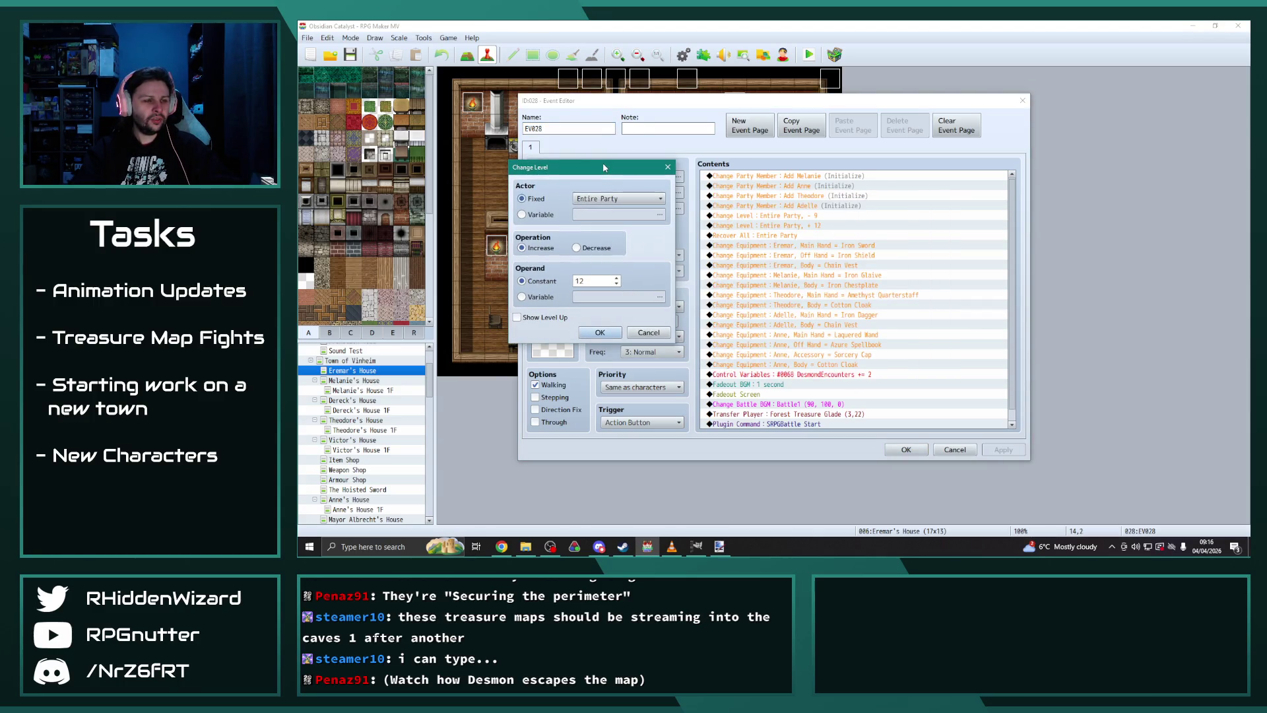
{"action": "double_click", "coordinate": [593, 280]}
{"action": "type", "text": "14"}
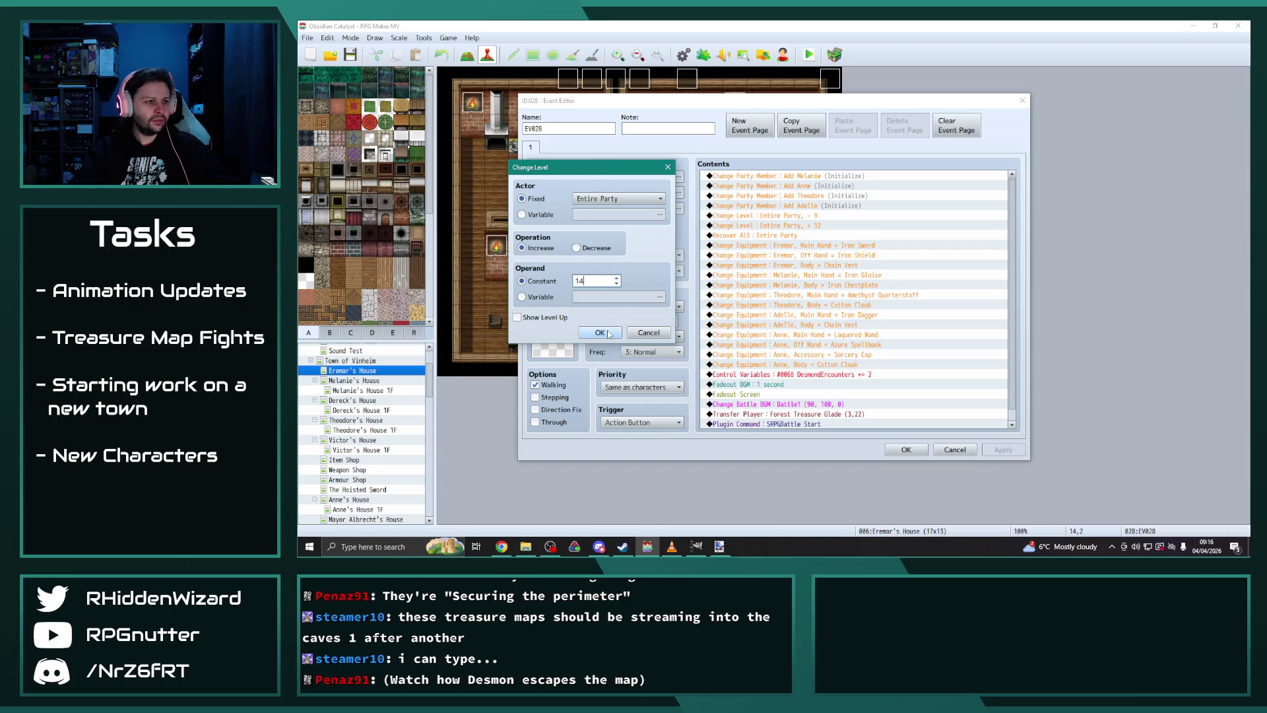
{"action": "left_click", "coordinate": [600, 332]}
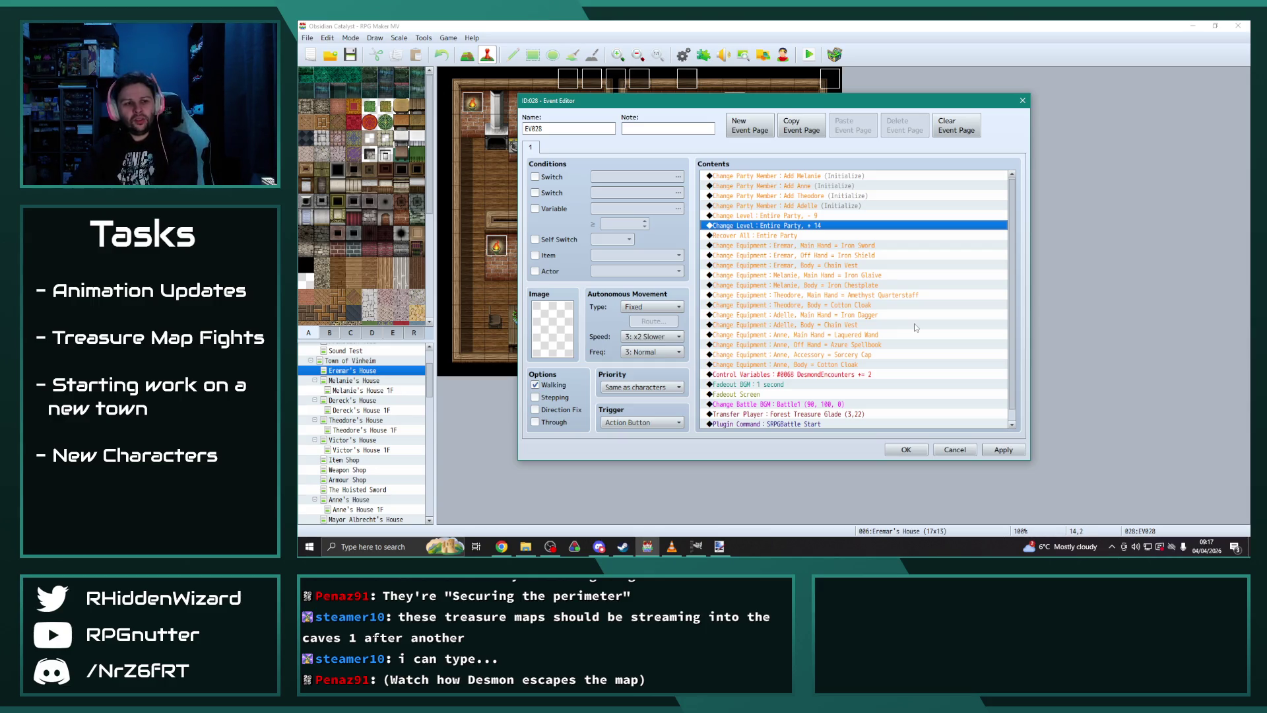
Step: Retarget the event's Transfer Player to Mountain Treasure Chamber (21,16) and apply the changes
{"action": "scroll", "coordinate": [897, 328], "scroll_direction": "down", "scroll_amount": 1}
{"action": "double_click", "coordinate": [855, 404]}
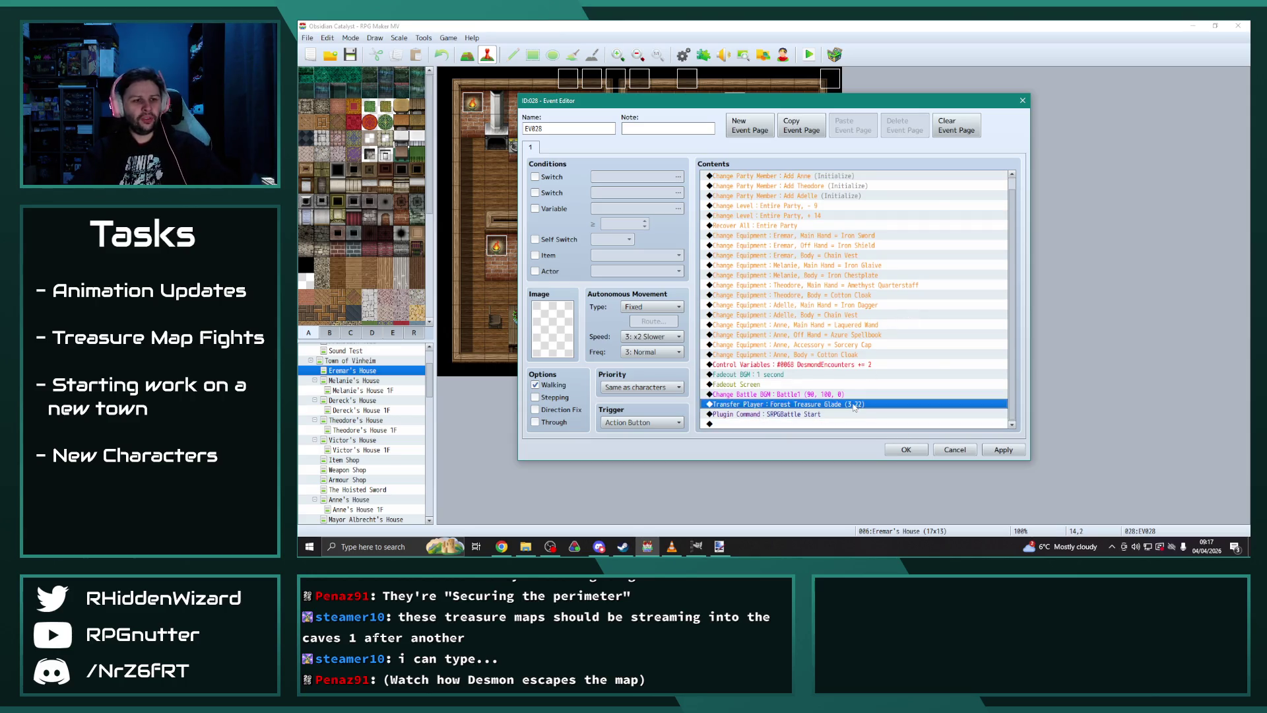
{"action": "left_click", "coordinate": [891, 256]}
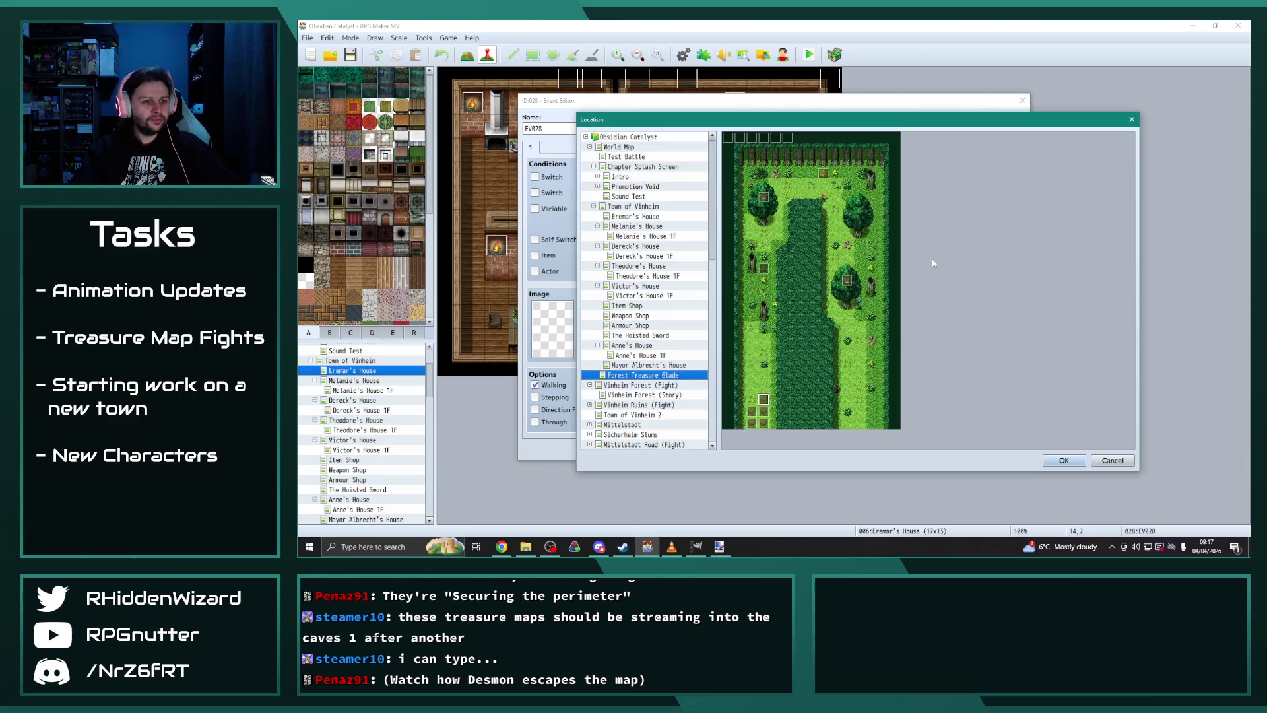
{"action": "scroll", "coordinate": [679, 333], "scroll_direction": "down", "scroll_amount": 6}
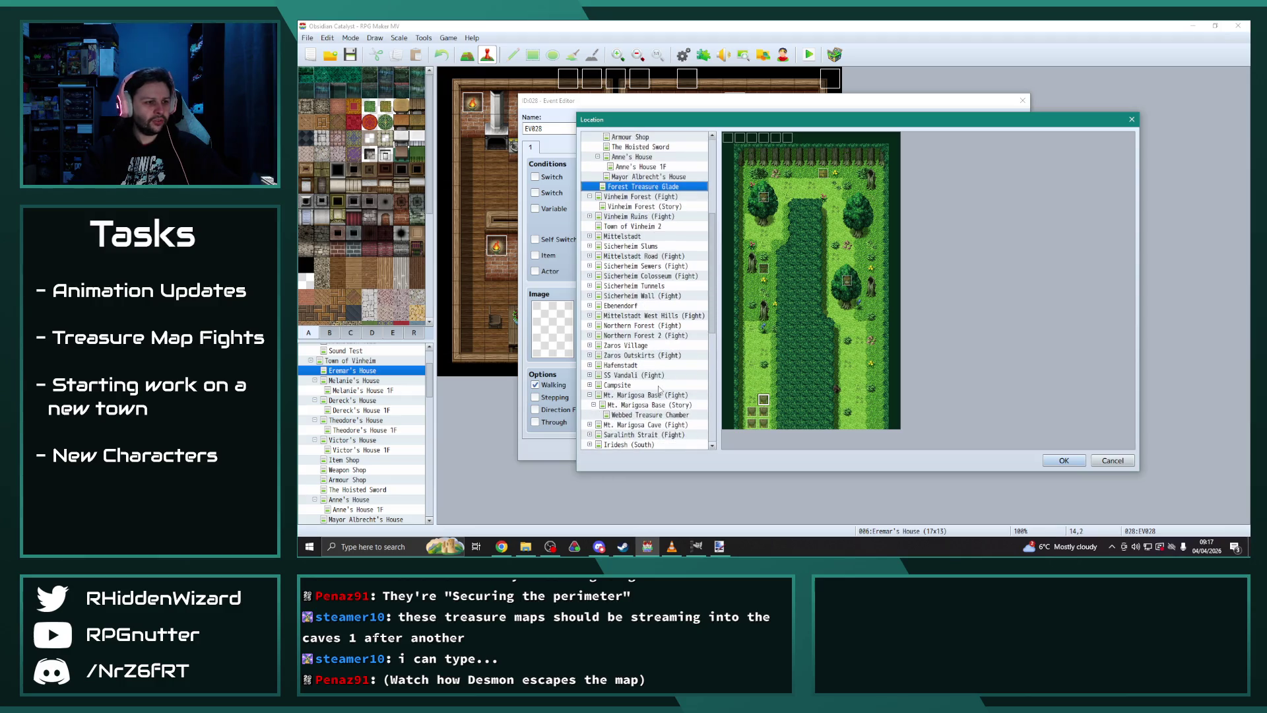
{"action": "scroll", "coordinate": [662, 416], "scroll_direction": "down", "scroll_amount": 4}
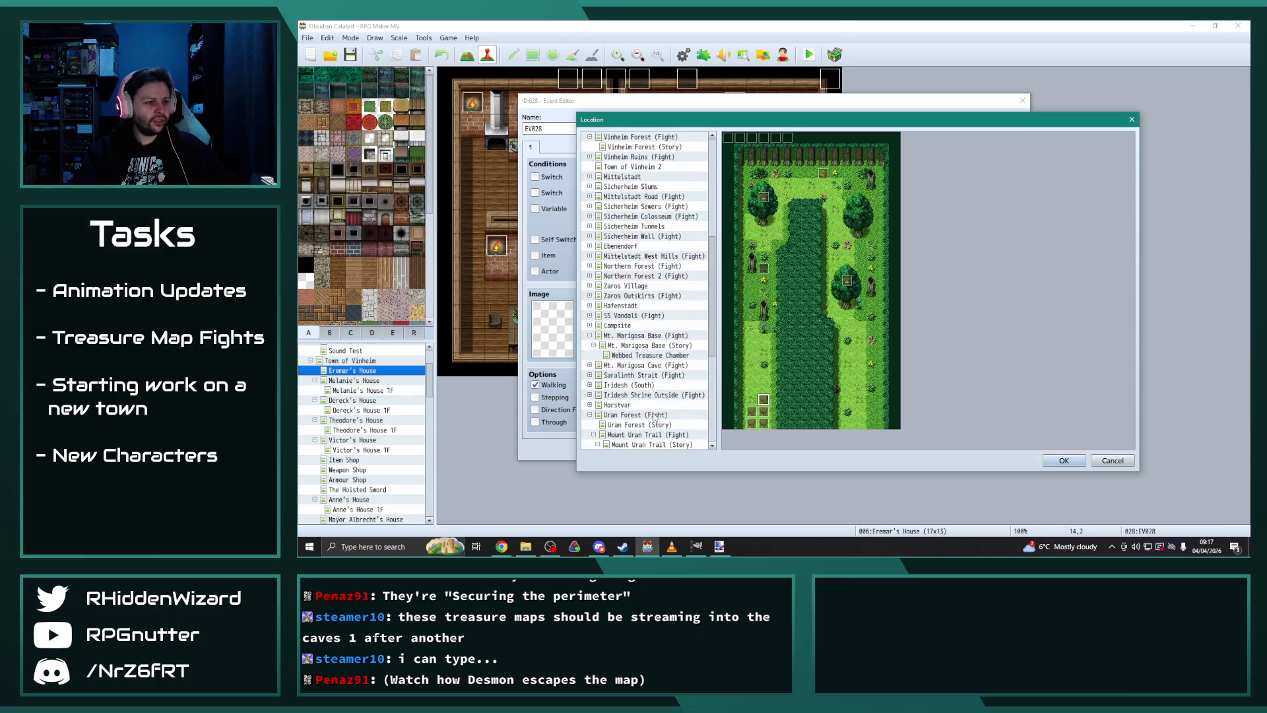
{"action": "left_click", "coordinate": [658, 405]}
{"action": "left_click", "coordinate": [982, 333]}
{"action": "left_click", "coordinate": [1064, 460]}
{"action": "key", "text": "Return"}
{"action": "left_click", "coordinate": [1000, 455]}
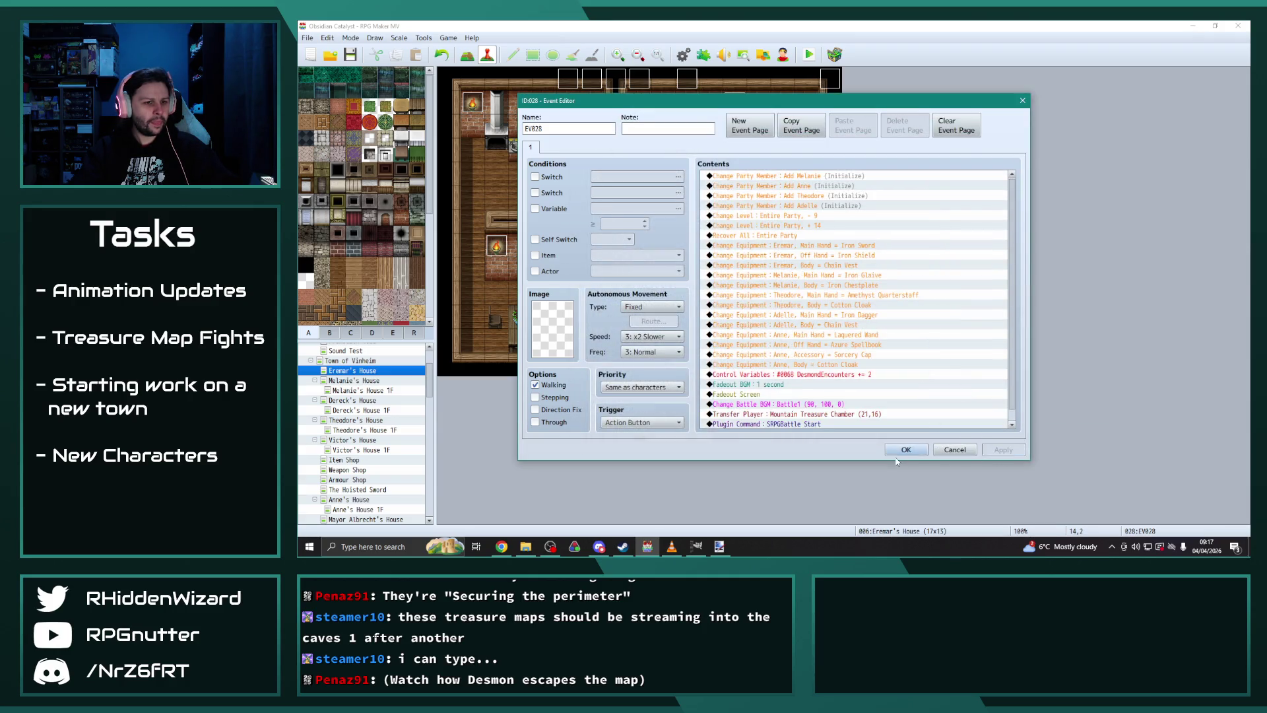
{"action": "left_click", "coordinate": [908, 452]}
{"action": "left_click", "coordinate": [310, 360]}
{"action": "scroll", "coordinate": [374, 440], "scroll_direction": "down", "scroll_amount": 5}
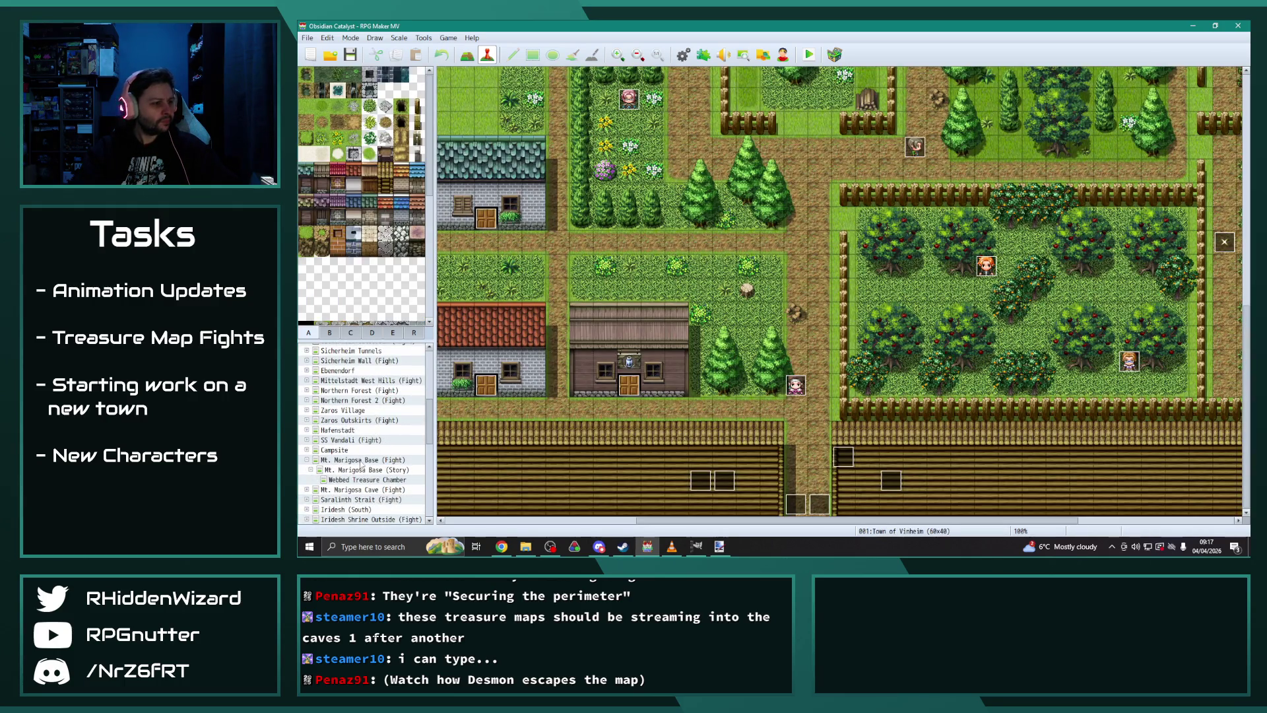
Step: Review Mountain Treasure Chamber's Map Properties, then save changes and start a playtest
{"action": "left_click", "coordinate": [307, 460]}
{"action": "scroll", "coordinate": [374, 475], "scroll_direction": "down", "scroll_amount": 2}
{"action": "left_click", "coordinate": [366, 500]}
{"action": "right_click", "coordinate": [370, 499]}
{"action": "left_click", "coordinate": [398, 412]}
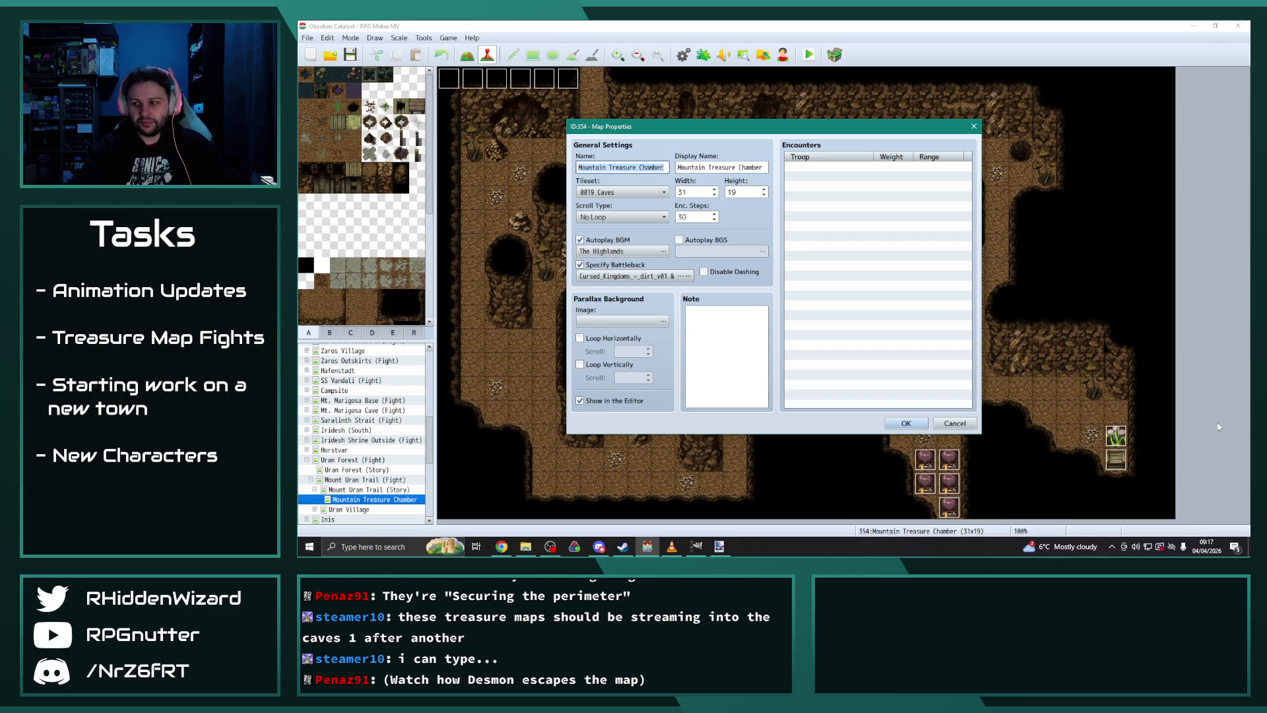
{"action": "left_click", "coordinate": [672, 547]}
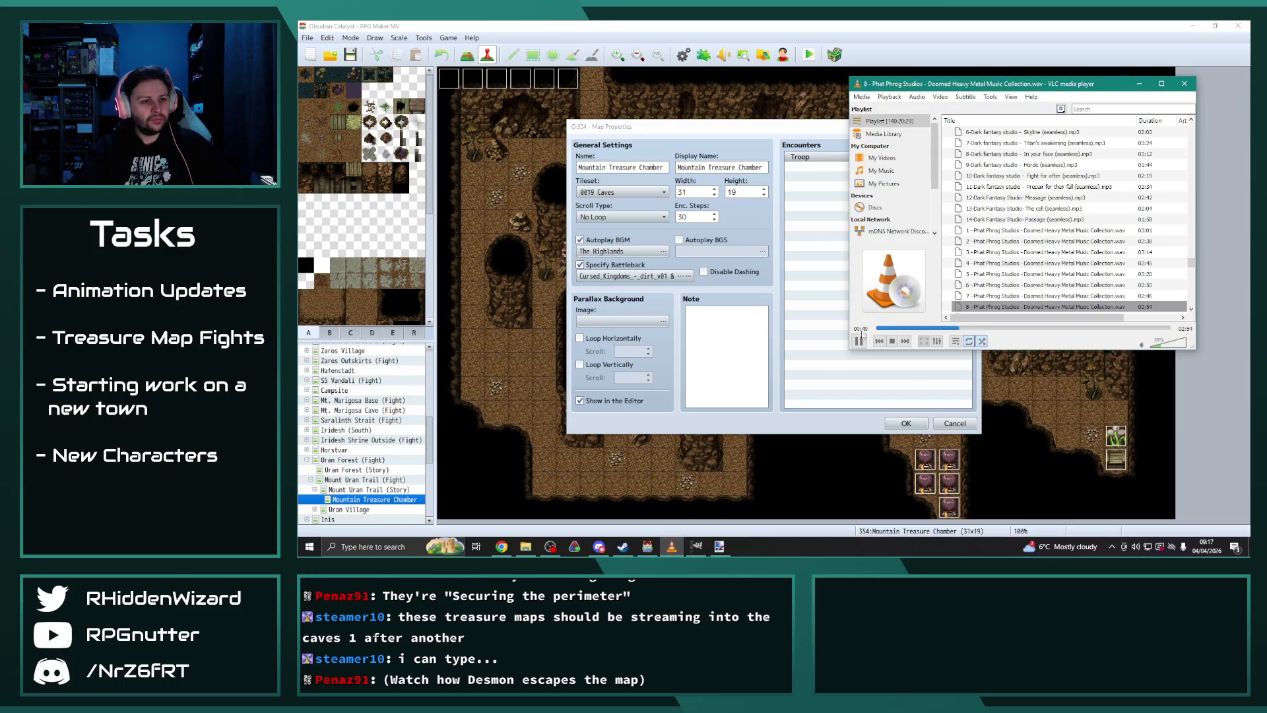
{"action": "left_click", "coordinate": [904, 423]}
{"action": "left_click", "coordinate": [808, 57]}
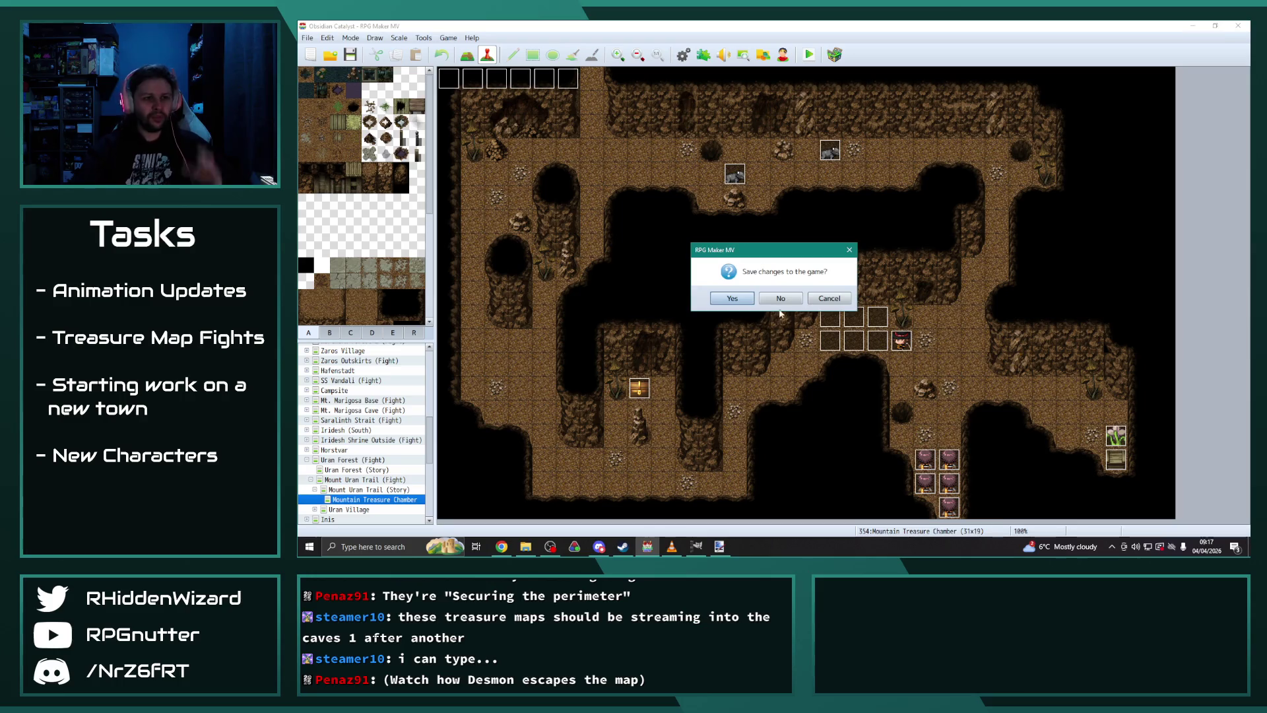
{"action": "left_click", "coordinate": [729, 299]}
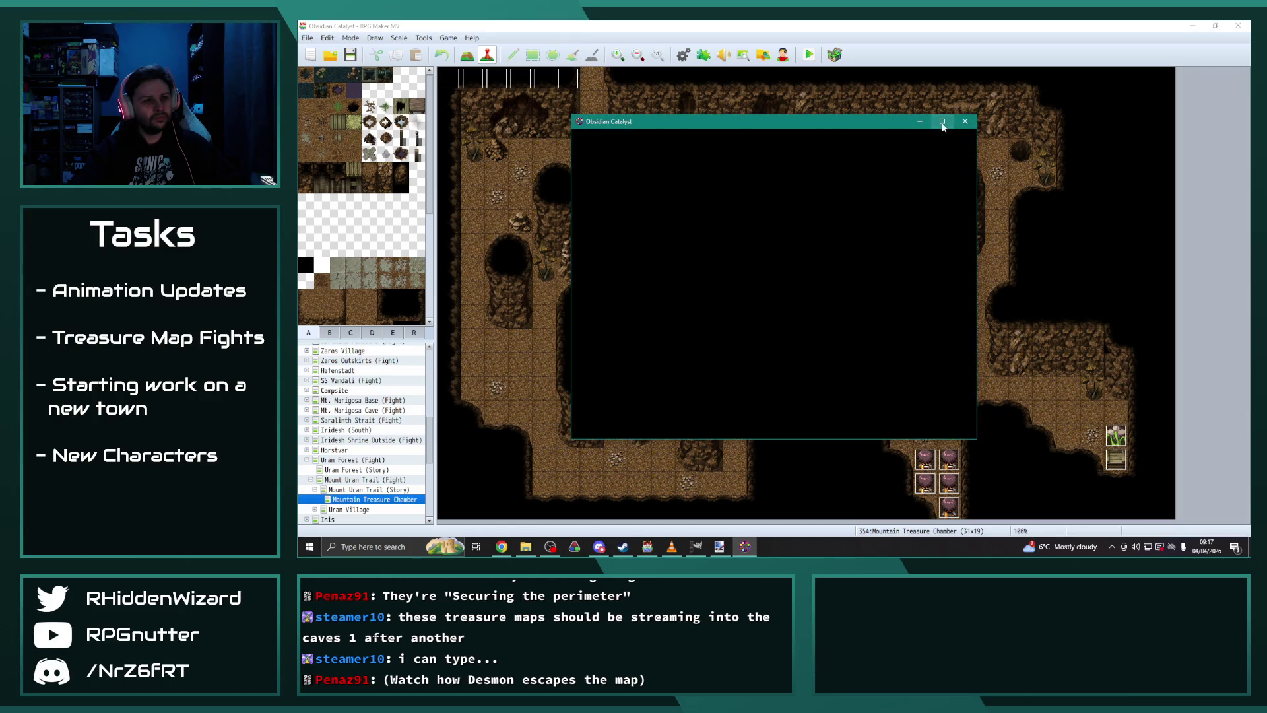
Step: Maximise the playtest window and select the File 9 save to load
{"action": "left_click", "coordinate": [942, 121]}
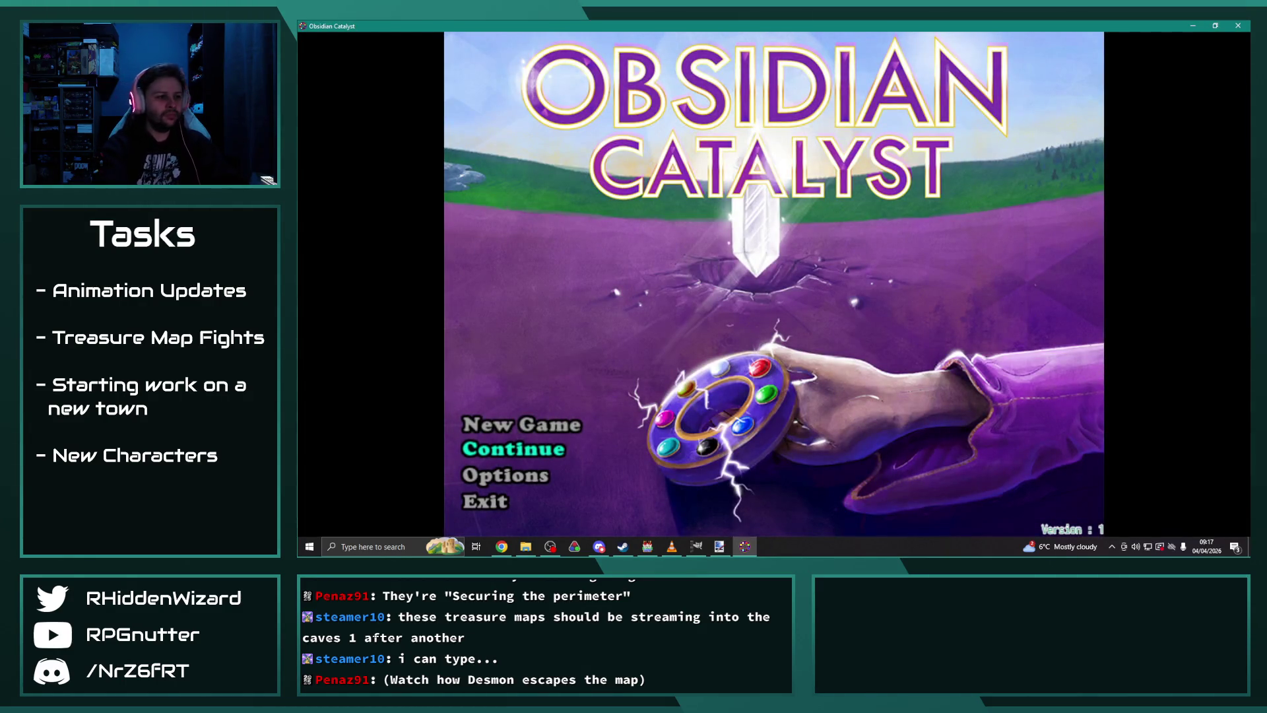
{"action": "key", "text": "Return"}
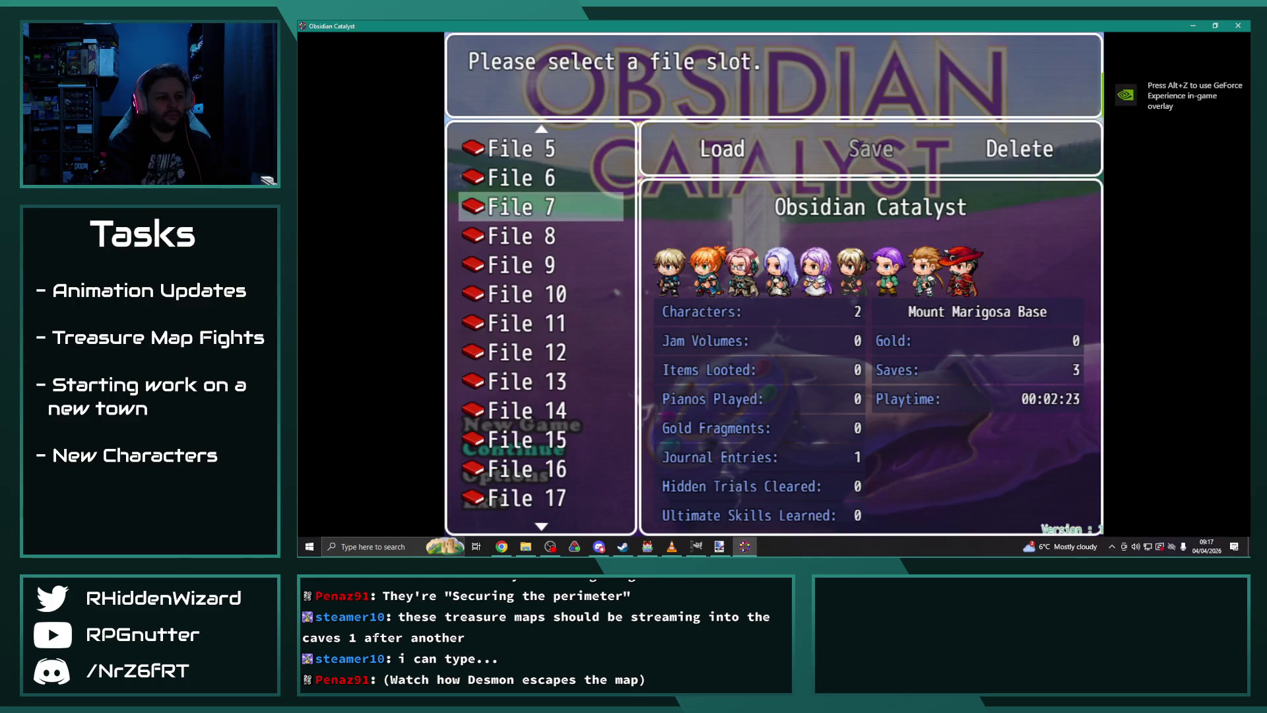
{"action": "key", "text": "Down"}
{"action": "key", "text": "Up"}
{"action": "key", "text": "Up"}
{"action": "key", "text": "Up"}
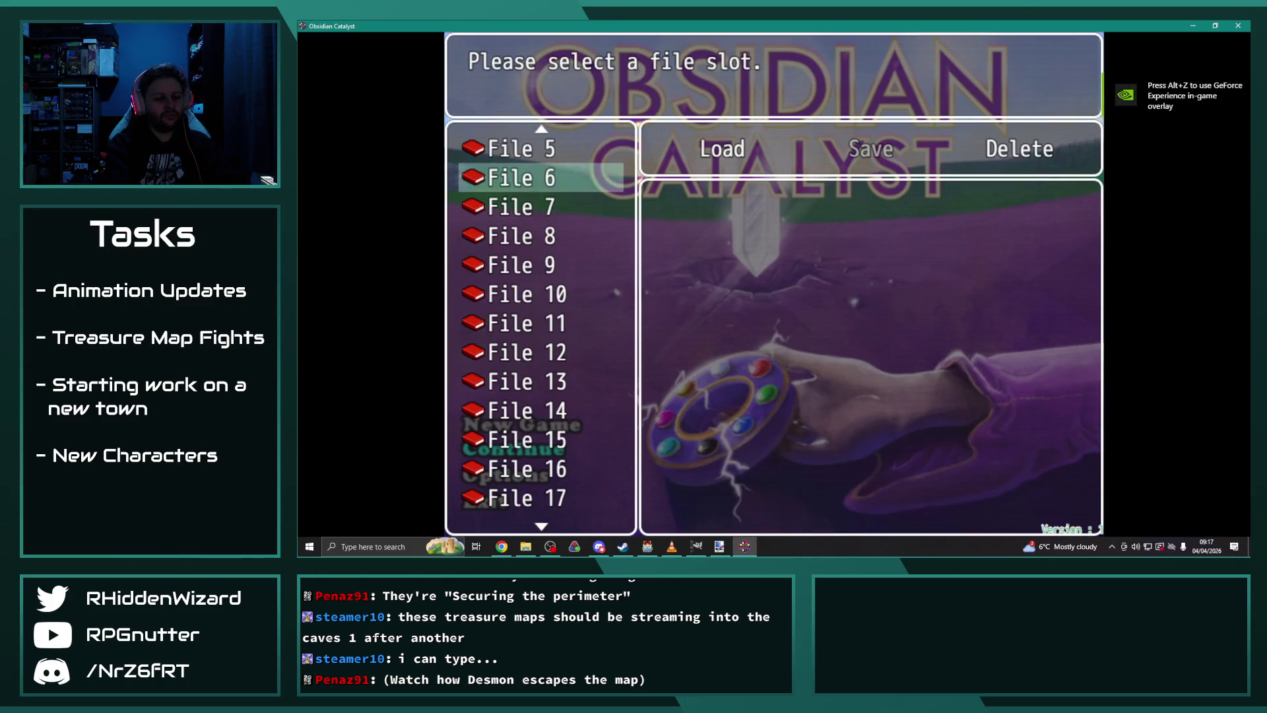
{"action": "key", "text": "Up"}
{"action": "key", "text": "Up"}
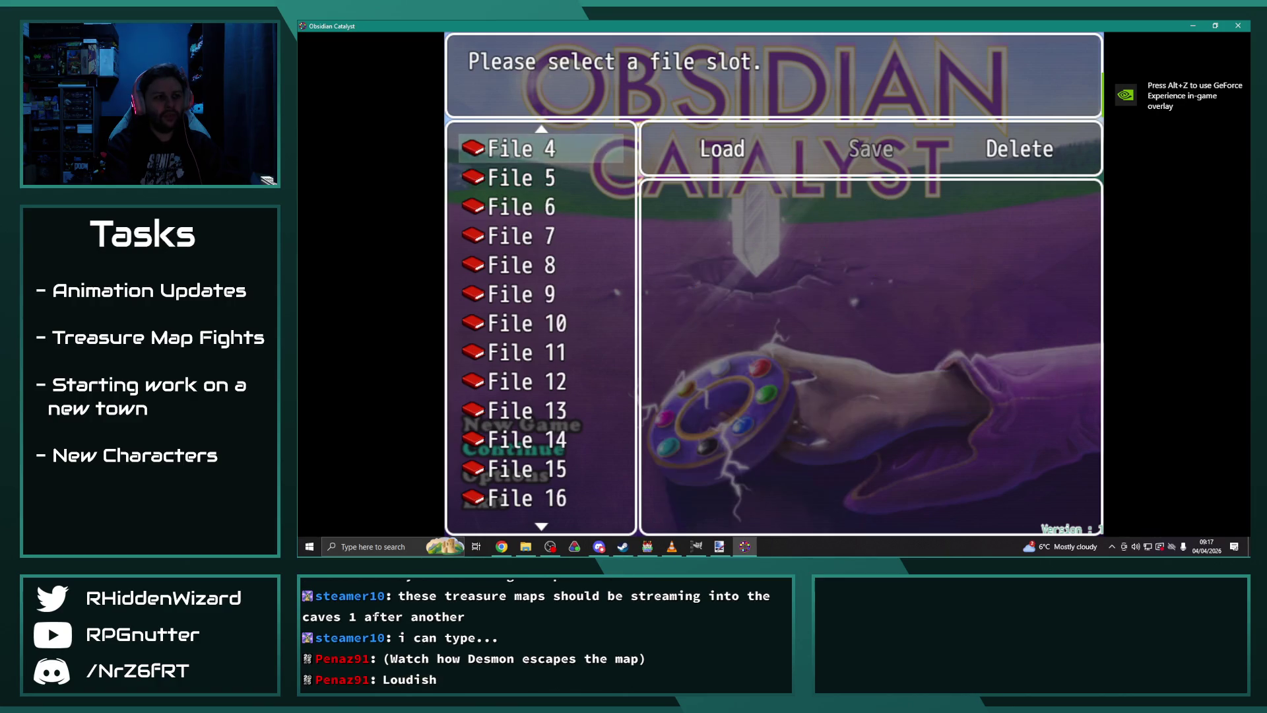
{"action": "key", "text": "Up"}
{"action": "key", "text": "Up"}
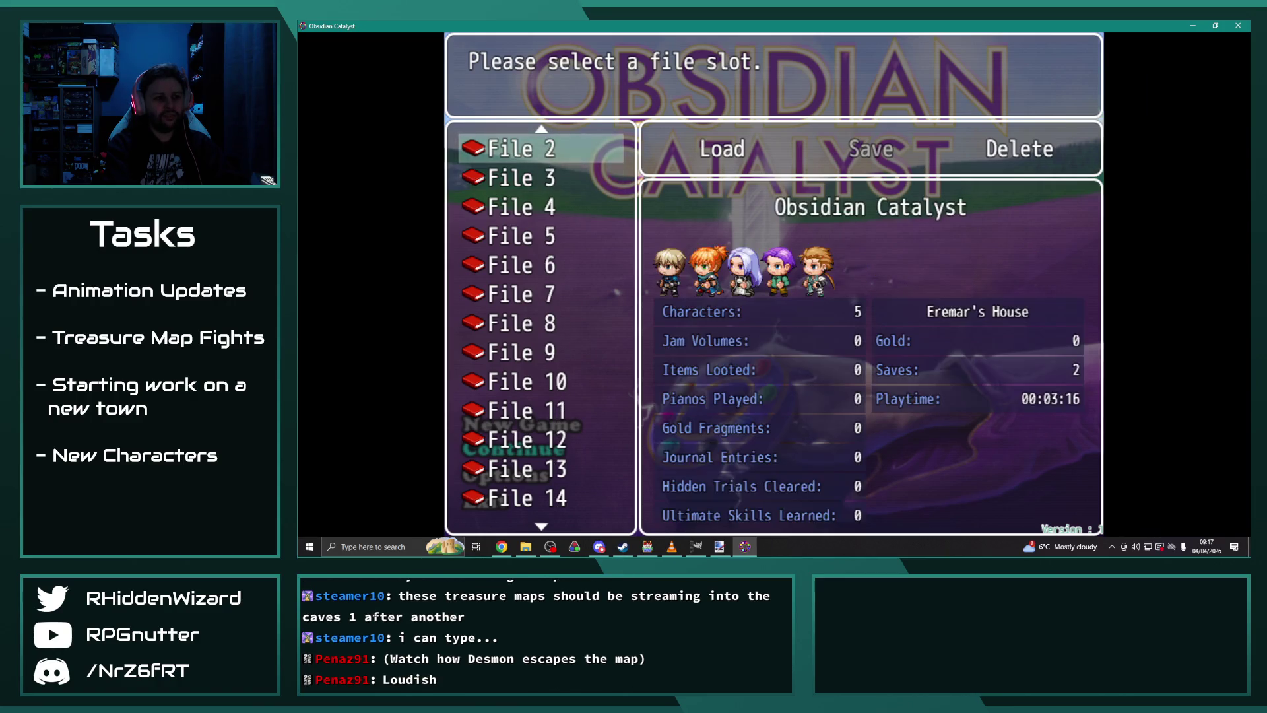
{"action": "key", "text": "Down"}
{"action": "key", "text": "Down"}
{"action": "key", "text": "Down"}
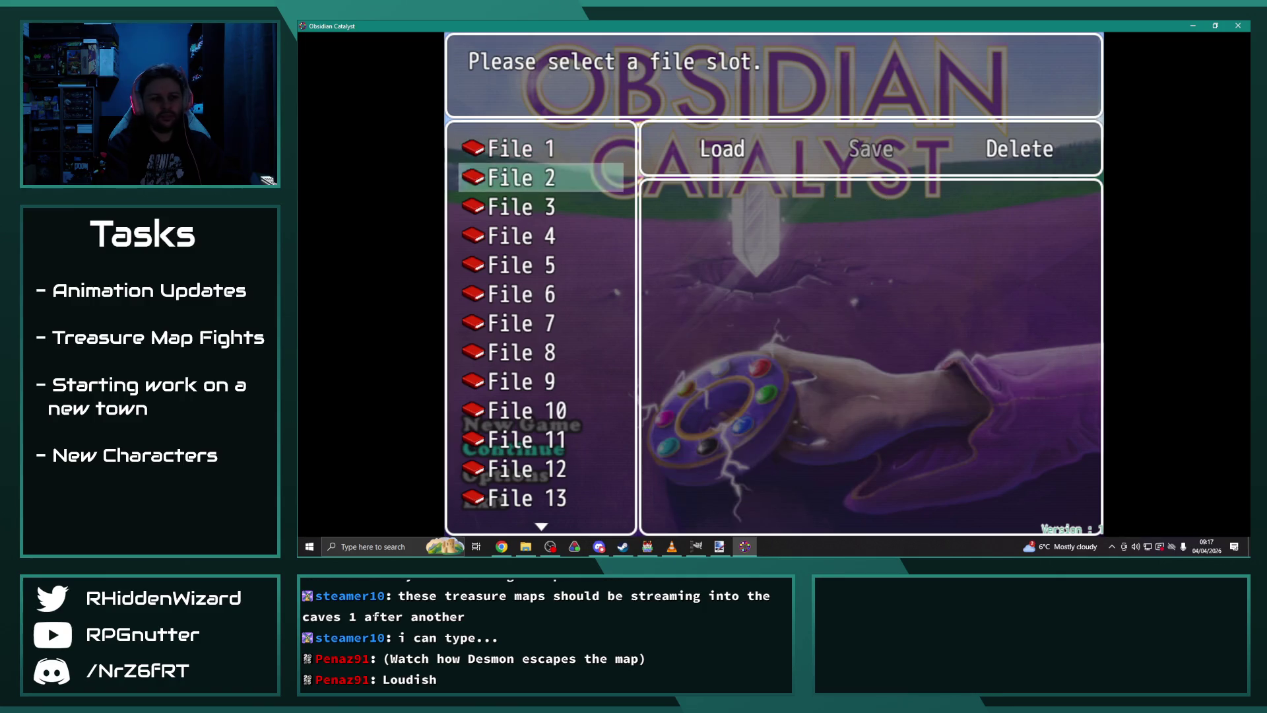
{"action": "key", "text": "Down"}
{"action": "key", "text": "Down"}
{"action": "key", "text": "Down"}
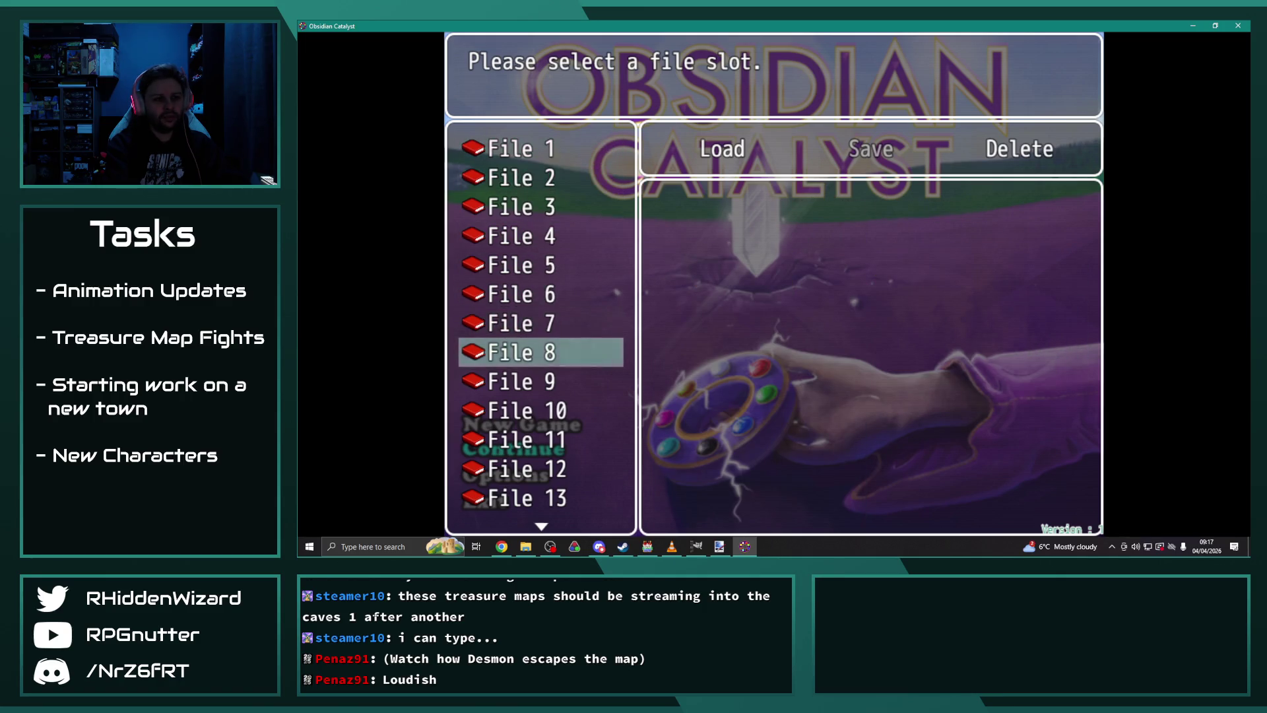
{"action": "key", "text": "Return"}
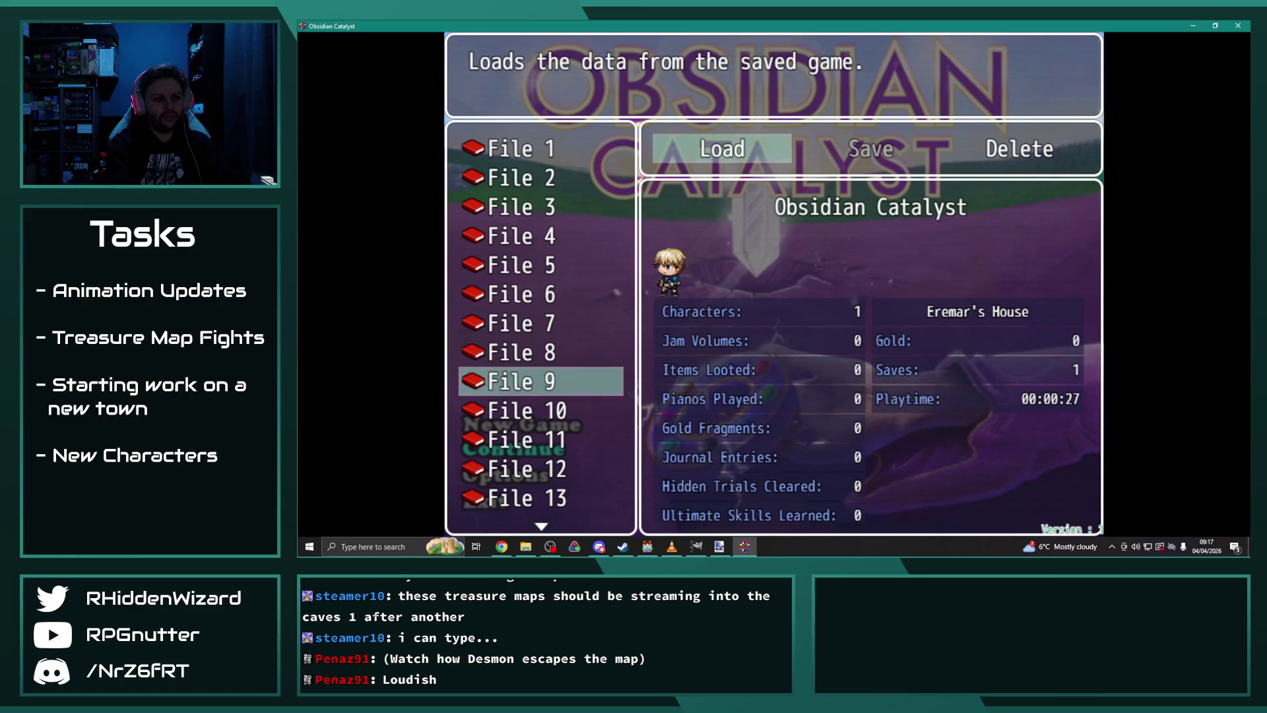
{"action": "key", "text": "Return"}
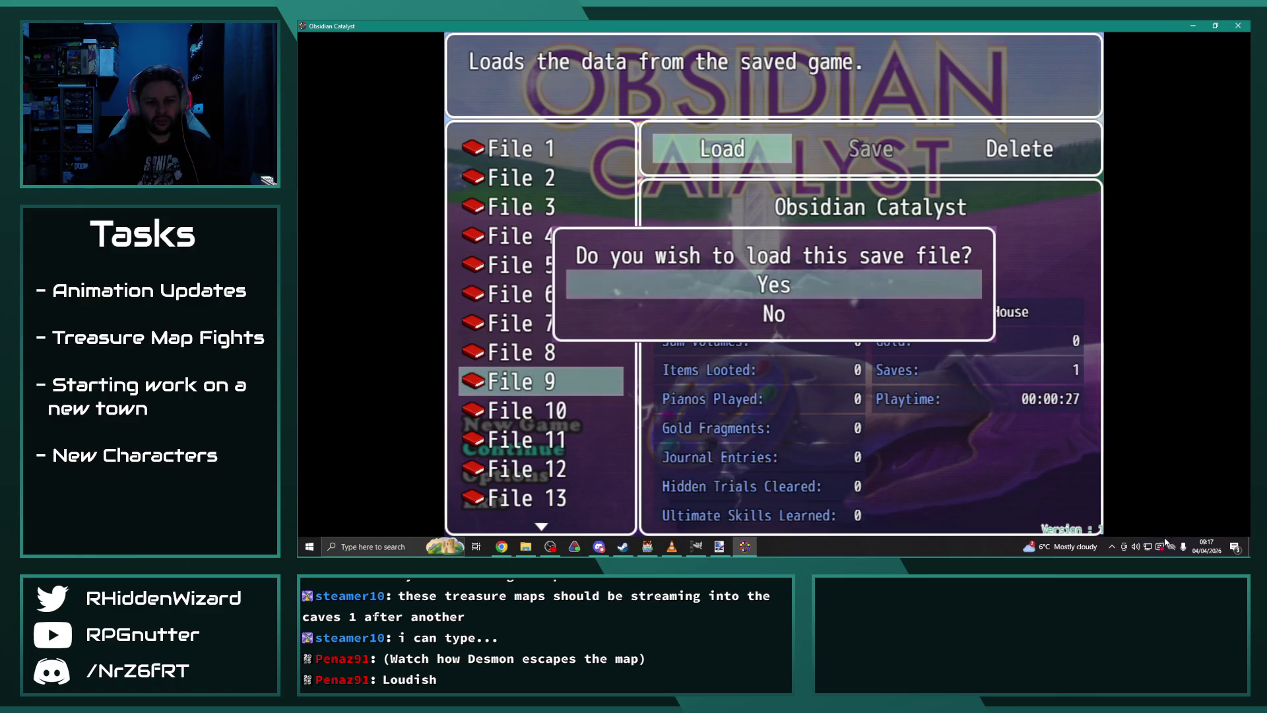
Step: Lower the Obsidian Catalyst volume in the Windows mixer, then confirm loading File 9
{"action": "right_click", "coordinate": [1136, 549]}
{"action": "left_click", "coordinate": [1165, 486]}
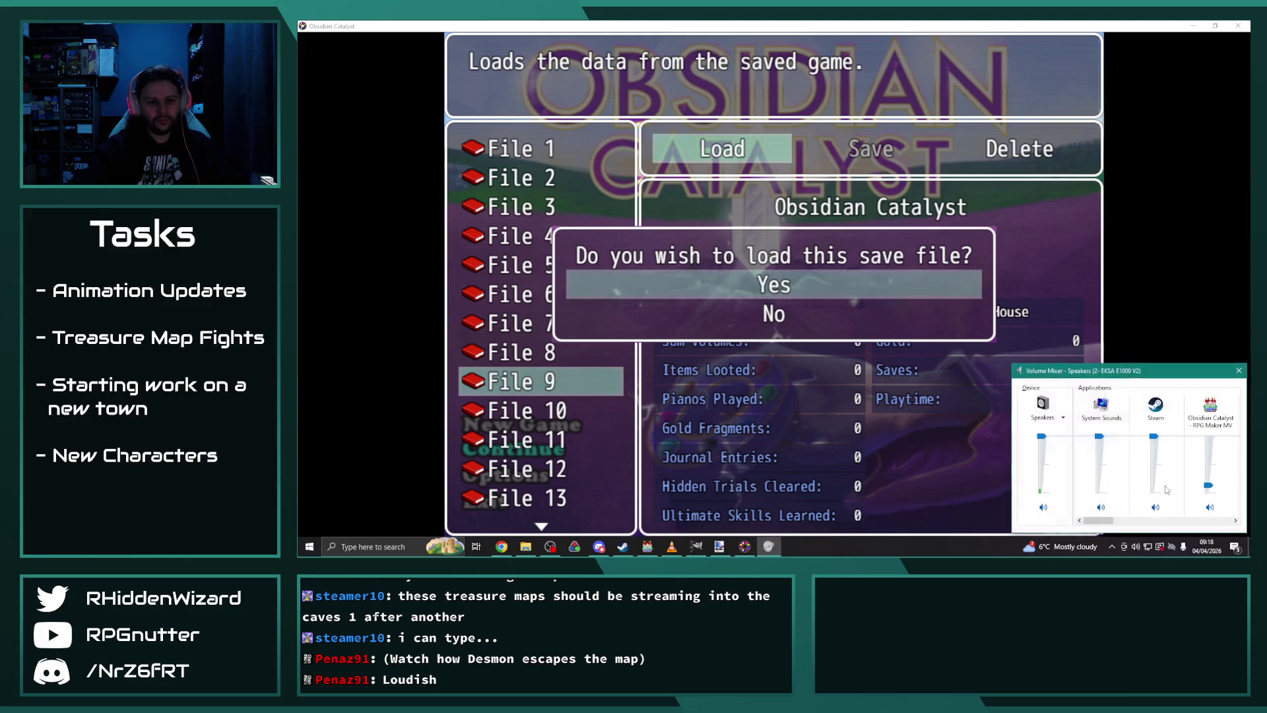
{"action": "left_click_drag", "start_coordinate": [1114, 526], "coordinate": [1200, 526]}
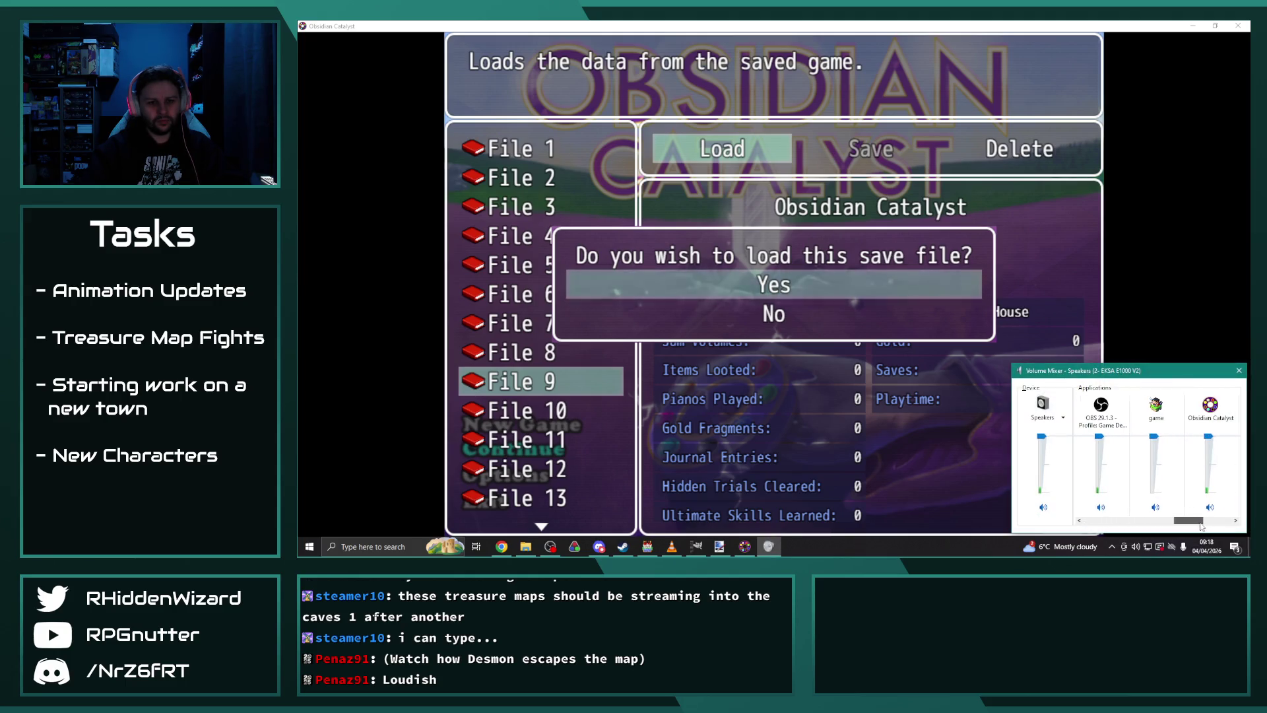
{"action": "left_click_drag", "start_coordinate": [1212, 454], "coordinate": [1212, 481]}
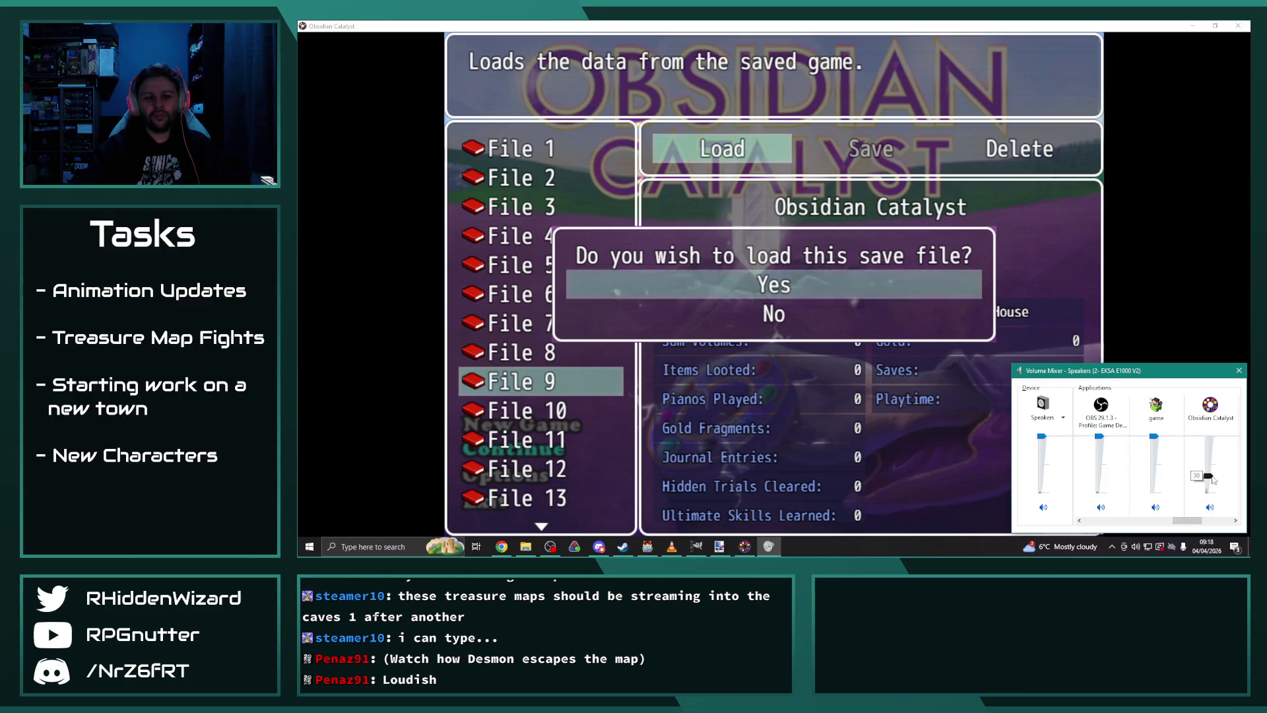
{"action": "left_click", "coordinate": [1238, 370]}
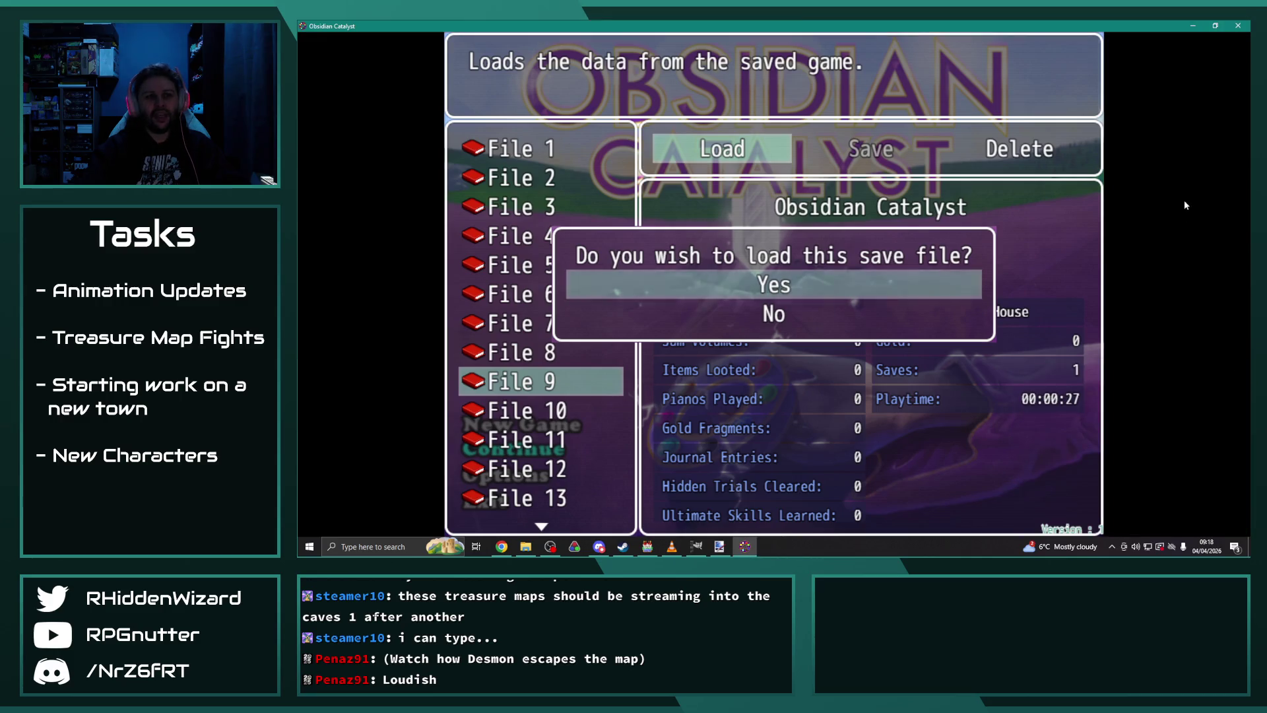
{"action": "key", "text": "Return"}
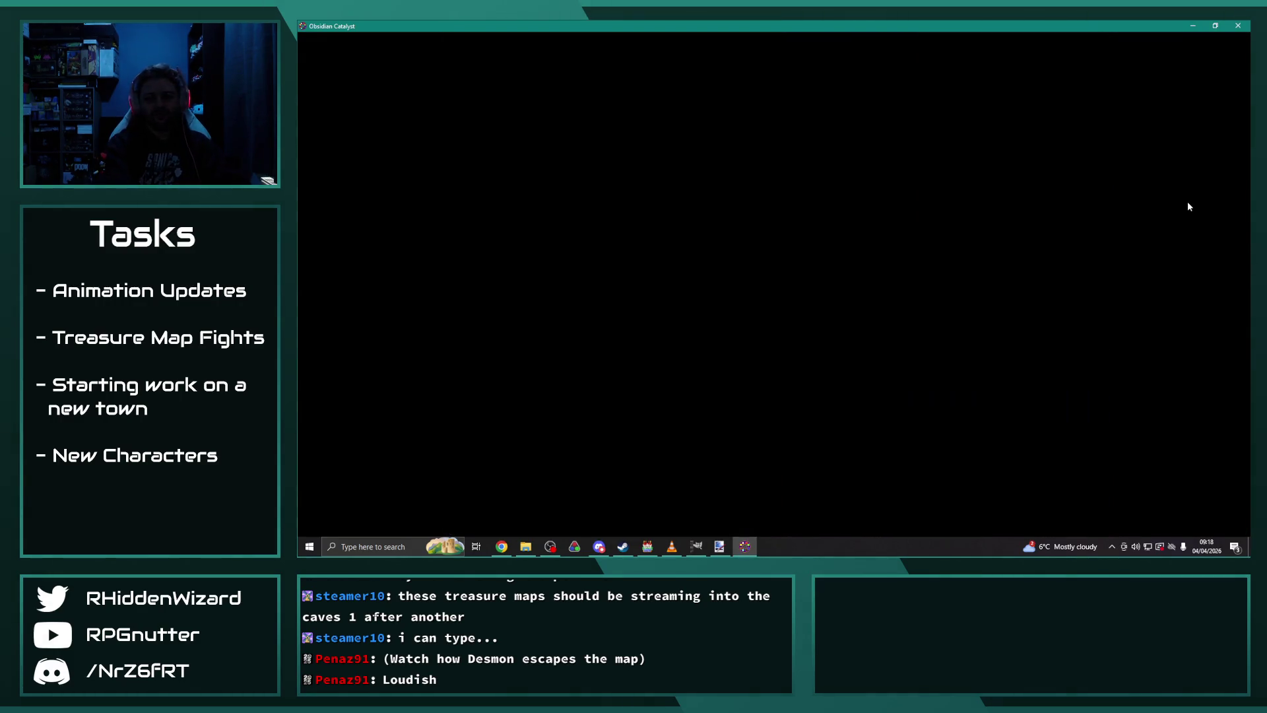
Step: Walk to the bed to trigger the Desmond cave battle, dismiss the conditions, and return to the editor
{"action": "key", "text": "Left"}
{"action": "key", "text": "Up"}
{"action": "key", "text": "Up"}
{"action": "key", "text": "Right"}
{"action": "key", "text": "Down"}
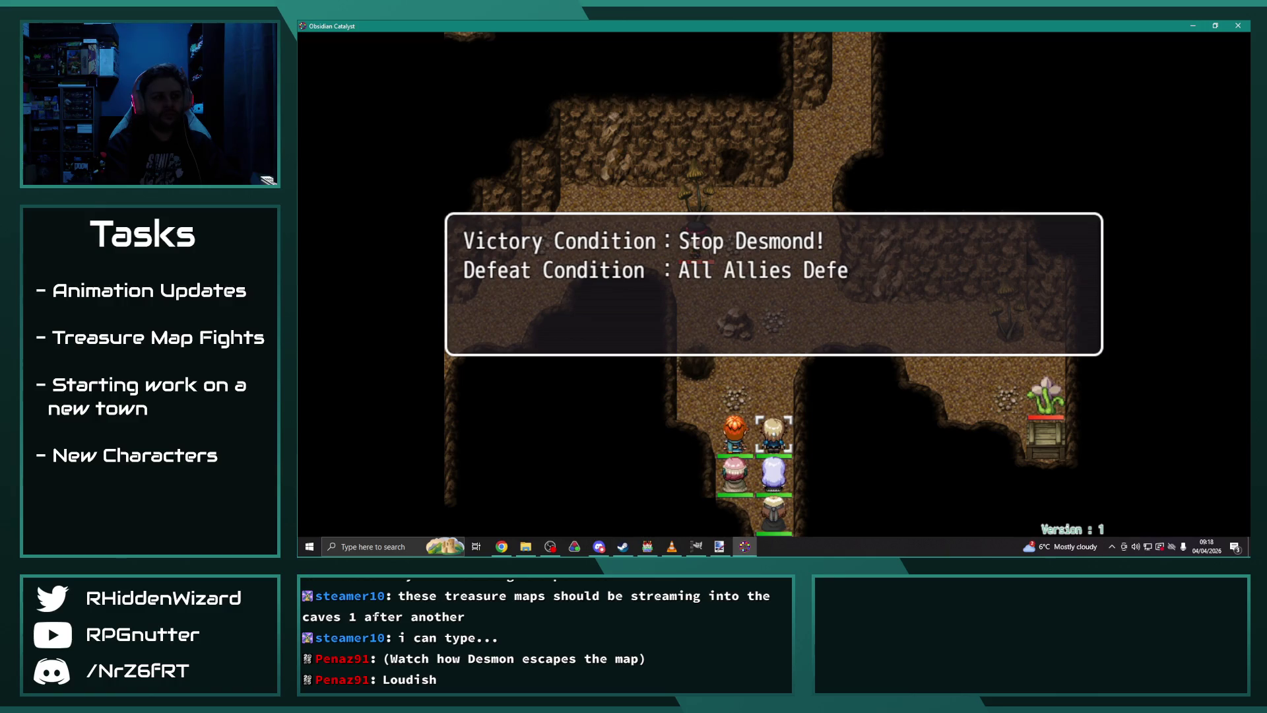
{"action": "key", "text": "Return"}
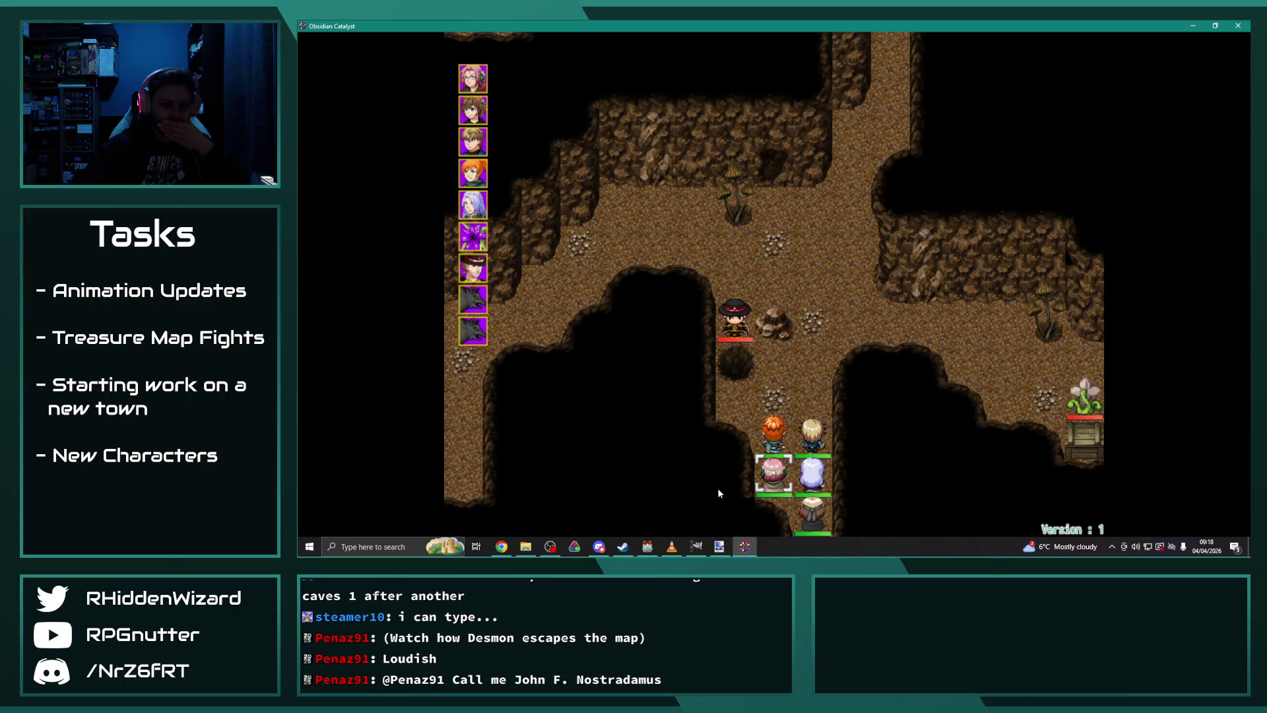
{"action": "left_click", "coordinate": [647, 546]}
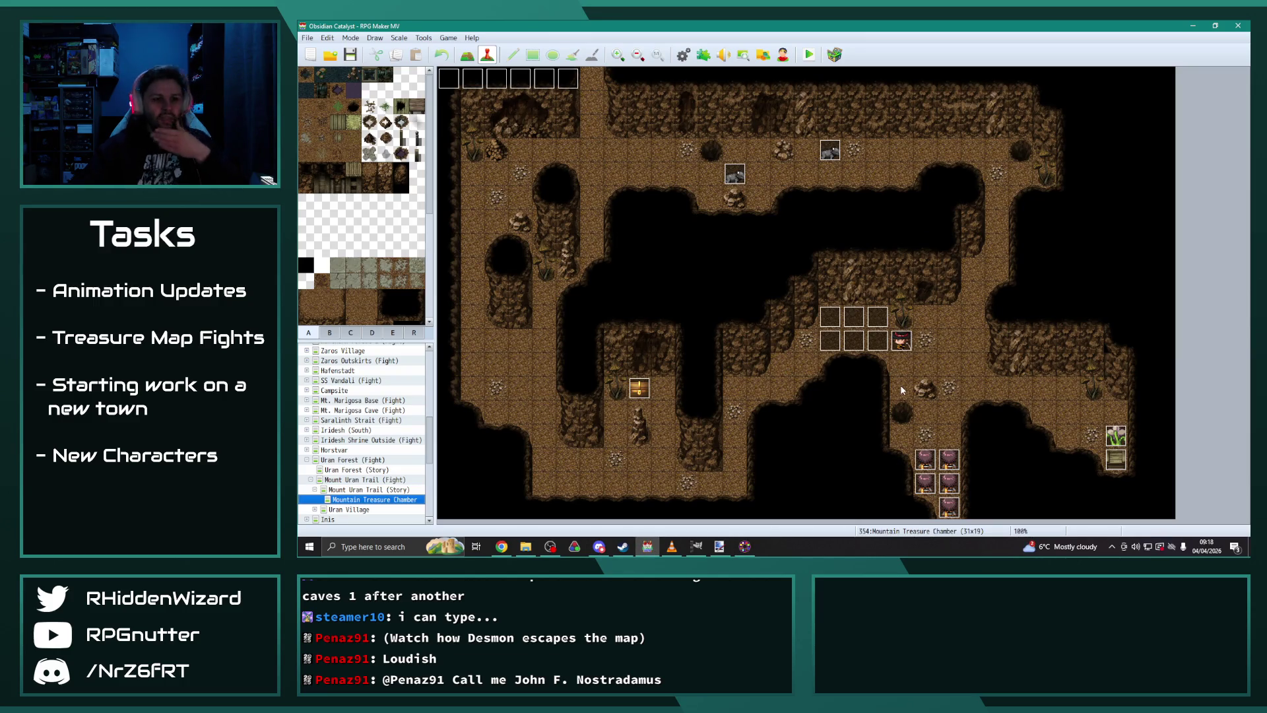
{"action": "left_click", "coordinate": [683, 56]}
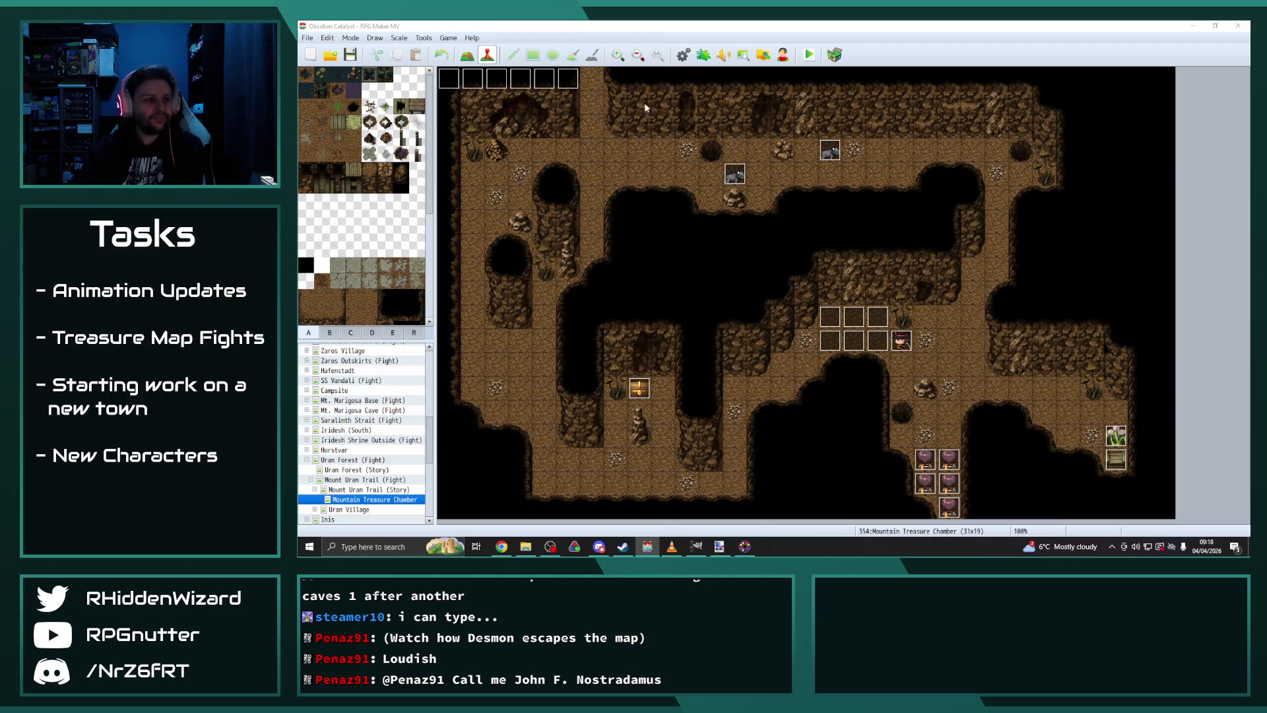
{"action": "left_click", "coordinate": [613, 343]}
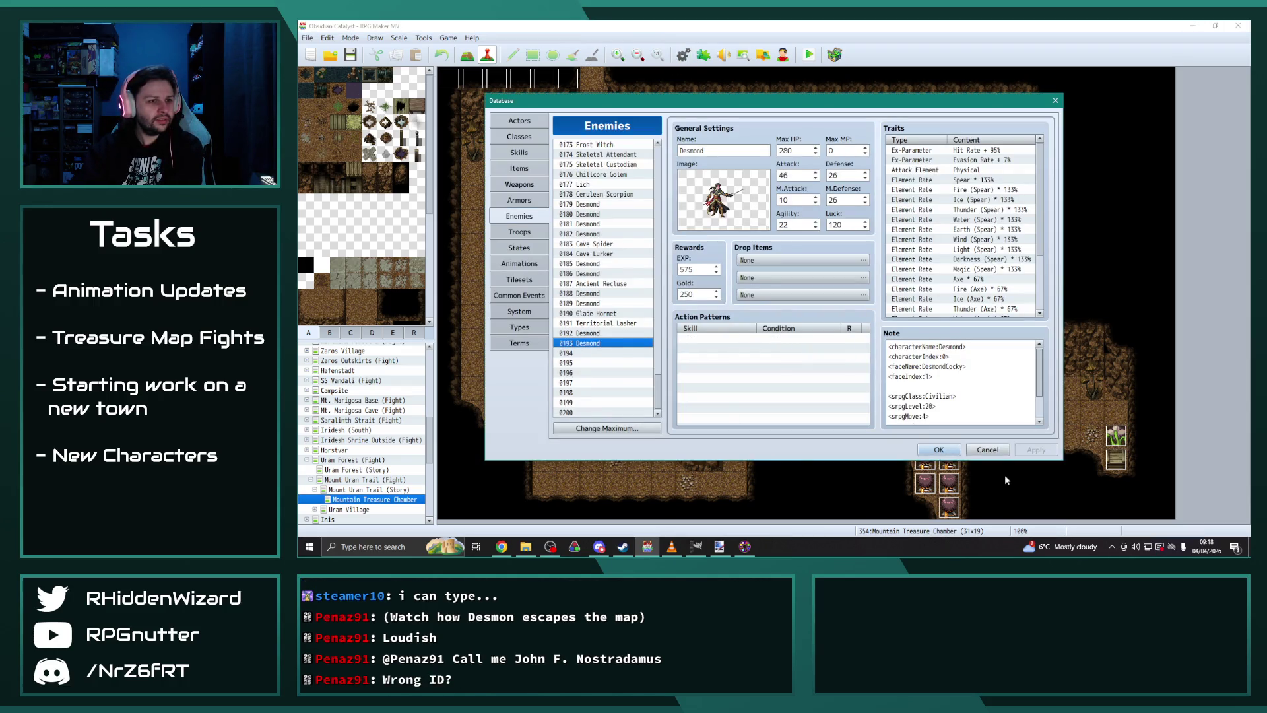
{"action": "left_click", "coordinate": [940, 451]}
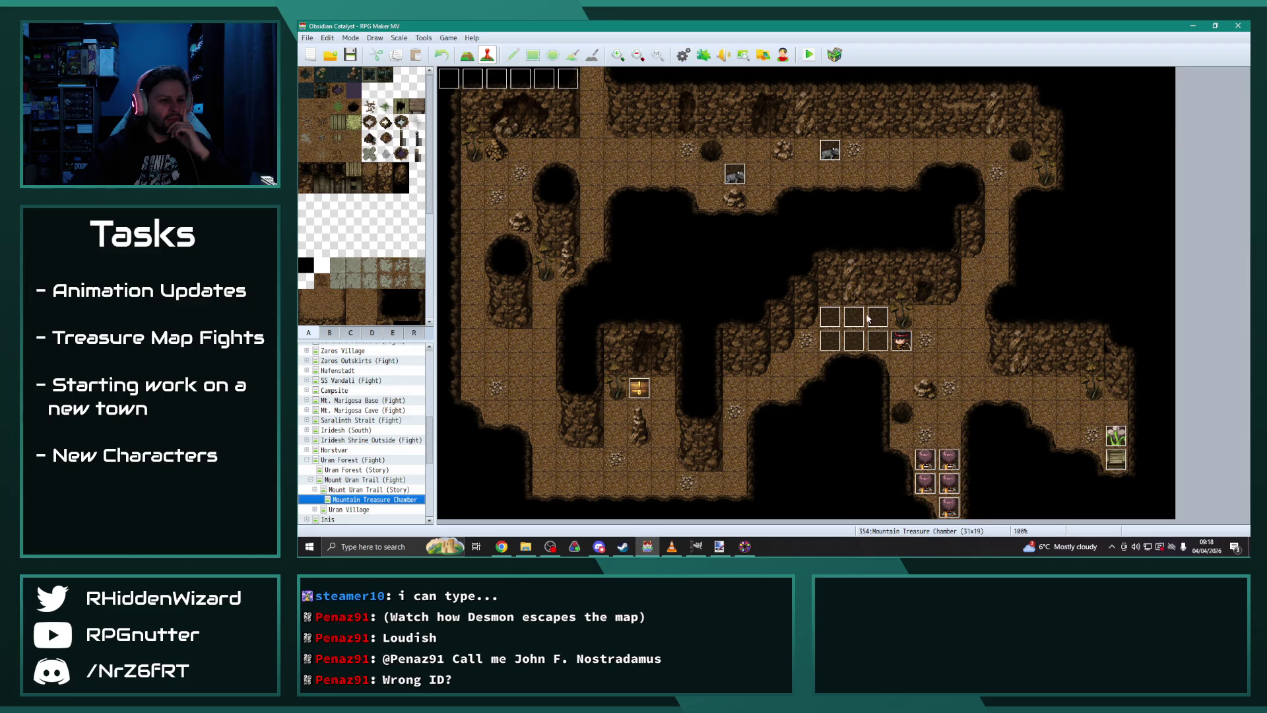
{"action": "double_click", "coordinate": [900, 341]}
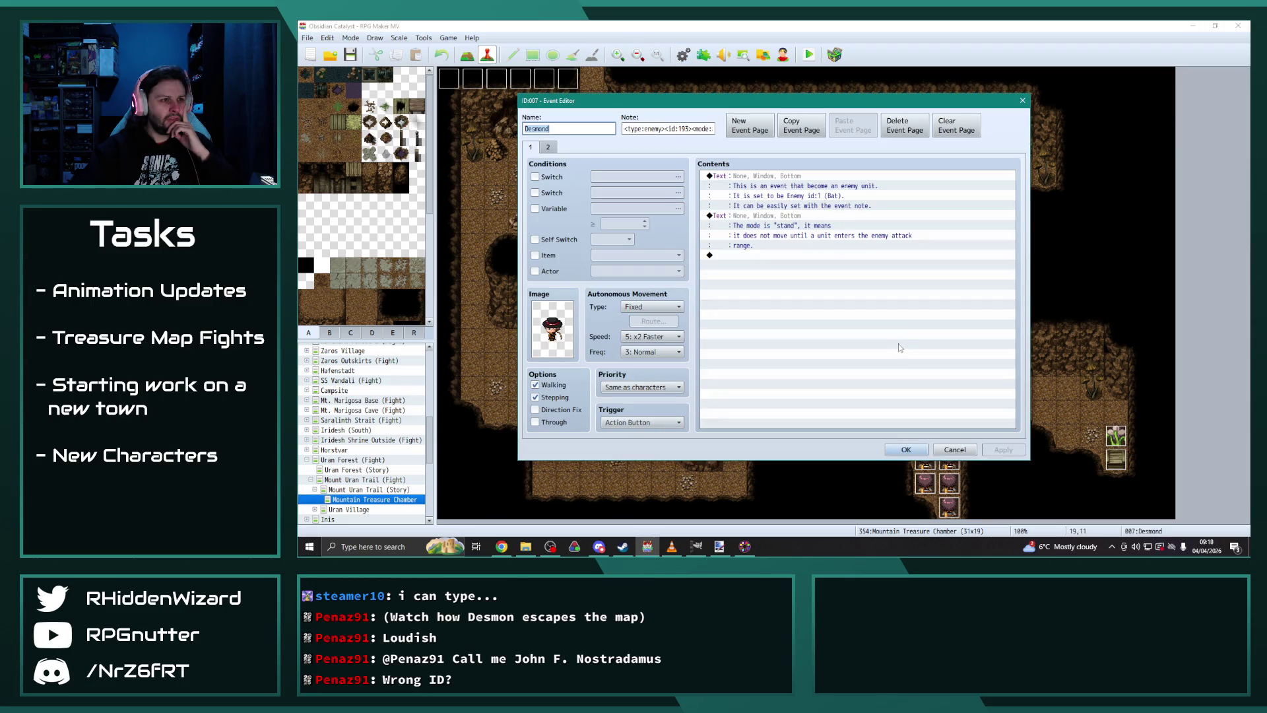
{"action": "left_click", "coordinate": [906, 450]}
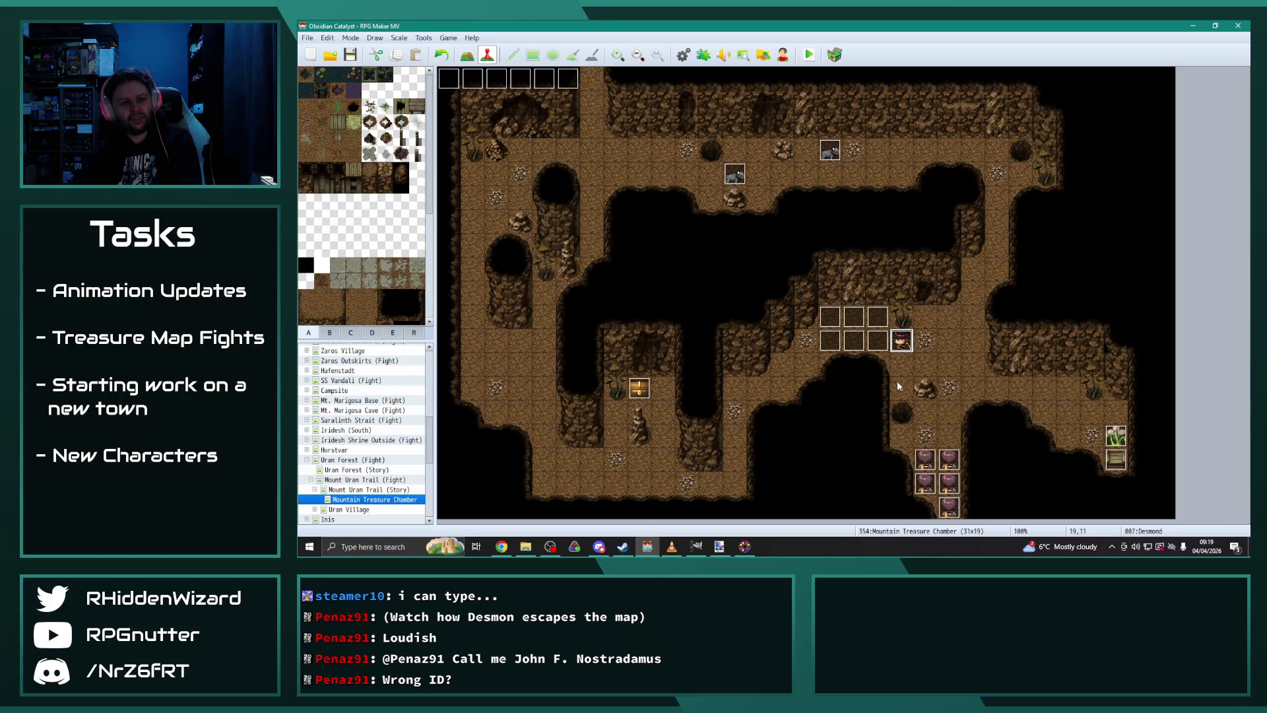
{"action": "double_click", "coordinate": [901, 340]}
{"action": "left_click", "coordinate": [704, 128]}
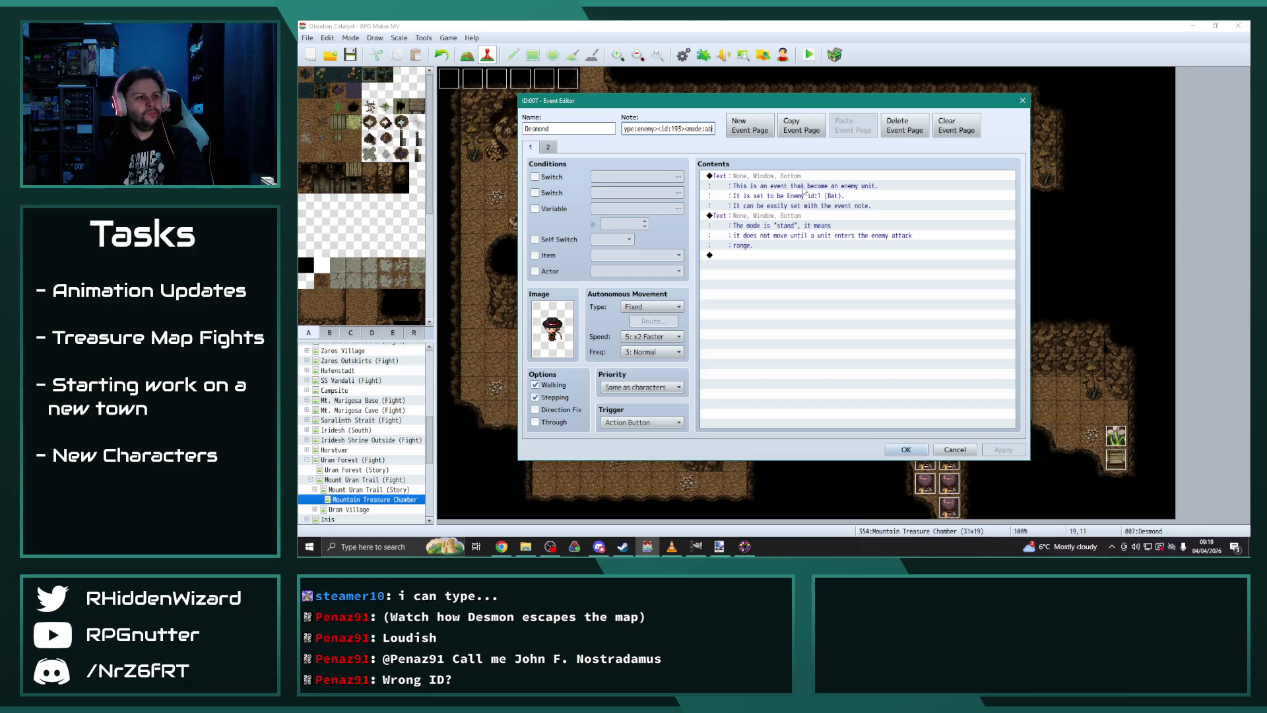
{"action": "left_click", "coordinate": [906, 449]}
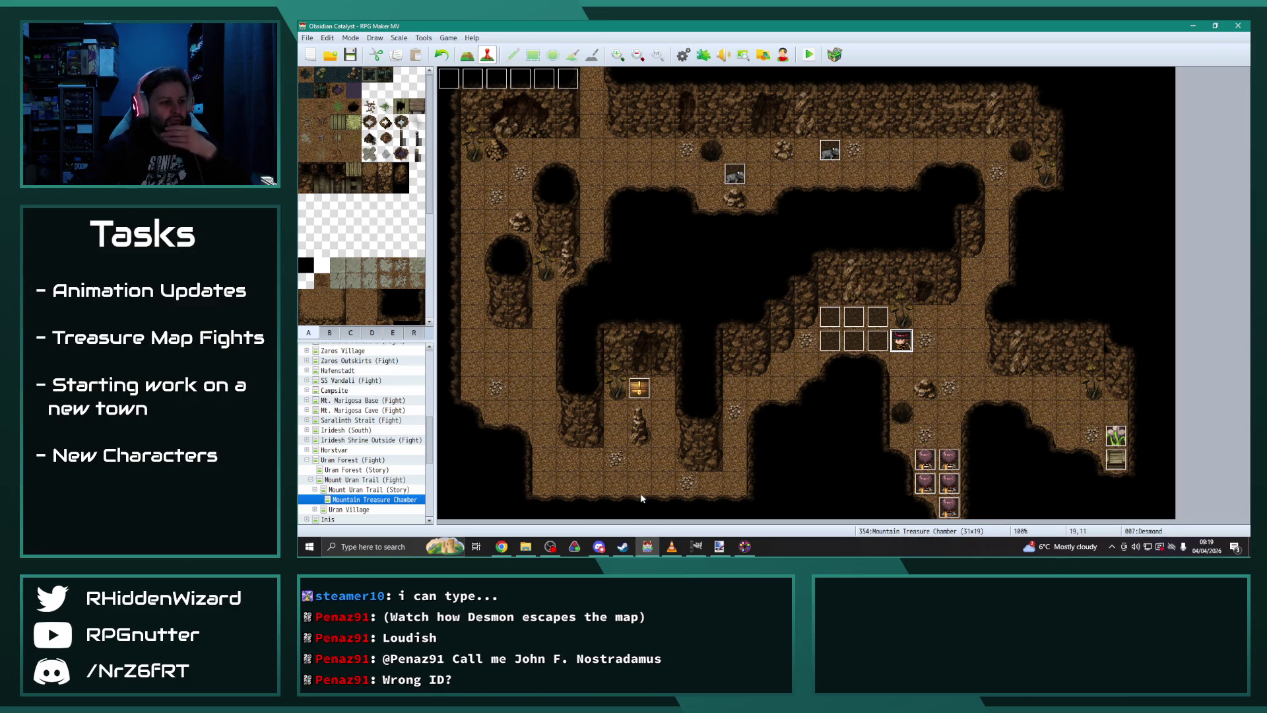
{"action": "left_click", "coordinate": [469, 55]}
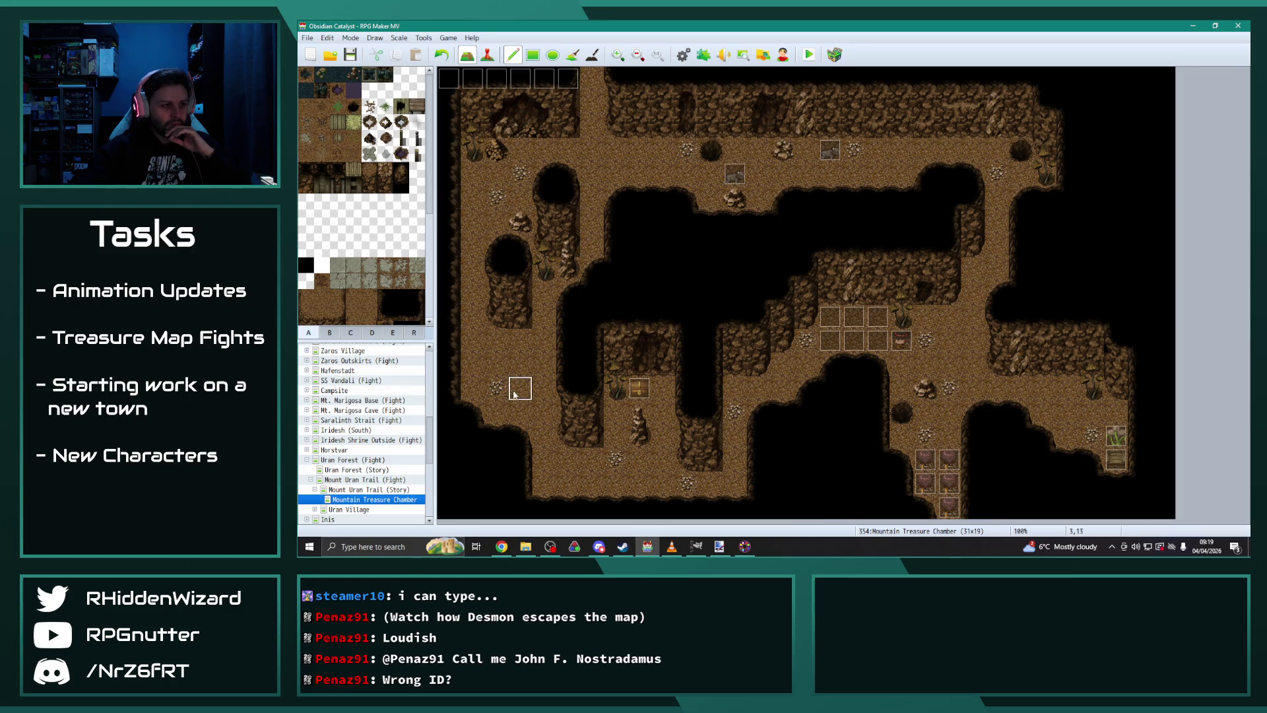
Step: Paint cave floor tiles along the bottom rows of the map
{"action": "key", "text": "ctrl+z"}
{"action": "key", "text": "ctrl+z"}
{"action": "left_click", "coordinate": [807, 507]}
{"action": "mouse_move", "coordinate": [805, 489]}
{"action": "left_mouse_down"}
{"action": "mouse_move", "coordinate": [823, 465]}
{"action": "mouse_move", "coordinate": [903, 462]}
{"action": "left_mouse_up"}
{"action": "mouse_move", "coordinate": [913, 508]}
{"action": "left_mouse_down"}
{"action": "mouse_move", "coordinate": [826, 507]}
{"action": "mouse_move", "coordinate": [903, 485]}
{"action": "left_mouse_up"}
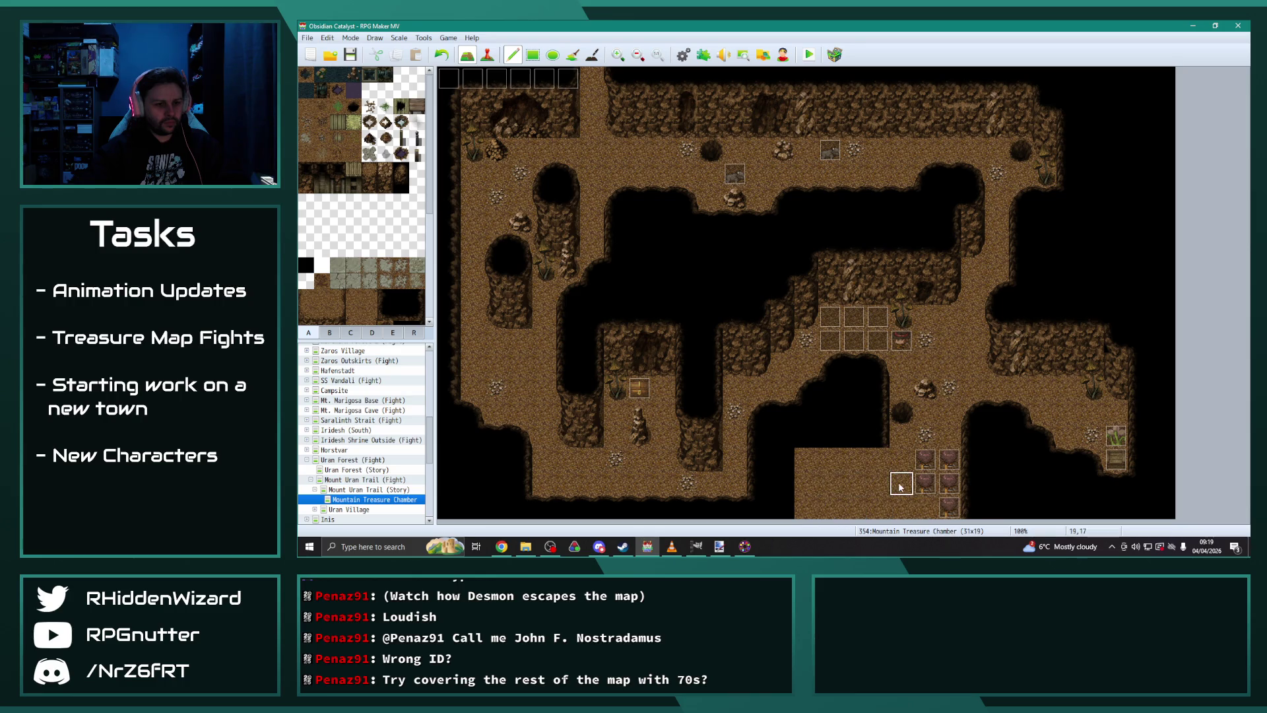
{"action": "left_click_drag", "start_coordinate": [973, 507], "coordinate": [970, 481]}
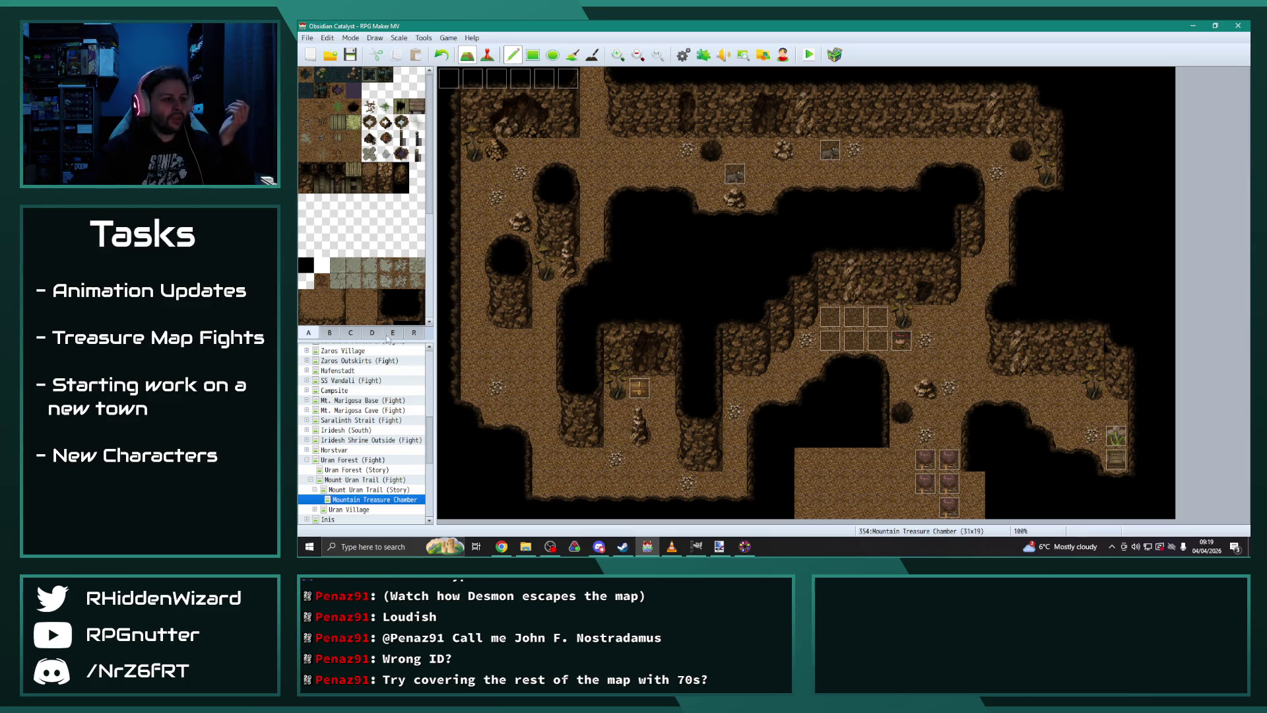
Step: Paint region 70 down column 21, along row 15 and near Desmond, then playtest
{"action": "left_click", "coordinate": [413, 334]}
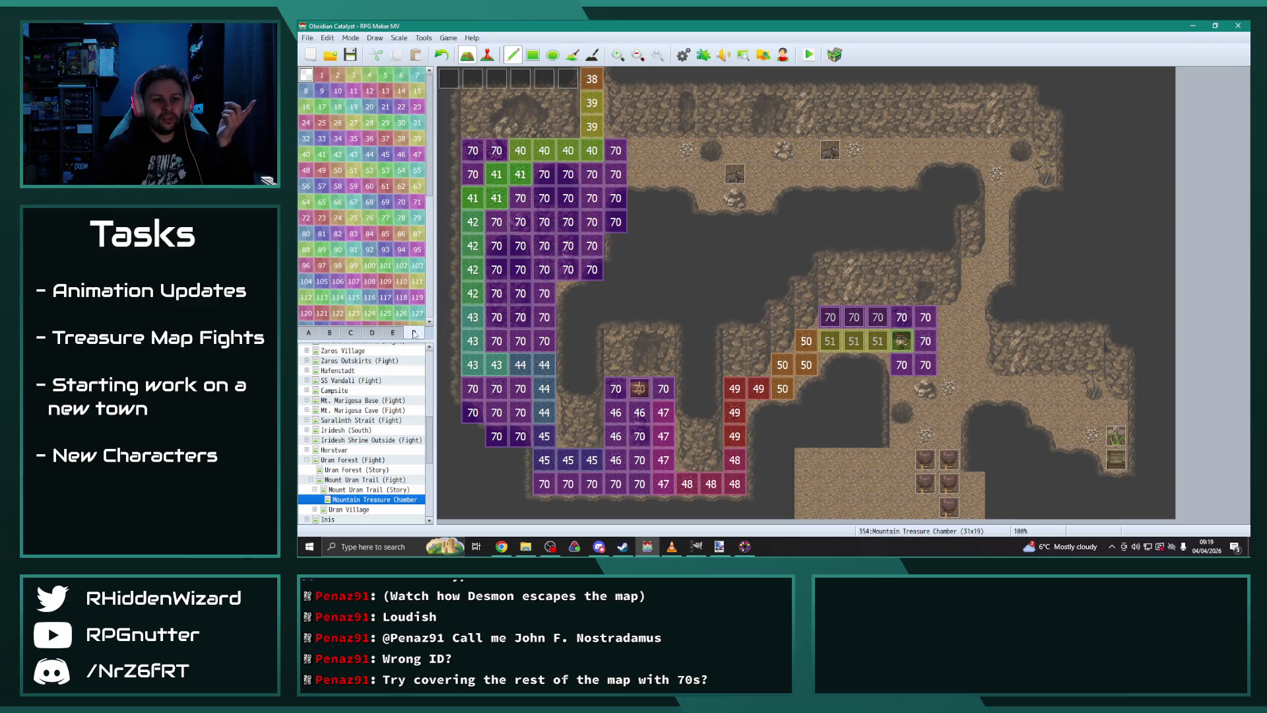
{"action": "key", "text": "F5"}
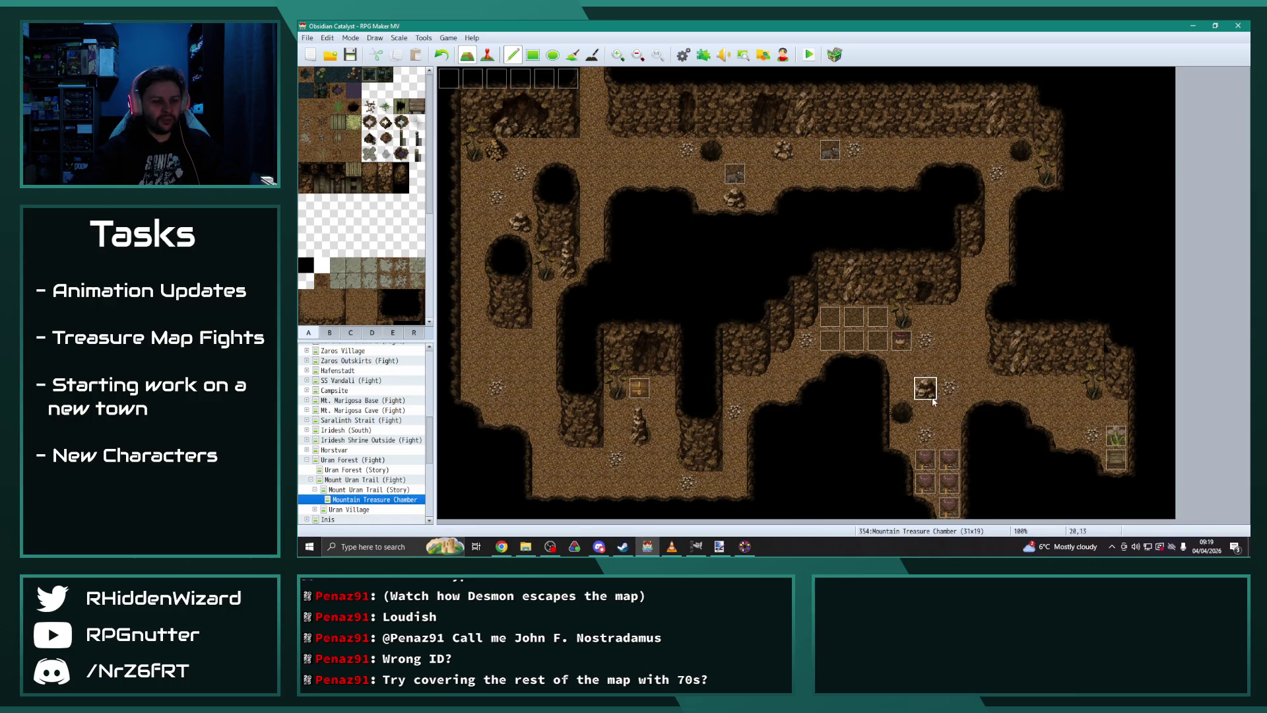
{"action": "left_click", "coordinate": [415, 333]}
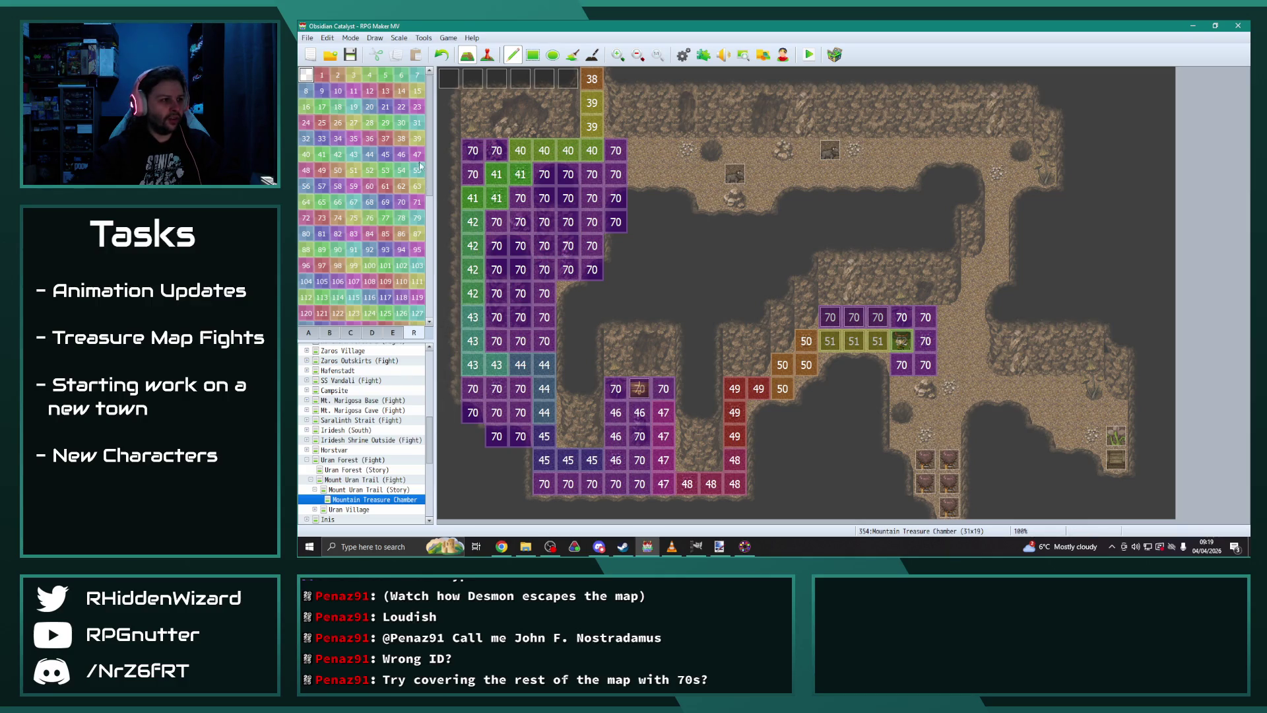
{"action": "left_click", "coordinate": [402, 203]}
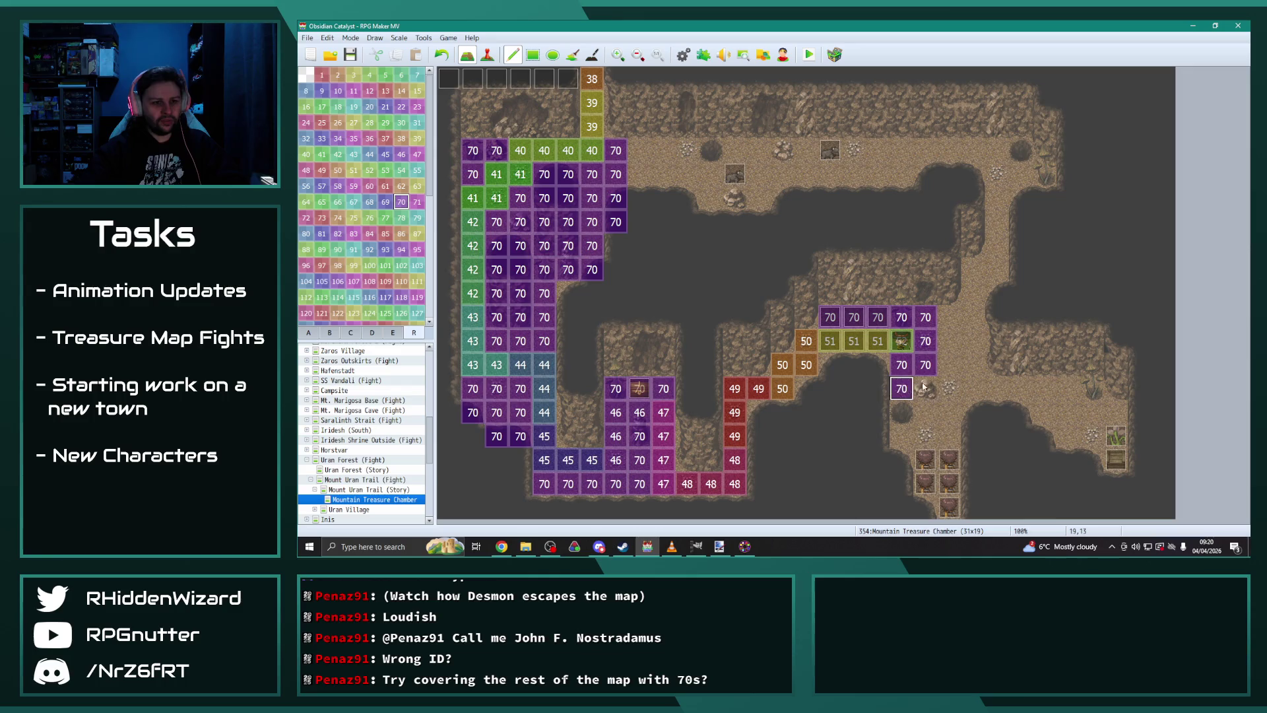
{"action": "mouse_move", "coordinate": [949, 317]}
{"action": "left_mouse_down"}
{"action": "mouse_move", "coordinate": [949, 412]}
{"action": "mouse_move", "coordinate": [972, 320]}
{"action": "mouse_move", "coordinate": [973, 389]}
{"action": "left_mouse_up"}
{"action": "left_click_drag", "start_coordinate": [901, 435], "coordinate": [949, 436]}
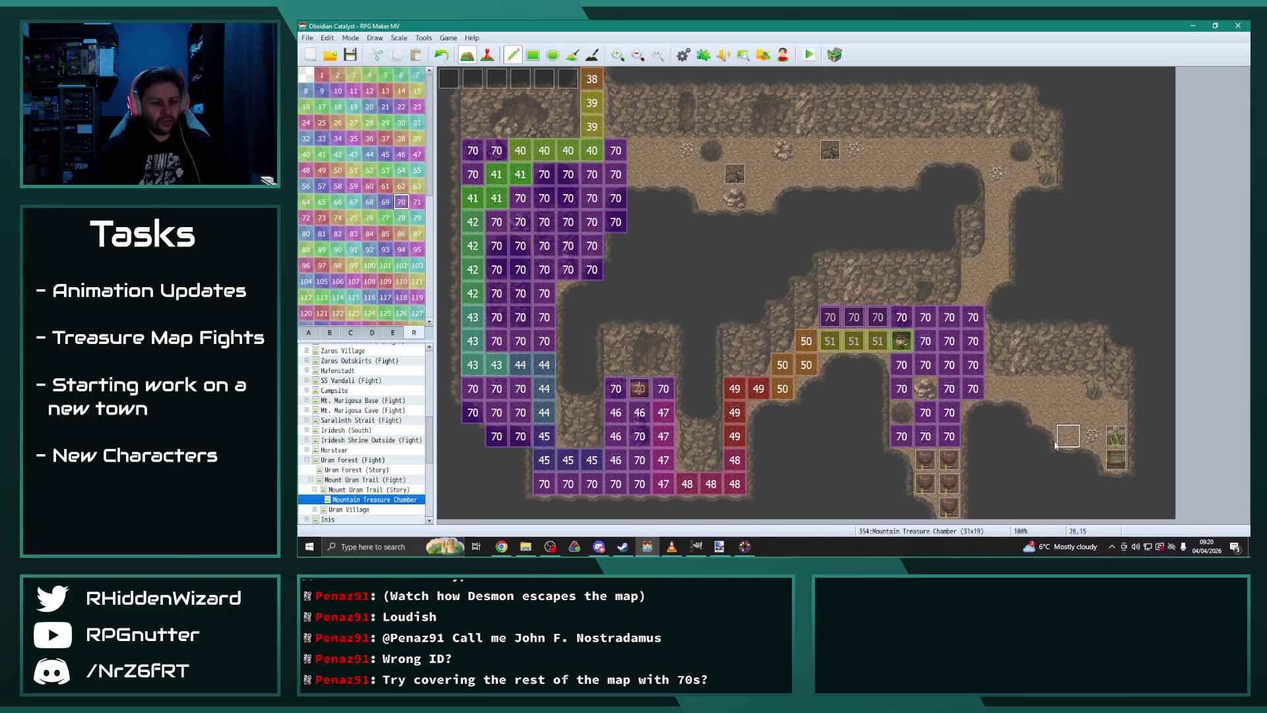
{"action": "left_click", "coordinate": [996, 388]}
{"action": "left_click", "coordinate": [973, 269]}
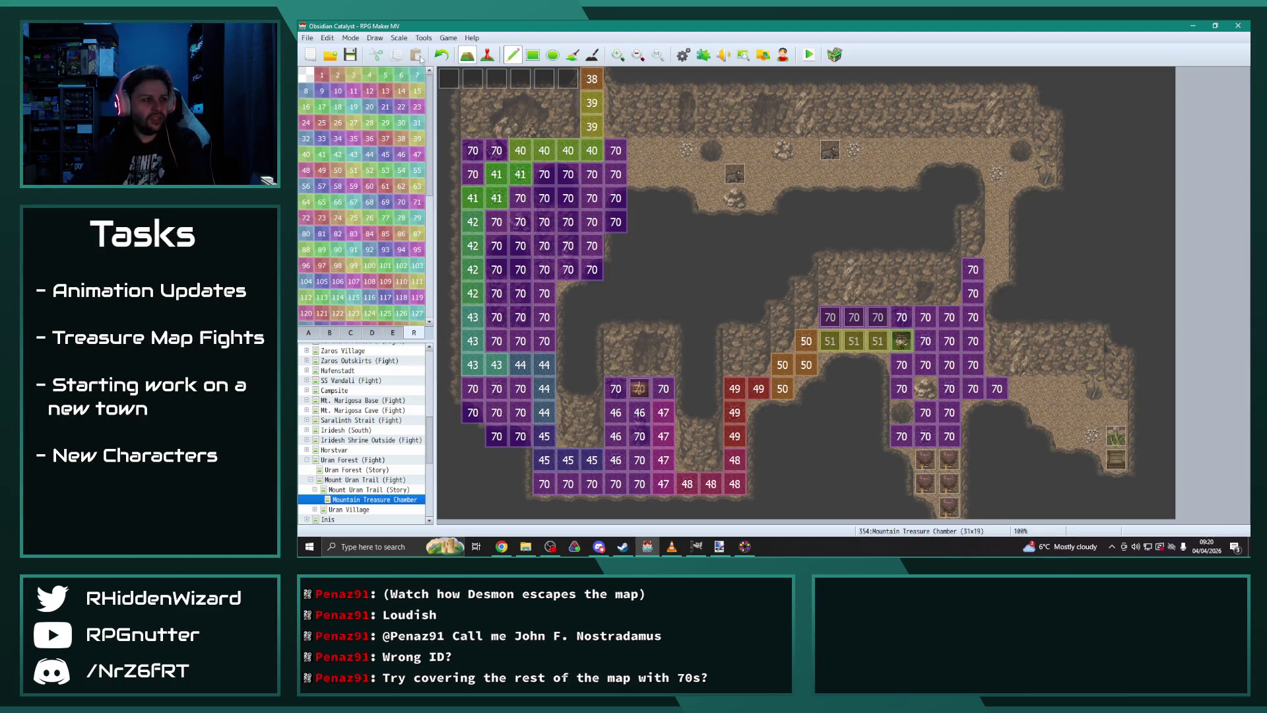
{"action": "left_click", "coordinate": [808, 54]}
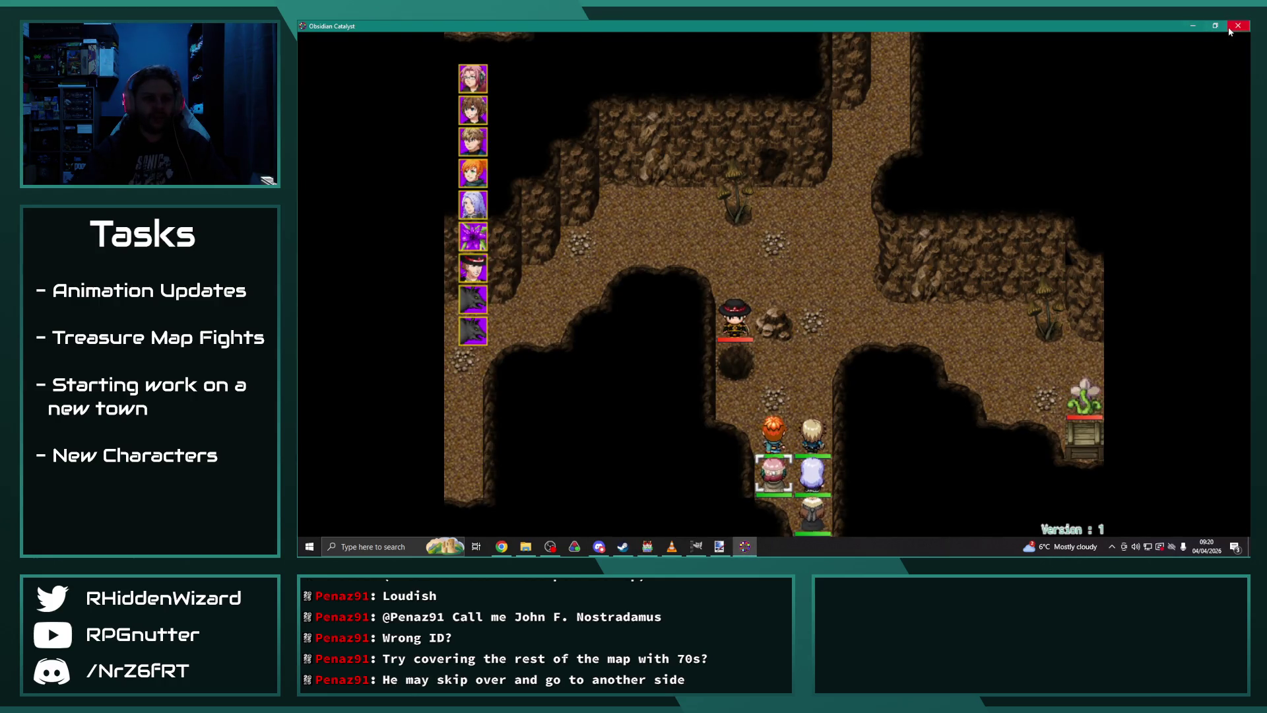
Step: Close the playtest, save and relaunch it, then close the game and show the region ID layer
{"action": "left_click", "coordinate": [1238, 25]}
{"action": "left_click", "coordinate": [309, 332]}
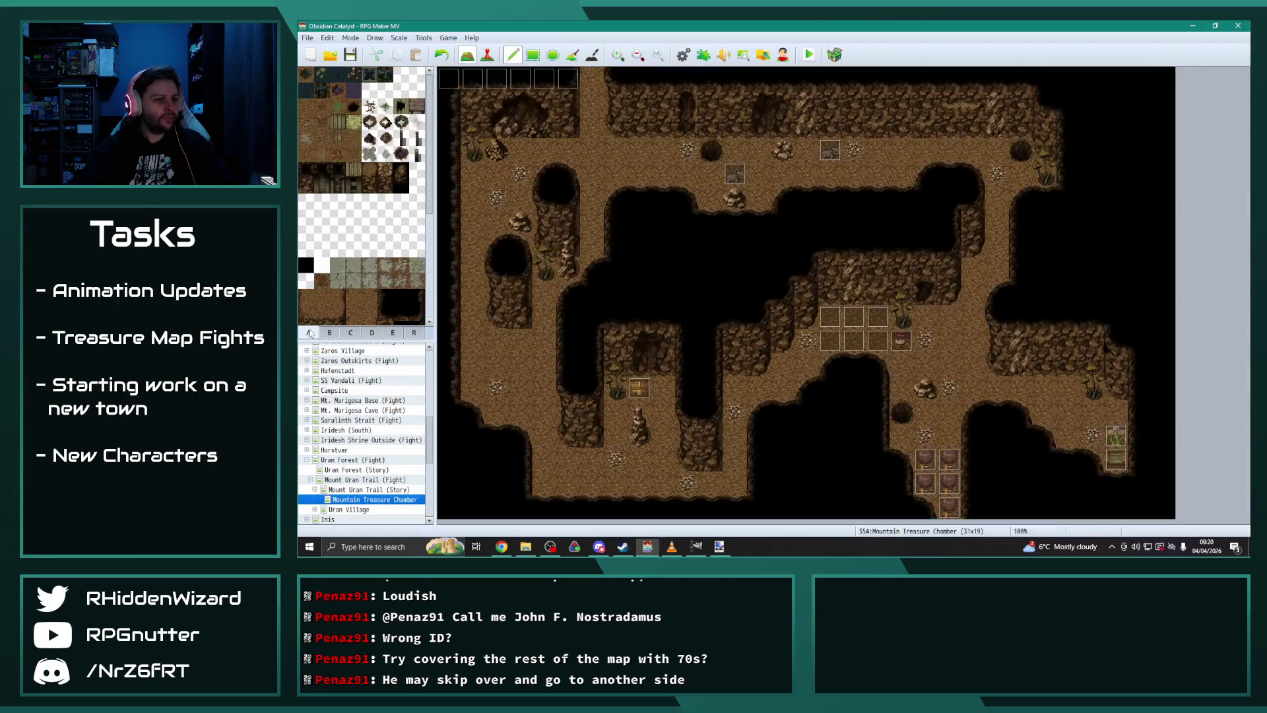
{"action": "left_click", "coordinate": [811, 56]}
{"action": "left_click", "coordinate": [733, 297]}
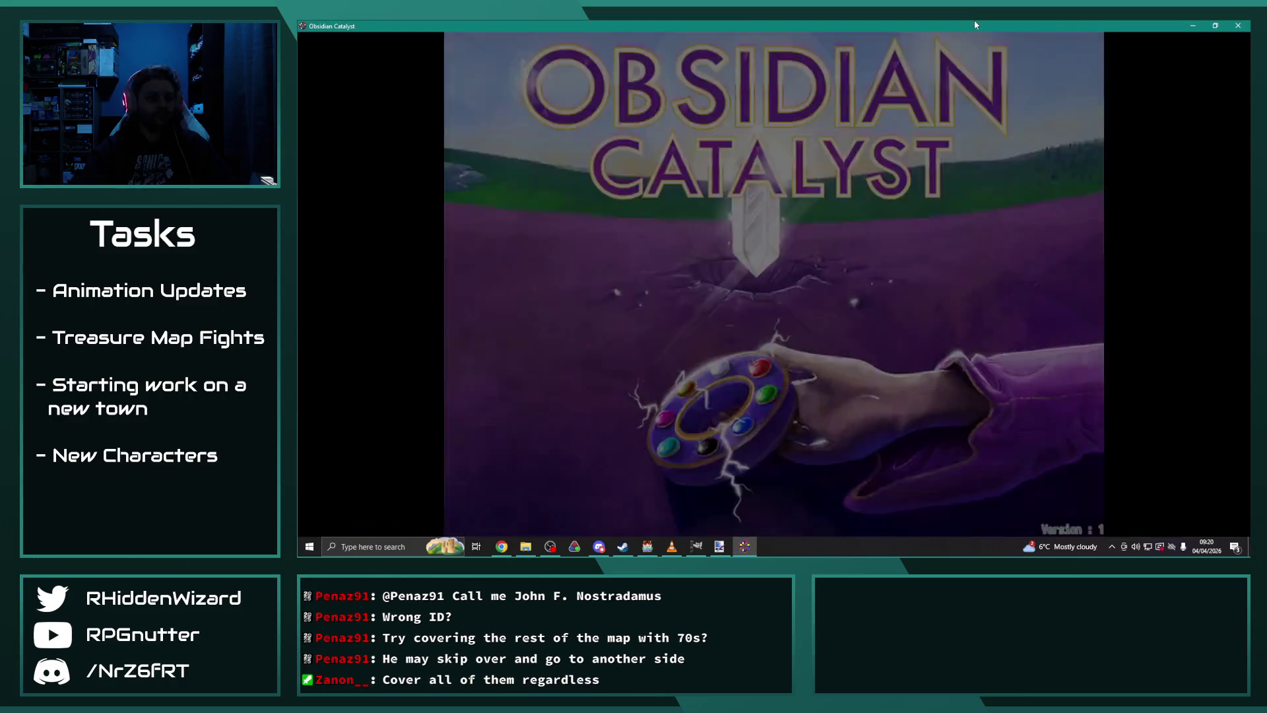
{"action": "key", "text": "Return"}
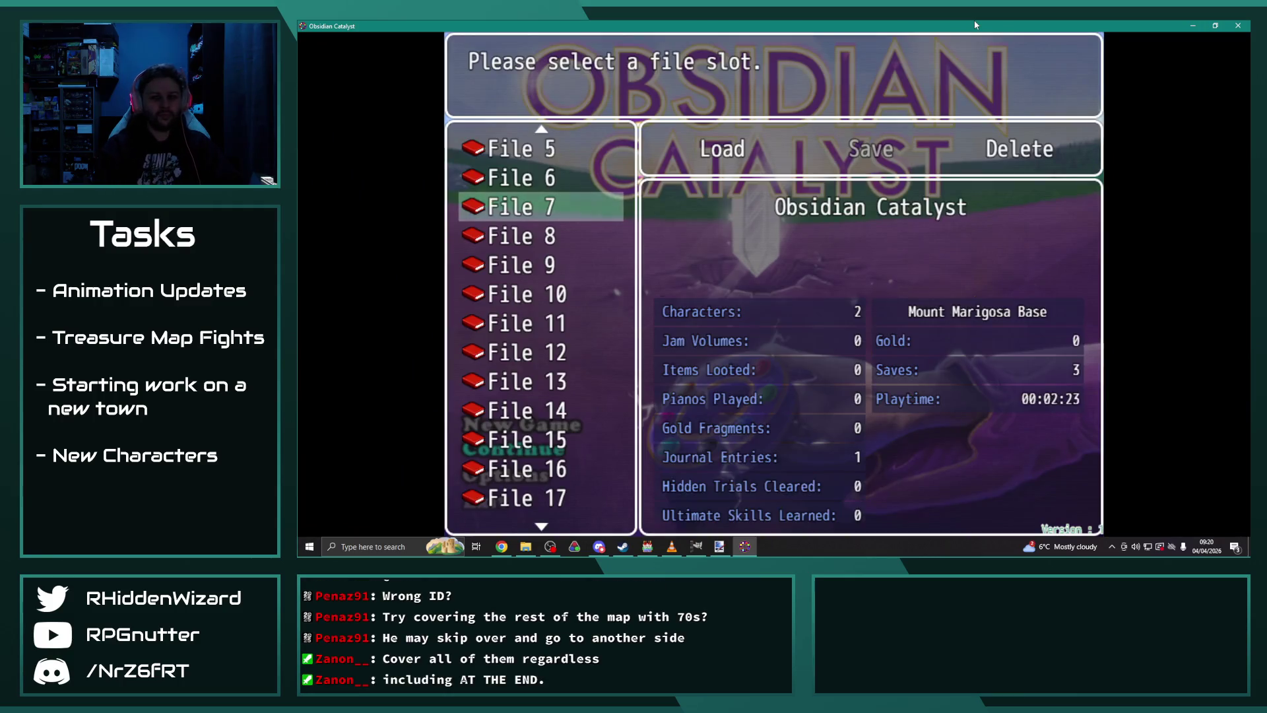
{"action": "left_click", "coordinate": [1238, 25]}
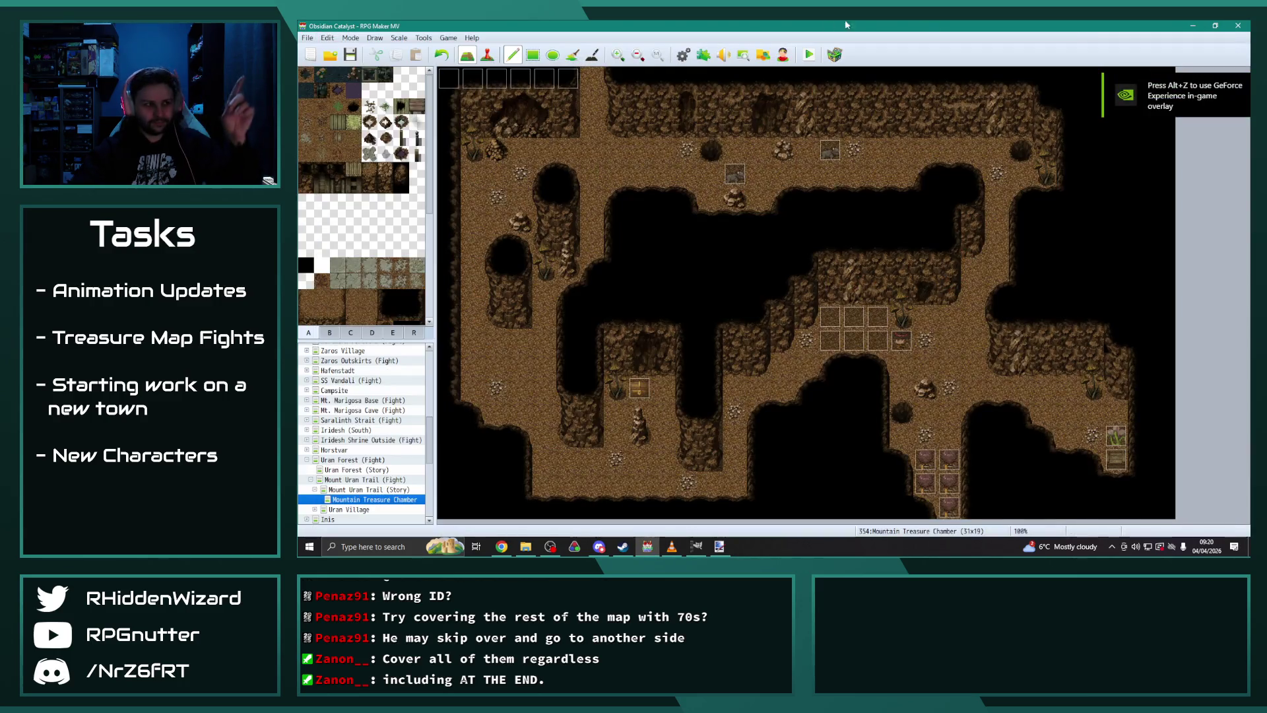
{"action": "left_click", "coordinate": [416, 334]}
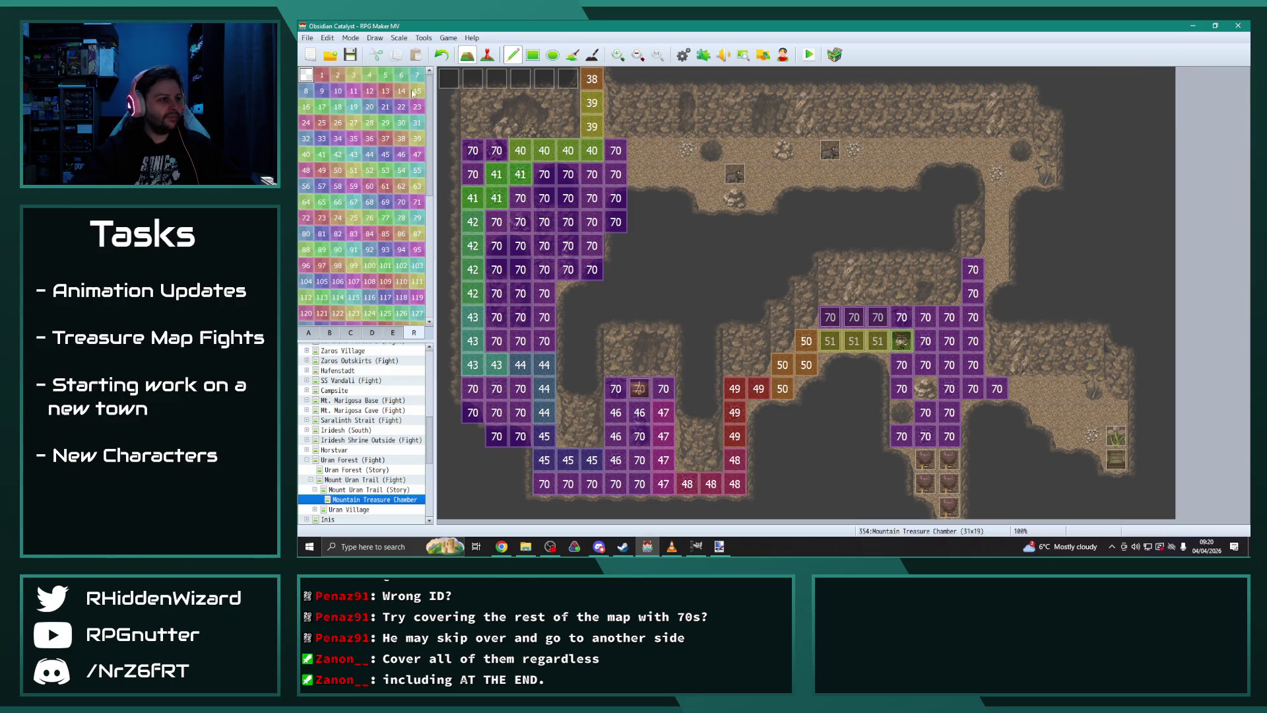
Step: Paint region 70 on six upper-left cave tiles, save, and launch a playtest
{"action": "mouse_move", "coordinate": [624, 141]}
{"action": "left_mouse_down"}
{"action": "mouse_move", "coordinate": [640, 165]}
{"action": "mouse_move", "coordinate": [680, 155]}
{"action": "mouse_move", "coordinate": [700, 175]}
{"action": "left_mouse_up"}
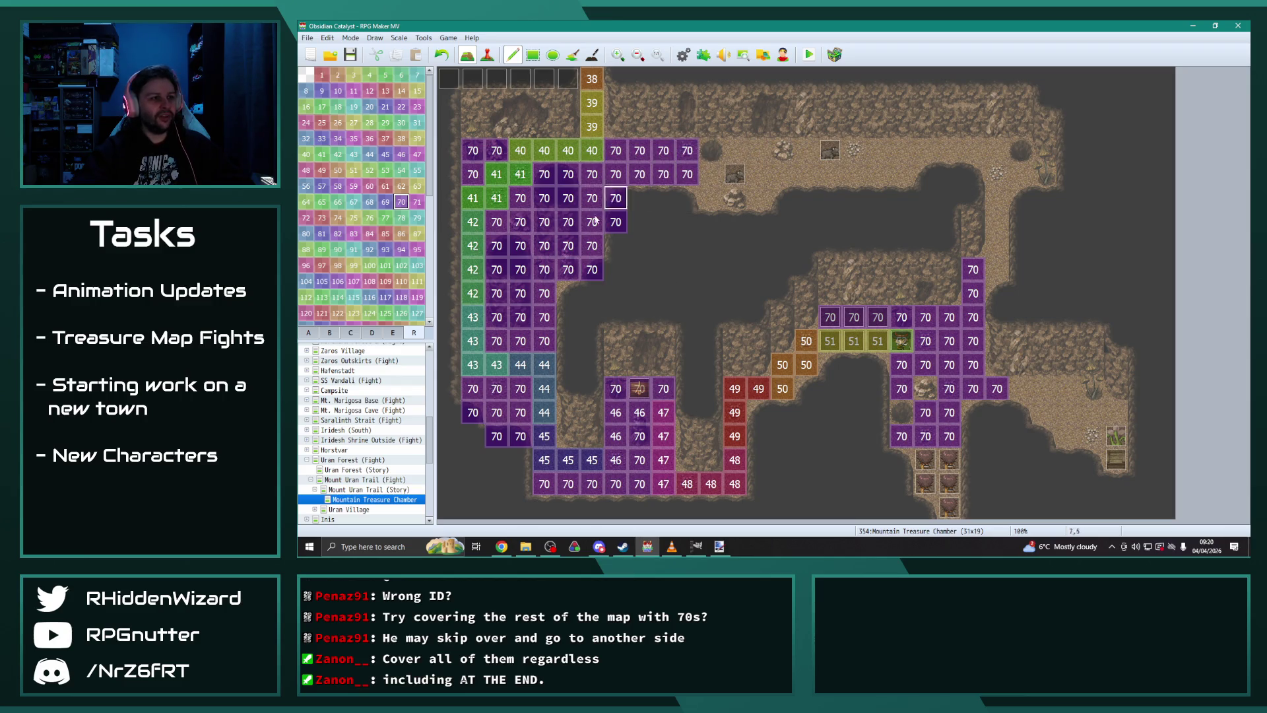
{"action": "left_click", "coordinate": [309, 332]}
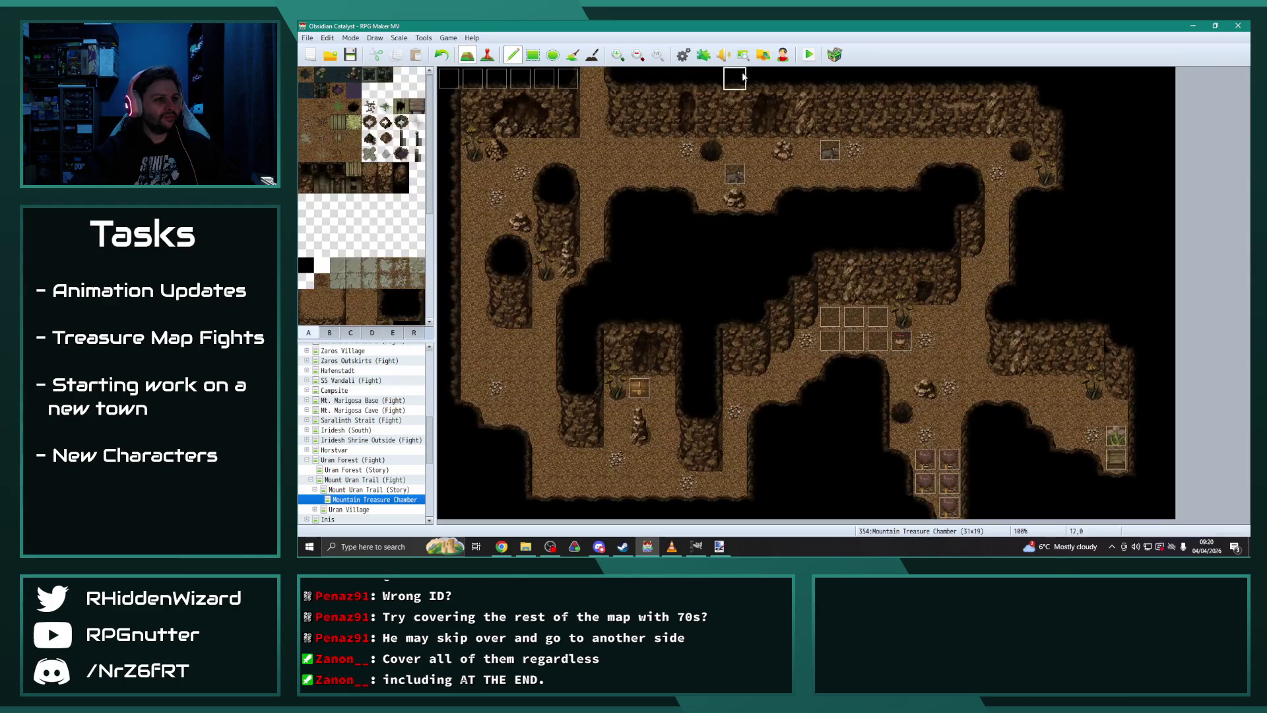
{"action": "left_click", "coordinate": [721, 293]}
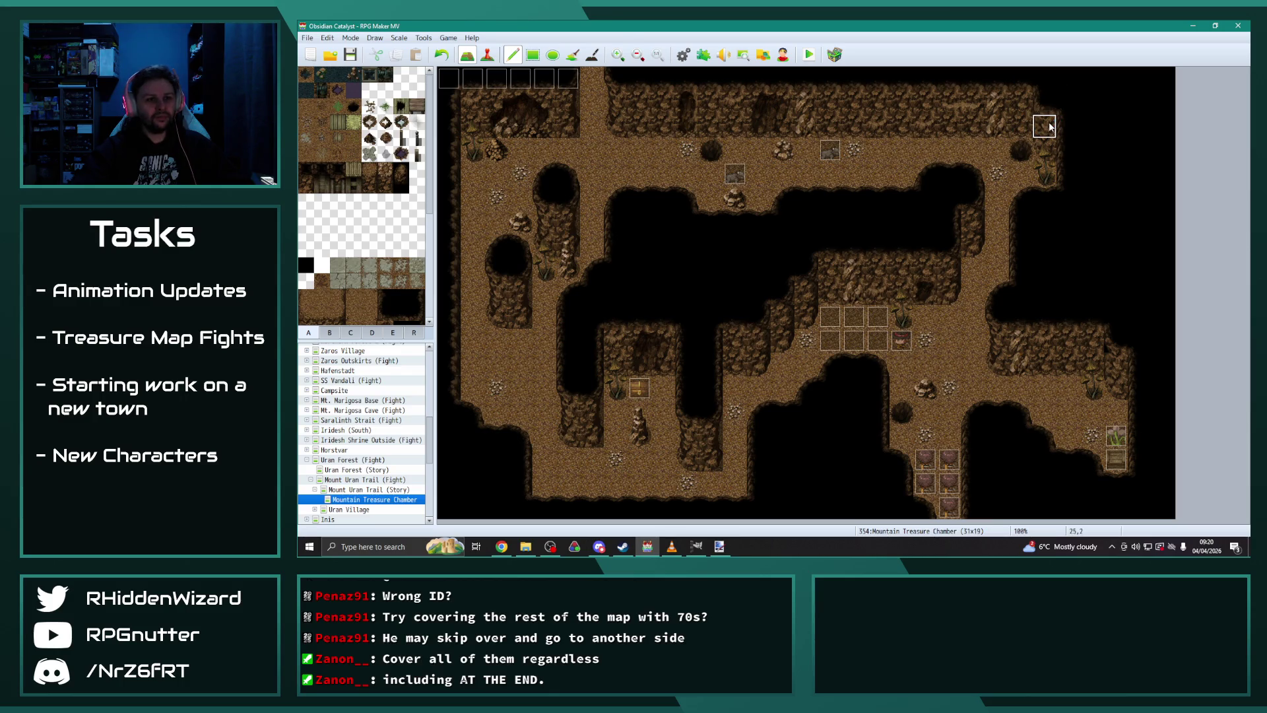
{"action": "left_click", "coordinate": [943, 121]}
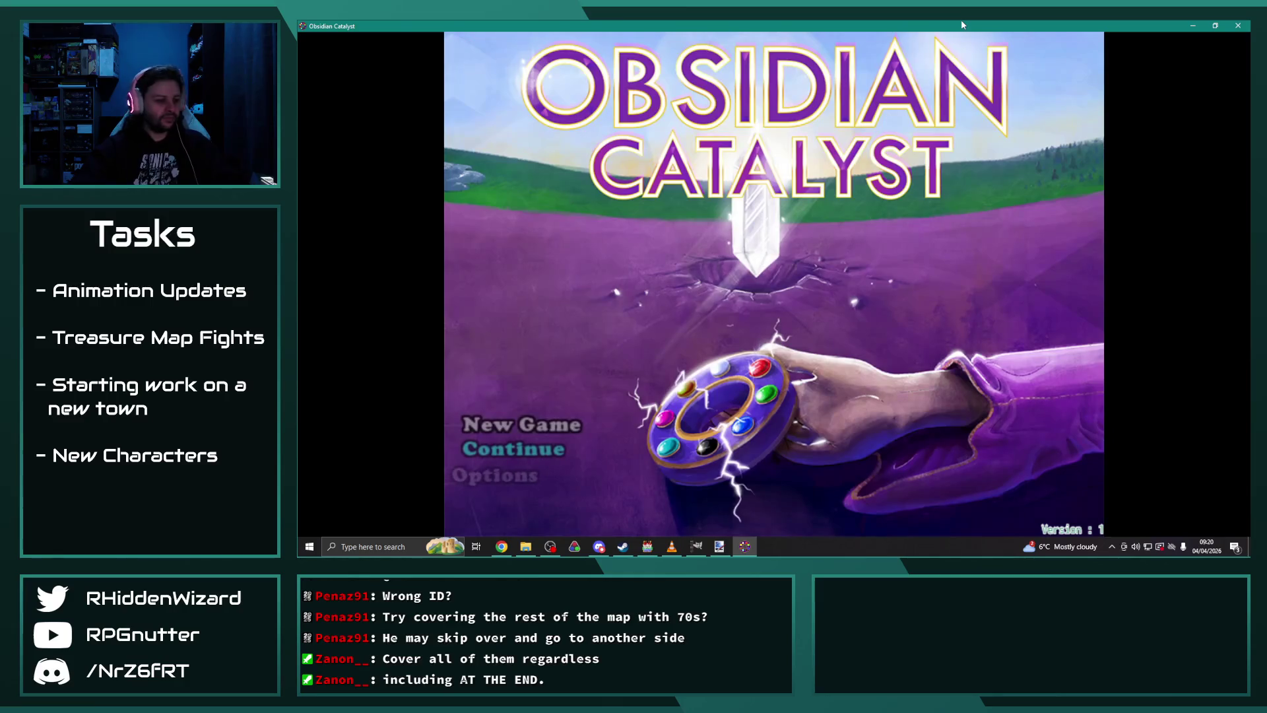
Step: Continue the game from the File 9 save
{"action": "key", "text": "Return"}
{"action": "key", "text": "Down"}
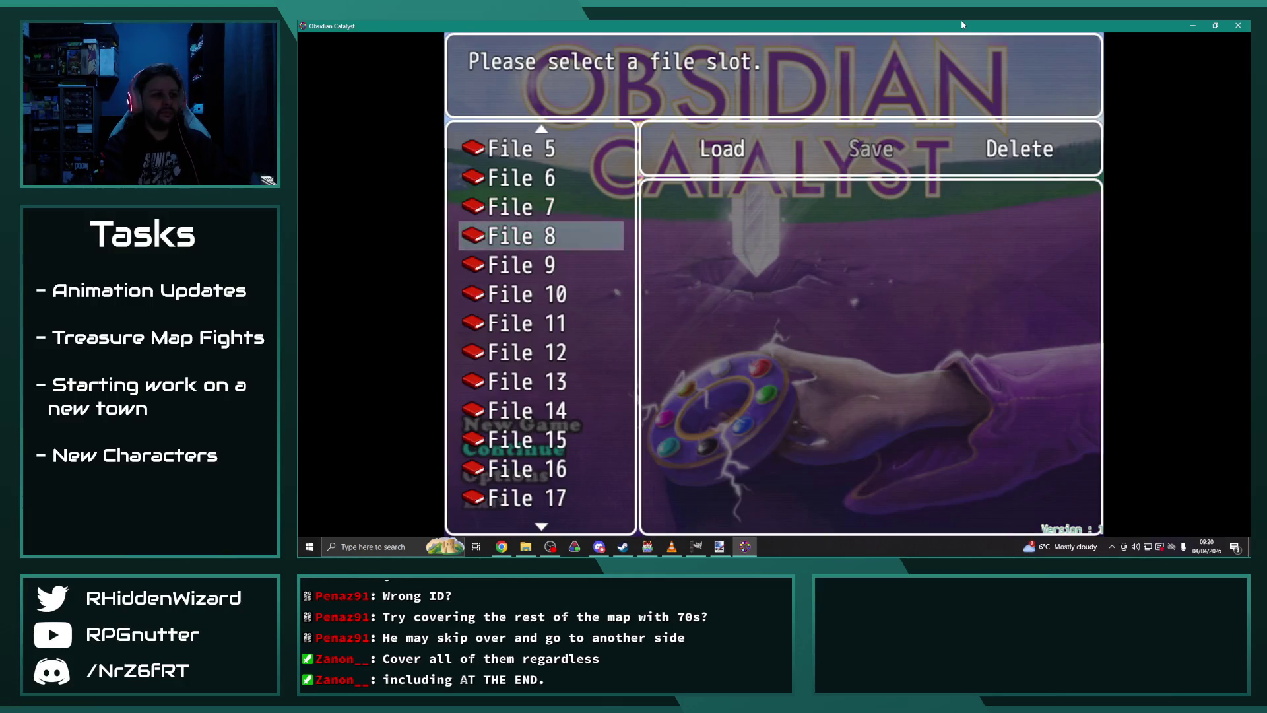
{"action": "key", "text": "Down"}
{"action": "key", "text": "Return"}
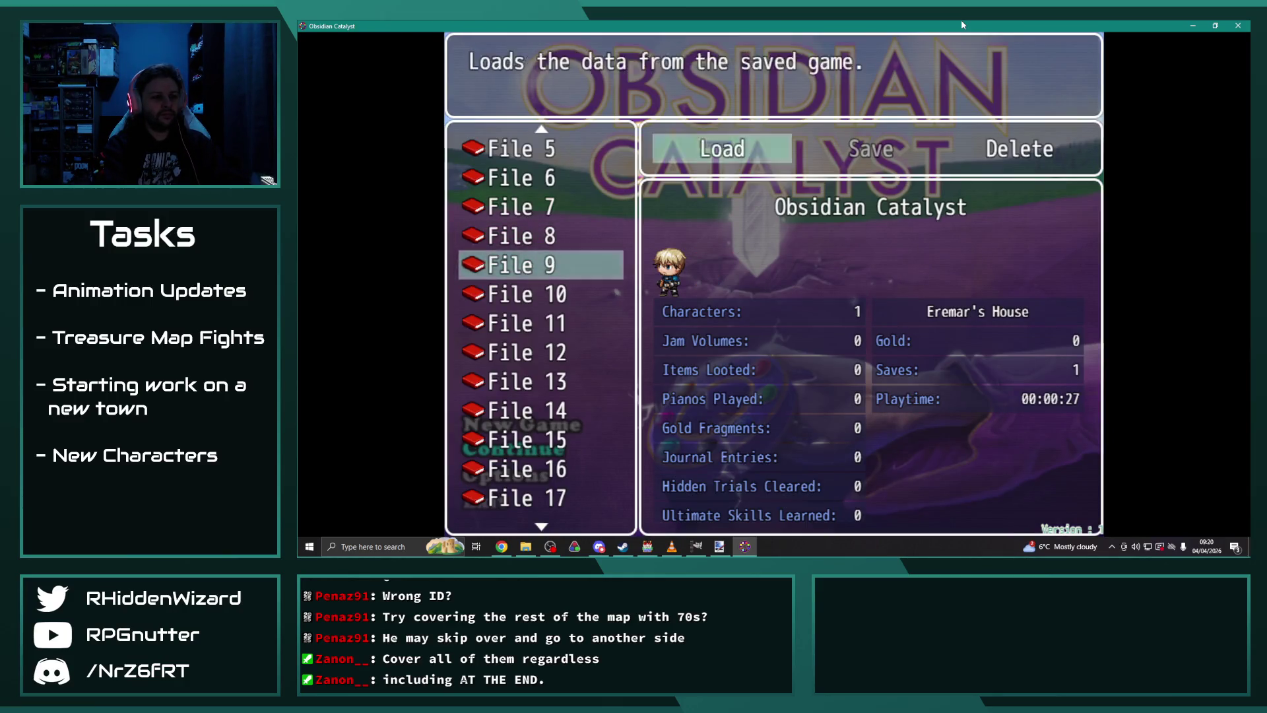
{"action": "key", "text": "Return"}
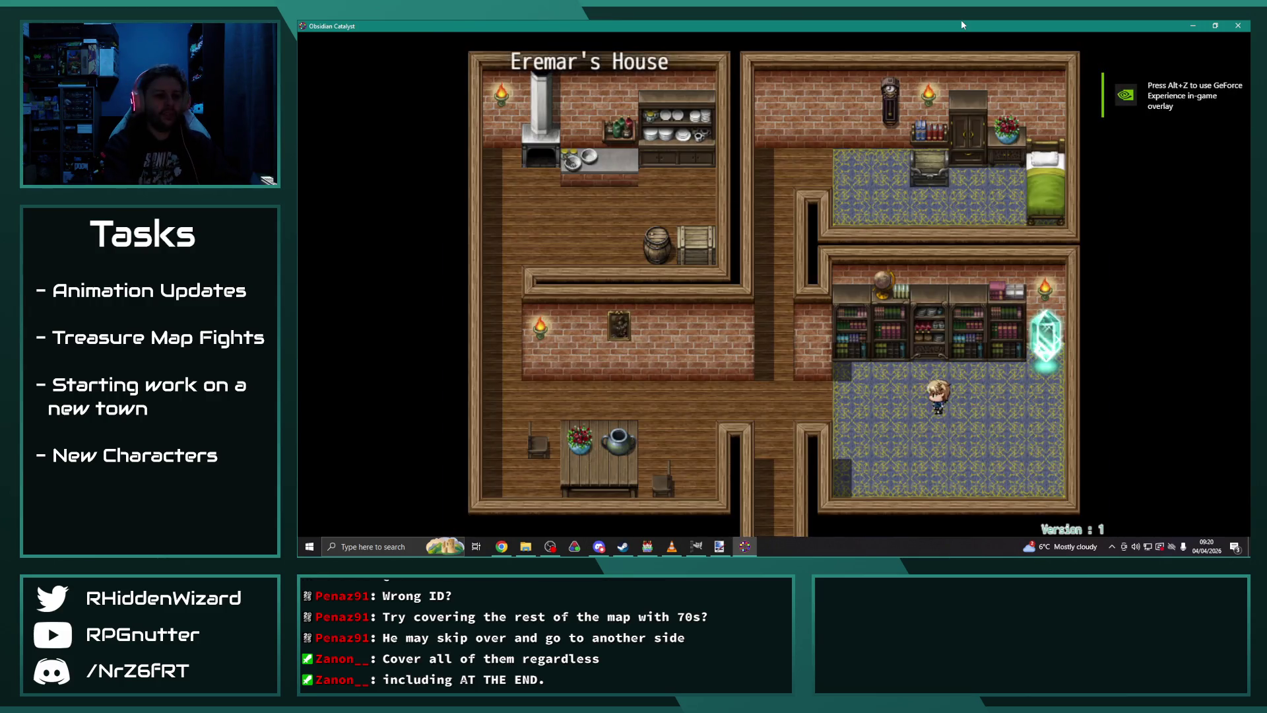
Step: Walk into the bedroom to start the Desmond battle, dismiss the condition box, and minimize the game
{"action": "key", "text": "Up"}
{"action": "key", "text": "Up"}
{"action": "key", "text": "Up"}
{"action": "key", "text": "Right"}
{"action": "key", "text": "Right"}
{"action": "key", "text": "Right"}
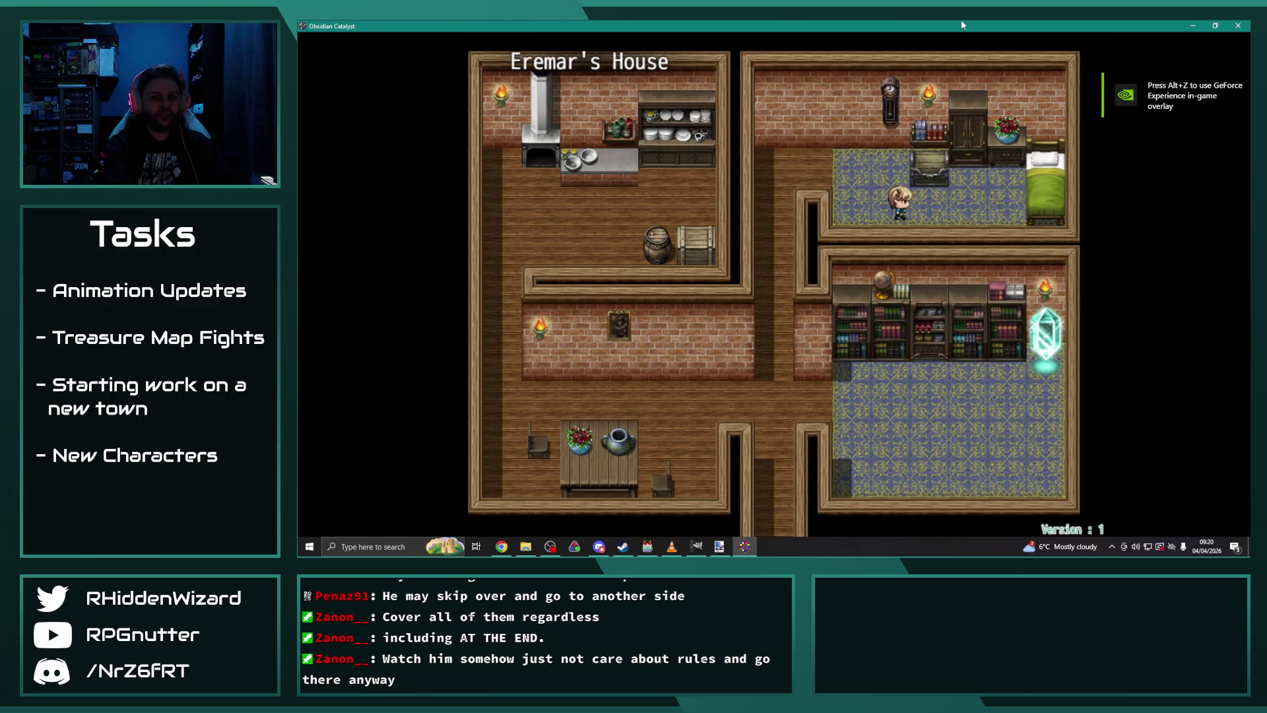
{"action": "key", "text": "Return"}
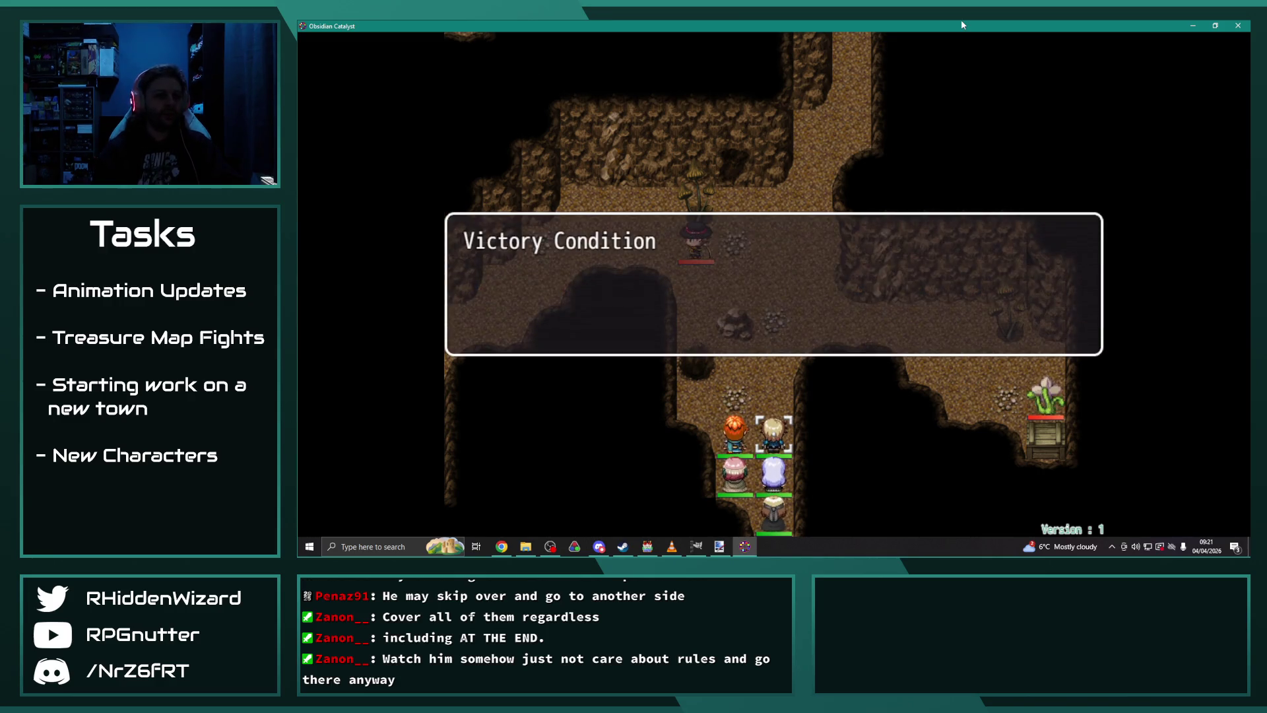
{"action": "key", "text": "Return"}
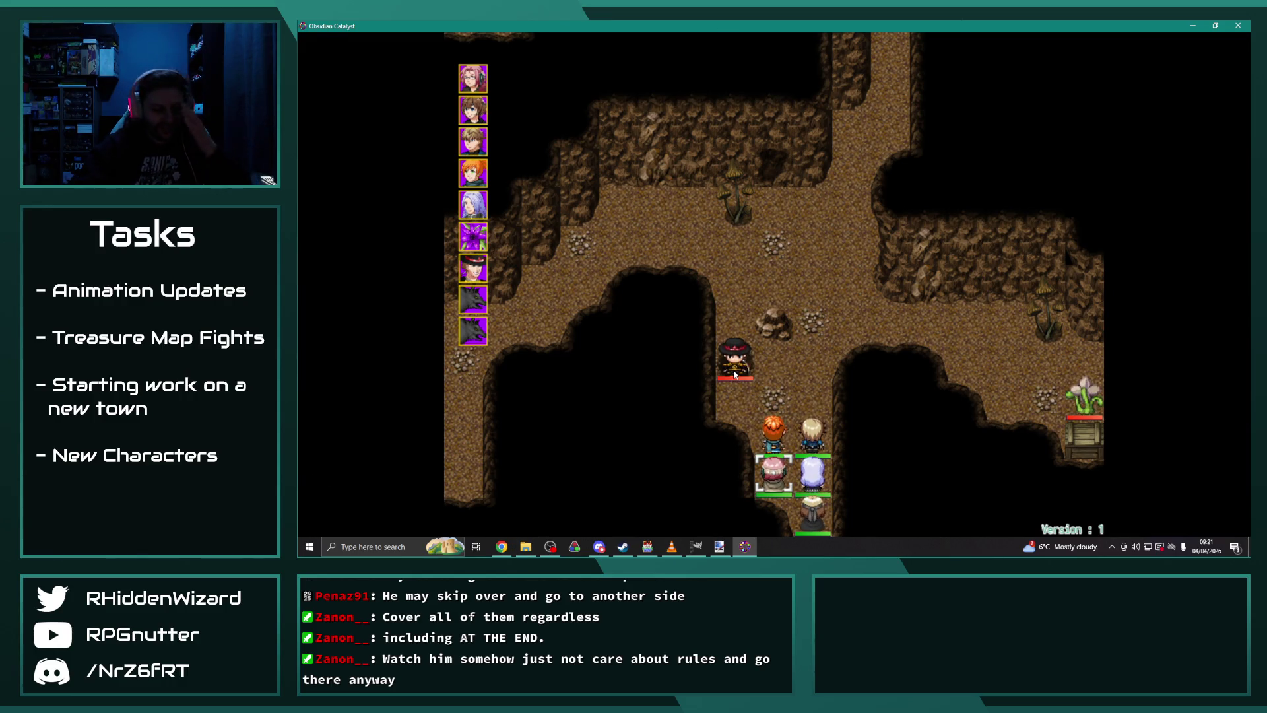
{"action": "left_click", "coordinate": [1188, 25]}
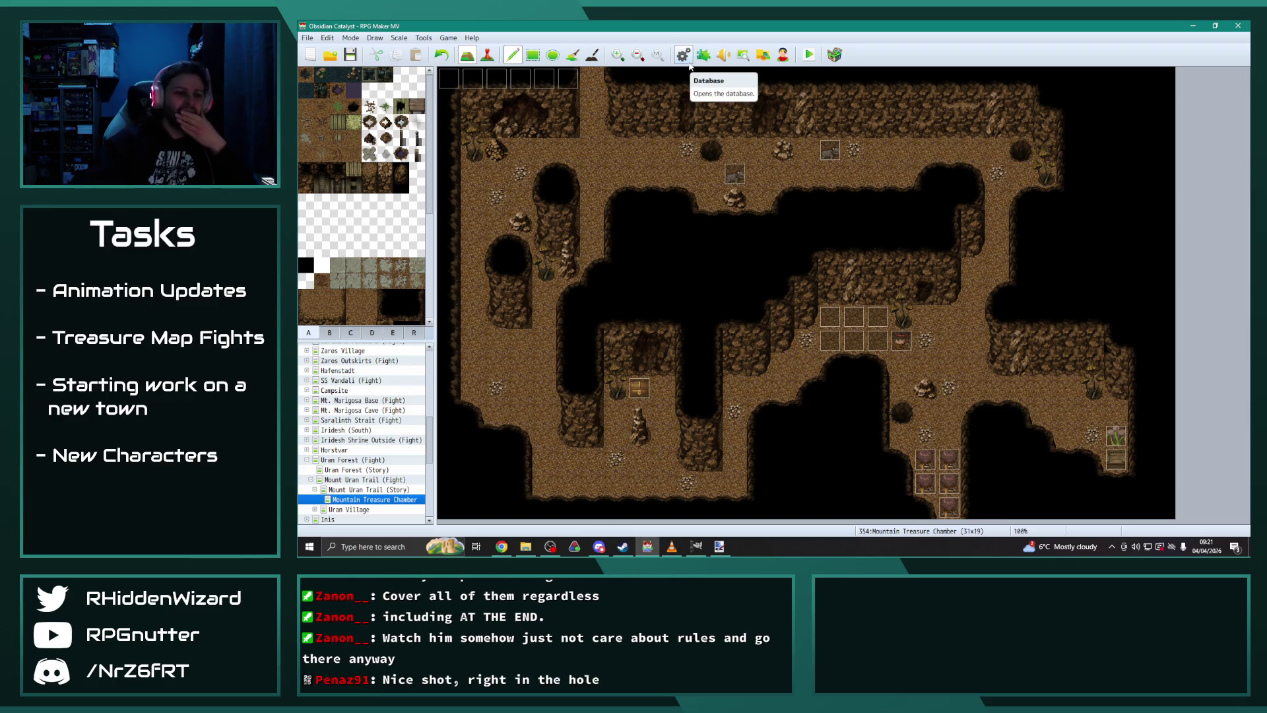
Step: Check the Mountain Treasure Chamber map properties and close them unchanged
{"action": "right_click", "coordinate": [365, 502]}
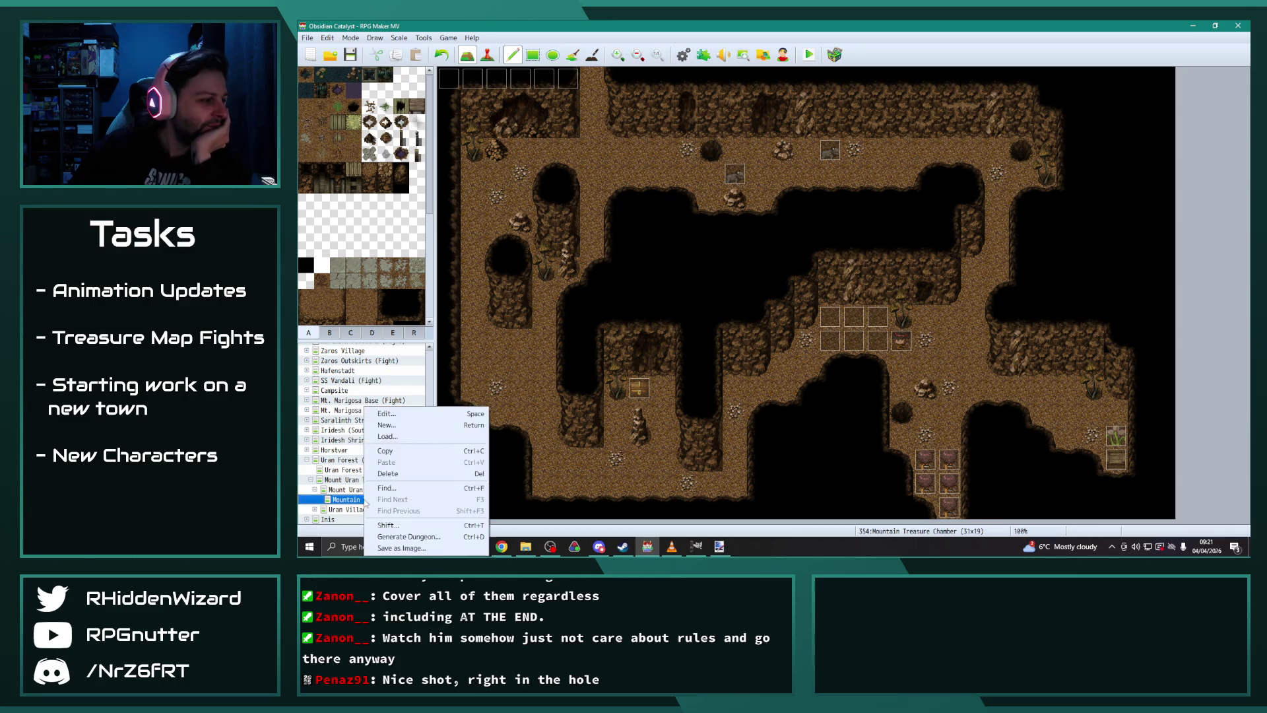
{"action": "left_click", "coordinate": [387, 413]}
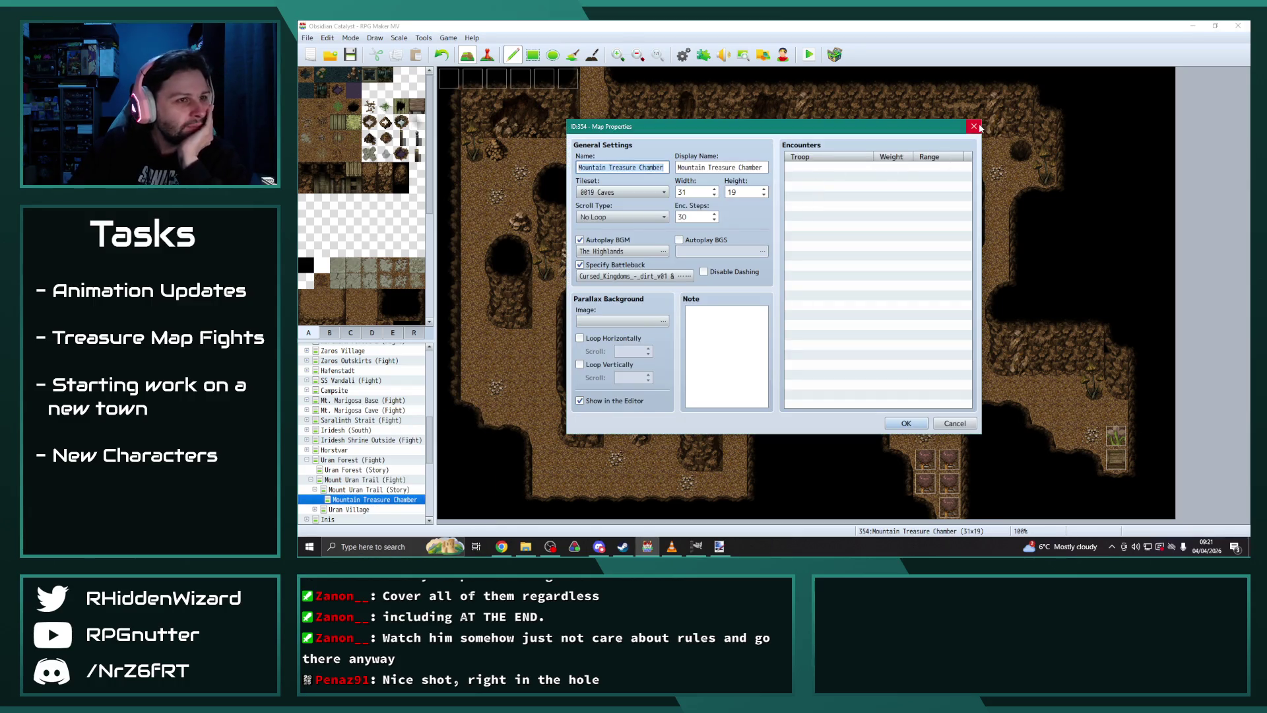
{"action": "left_click", "coordinate": [973, 126]}
Step: In the Database Tilesets page, set three A-sheet tiles of 0019 Caves to star passage
{"action": "left_click", "coordinate": [683, 55]}
{"action": "left_click", "coordinate": [672, 547]}
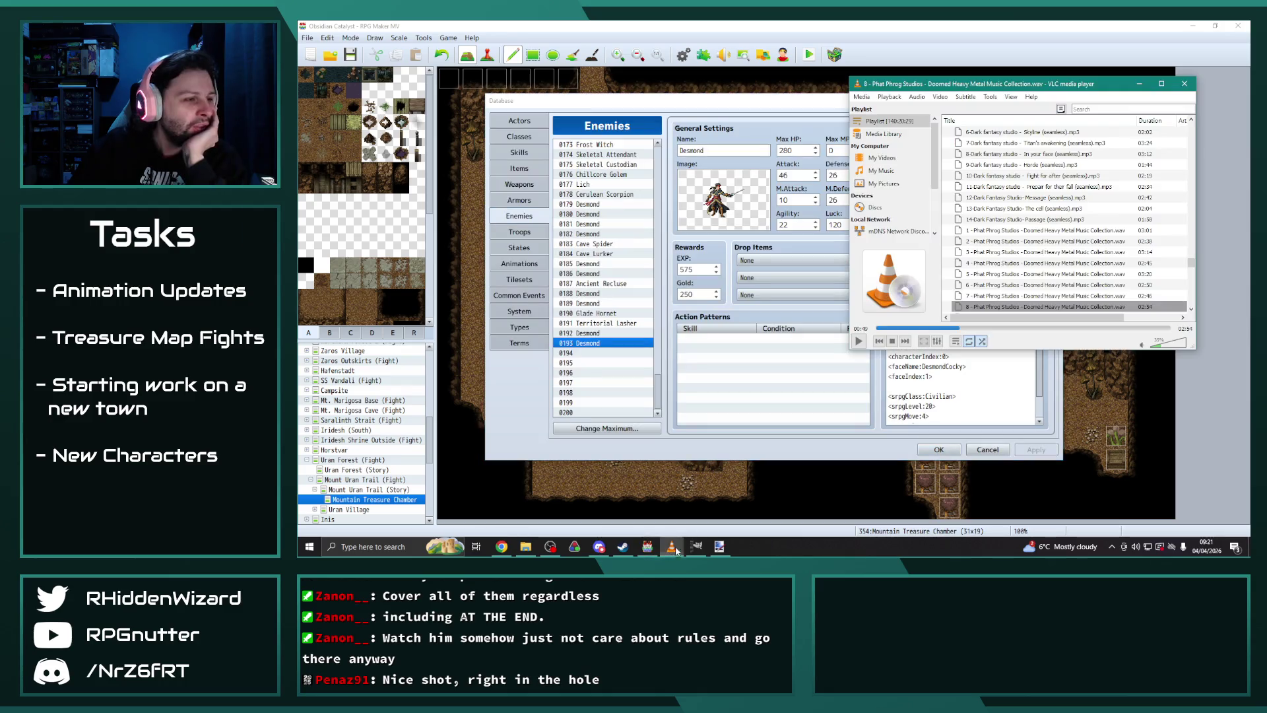
{"action": "left_click", "coordinate": [519, 279]}
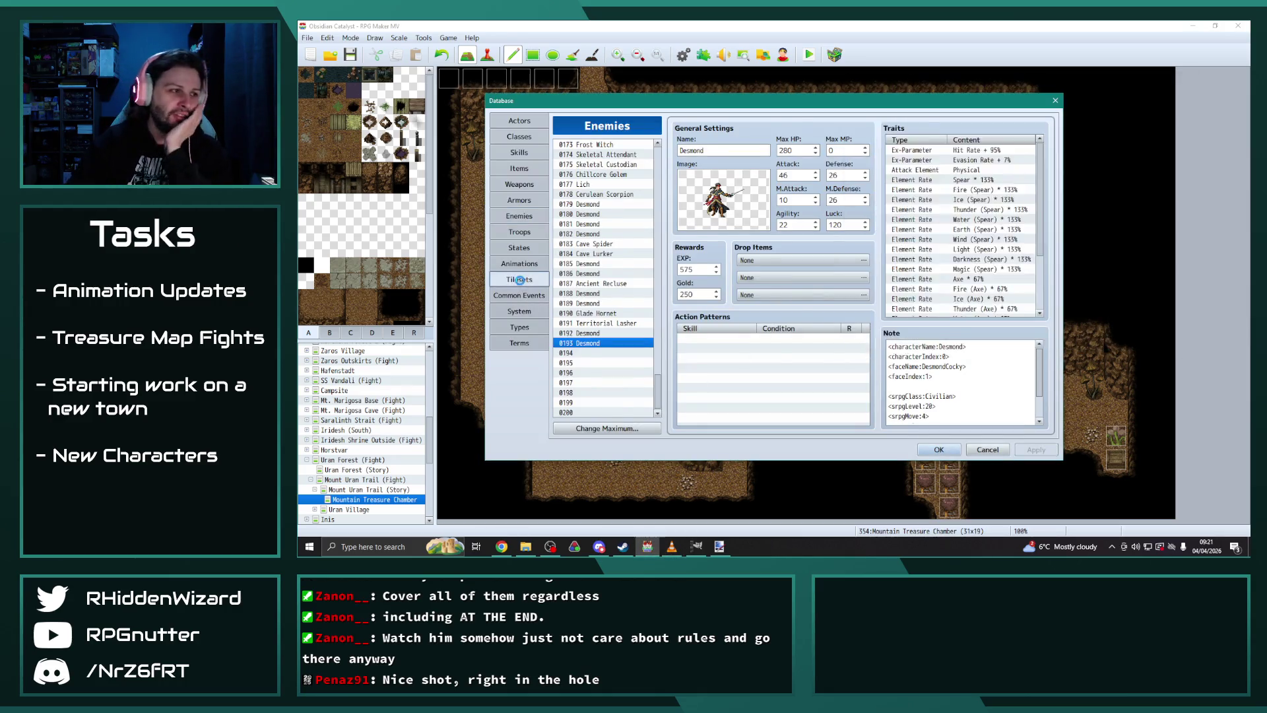
{"action": "left_click", "coordinate": [596, 323]}
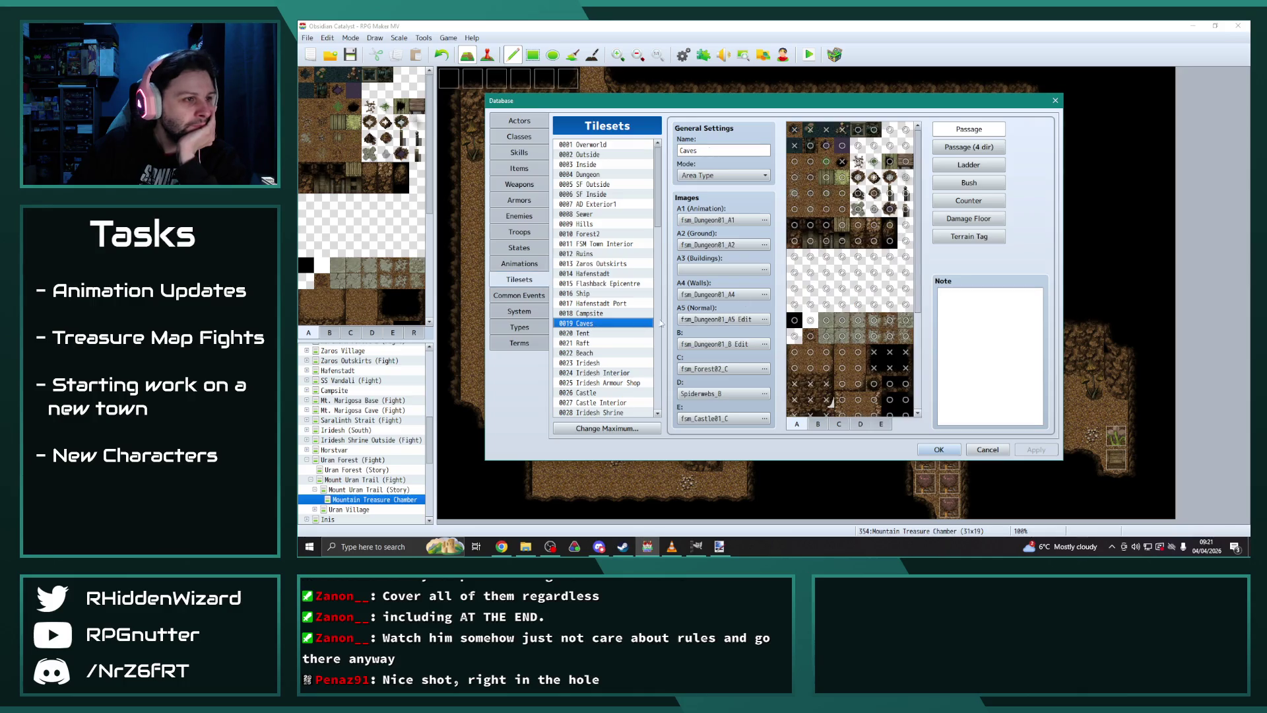
{"action": "left_click", "coordinate": [817, 424]}
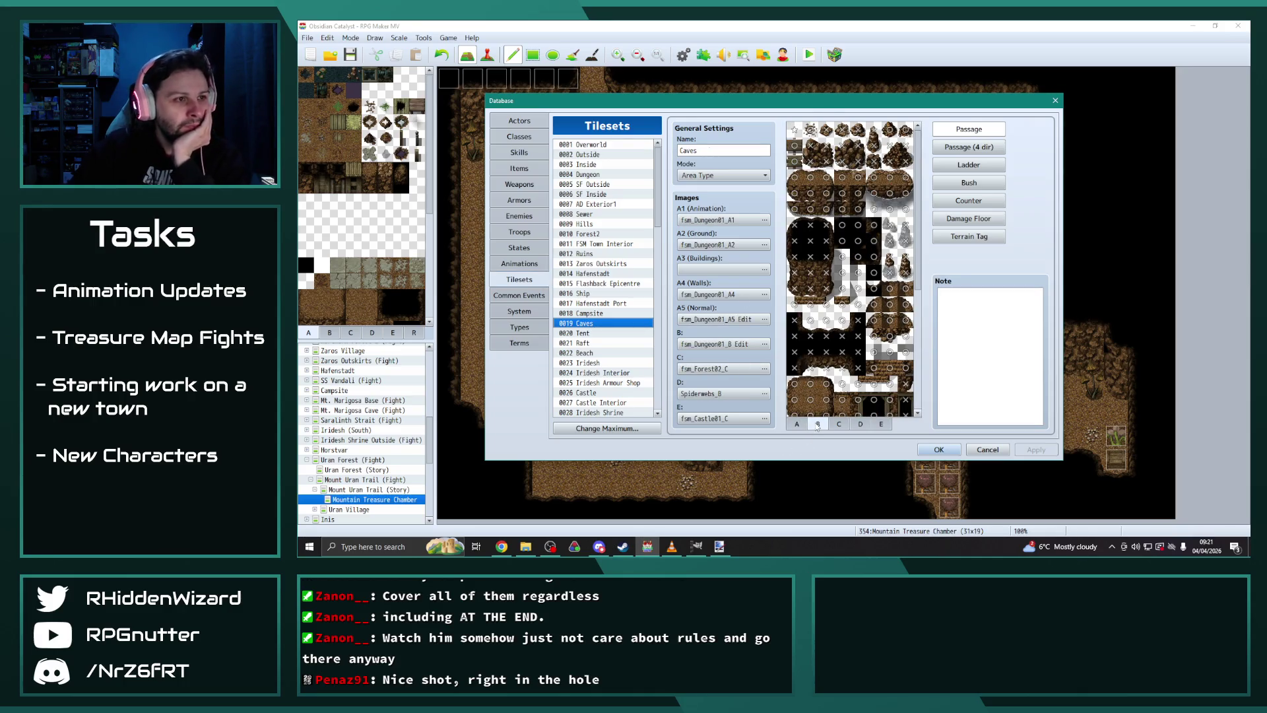
{"action": "left_click", "coordinate": [796, 424]}
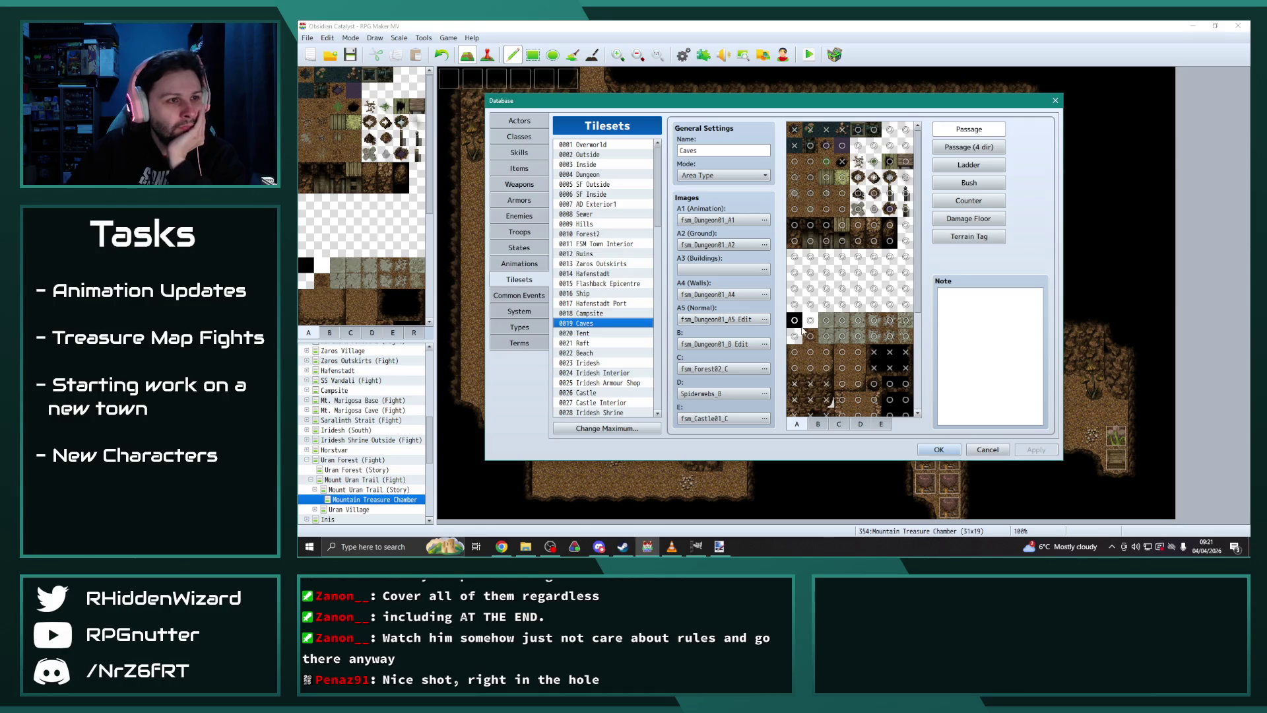
{"action": "left_click", "coordinate": [889, 177]}
{"action": "left_click", "coordinate": [874, 177]}
{"action": "left_click", "coordinate": [858, 177]}
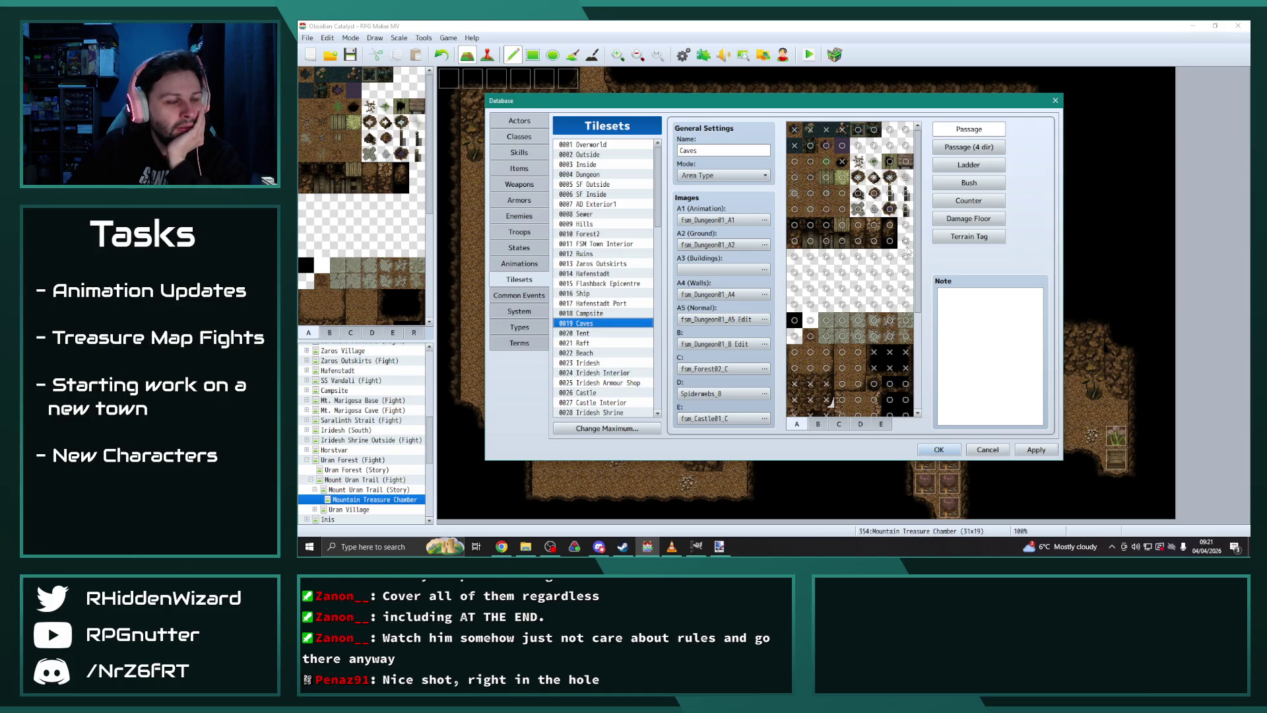
Step: Browse the C, D and B sheets of the 0019 Caves tileset
{"action": "left_click", "coordinate": [839, 424]}
{"action": "scroll", "coordinate": [851, 396], "scroll_direction": "down", "scroll_amount": 5}
{"action": "left_click", "coordinate": [861, 424]}
{"action": "scroll", "coordinate": [858, 409], "scroll_direction": "down", "scroll_amount": 3}
{"action": "left_click", "coordinate": [817, 424]}
{"action": "scroll", "coordinate": [826, 386], "scroll_direction": "down", "scroll_amount": 5}
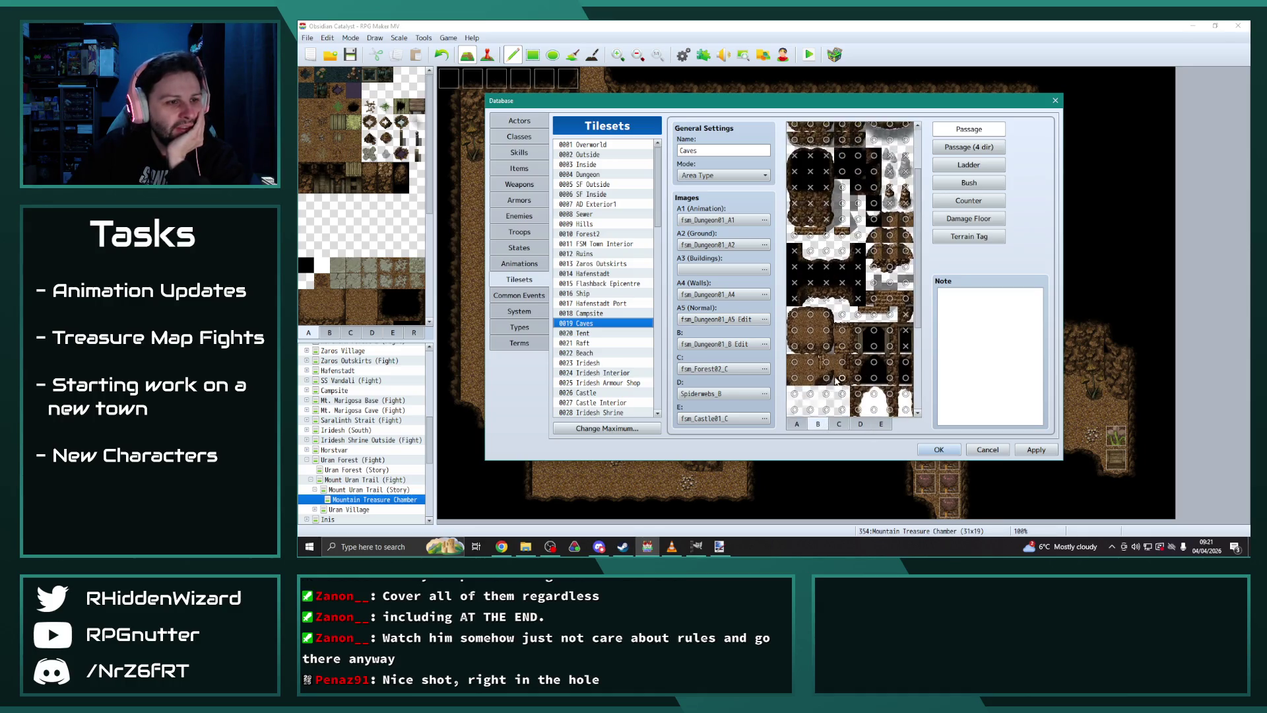
{"action": "scroll", "coordinate": [827, 386], "scroll_direction": "down", "scroll_amount": 1}
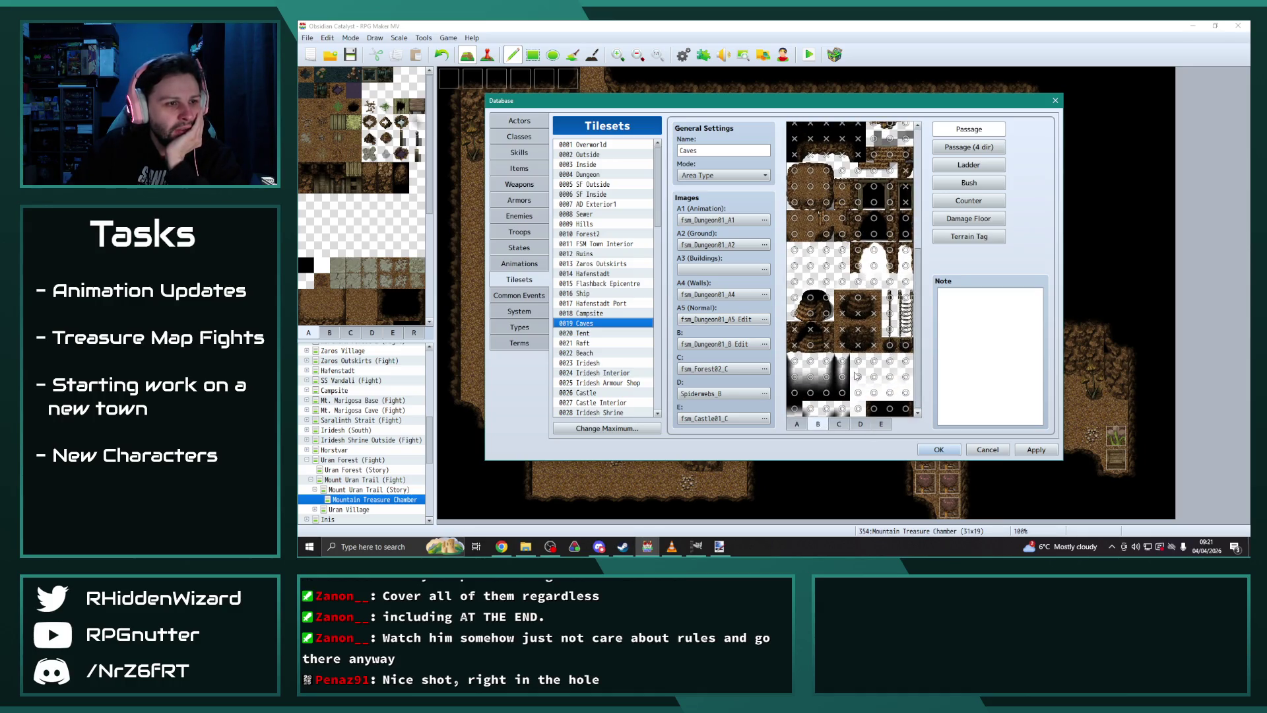
{"action": "scroll", "coordinate": [852, 377], "scroll_direction": "up", "scroll_amount": 3}
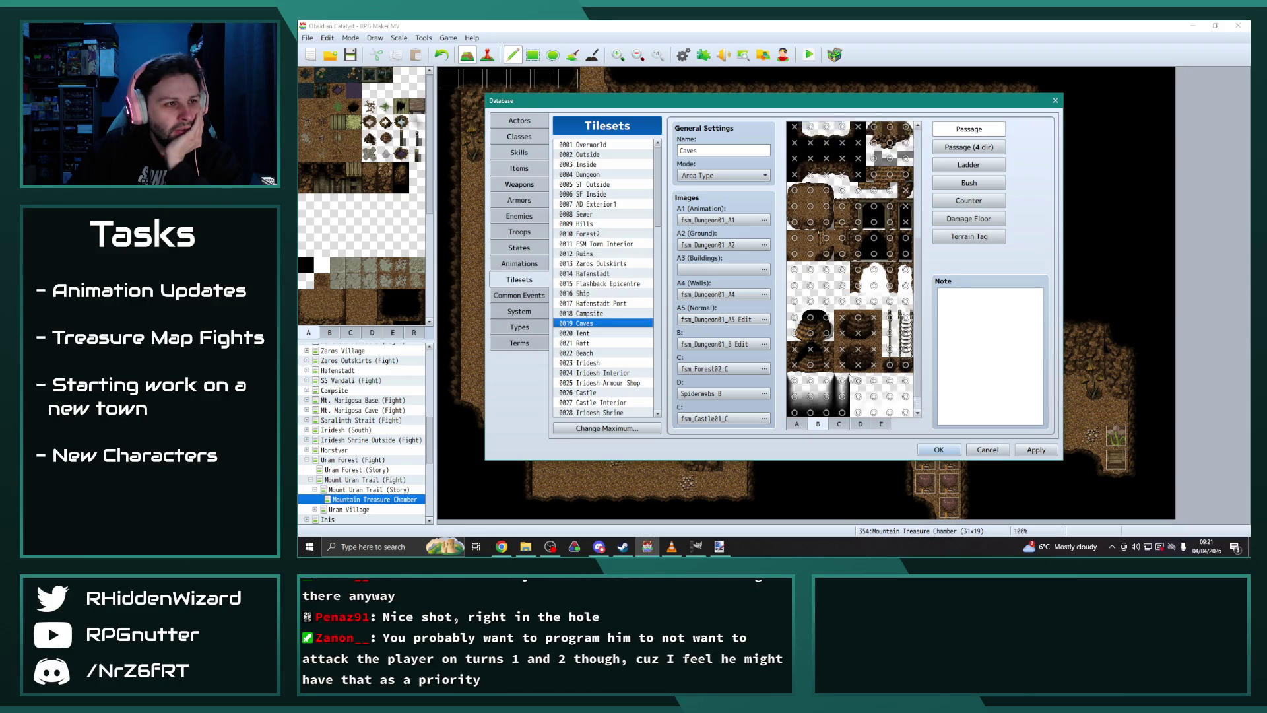
{"action": "scroll", "coordinate": [850, 377], "scroll_direction": "up", "scroll_amount": 2}
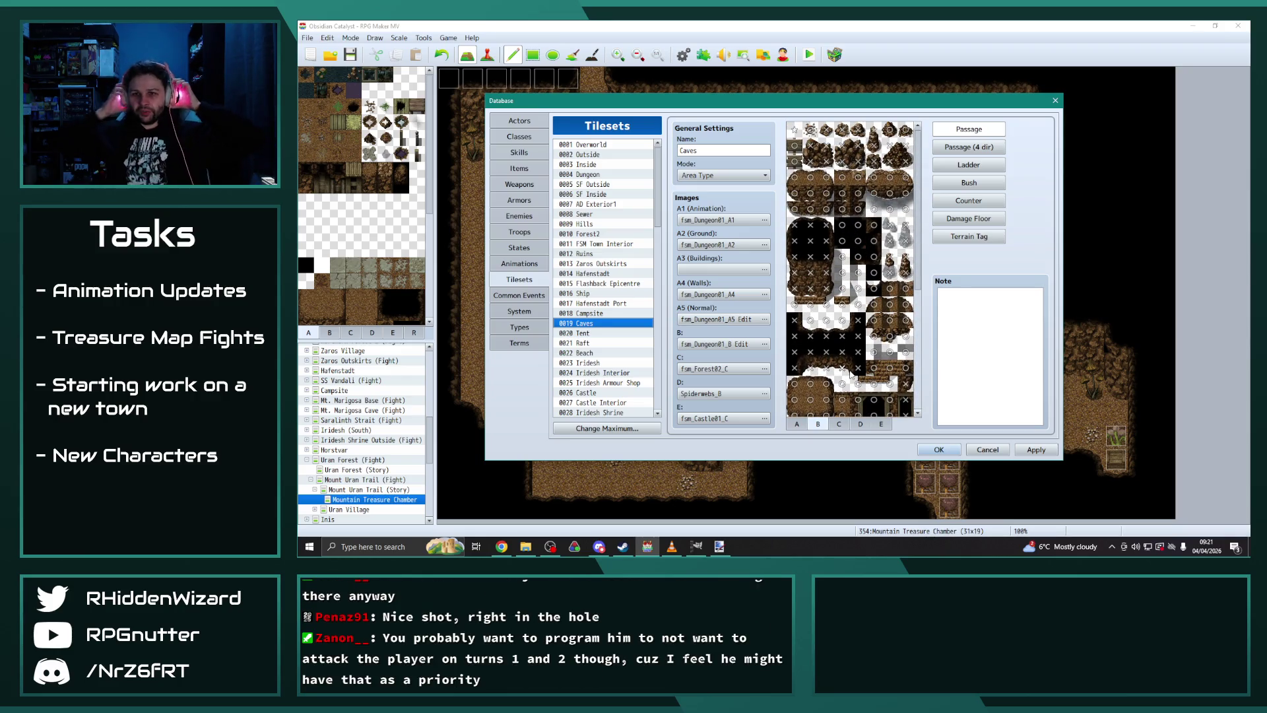
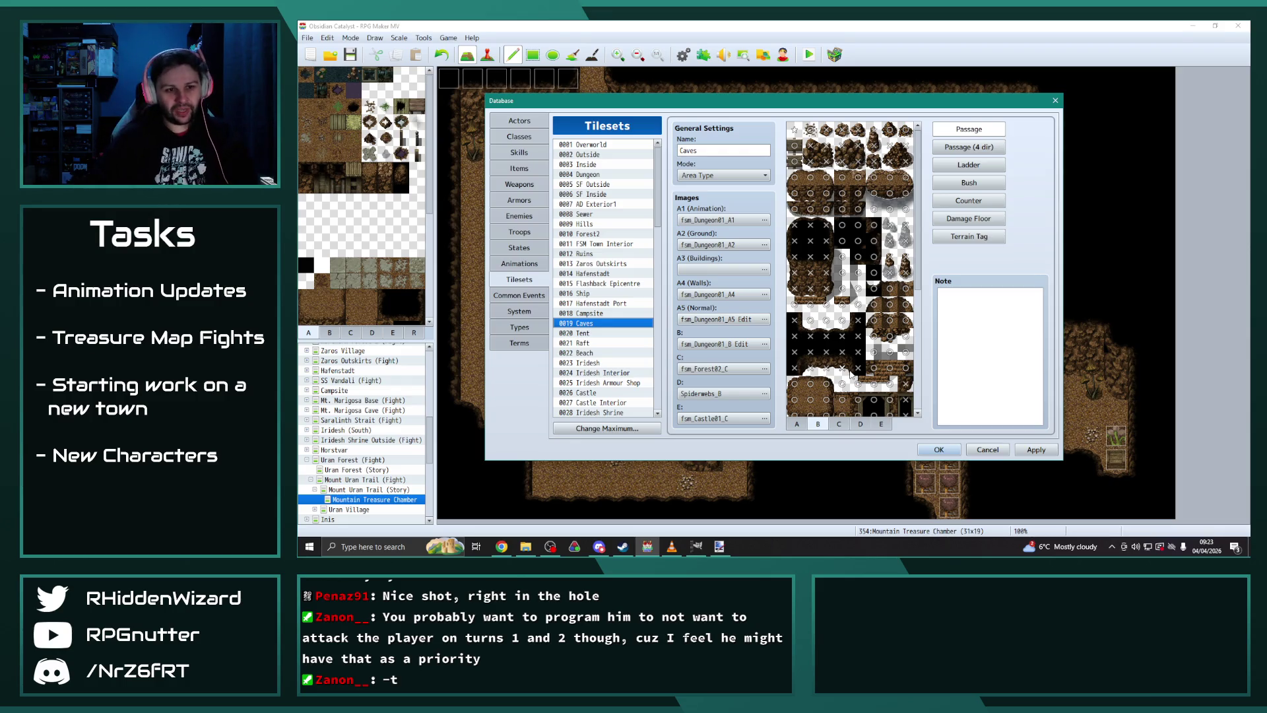
Step: Apply the Caves tileset changes, then reopen the database on enemy 0192 Desmond's action patterns
{"action": "left_click", "coordinate": [1036, 450]}
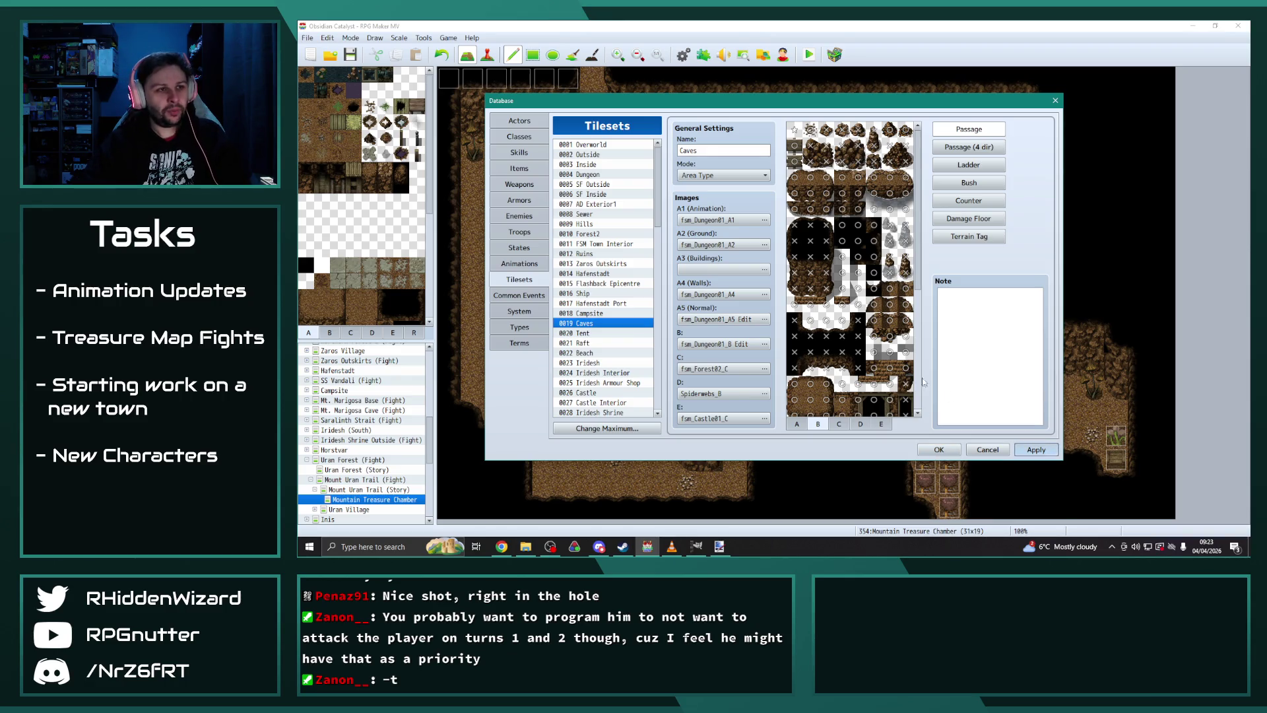
{"action": "key", "text": "Escape"}
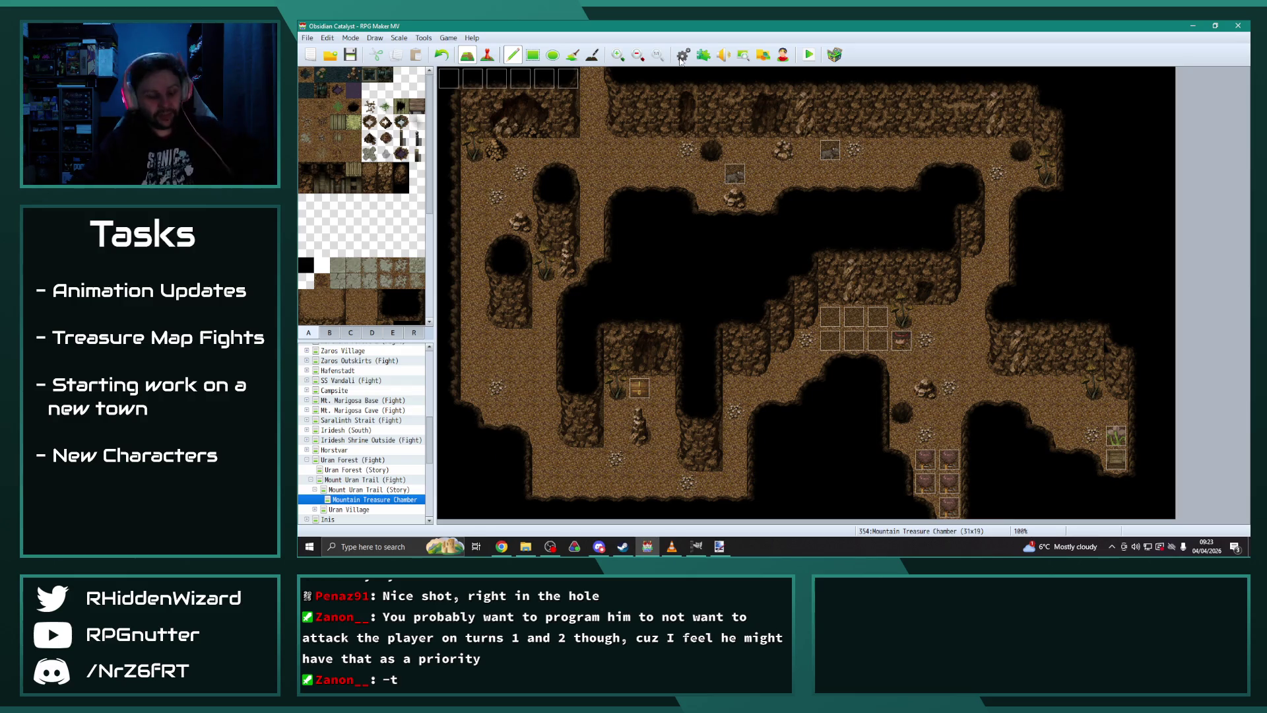
{"action": "left_click", "coordinate": [683, 56]}
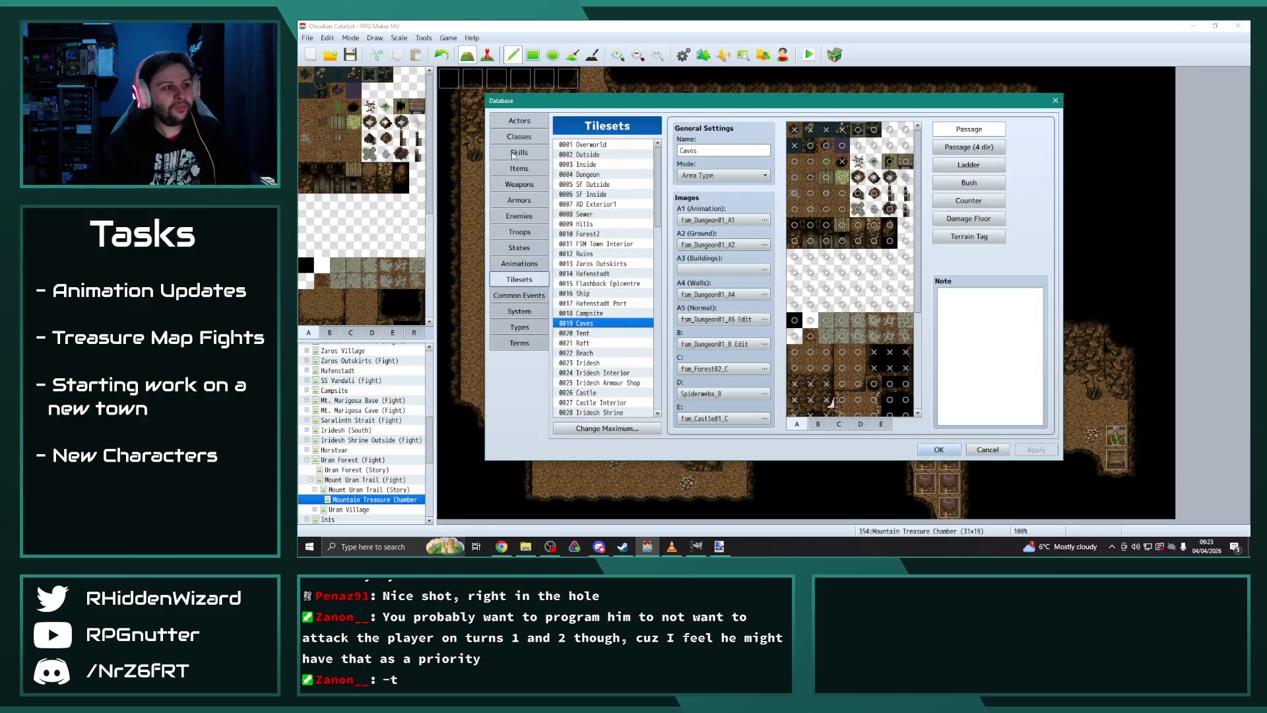
{"action": "left_click", "coordinate": [525, 216]}
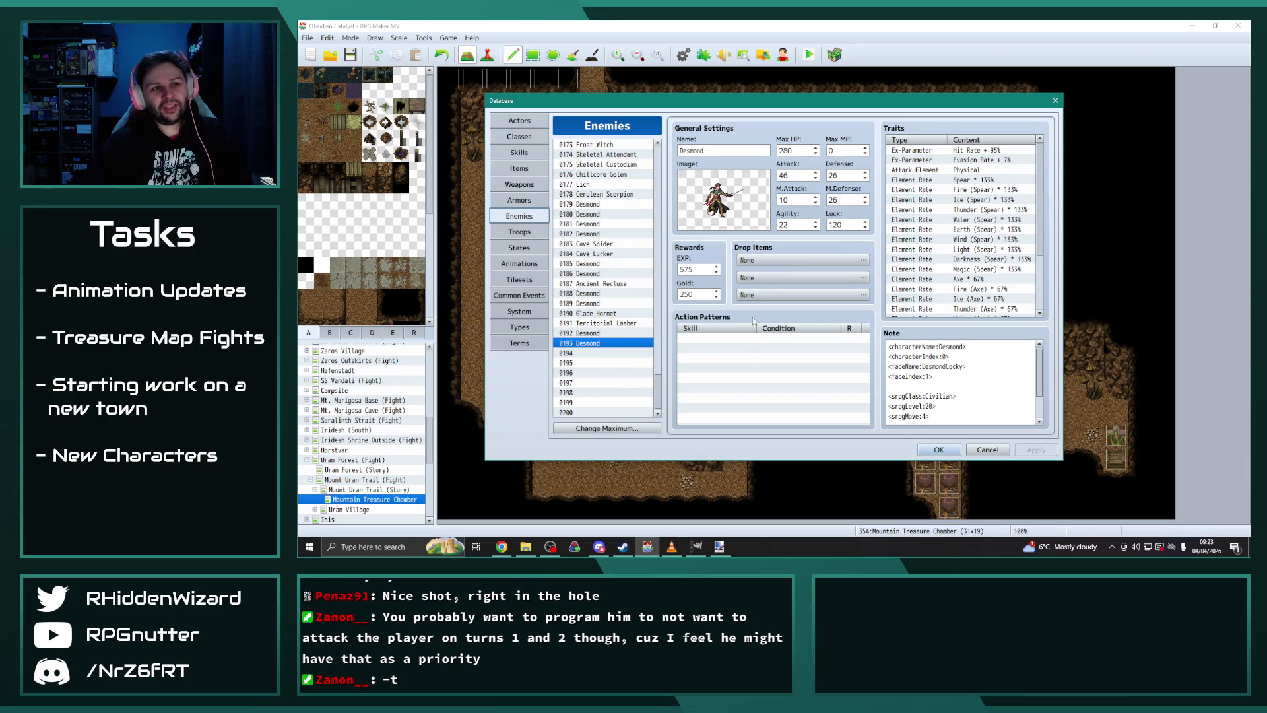
{"action": "left_click", "coordinate": [618, 333]}
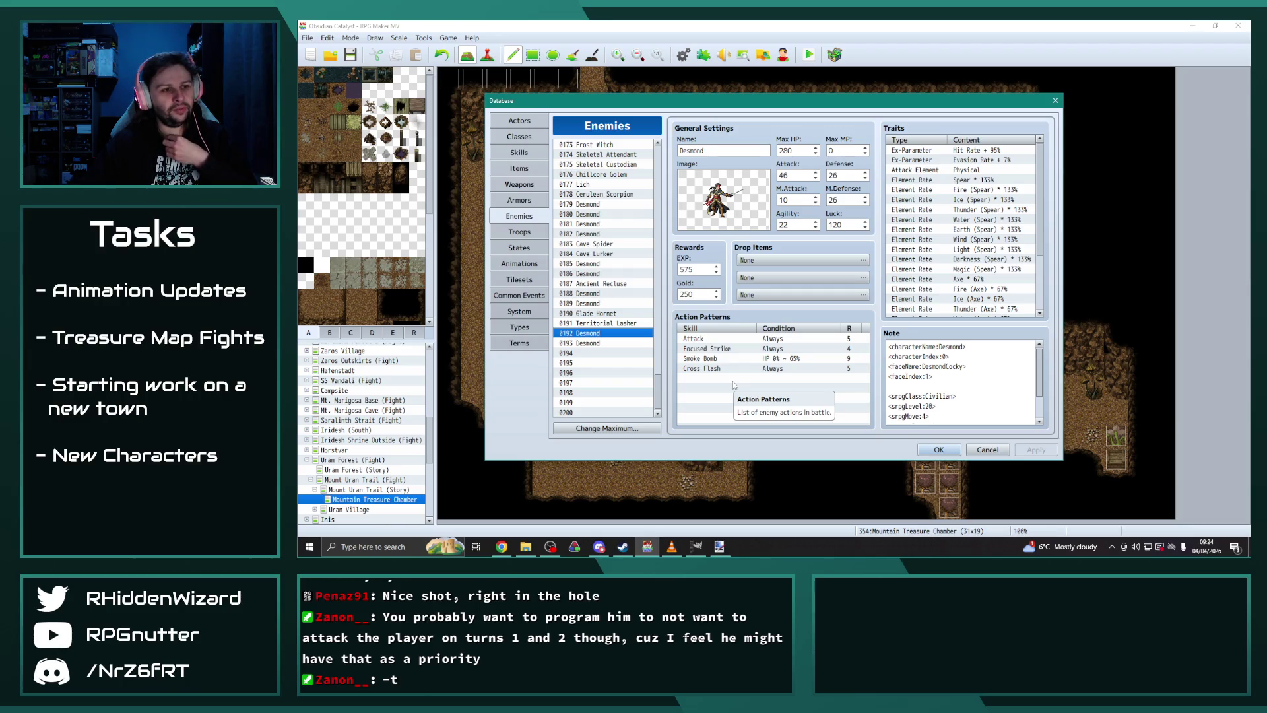
Step: Close the database and launch a playtest, saving the project first
{"action": "left_click", "coordinate": [938, 449]}
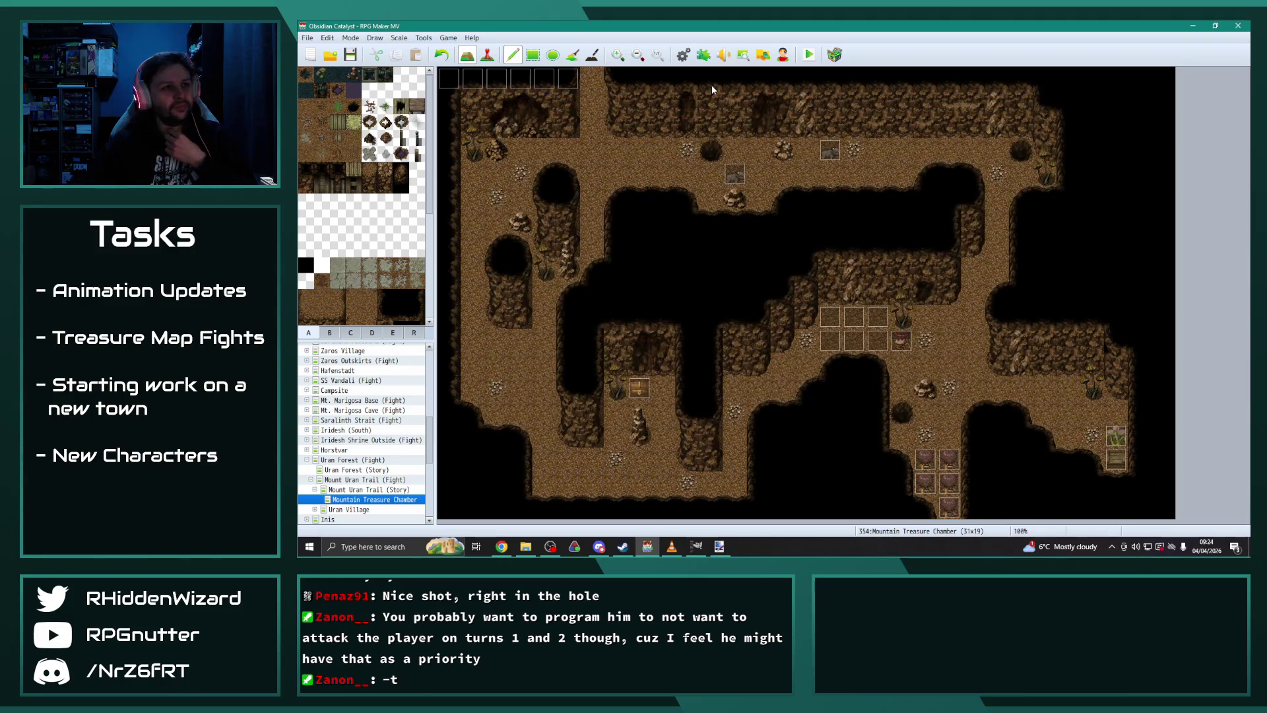
{"action": "left_click", "coordinate": [672, 547]}
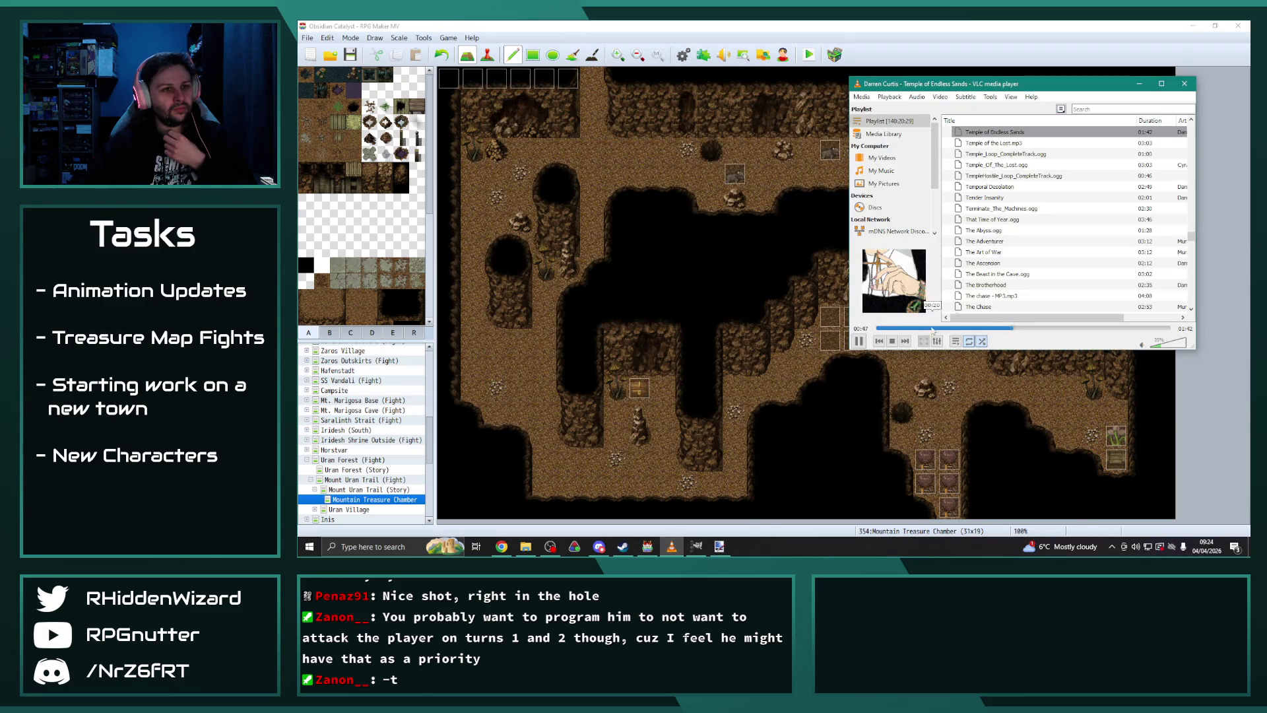
{"action": "left_click", "coordinate": [808, 54]}
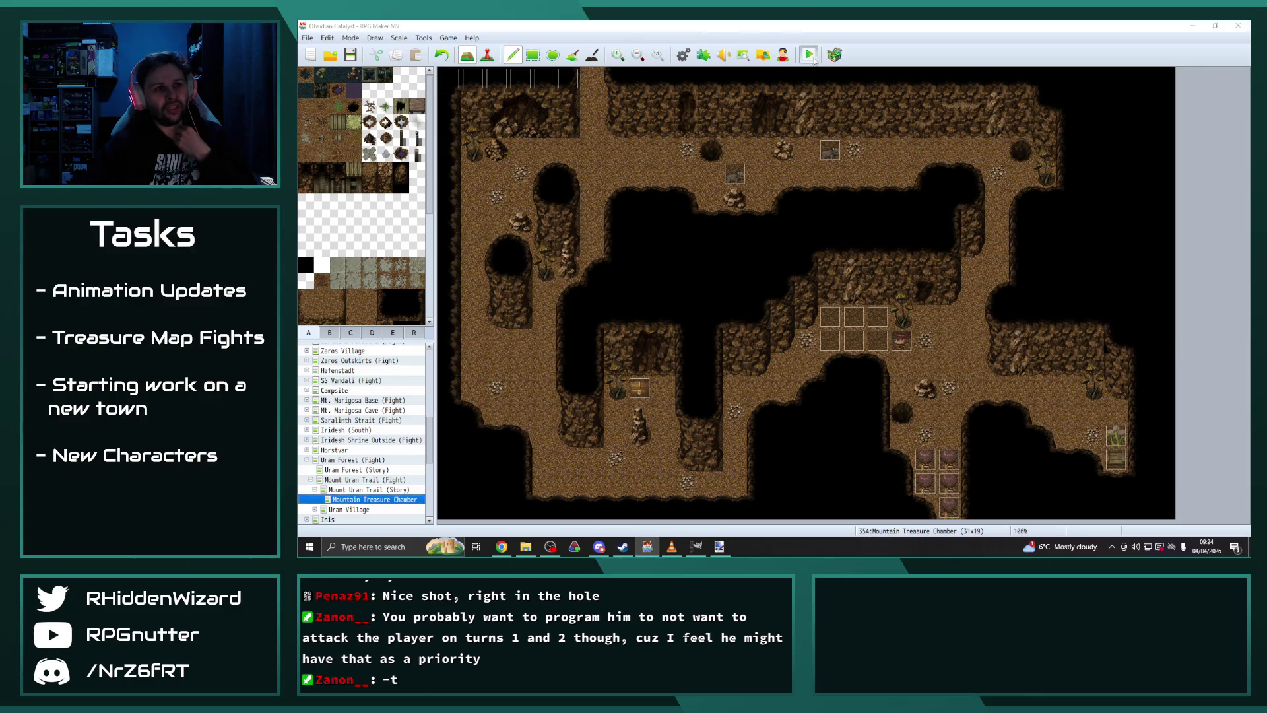
{"action": "left_click", "coordinate": [732, 298]}
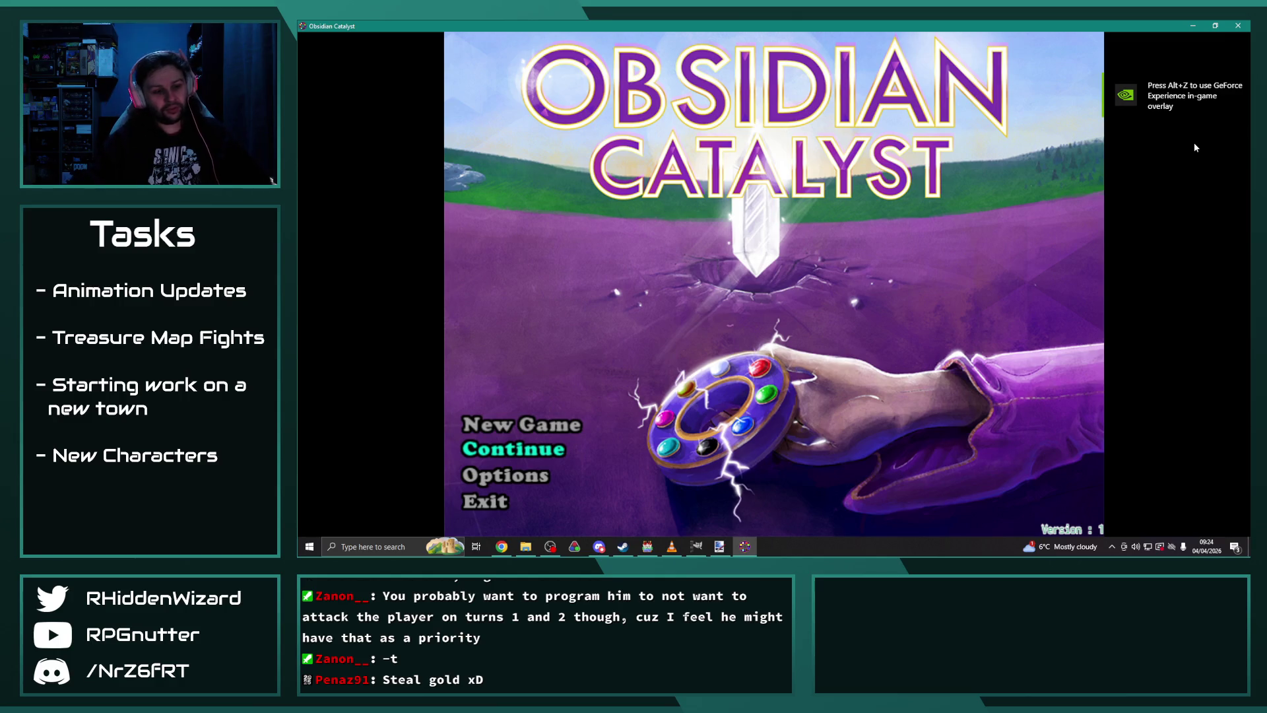
Step: Continue the game from the File 9 save
{"action": "key", "text": "Return"}
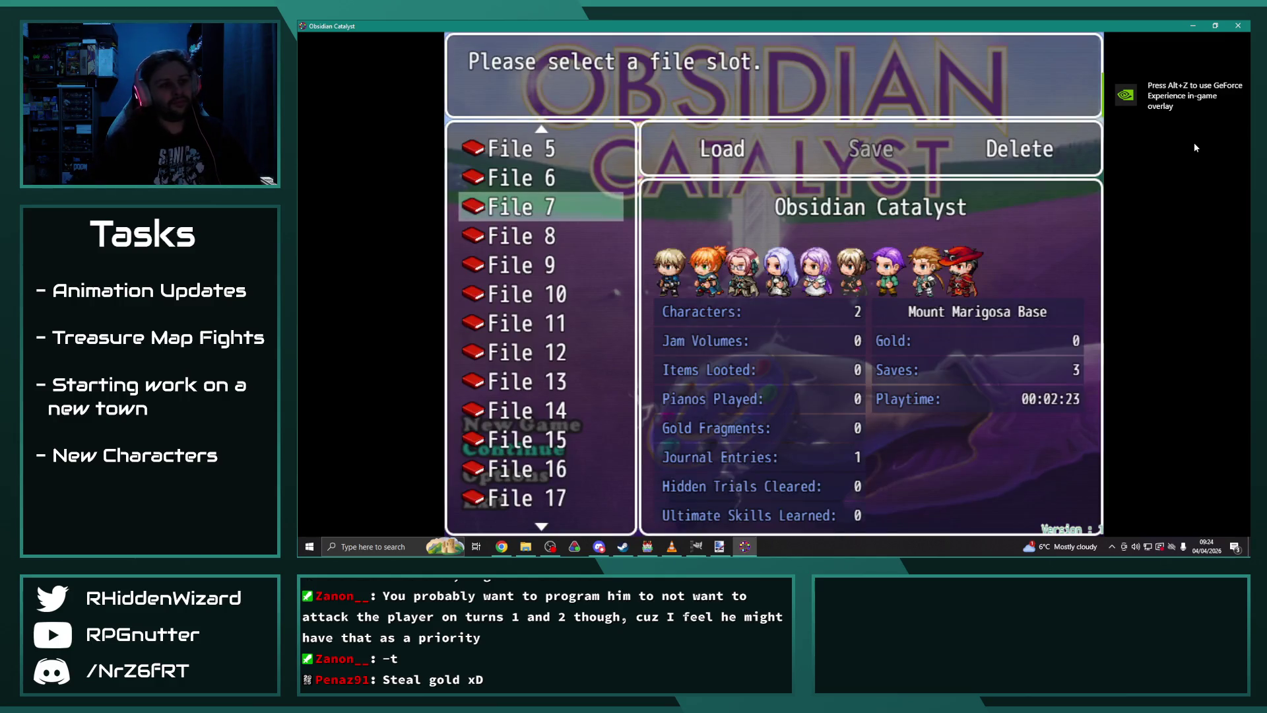
{"action": "key", "text": "Down"}
{"action": "key", "text": "Down"}
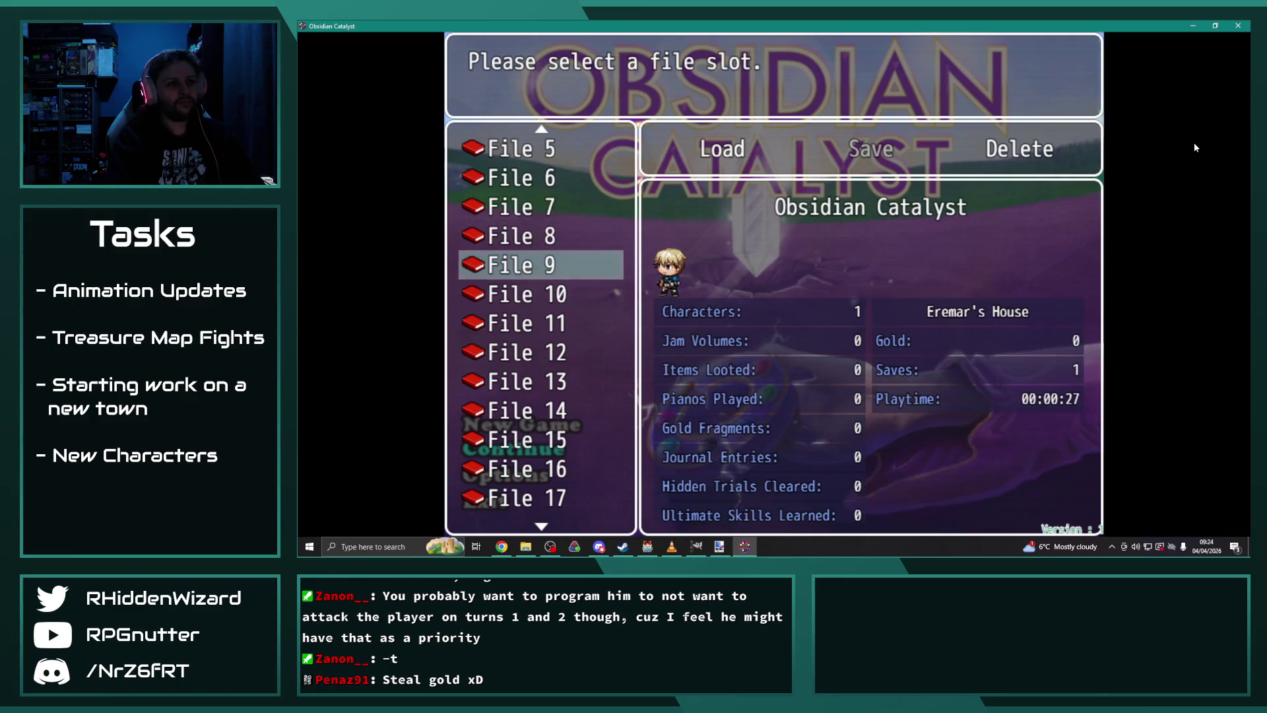
{"action": "key", "text": "Return"}
{"action": "key", "text": "Return"}
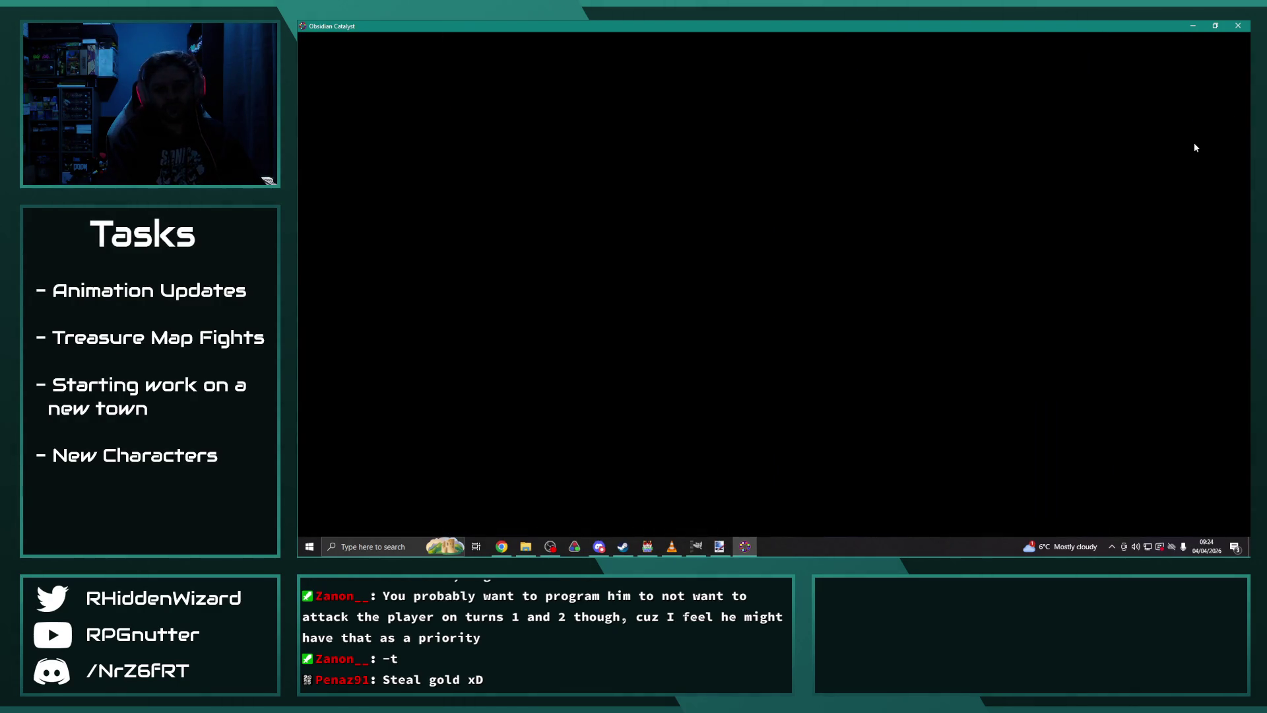
Step: Walk the hero to the bed to trigger the 'Stop Desmond!' battle, dismiss its message, and close the playtest
{"action": "key", "text": "Left"}
{"action": "key", "text": "Up"}
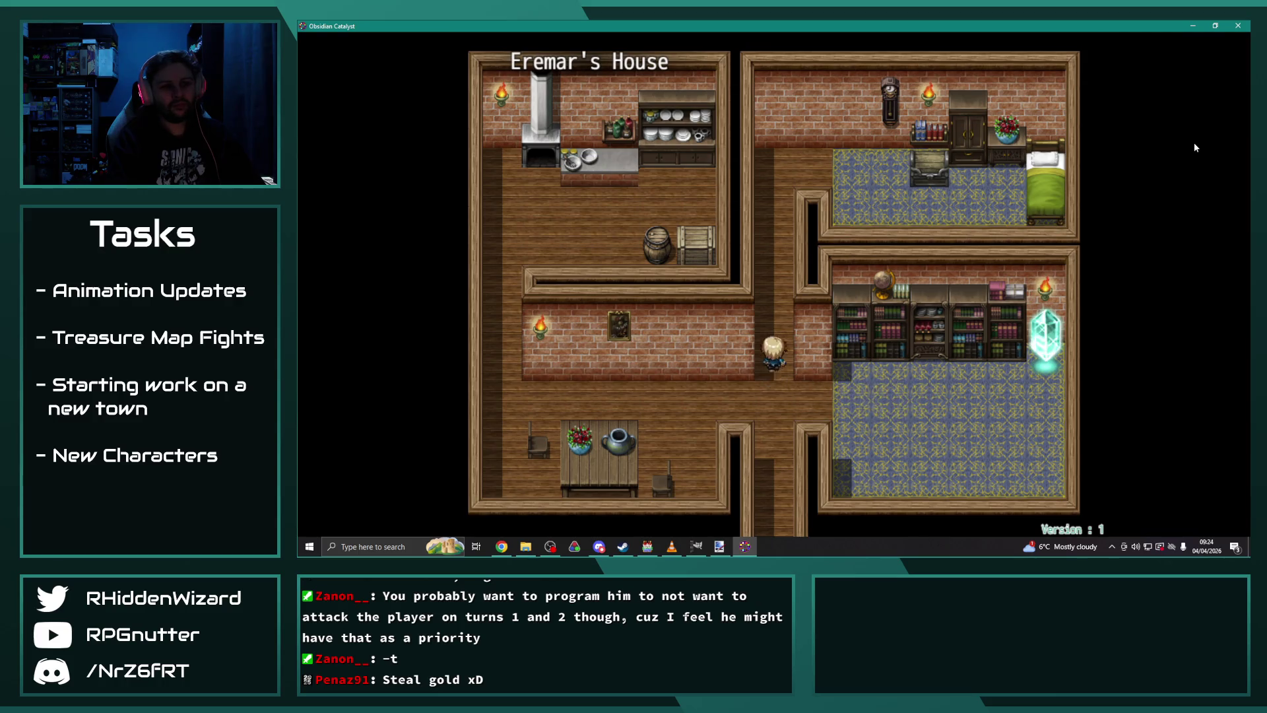
{"action": "key", "text": "Right"}
{"action": "key", "text": "Down"}
{"action": "key", "text": "Right"}
{"action": "key", "text": "Up"}
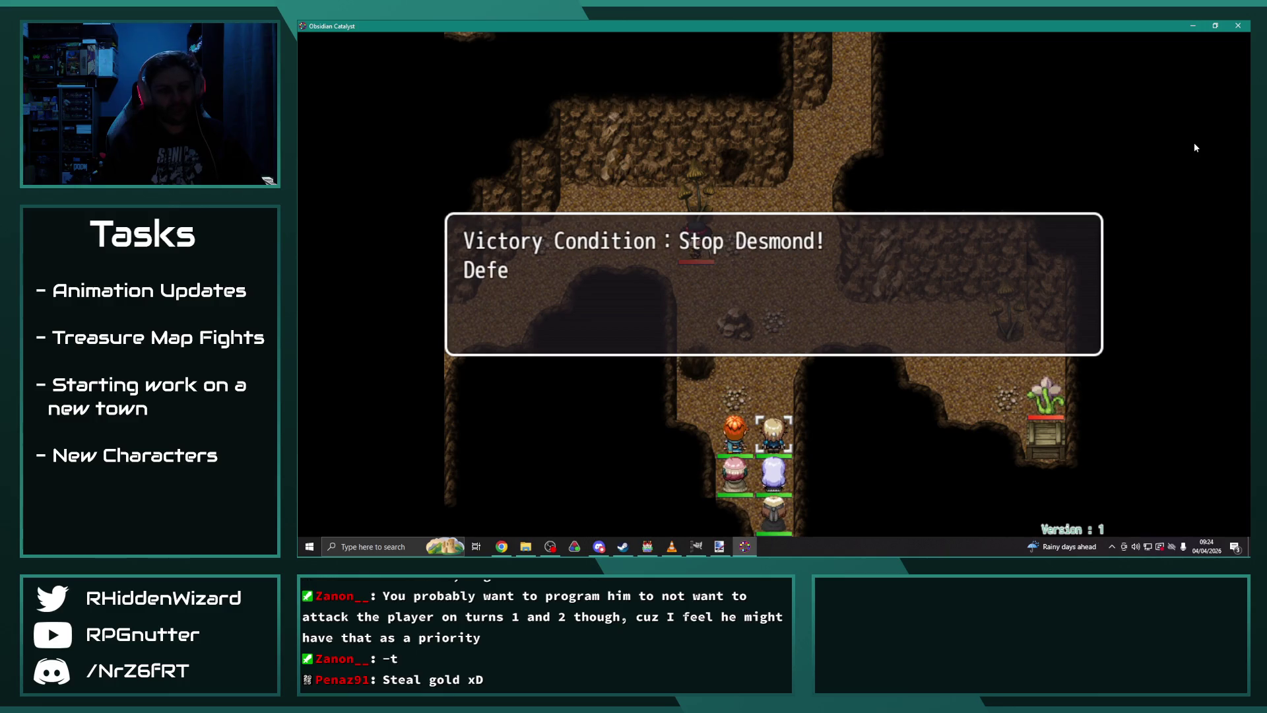
{"action": "key", "text": "Return"}
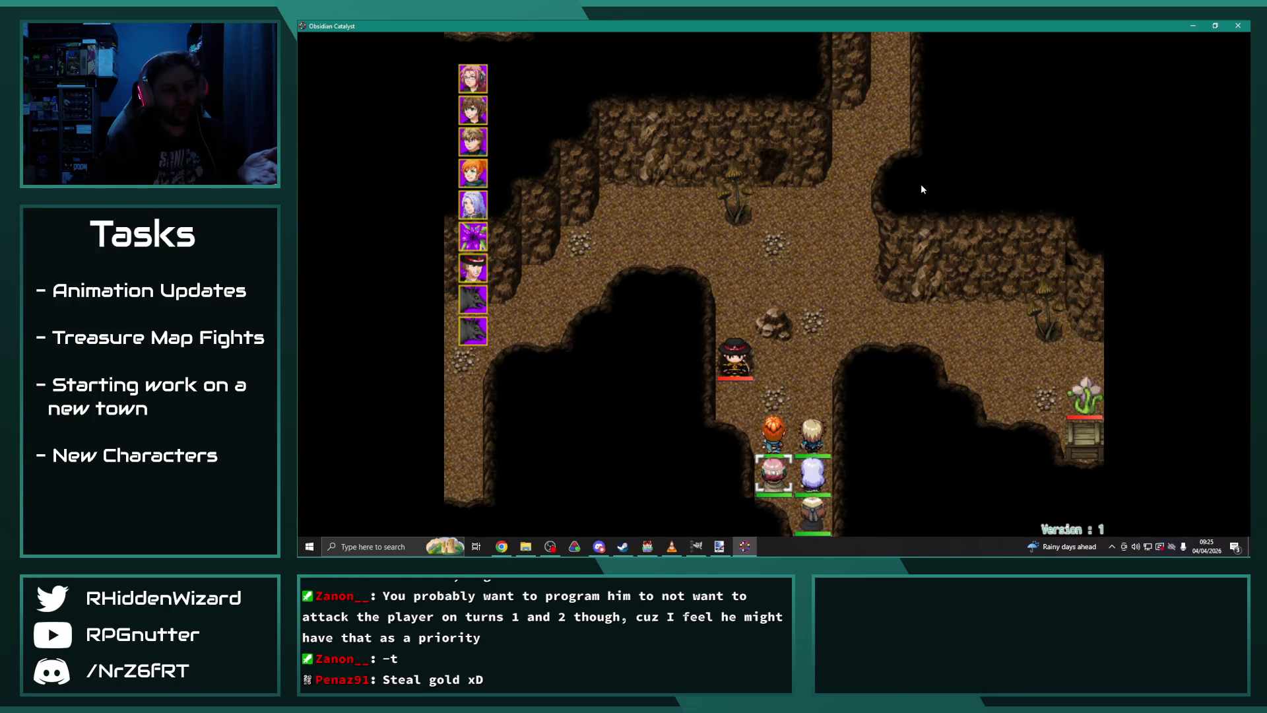
{"action": "left_click", "coordinate": [1236, 26]}
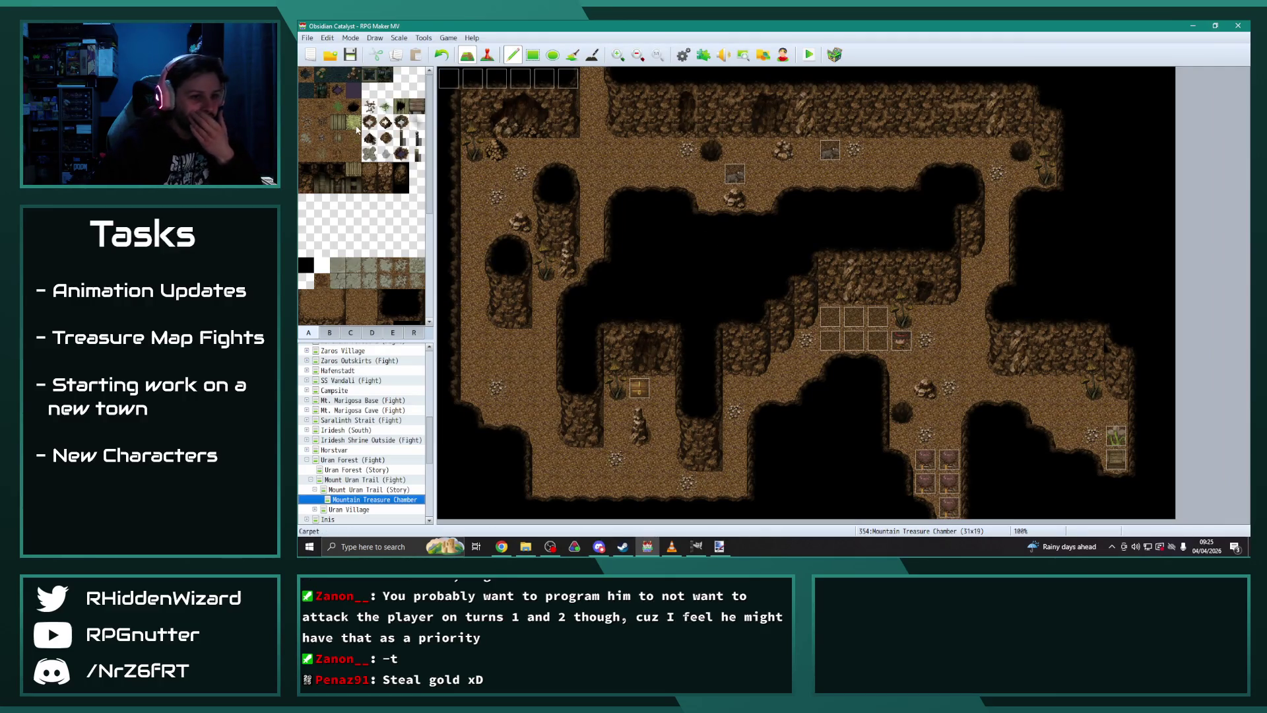
Step: Browse the tileset's B, C, D and A tile sheets in the map editor
{"action": "left_click", "coordinate": [328, 333]}
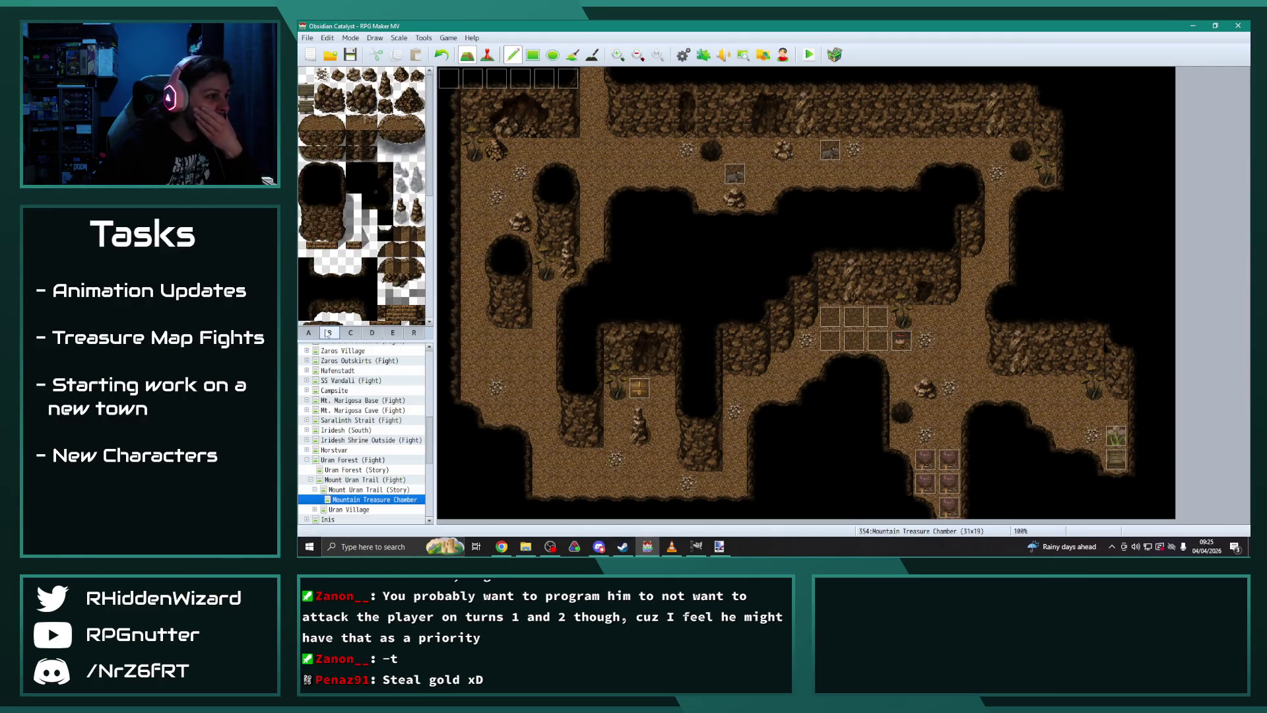
{"action": "scroll", "coordinate": [356, 277], "scroll_direction": "down", "scroll_amount": 5}
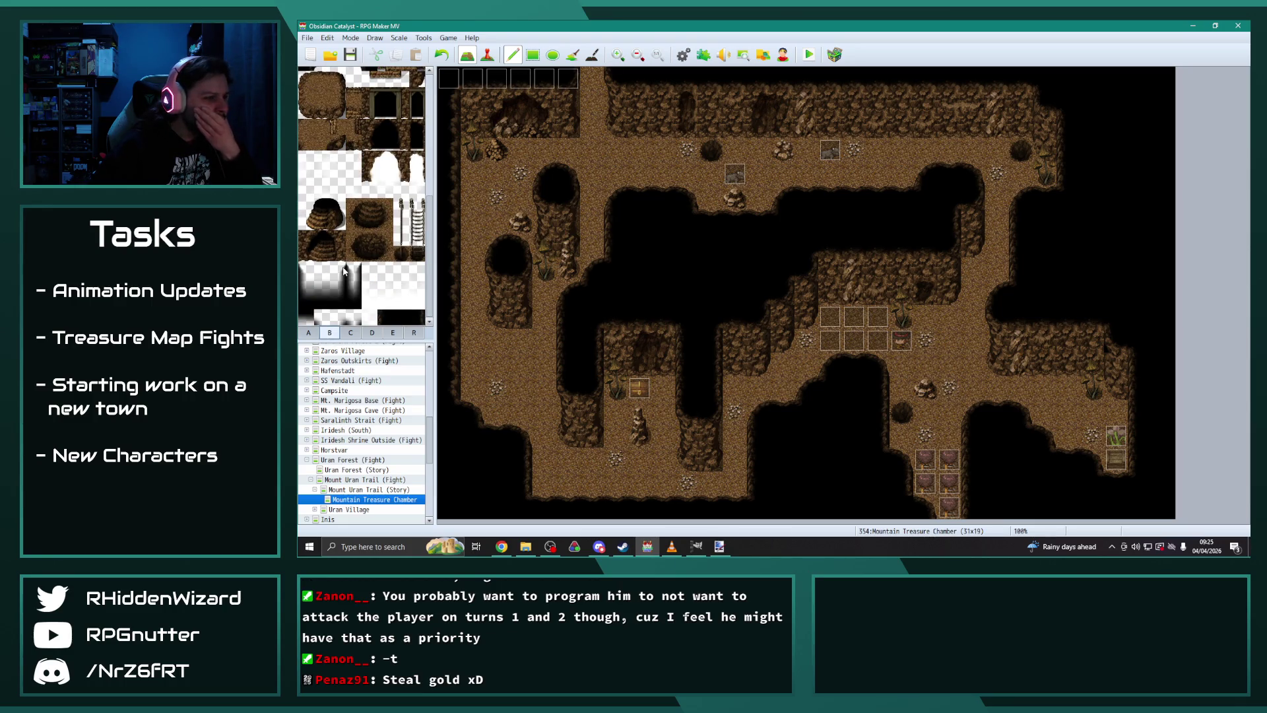
{"action": "left_click", "coordinate": [351, 334]}
{"action": "scroll", "coordinate": [399, 307], "scroll_direction": "down", "scroll_amount": 5}
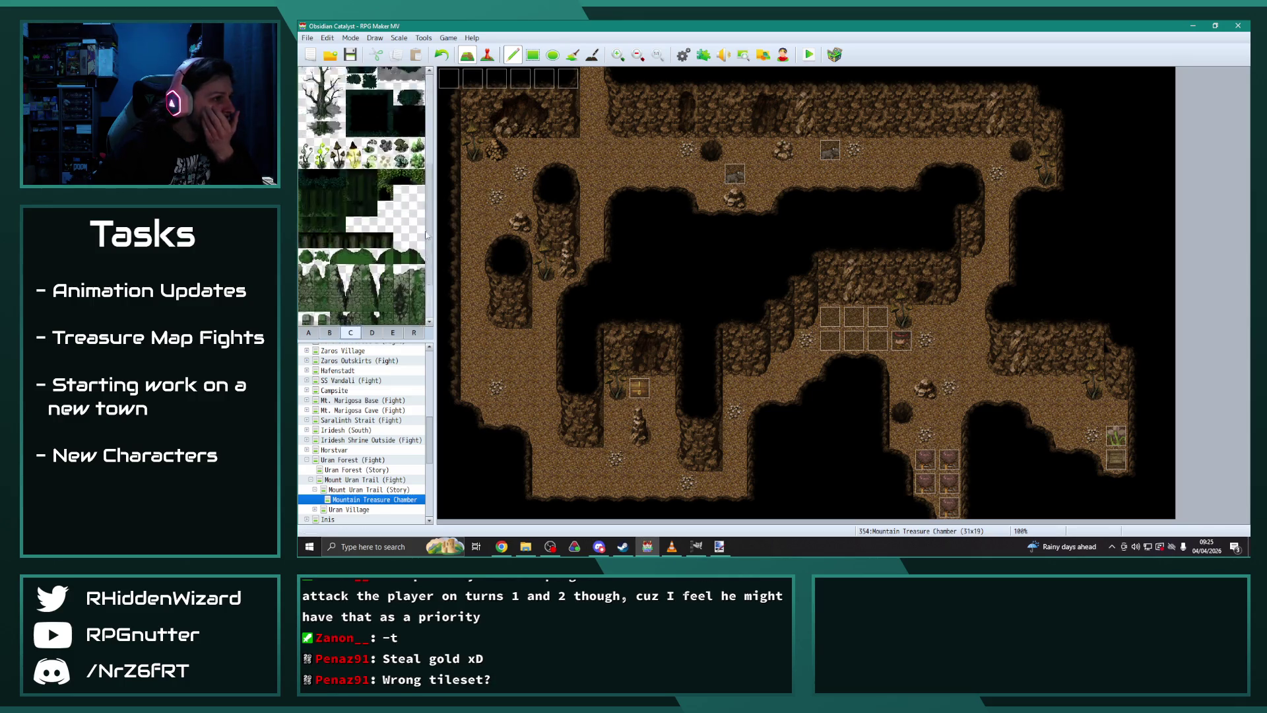
{"action": "left_click", "coordinate": [394, 333]}
{"action": "scroll", "coordinate": [370, 264], "scroll_direction": "down", "scroll_amount": 5}
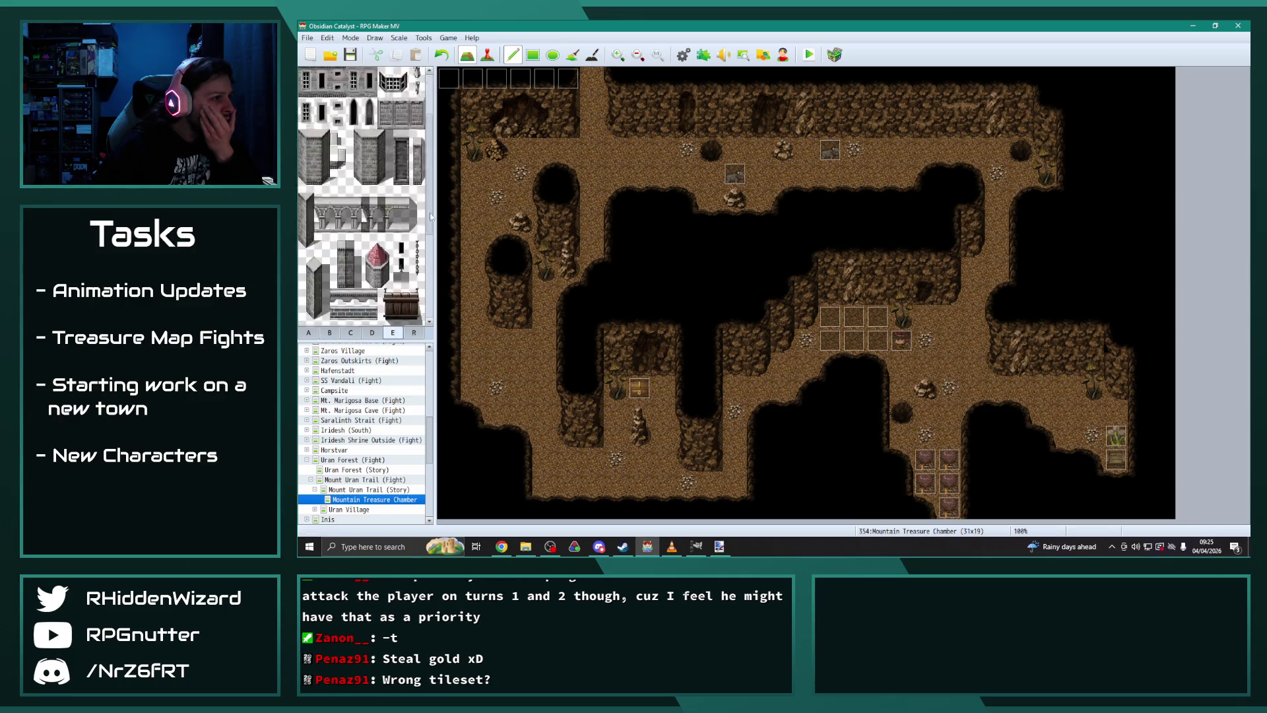
{"action": "left_click", "coordinate": [373, 333]}
{"action": "left_click_drag", "start_coordinate": [430, 155], "coordinate": [428, 320]}
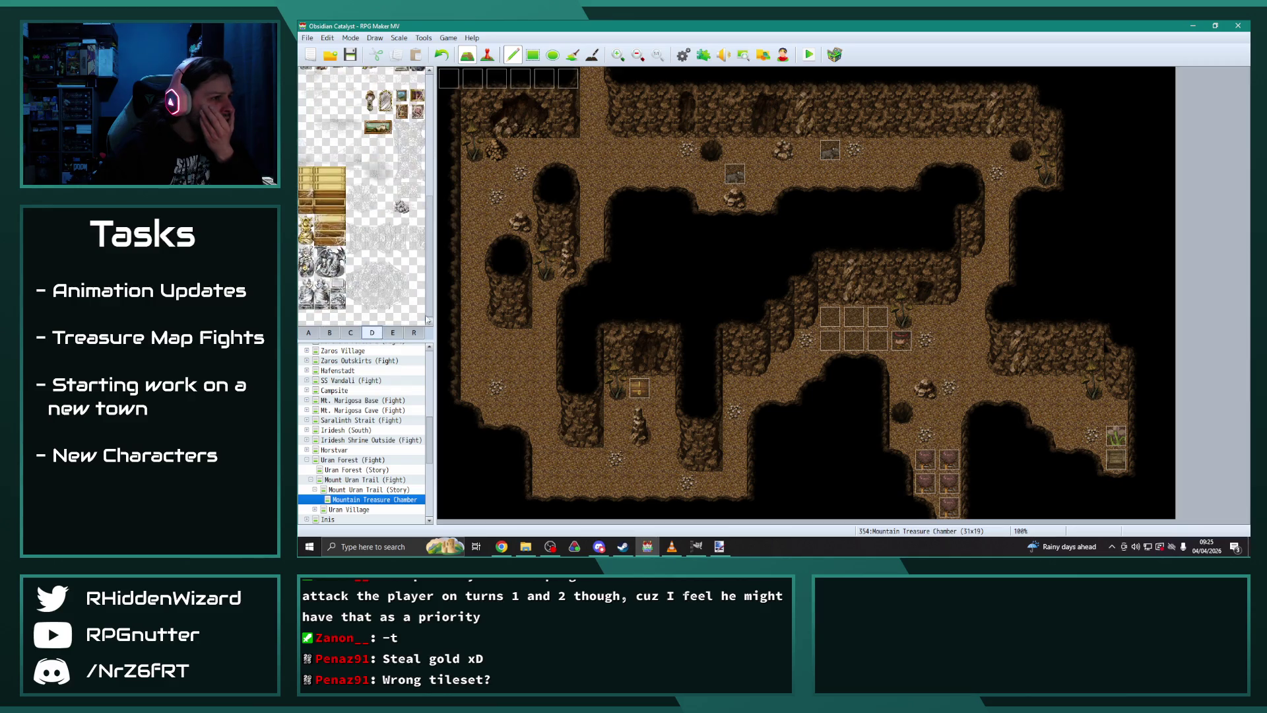
{"action": "scroll", "coordinate": [941, 437], "scroll_direction": "up", "scroll_amount": 2}
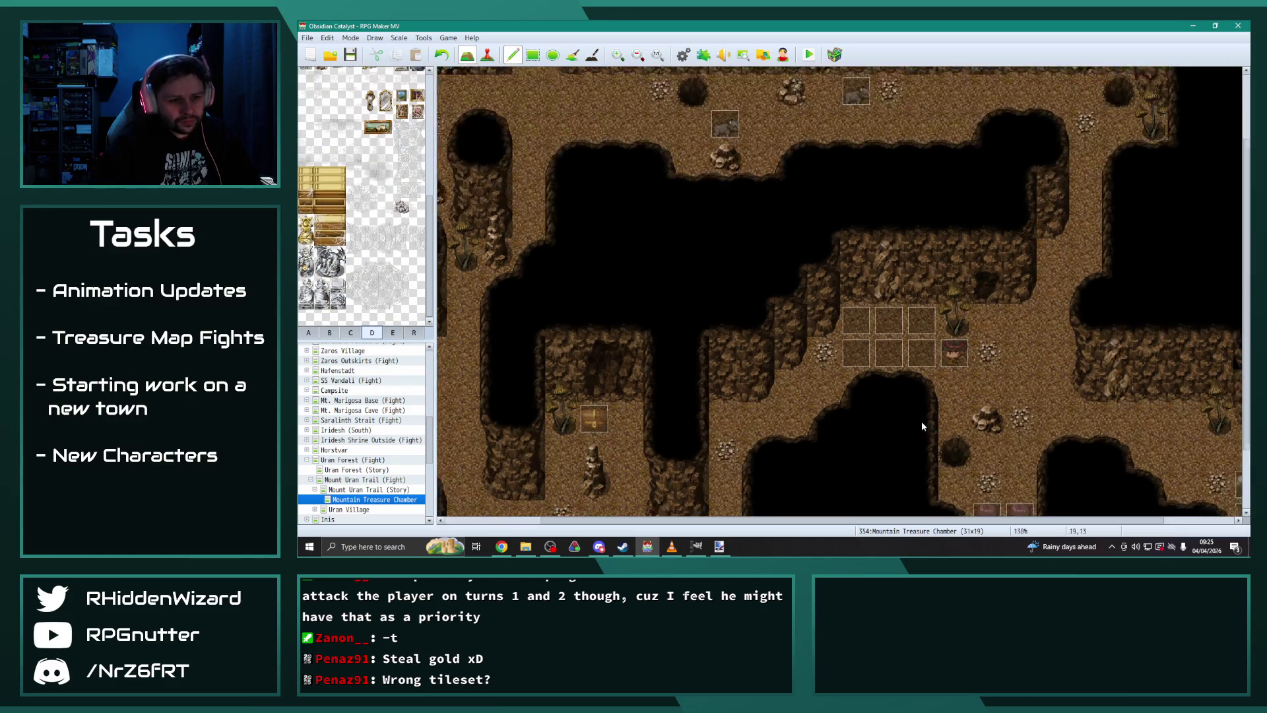
{"action": "scroll", "coordinate": [962, 438], "scroll_direction": "down", "scroll_amount": 3}
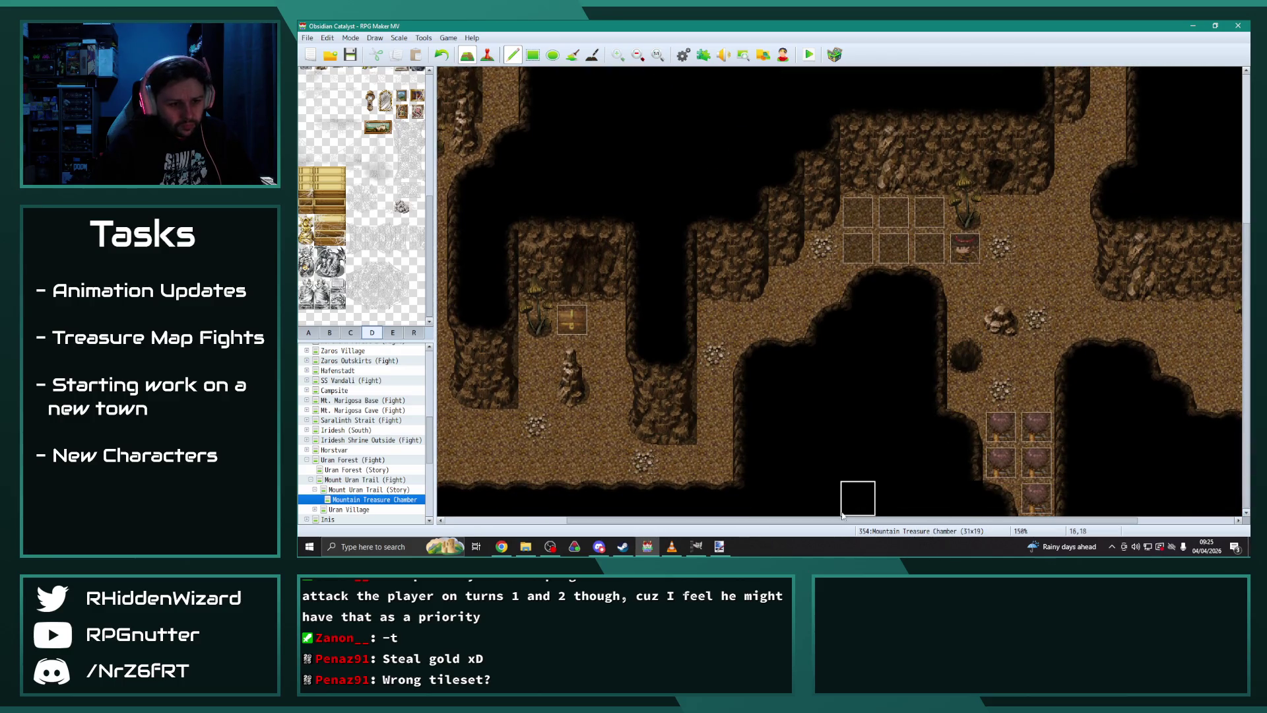
{"action": "scroll", "coordinate": [990, 508], "scroll_direction": "right", "scroll_amount": 2}
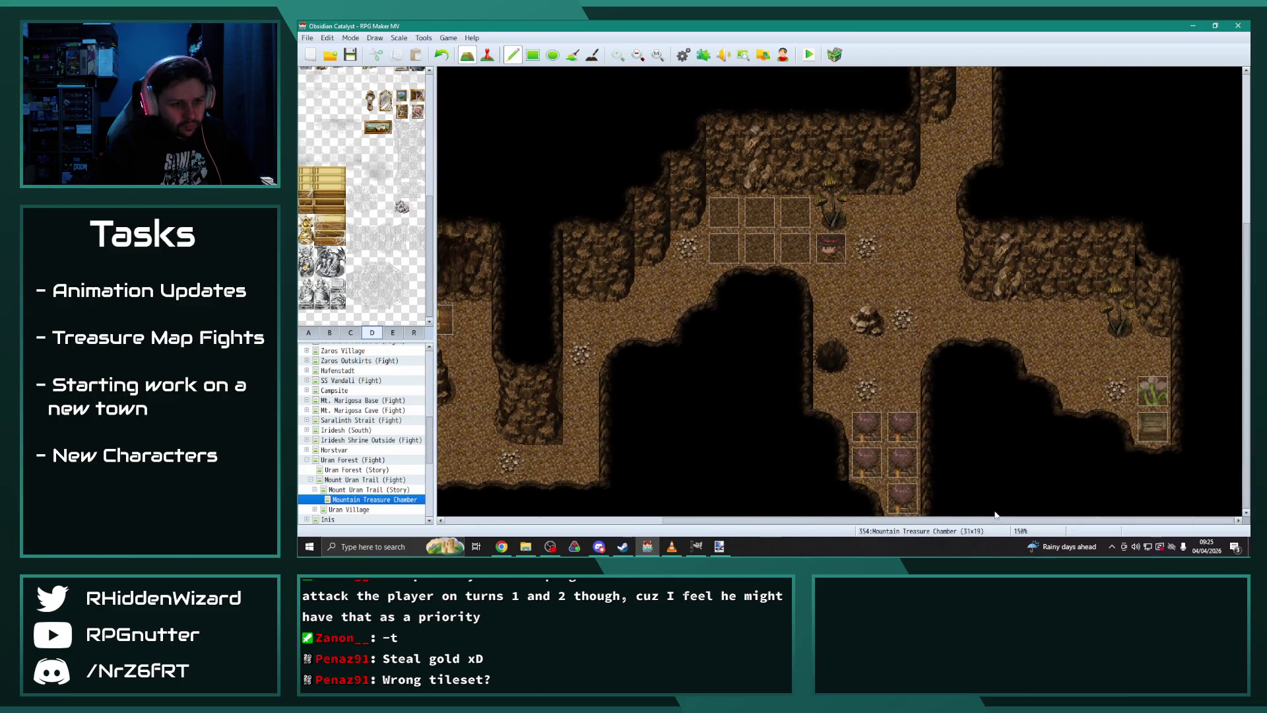
{"action": "left_click", "coordinate": [309, 333]}
{"action": "scroll", "coordinate": [391, 235], "scroll_direction": "down", "scroll_amount": 5}
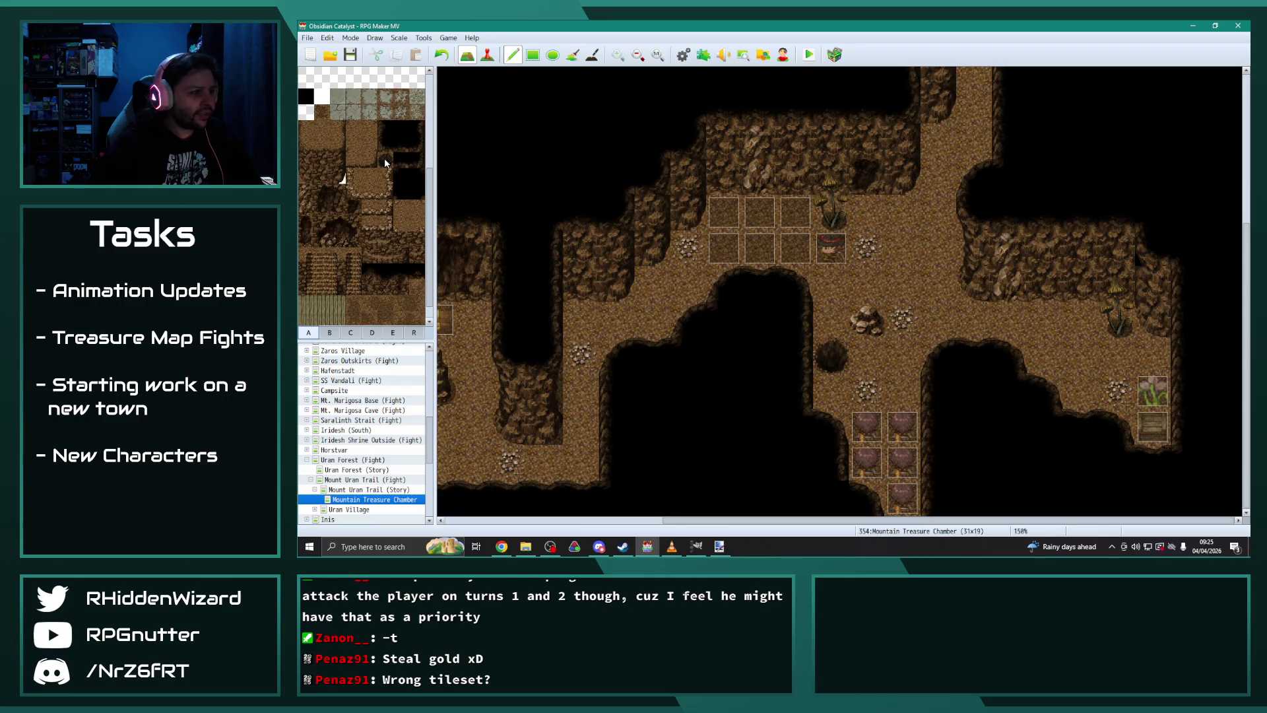
{"action": "scroll", "coordinate": [386, 163], "scroll_direction": "up", "scroll_amount": 5}
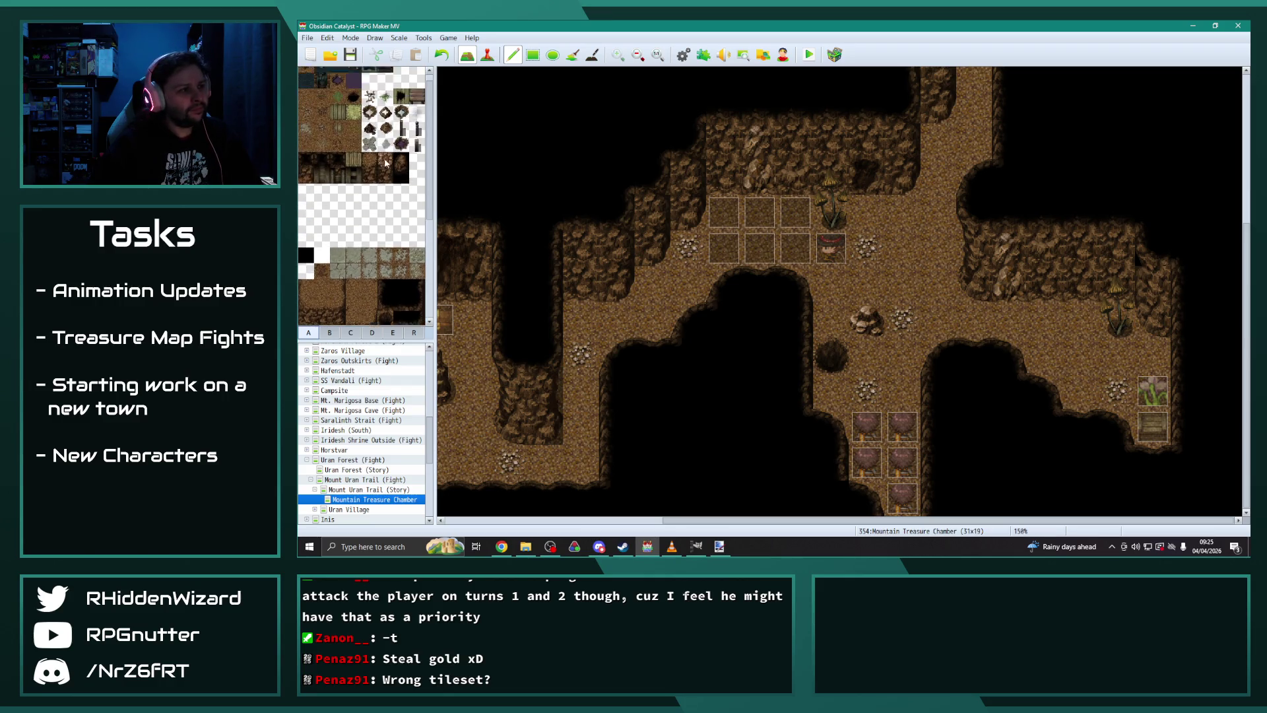
Step: Apply the Caves tileset changes in the database, then start a playtest, saving changes
{"action": "left_click", "coordinate": [683, 55]}
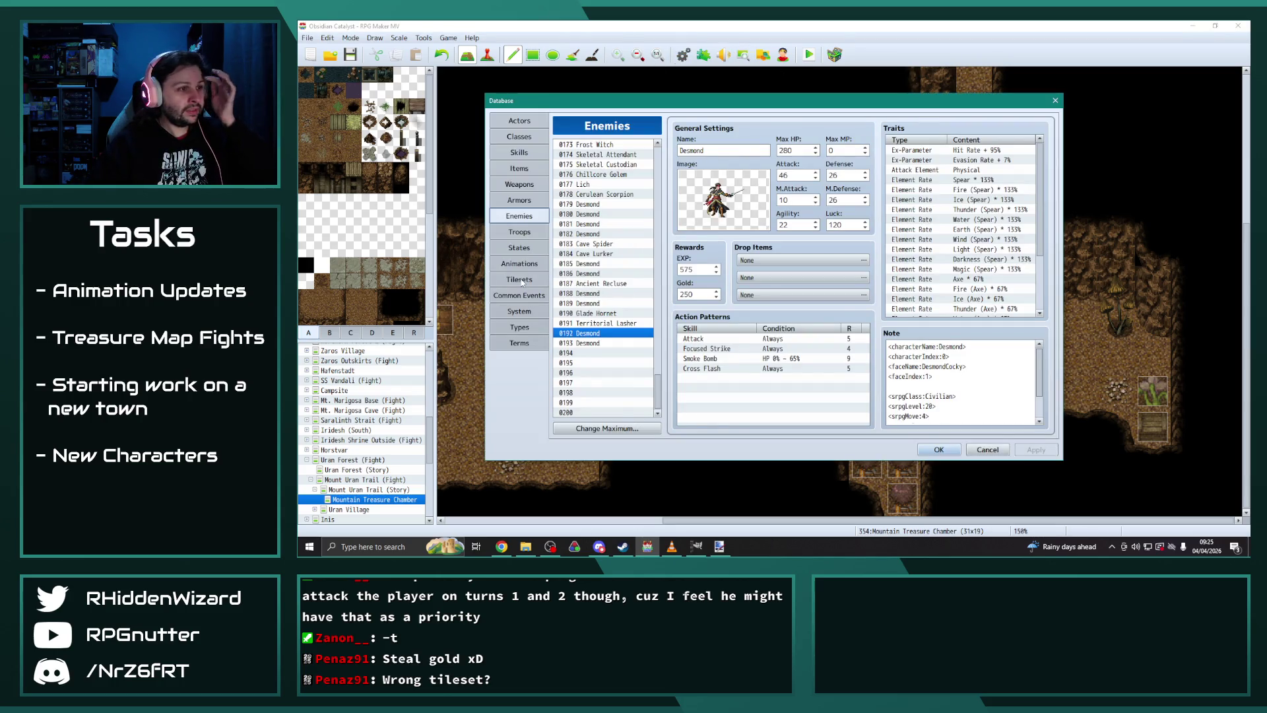
{"action": "left_click", "coordinate": [522, 282]}
{"action": "scroll", "coordinate": [836, 310], "scroll_direction": "down", "scroll_amount": 2}
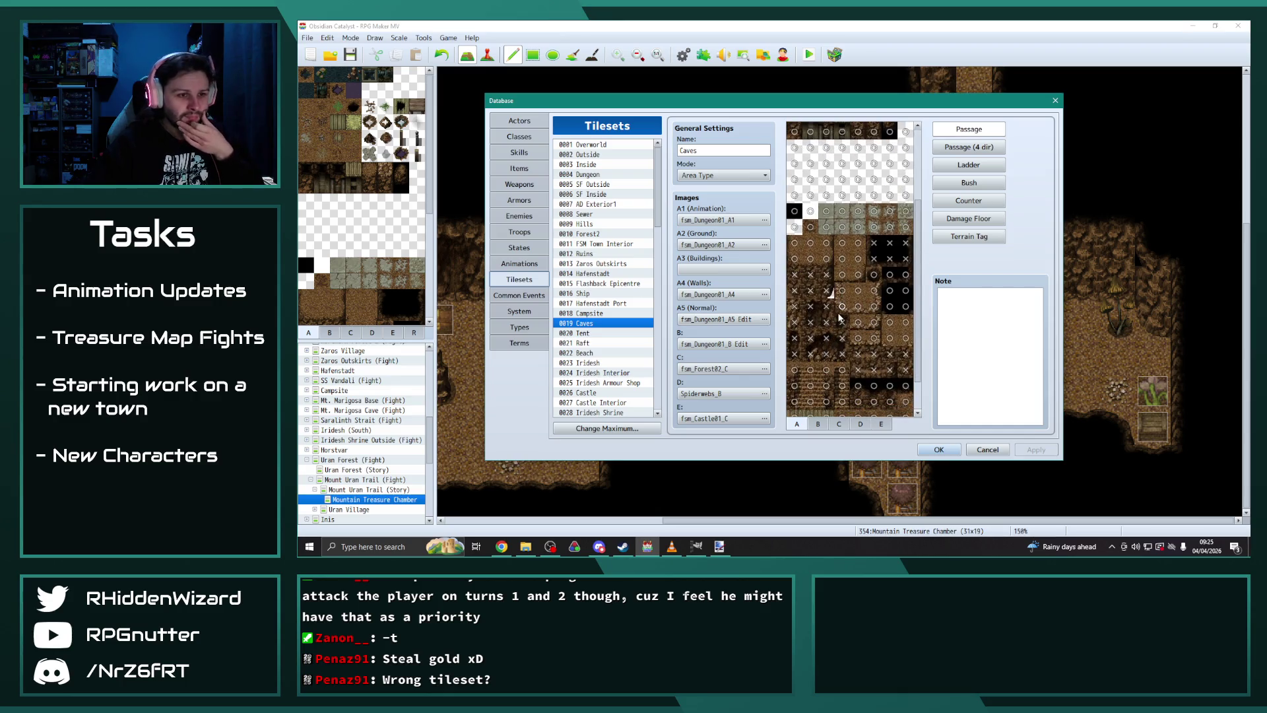
{"action": "left_click", "coordinate": [1037, 454]}
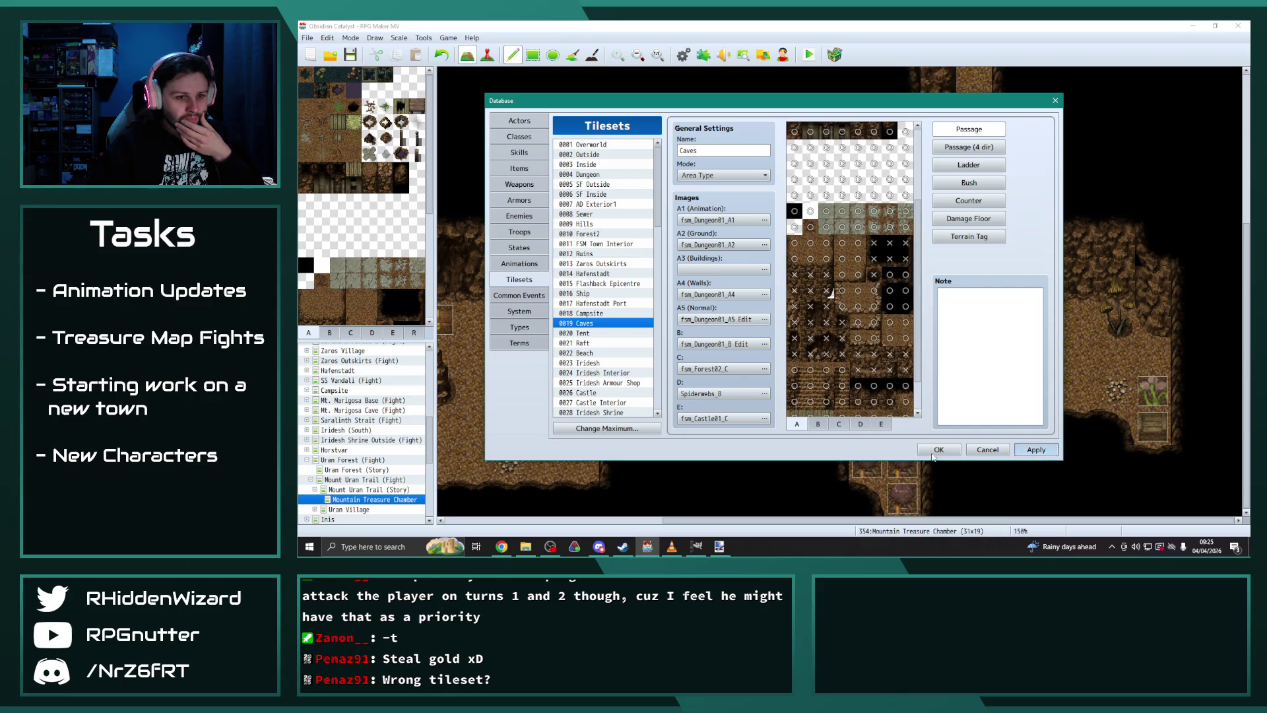
{"action": "left_click", "coordinate": [939, 451]}
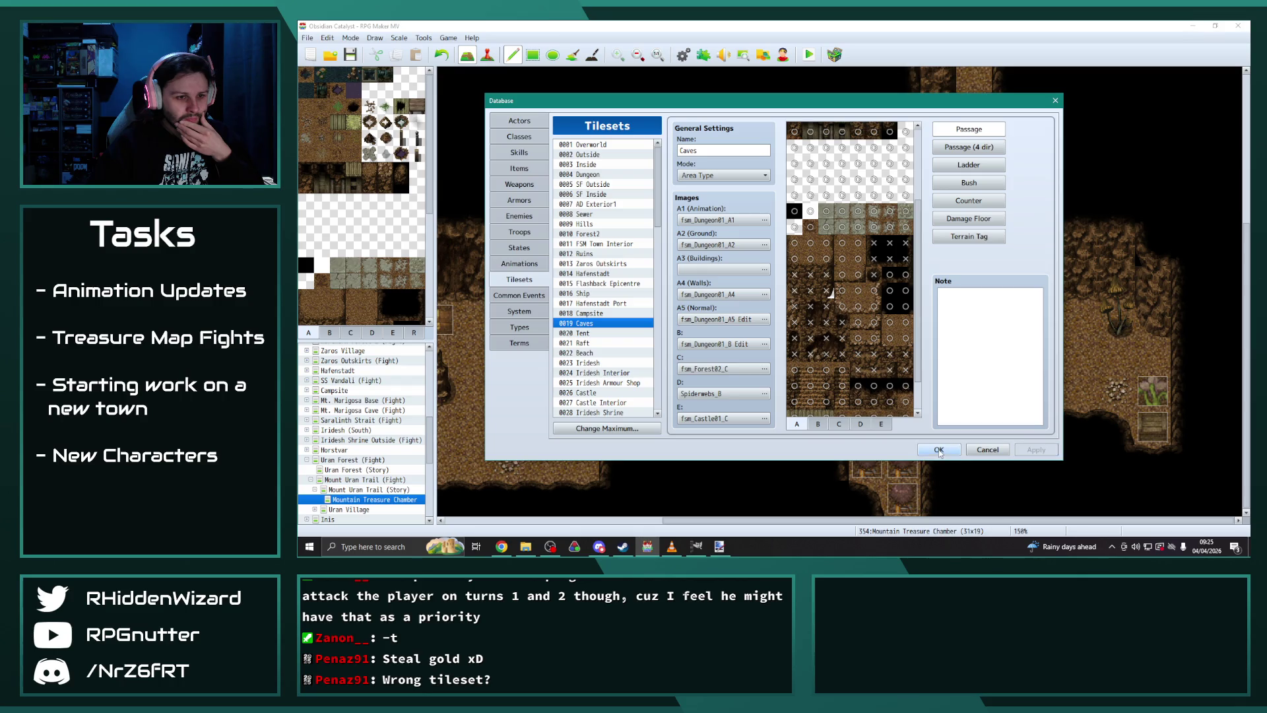
{"action": "left_click", "coordinate": [809, 55]}
{"action": "left_click", "coordinate": [743, 295]}
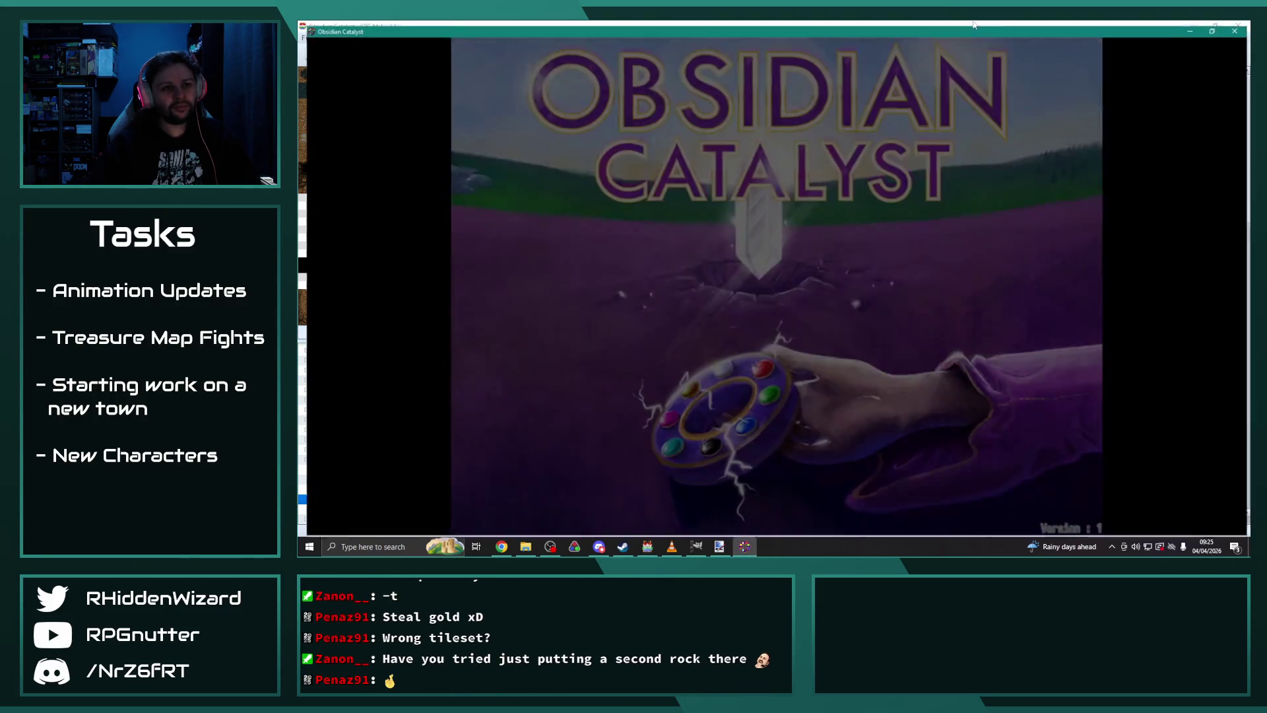
Step: Continue from File 9 and walk the hero into the bedroom toward the bed
{"action": "key", "text": "Return"}
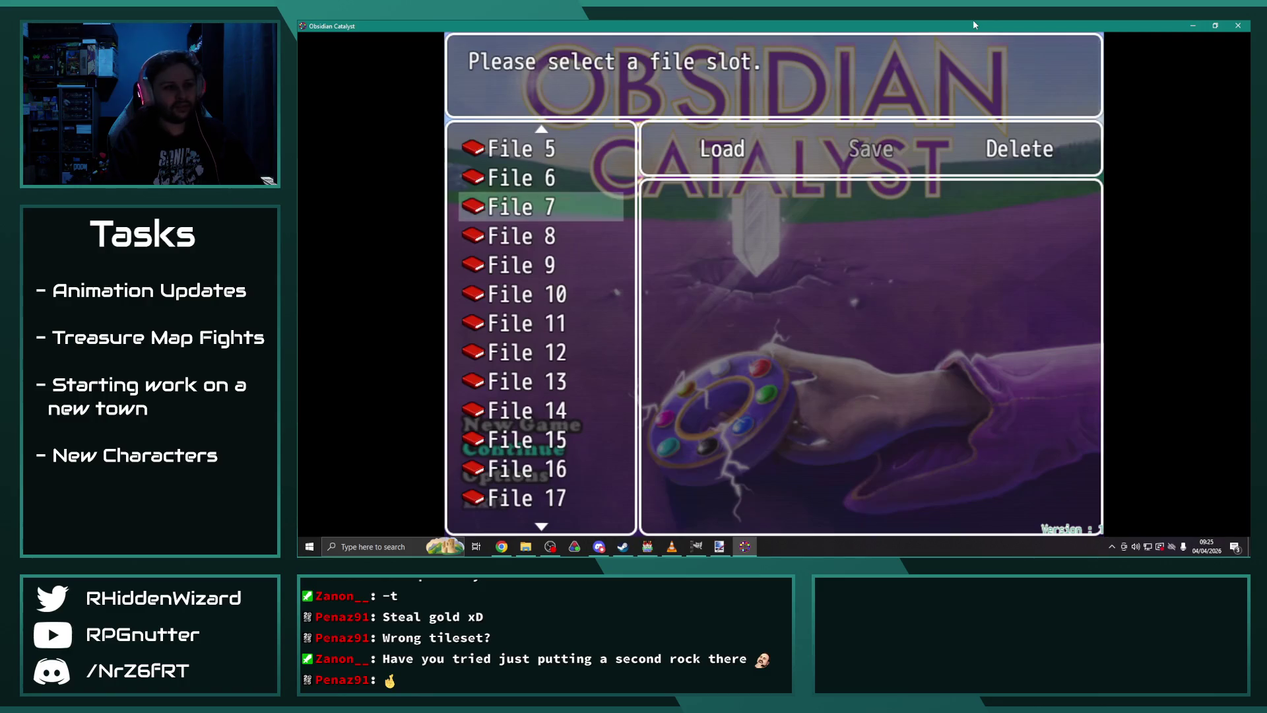
{"action": "key", "text": "Down"}
{"action": "key", "text": "Down"}
{"action": "key", "text": "Return"}
{"action": "key", "text": "Return"}
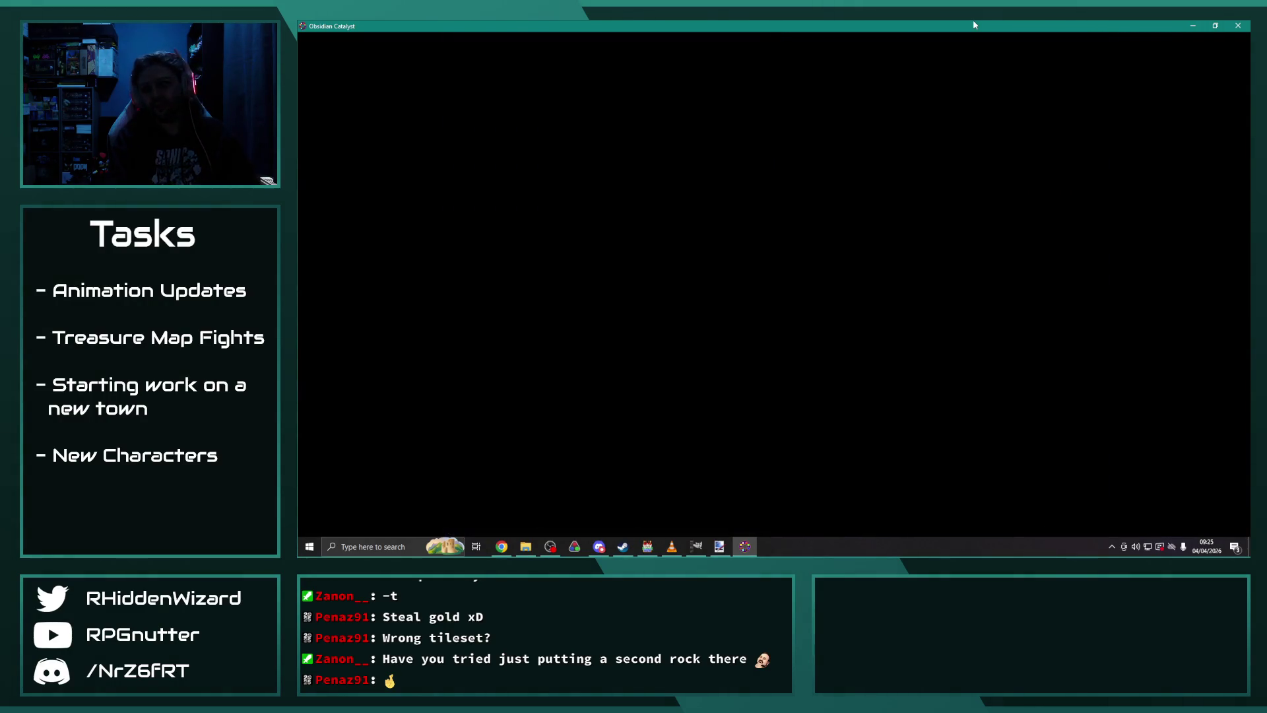
{"action": "key", "text": "Left"}
{"action": "key", "text": "Up"}
{"action": "key", "text": "Up"}
{"action": "key", "text": "Right"}
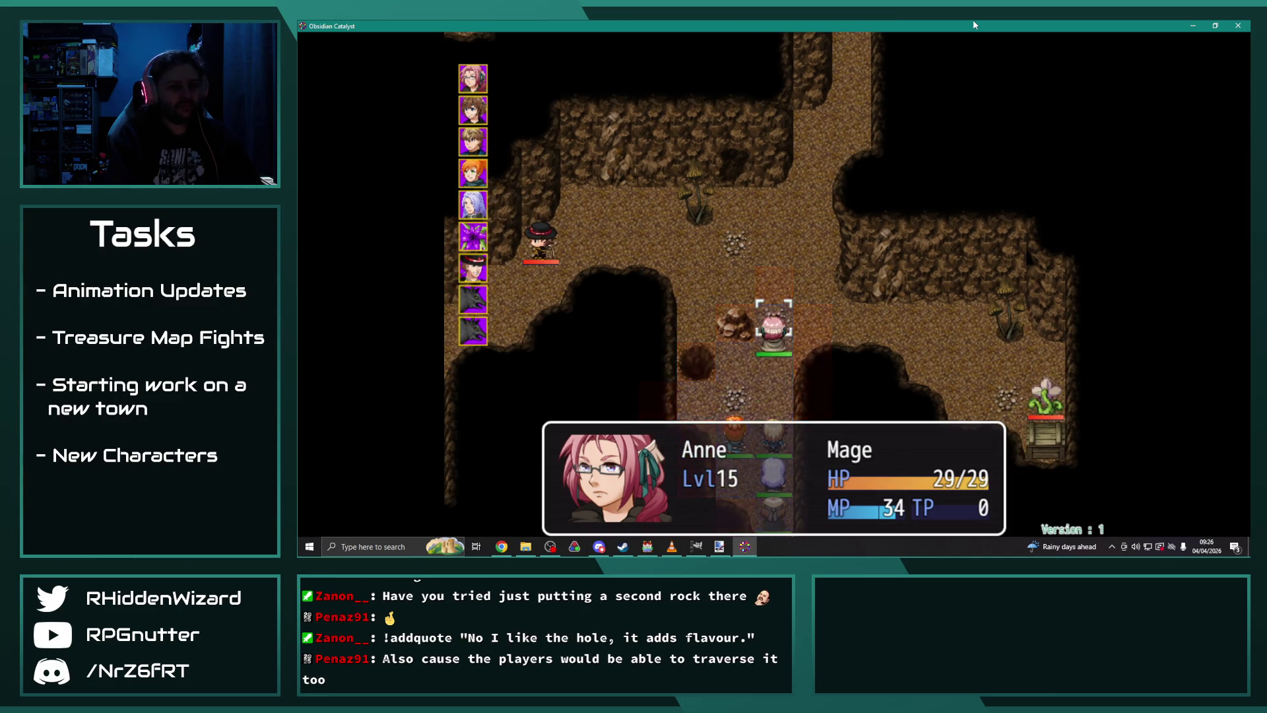
Step: Have Anne, Adelle, Melanie and Theodore each wait for their turn in the battle
{"action": "key", "text": "Return"}
{"action": "key", "text": "Up"}
{"action": "key", "text": "Return"}
{"action": "key", "text": "Return"}
{"action": "key", "text": "Return"}
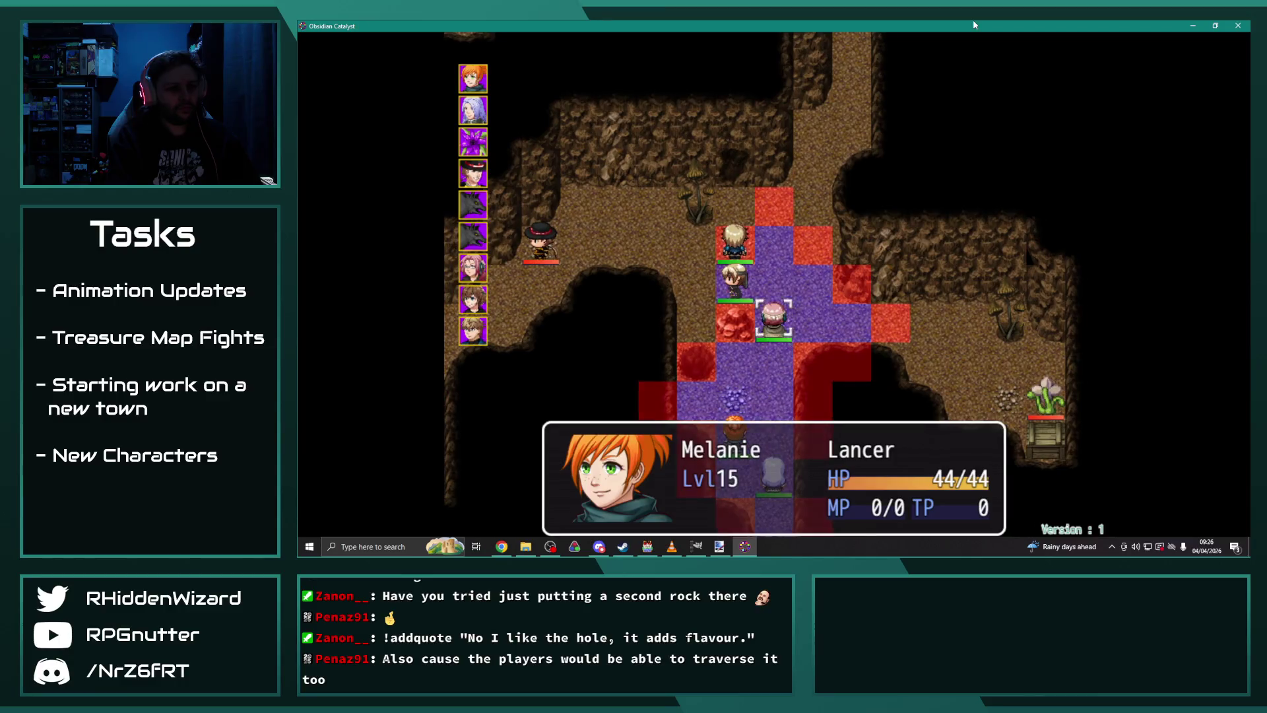
{"action": "key", "text": "Return"}
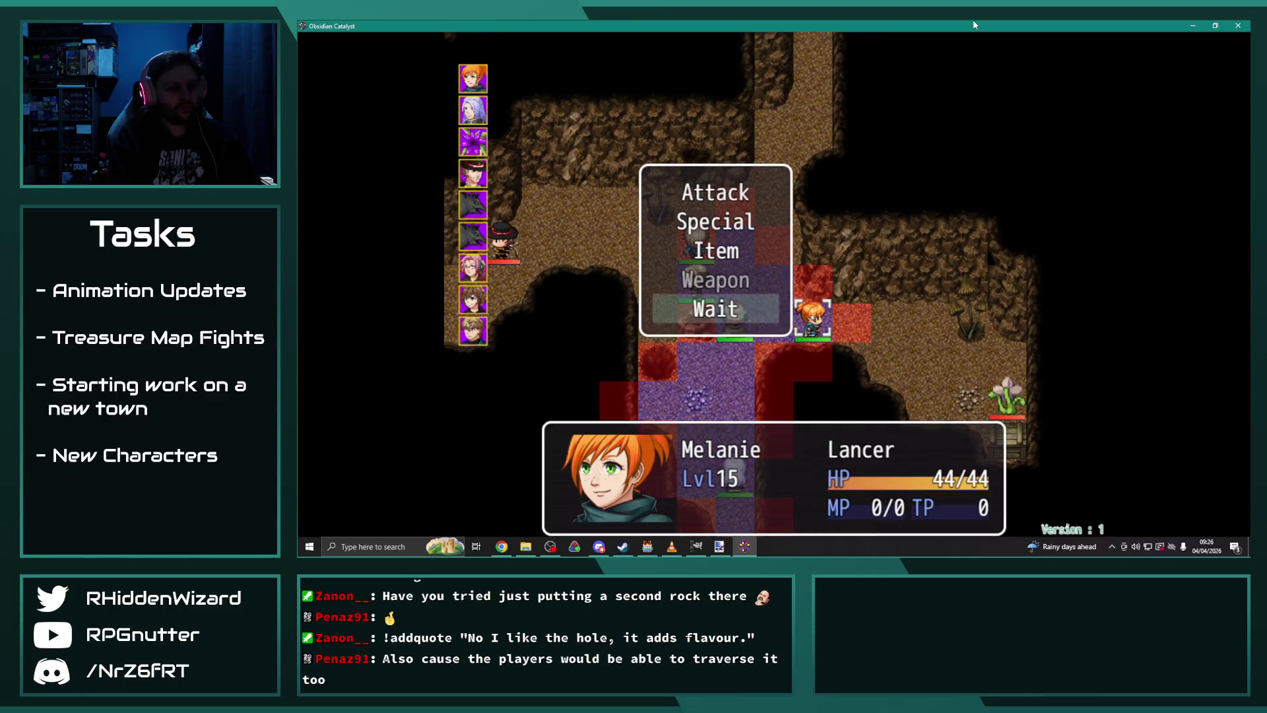
{"action": "key", "text": "Return"}
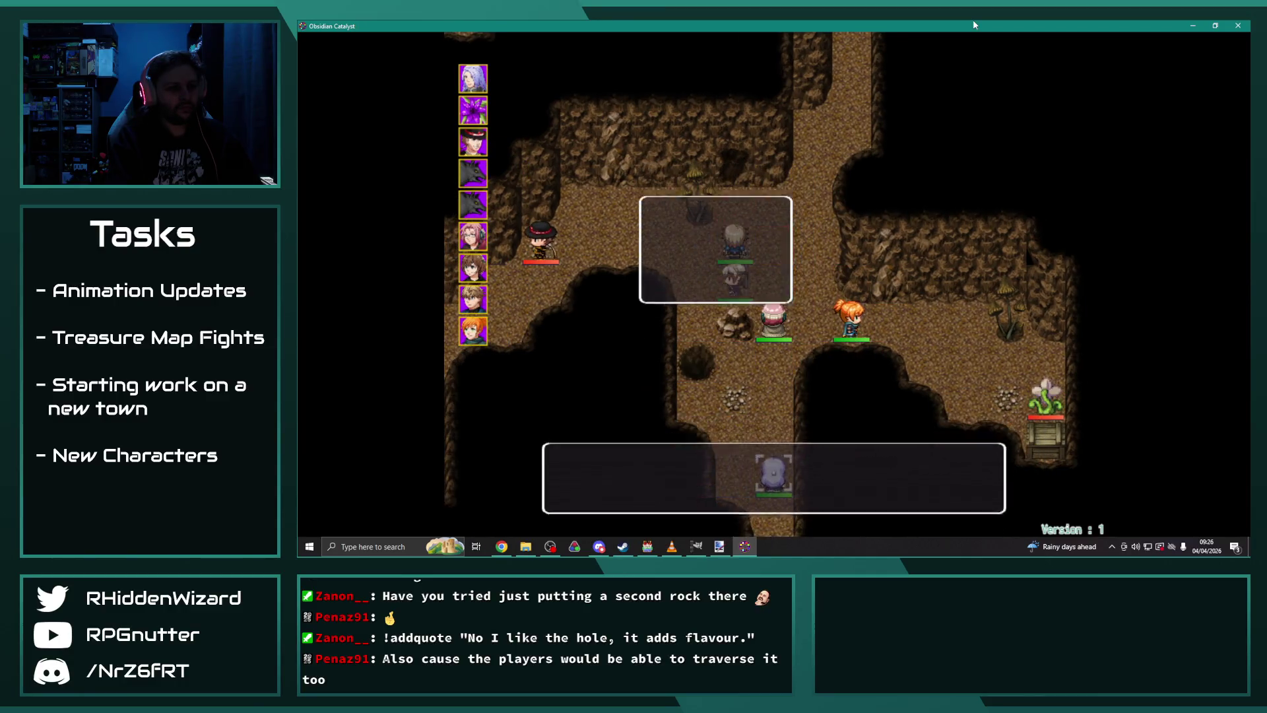
{"action": "key", "text": "Return"}
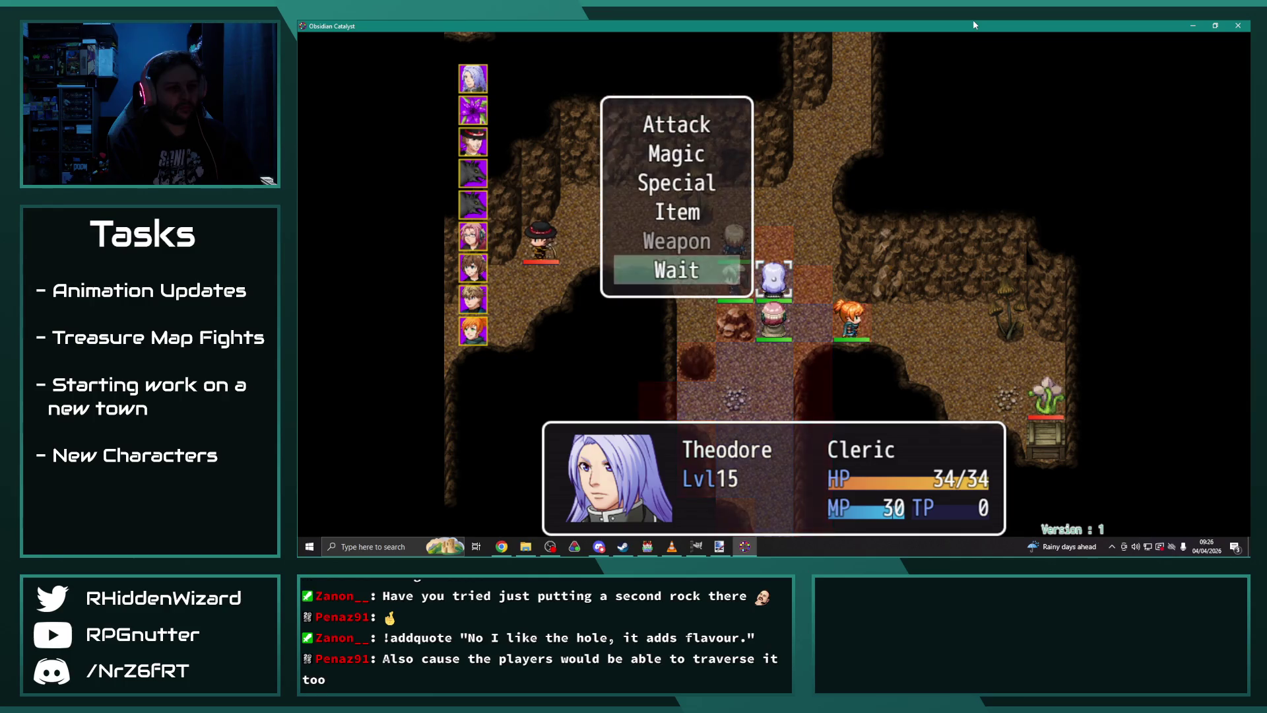
{"action": "key", "text": "Return"}
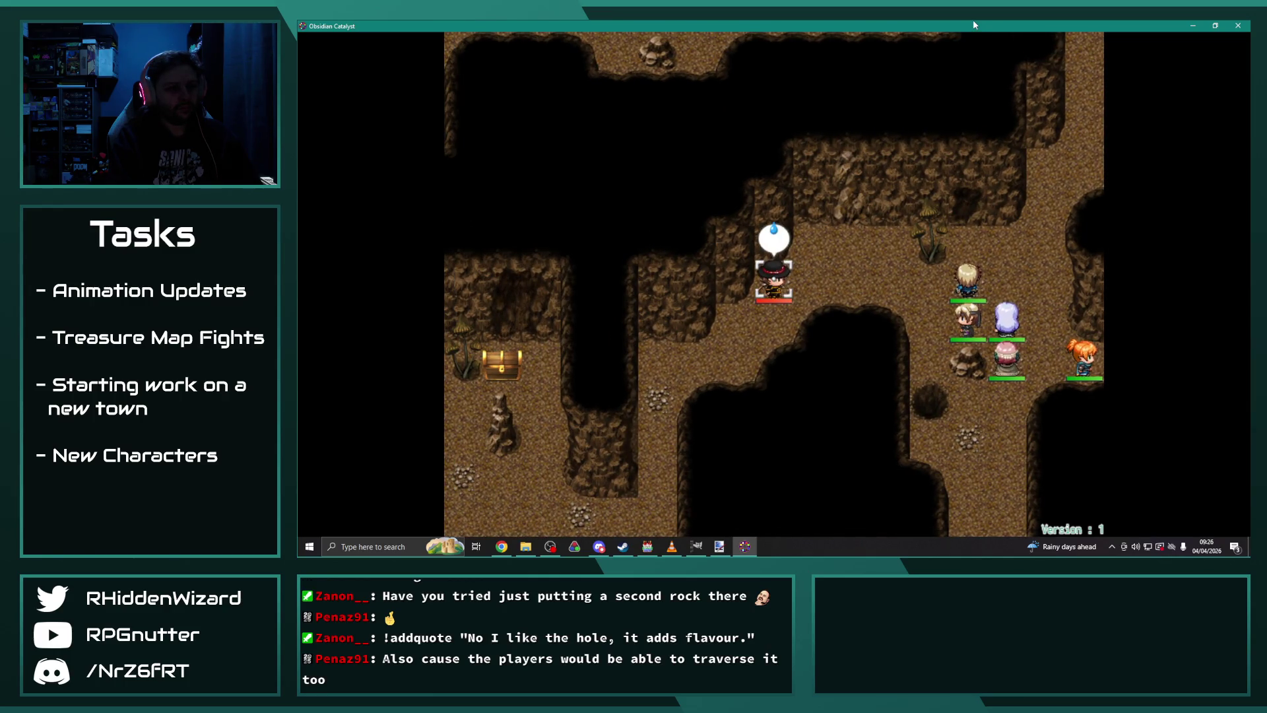
Step: Advance Desmond's dialogue to his escape line and return to the RPG Maker MV editor
{"action": "key", "text": "Return"}
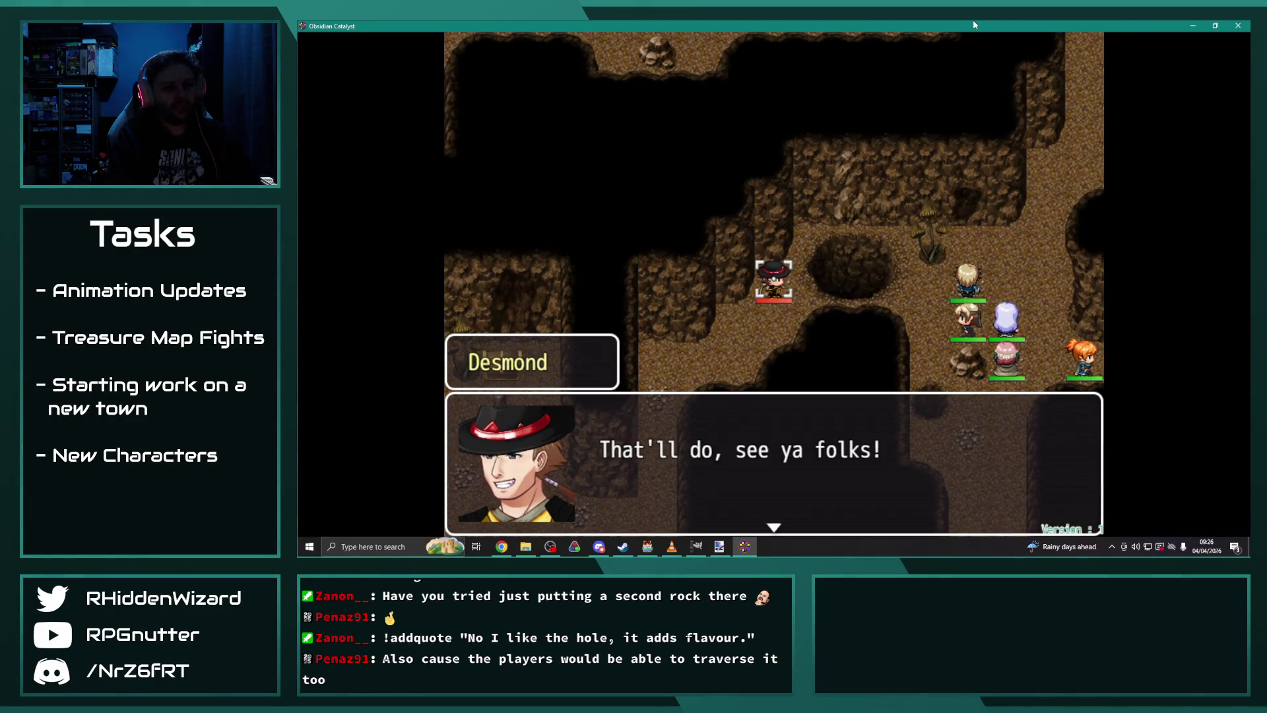
{"action": "key", "text": "Return"}
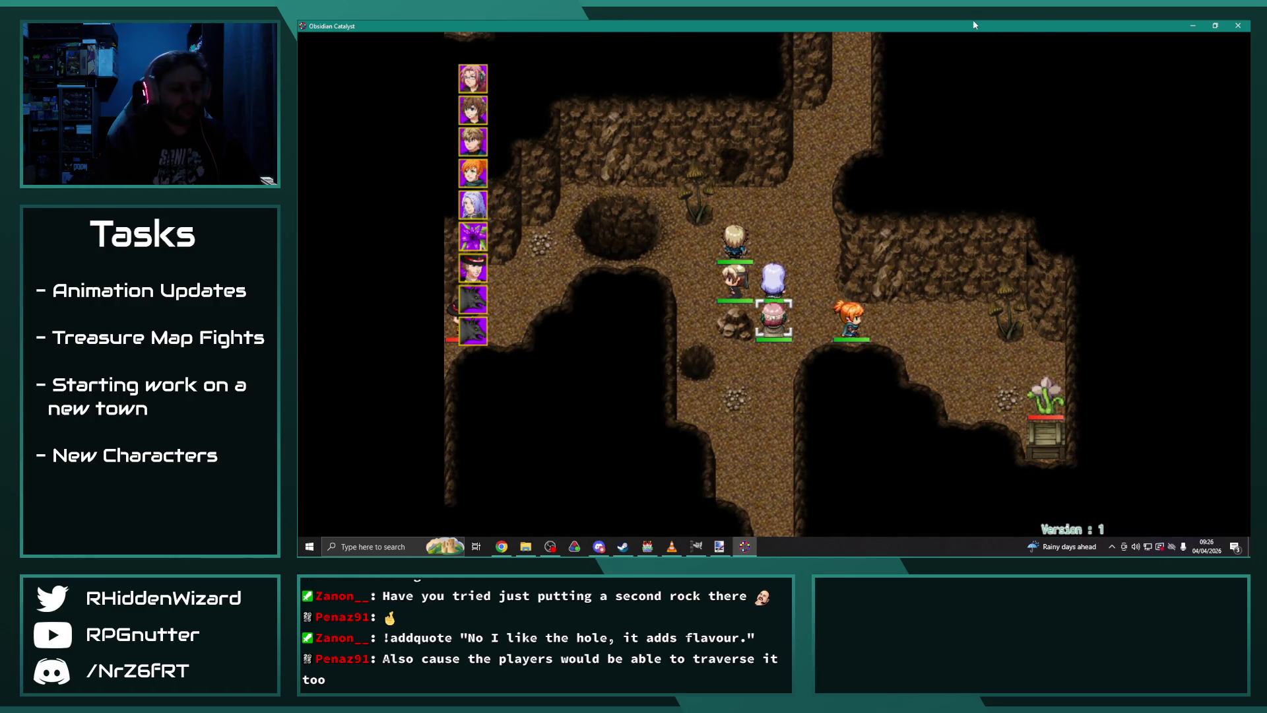
{"action": "left_click", "coordinate": [640, 550]}
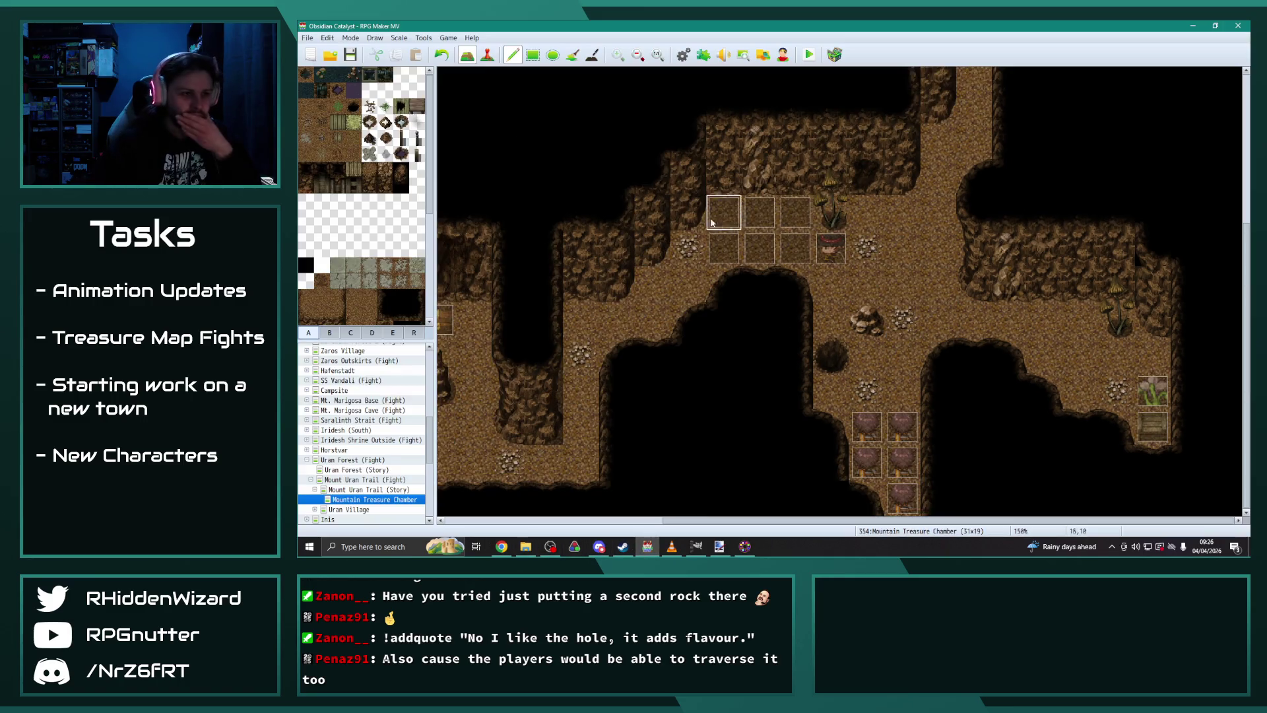
Step: Check page 2 of the event at 17,11, then open the database on the Caves tileset
{"action": "scroll", "coordinate": [660, 308], "scroll_direction": "down", "scroll_amount": 2}
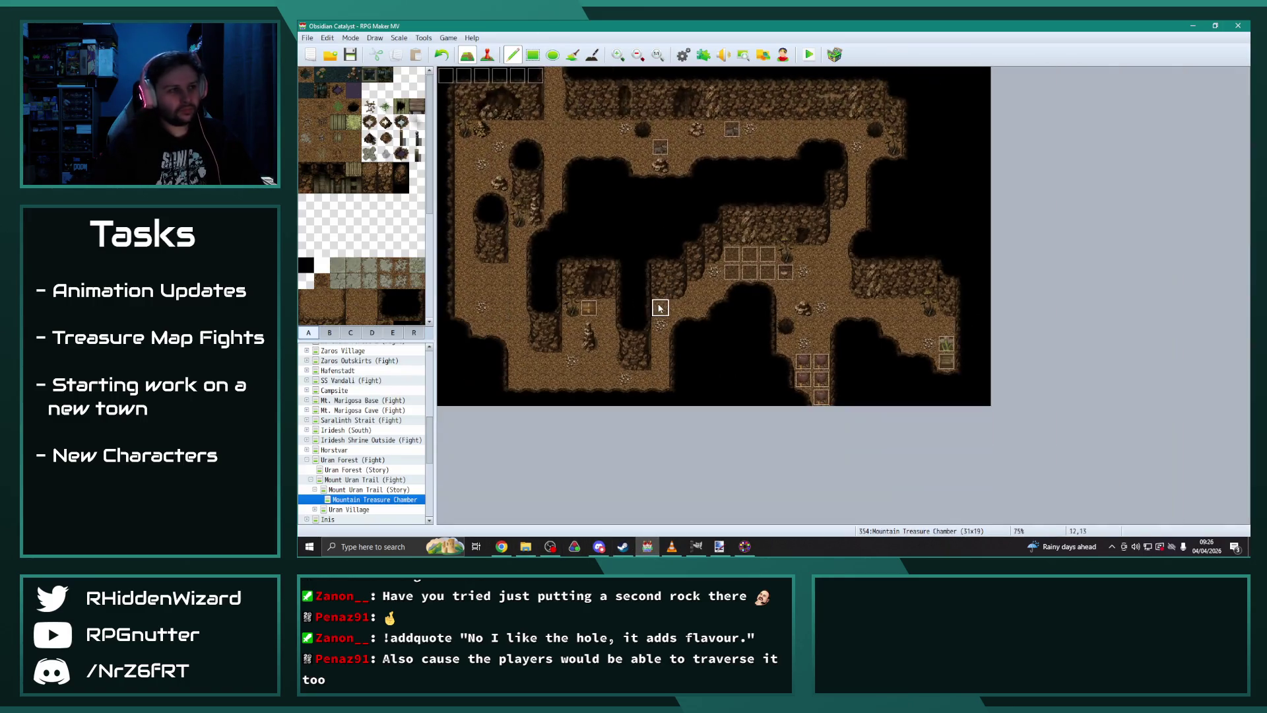
{"action": "left_click", "coordinate": [487, 55]}
{"action": "double_click", "coordinate": [750, 273]}
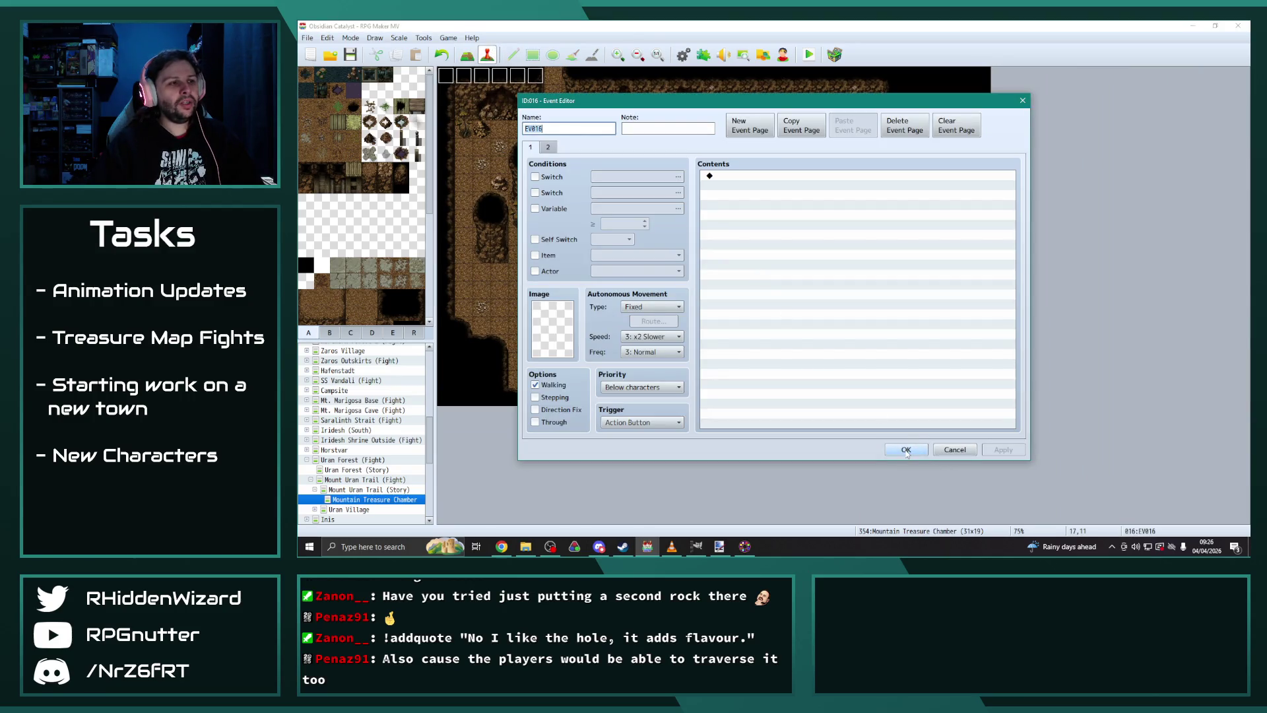
{"action": "left_click", "coordinate": [549, 147]}
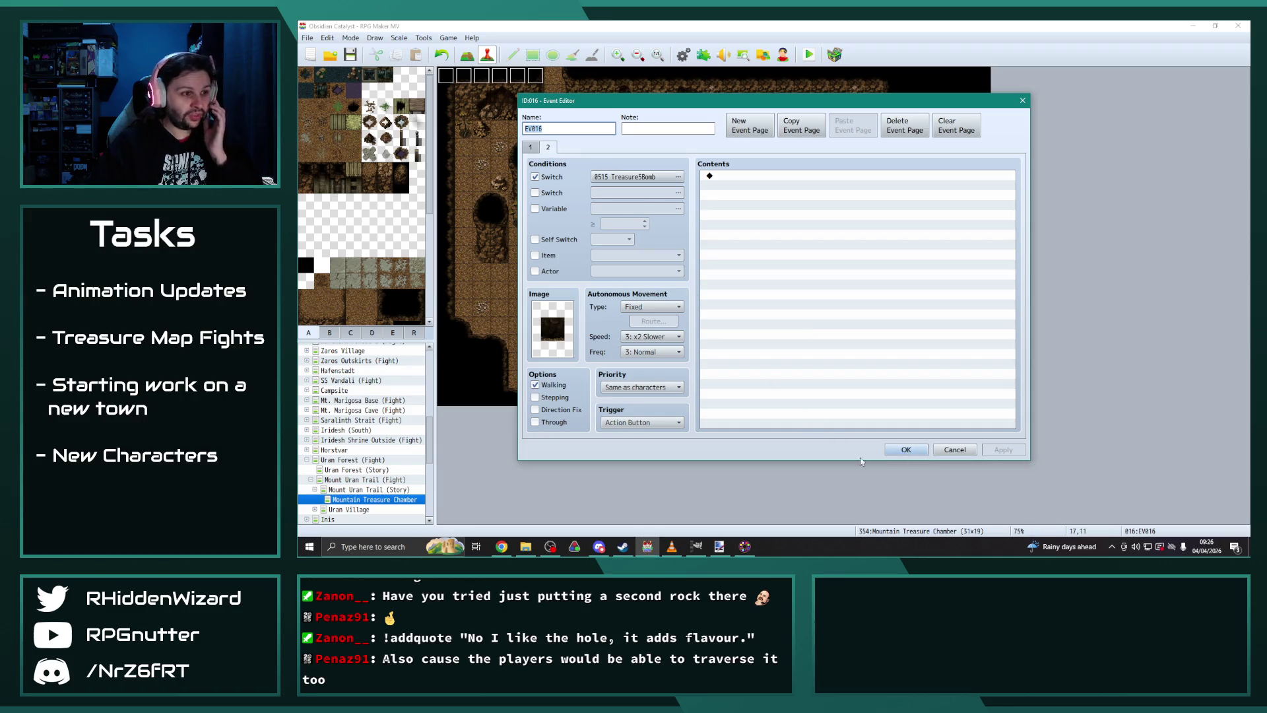
{"action": "left_click", "coordinate": [906, 449]}
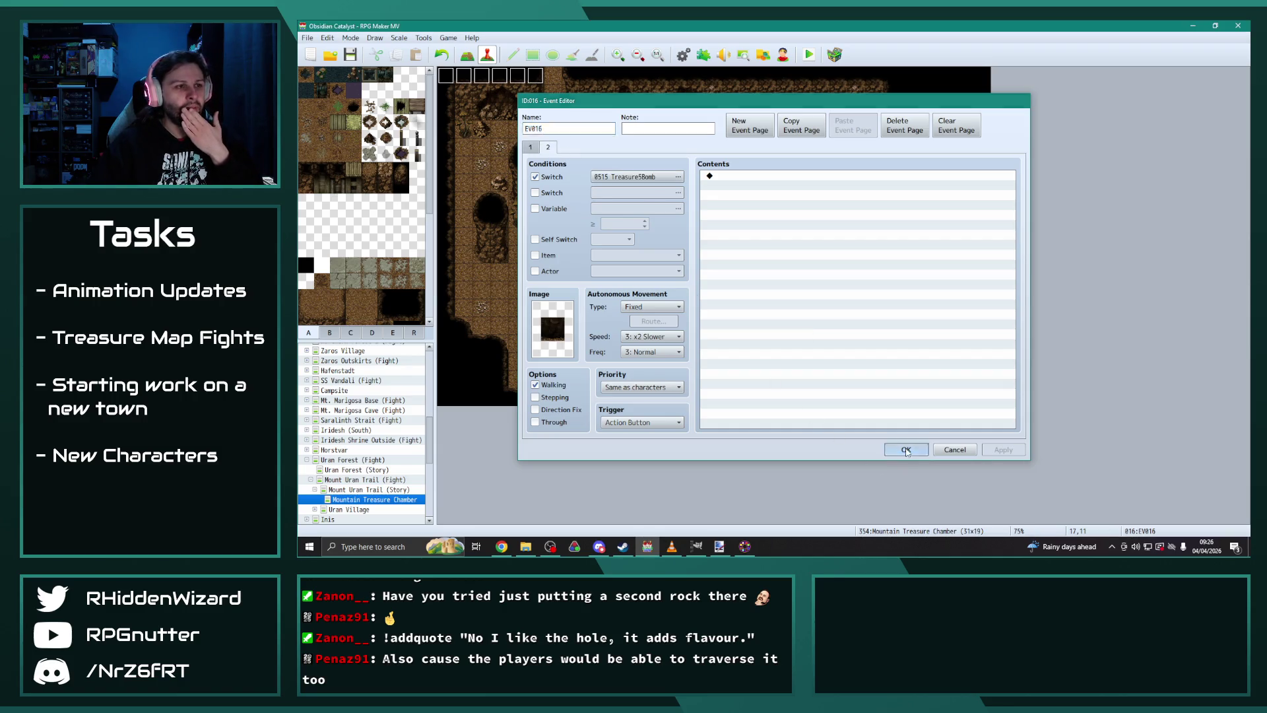
{"action": "left_click", "coordinate": [682, 54]}
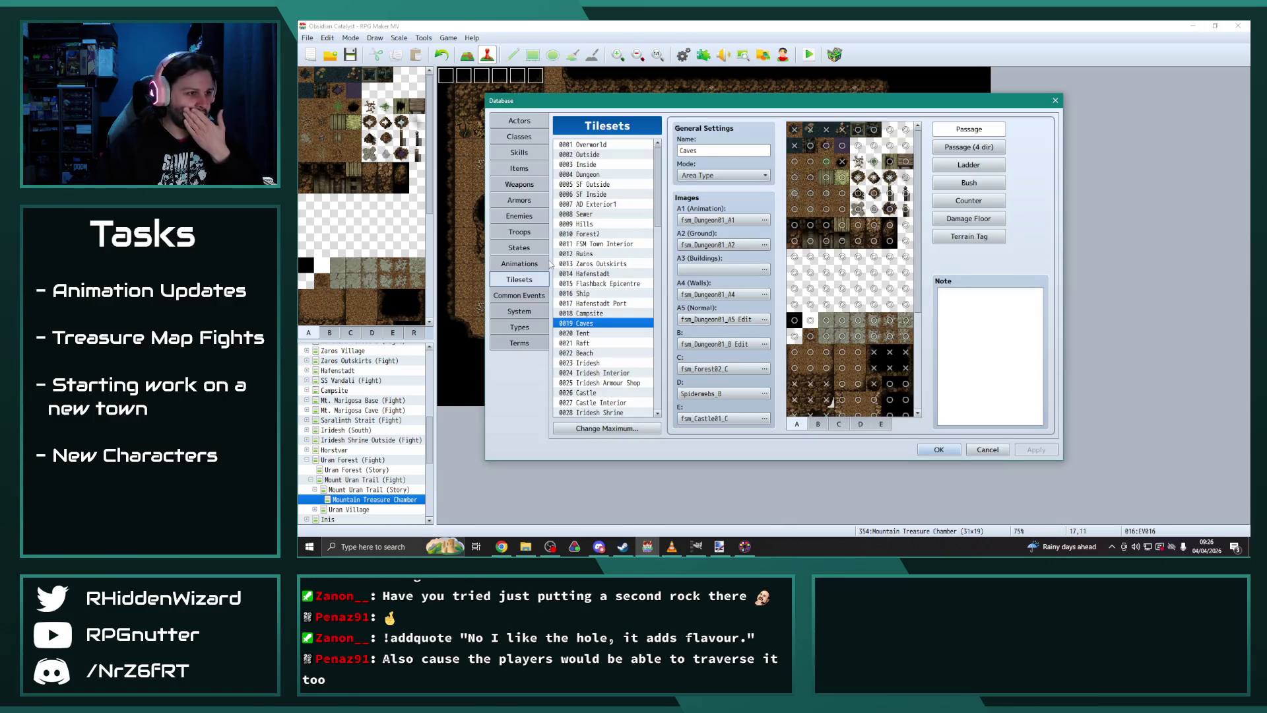
Step: Preview the Death Sentence, Northern Might, Spirit's Favour, Spirit's Grace and Divine Shield animations
{"action": "left_click", "coordinate": [519, 263]}
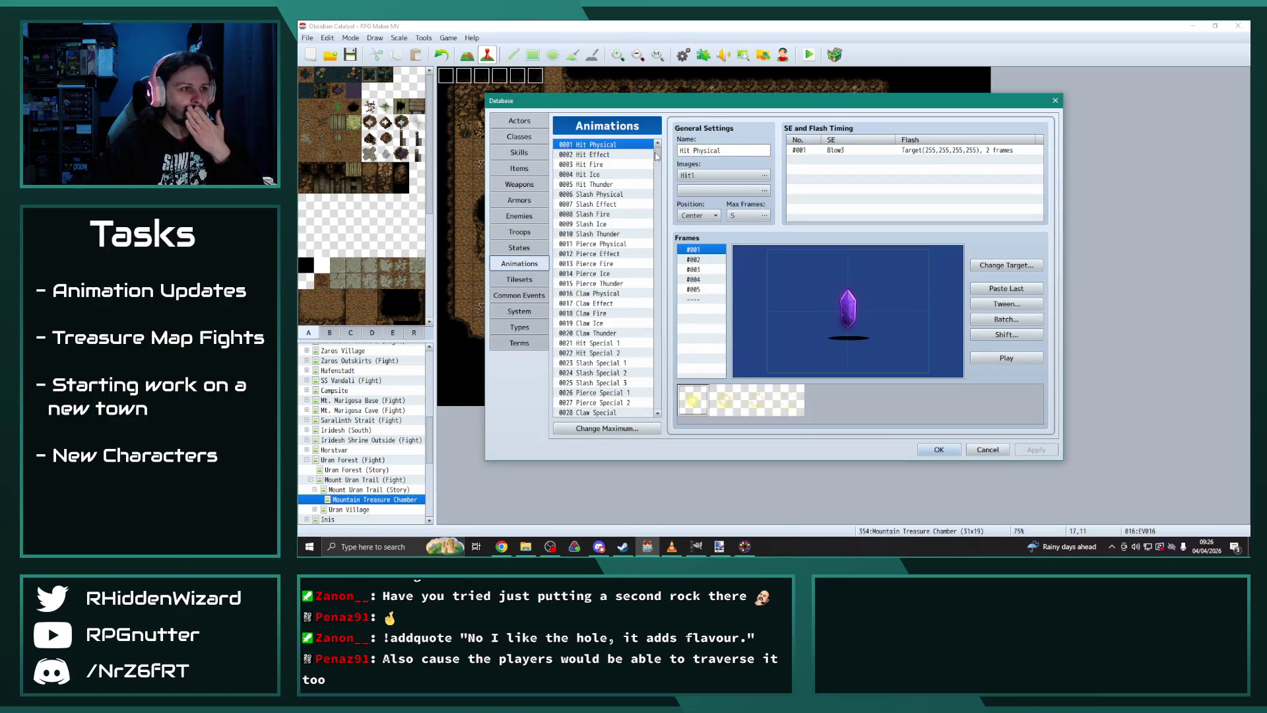
{"action": "left_click_drag", "start_coordinate": [656, 156], "coordinate": [657, 403]}
{"action": "left_click", "coordinate": [605, 363]}
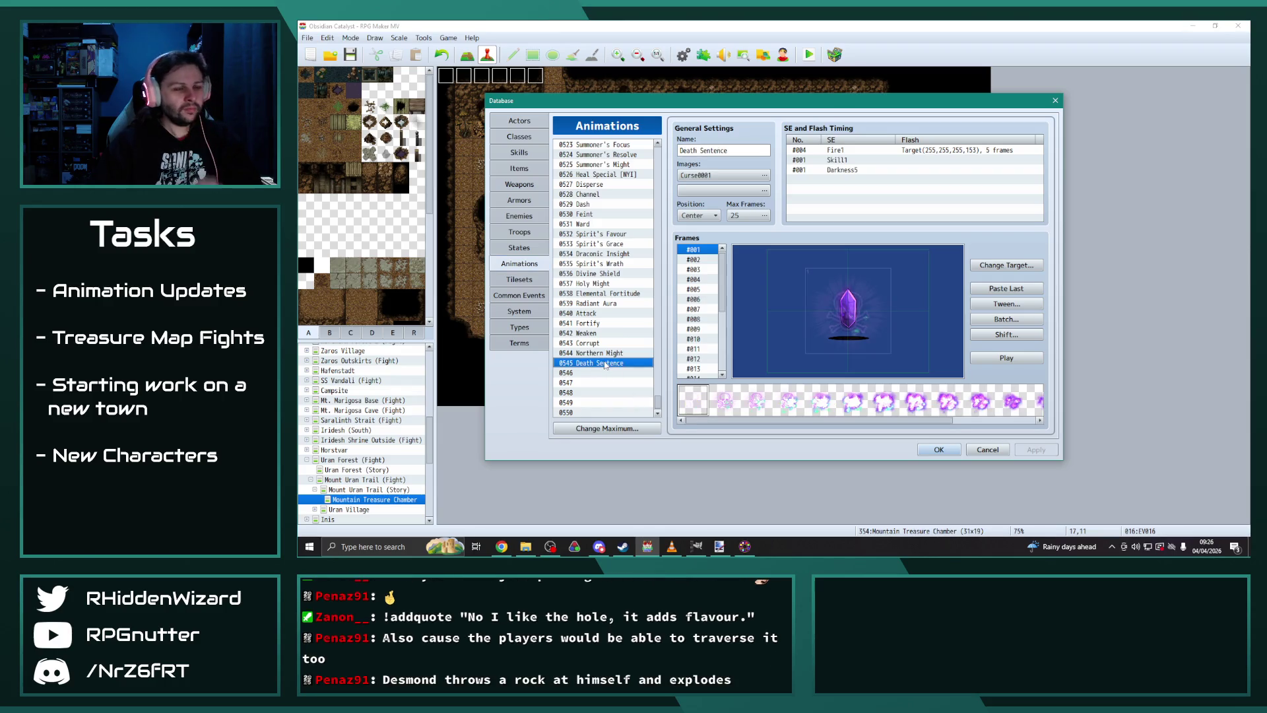
{"action": "left_click", "coordinate": [1006, 358]}
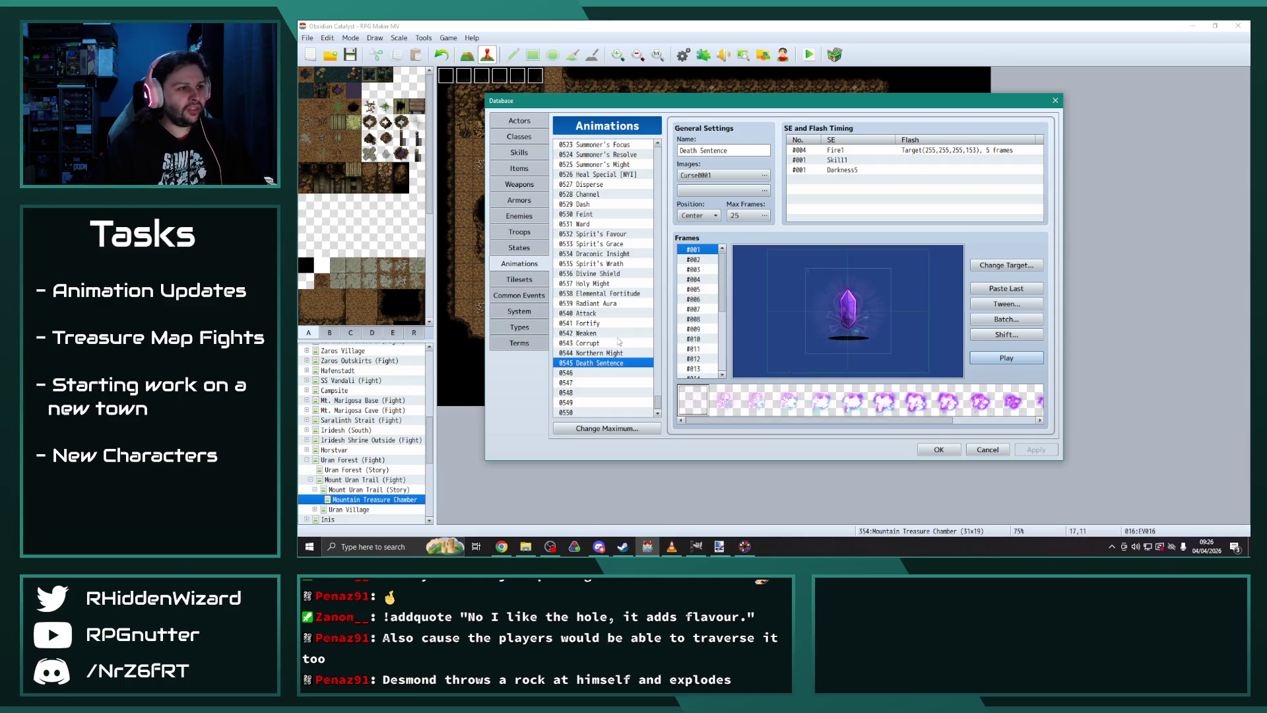
{"action": "scroll", "coordinate": [609, 355], "scroll_direction": "up", "scroll_amount": 1}
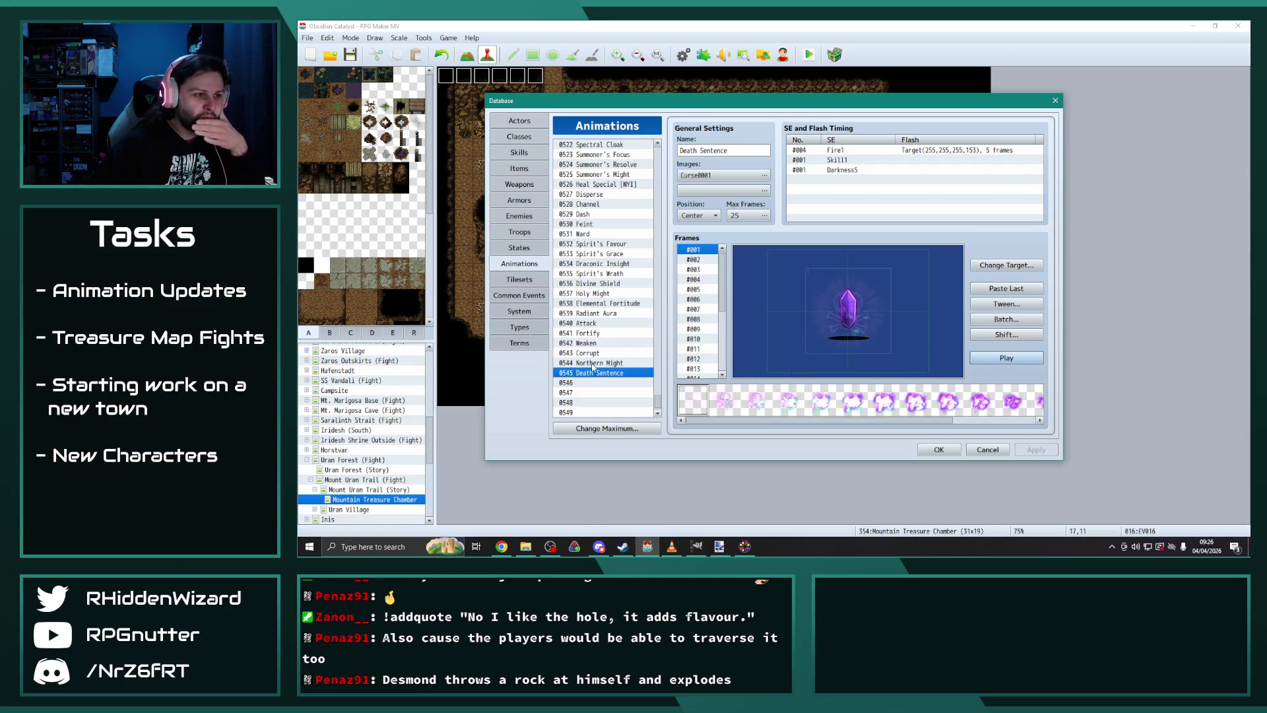
{"action": "left_click", "coordinate": [596, 354]}
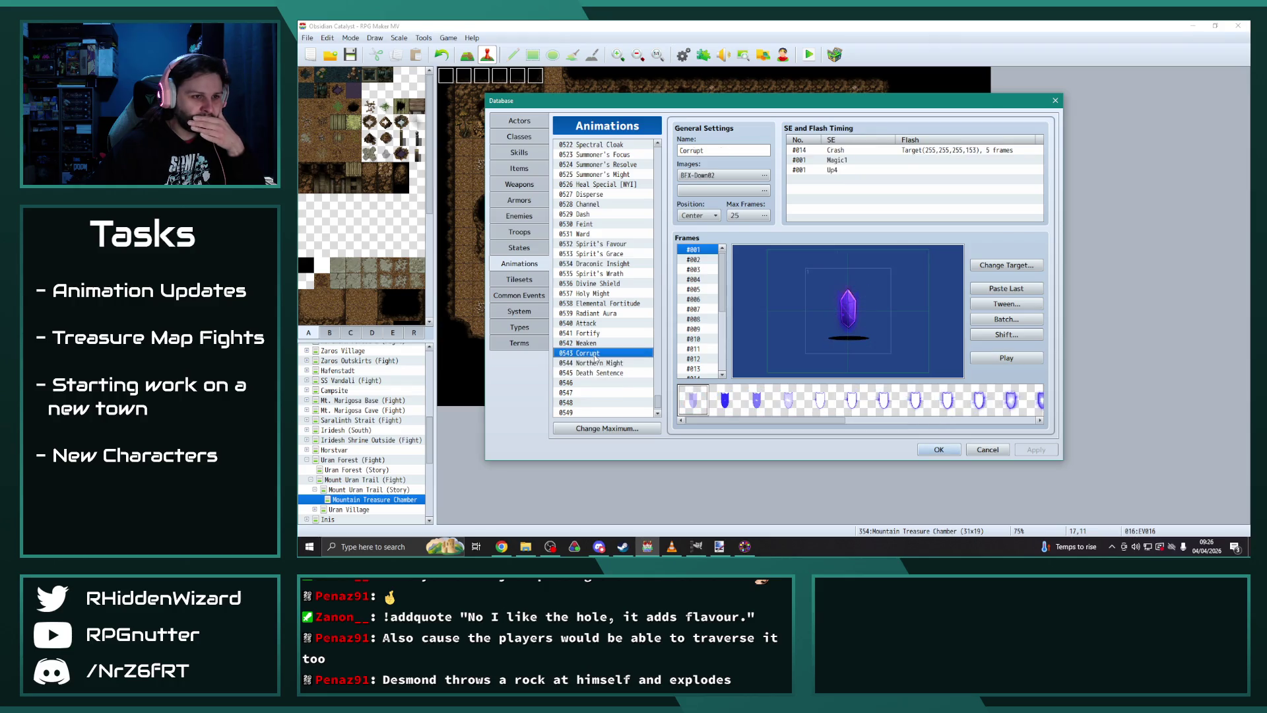
{"action": "left_click", "coordinate": [596, 363]}
{"action": "left_click", "coordinate": [1016, 358]}
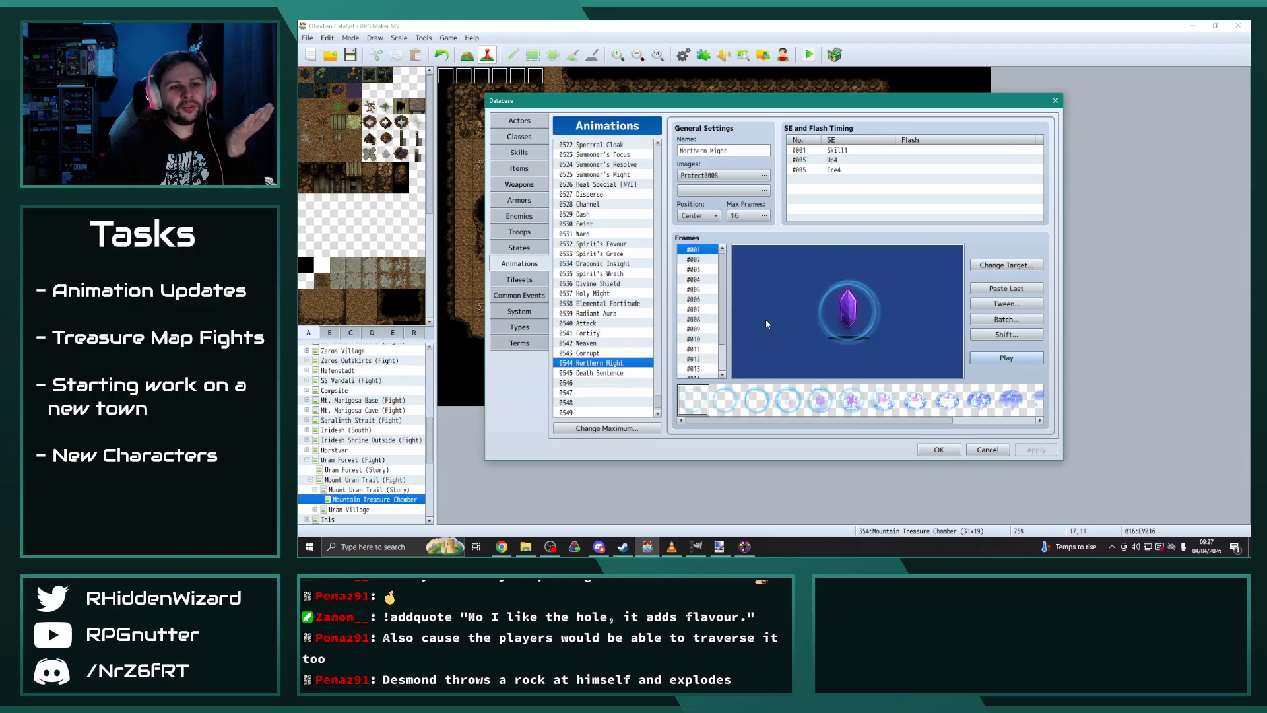
{"action": "left_click", "coordinate": [613, 244]}
{"action": "left_click", "coordinate": [1006, 358]}
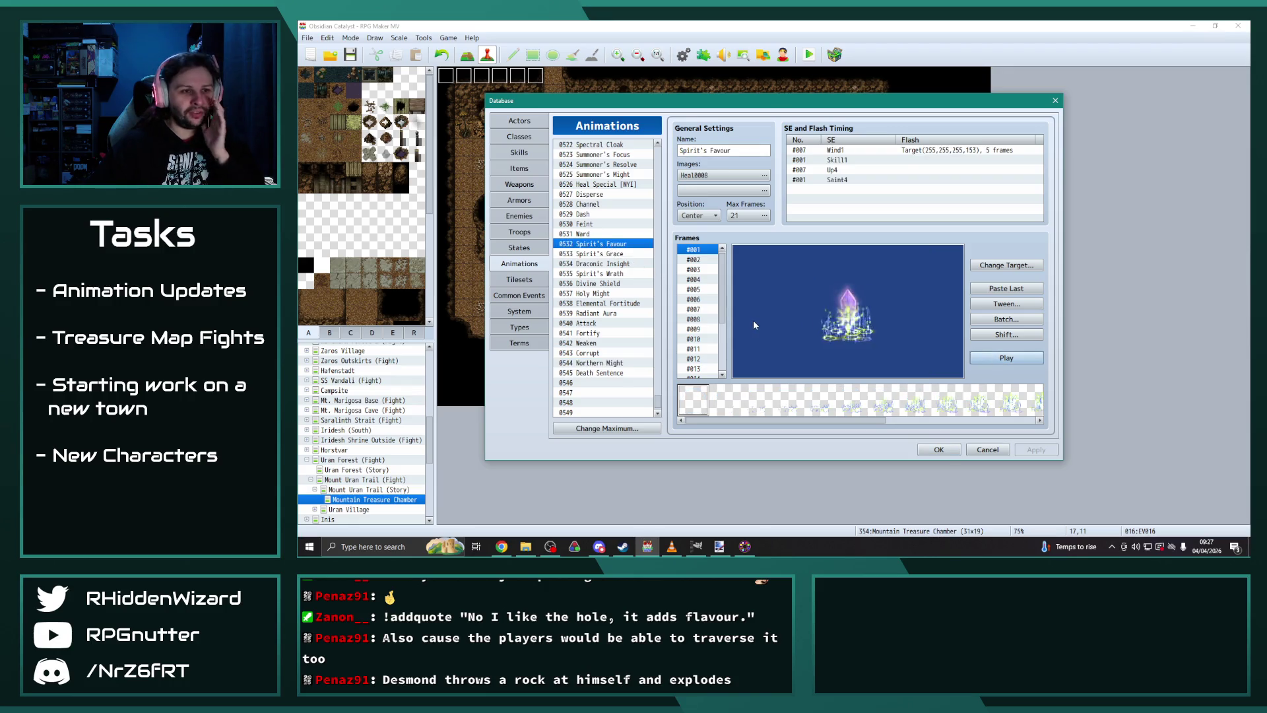
{"action": "left_click", "coordinate": [617, 253]}
{"action": "left_click", "coordinate": [1006, 357]}
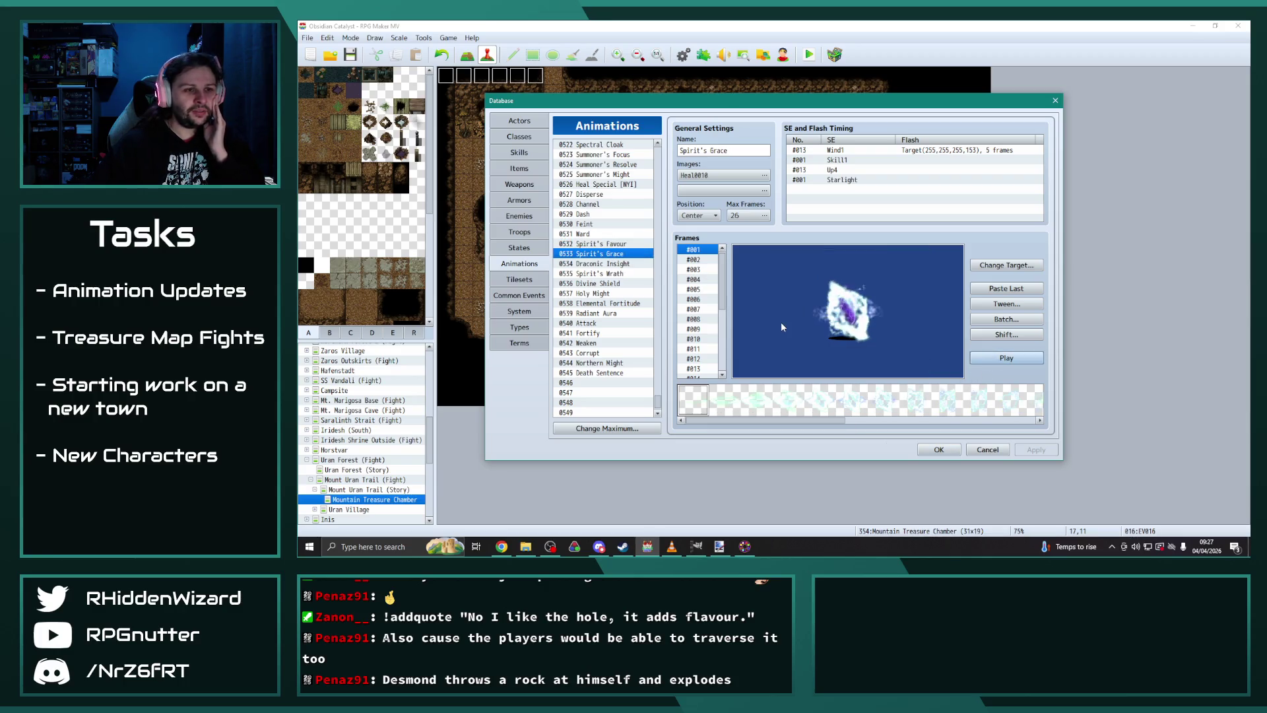
{"action": "left_click", "coordinate": [597, 283]}
{"action": "left_click", "coordinate": [997, 357]}
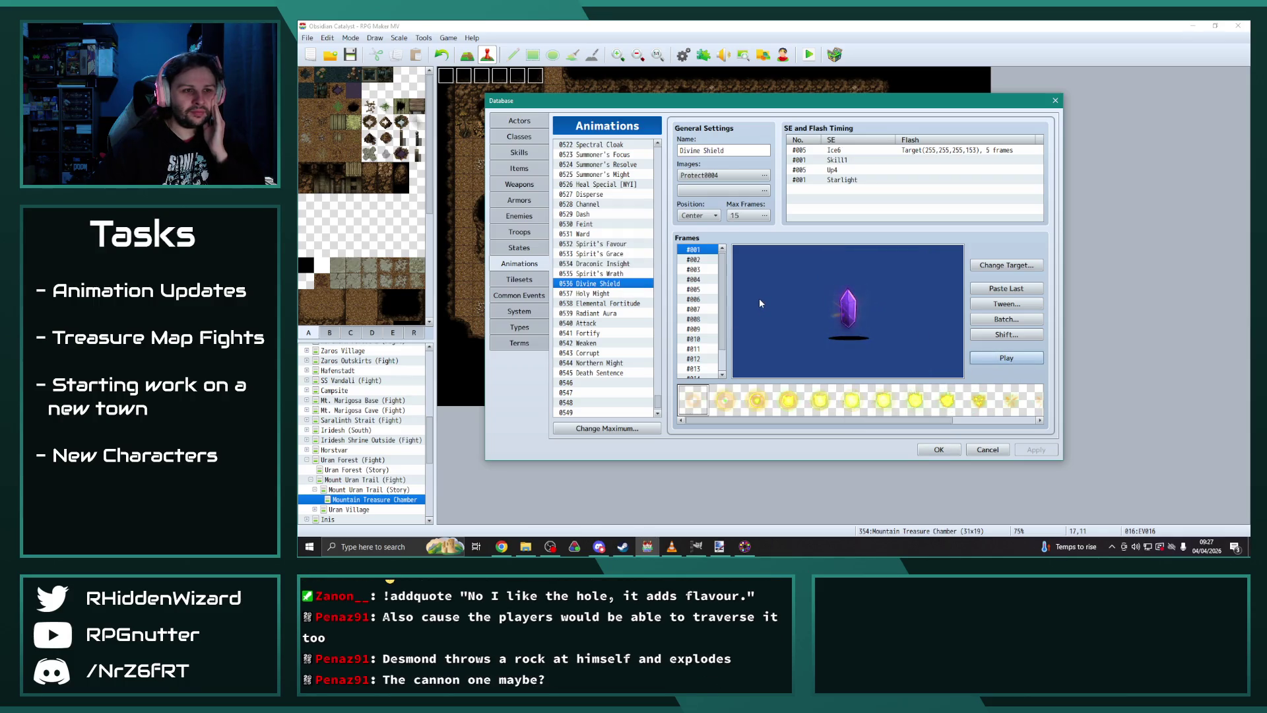
Step: Select 0526 Heal Special [NYI] and play its preview
{"action": "scroll", "coordinate": [623, 347], "scroll_direction": "up", "scroll_amount": 2}
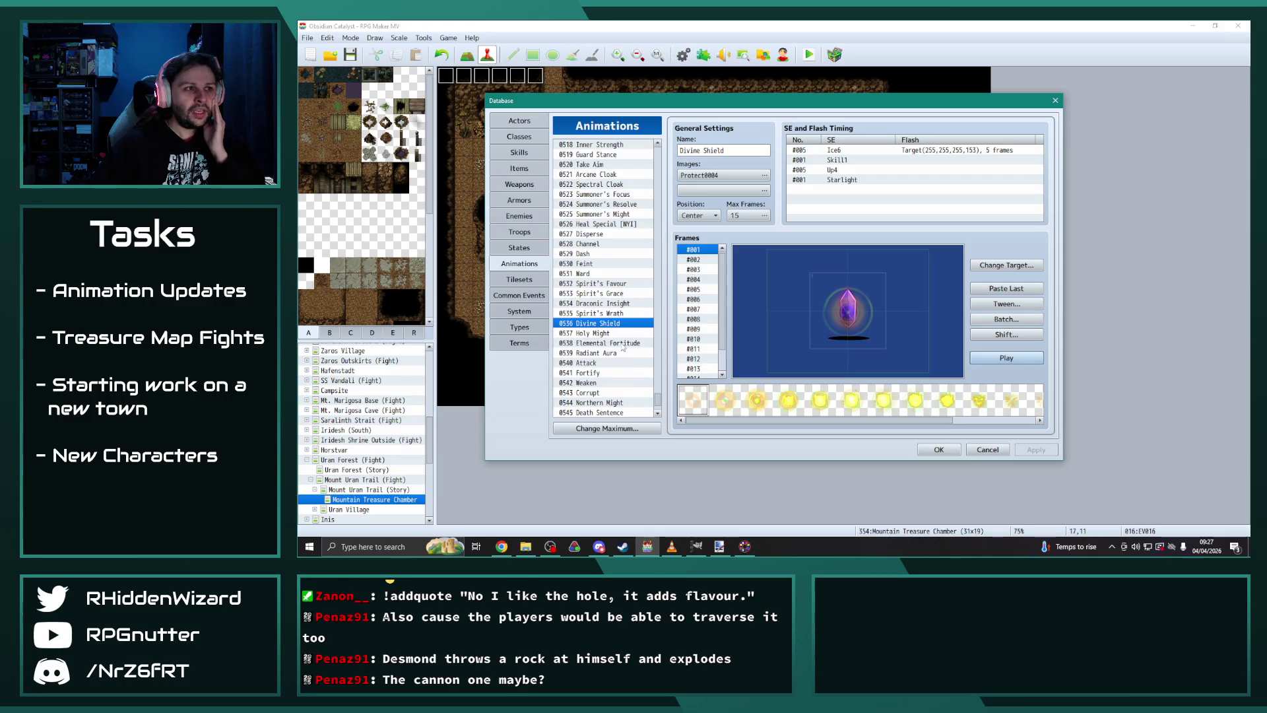
{"action": "scroll", "coordinate": [623, 347], "scroll_direction": "up", "scroll_amount": 3}
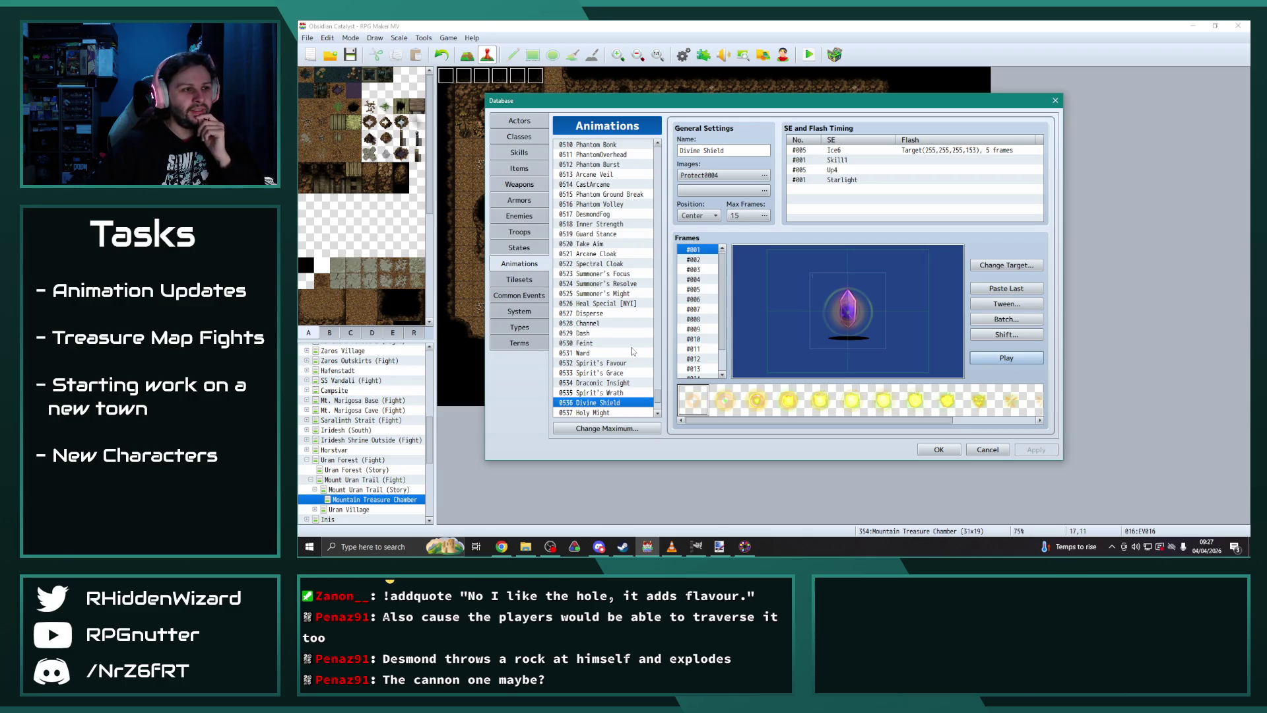
{"action": "left_click", "coordinate": [607, 215]}
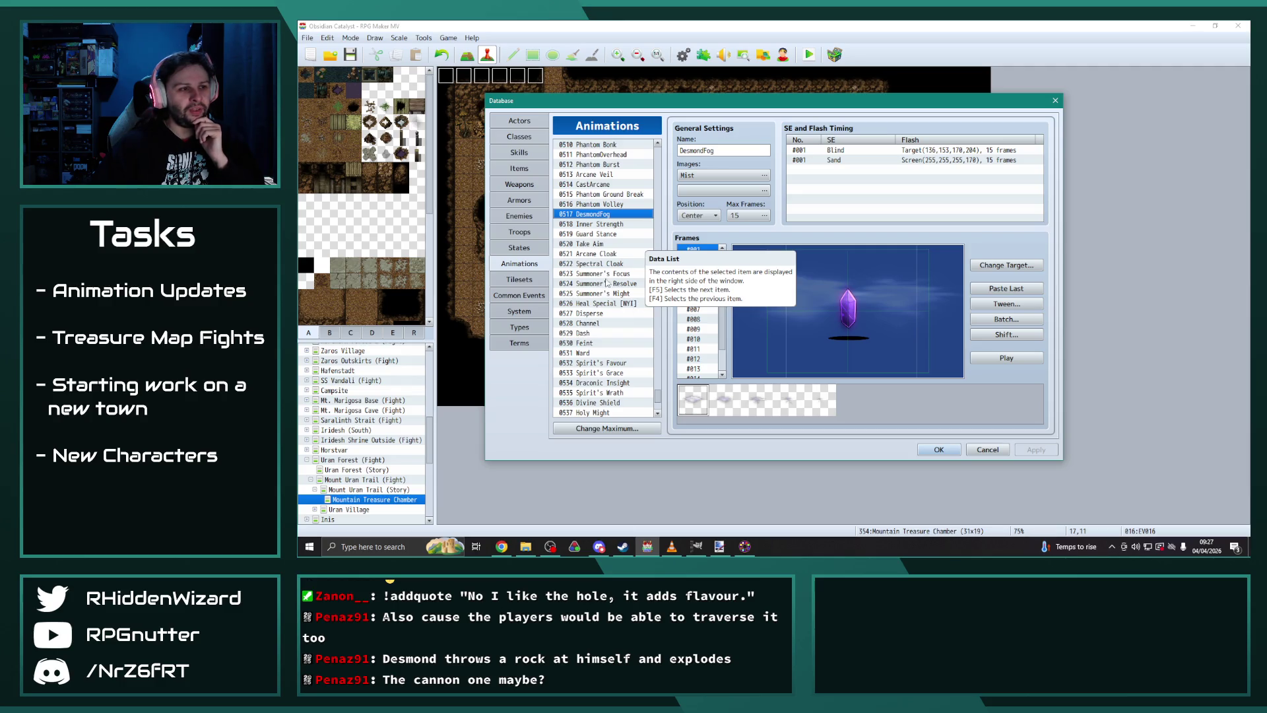
{"action": "left_click", "coordinate": [615, 303]}
{"action": "left_click", "coordinate": [1006, 358]}
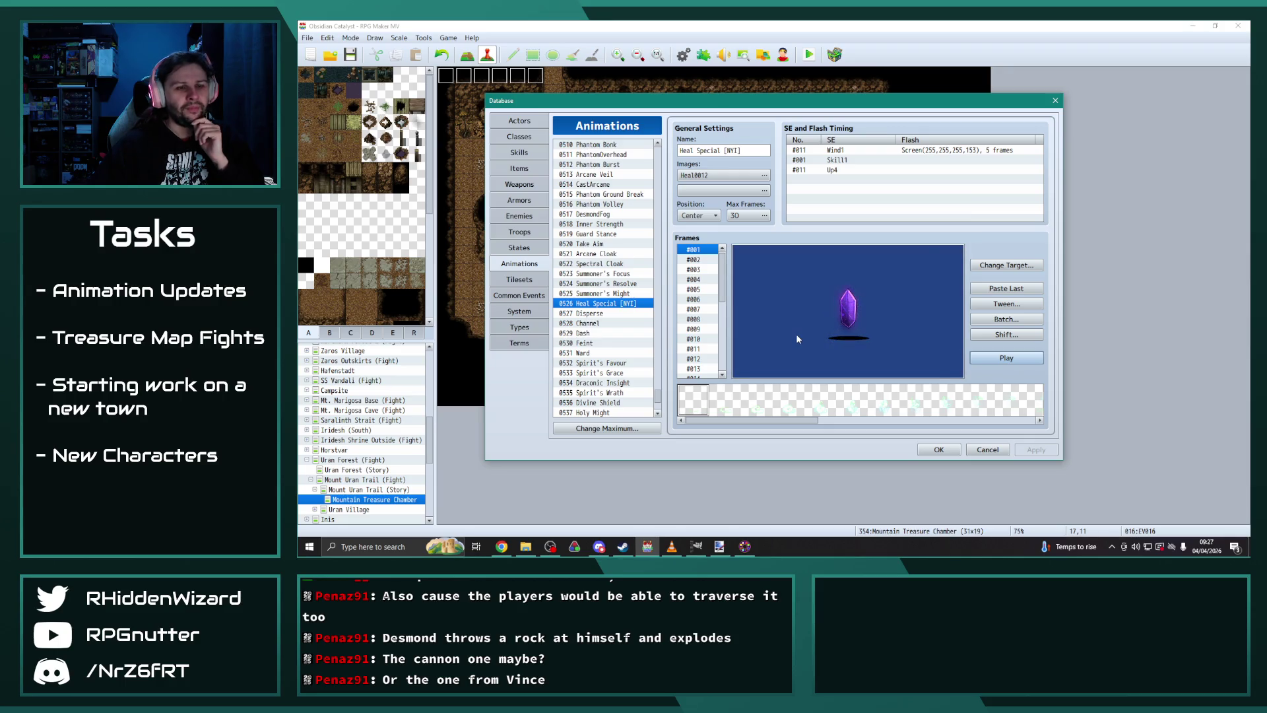
{"action": "scroll", "coordinate": [630, 320], "scroll_direction": "up", "scroll_amount": 2}
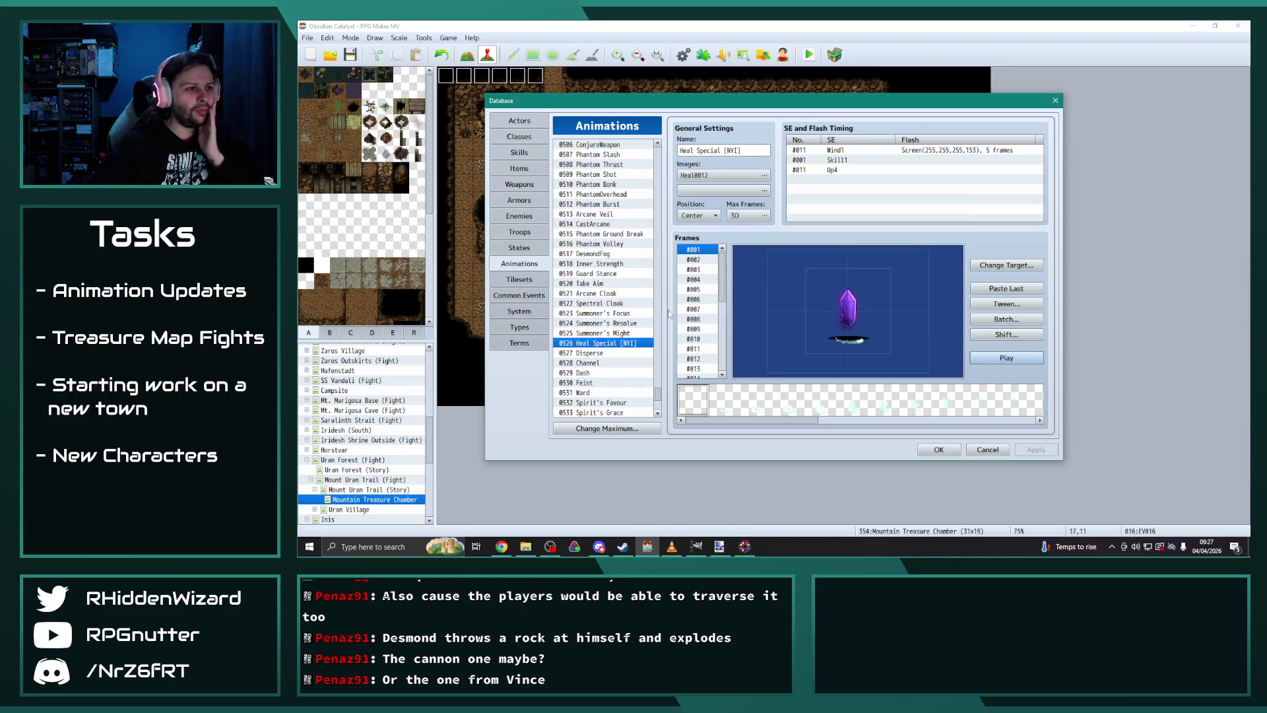
{"action": "mouse_move", "coordinate": [660, 397]}
{"action": "left_mouse_down"}
{"action": "mouse_move", "coordinate": [660, 229]}
{"action": "mouse_move", "coordinate": [661, 239]}
{"action": "left_mouse_up"}
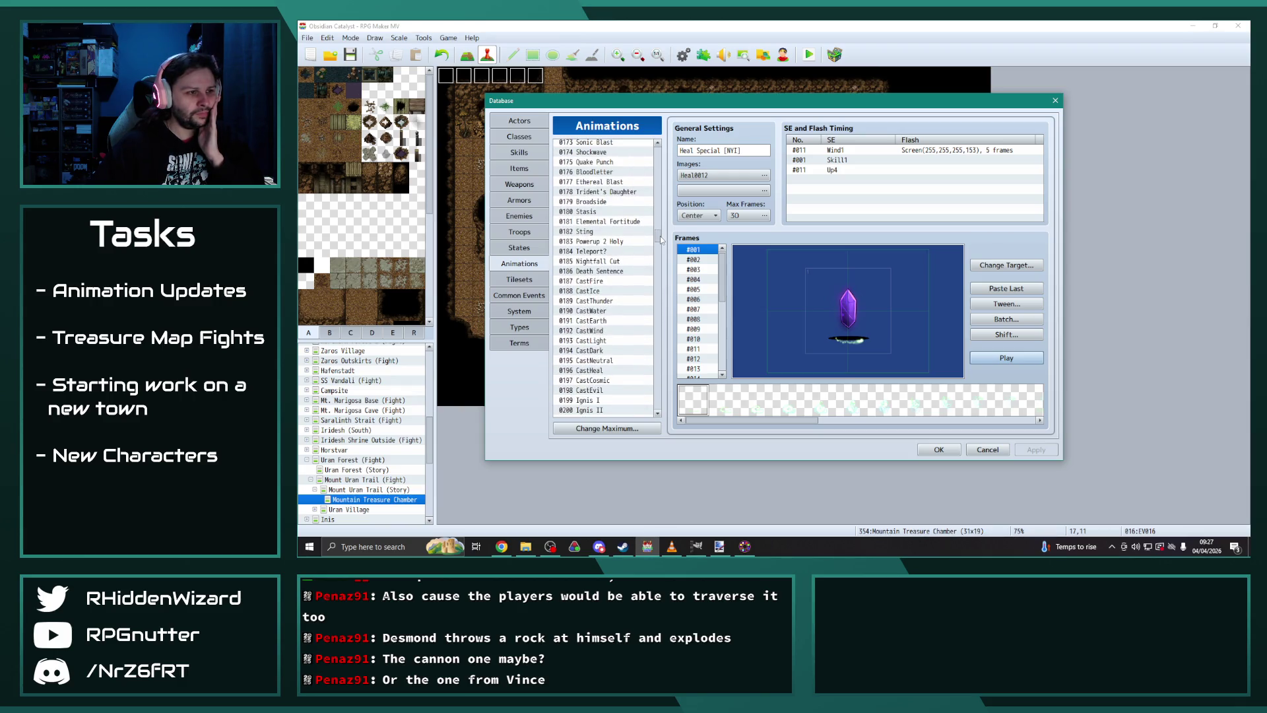
Step: Preview the 0179 Broadside and 0254 Ignis Bomb animations
{"action": "left_click", "coordinate": [605, 201]}
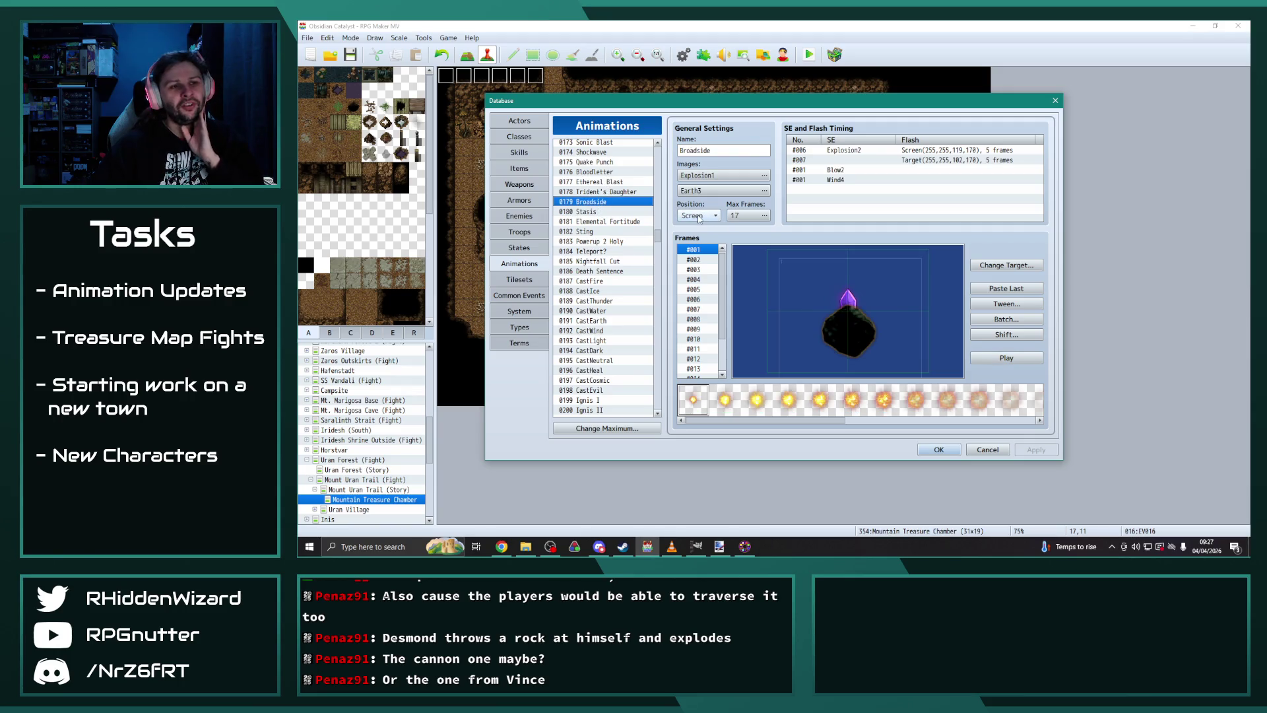
{"action": "left_click", "coordinate": [1015, 360]}
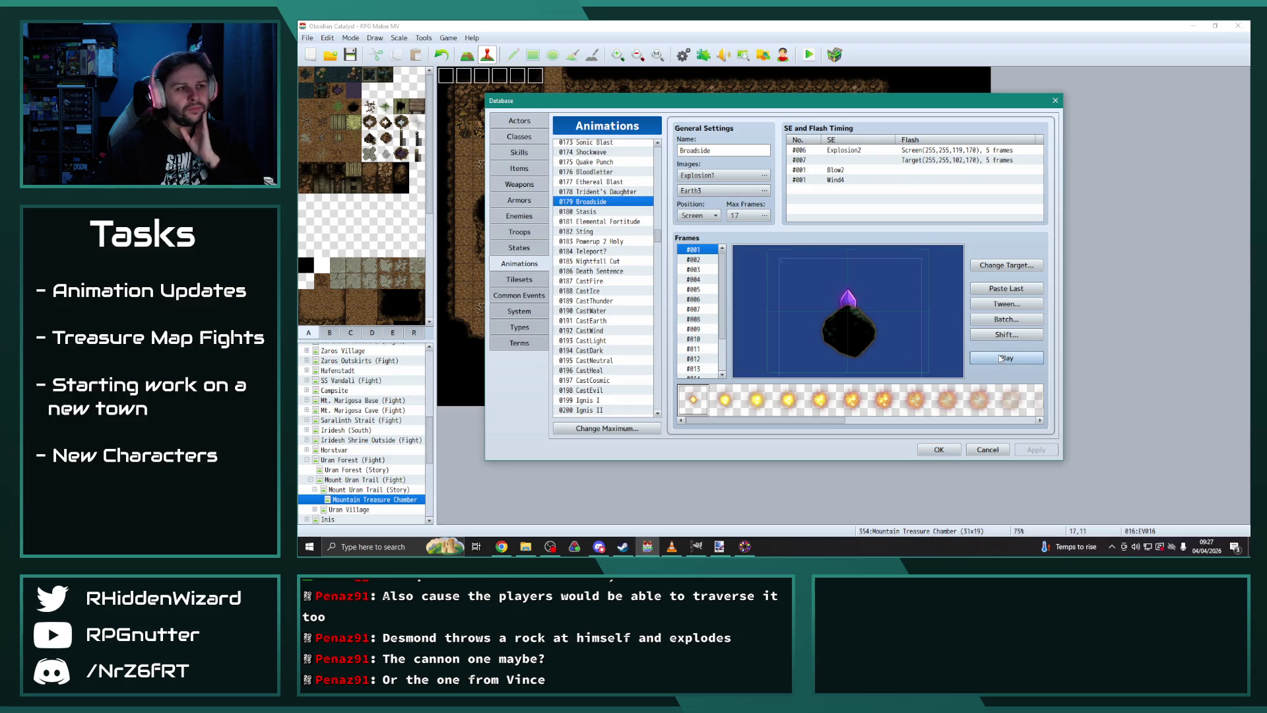
{"action": "left_click", "coordinate": [600, 203]}
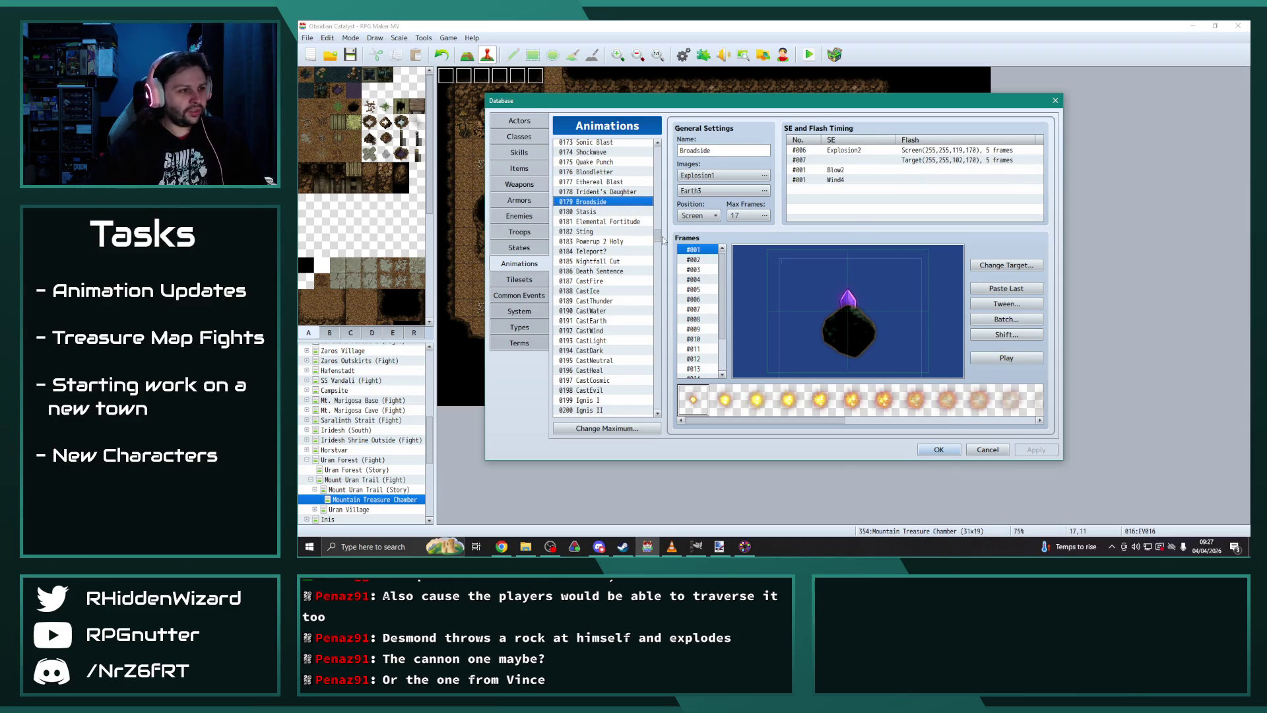
{"action": "scroll", "coordinate": [606, 321], "scroll_direction": "down", "scroll_amount": 14}
{"action": "scroll", "coordinate": [606, 321], "scroll_direction": "down", "scroll_amount": 7}
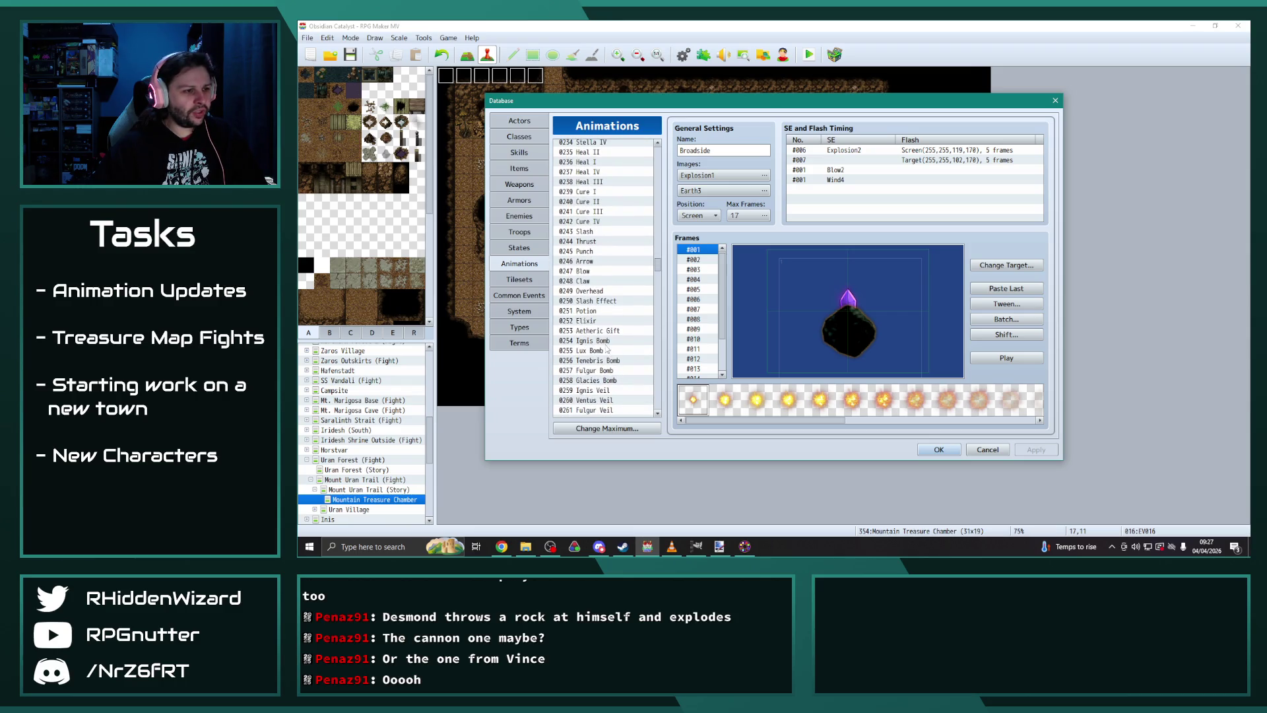
{"action": "left_click", "coordinate": [605, 341]}
{"action": "left_click", "coordinate": [1023, 359]}
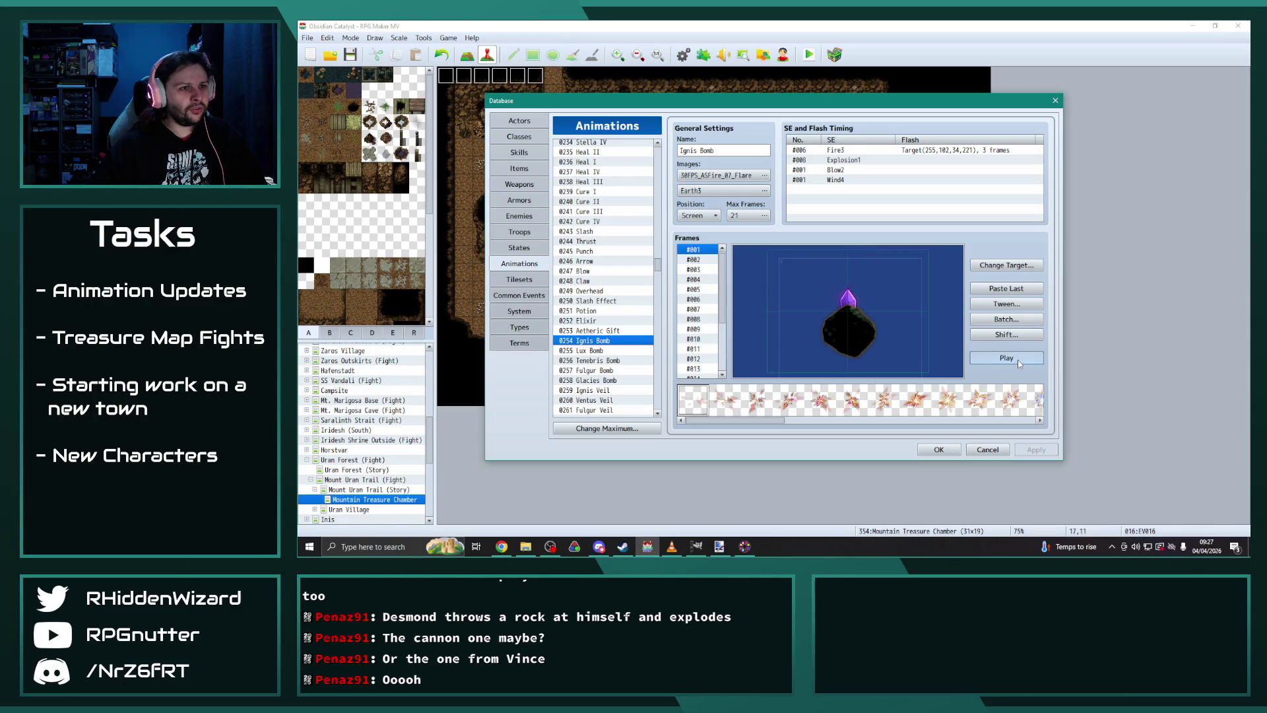
{"action": "left_click", "coordinate": [1017, 360]}
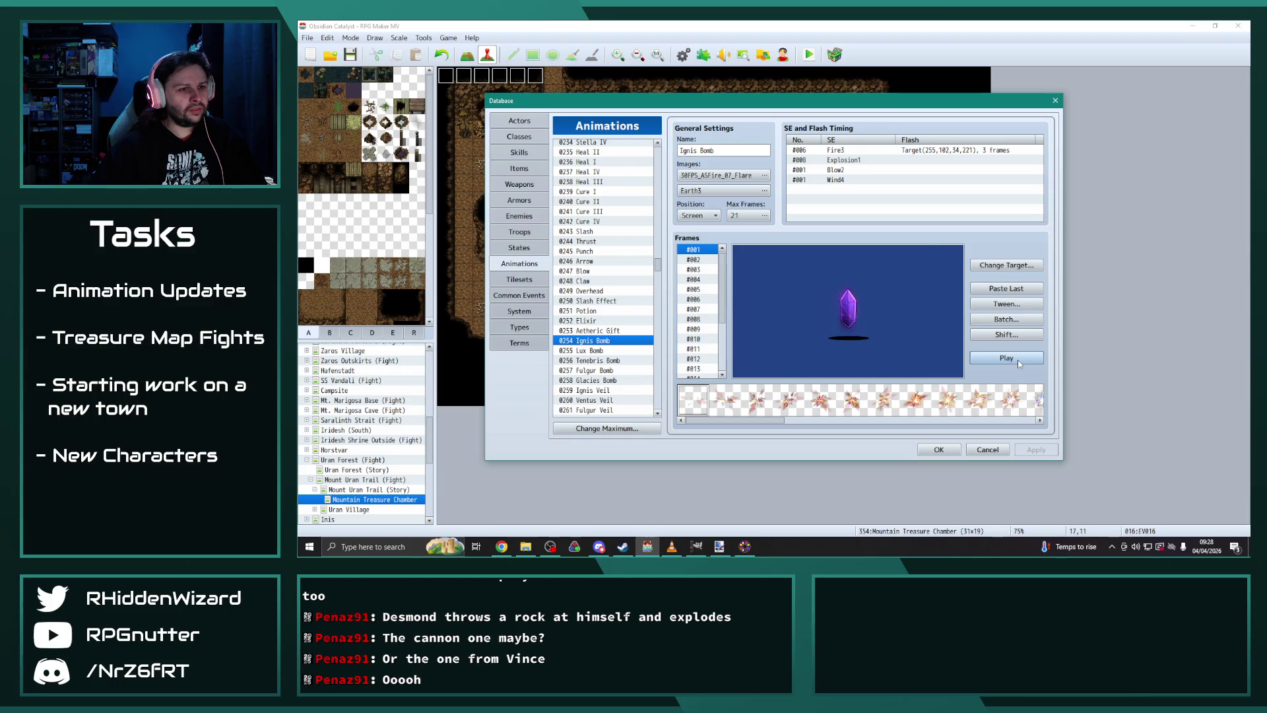
Step: Compare Lux Bomb, Ignis Veil, Ventus Veil, Tenebris Bomb and Fulgur Bomb, keeping Ignis Bomb's Screen position
{"action": "left_click", "coordinate": [633, 351]}
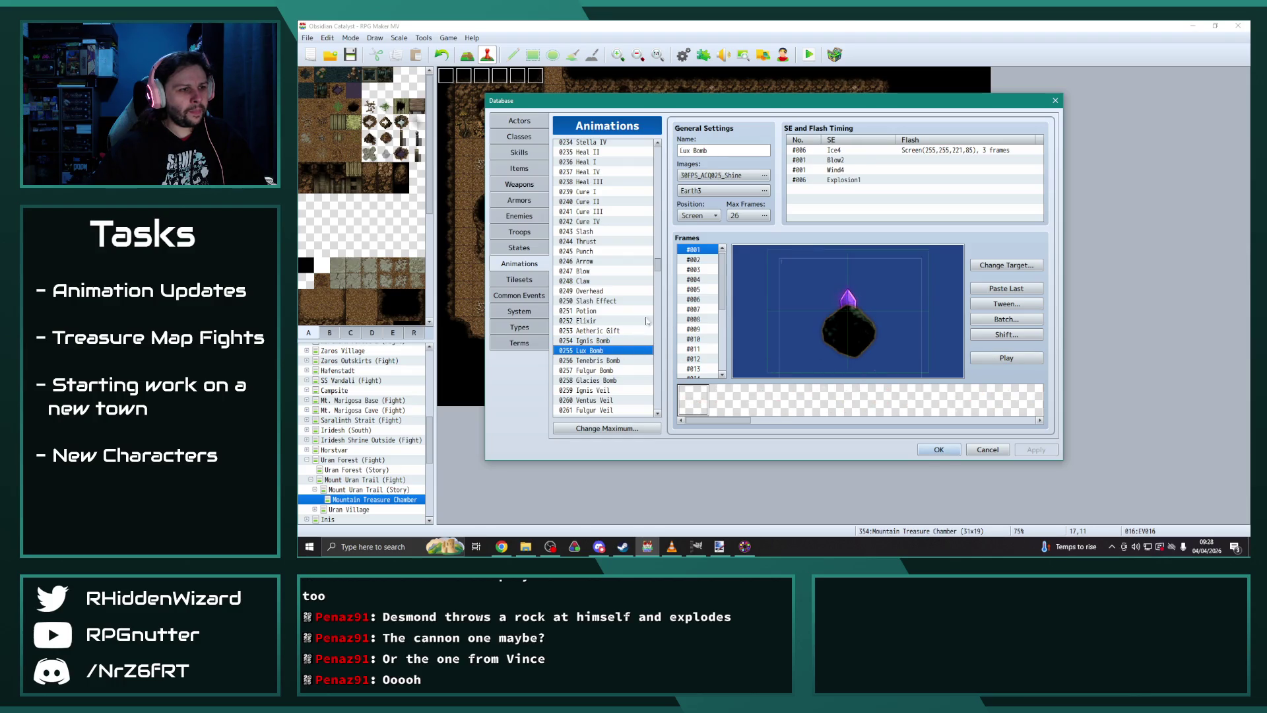
{"action": "left_click", "coordinate": [597, 341]}
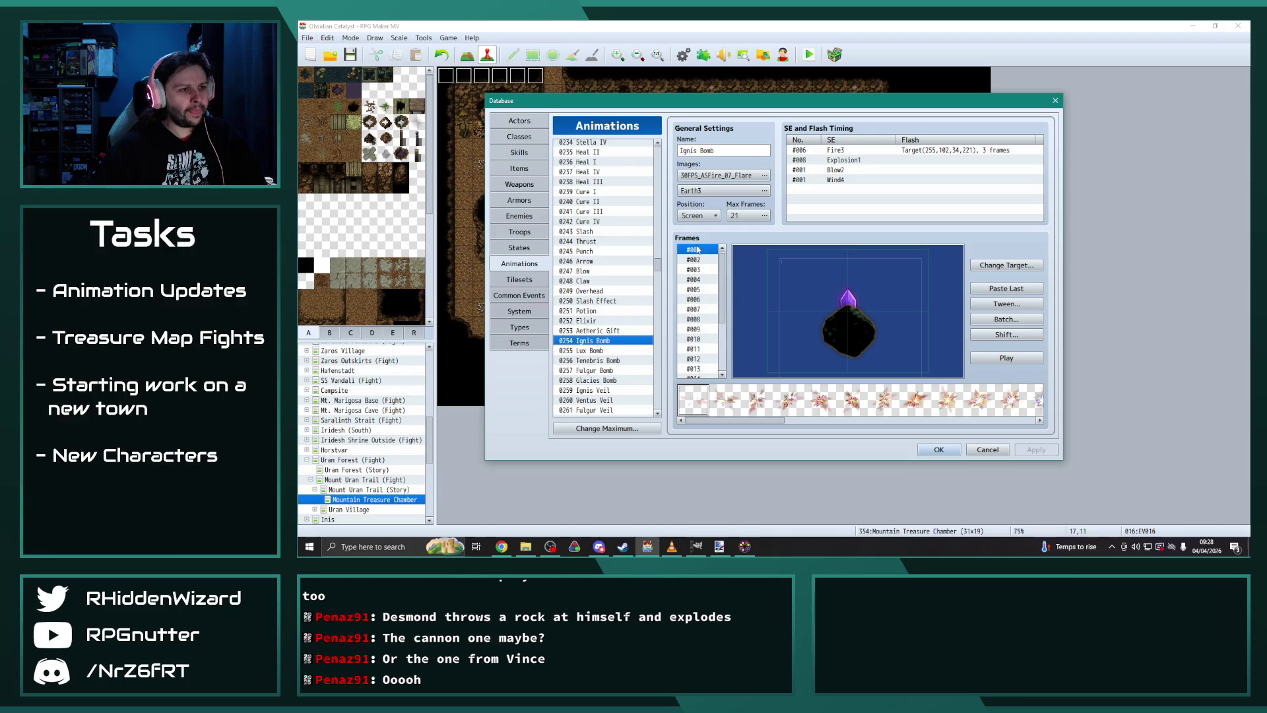
{"action": "left_click", "coordinate": [709, 216]}
{"action": "left_click", "coordinate": [710, 216]}
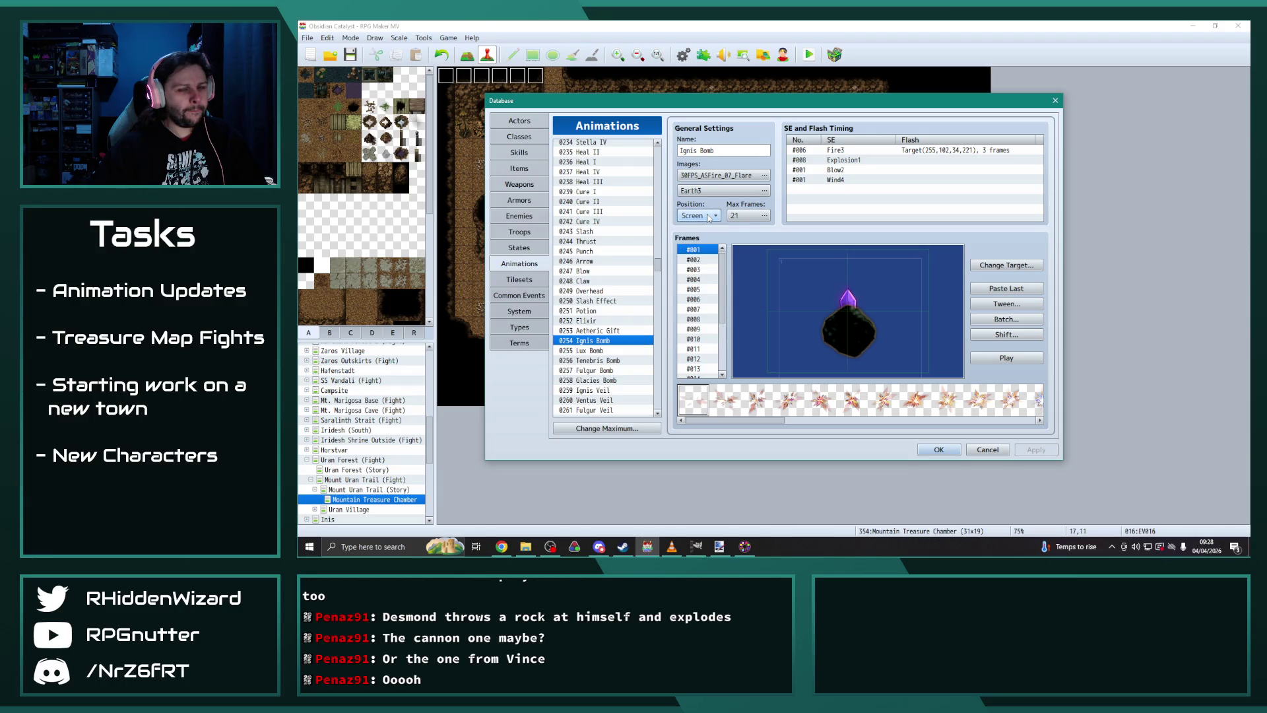
{"action": "left_click", "coordinate": [598, 390]}
{"action": "left_click", "coordinate": [599, 400]}
{"action": "left_click", "coordinate": [599, 390]}
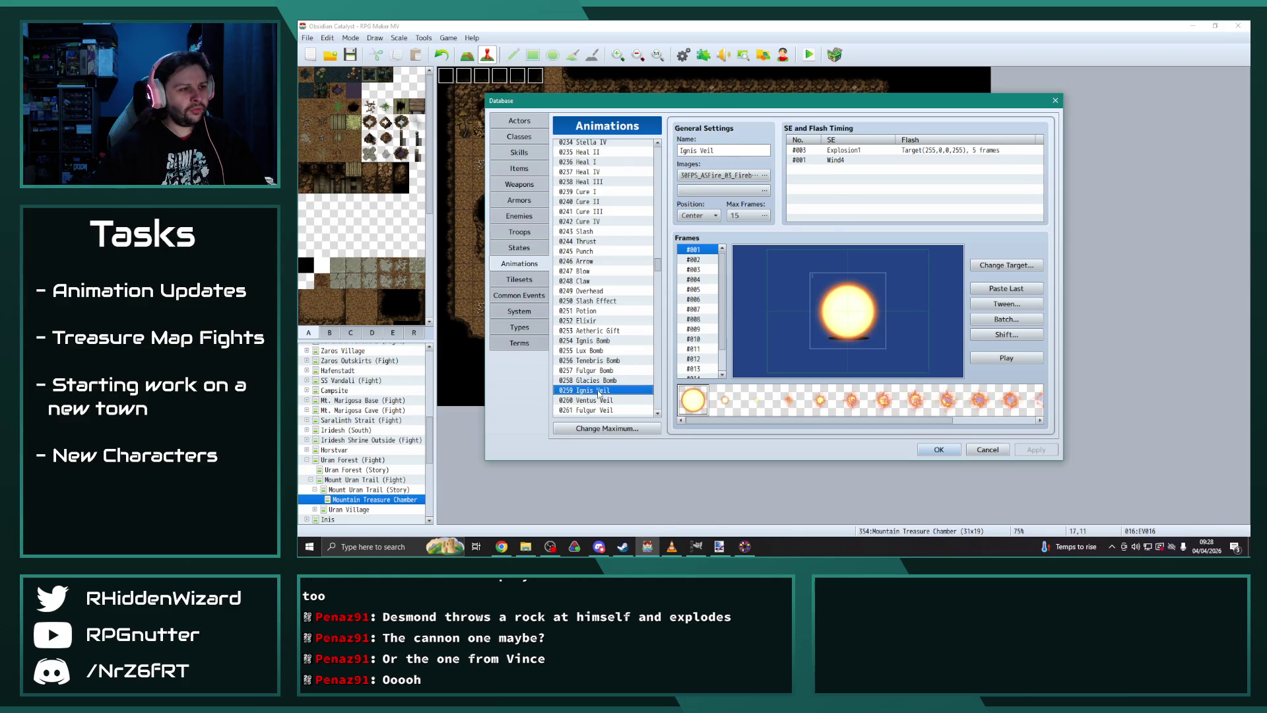
{"action": "left_click", "coordinate": [597, 351]}
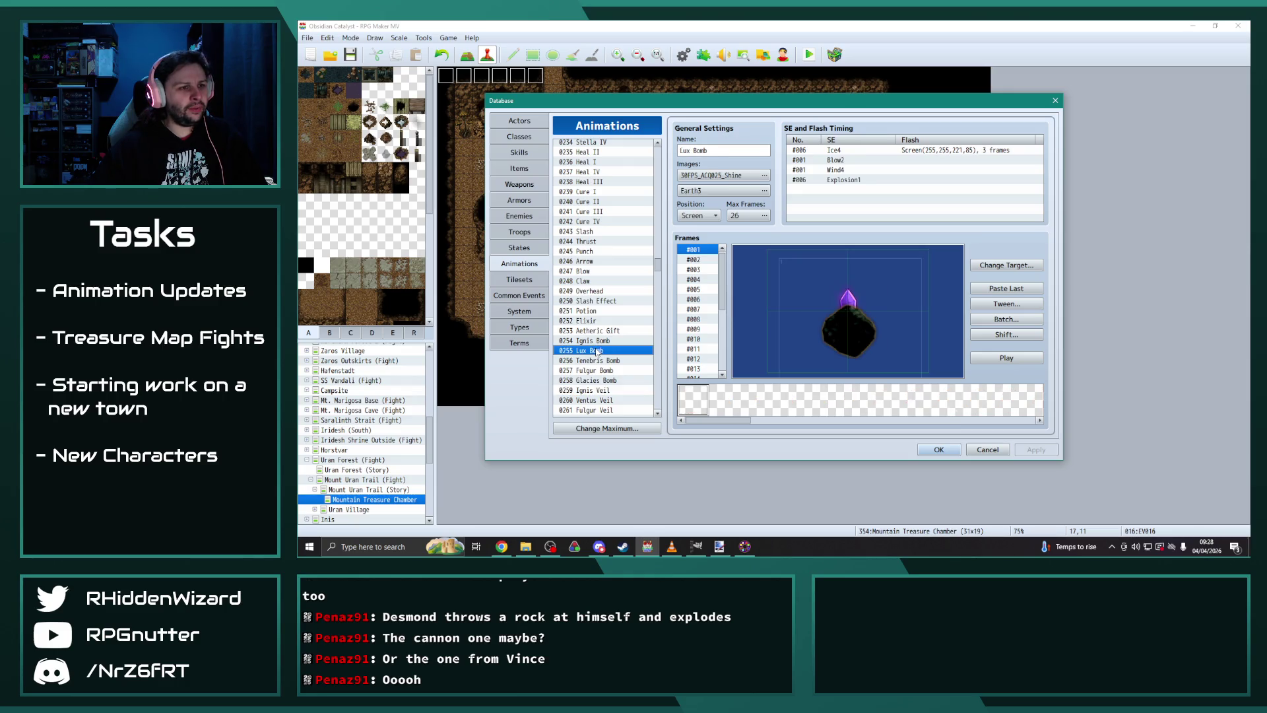
{"action": "left_click", "coordinate": [596, 361]}
{"action": "left_click", "coordinate": [596, 370]}
{"action": "scroll", "coordinate": [597, 370], "scroll_direction": "down", "scroll_amount": 2}
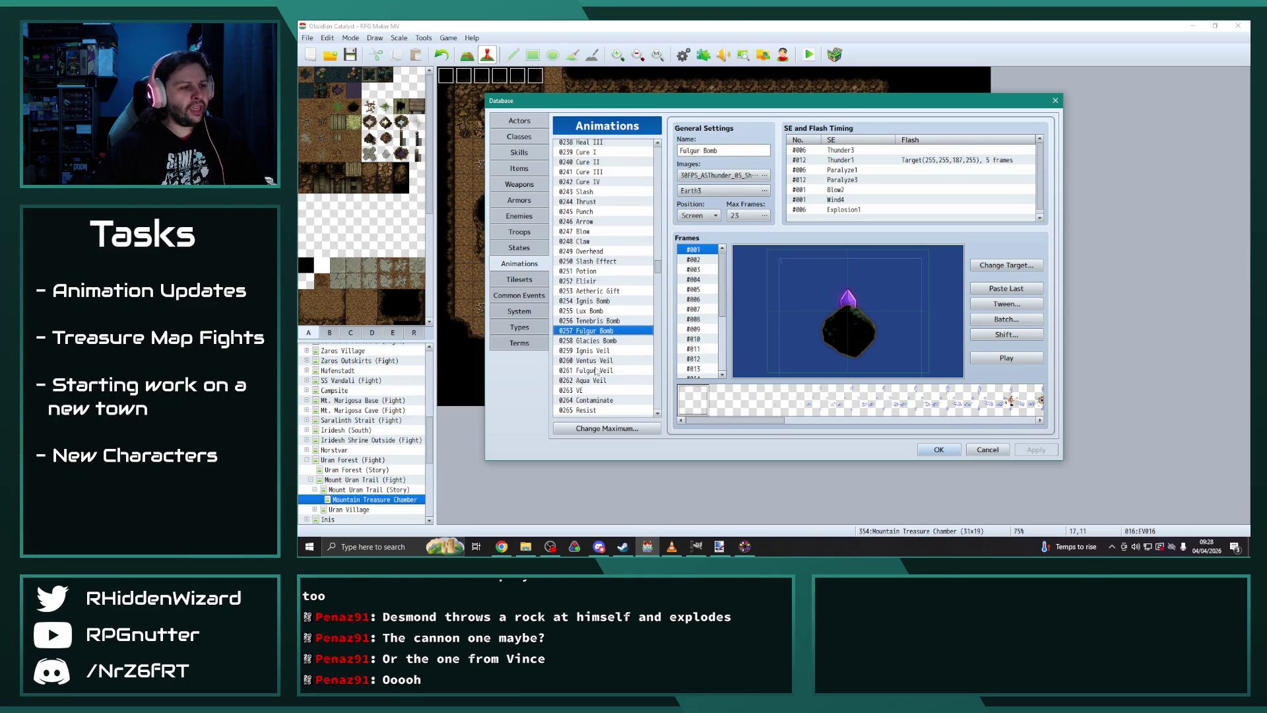
{"action": "scroll", "coordinate": [597, 370], "scroll_direction": "down", "scroll_amount": 1}
{"action": "scroll", "coordinate": [594, 359], "scroll_direction": "down", "scroll_amount": 4}
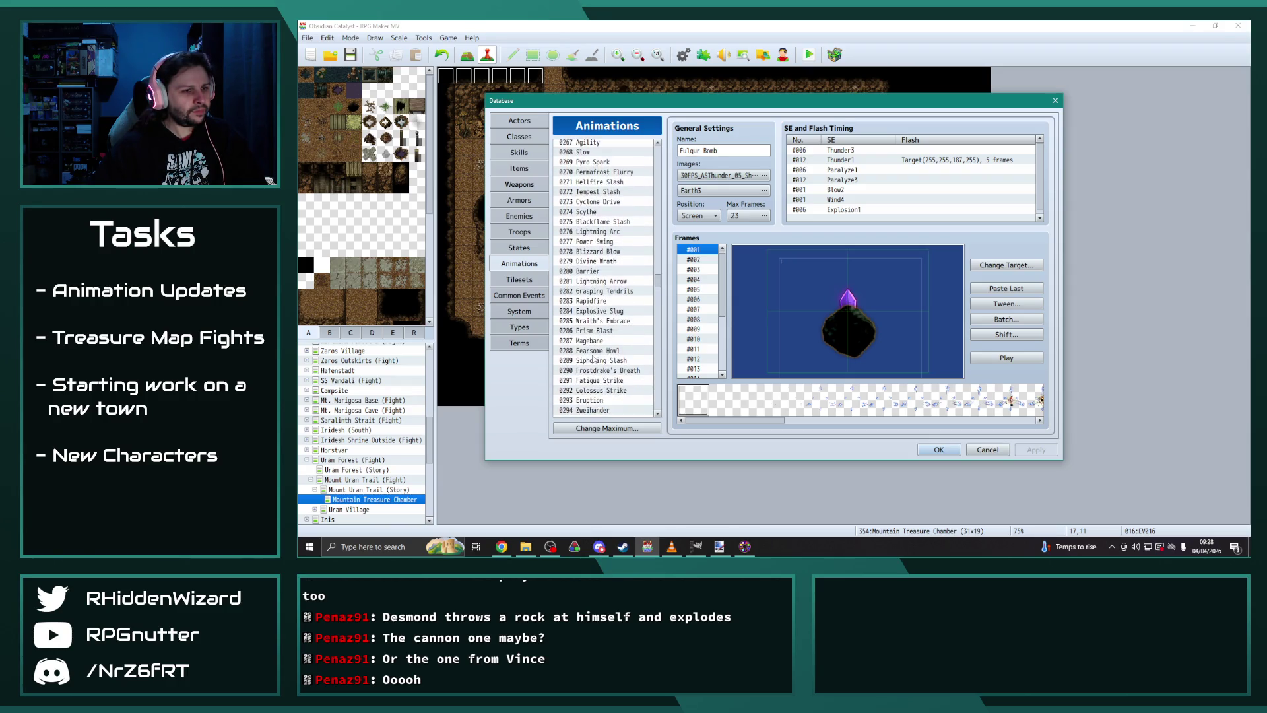
{"action": "scroll", "coordinate": [594, 359], "scroll_direction": "up", "scroll_amount": 4}
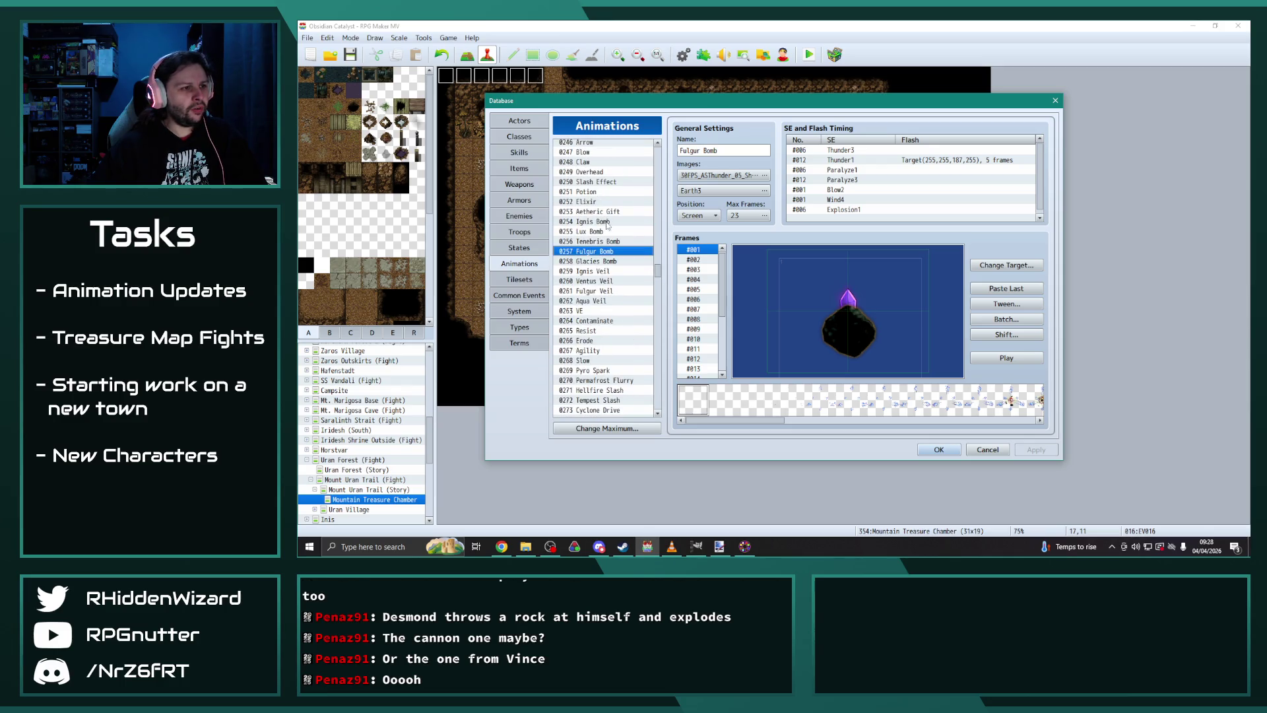
Step: Copy the Ignis Bomb animation into empty slot 0546
{"action": "left_click", "coordinate": [603, 222]}
{"action": "scroll", "coordinate": [613, 311], "scroll_direction": "down", "scroll_amount": 7}
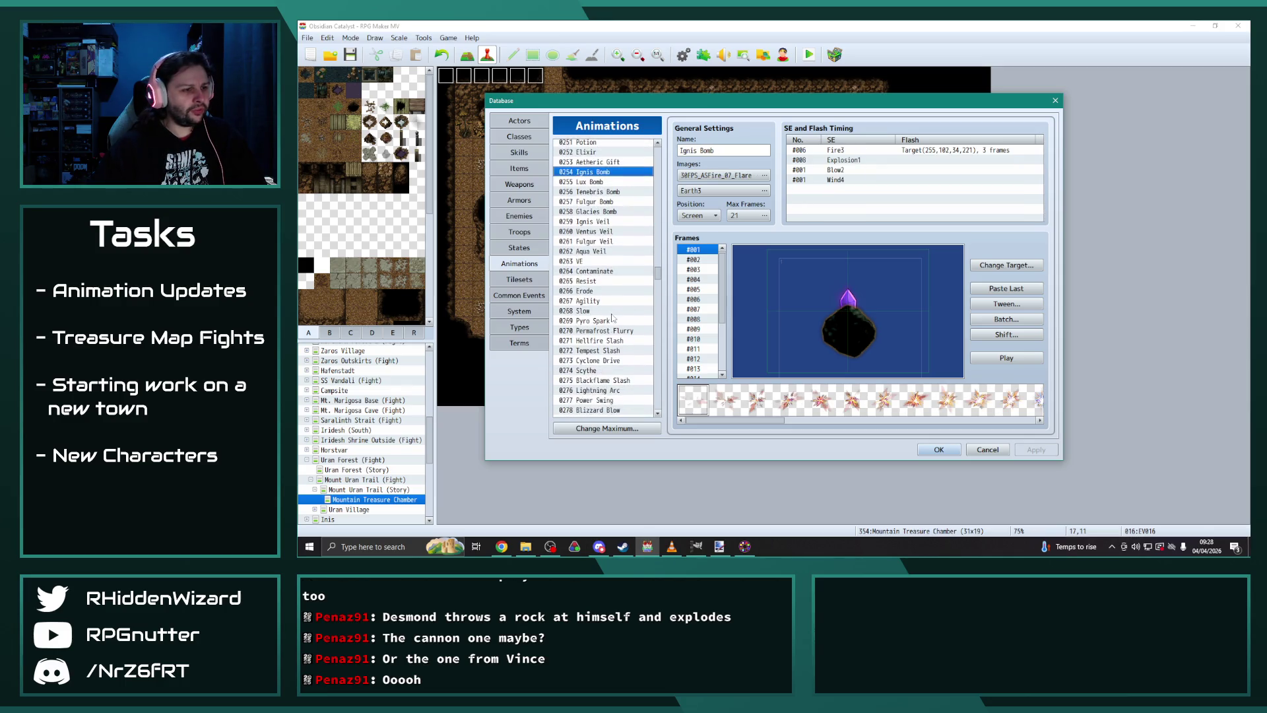
{"action": "mouse_move", "coordinate": [657, 287]}
{"action": "left_mouse_down"}
{"action": "mouse_move", "coordinate": [657, 402]}
{"action": "mouse_move", "coordinate": [668, 259]}
{"action": "left_mouse_up"}
{"action": "left_click", "coordinate": [594, 372]}
{"action": "key", "text": "ctrl+v"}
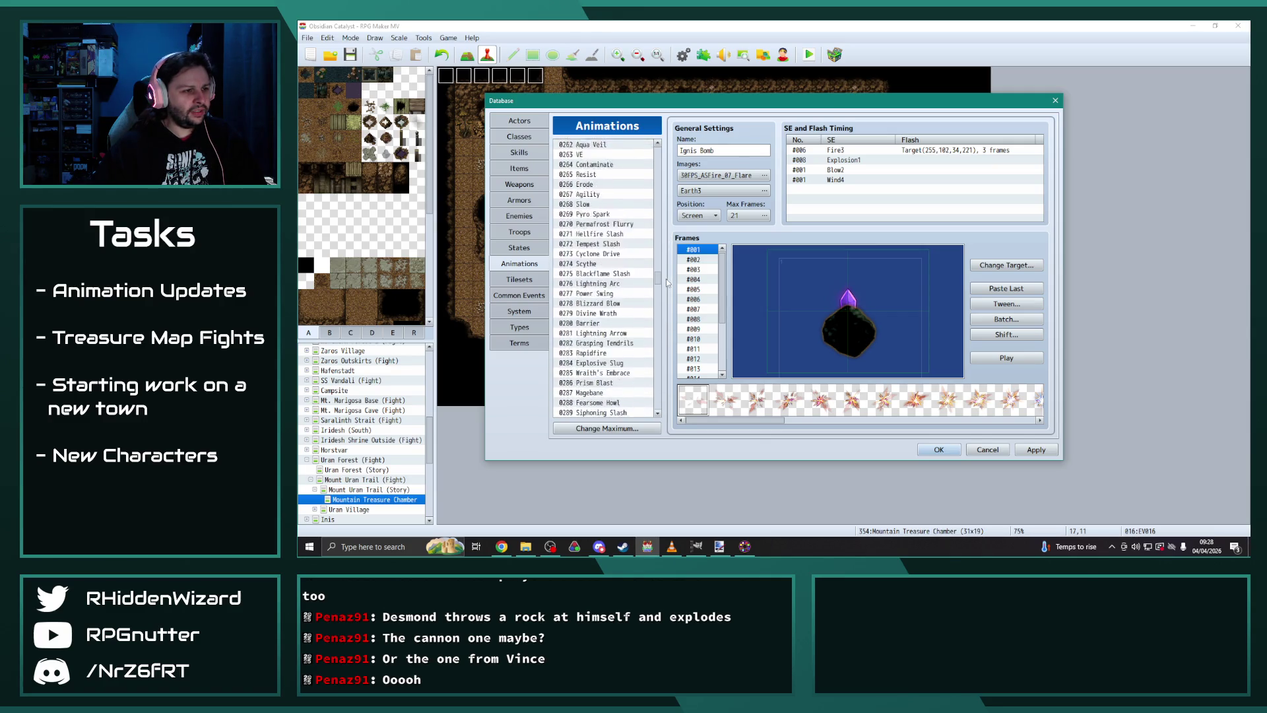
{"action": "left_click", "coordinate": [617, 311]}
{"action": "left_click", "coordinate": [998, 358]}
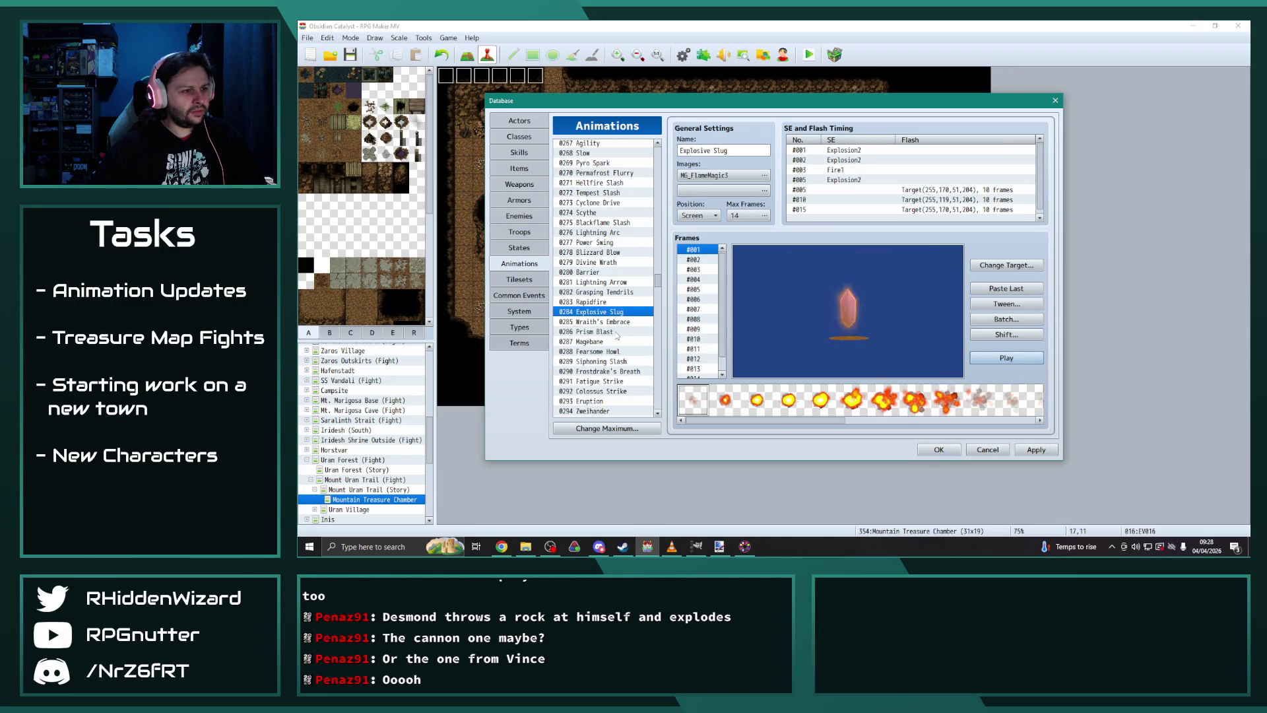
{"action": "scroll", "coordinate": [617, 335], "scroll_direction": "down", "scroll_amount": 2}
{"action": "scroll", "coordinate": [611, 332], "scroll_direction": "down", "scroll_amount": 7}
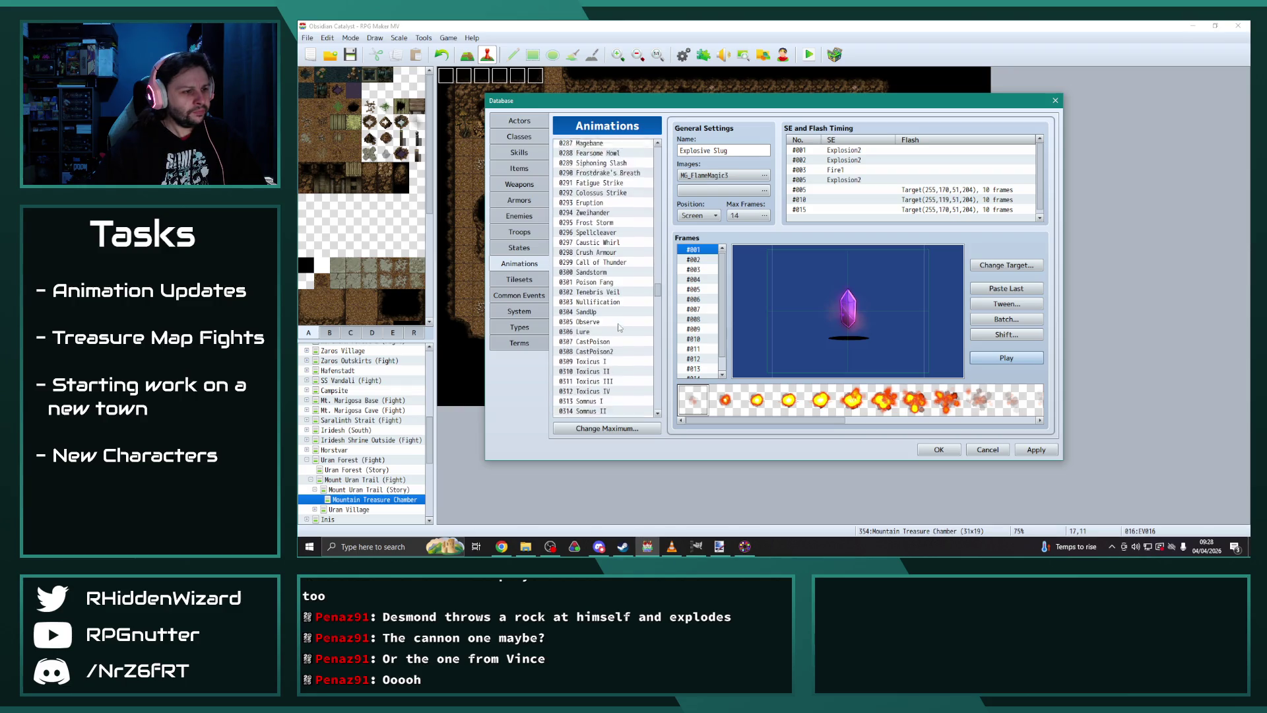
{"action": "scroll", "coordinate": [619, 327], "scroll_direction": "down", "scroll_amount": 4}
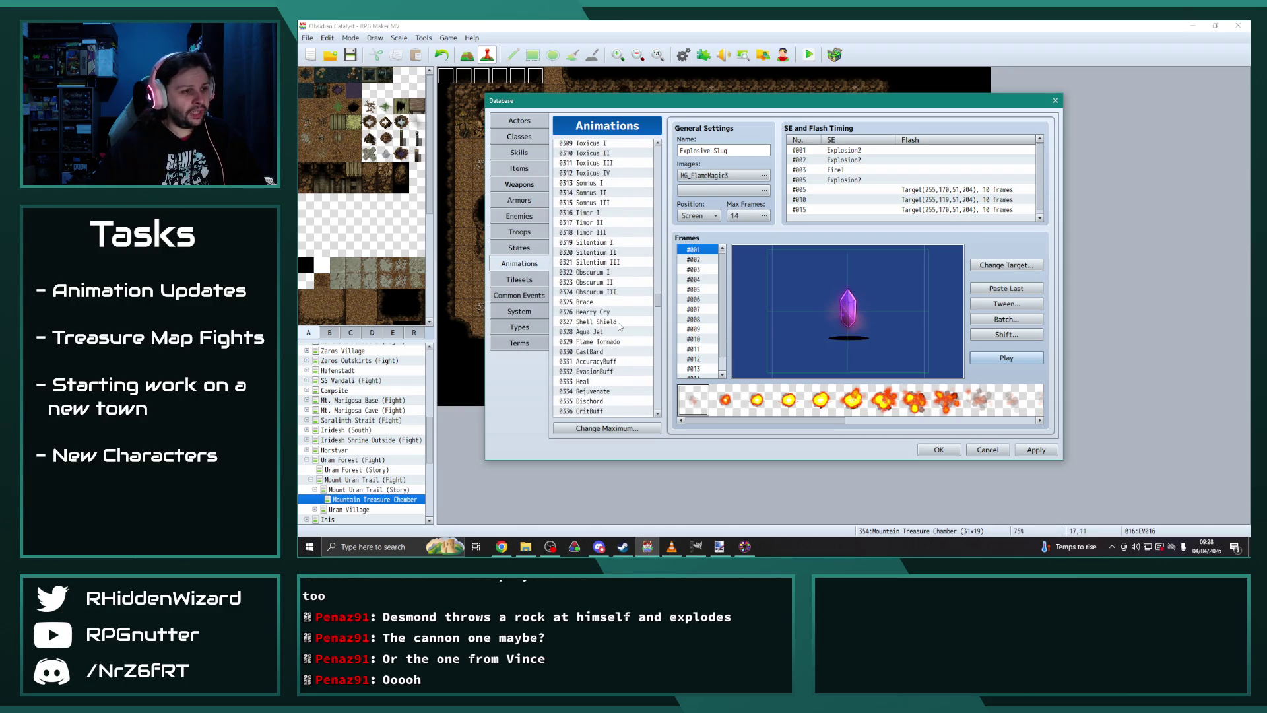
{"action": "scroll", "coordinate": [617, 328], "scroll_direction": "down", "scroll_amount": 1}
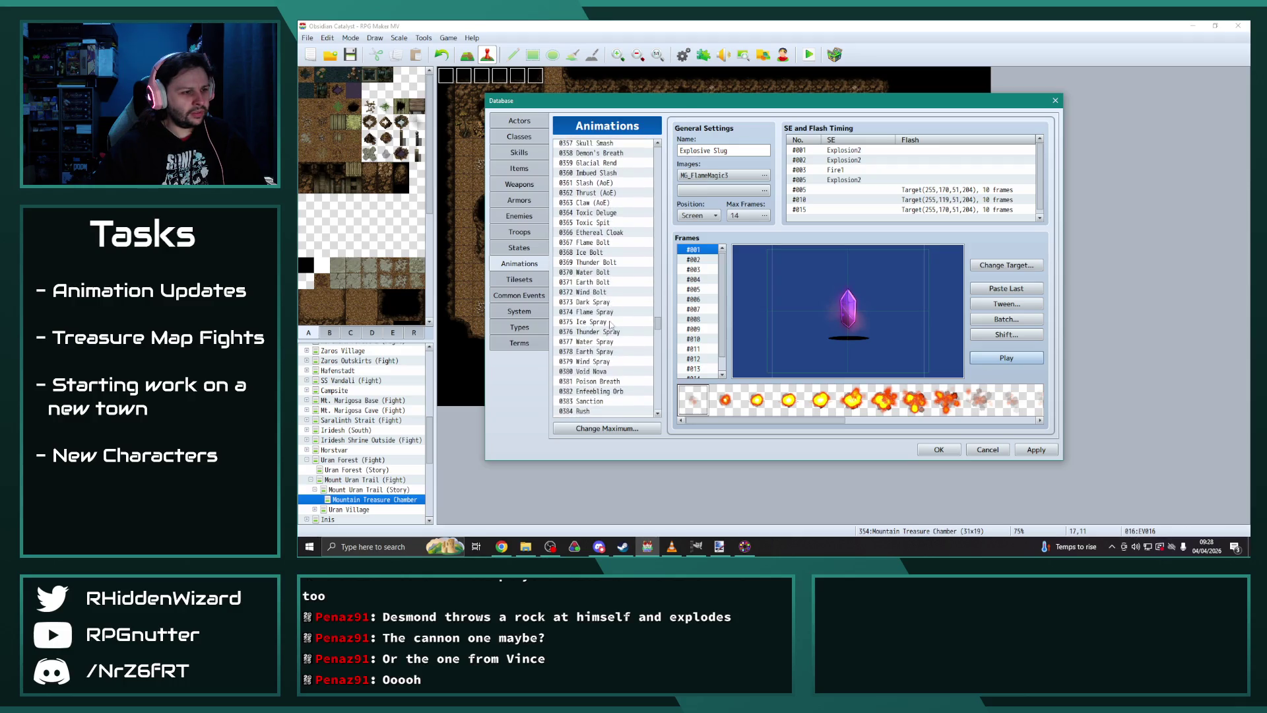
{"action": "scroll", "coordinate": [611, 326], "scroll_direction": "down", "scroll_amount": 2}
{"action": "scroll", "coordinate": [611, 326], "scroll_direction": "down", "scroll_amount": 1}
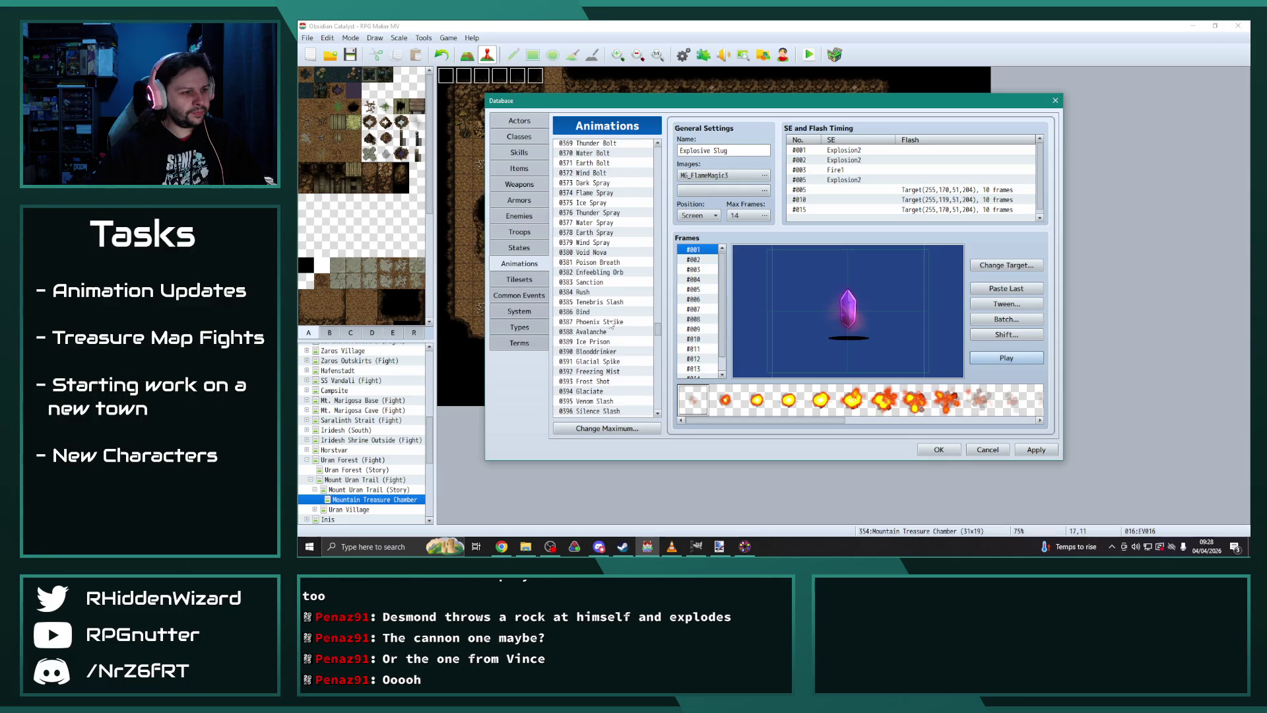
{"action": "left_click", "coordinate": [614, 331]}
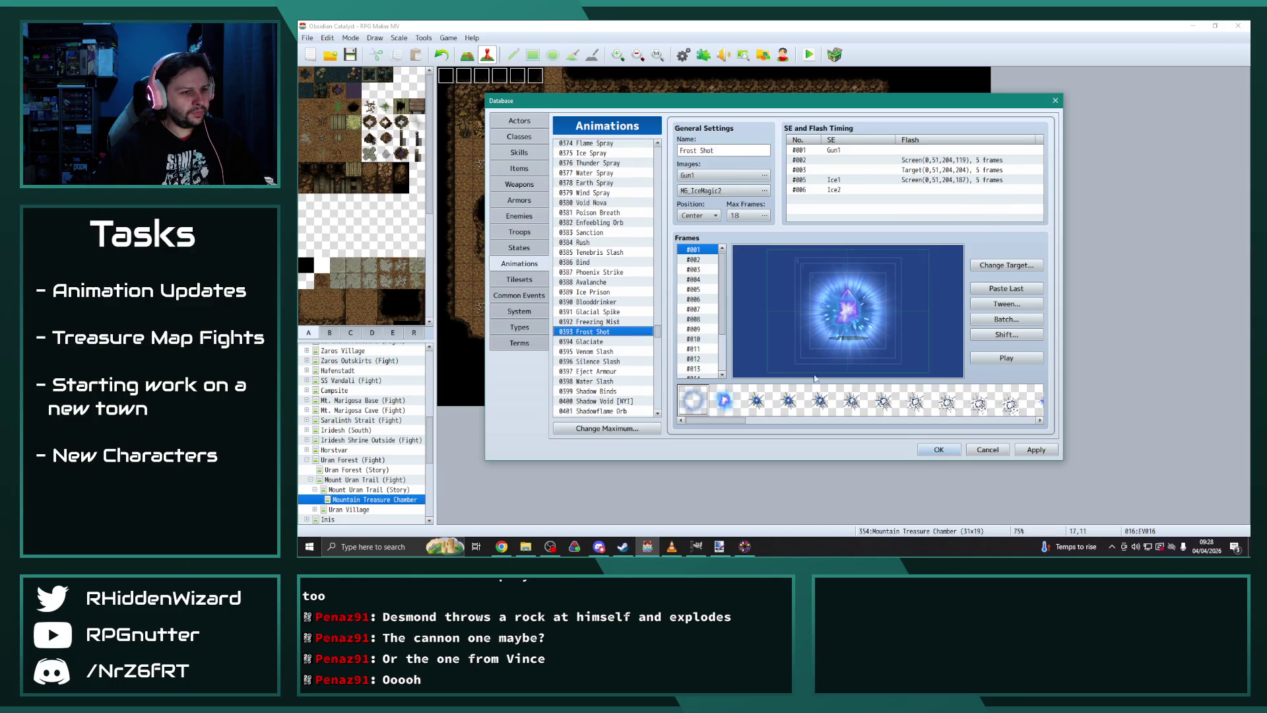
{"action": "left_click", "coordinate": [1011, 359]}
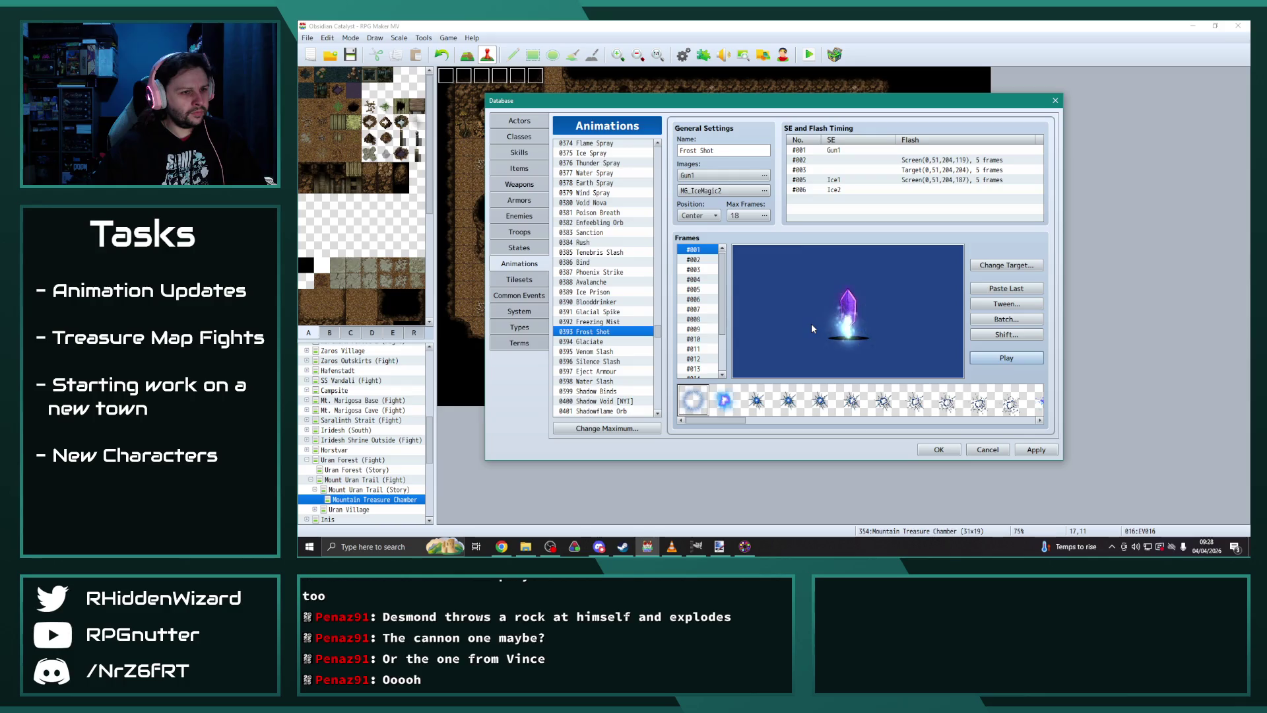
{"action": "scroll", "coordinate": [601, 311], "scroll_direction": "down", "scroll_amount": 3}
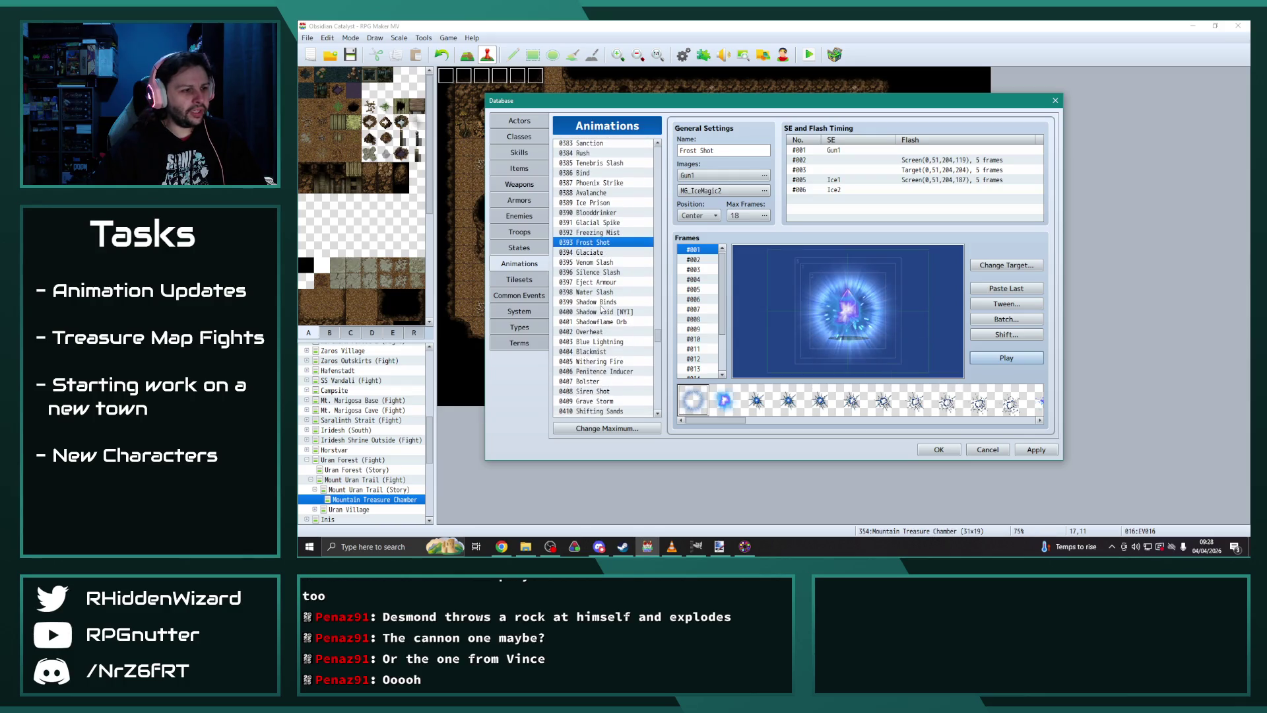
{"action": "scroll", "coordinate": [602, 311], "scroll_direction": "down", "scroll_amount": 1}
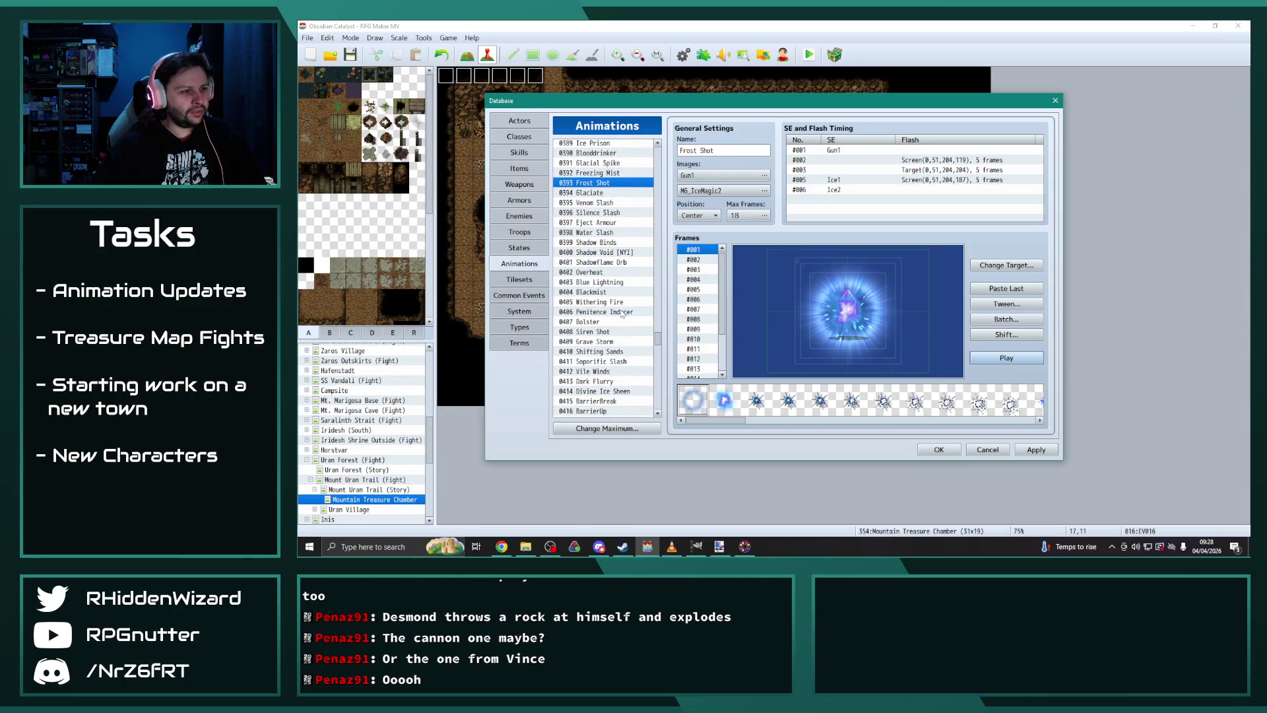
{"action": "scroll", "coordinate": [630, 316], "scroll_direction": "down", "scroll_amount": 1}
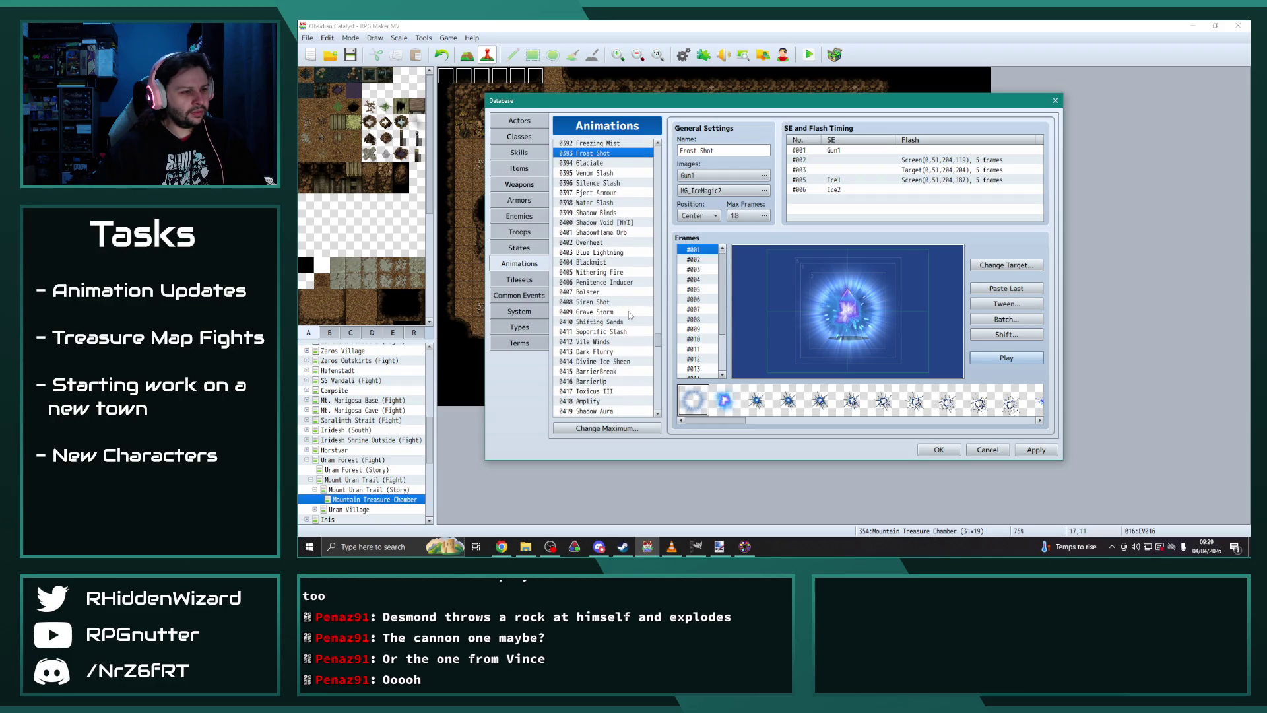
{"action": "scroll", "coordinate": [628, 325], "scroll_direction": "down", "scroll_amount": 5}
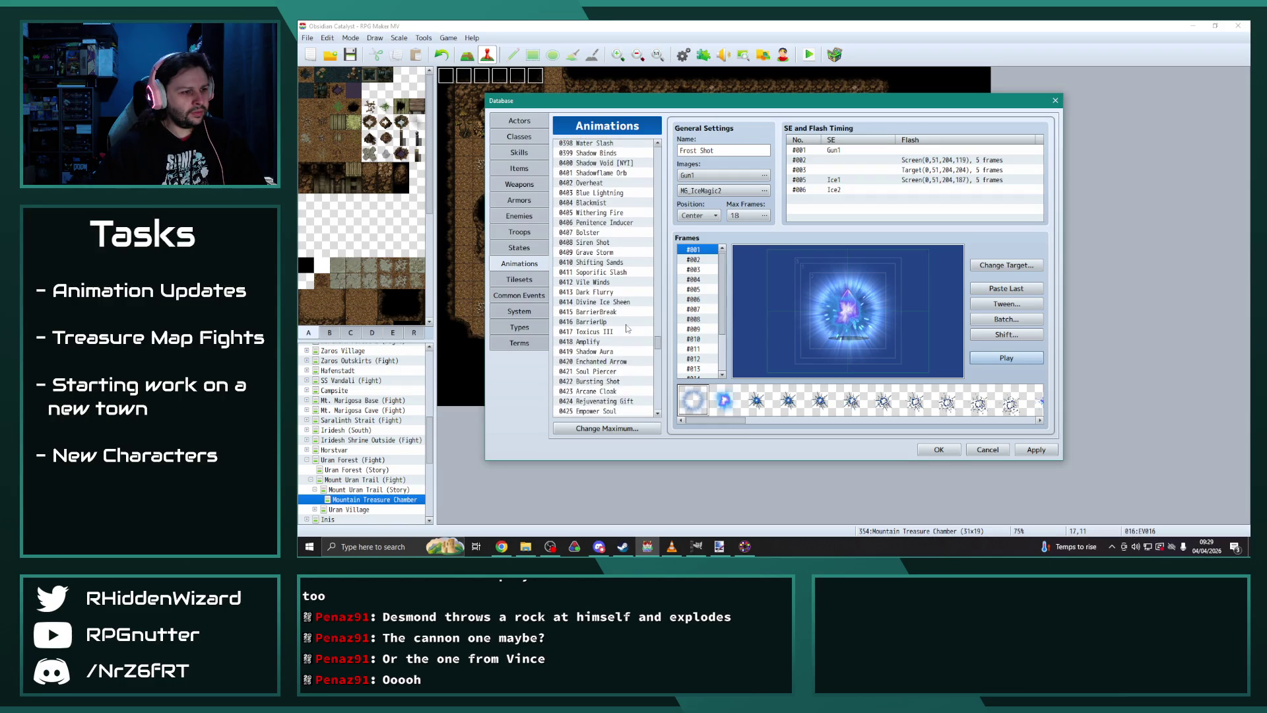
{"action": "scroll", "coordinate": [628, 328], "scroll_direction": "down", "scroll_amount": 3}
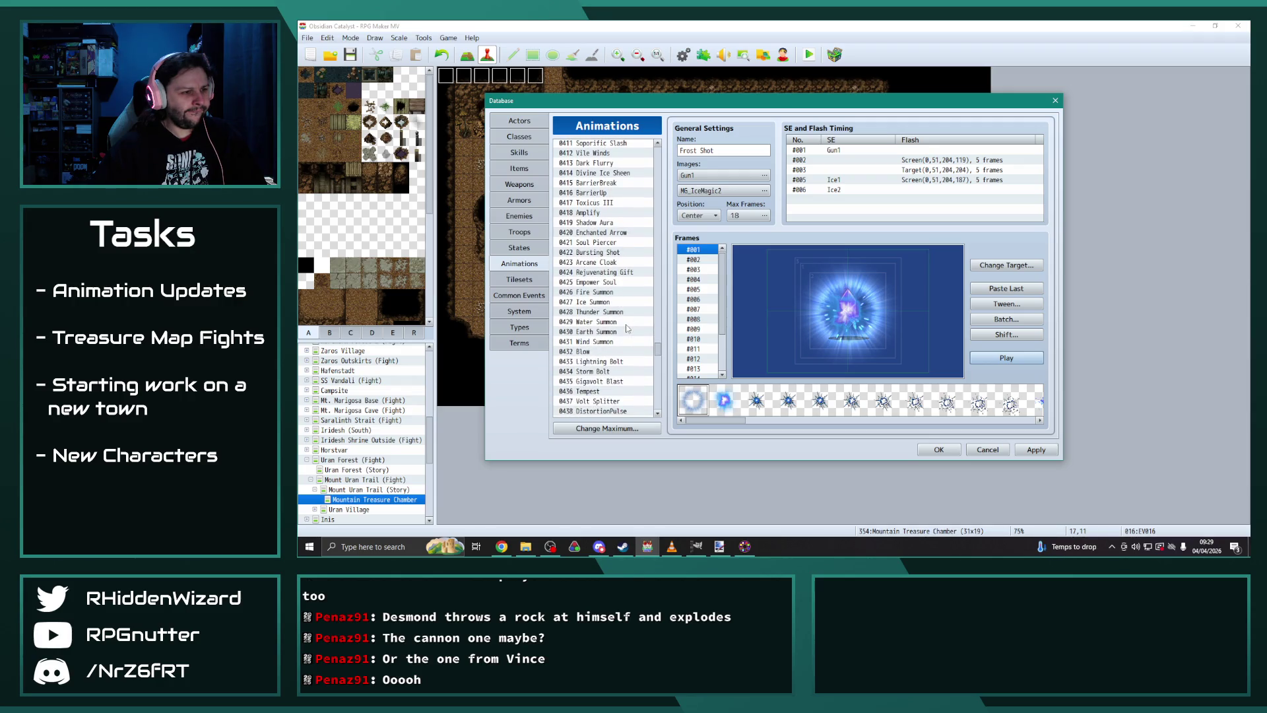
{"action": "scroll", "coordinate": [627, 328], "scroll_direction": "down", "scroll_amount": 1}
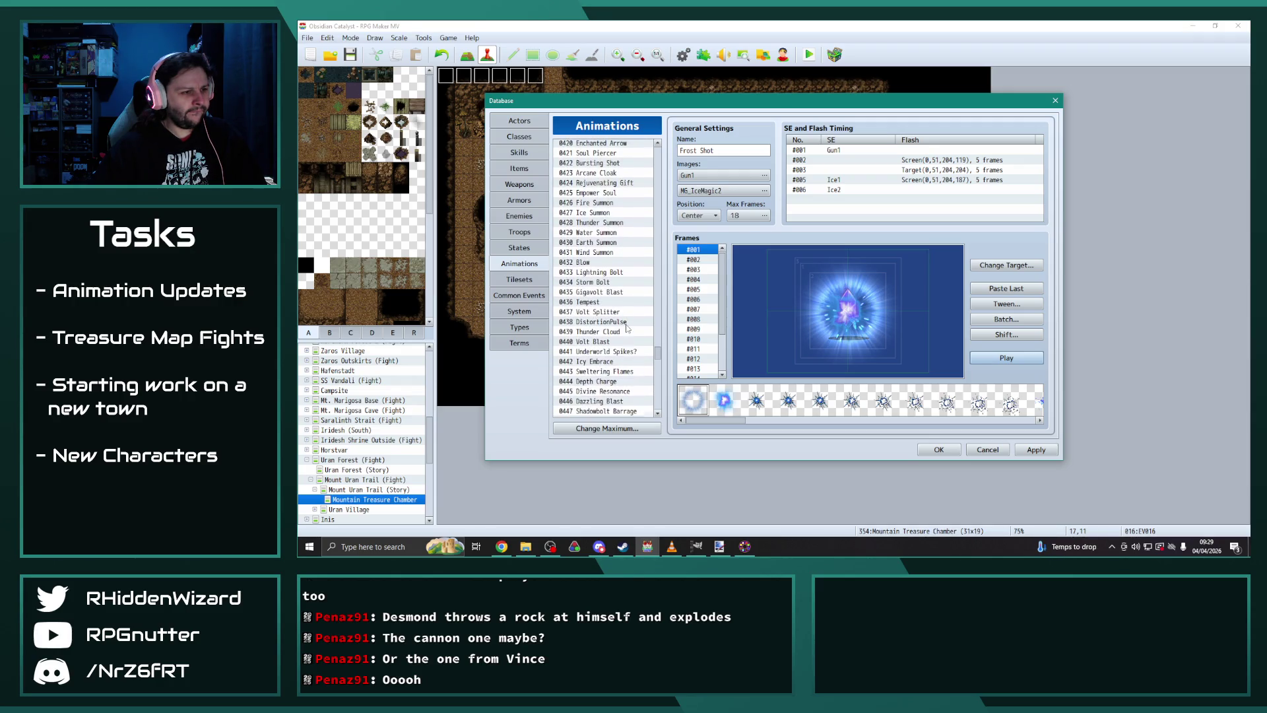
{"action": "scroll", "coordinate": [628, 328], "scroll_direction": "down", "scroll_amount": 4}
{"action": "scroll", "coordinate": [627, 327], "scroll_direction": "down", "scroll_amount": 6}
{"action": "scroll", "coordinate": [626, 325], "scroll_direction": "down", "scroll_amount": 3}
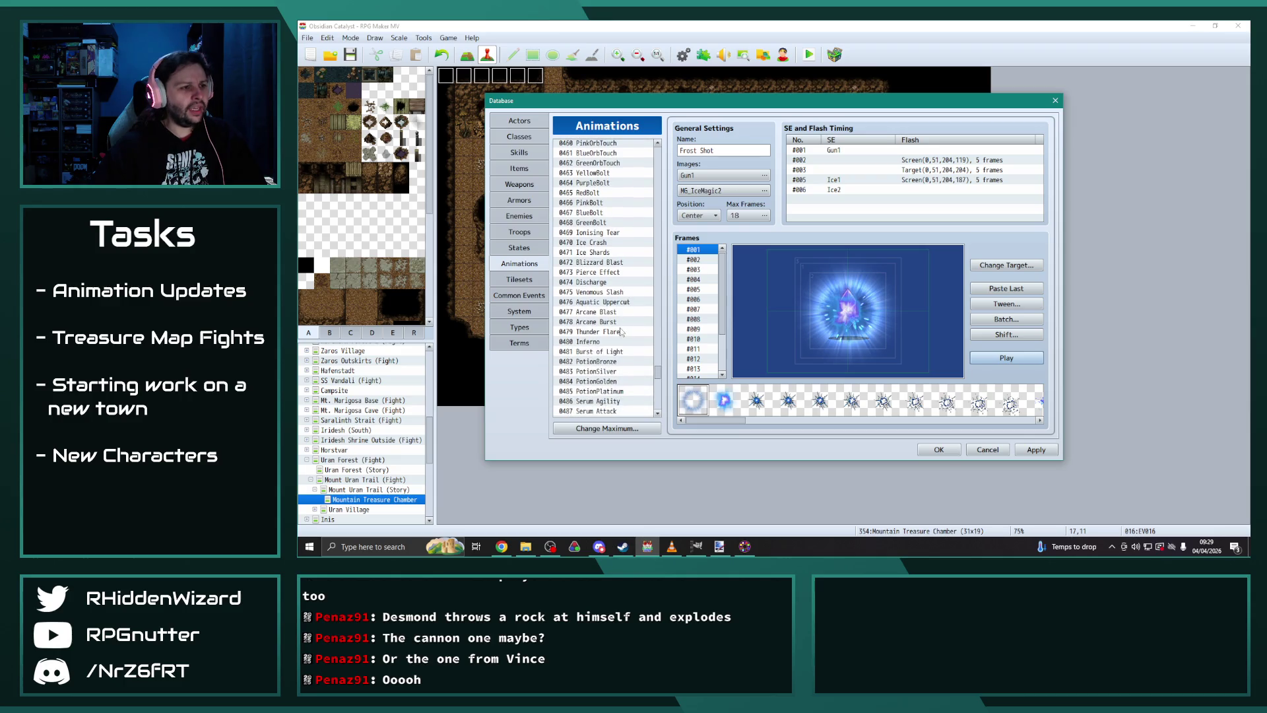
{"action": "left_click", "coordinate": [611, 312]}
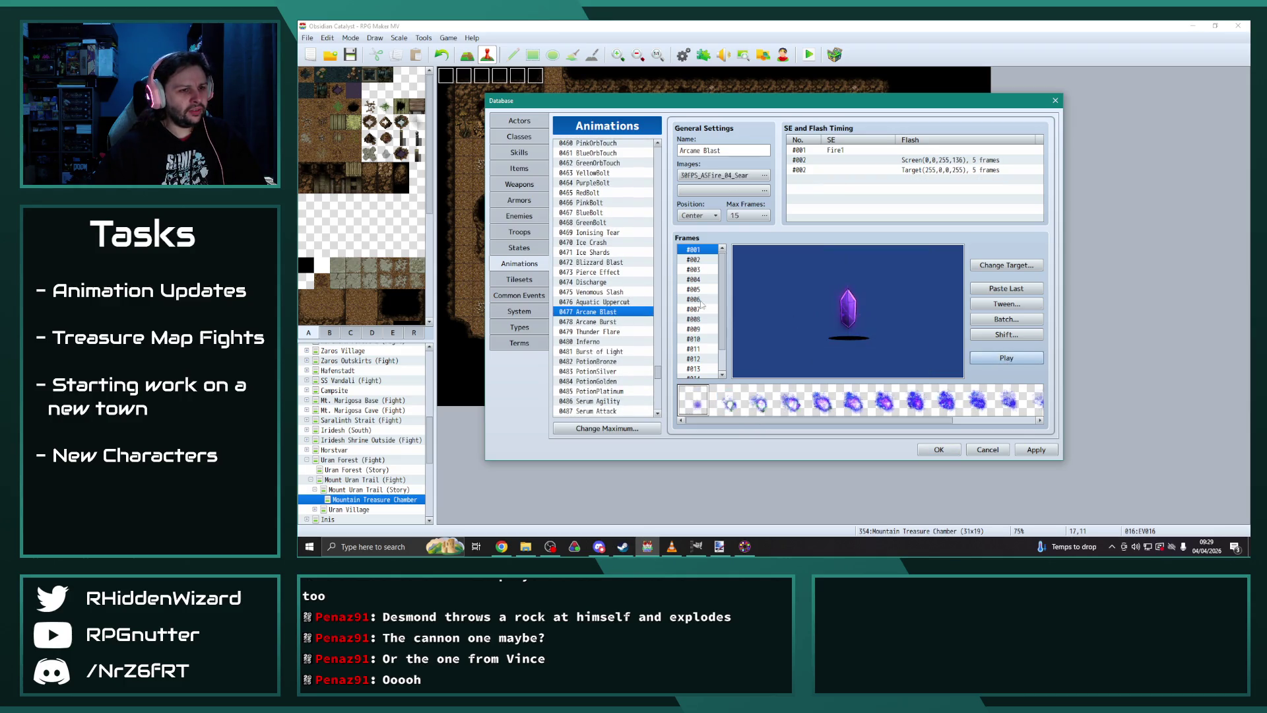
{"action": "left_click", "coordinate": [616, 301]}
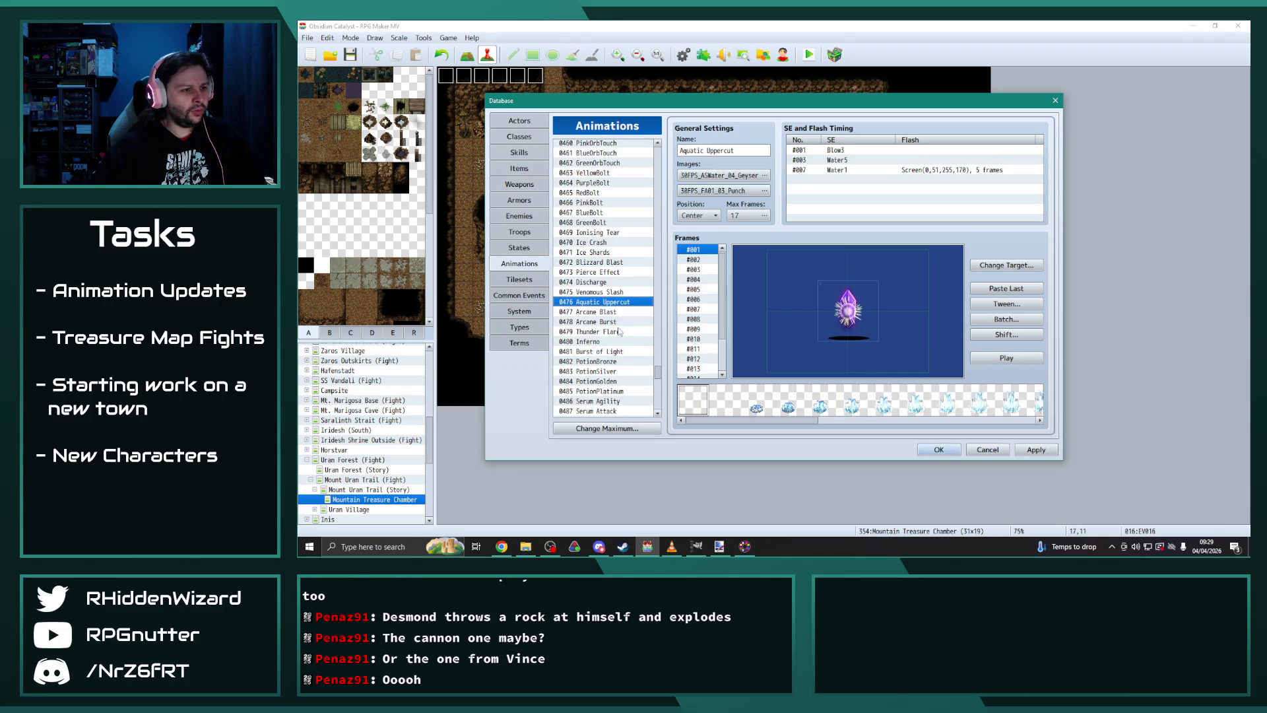
{"action": "scroll", "coordinate": [620, 332], "scroll_direction": "down", "scroll_amount": 1}
{"action": "left_click", "coordinate": [601, 342]}
{"action": "left_click", "coordinate": [1006, 357]}
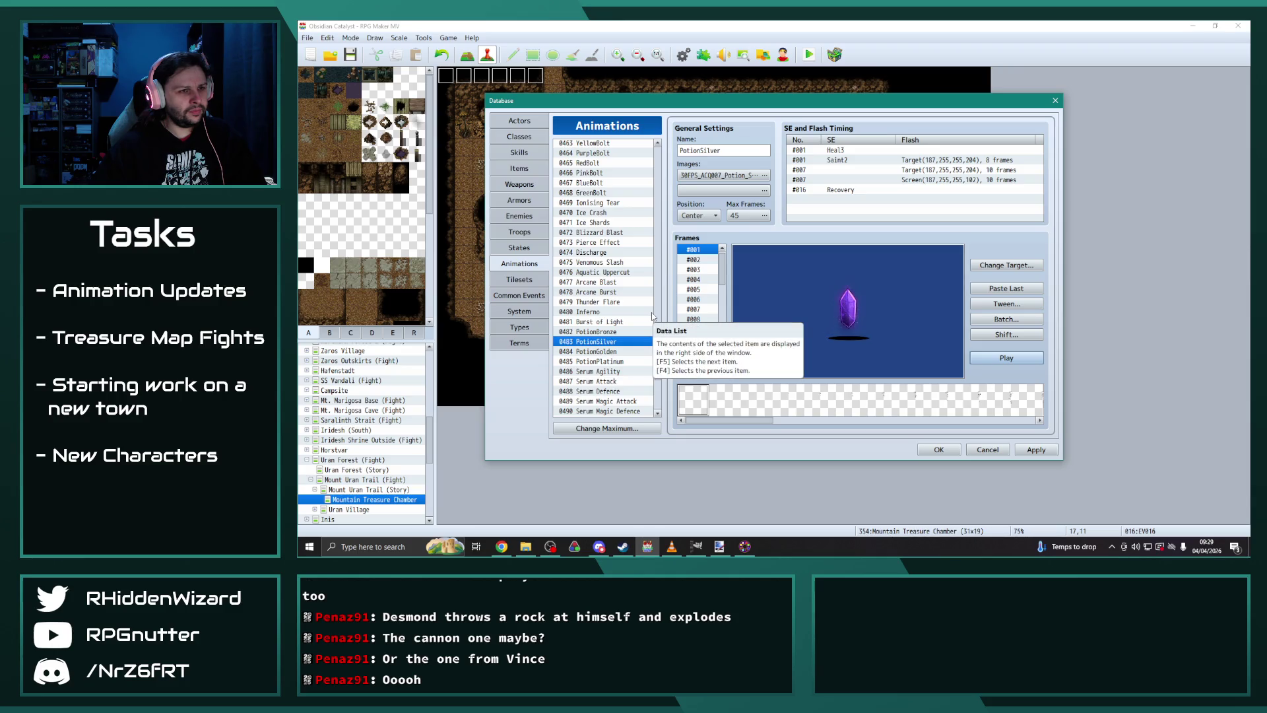
{"action": "left_click", "coordinate": [600, 351]}
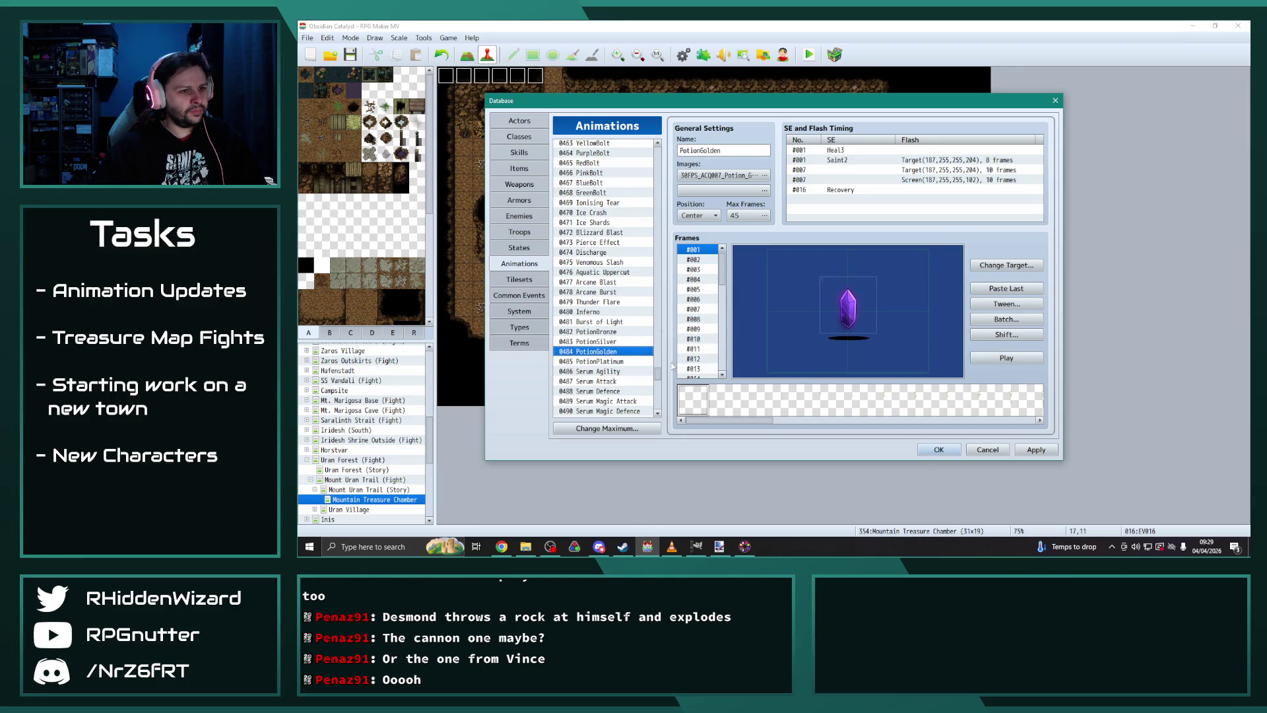
{"action": "scroll", "coordinate": [613, 315], "scroll_direction": "down", "scroll_amount": 2}
{"action": "left_click", "coordinate": [601, 312]}
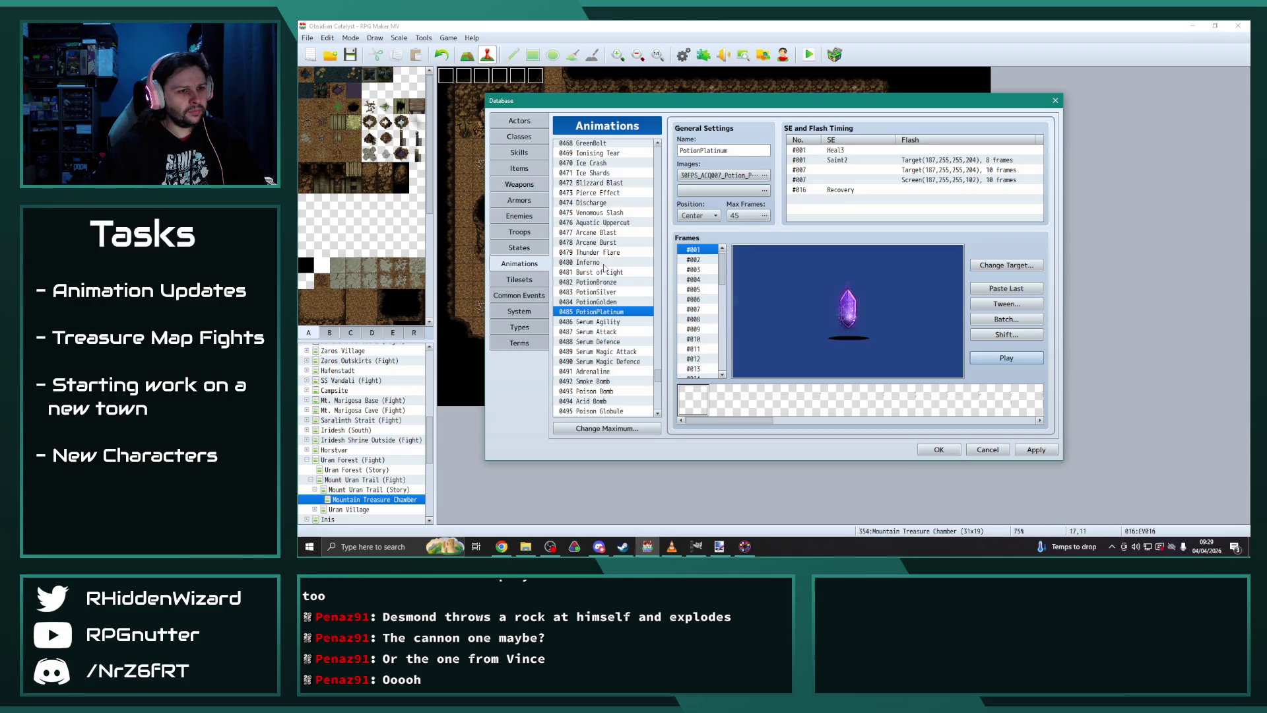
{"action": "scroll", "coordinate": [604, 267], "scroll_direction": "down", "scroll_amount": 2}
{"action": "left_click", "coordinate": [606, 322]}
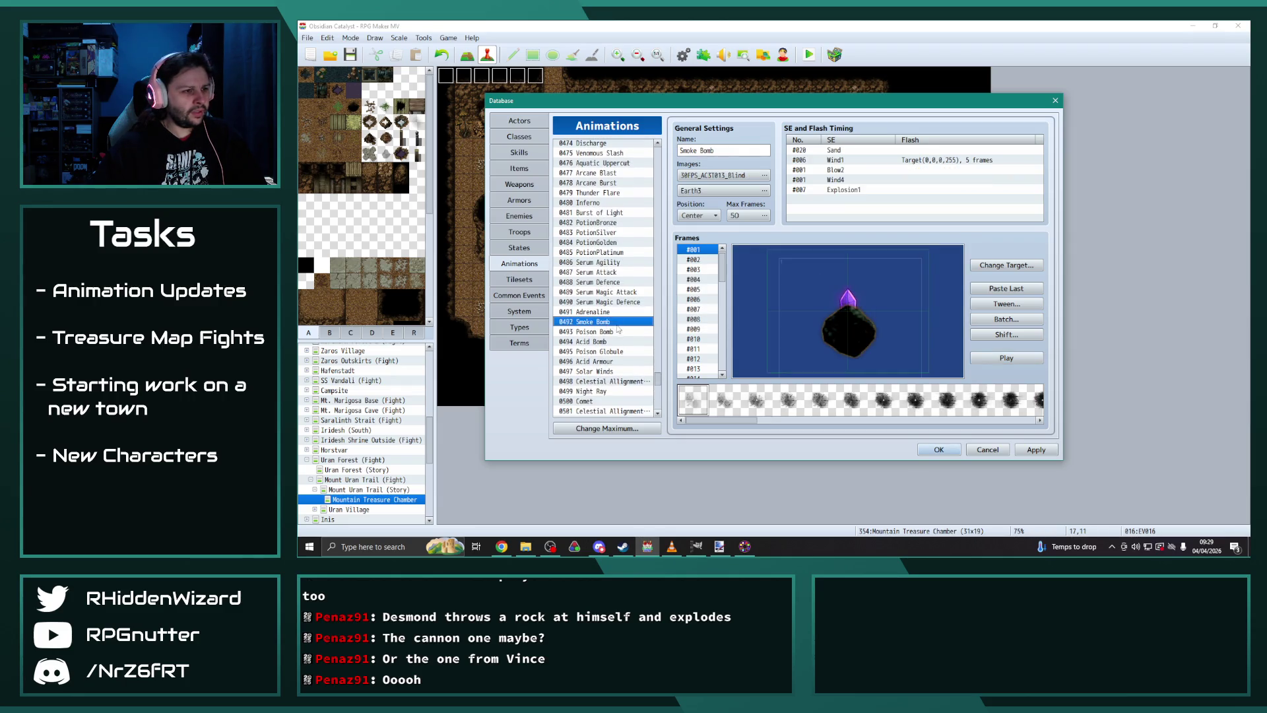
{"action": "left_click", "coordinate": [602, 342]}
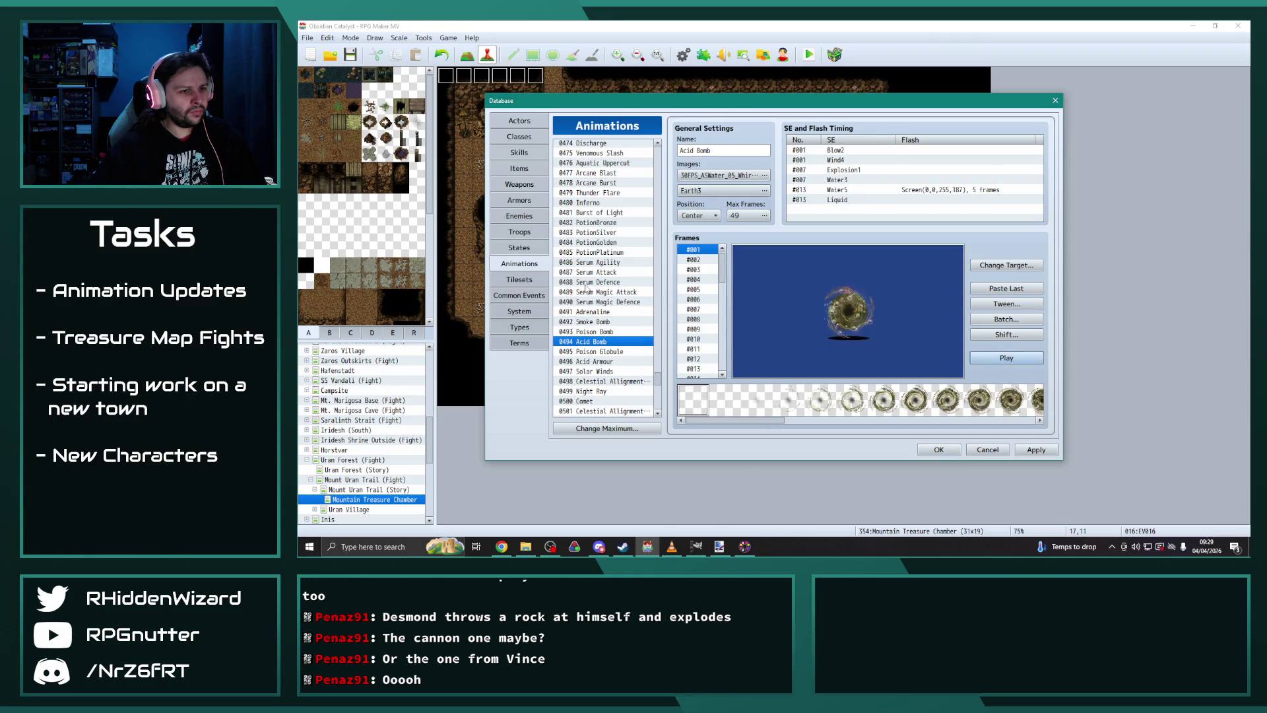
{"action": "scroll", "coordinate": [632, 314], "scroll_direction": "down", "scroll_amount": 2}
{"action": "left_click", "coordinate": [597, 283]}
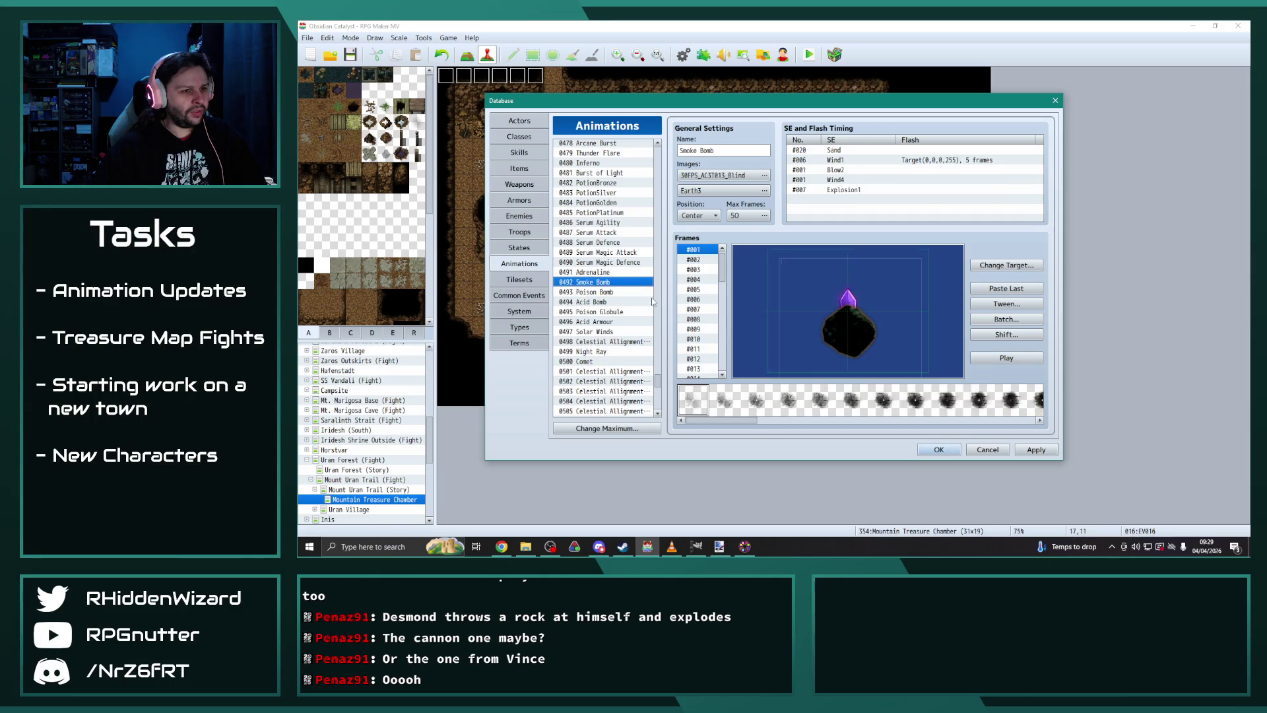
{"action": "scroll", "coordinate": [589, 311], "scroll_direction": "down", "scroll_amount": 1}
{"action": "left_click", "coordinate": [602, 352]}
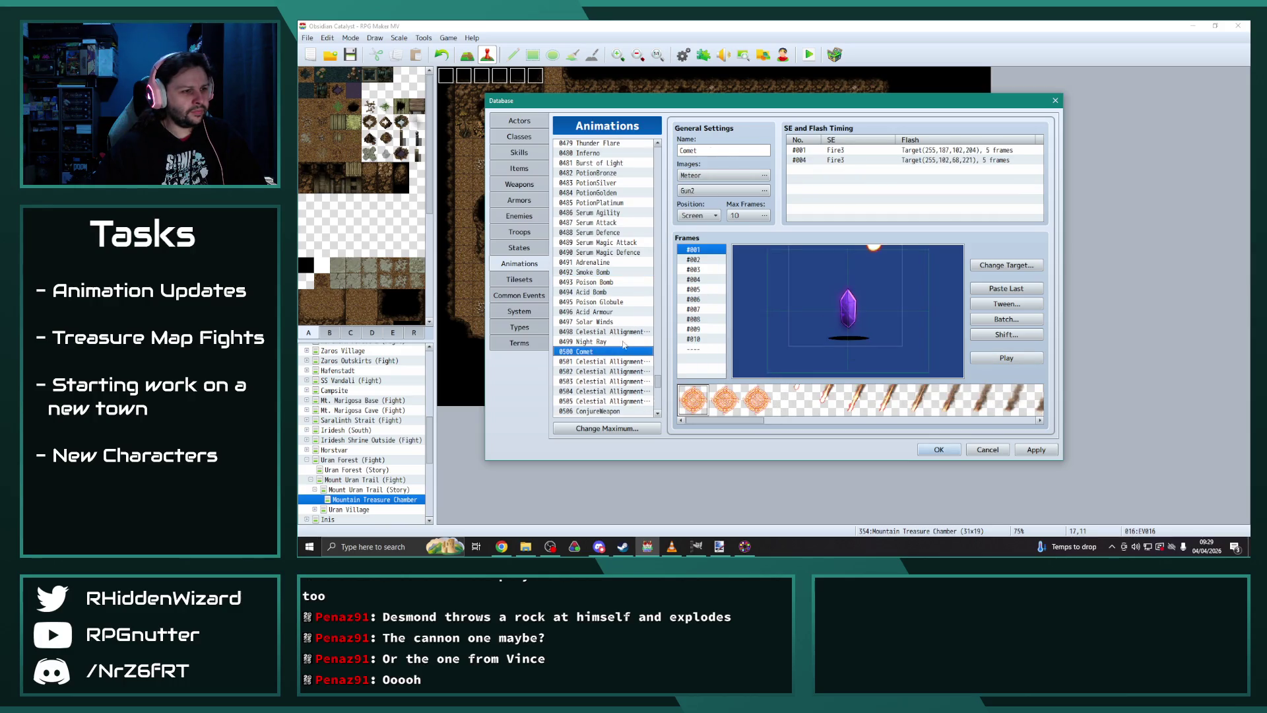
{"action": "left_click", "coordinate": [609, 343]}
{"action": "left_click", "coordinate": [612, 331]}
{"action": "scroll", "coordinate": [612, 317], "scroll_direction": "down", "scroll_amount": 5}
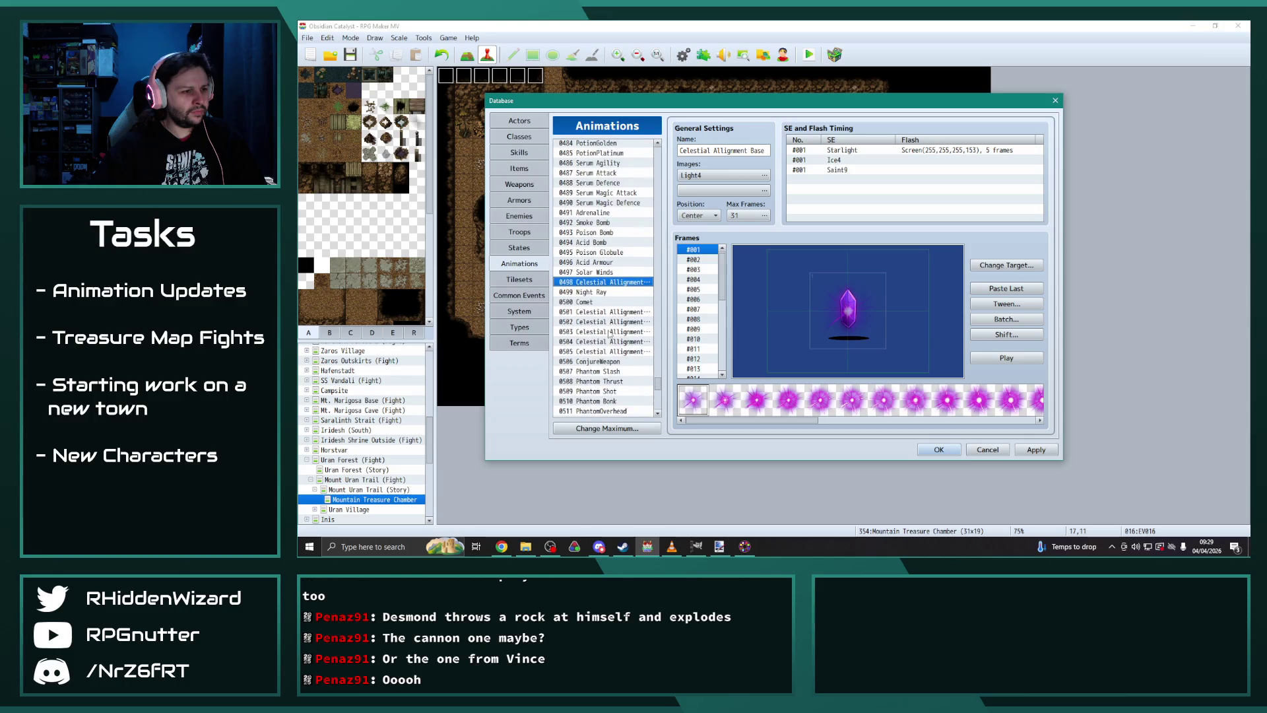
{"action": "scroll", "coordinate": [611, 297], "scroll_direction": "down", "scroll_amount": 5}
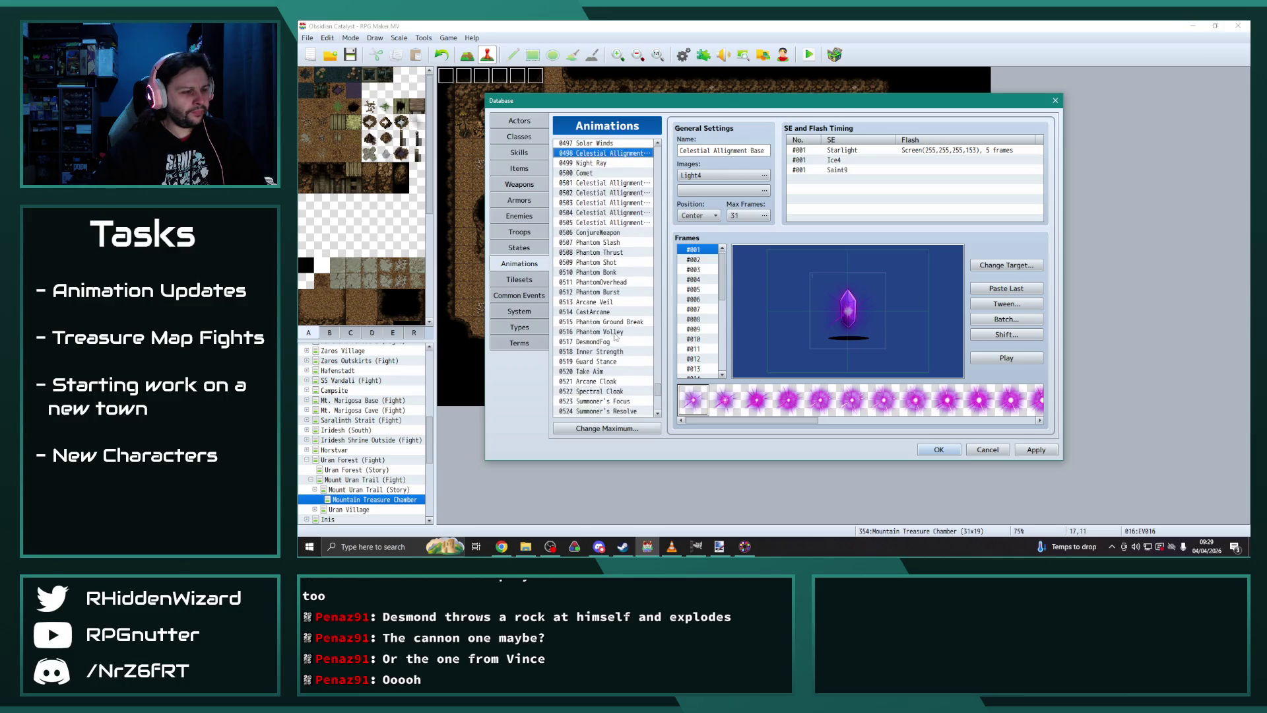
{"action": "scroll", "coordinate": [615, 334], "scroll_direction": "down", "scroll_amount": 5}
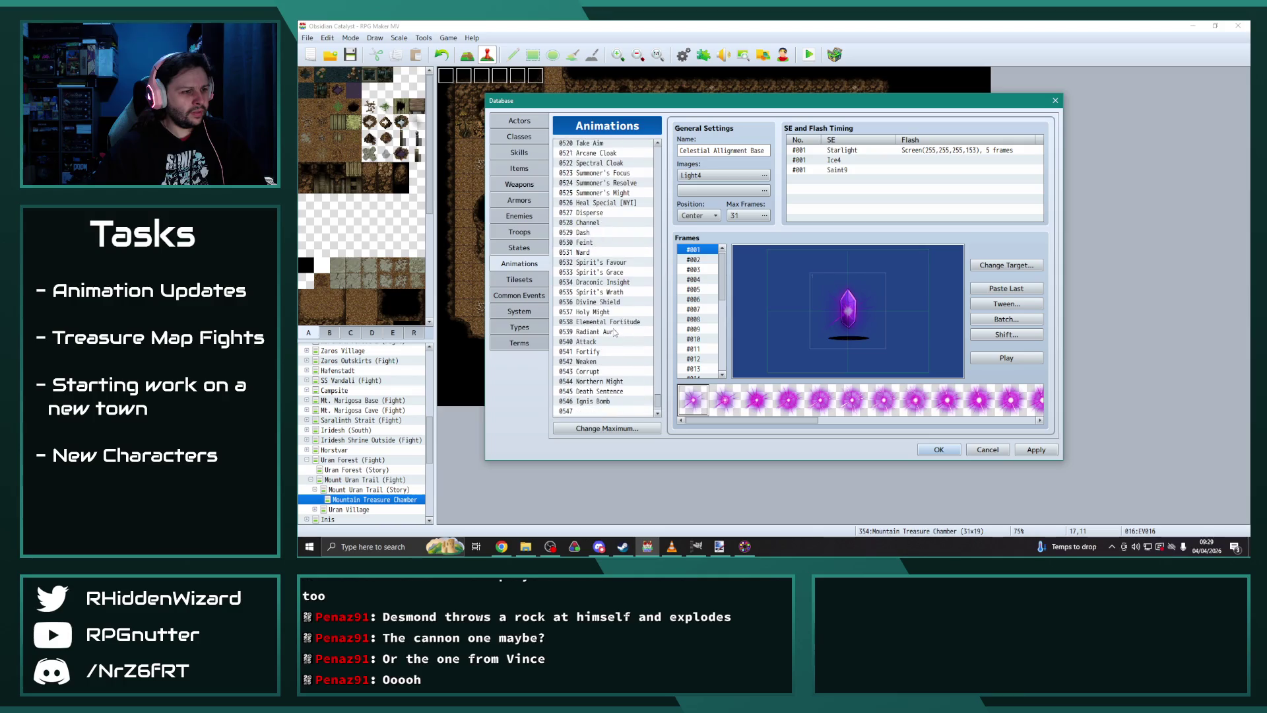
{"action": "left_click", "coordinate": [594, 373]}
Step: Rename animation 0546 to 'Grenade' and set its position to Center
{"action": "triple_click", "coordinate": [722, 151]}
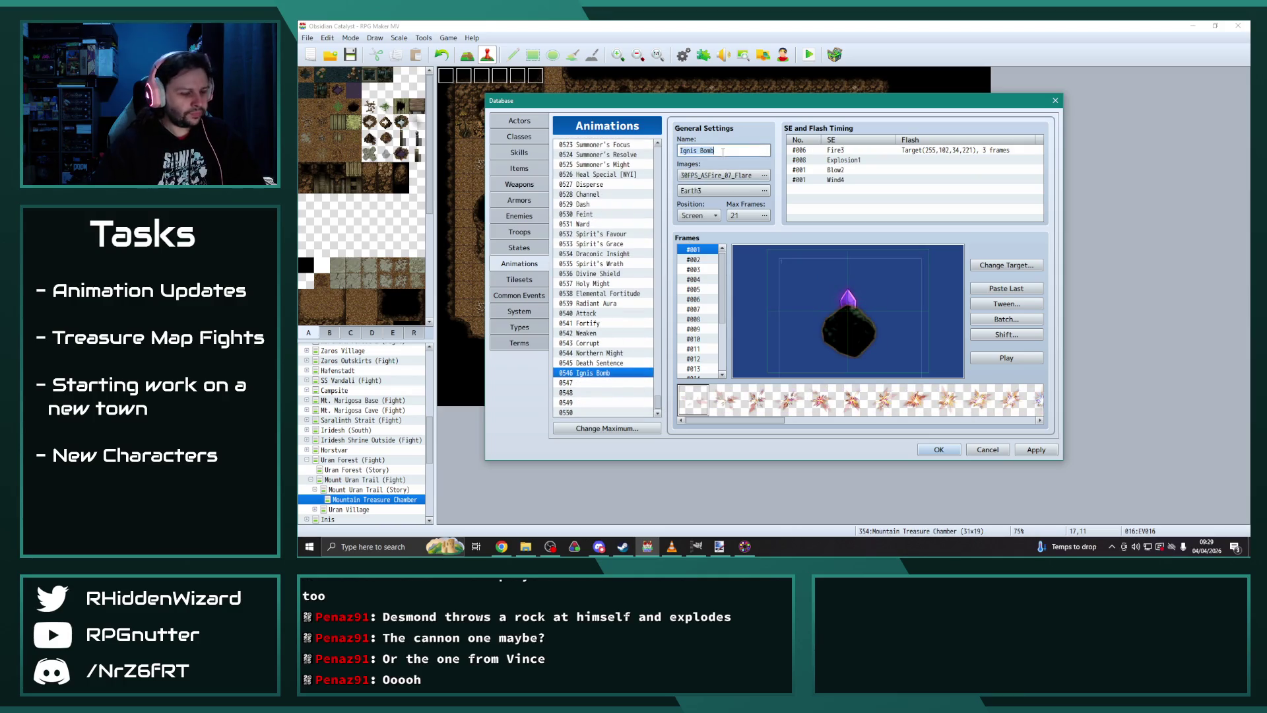
{"action": "type", "text": "Grenade"}
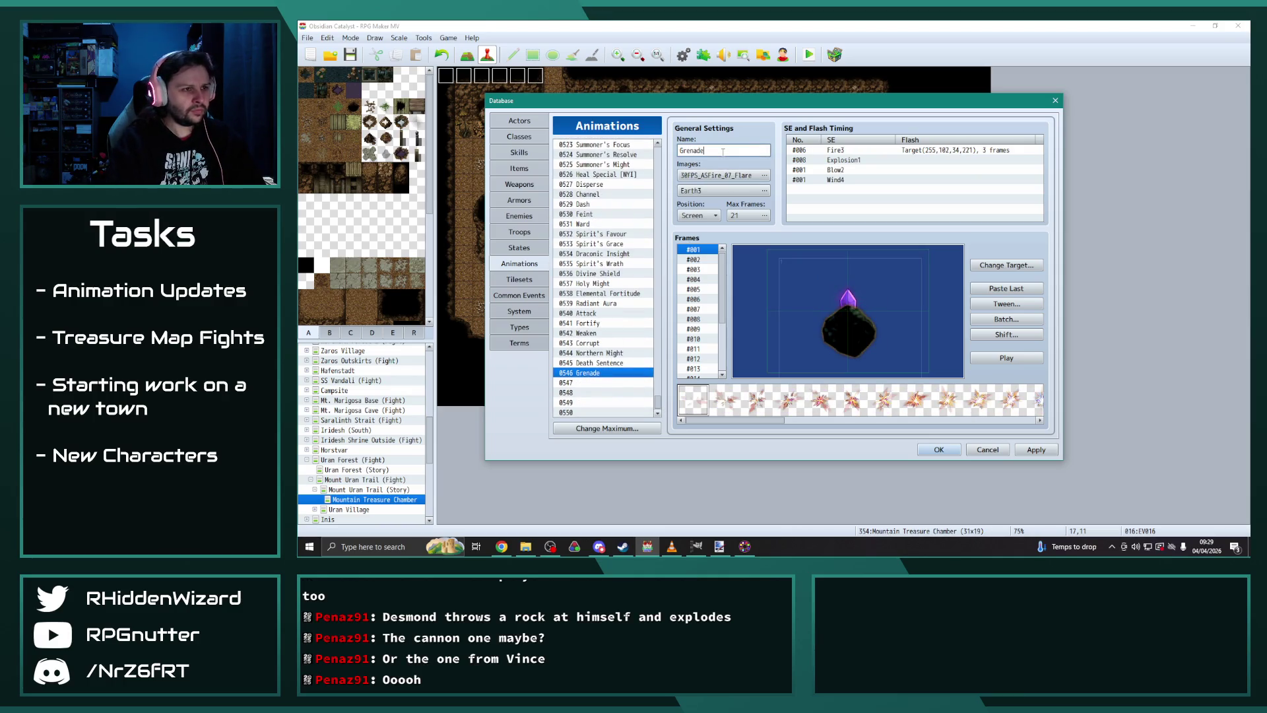
{"action": "left_click", "coordinate": [698, 216]}
{"action": "left_click", "coordinate": [701, 240]}
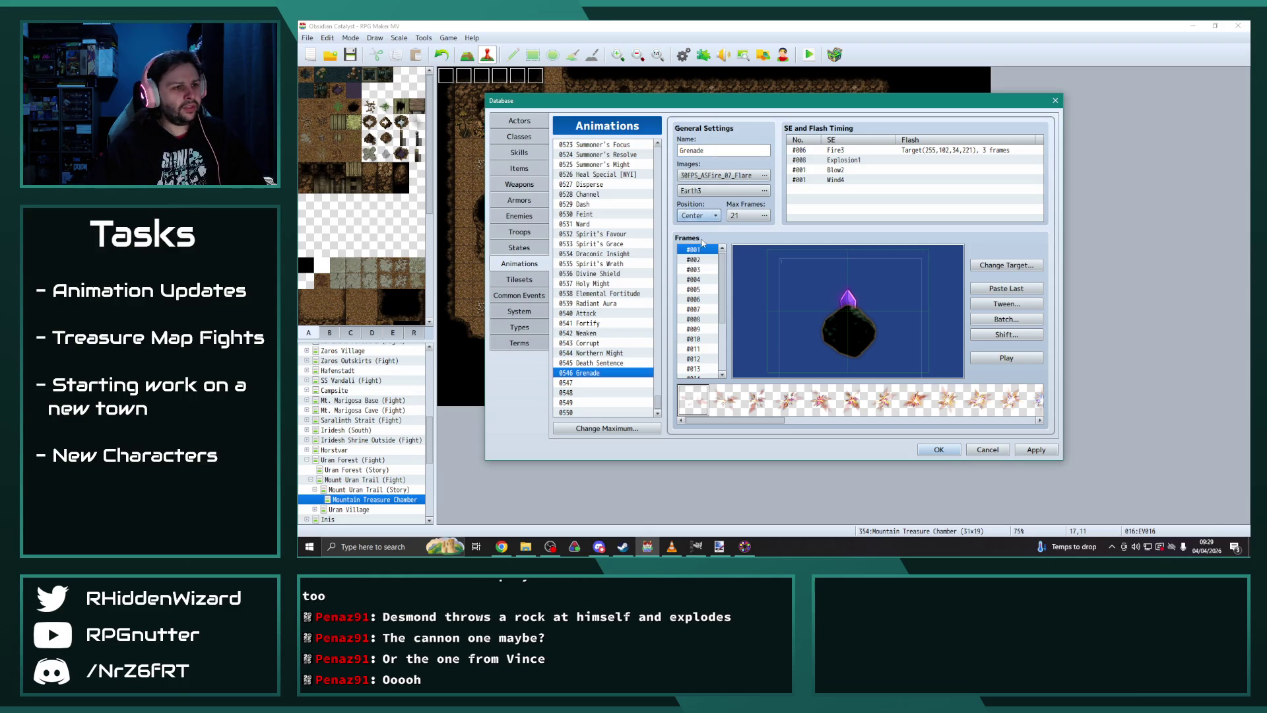
Step: Apply and save the database changes, then start a playtest with Ctrl+R
{"action": "left_click", "coordinate": [1044, 450]}
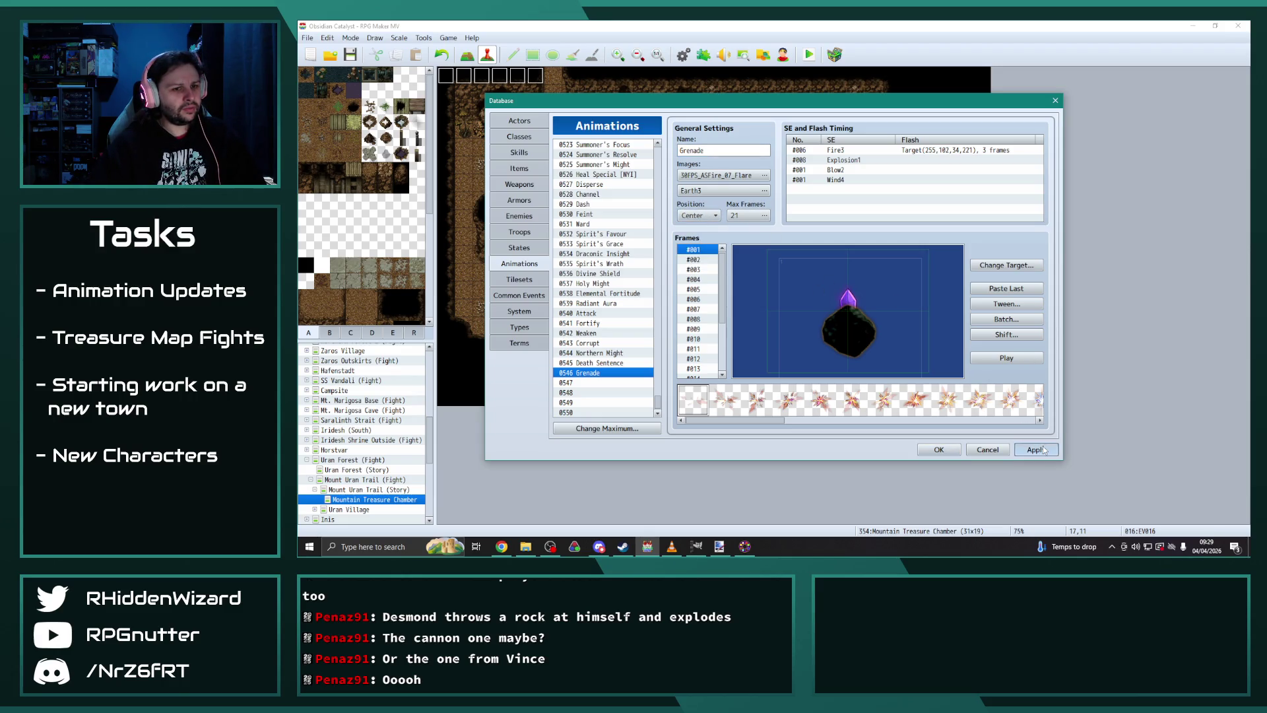
{"action": "left_click", "coordinate": [939, 459]}
{"action": "key", "text": "ctrl+r"}
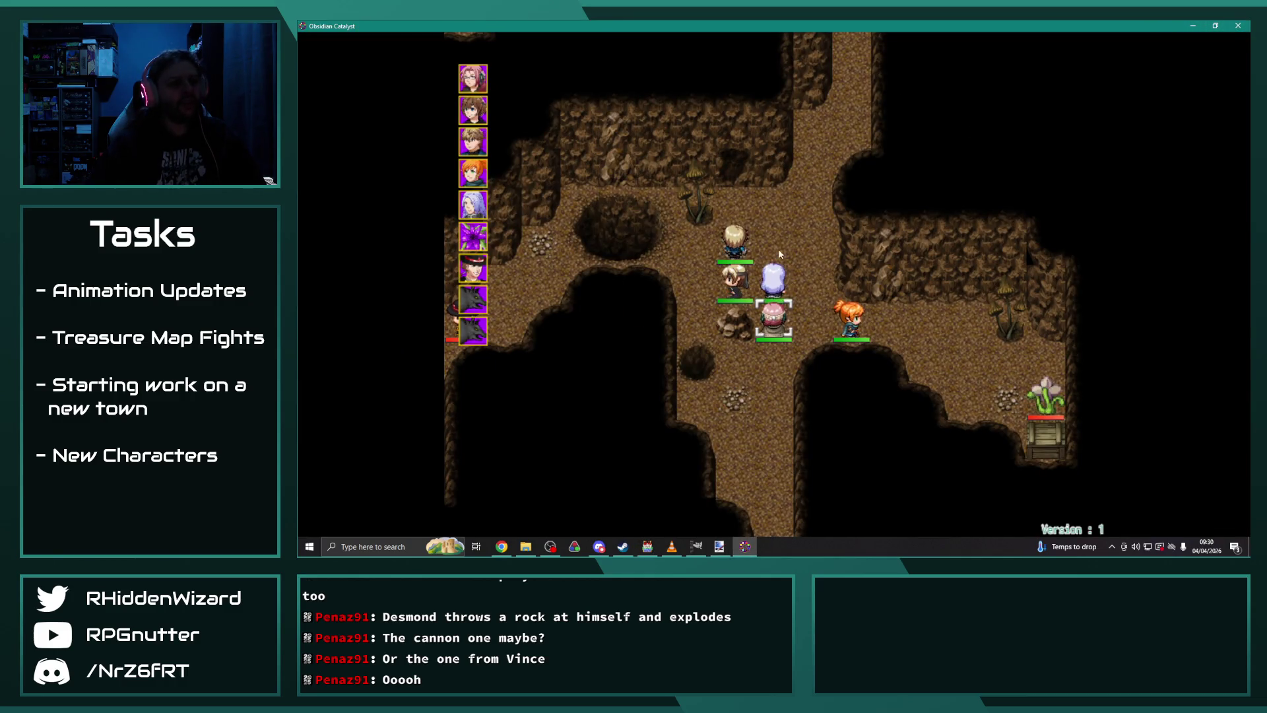
Step: Return to the editor and open the End of Turn troop event instead of Post-Action
{"action": "left_click", "coordinate": [649, 547]}
{"action": "double_click", "coordinate": [537, 76]}
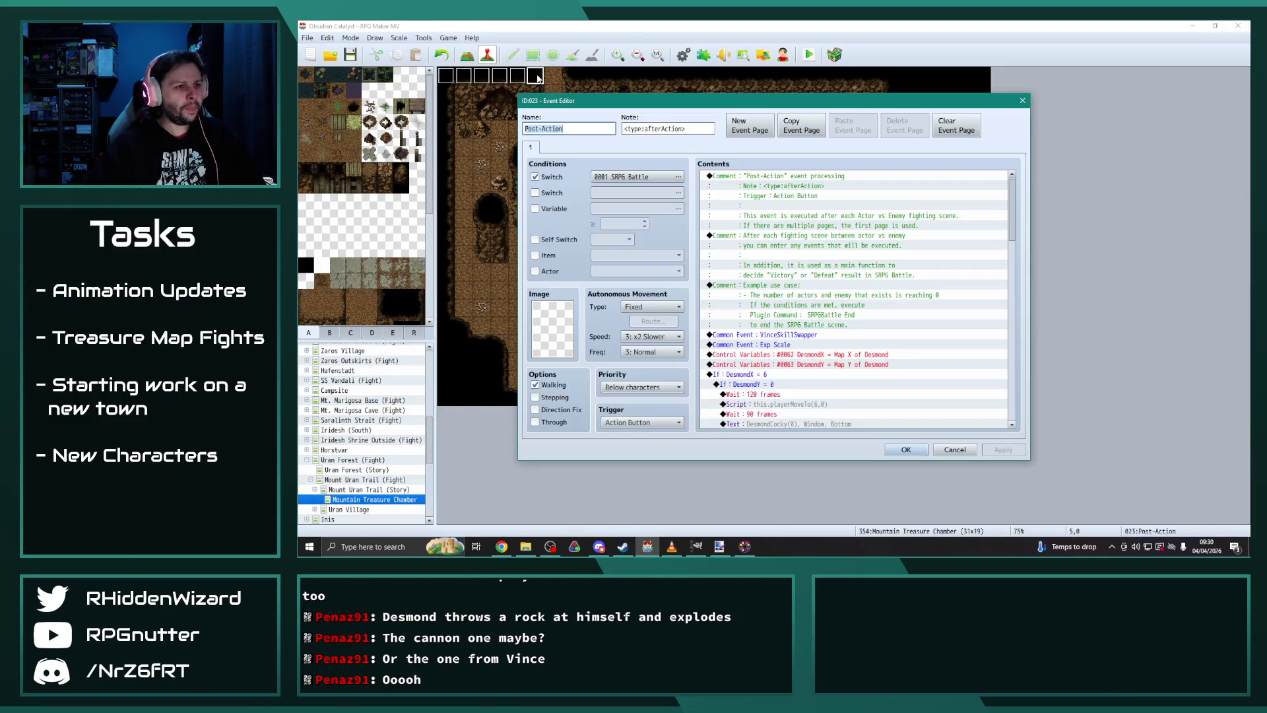
{"action": "key", "text": "Escape"}
{"action": "double_click", "coordinate": [500, 76]}
{"action": "scroll", "coordinate": [812, 342], "scroll_direction": "down", "scroll_amount": 3}
{"action": "scroll", "coordinate": [813, 342], "scroll_direction": "down", "scroll_amount": 1}
Step: Set the Show Animation command to 0546 Grenade, save the event, and relaunch the playtest
{"action": "double_click", "coordinate": [808, 325]}
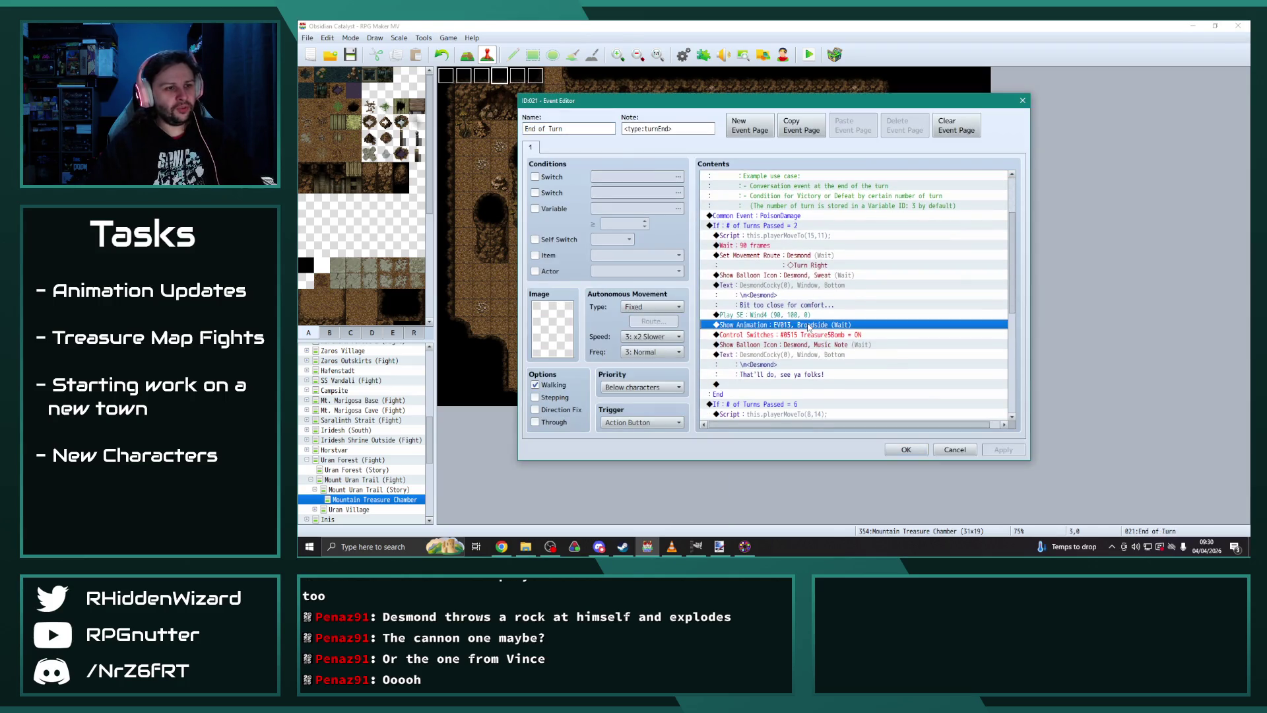
{"action": "left_click", "coordinate": [869, 301]}
{"action": "left_click_drag", "start_coordinate": [921, 370], "coordinate": [922, 429]}
{"action": "scroll", "coordinate": [864, 462], "scroll_direction": "down", "scroll_amount": 15}
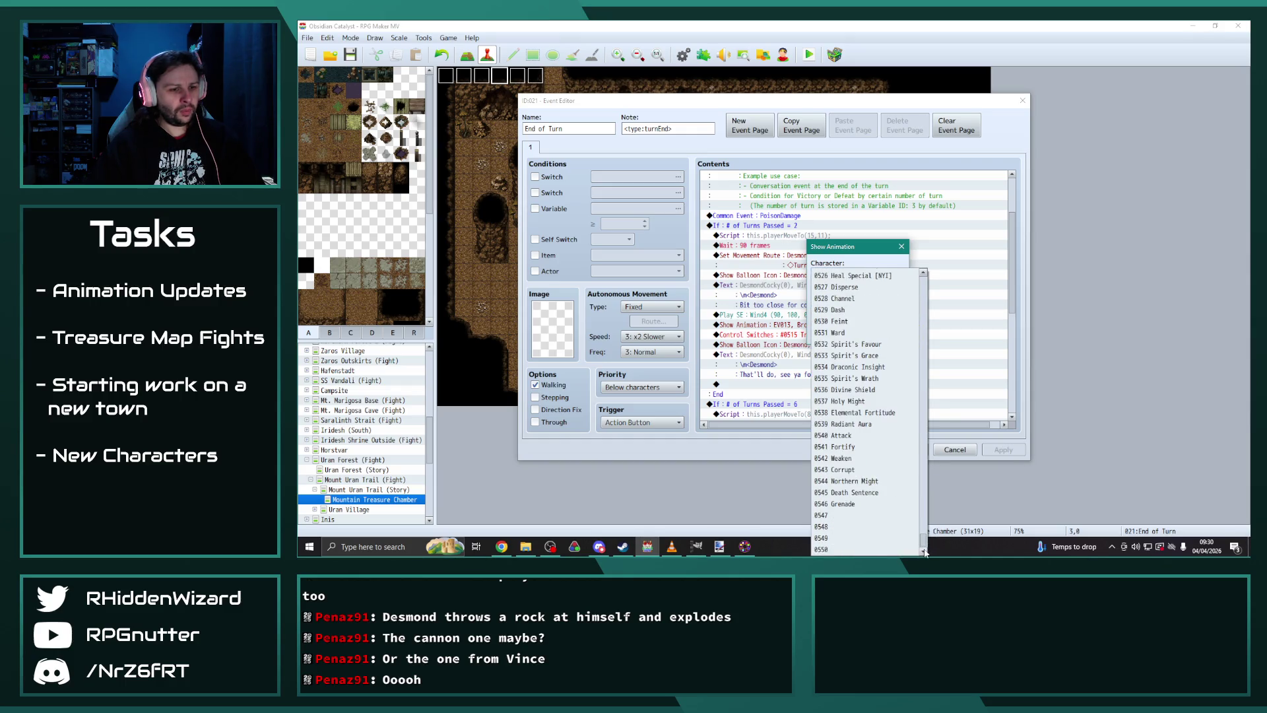
{"action": "left_click", "coordinate": [851, 519]}
{"action": "key", "text": "Return"}
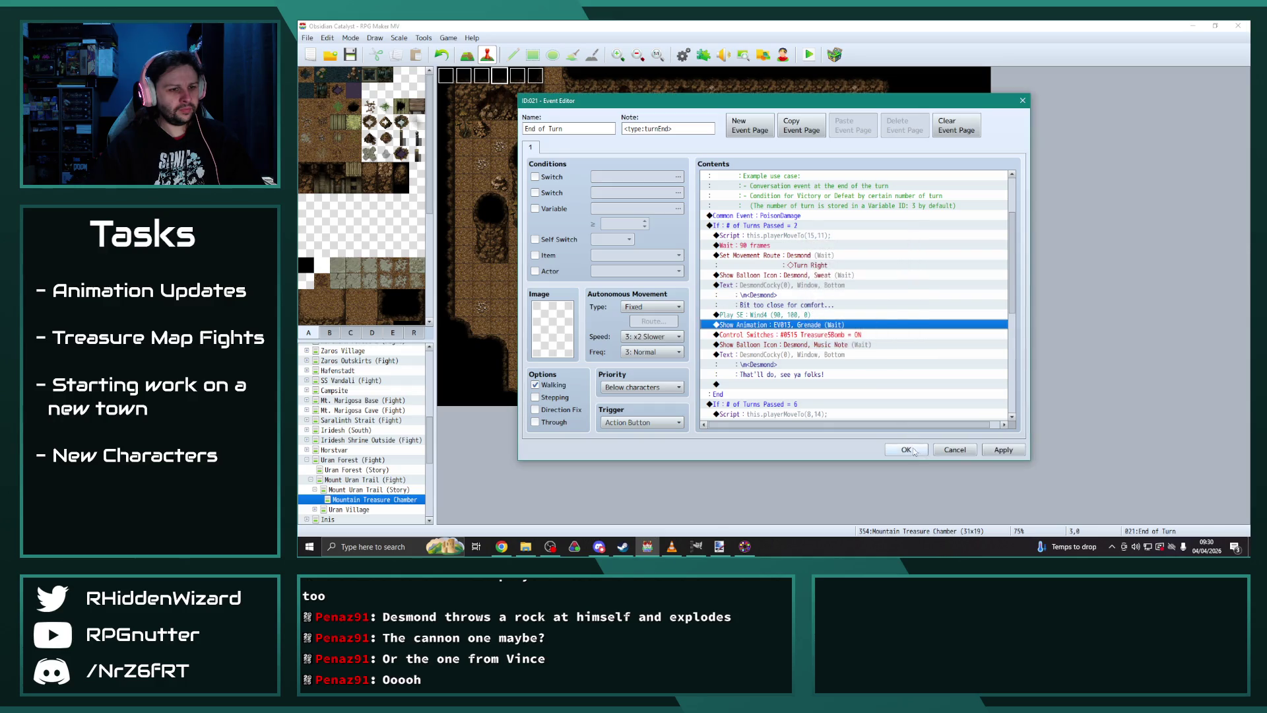
{"action": "left_click", "coordinate": [907, 451]}
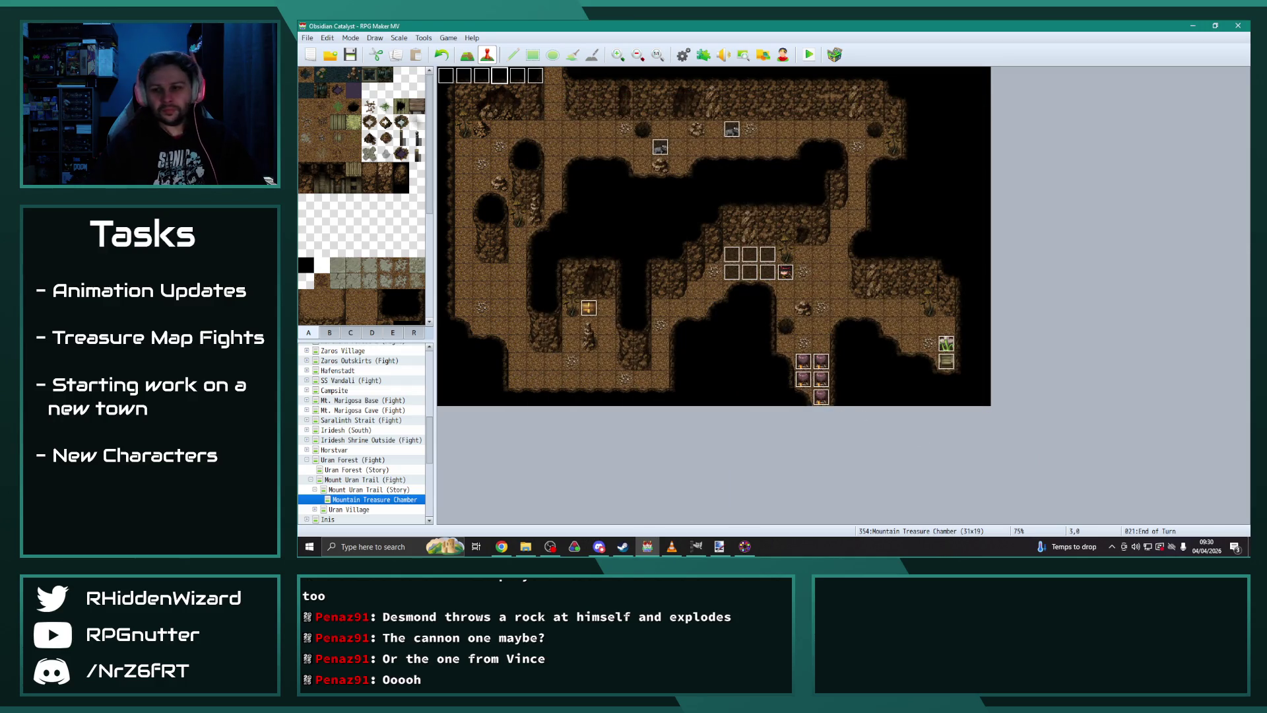
{"action": "key", "text": "alt+Tab"}
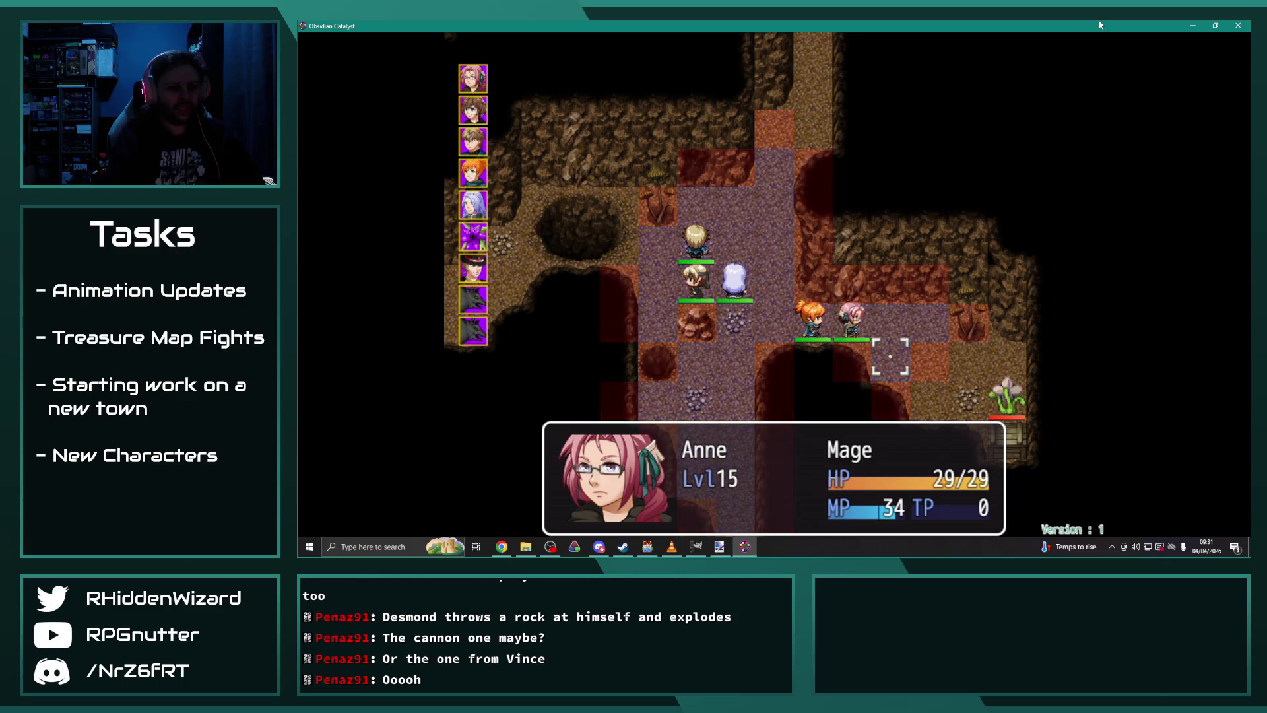
Step: Move Anne to the chosen tile and have her wait to end her turn
{"action": "key", "text": "Return"}
{"action": "key", "text": "Up"}
{"action": "key", "text": "Return"}
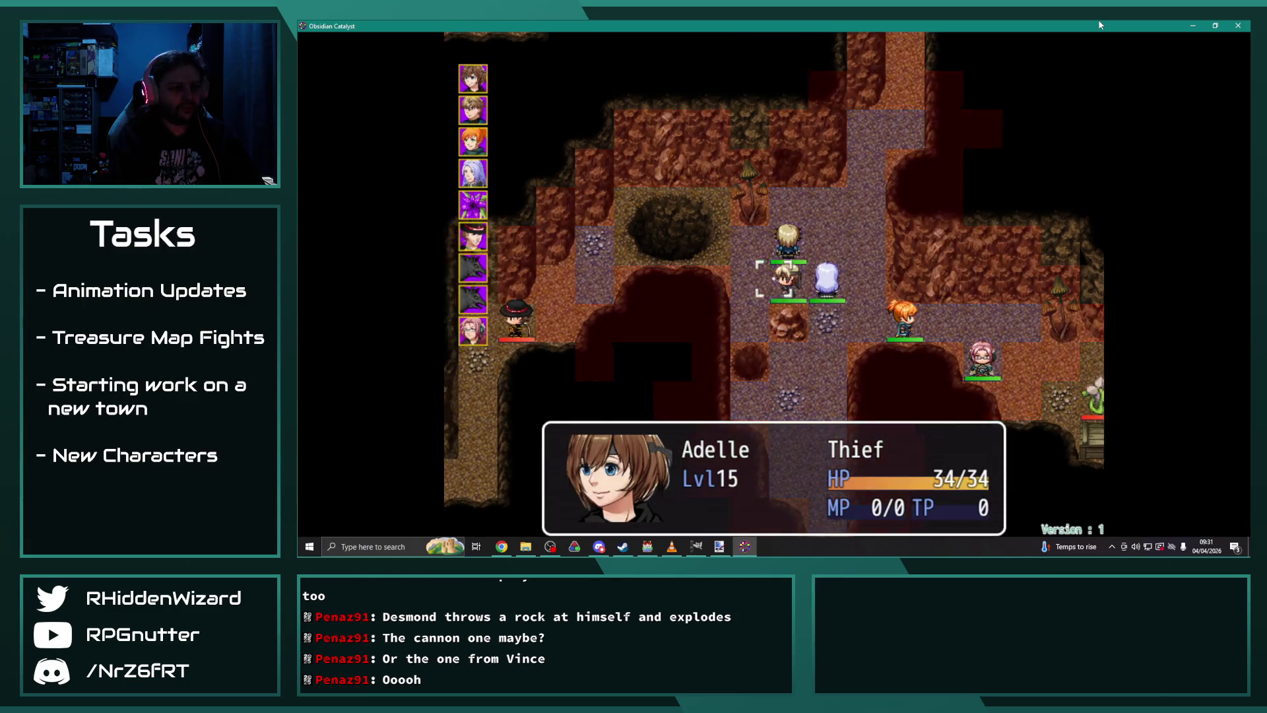
Step: Send a unit to the tile beside the hole, cancel the move, and return to the editor
{"action": "key", "text": "Left"}
{"action": "key", "text": "Left"}
{"action": "key", "text": "Left"}
{"action": "key", "text": "Up"}
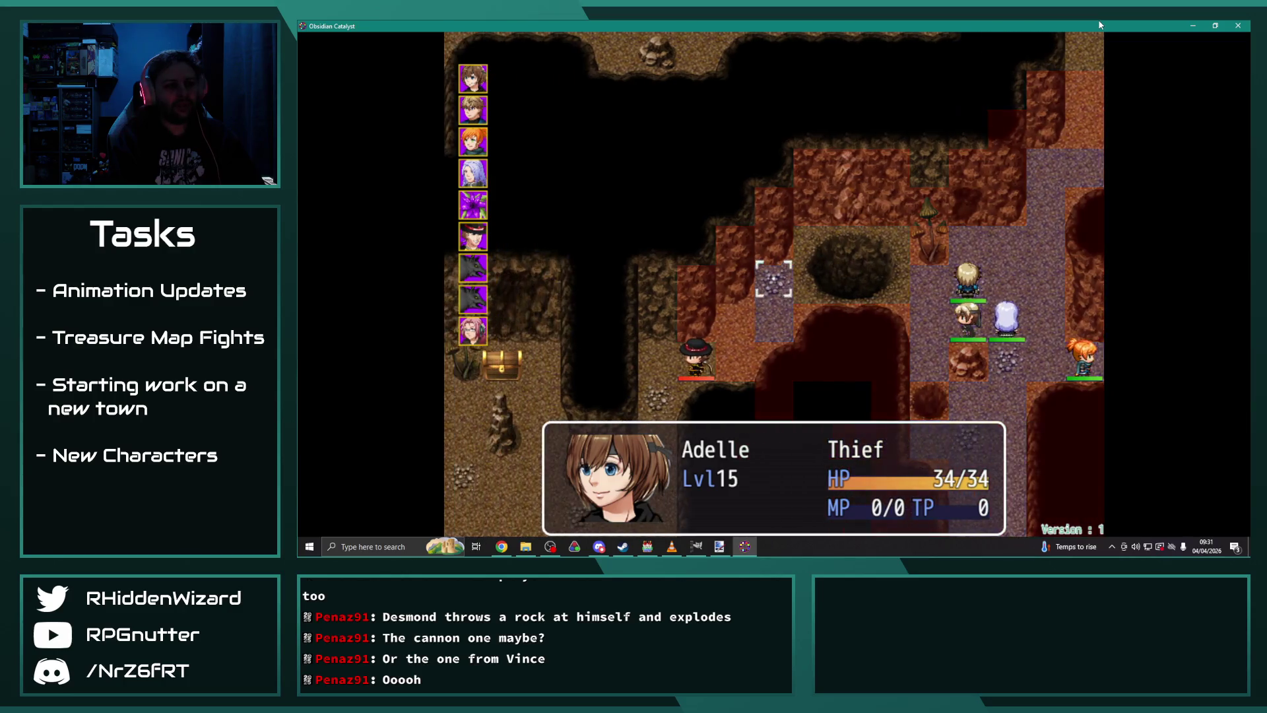
{"action": "key", "text": "Right"}
{"action": "key", "text": "Right"}
{"action": "key", "text": "Right"}
{"action": "key", "text": "Up"}
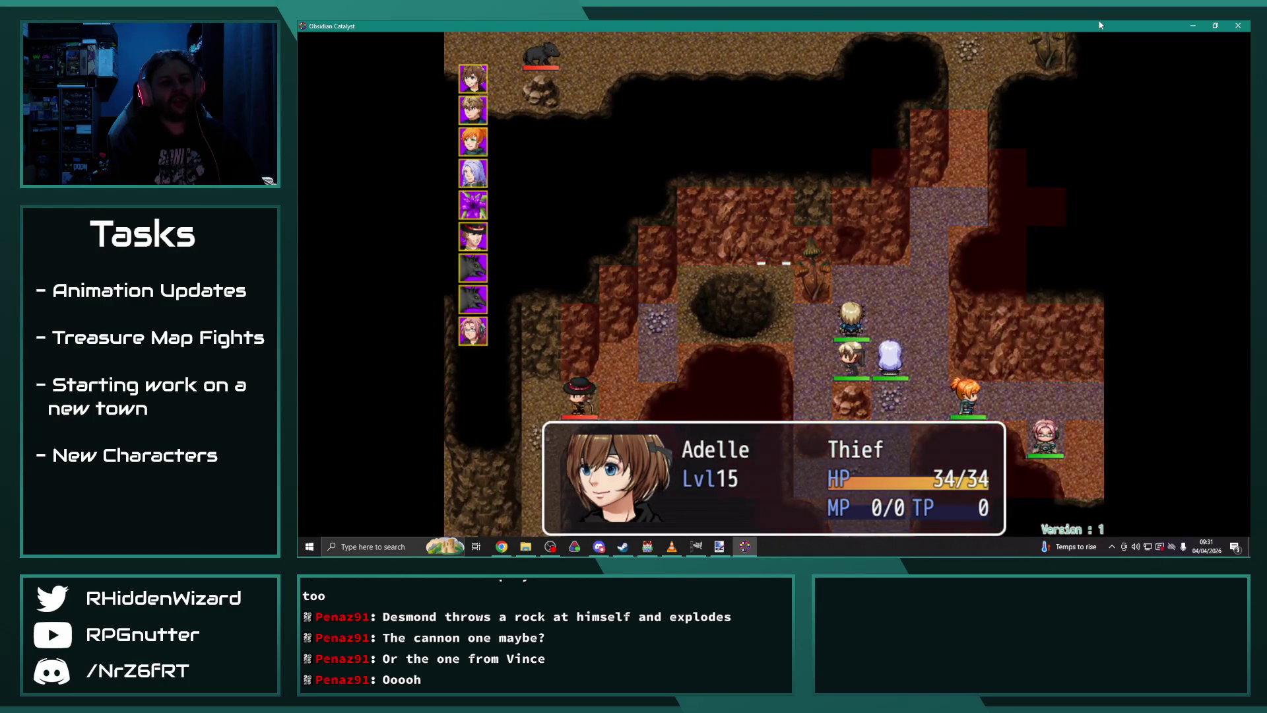
{"action": "key", "text": "Down"}
{"action": "key", "text": "Left"}
{"action": "key", "text": "Left"}
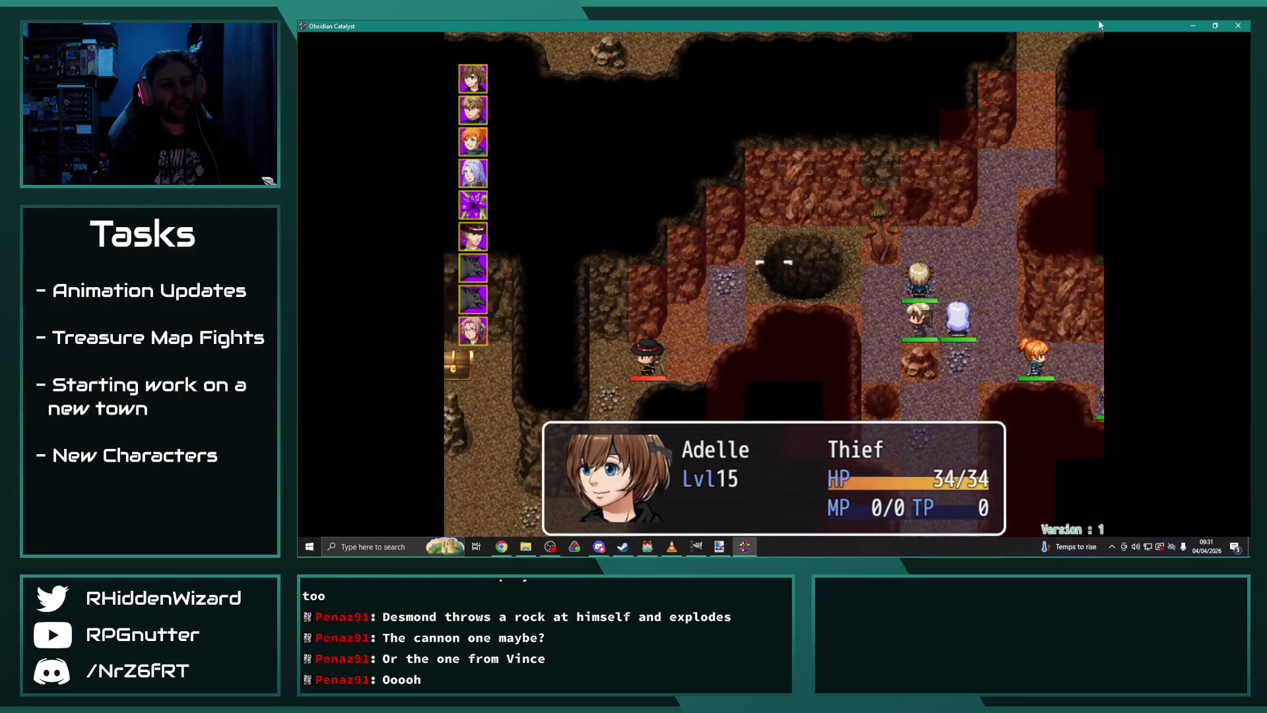
{"action": "key", "text": "Right"}
{"action": "key", "text": "Right"}
{"action": "key", "text": "Right"}
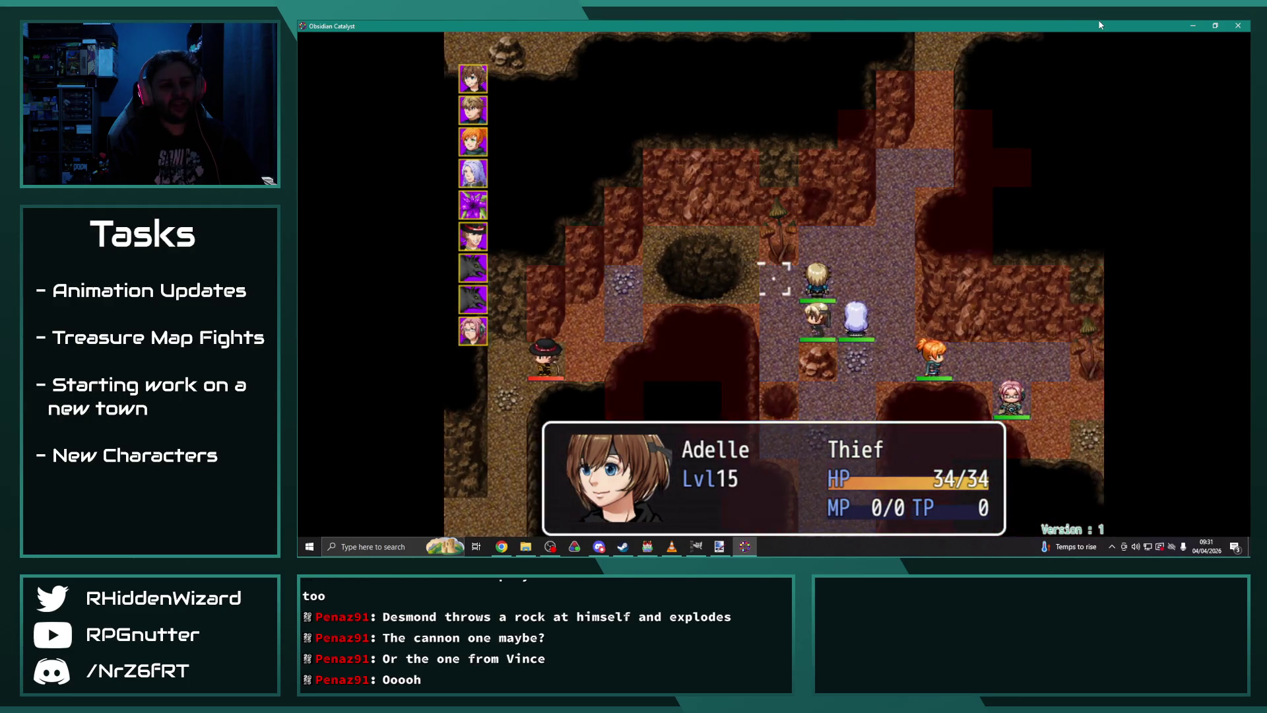
{"action": "key", "text": "Left"}
{"action": "key", "text": "Left"}
{"action": "key", "text": "Left"}
{"action": "key", "text": "Right"}
{"action": "key", "text": "Right"}
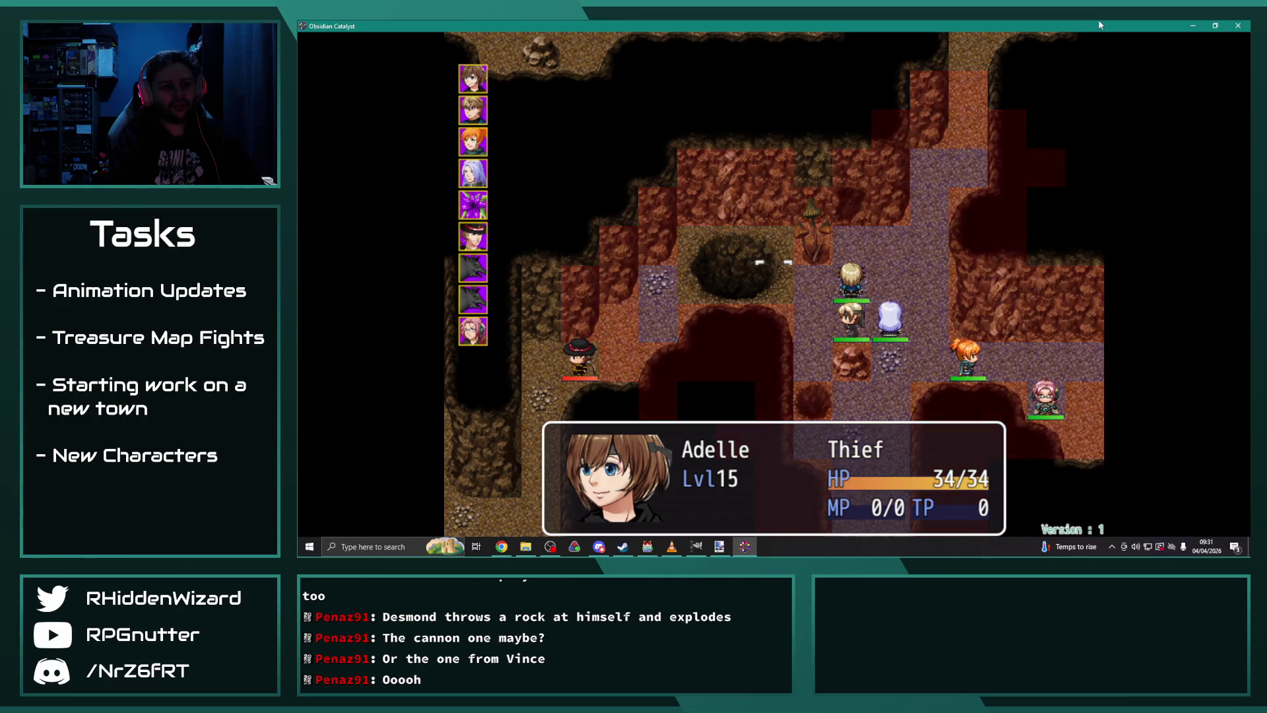
{"action": "key", "text": "Left"}
{"action": "key", "text": "Left"}
{"action": "key", "text": "Left"}
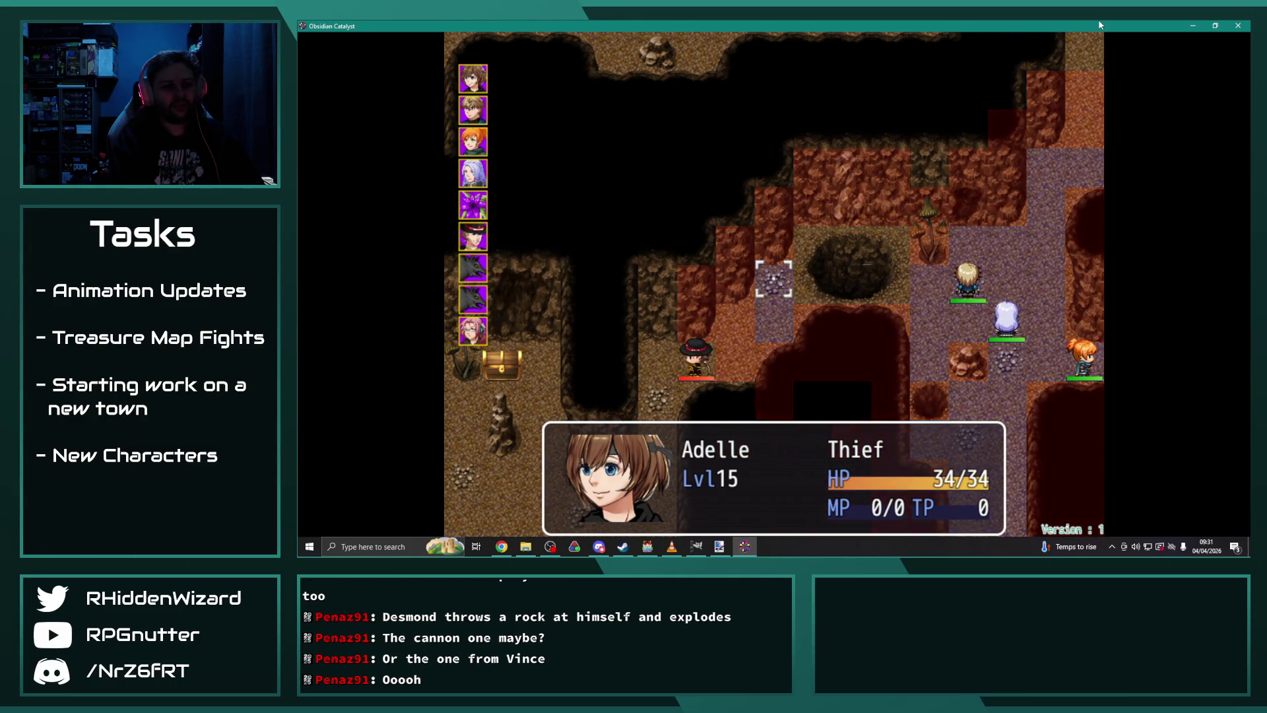
{"action": "key", "text": "Return"}
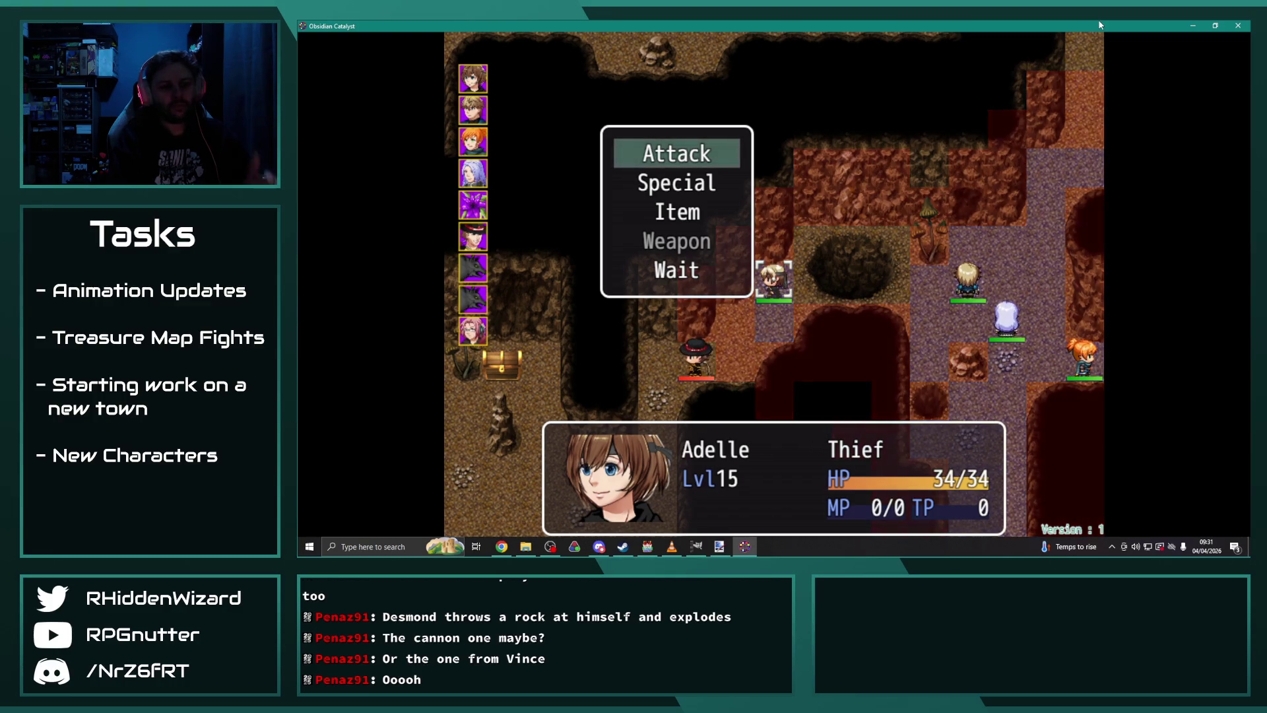
{"action": "key", "text": "Escape"}
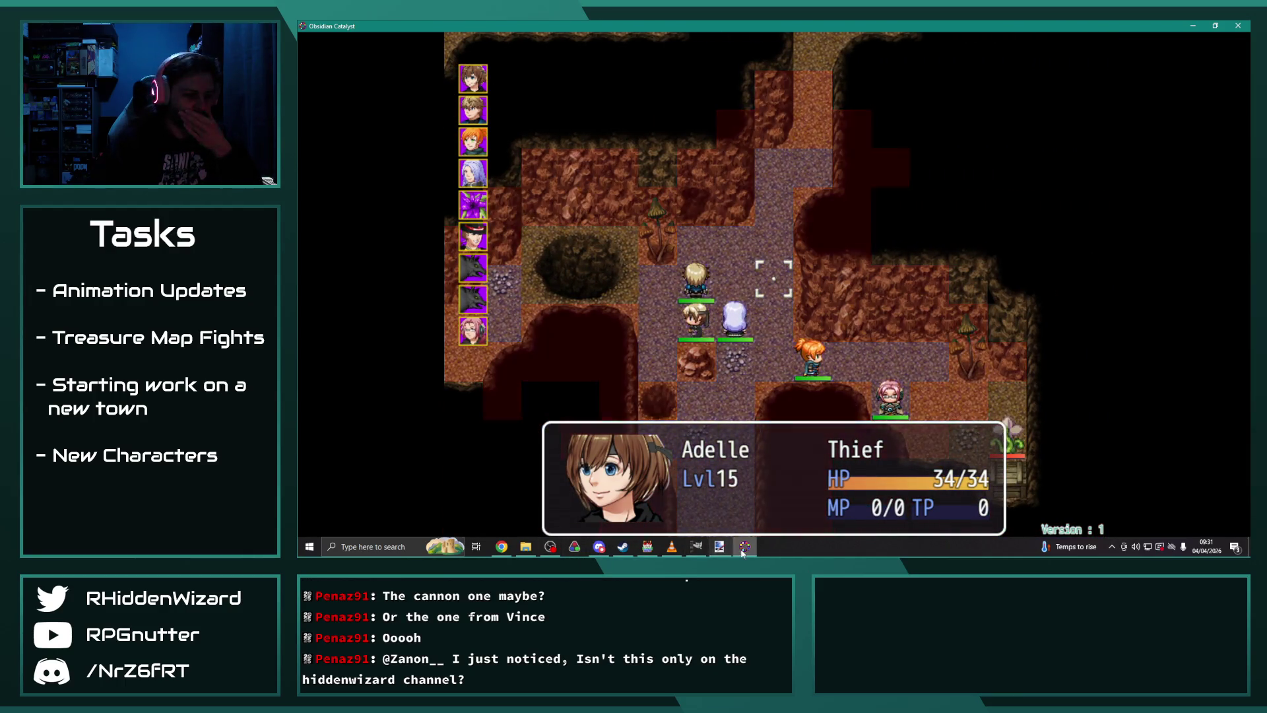
{"action": "left_click", "coordinate": [647, 547]}
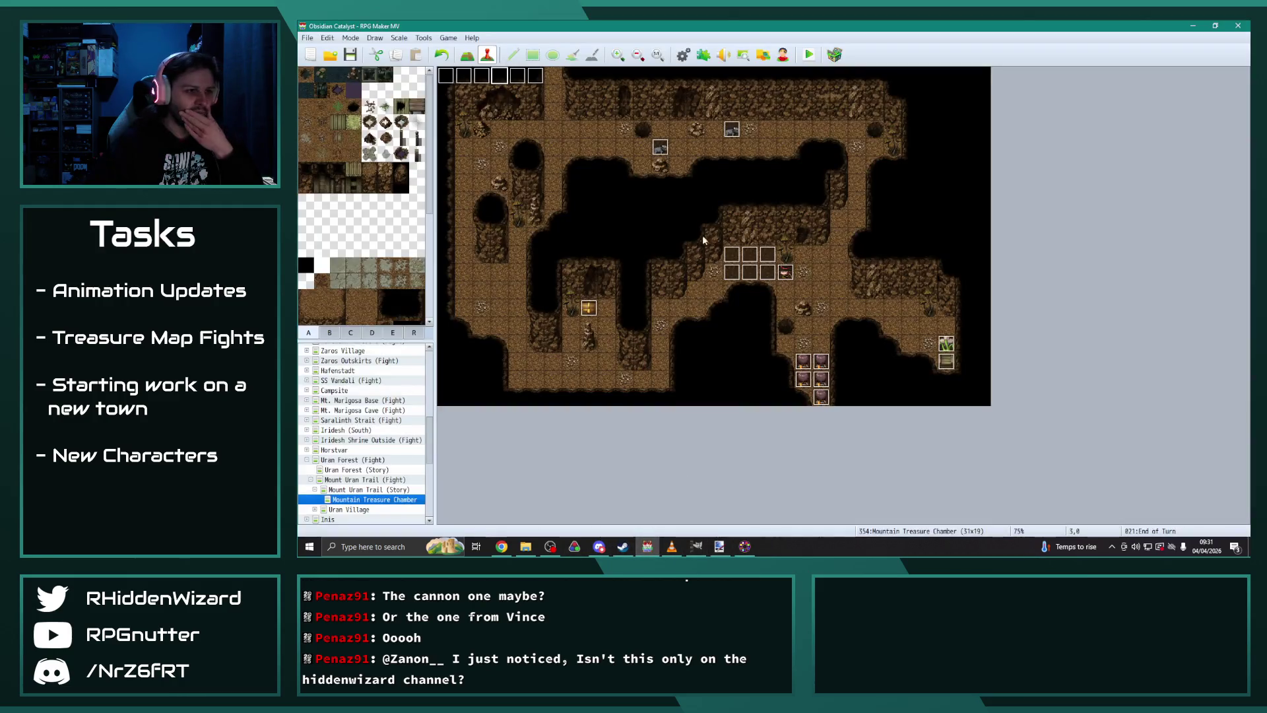
{"action": "double_click", "coordinate": [766, 272]}
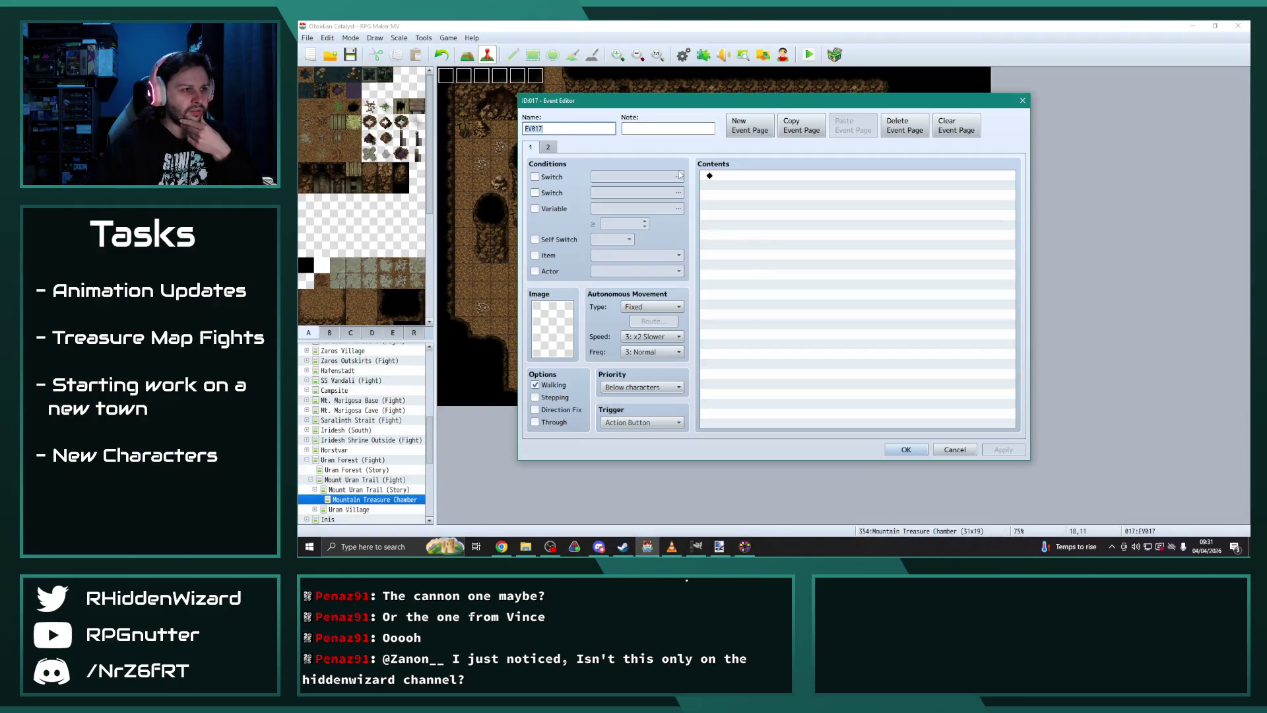
{"action": "left_click", "coordinate": [550, 147]}
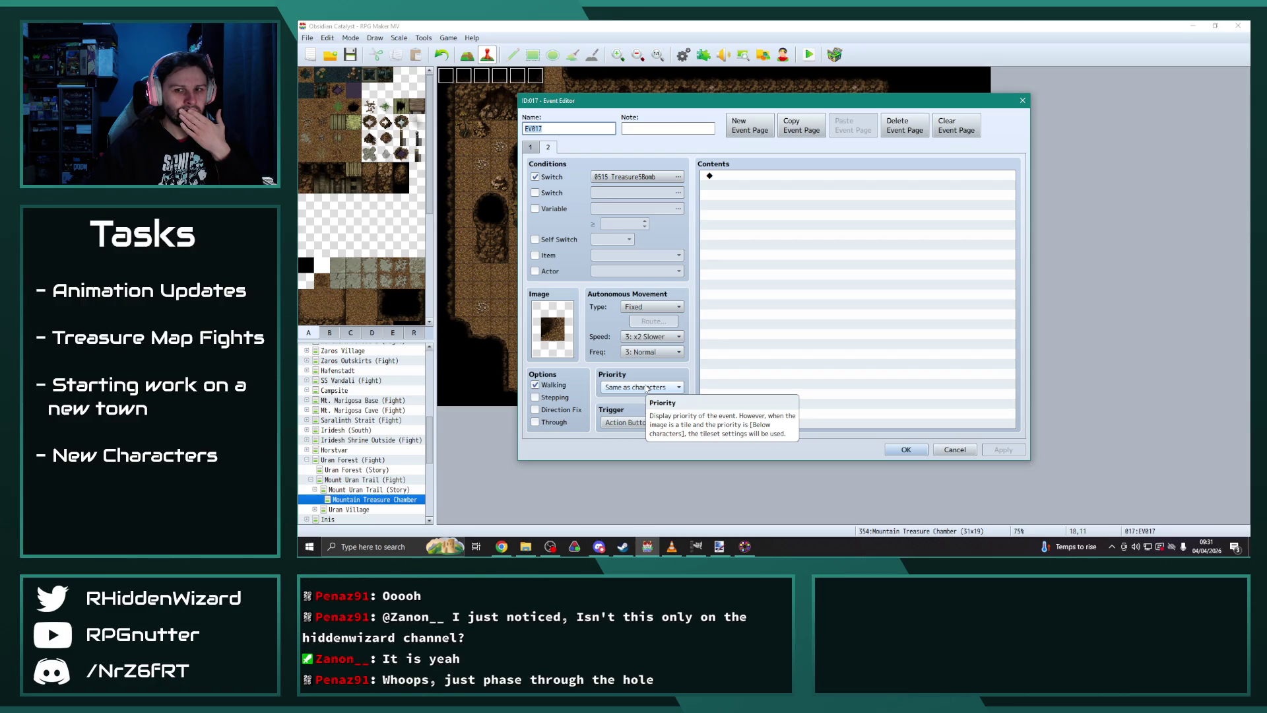
{"action": "left_click", "coordinate": [531, 147]}
{"action": "left_click", "coordinate": [548, 147]}
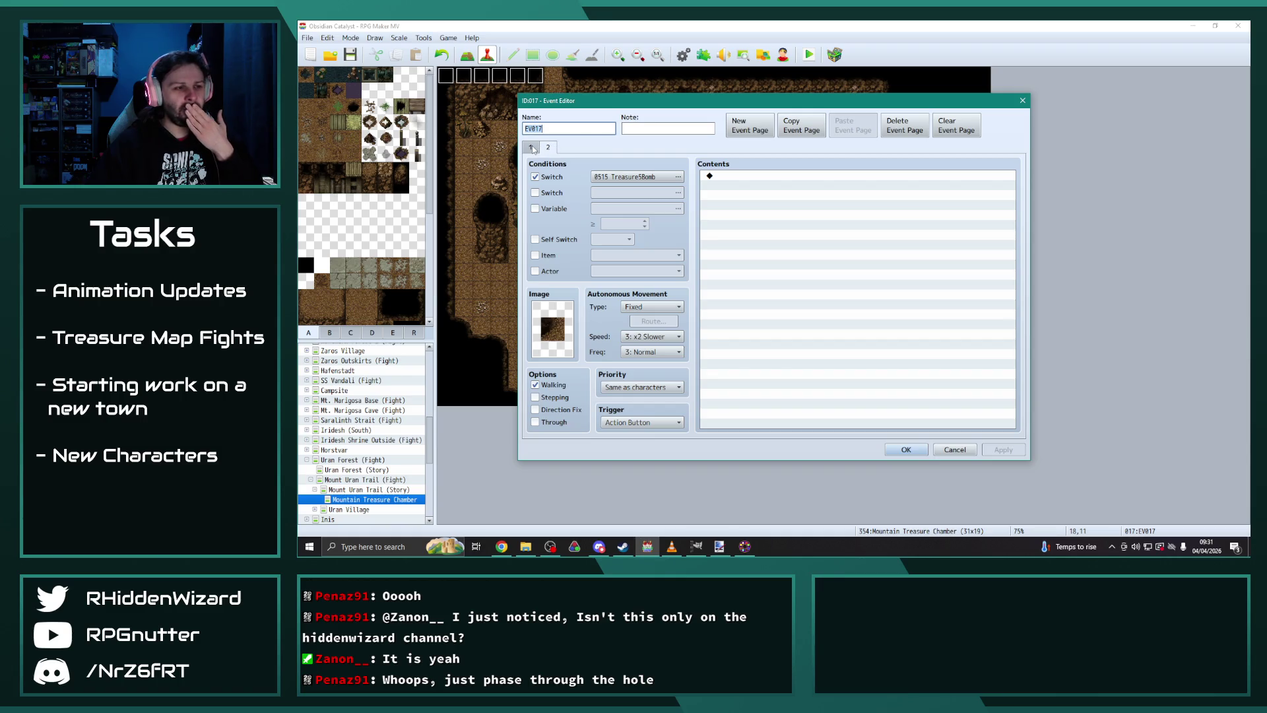
{"action": "left_click", "coordinate": [531, 147]}
{"action": "left_click", "coordinate": [549, 147]}
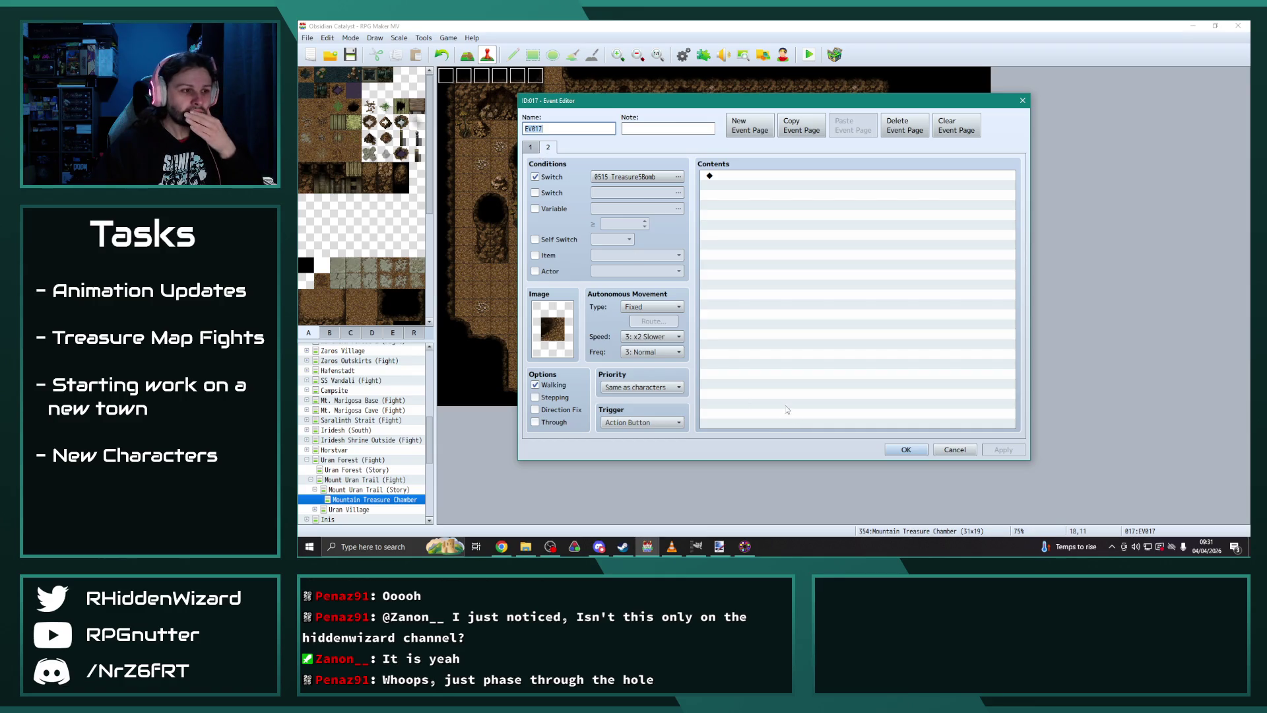
{"action": "left_click", "coordinate": [914, 451]}
{"action": "scroll", "coordinate": [367, 472], "scroll_direction": "down", "scroll_amount": 10}
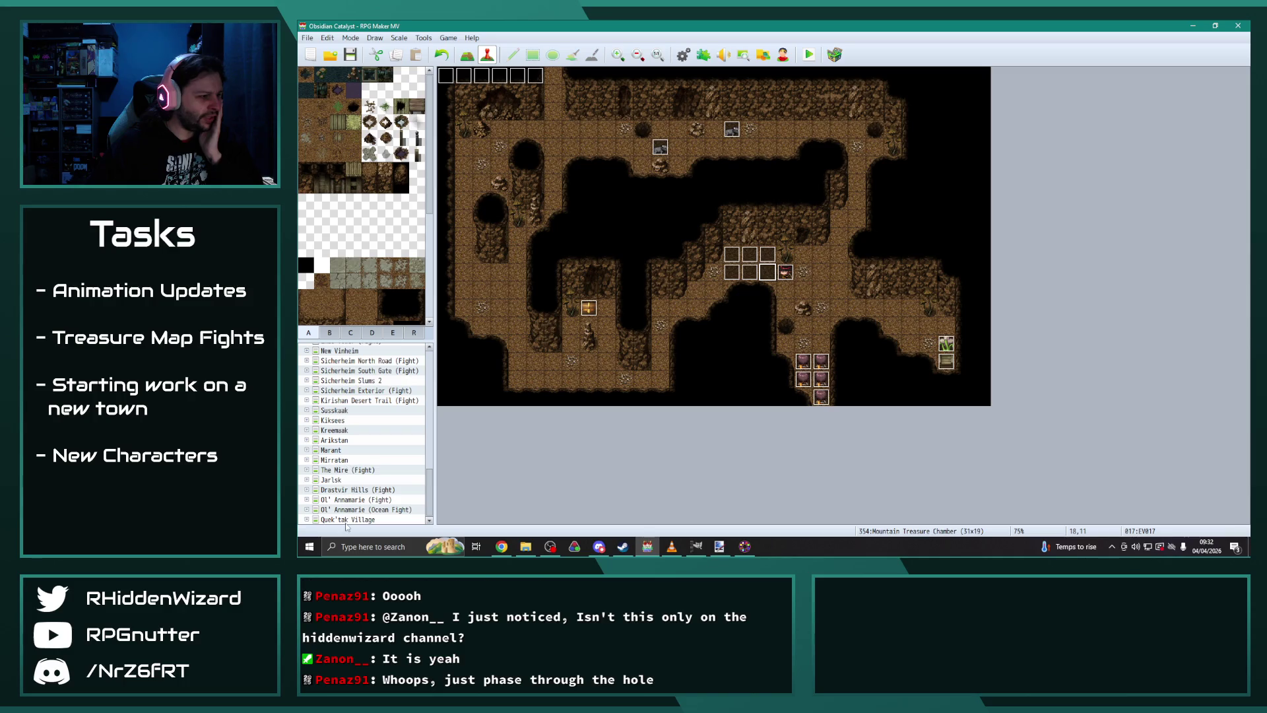
Step: Open the Altar Interior (Fight) map from the map tree
{"action": "left_click", "coordinate": [348, 520]}
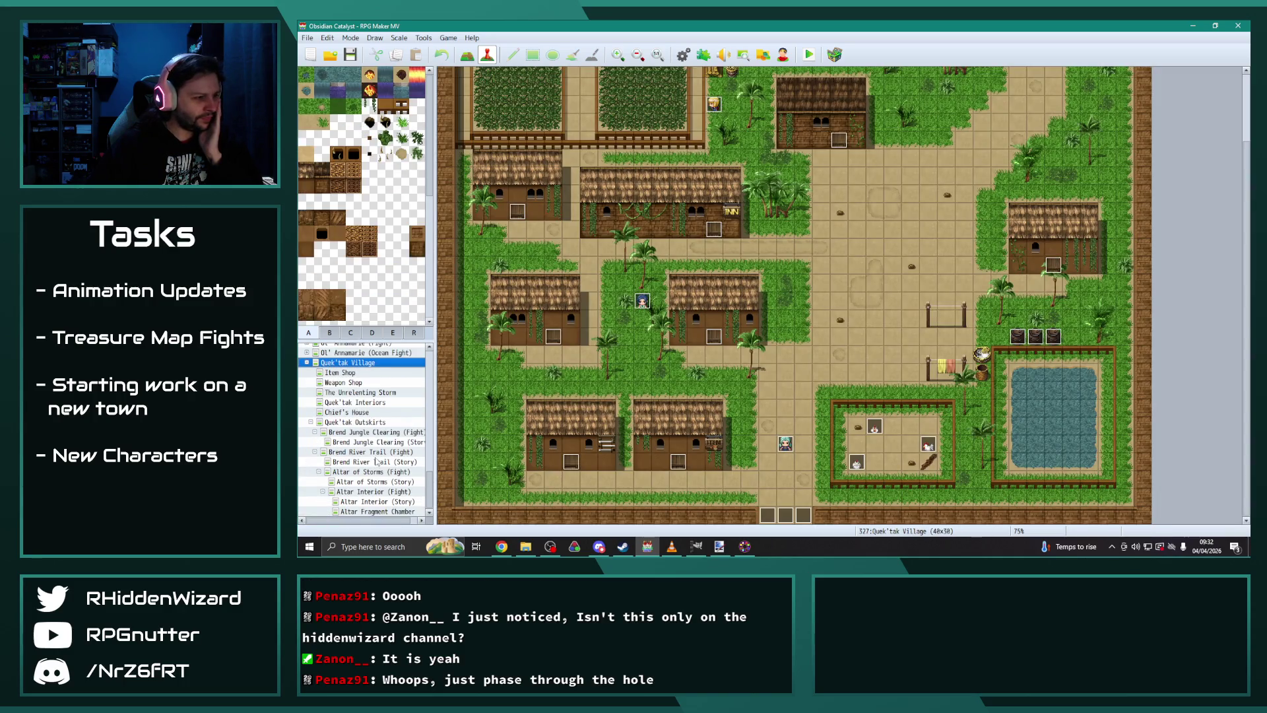
{"action": "left_click", "coordinate": [368, 492]}
{"action": "scroll", "coordinate": [724, 433], "scroll_direction": "down", "scroll_amount": 5}
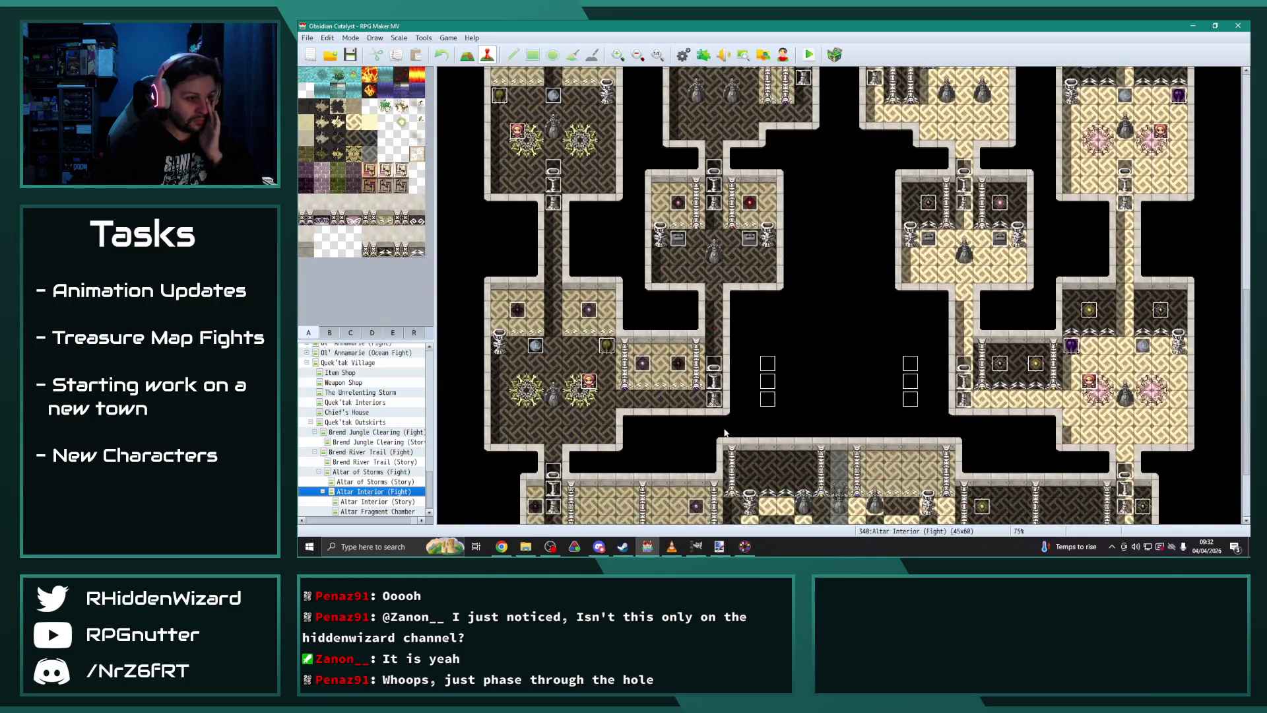
{"action": "scroll", "coordinate": [725, 432], "scroll_direction": "down", "scroll_amount": 3}
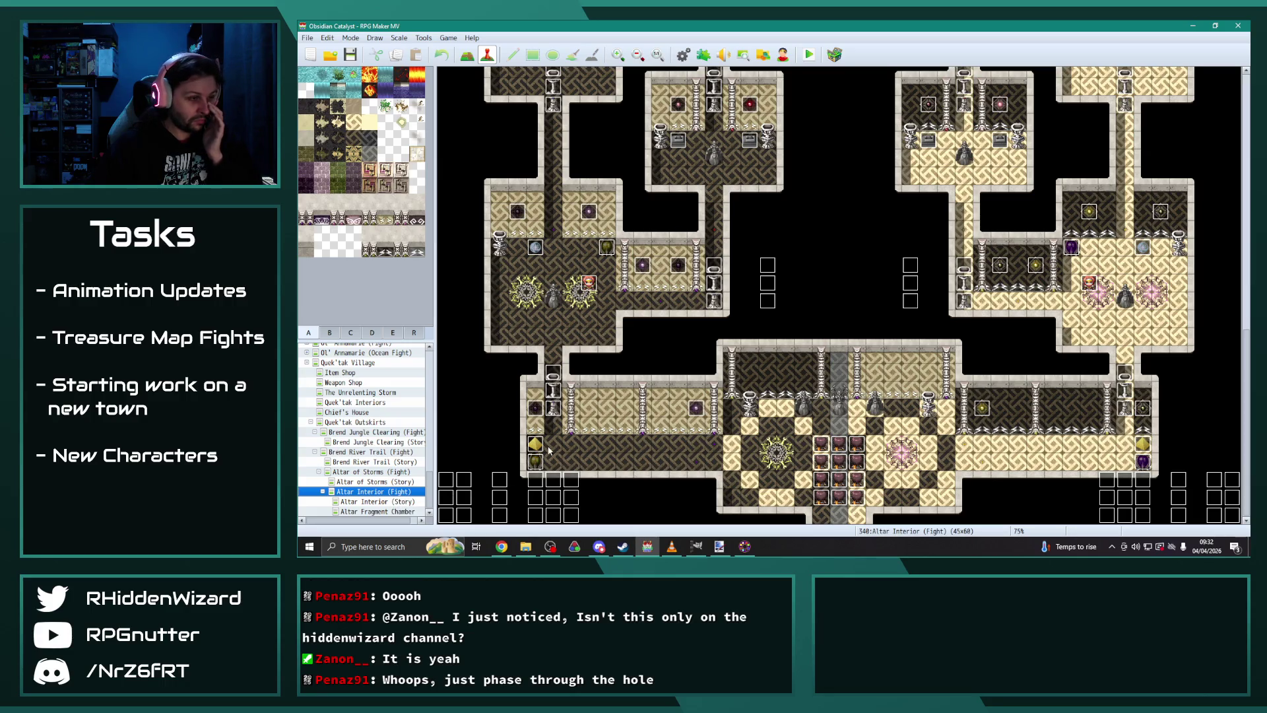
Step: Copy the <type:object> note from the PurplePillar3-1 event and close it
{"action": "double_click", "coordinate": [528, 432]}
{"action": "key", "text": "Tab"}
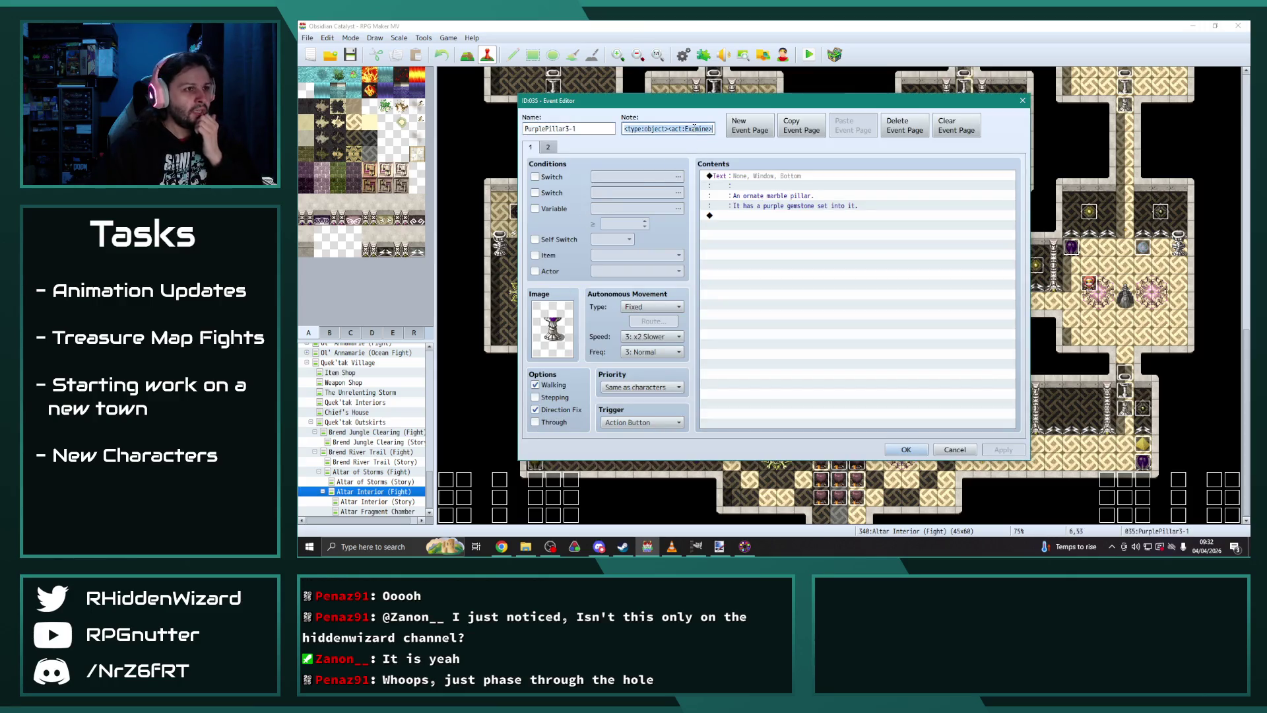
{"action": "left_click", "coordinate": [698, 126]}
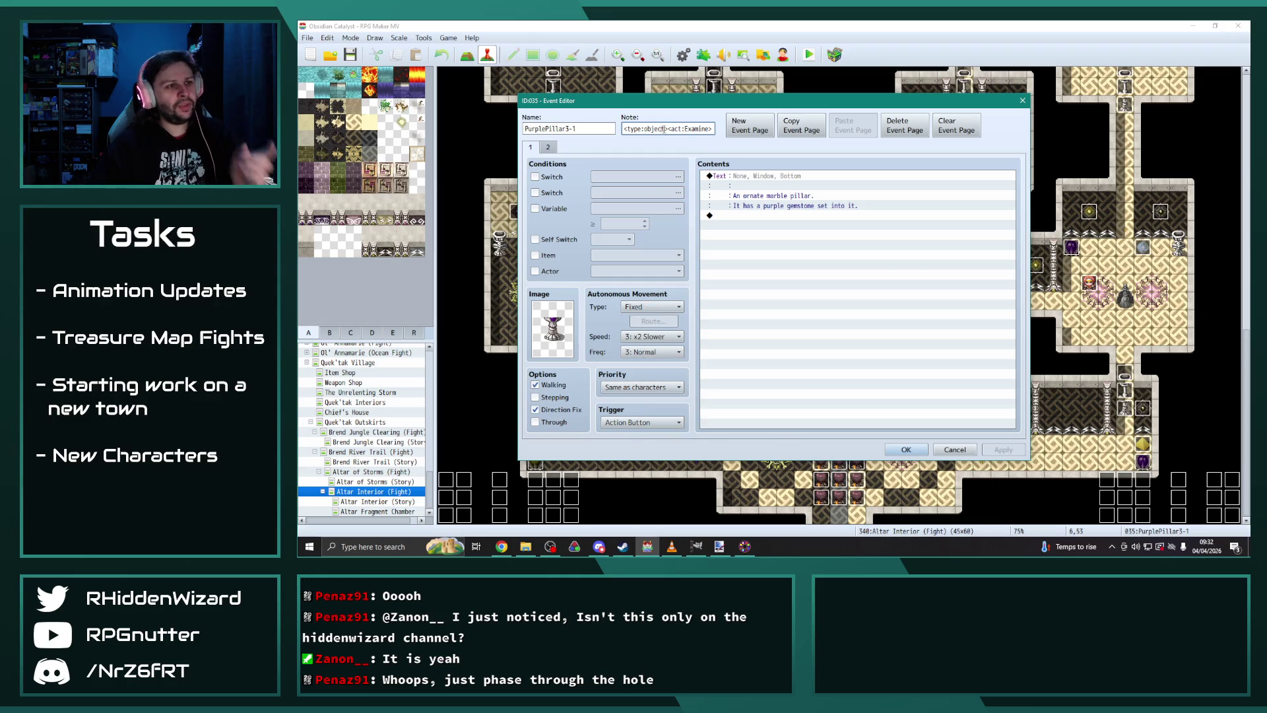
{"action": "left_click_drag", "start_coordinate": [665, 129], "coordinate": [618, 129]}
{"action": "key", "text": "ctrl+c"}
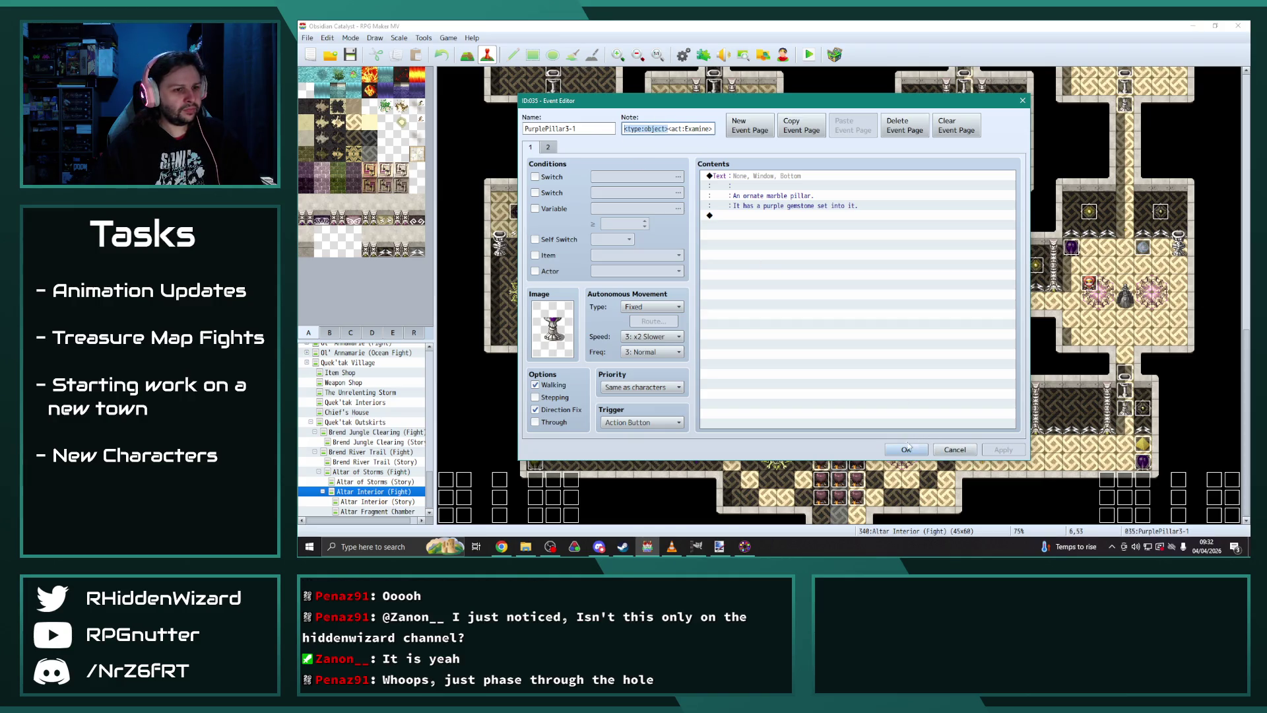
{"action": "left_click", "coordinate": [905, 450]}
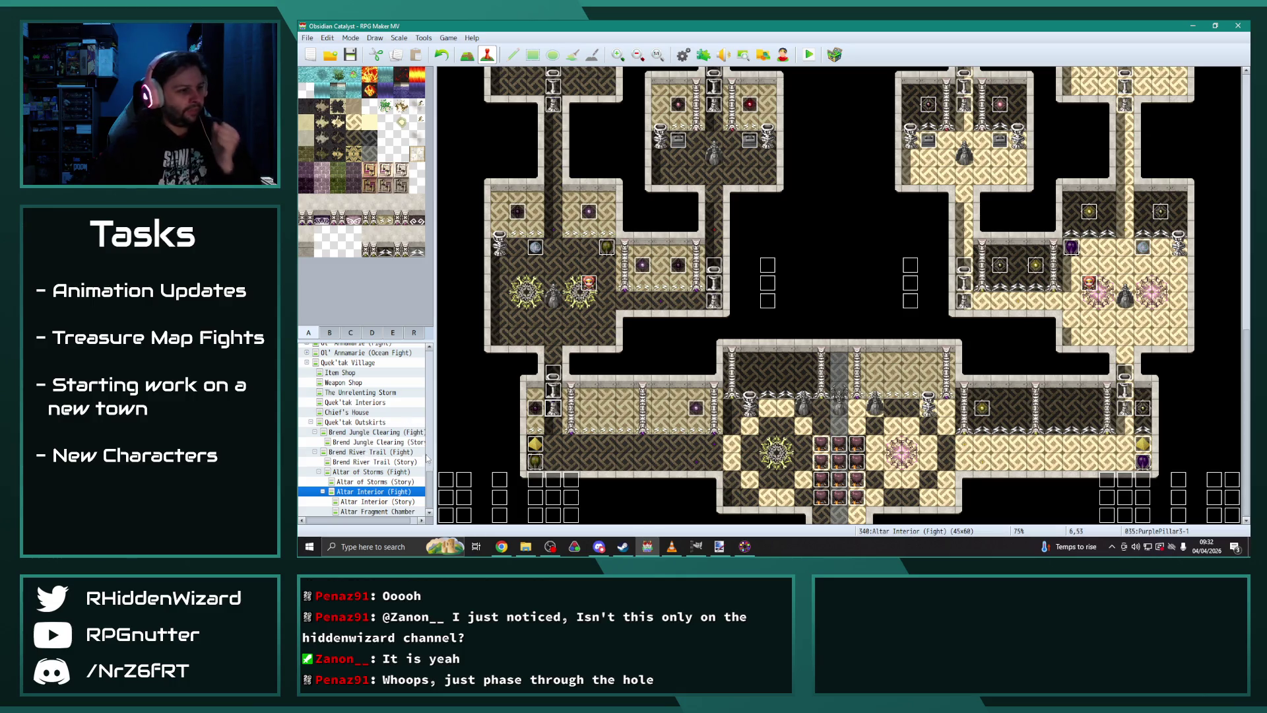
{"action": "scroll", "coordinate": [376, 415], "scroll_direction": "up", "scroll_amount": 15}
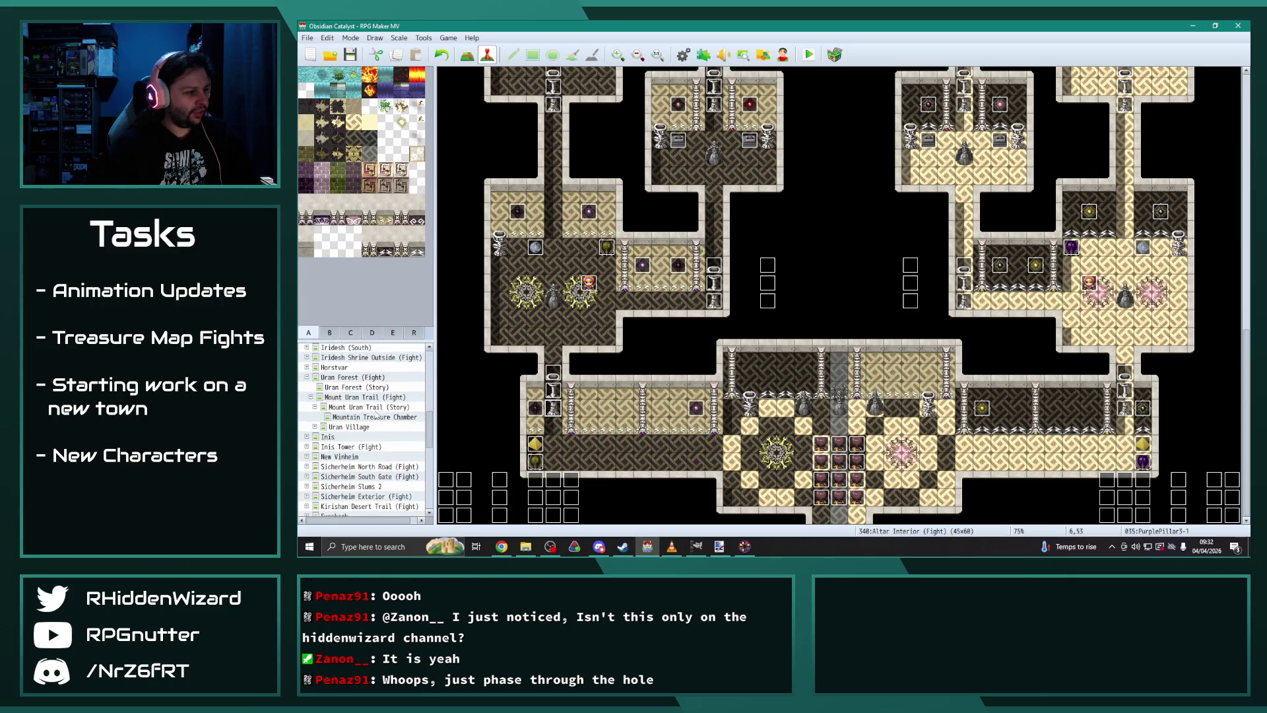
Step: Open Mountain Treasure Chamber and give the top-row box events (tiles 16–18,10) the note
{"action": "left_click", "coordinate": [369, 407]}
{"action": "left_click", "coordinate": [374, 417]}
{"action": "double_click", "coordinate": [731, 258]}
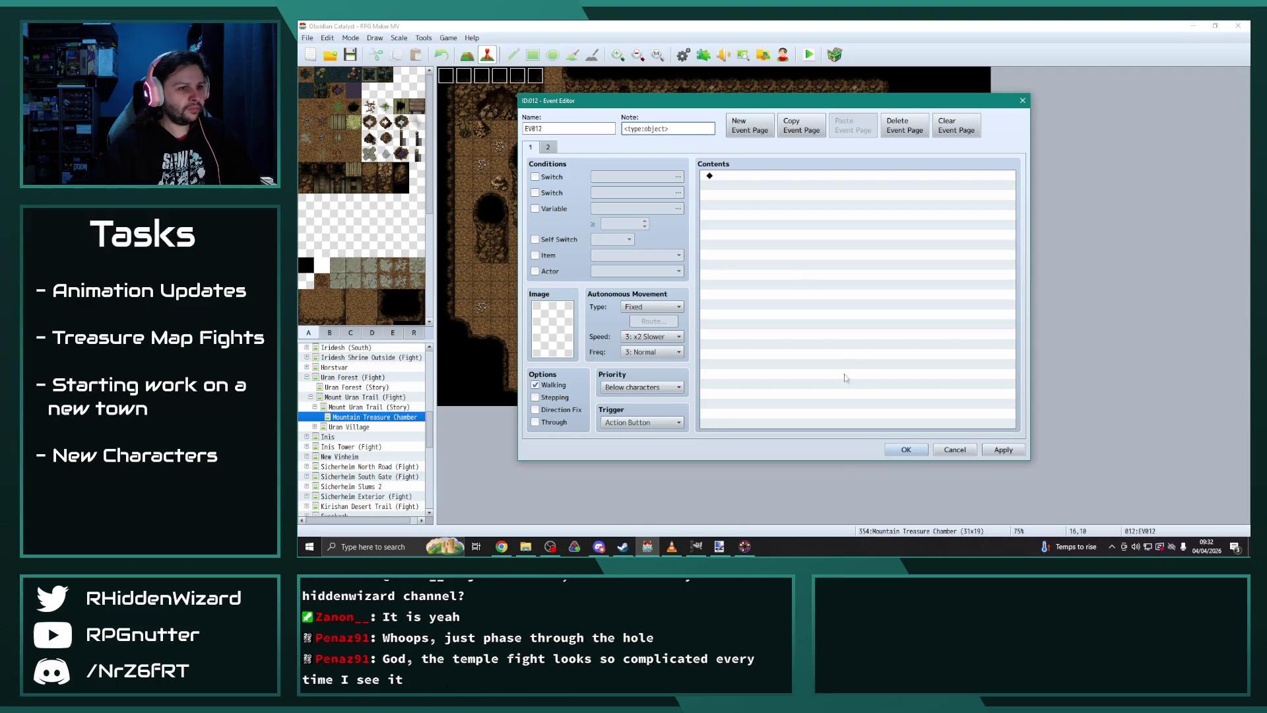
{"action": "left_click", "coordinate": [906, 449]}
{"action": "double_click", "coordinate": [774, 270]}
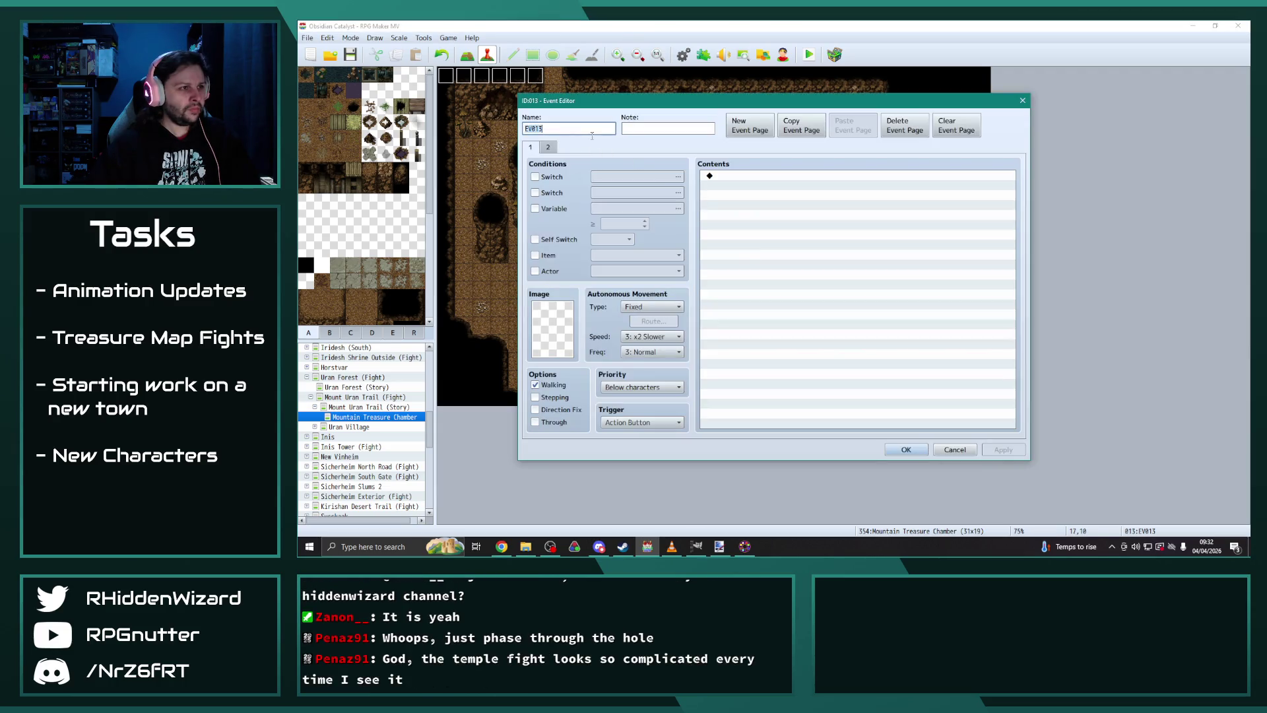
{"action": "left_click", "coordinate": [906, 450]}
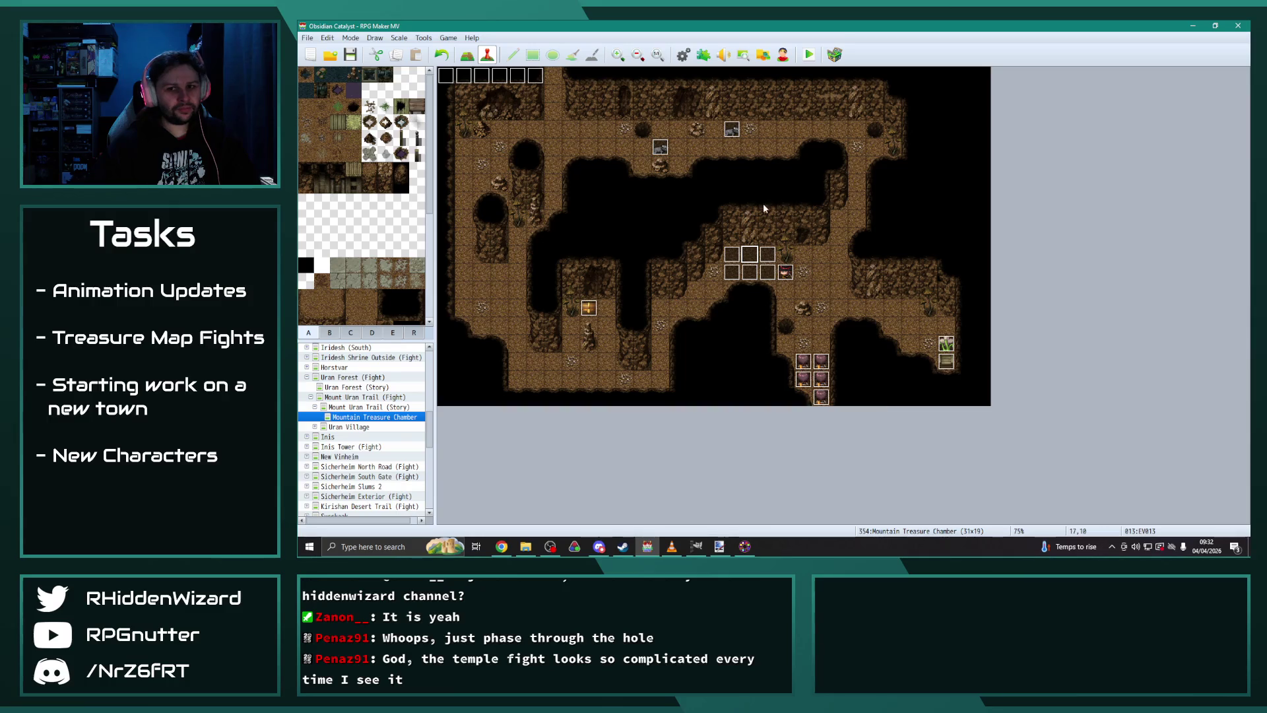
{"action": "left_click", "coordinate": [769, 256]}
{"action": "key", "text": "ctrl+v"}
{"action": "double_click", "coordinate": [768, 255]}
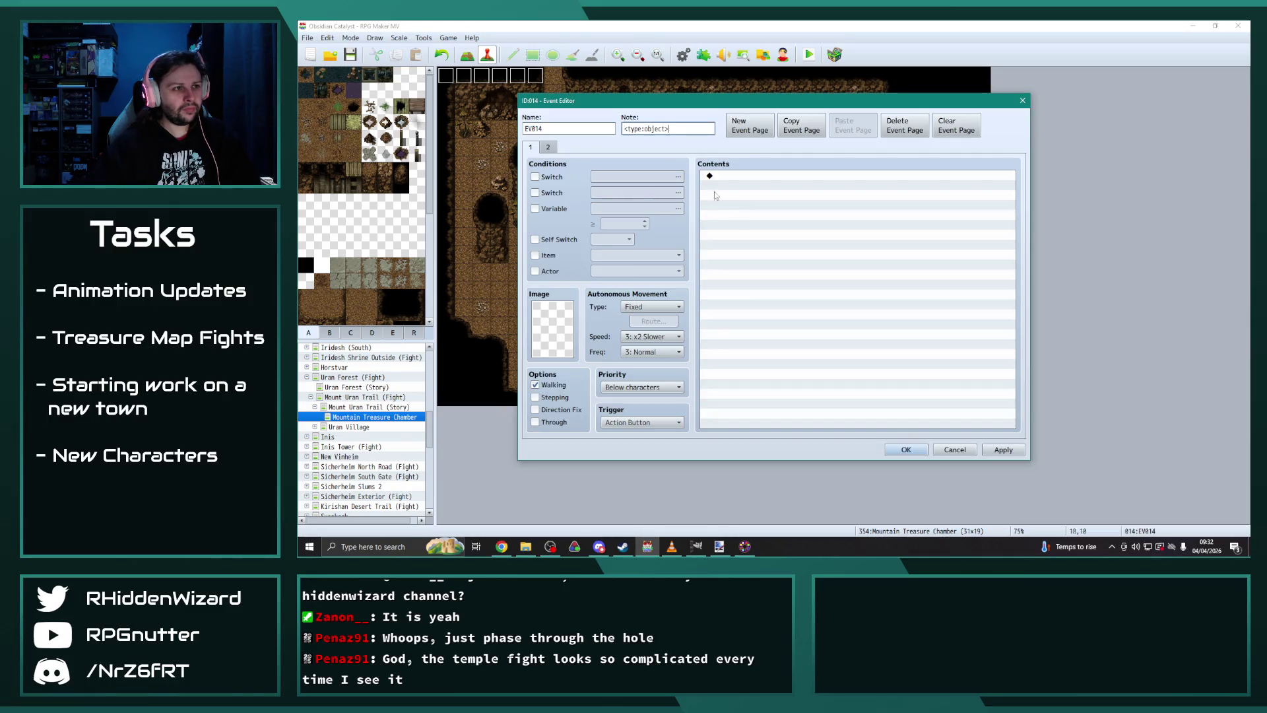
{"action": "left_click", "coordinate": [906, 450]}
Step: Paste the <type:object> note into the bottom-row box events at tiles 16–18,11
{"action": "double_click", "coordinate": [731, 272]}
{"action": "key", "text": "Tab"}
{"action": "key", "text": "ctrl+v"}
{"action": "left_click", "coordinate": [900, 449]}
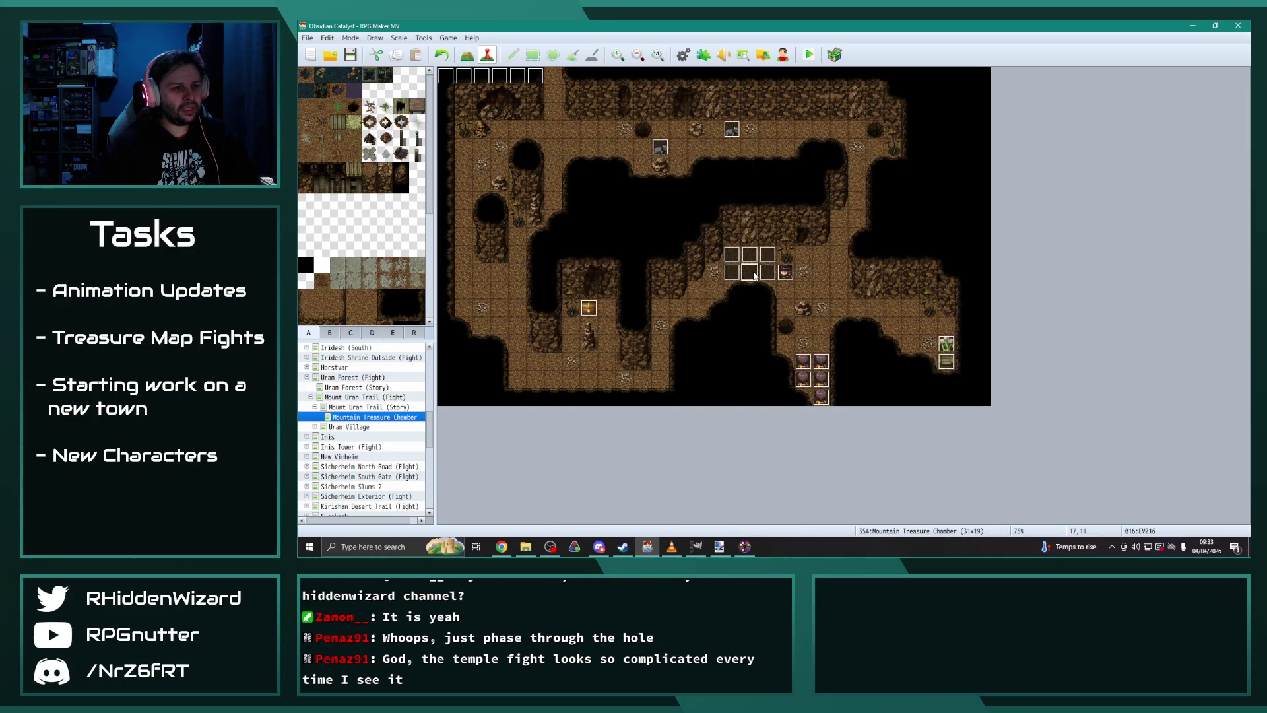
{"action": "double_click", "coordinate": [761, 280]}
{"action": "key", "text": "Tab"}
{"action": "key", "text": "ctrl+v"}
{"action": "left_click", "coordinate": [887, 449]}
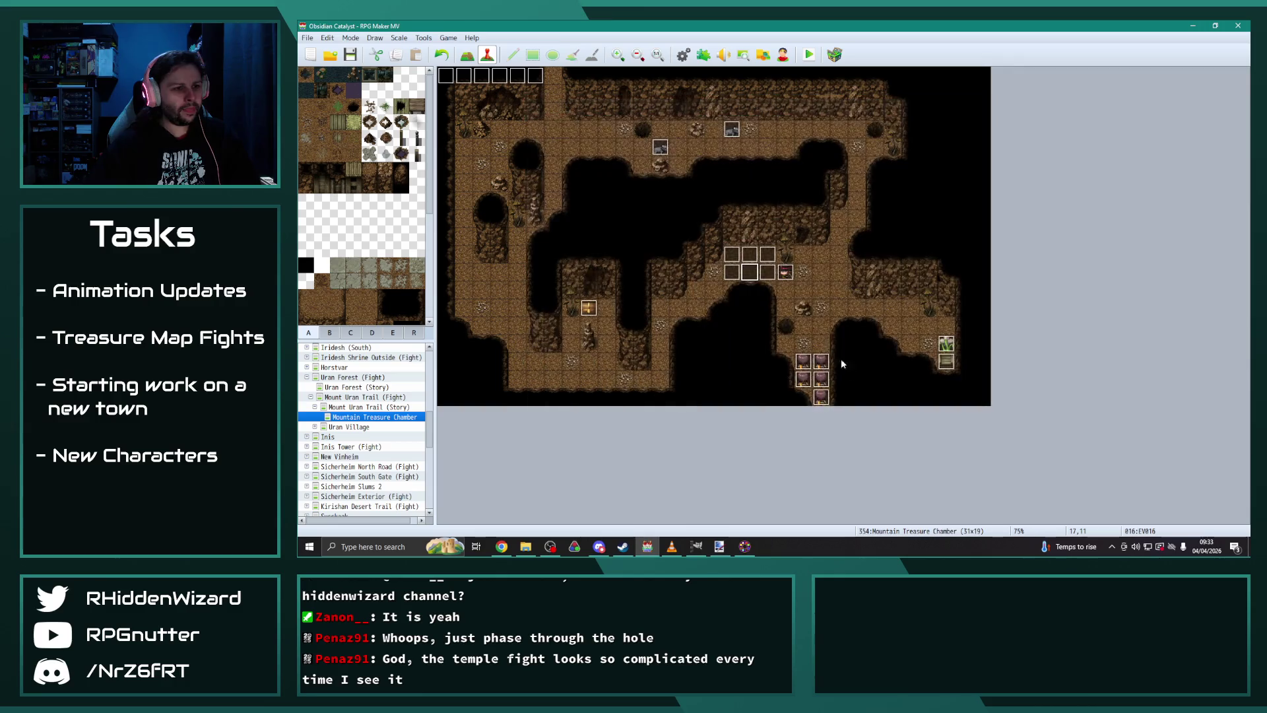
{"action": "double_click", "coordinate": [790, 289]}
{"action": "key", "text": "Tab"}
{"action": "key", "text": "ctrl+v"}
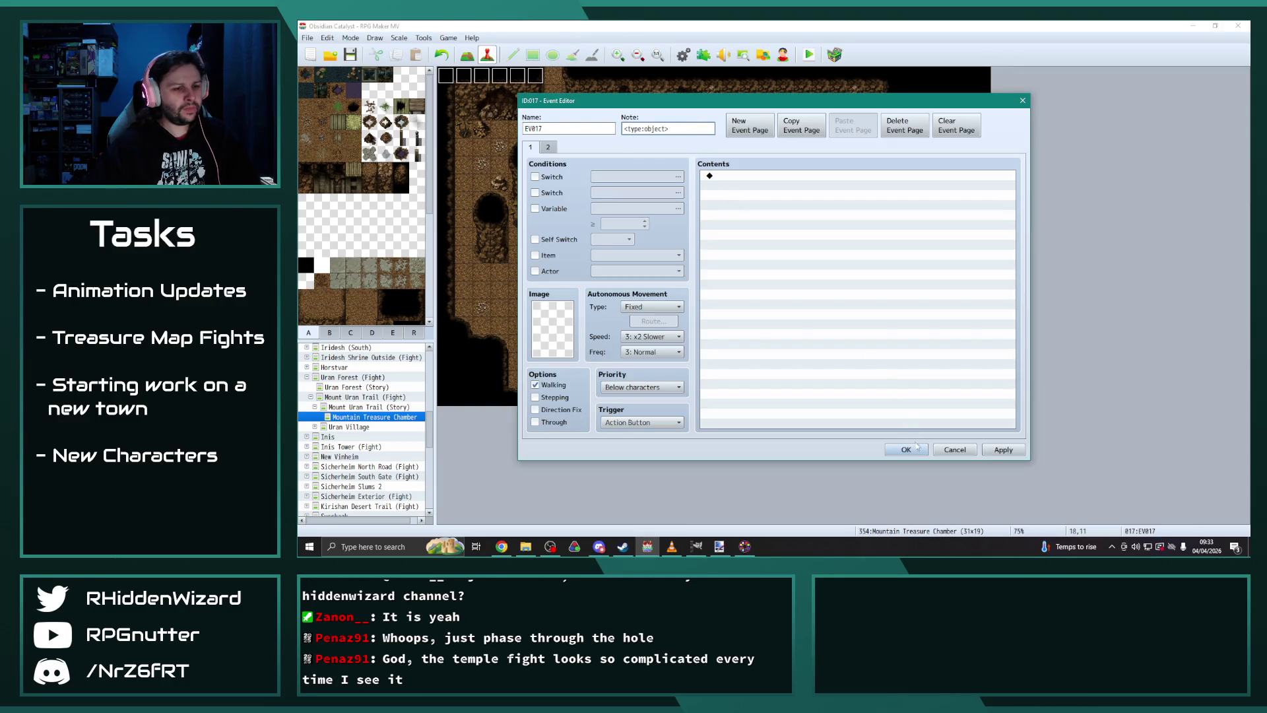
{"action": "left_click", "coordinate": [908, 448]}
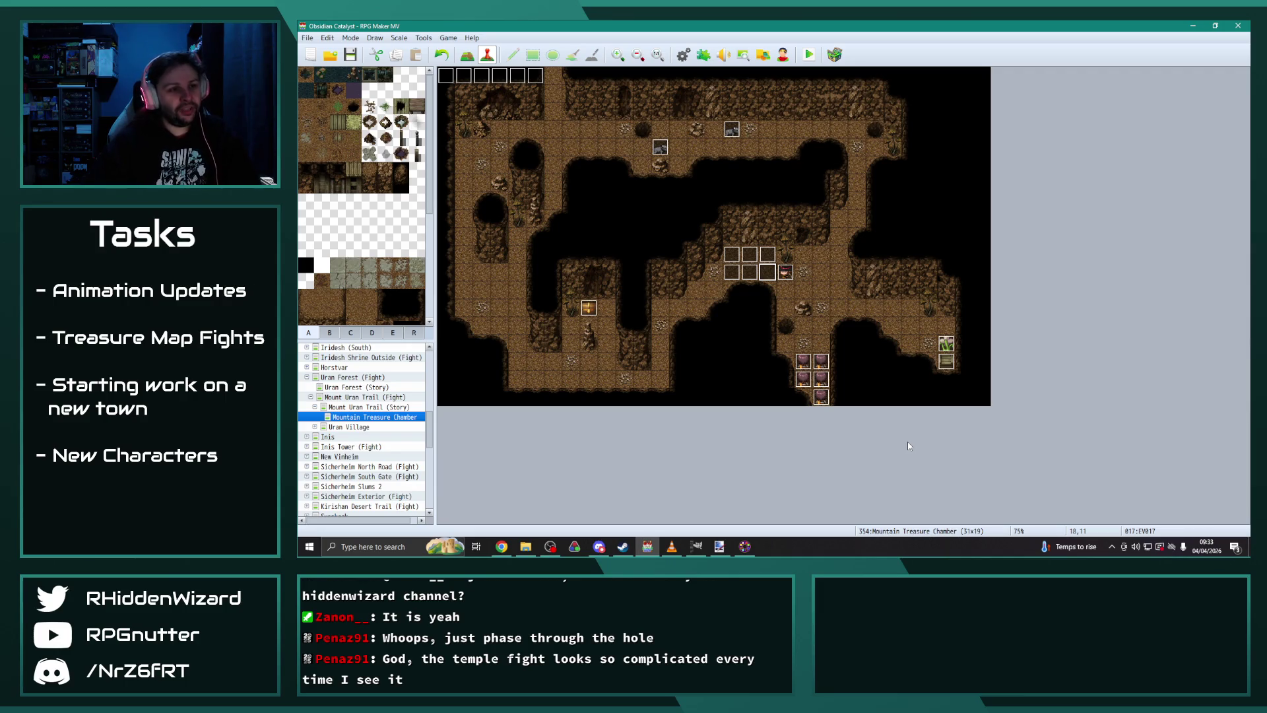
{"action": "scroll", "coordinate": [429, 435], "scroll_direction": "down", "scroll_amount": 10}
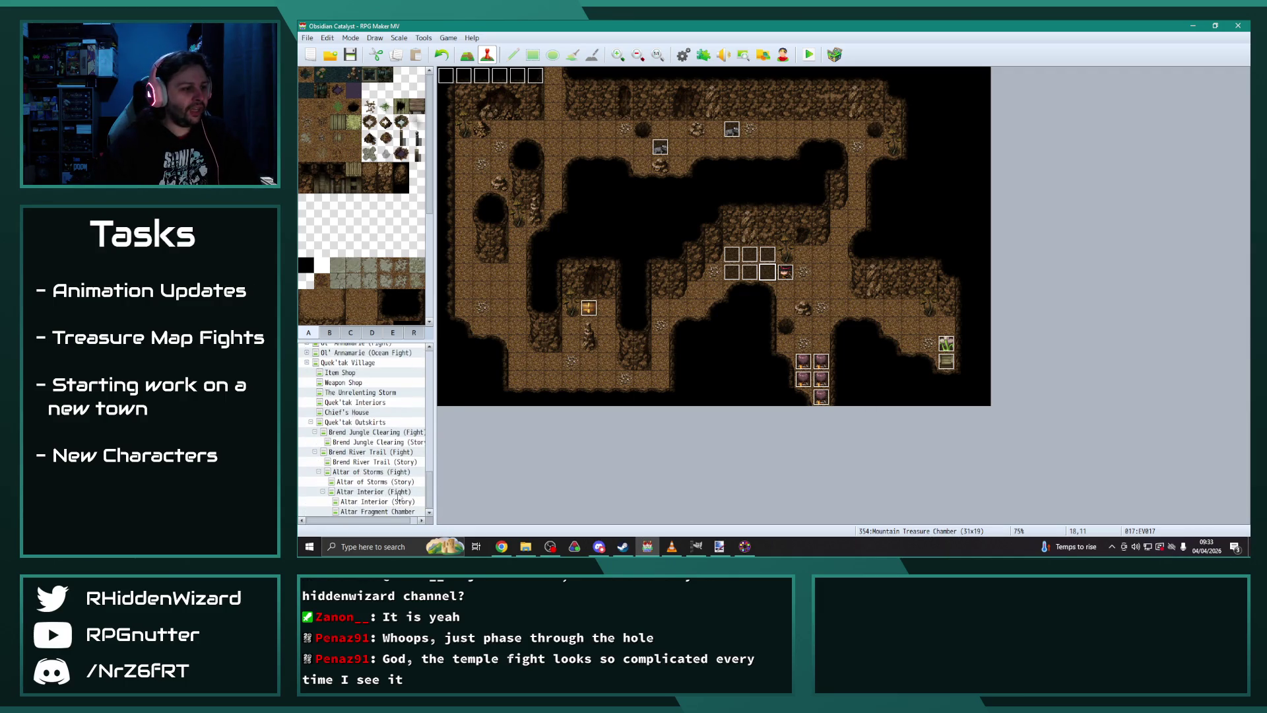
Step: Open Altar Interior (Fight) and review the YellowSwitch1 event's contents
{"action": "left_click", "coordinate": [375, 492]}
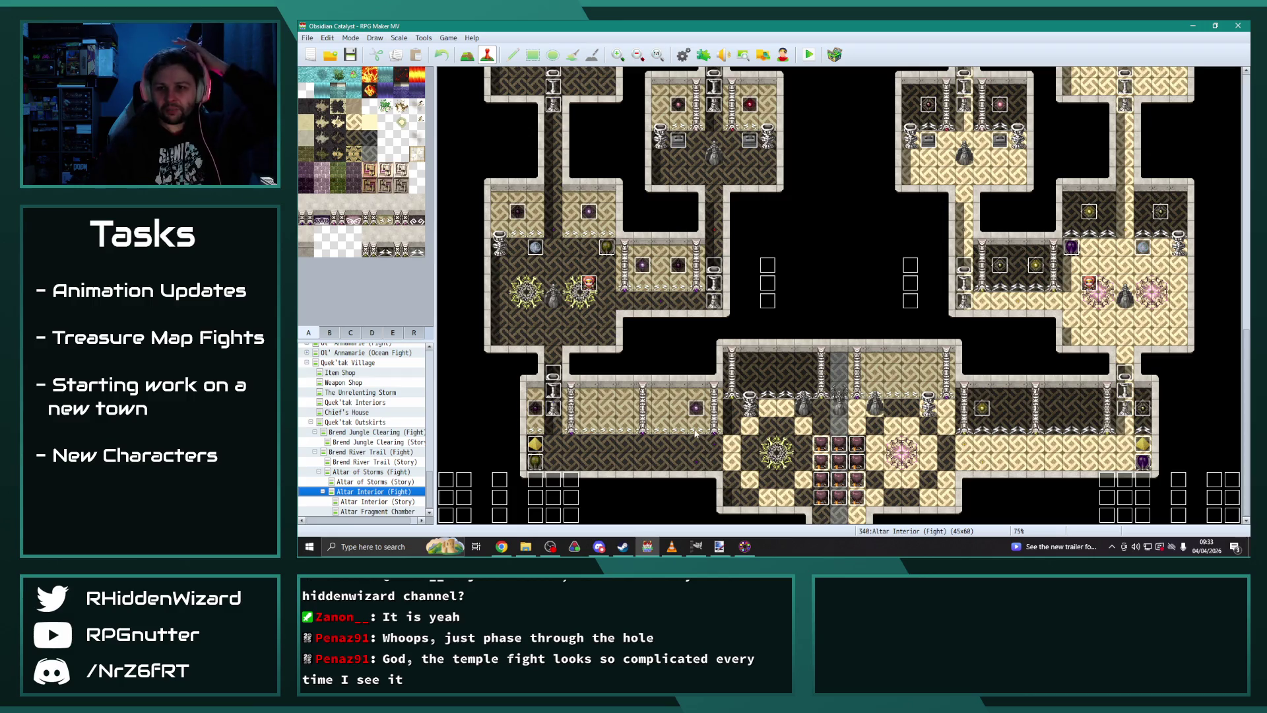
{"action": "double_click", "coordinate": [535, 461]}
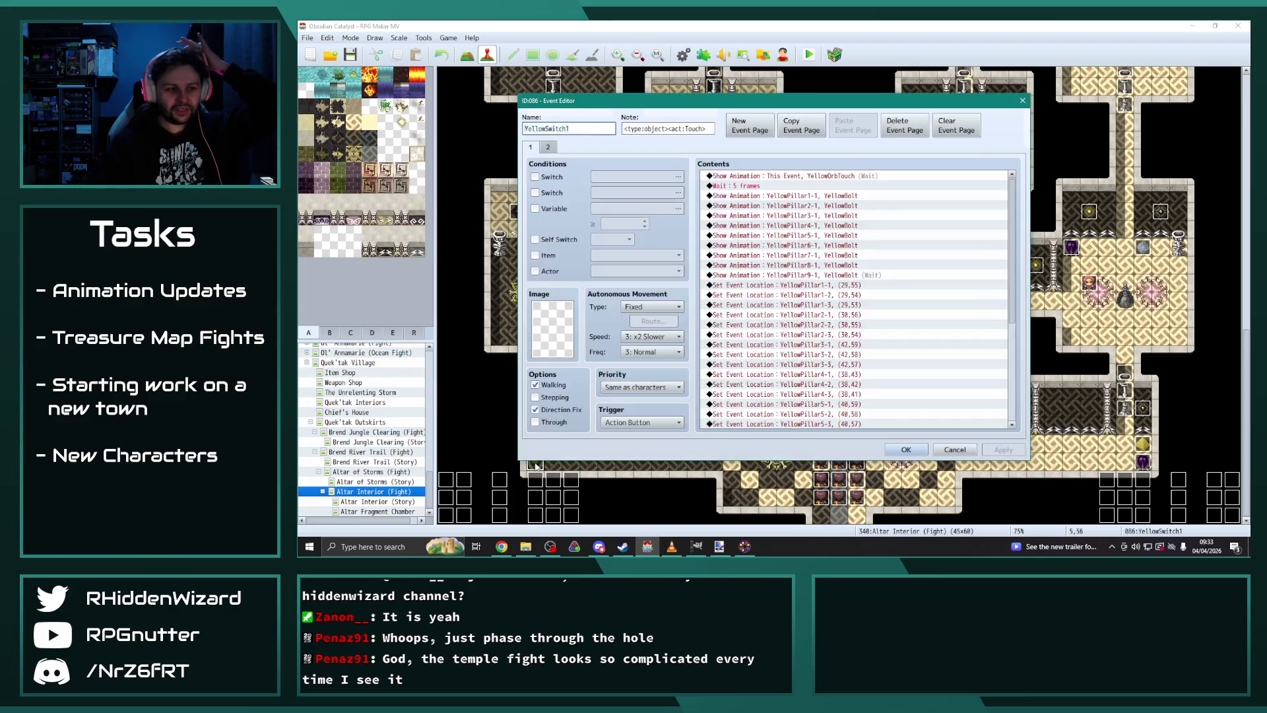
{"action": "mouse_move", "coordinate": [1013, 234]}
{"action": "left_mouse_down"}
{"action": "mouse_move", "coordinate": [1013, 367]}
{"action": "mouse_move", "coordinate": [1020, 216]}
{"action": "mouse_move", "coordinate": [1008, 371]}
{"action": "left_mouse_up"}
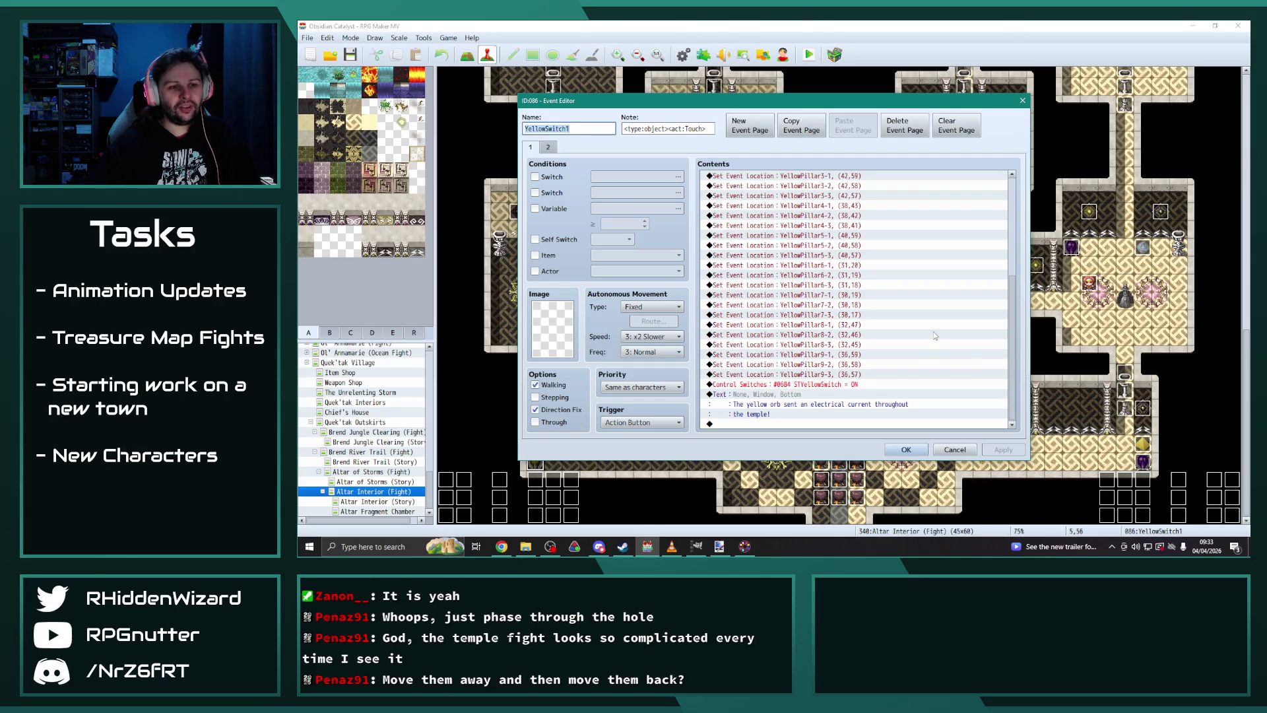
{"action": "left_click", "coordinate": [906, 449]}
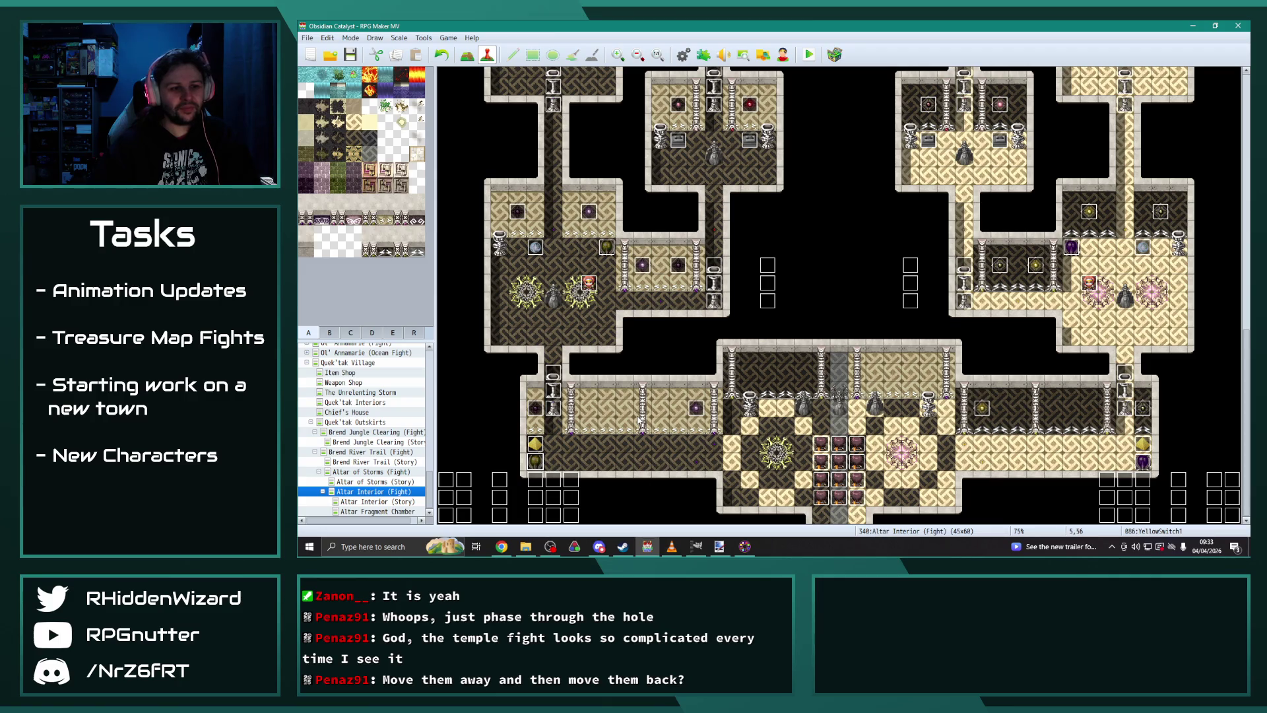
Step: Select the Quek'tak Village map in the map tree
{"action": "scroll", "coordinate": [640, 420], "scroll_direction": "up", "scroll_amount": 3}
{"action": "scroll", "coordinate": [641, 420], "scroll_direction": "up", "scroll_amount": 15}
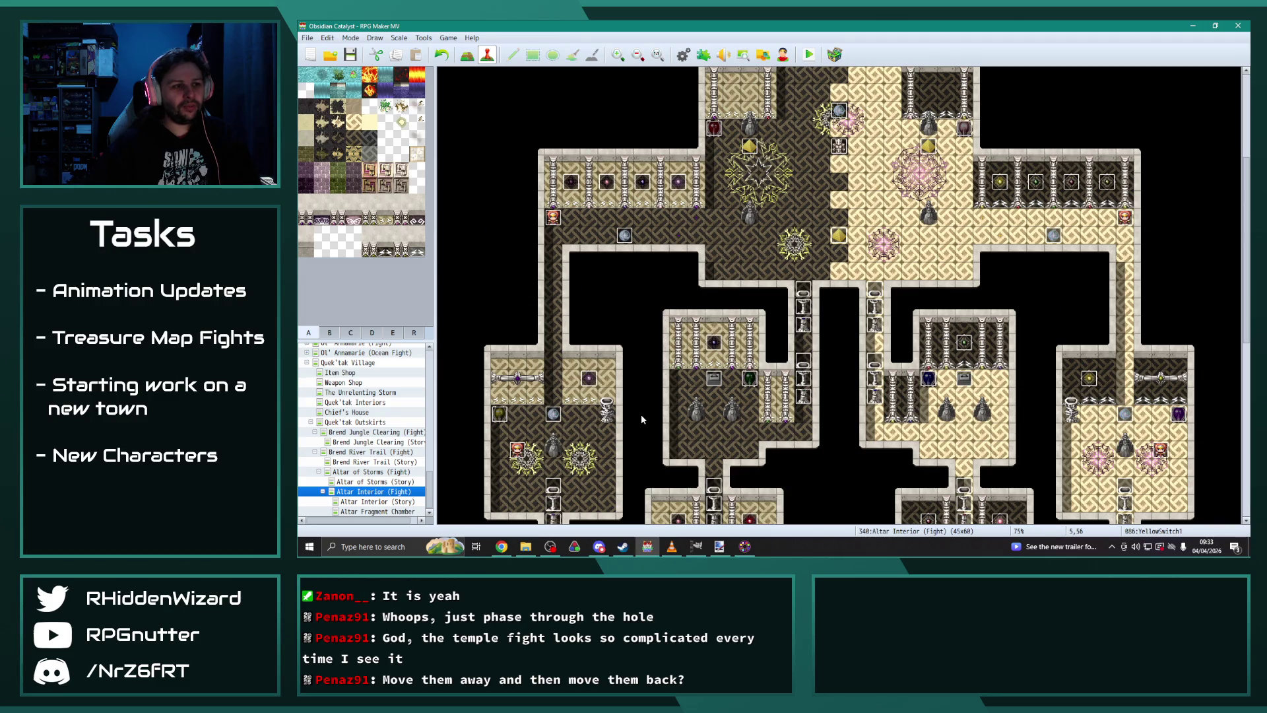
{"action": "scroll", "coordinate": [641, 419], "scroll_direction": "up", "scroll_amount": 5}
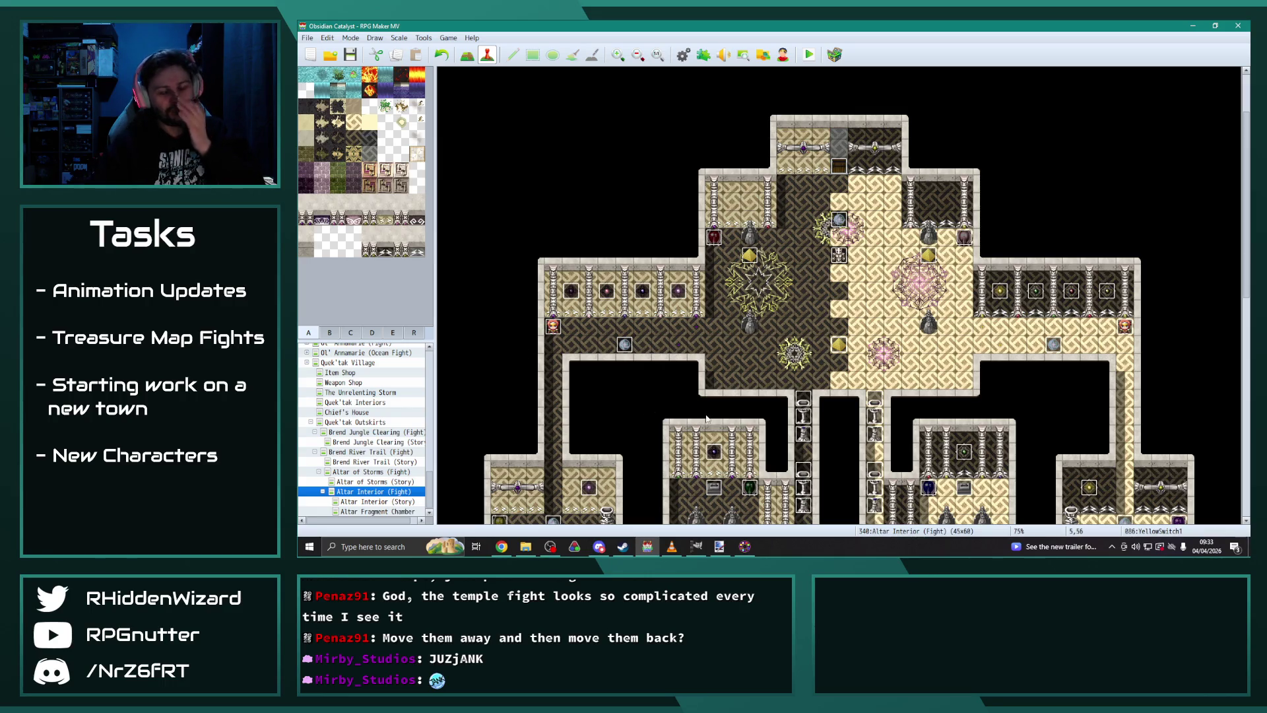
{"action": "scroll", "coordinate": [710, 413], "scroll_direction": "down", "scroll_amount": 6}
{"action": "scroll", "coordinate": [710, 395], "scroll_direction": "down", "scroll_amount": 20}
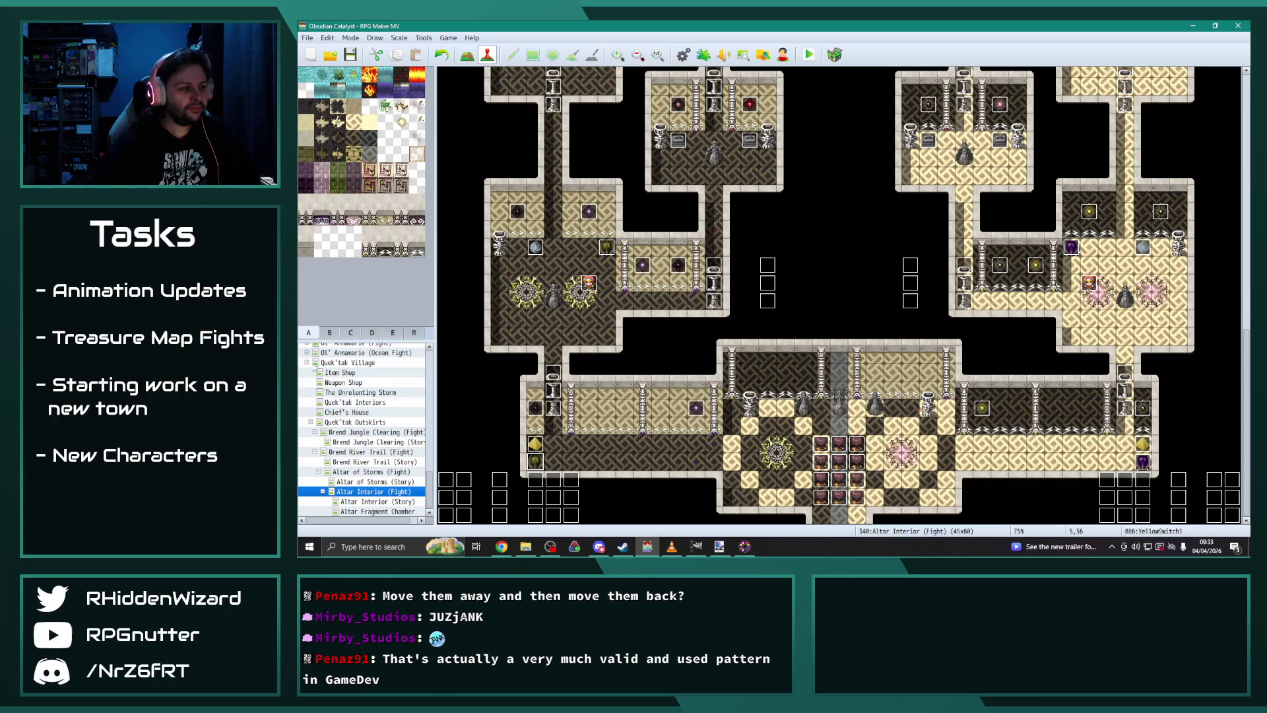
{"action": "left_click", "coordinate": [307, 362]}
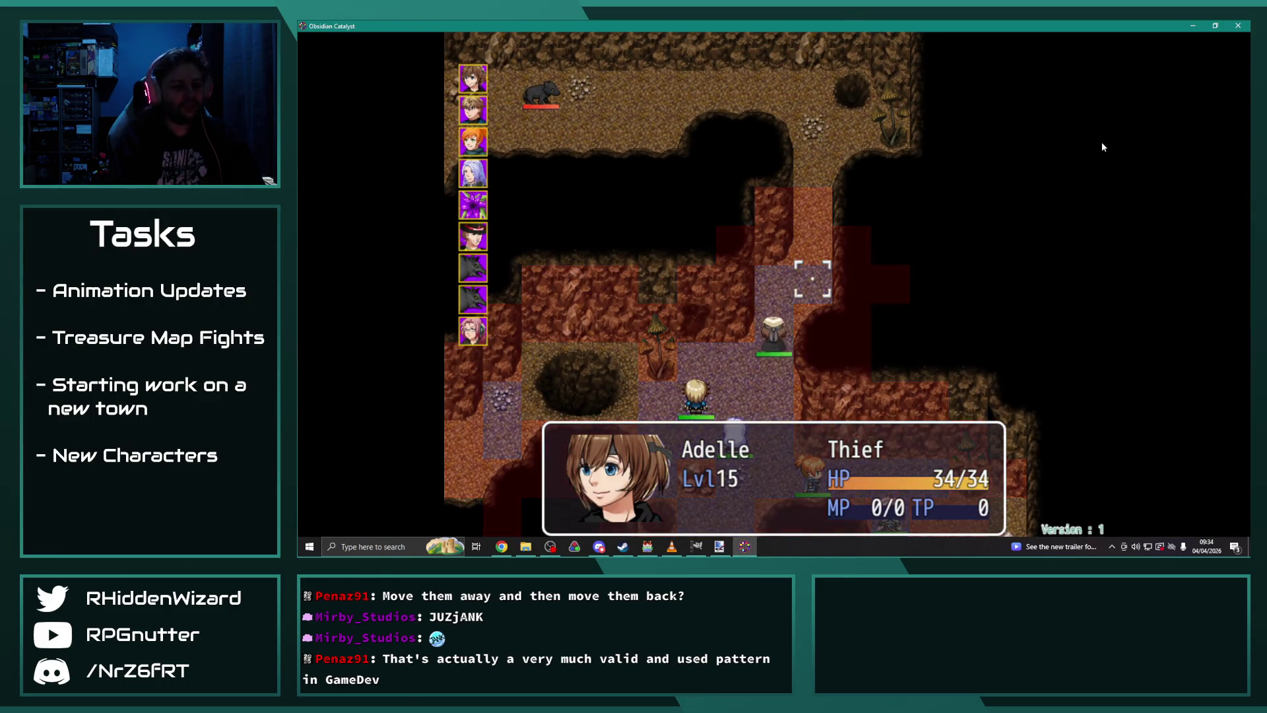
Step: Advance the turn and have Eremar move up and wait
{"action": "key", "text": "Up"}
{"action": "key", "text": "Return"}
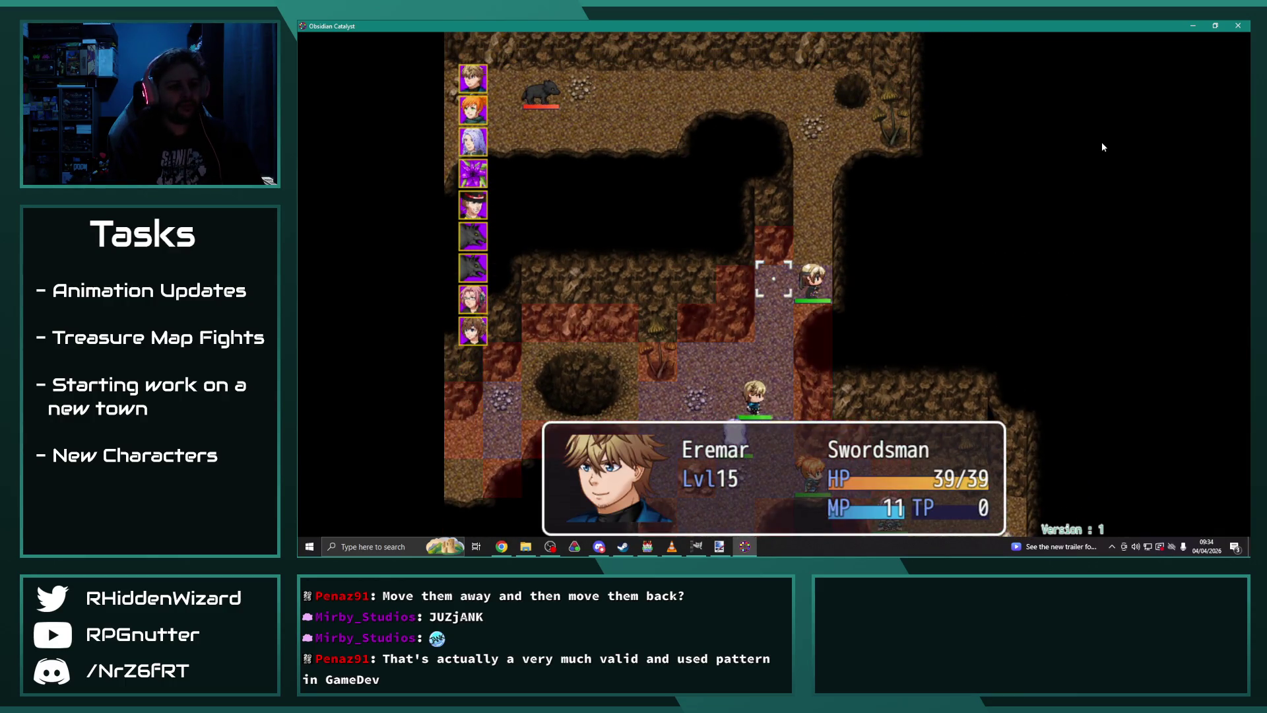
{"action": "key", "text": "Up"}
{"action": "key", "text": "Up"}
{"action": "key", "text": "Return"}
{"action": "key", "text": "Up"}
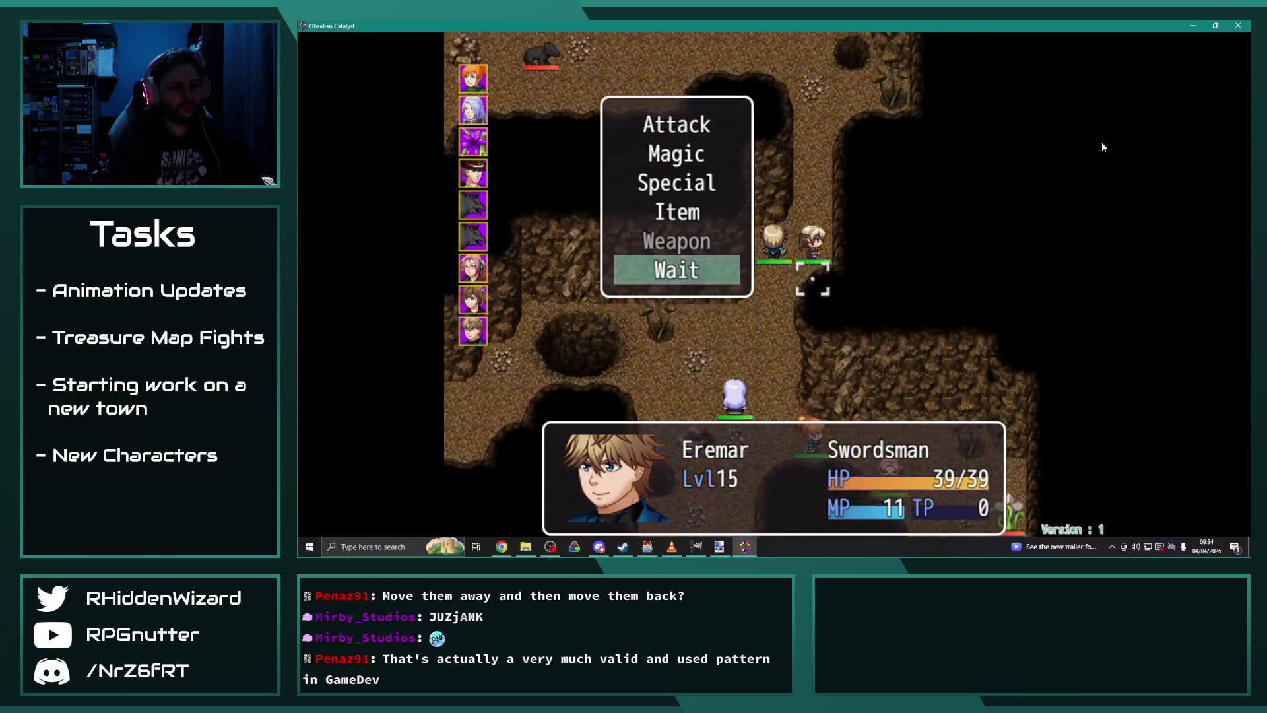
{"action": "key", "text": "Return"}
Step: Move Melanie beside the Territorial Lasher and fight it
{"action": "key", "text": "Right"}
{"action": "key", "text": "Return"}
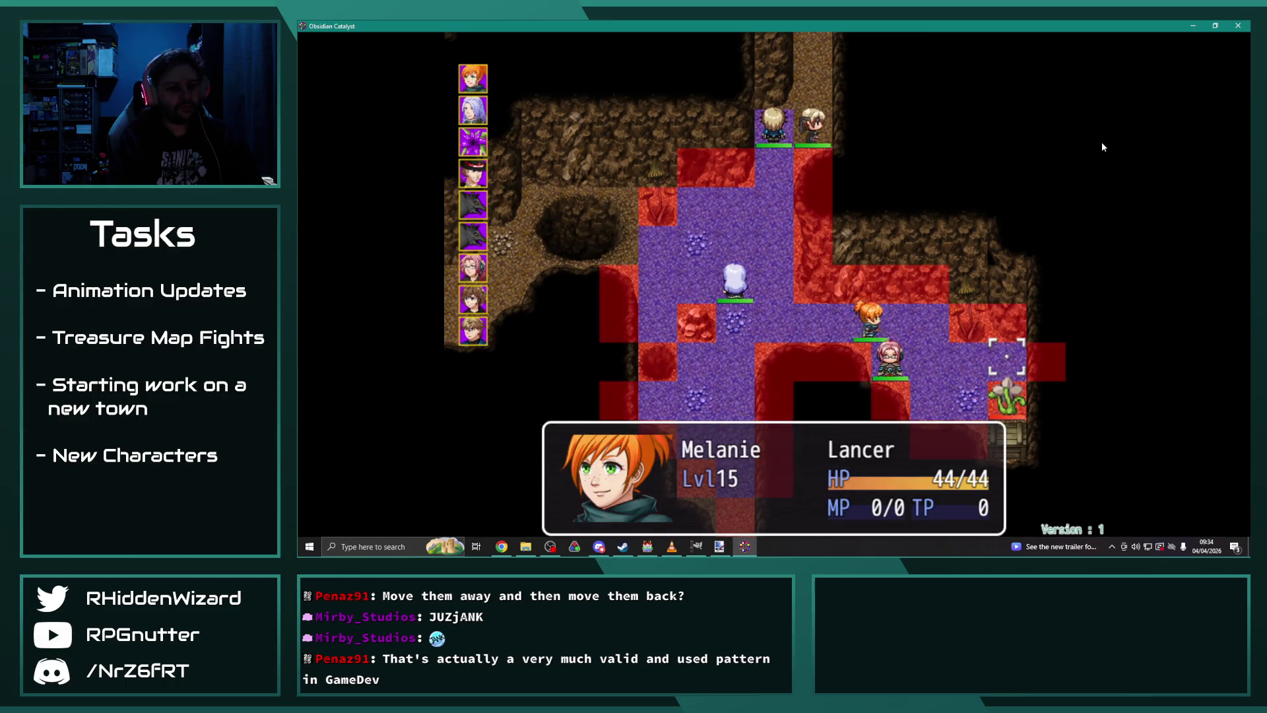
{"action": "key", "text": "Return"}
{"action": "key", "text": "Return"}
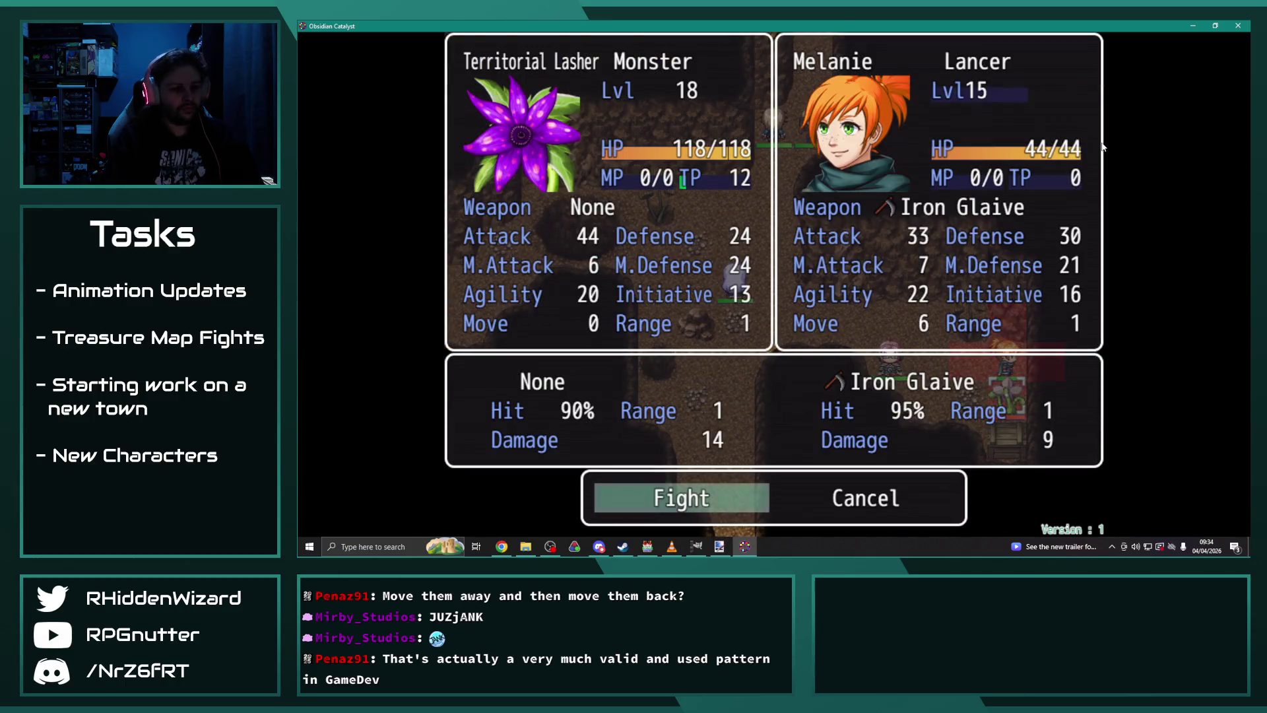
{"action": "key", "text": "Return"}
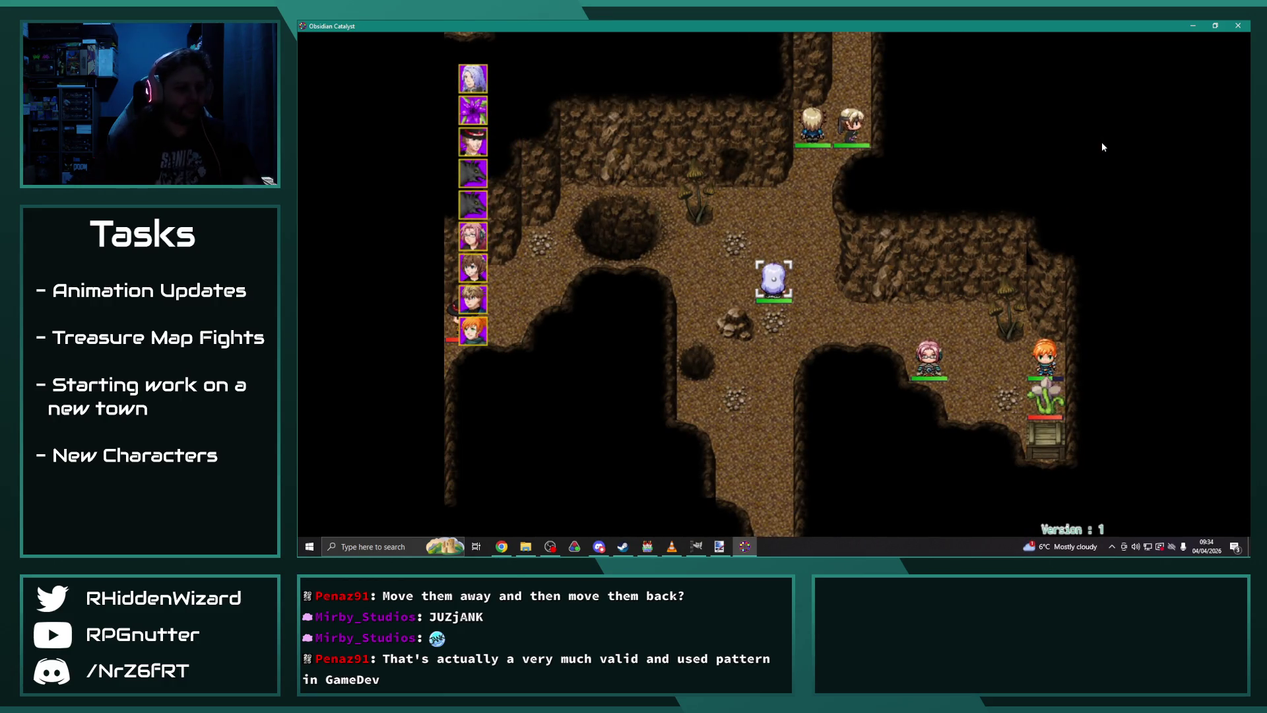
Step: Bring the editor forward, then open and close the Database without changes
{"action": "left_click", "coordinate": [649, 547]}
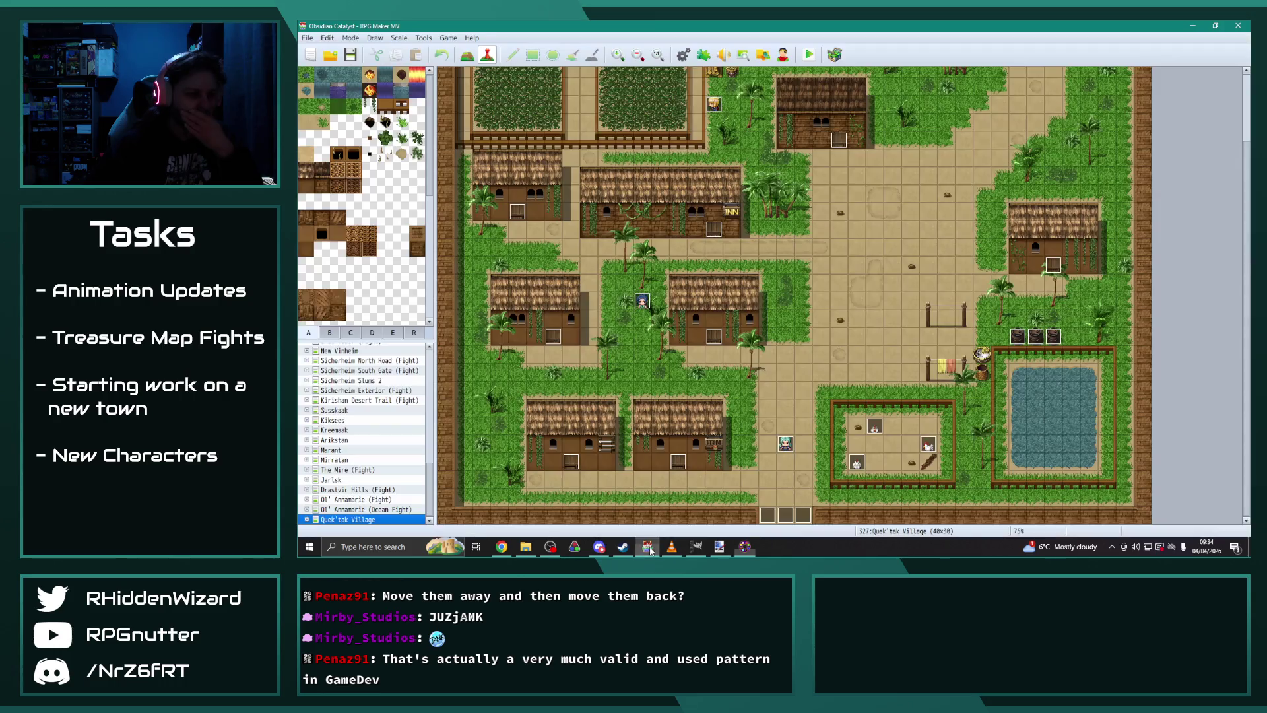
{"action": "left_click", "coordinate": [683, 54]}
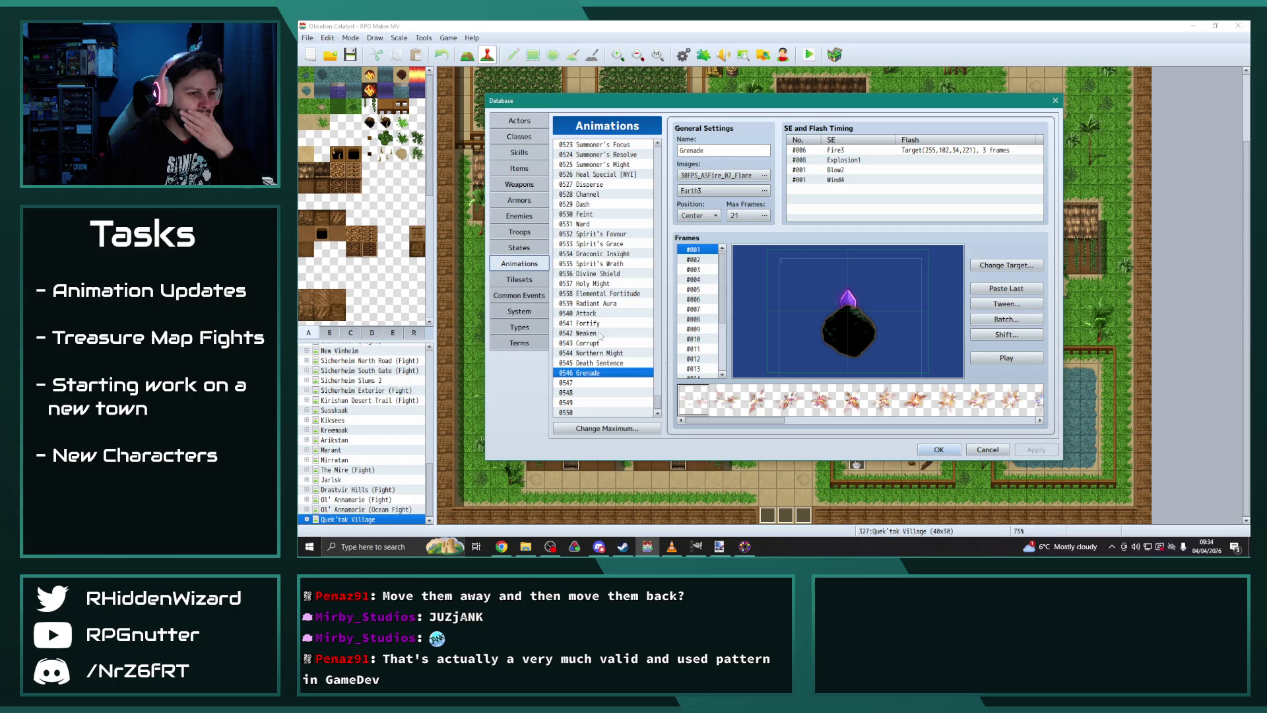
{"action": "key", "text": "Escape"}
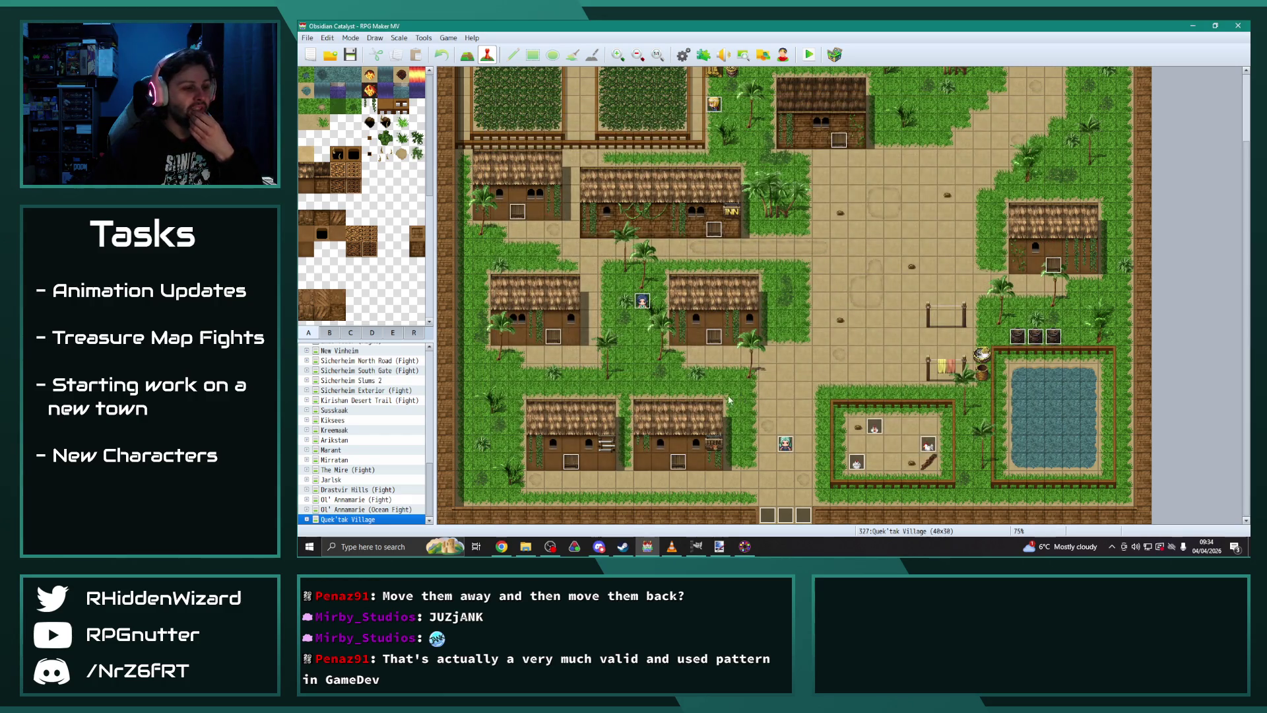
Step: Browse to the Radiant Army IV img > faces folder in File Explorer
{"action": "left_click", "coordinate": [525, 552]}
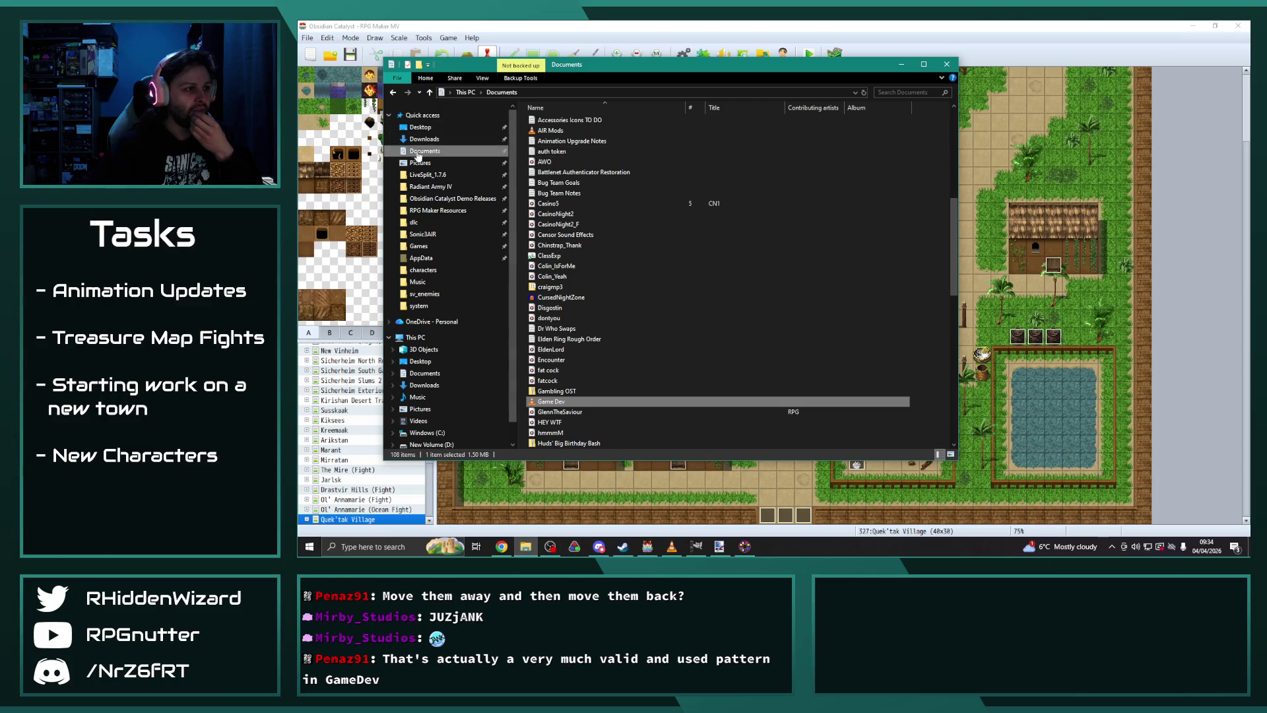
{"action": "left_click", "coordinate": [430, 186]}
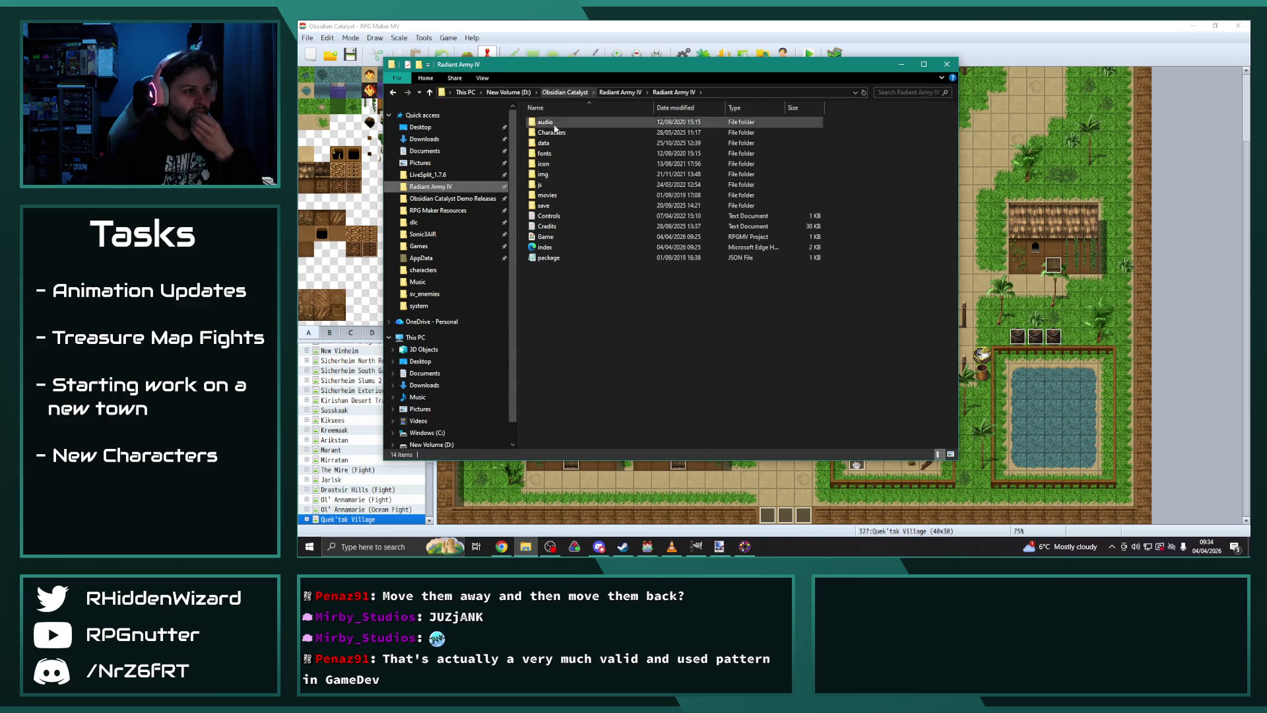
{"action": "double_click", "coordinate": [552, 175]}
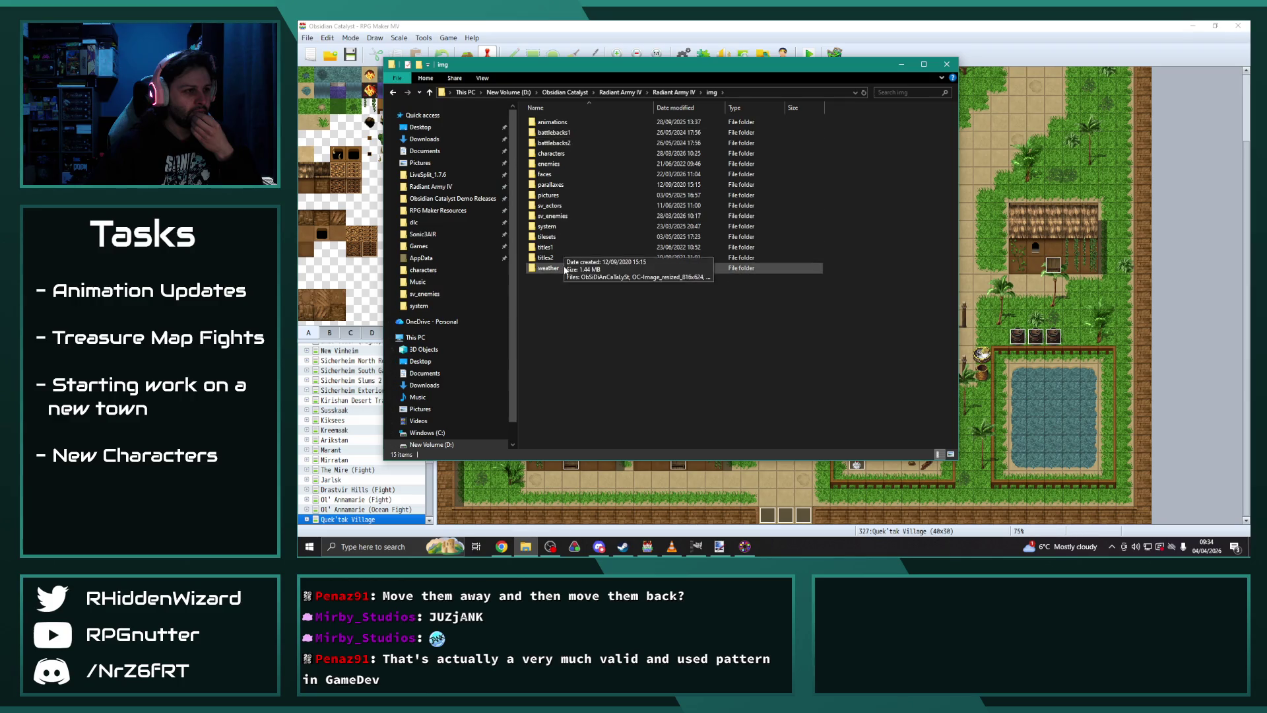
{"action": "double_click", "coordinate": [545, 174]}
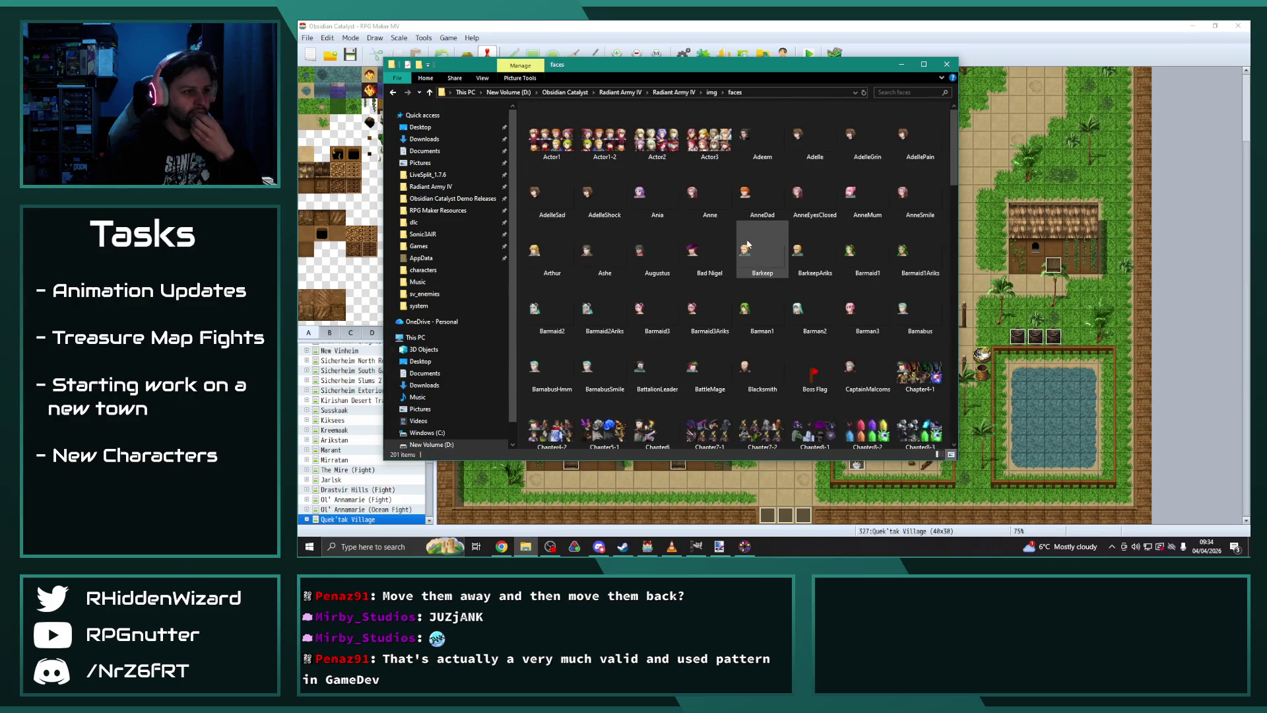
{"action": "scroll", "coordinate": [697, 236], "scroll_direction": "down", "scroll_amount": 3}
{"action": "scroll", "coordinate": [643, 223], "scroll_direction": "down", "scroll_amount": 2}
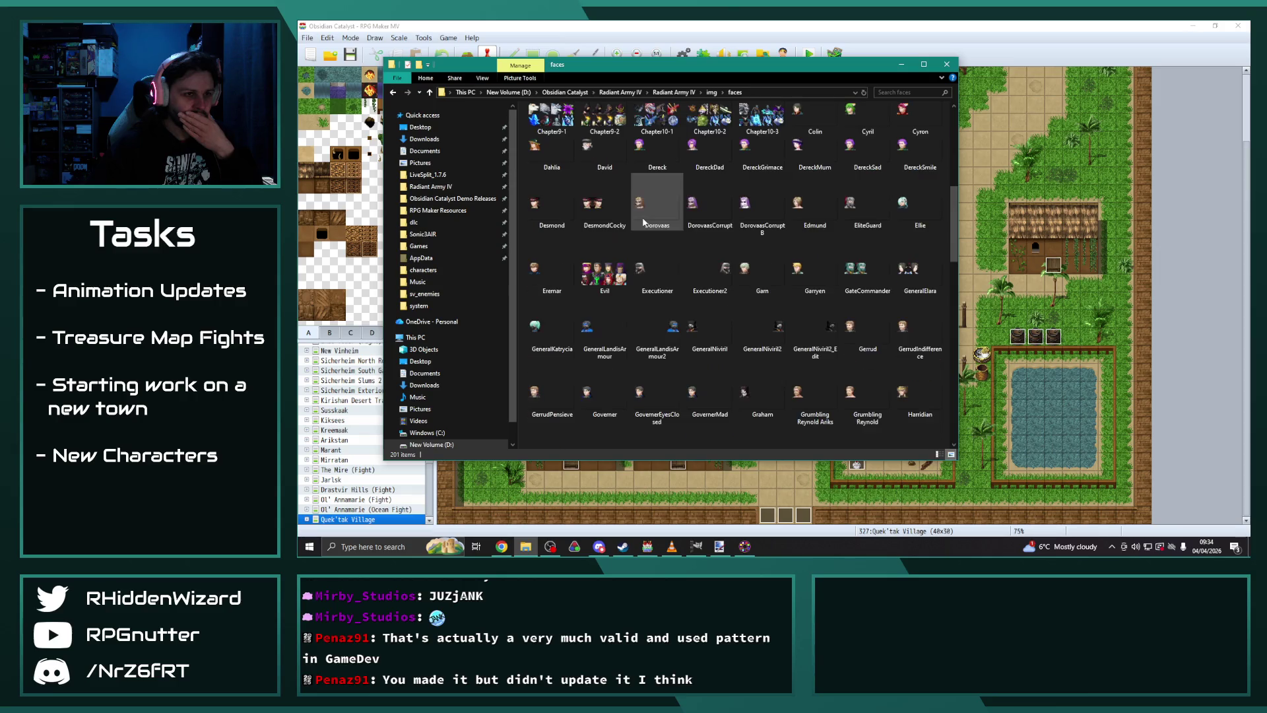
{"action": "scroll", "coordinate": [670, 231], "scroll_direction": "up", "scroll_amount": 5}
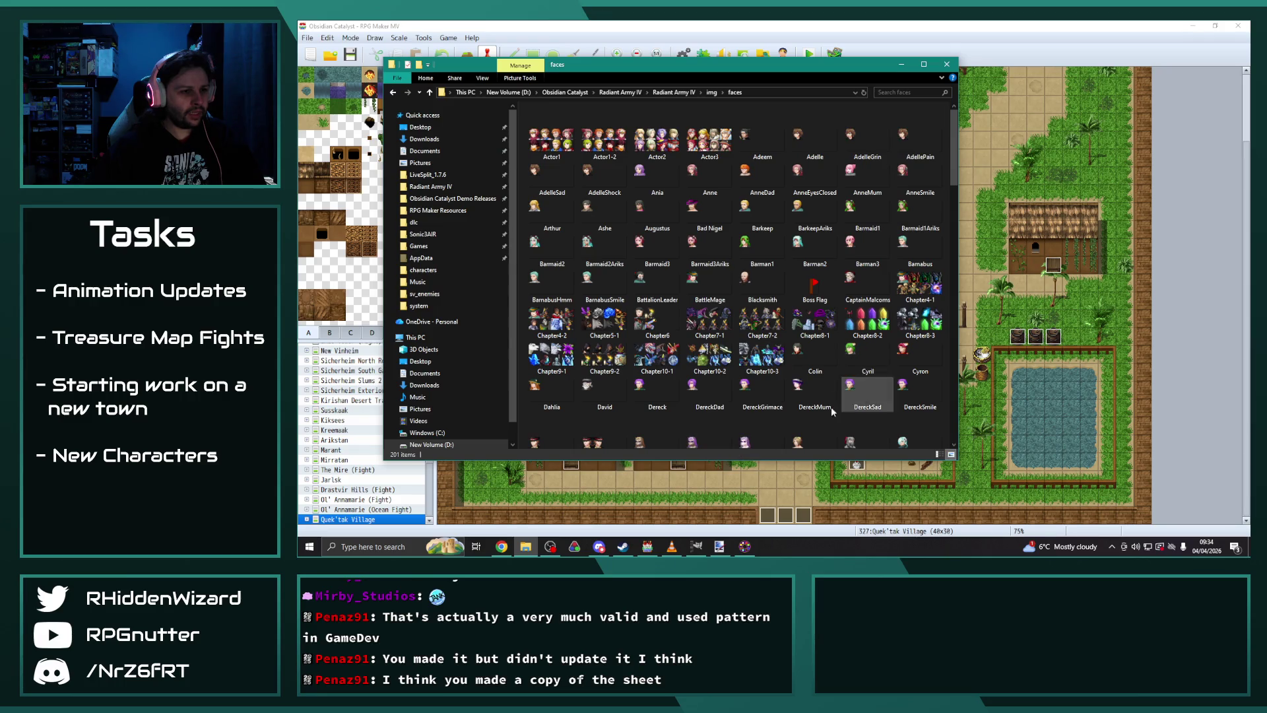
Step: Open the Chapter6 face sheet with Paint.NET
{"action": "left_click", "coordinate": [660, 327]}
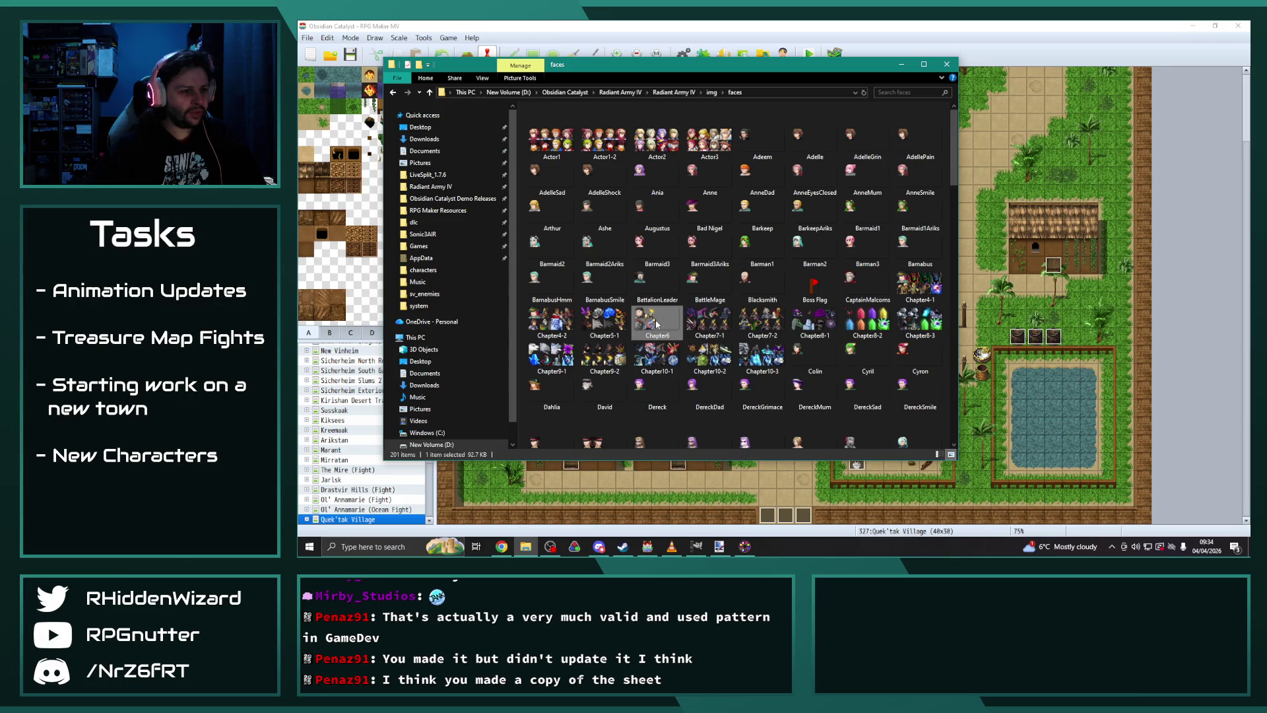
{"action": "right_click", "coordinate": [656, 323]}
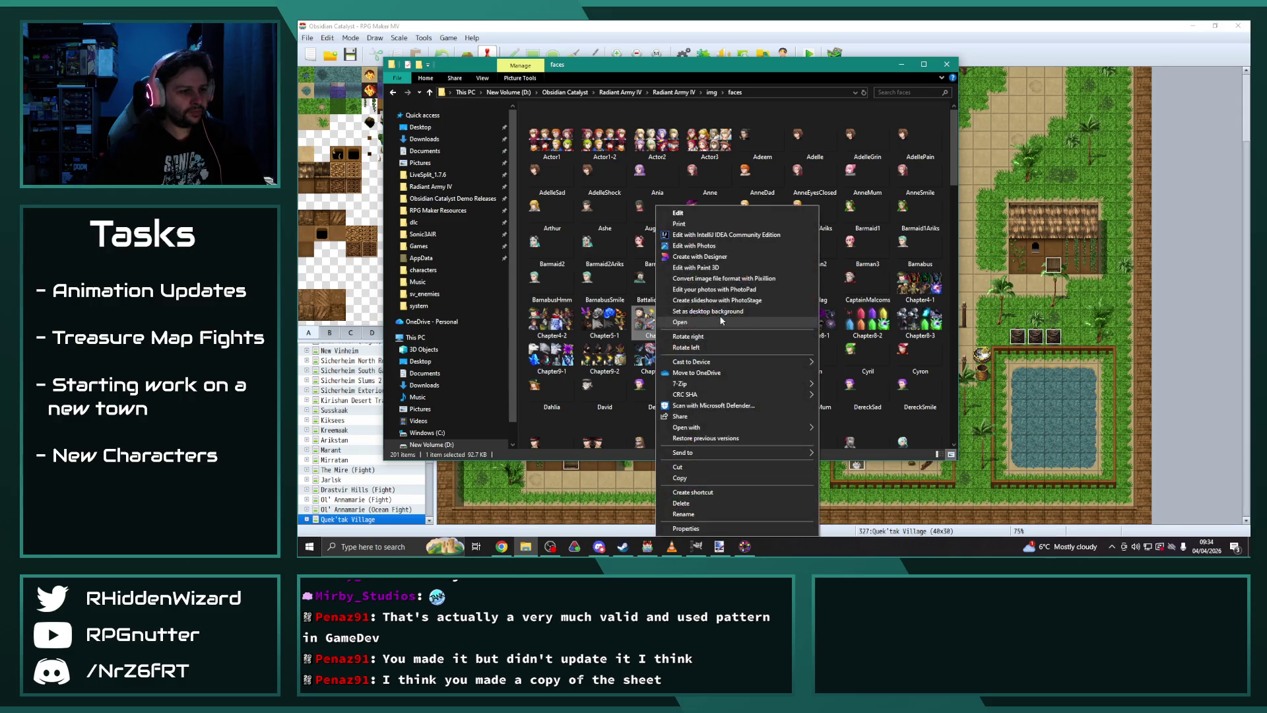
{"action": "mouse_move", "coordinate": [753, 429]}
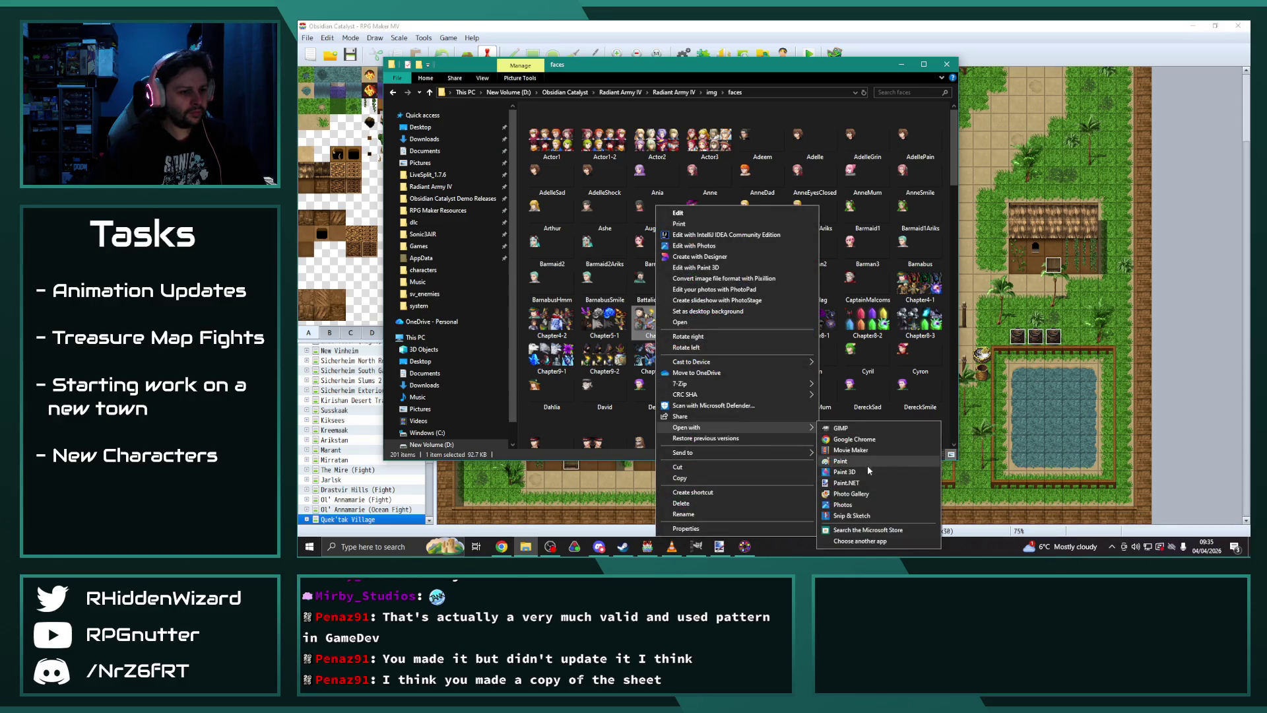
{"action": "left_click", "coordinate": [861, 482]}
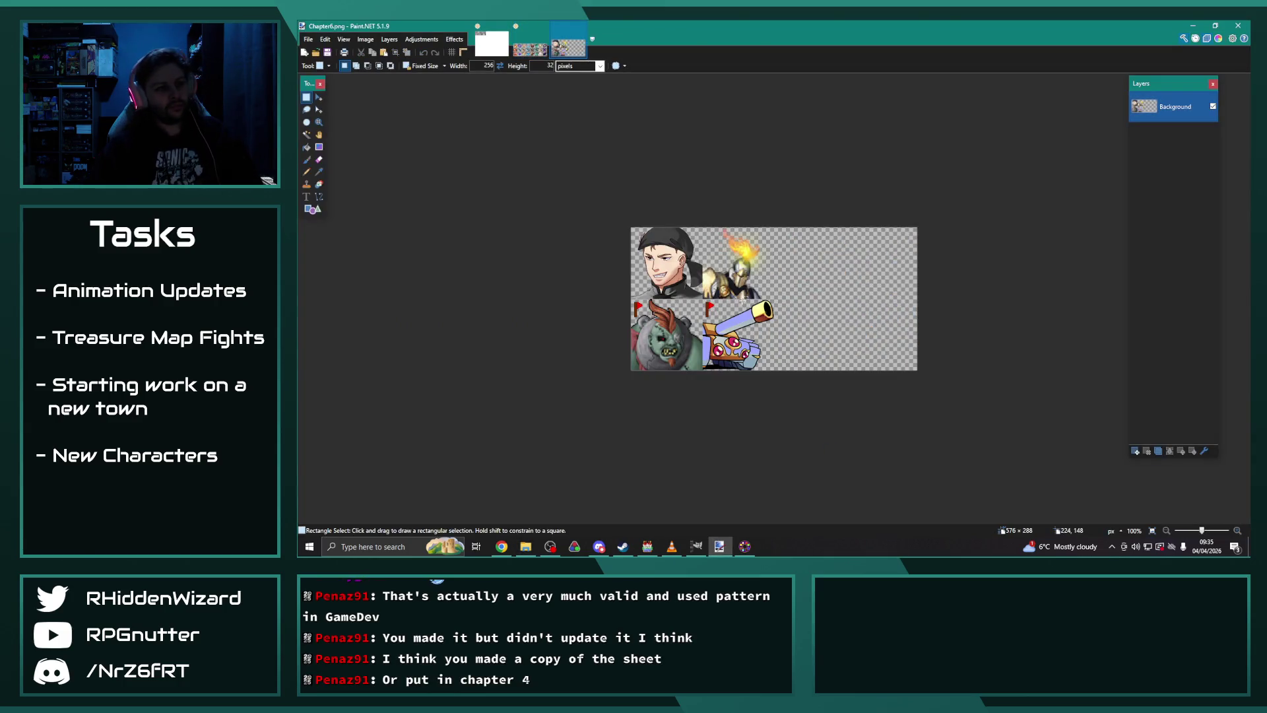
{"action": "scroll", "coordinate": [742, 299], "scroll_direction": "up", "scroll_amount": 2}
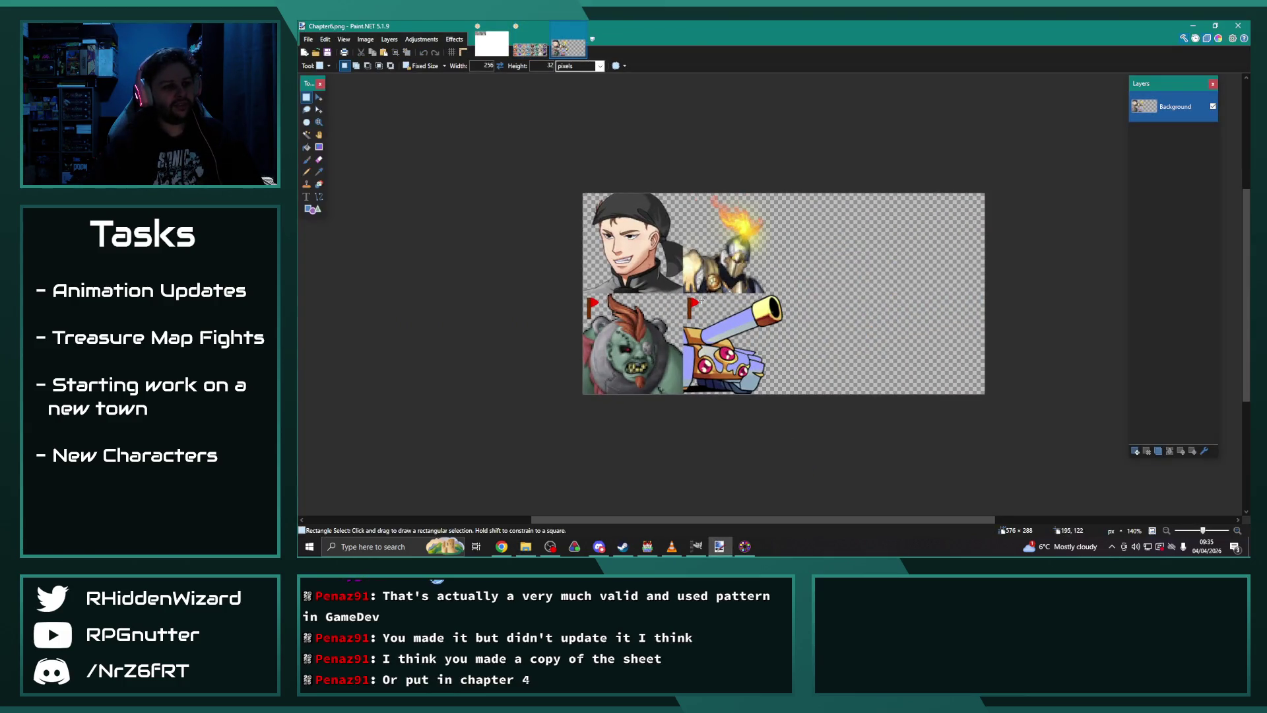
{"action": "scroll", "coordinate": [737, 262], "scroll_direction": "up", "scroll_amount": 1}
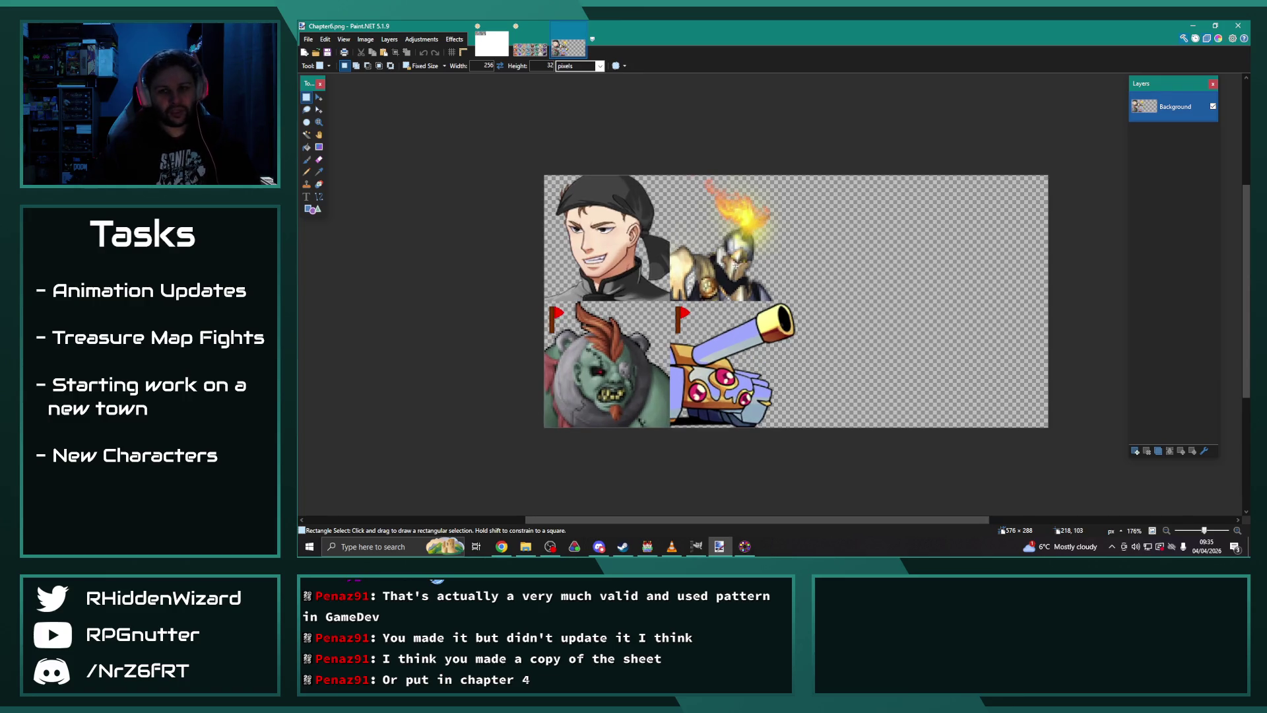
{"action": "left_click", "coordinate": [525, 546]}
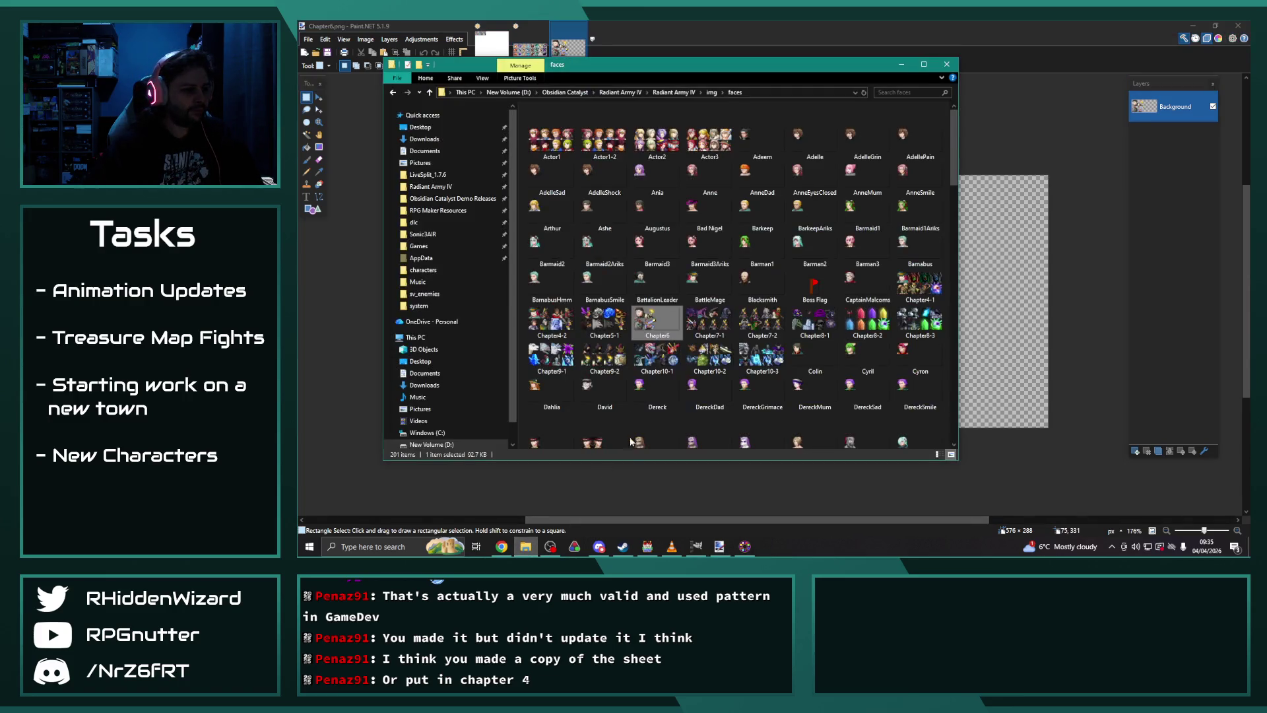
Step: Open flower_09_Edit2.png from img > sv_enemies with Paint.NET
{"action": "left_click", "coordinate": [712, 92]}
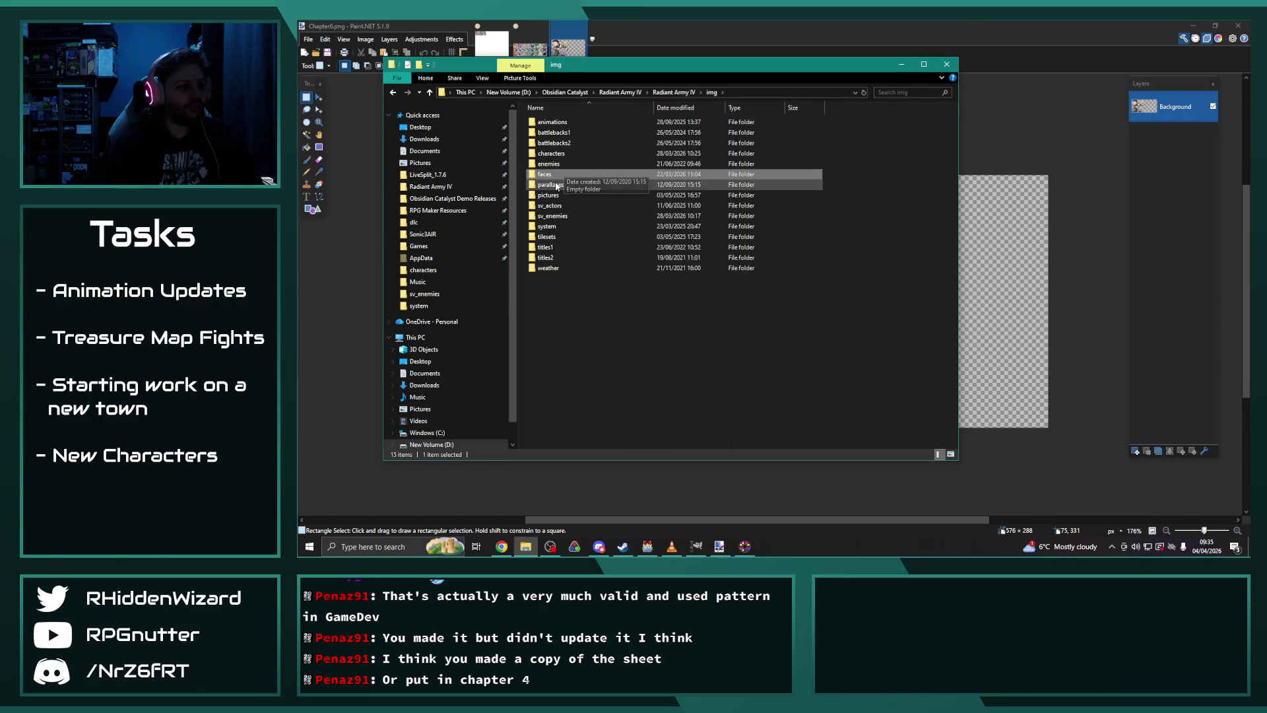
{"action": "double_click", "coordinate": [552, 216]}
{"action": "scroll", "coordinate": [813, 288], "scroll_direction": "down", "scroll_amount": 10}
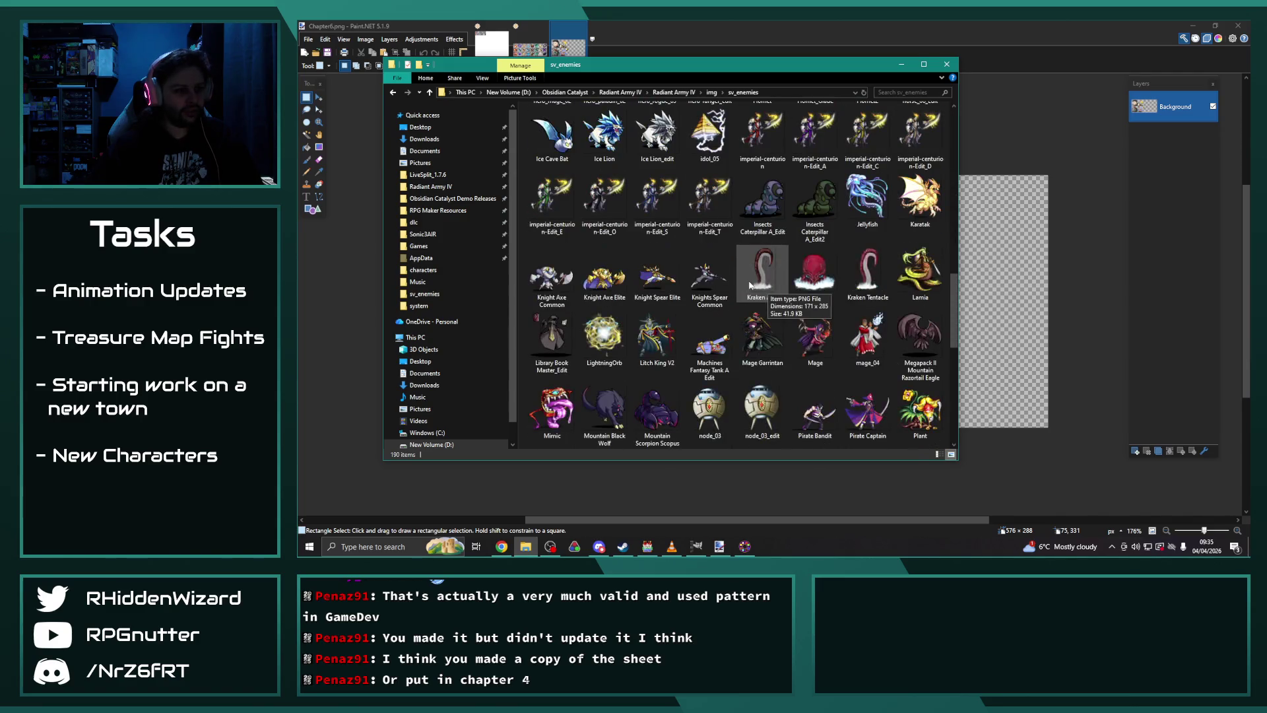
{"action": "left_click", "coordinate": [663, 135]}
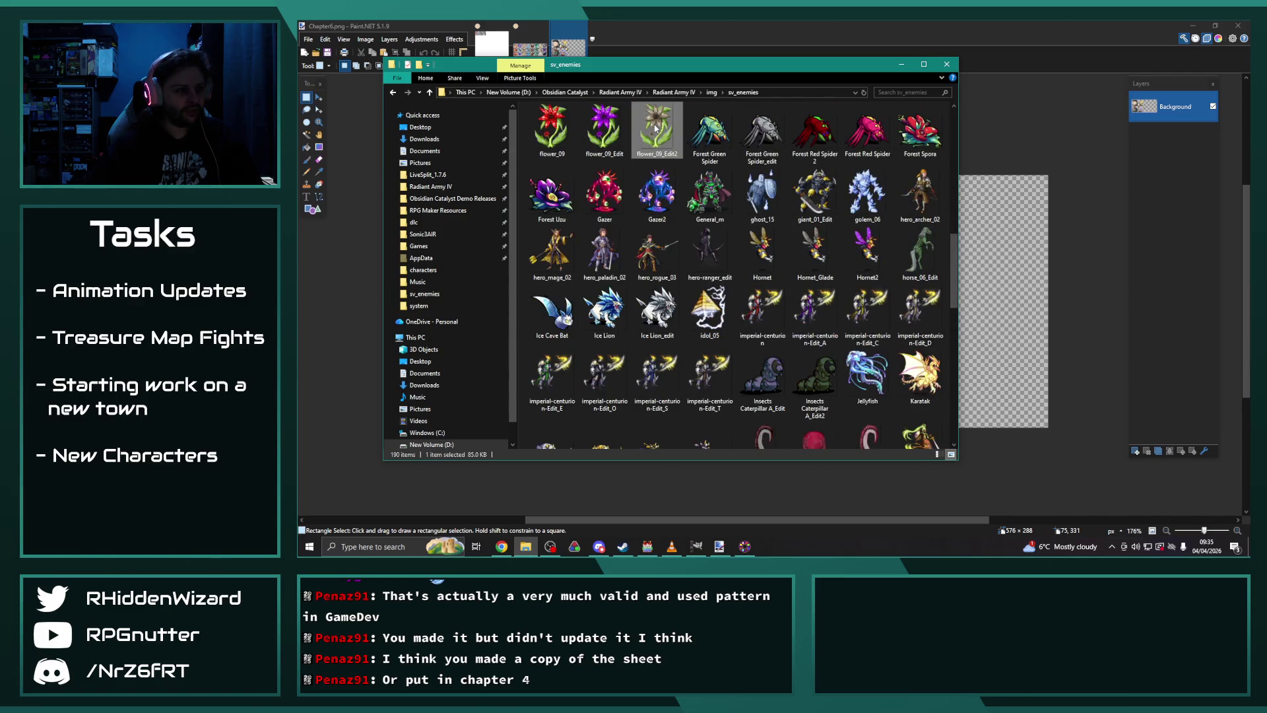
{"action": "right_click", "coordinate": [655, 128]}
{"action": "mouse_move", "coordinate": [780, 350]}
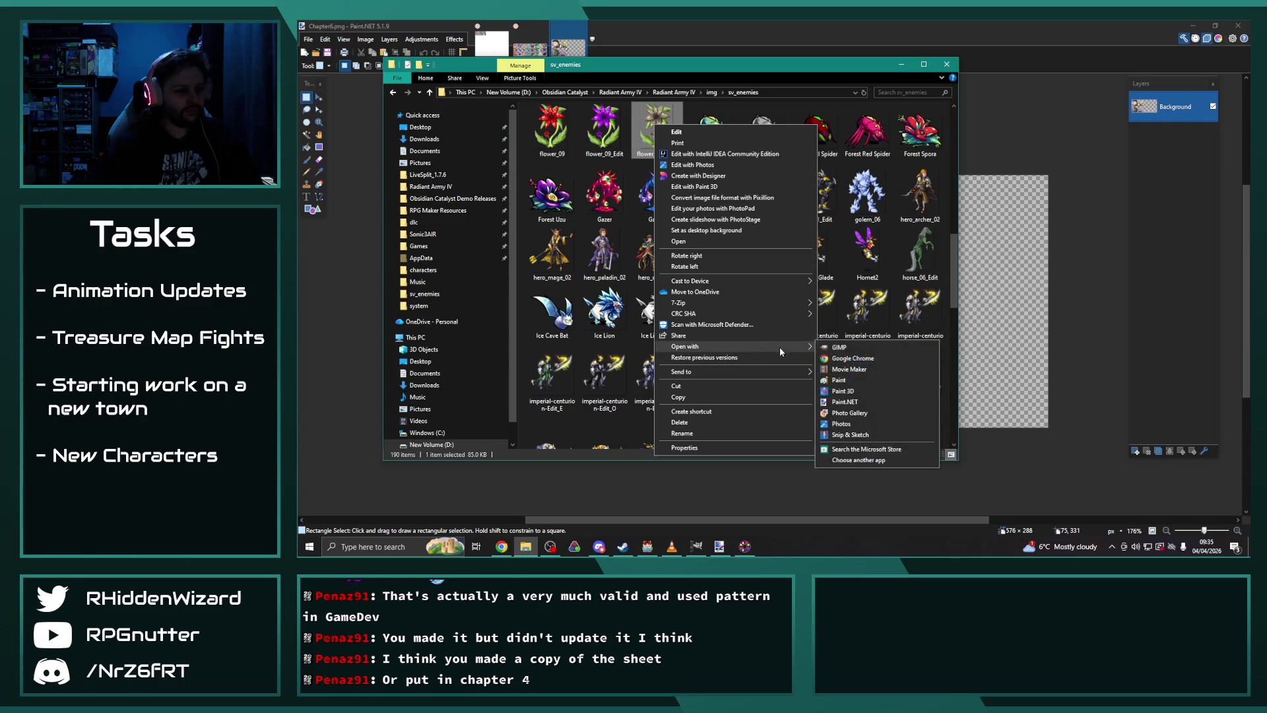
{"action": "left_click", "coordinate": [843, 401]}
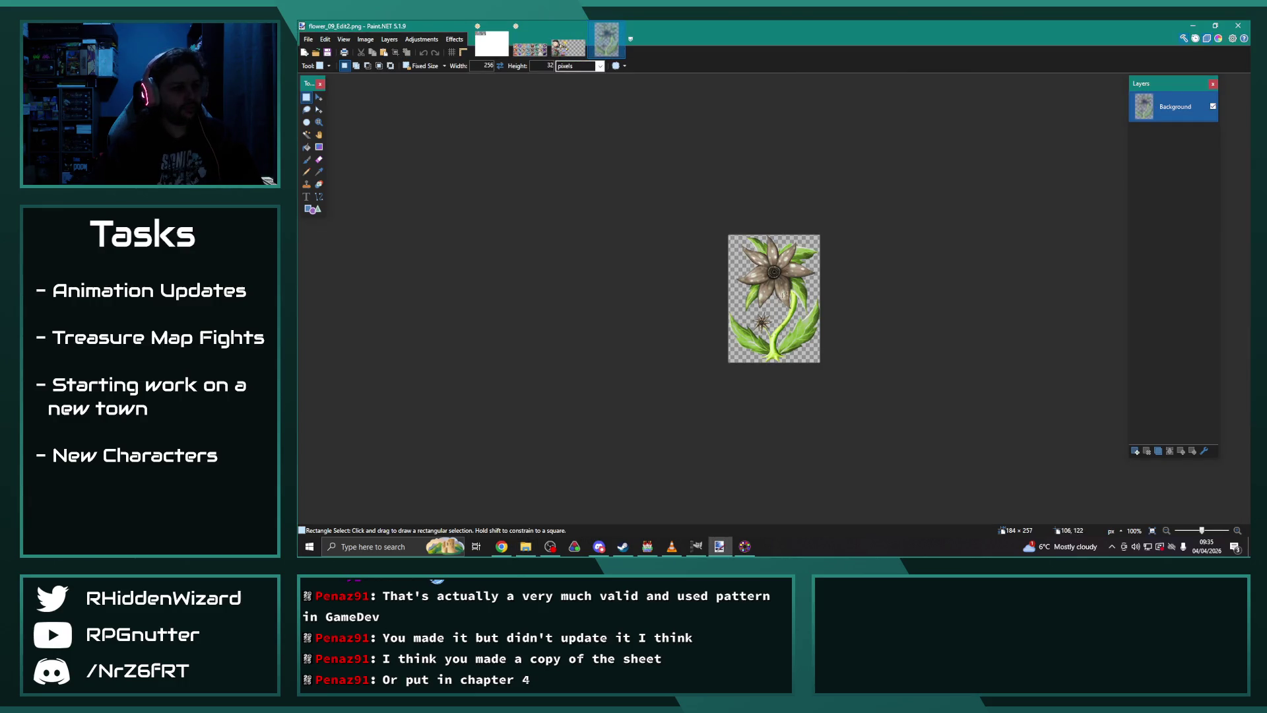
Step: Copy a 144×144 square around the flower head and paste it into Chapter6
{"action": "key", "text": "ctrl+b"}
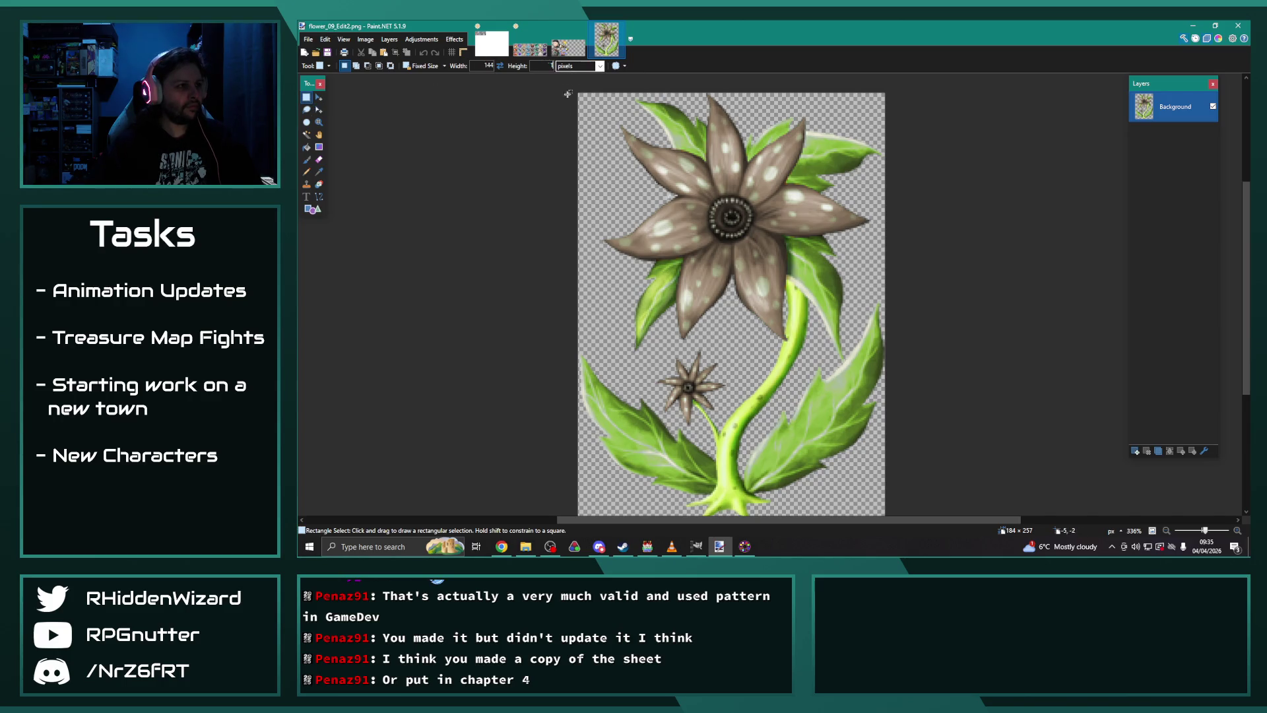
{"action": "mouse_move", "coordinate": [533, 142]}
{"action": "left_mouse_down"}
{"action": "mouse_move", "coordinate": [570, 140]}
{"action": "mouse_move", "coordinate": [653, 202]}
{"action": "mouse_move", "coordinate": [647, 132]}
{"action": "mouse_move", "coordinate": [613, 90]}
{"action": "left_mouse_up"}
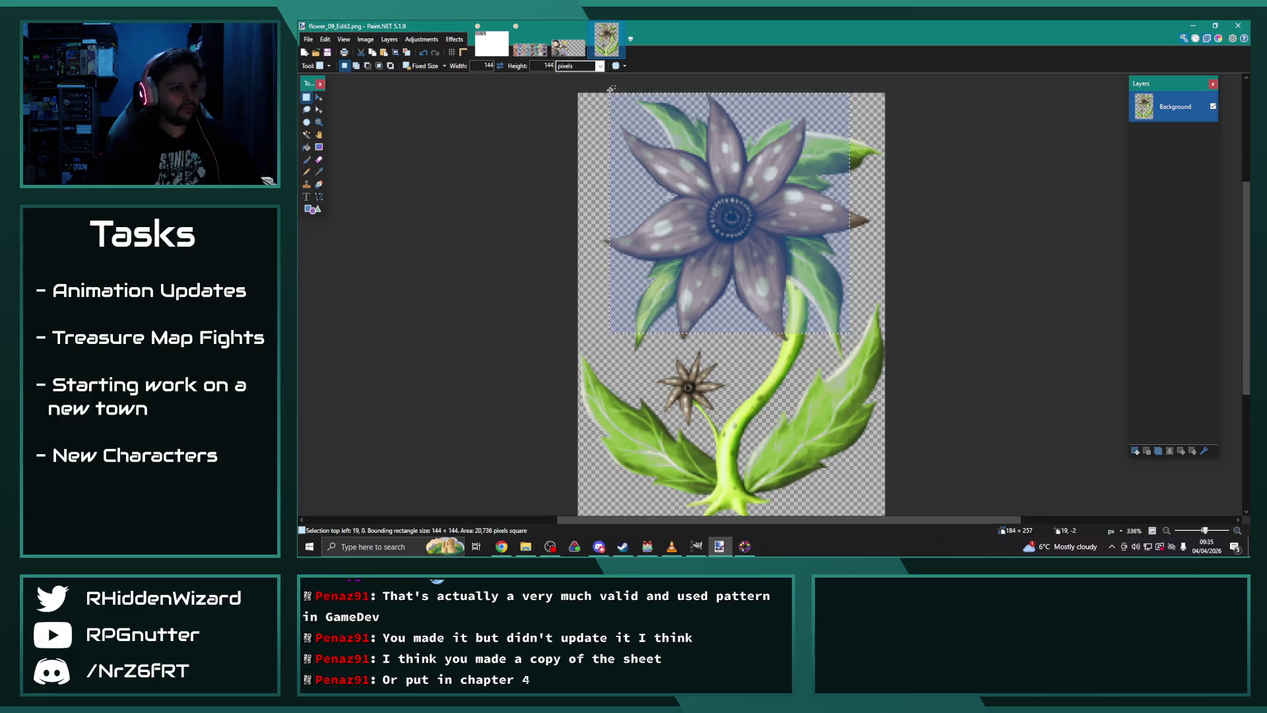
{"action": "left_click", "coordinate": [566, 47]}
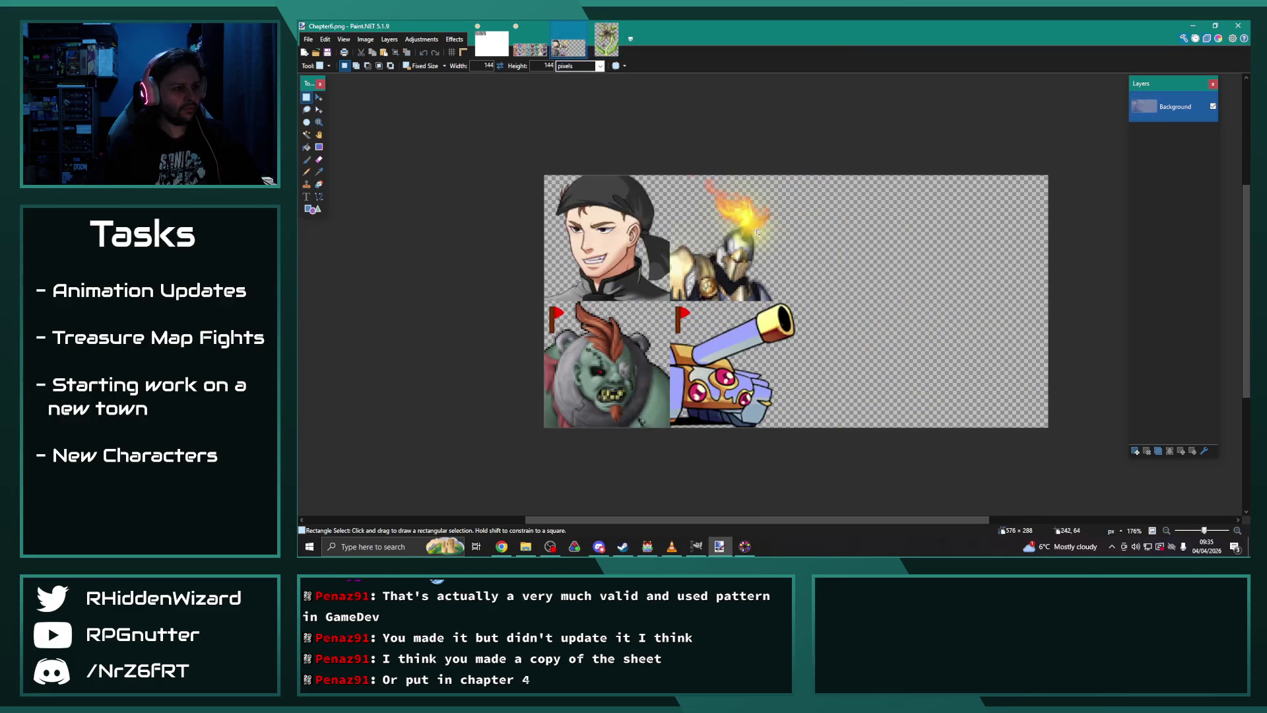
{"action": "key", "text": "ctrl+v"}
Step: Position the pasted flower head flush with the top row's right edge
{"action": "left_click_drag", "start_coordinate": [702, 317], "coordinate": [735, 316]}
{"action": "key", "text": "Right"}
{"action": "key", "text": "Right"}
{"action": "key", "text": "Right"}
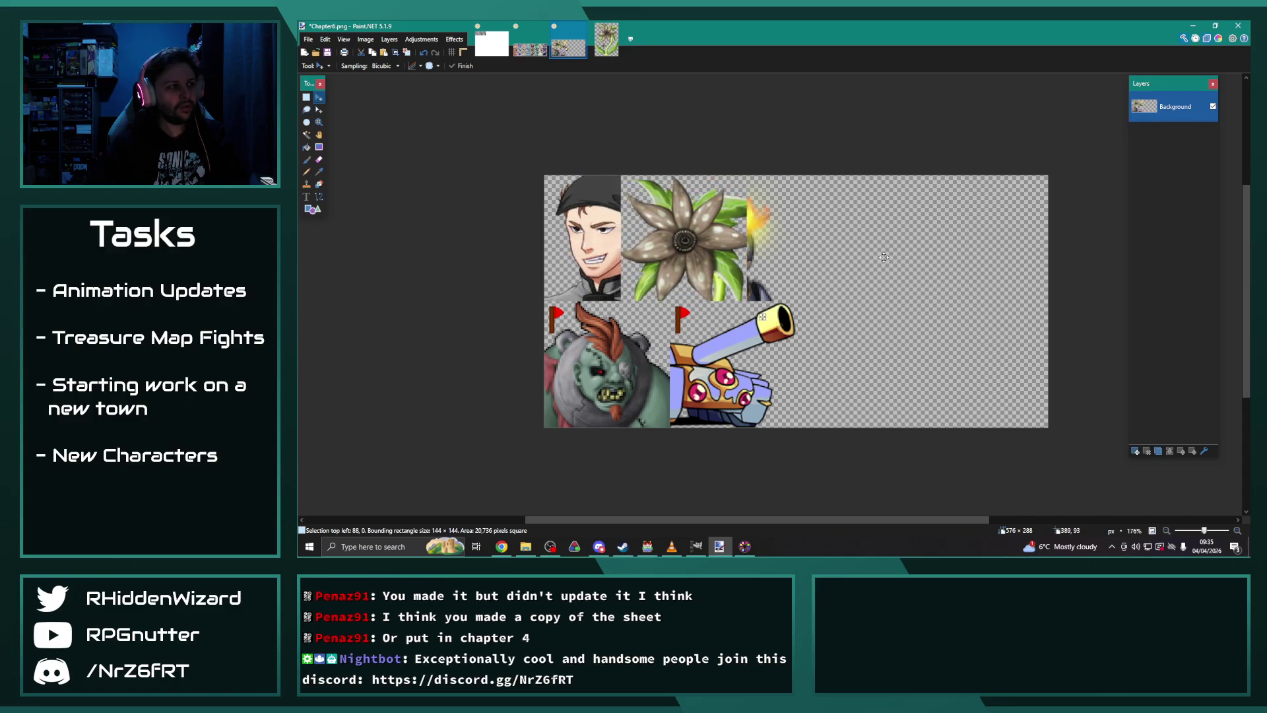
{"action": "key", "text": "Right"}
{"action": "key", "text": "Right"}
{"action": "key", "text": "Right"}
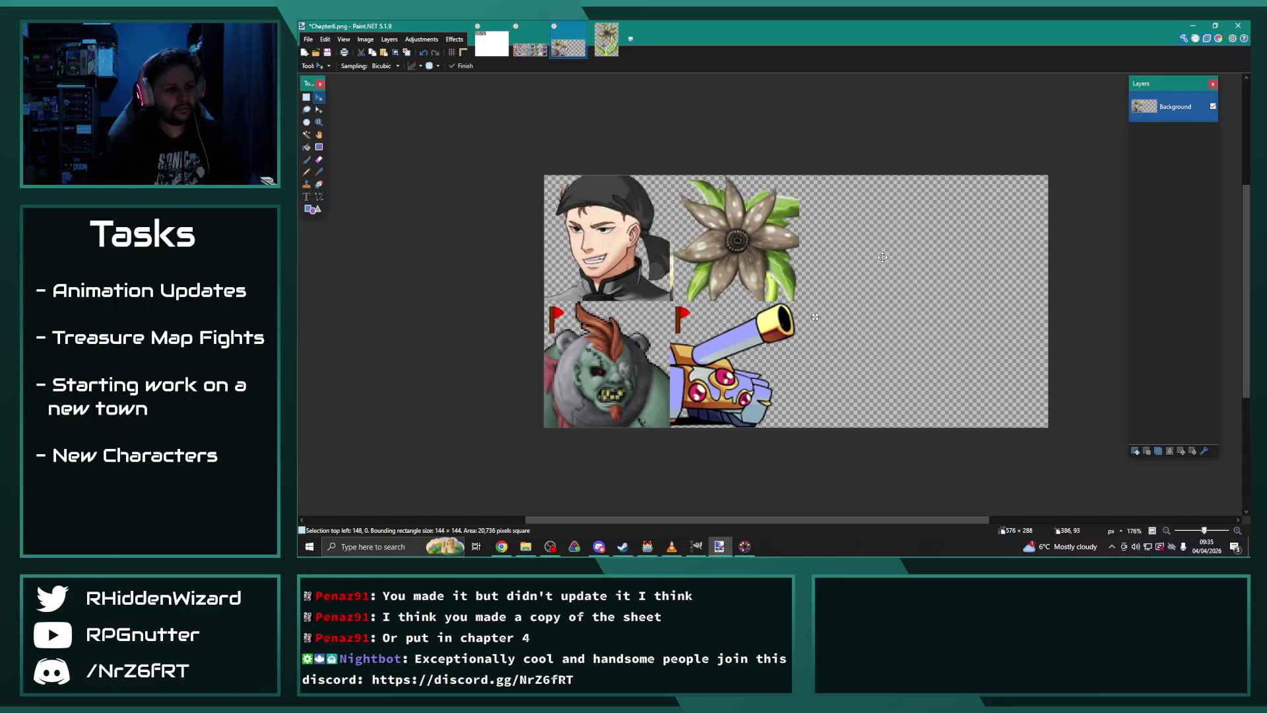
{"action": "key", "text": "Right"}
{"action": "key", "text": "Right"}
{"action": "key", "text": "Right"}
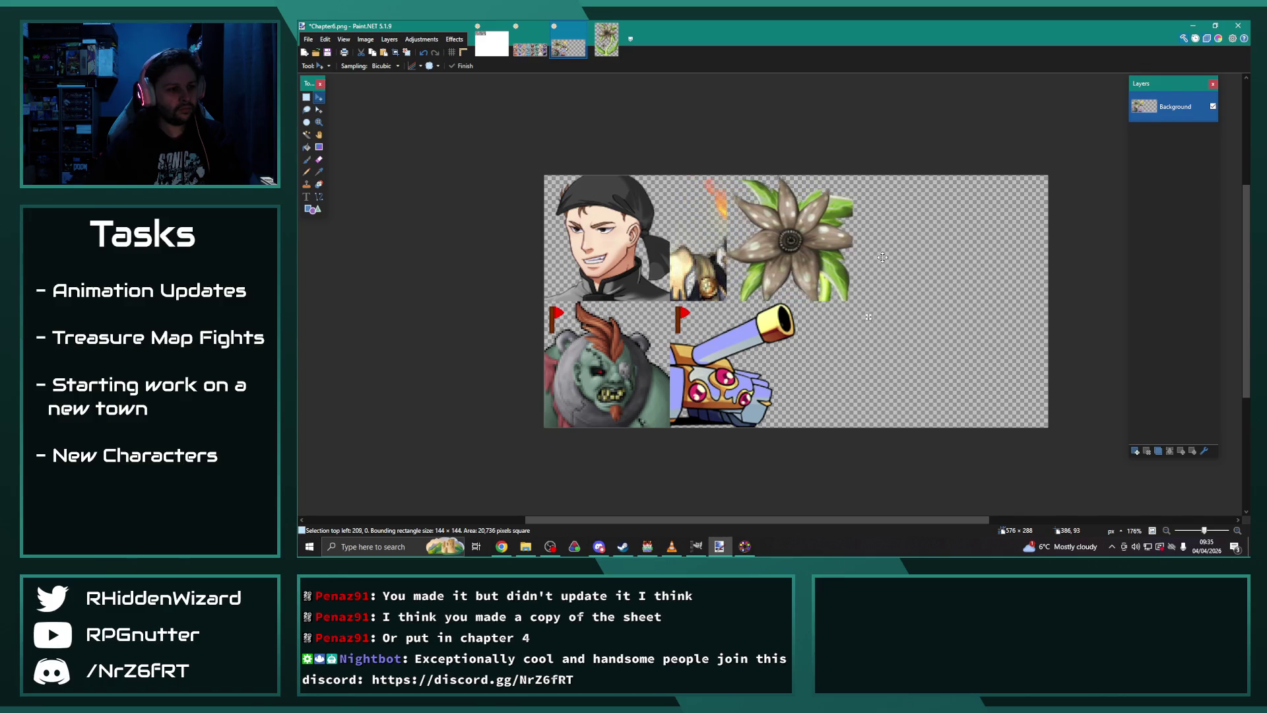
{"action": "key", "text": "Right"}
{"action": "key", "text": "Right"}
{"action": "key", "text": "Right"}
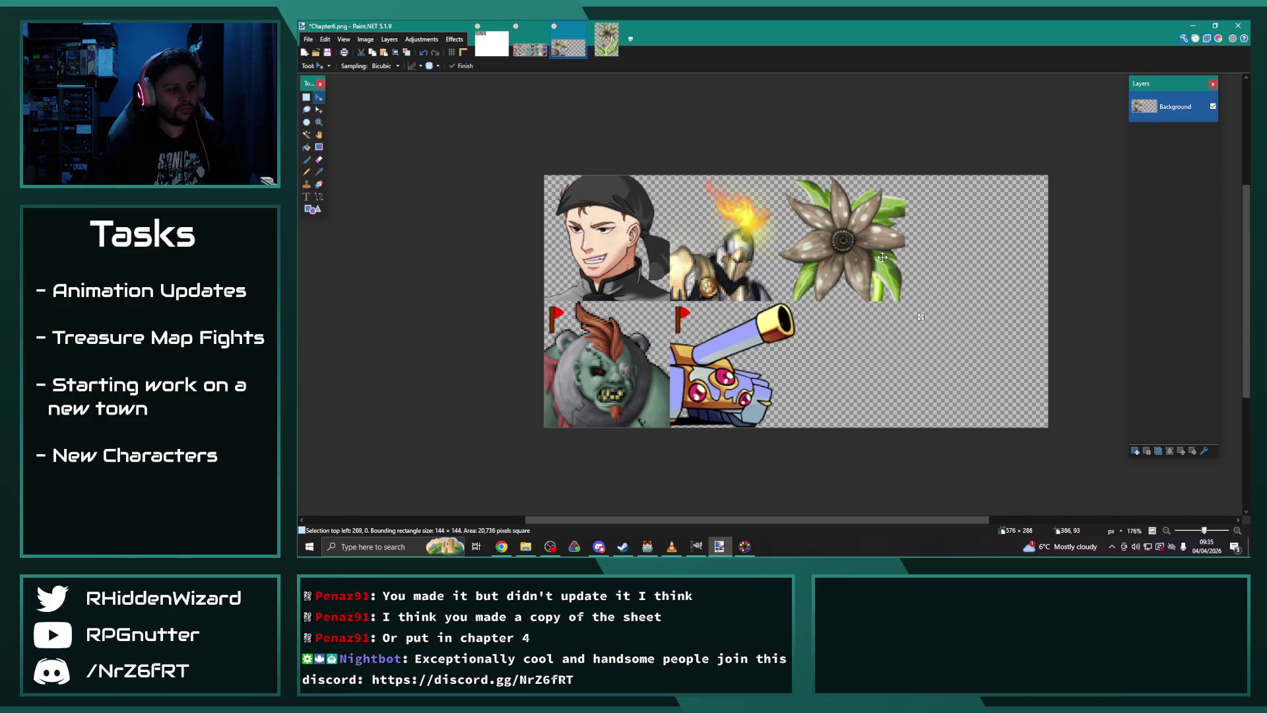
{"action": "key", "text": "Right"}
{"action": "key", "text": "Right"}
{"action": "key", "text": "Right"}
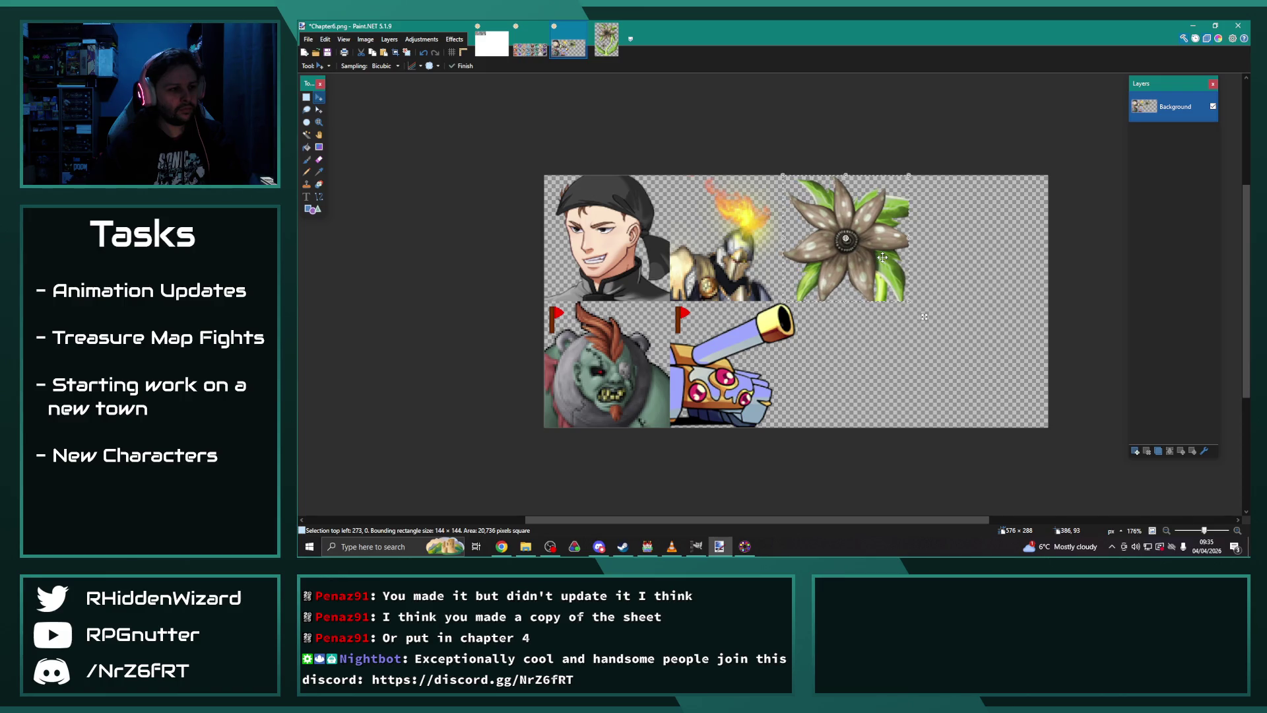
{"action": "key", "text": "Left"}
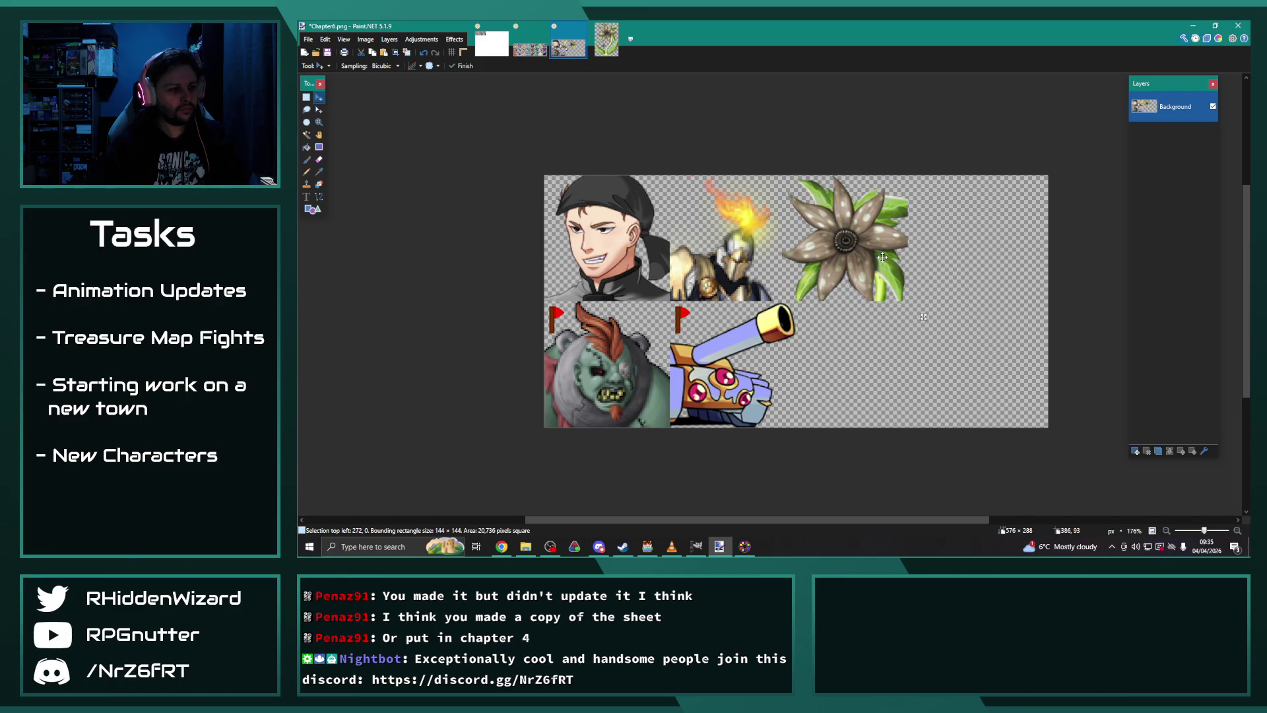
{"action": "key", "text": "Left"}
{"action": "key", "text": "Left"}
{"action": "key", "text": "Left"}
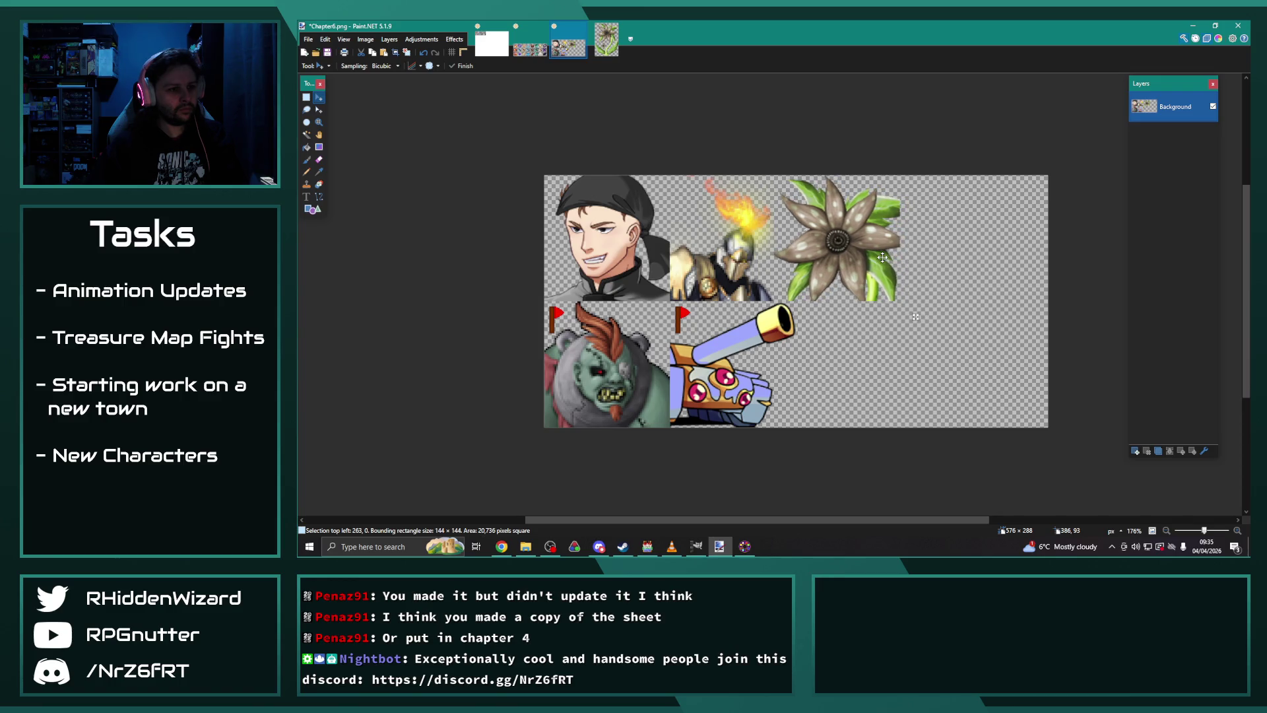
{"action": "left_click_drag", "start_coordinate": [917, 317], "coordinate": [934, 317]}
{"action": "key", "text": "Right"}
{"action": "key", "text": "Right"}
{"action": "key", "text": "Right"}
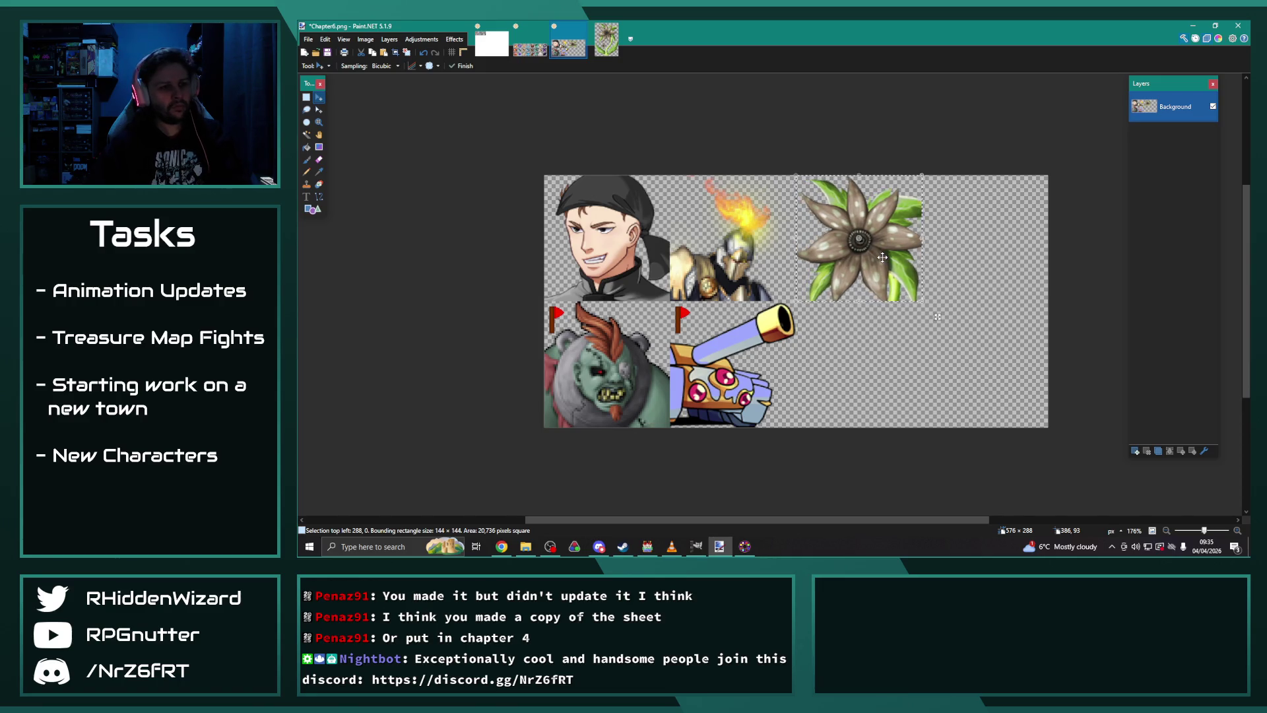
{"action": "key", "text": "Right"}
{"action": "key", "text": "Right"}
{"action": "key", "text": "Right"}
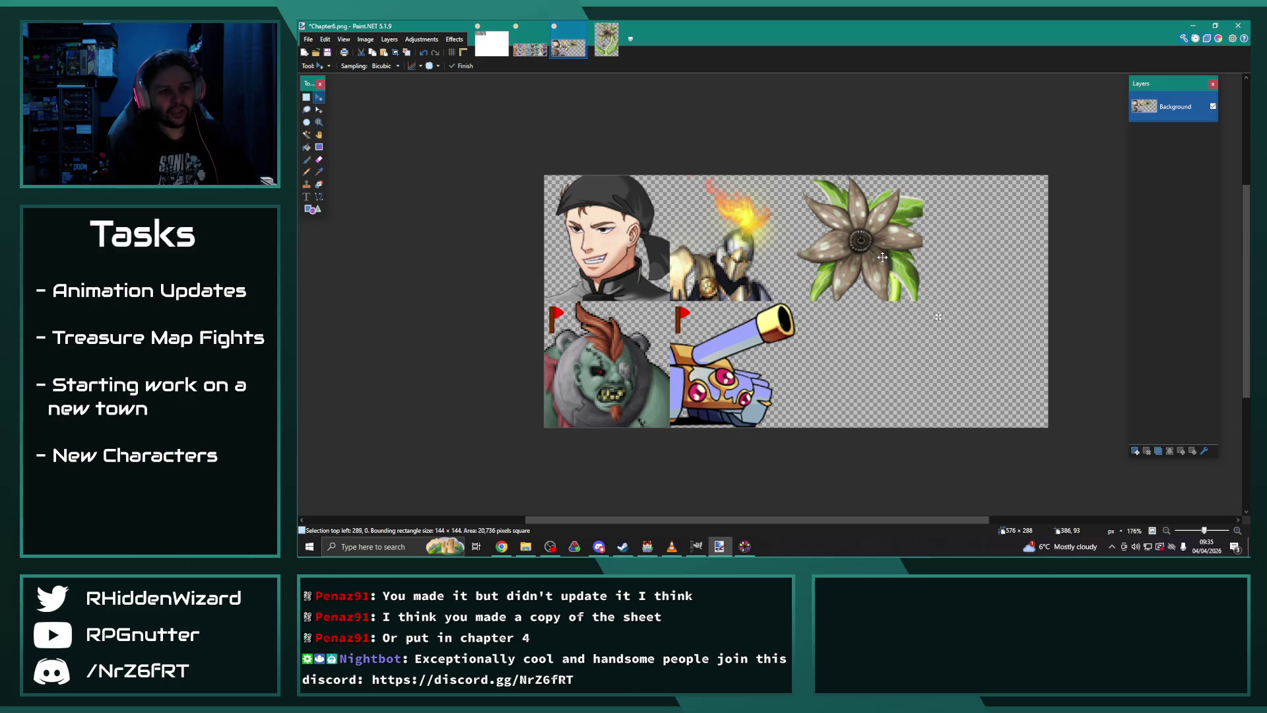
{"action": "key", "text": "Right"}
{"action": "key", "text": "Right"}
{"action": "key", "text": "Right"}
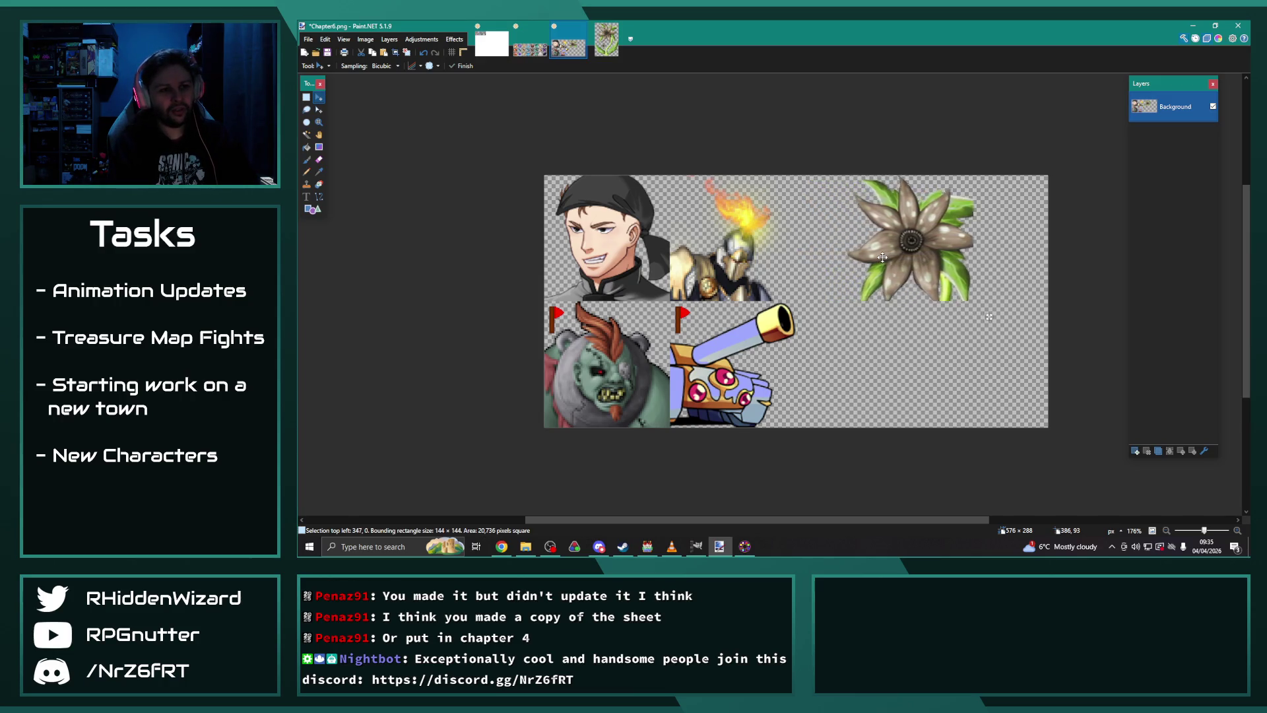
{"action": "key", "text": "Right"}
{"action": "key", "text": "Right"}
{"action": "key", "text": "Right"}
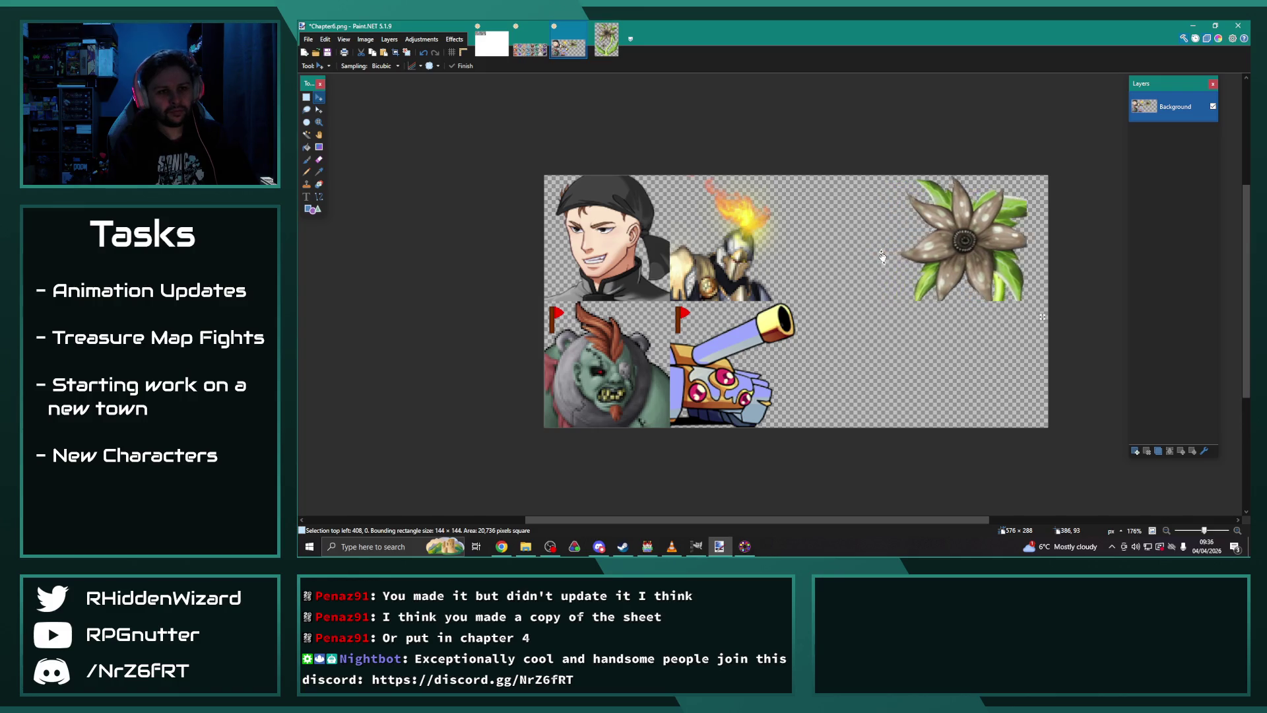
{"action": "key", "text": "Right"}
{"action": "key", "text": "Right"}
{"action": "key", "text": "Right"}
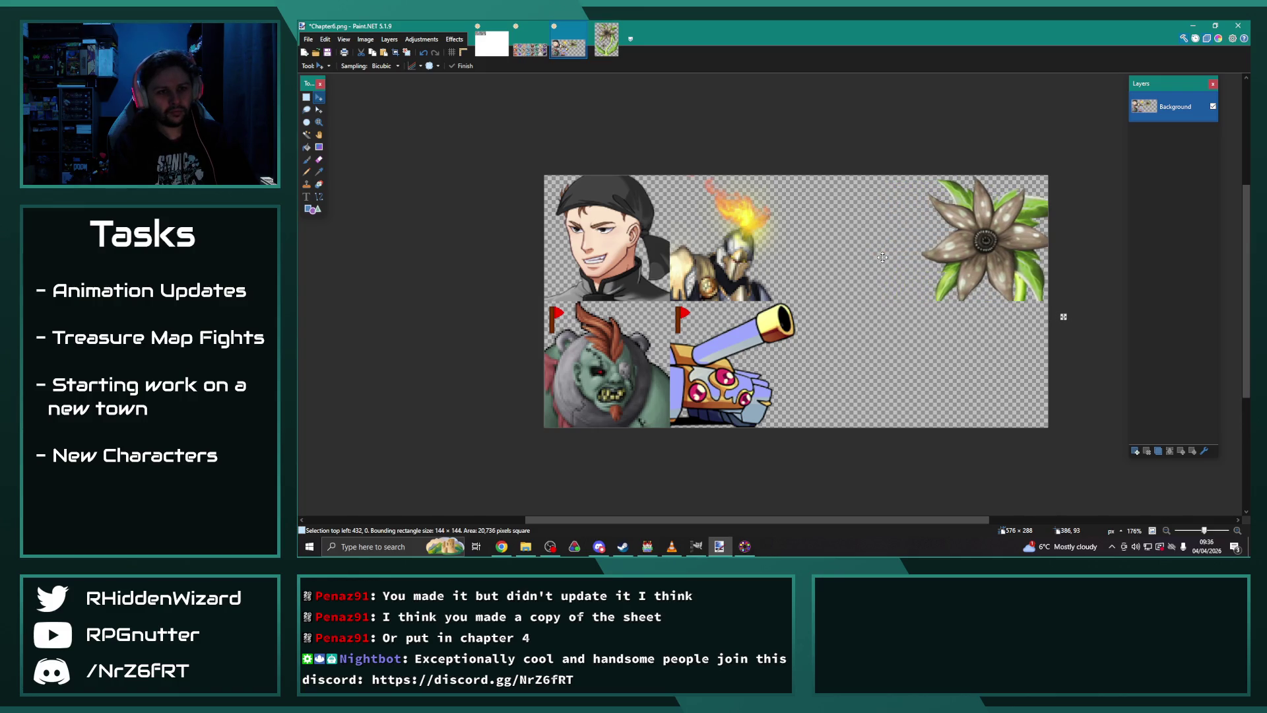
{"action": "key", "text": "Right"}
{"action": "key", "text": "Right"}
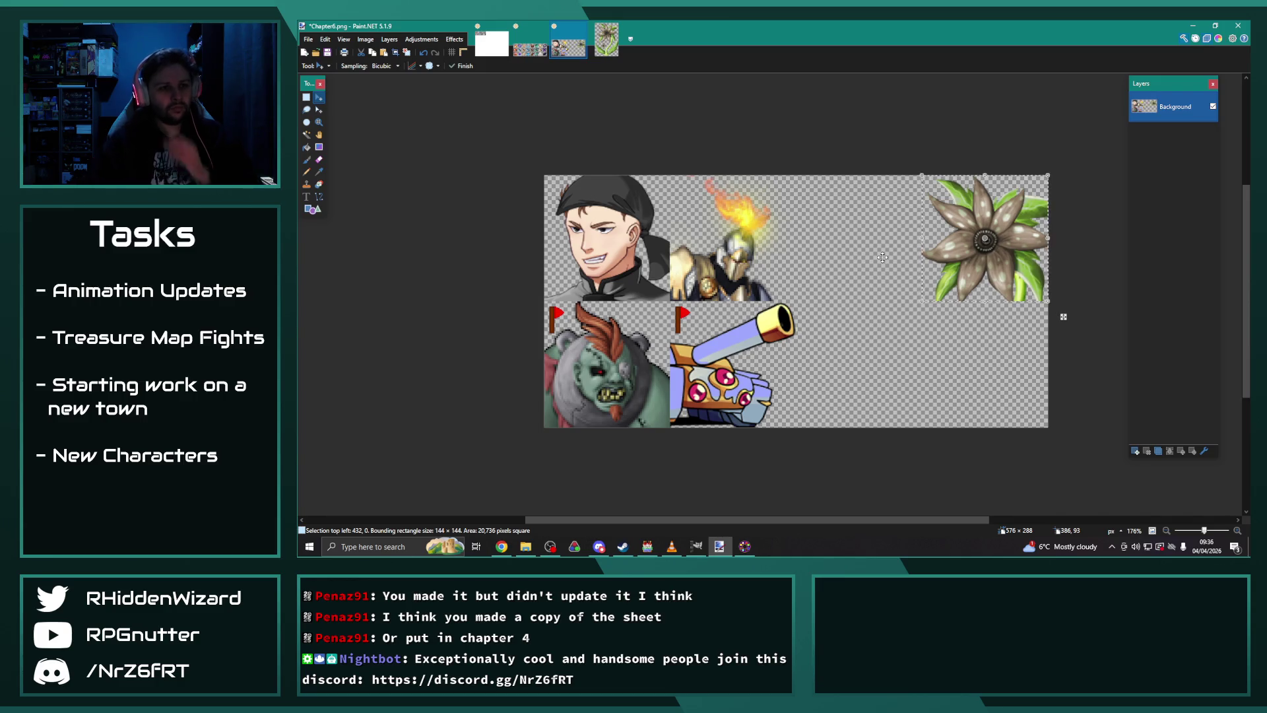
{"action": "key", "text": "ctrl+d"}
Step: Save the Chapter6.png face sheet
{"action": "left_click", "coordinate": [306, 38]}
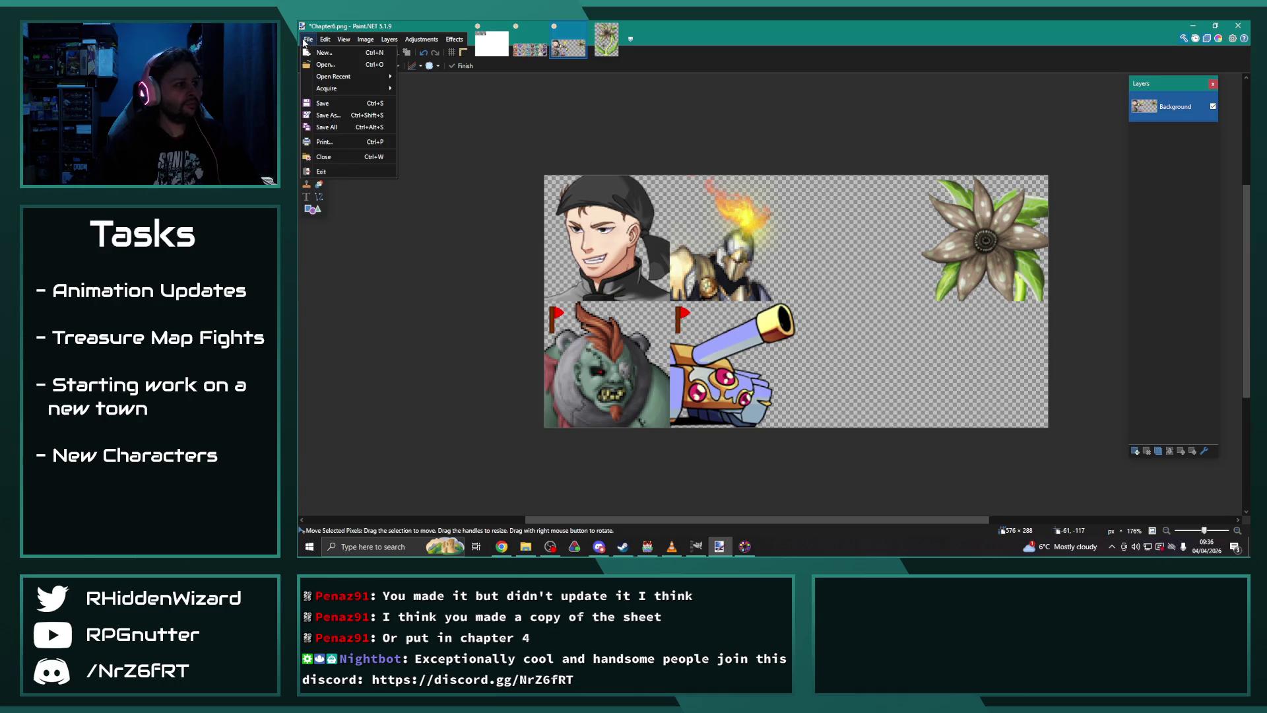
{"action": "left_click", "coordinate": [332, 110]}
{"action": "left_click", "coordinate": [1074, 223]}
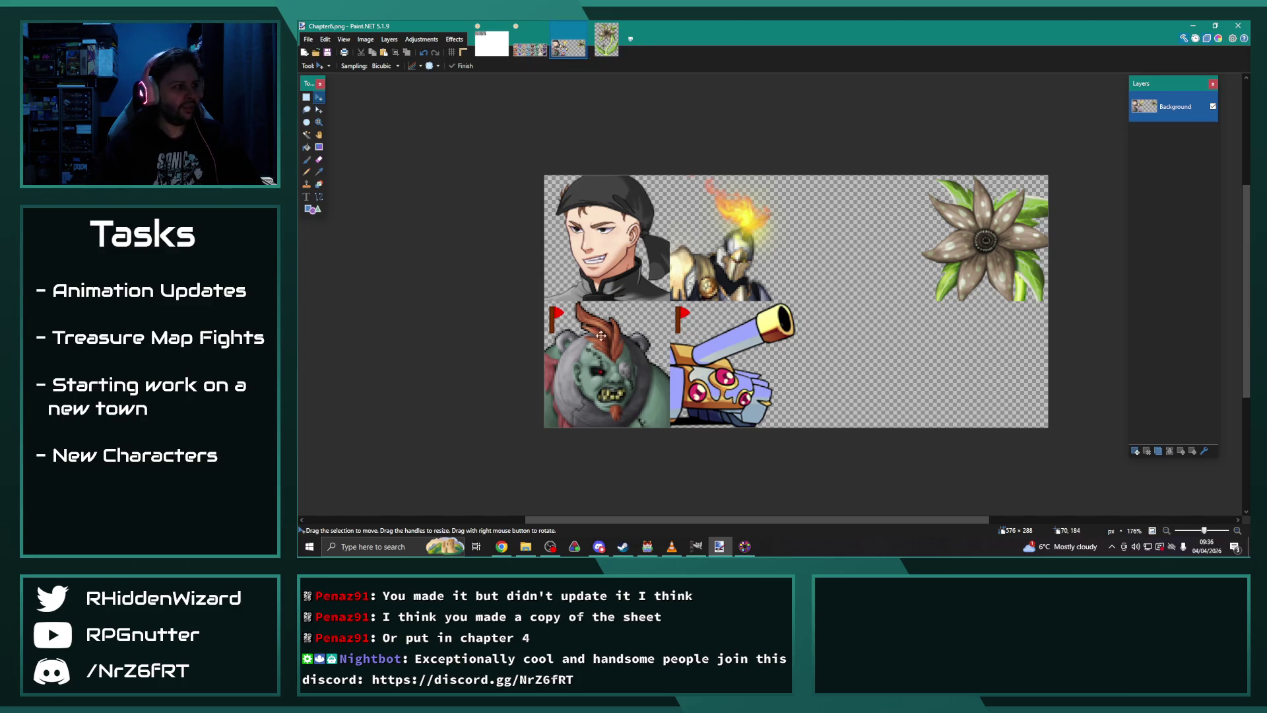
{"action": "left_click", "coordinate": [647, 546]}
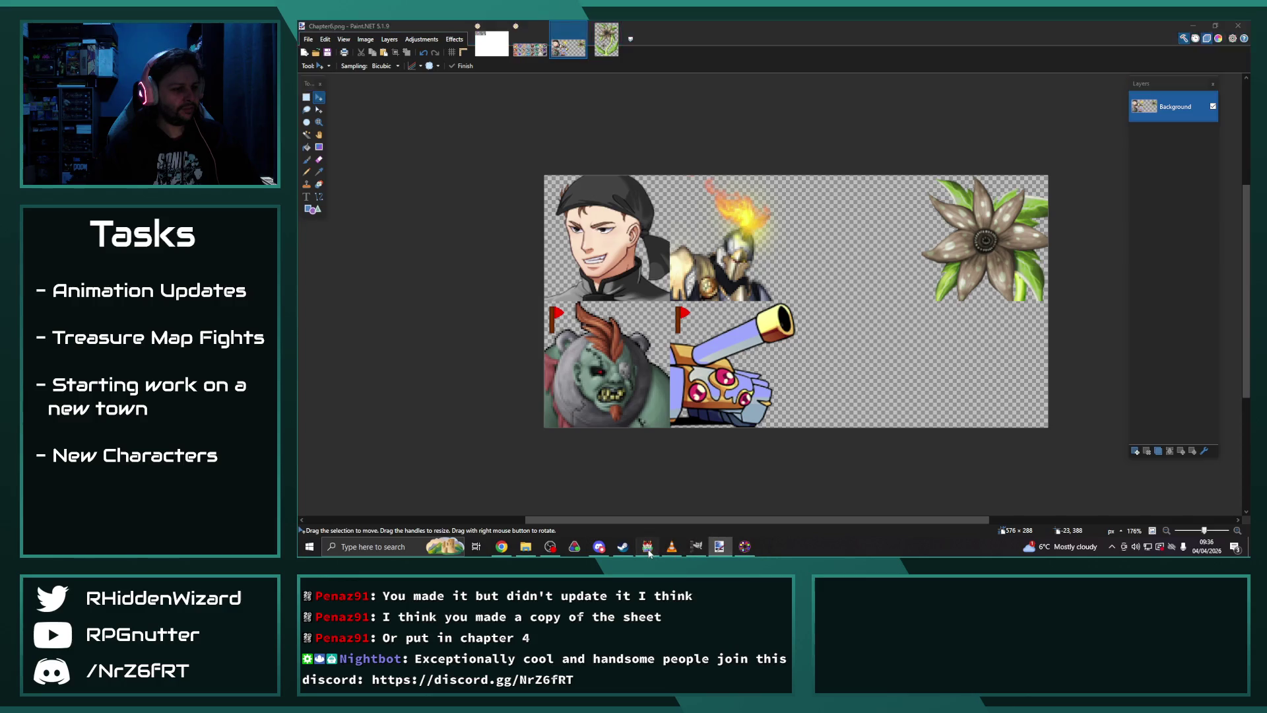
Step: Set enemy 0191 Territorial Lasher's note to face sheet Chapter6, face index 3
{"action": "left_click", "coordinate": [683, 54]}
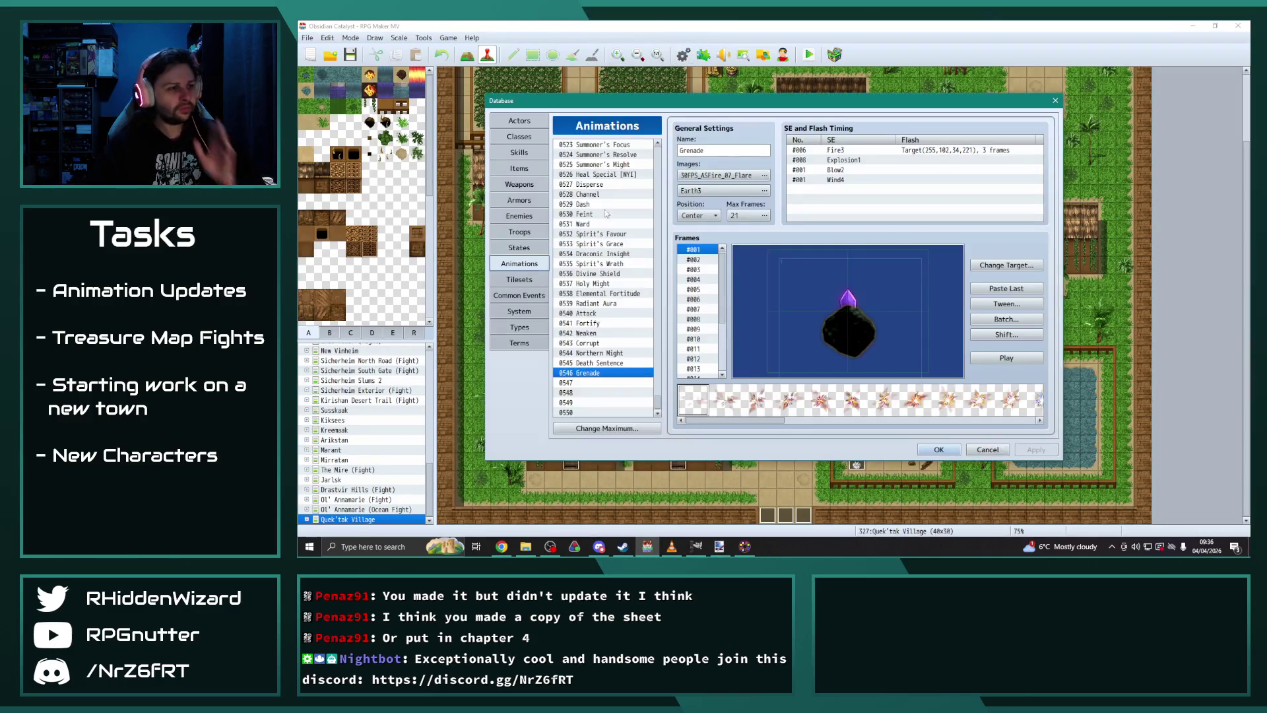
{"action": "left_click", "coordinate": [522, 216]}
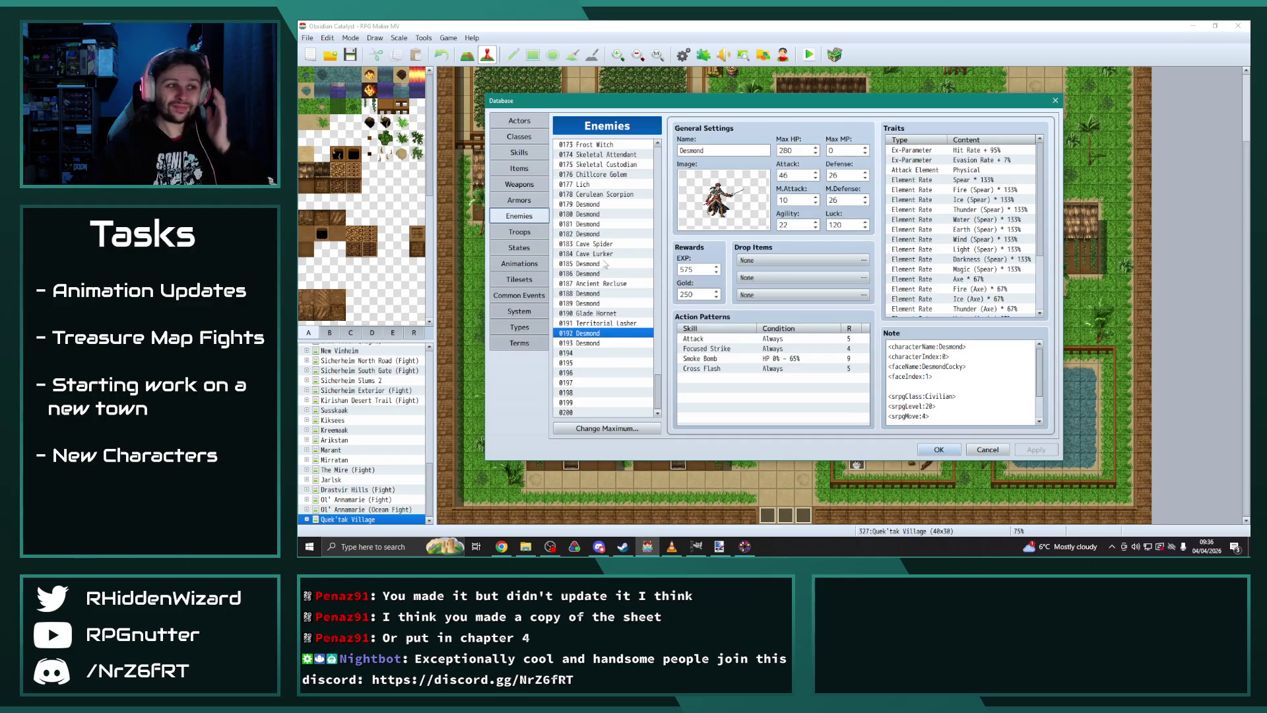
{"action": "left_click", "coordinate": [601, 324]}
{"action": "left_click", "coordinate": [952, 366]}
{"action": "double_click", "coordinate": [953, 367]}
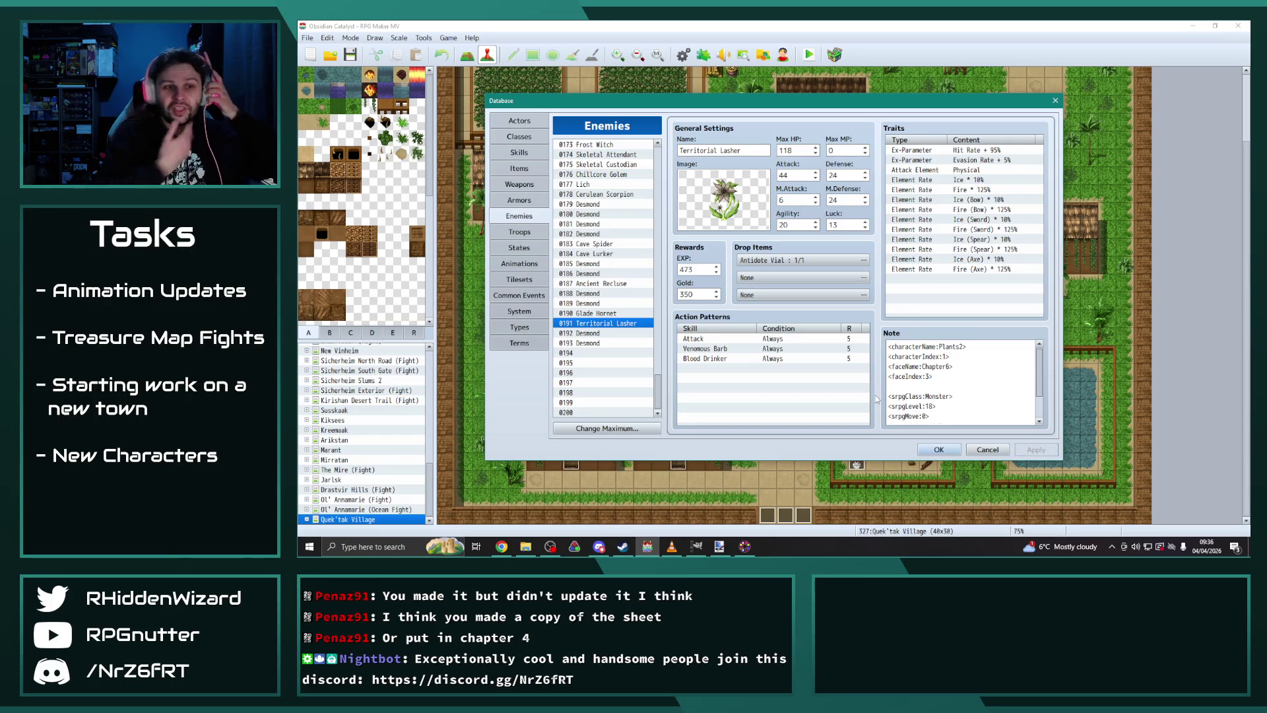
{"action": "left_click", "coordinate": [939, 451]}
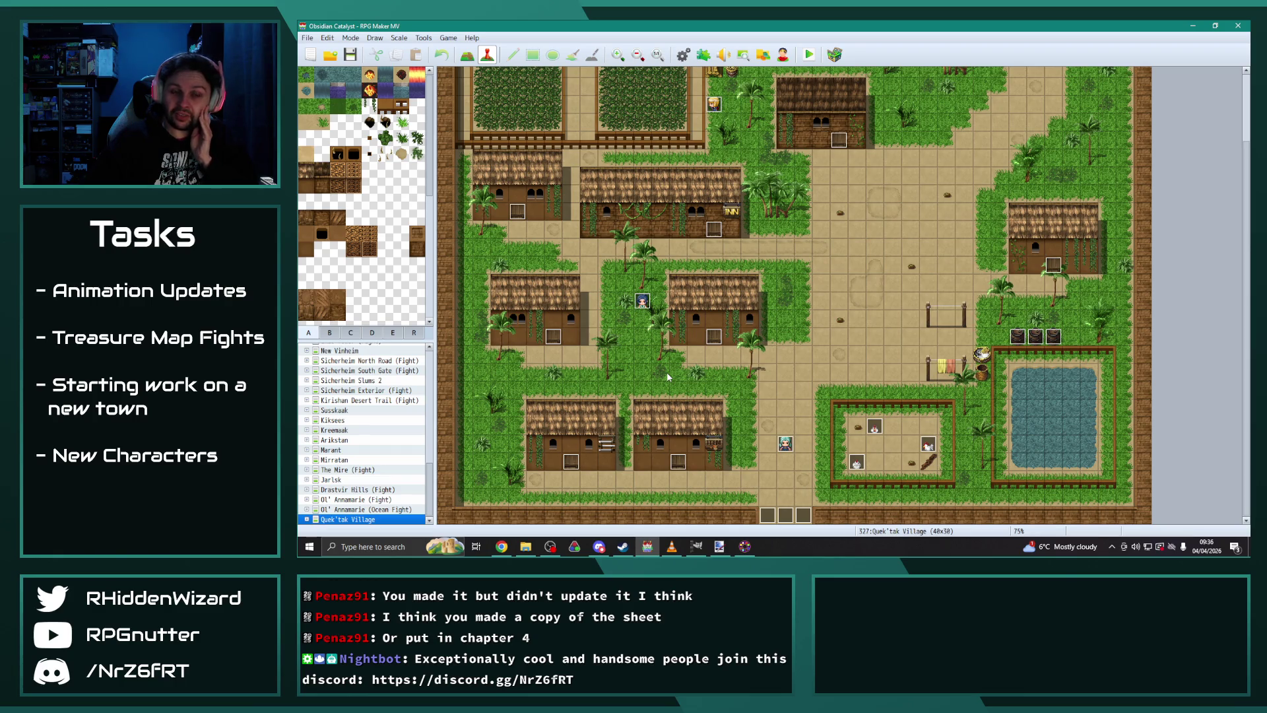
{"action": "left_click", "coordinate": [746, 548]}
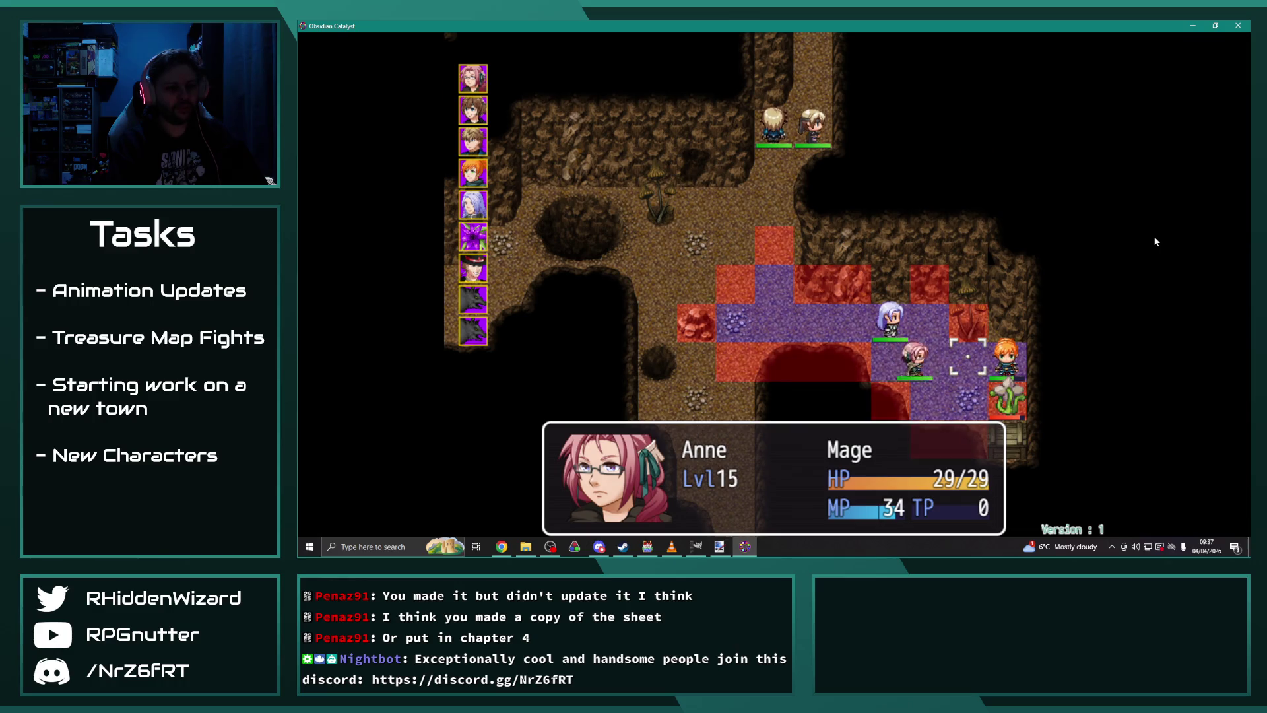
Step: Move Anne and preview Ignis I's target range from her Magic list
{"action": "key", "text": "Return"}
{"action": "key", "text": "Down"}
{"action": "key", "text": "Return"}
{"action": "key", "text": "Return"}
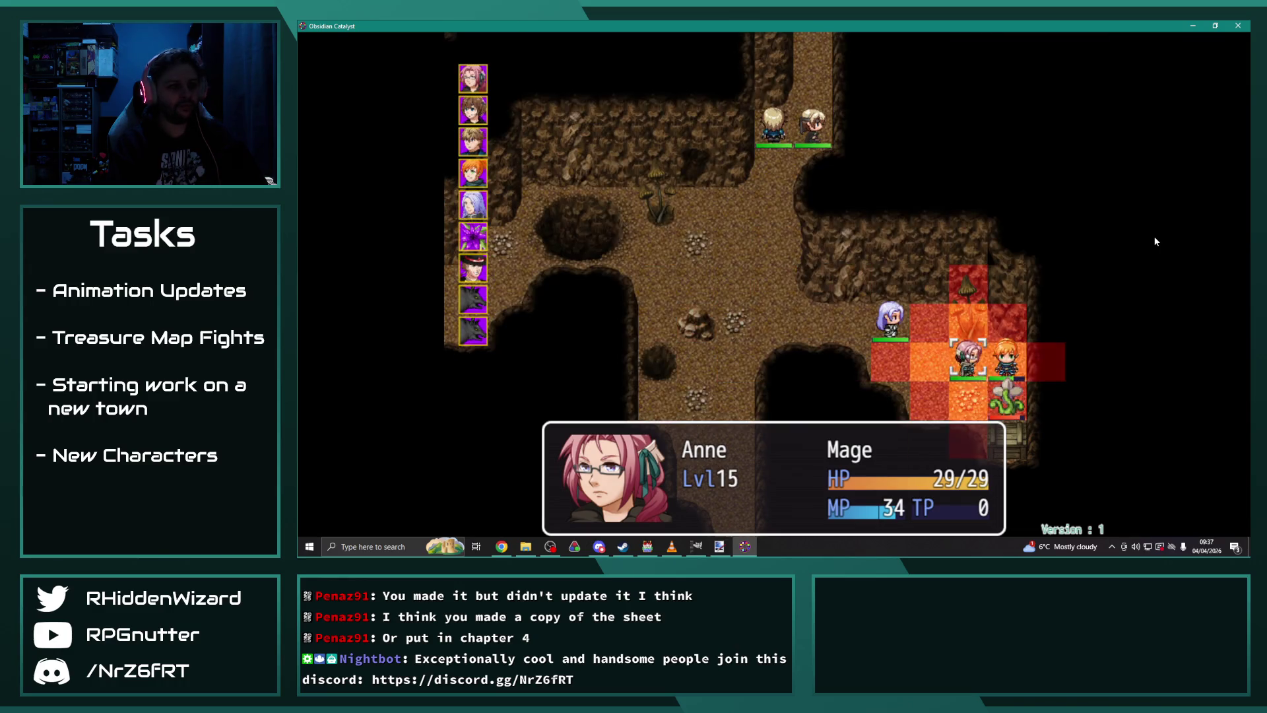
{"action": "key", "text": "Escape"}
{"action": "key", "text": "Down"}
{"action": "key", "text": "Return"}
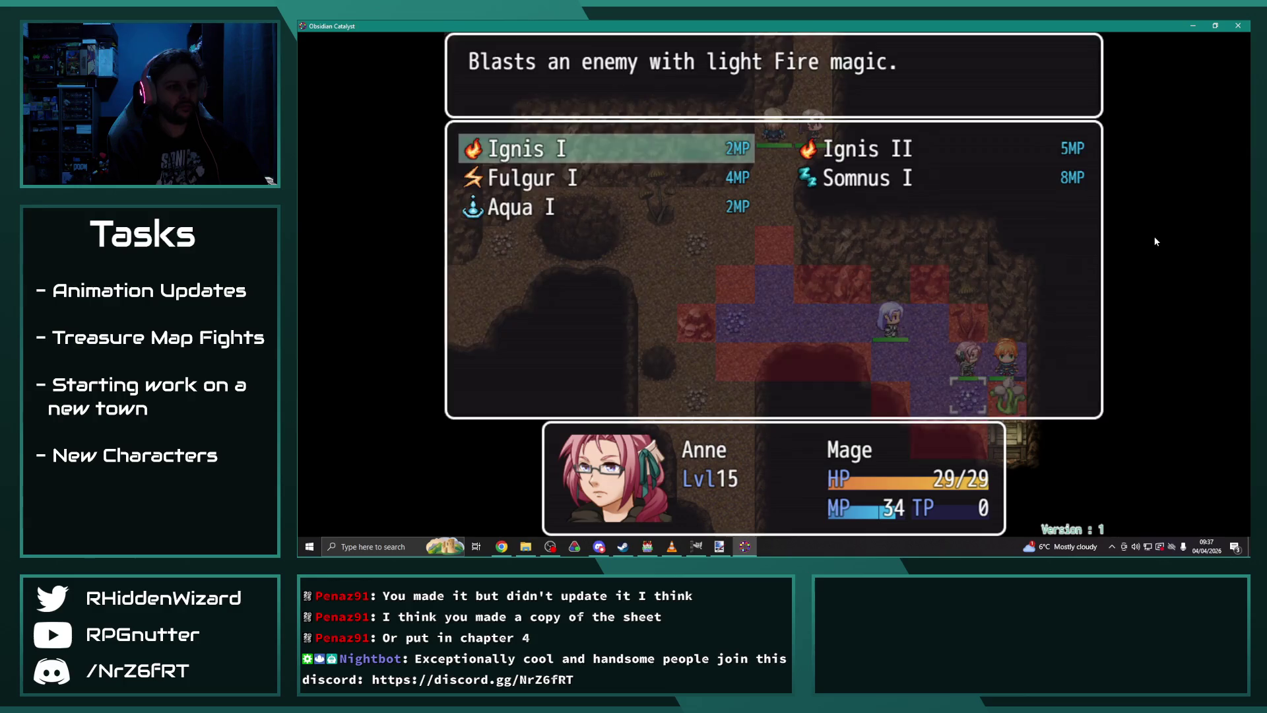
{"action": "key", "text": "Return"}
{"action": "key", "text": "Return"}
{"action": "key", "text": "Return"}
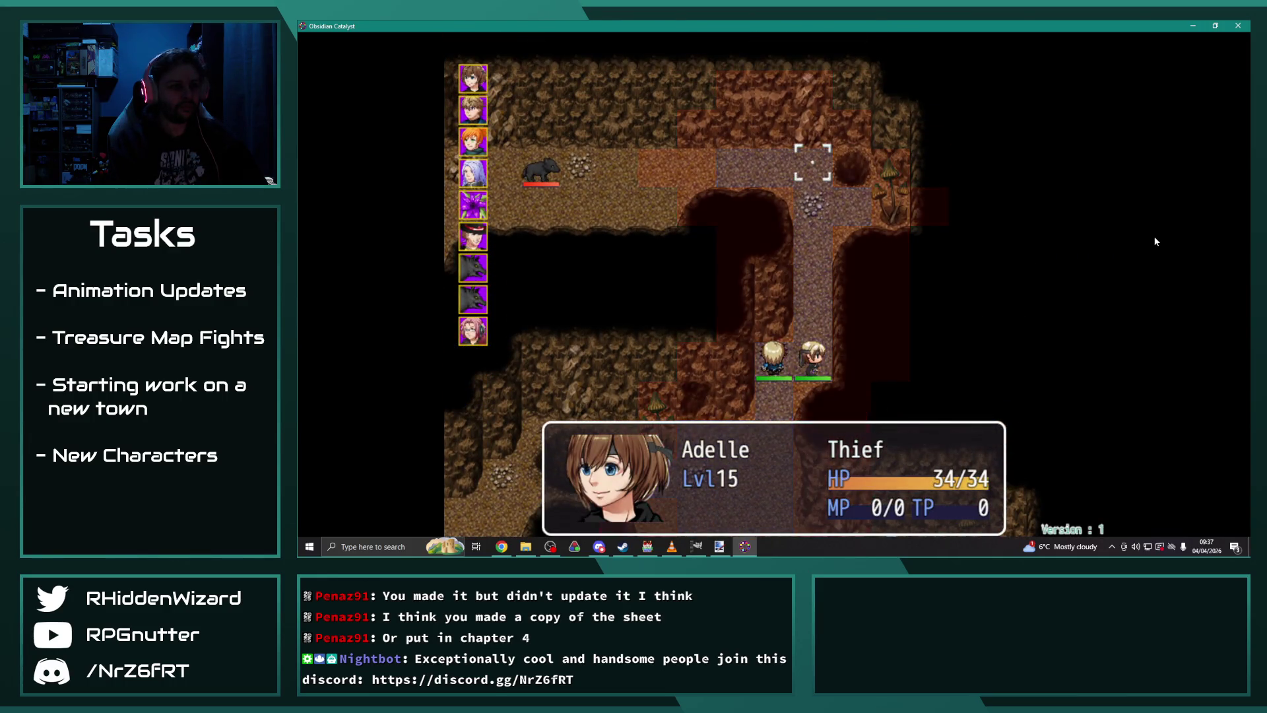
Step: Have Adelle and Eremar wait, then use Melanie's Special > Charge for 81 EXP
{"action": "key", "text": "Return"}
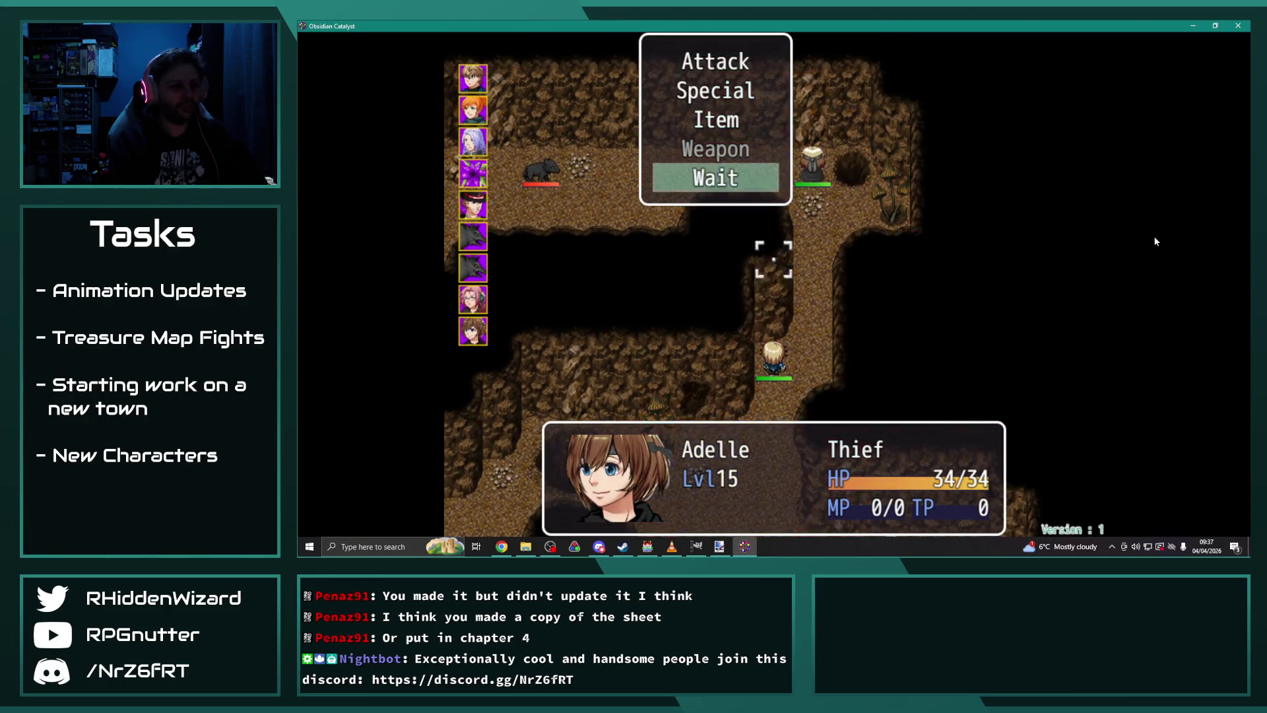
{"action": "key", "text": "Return"}
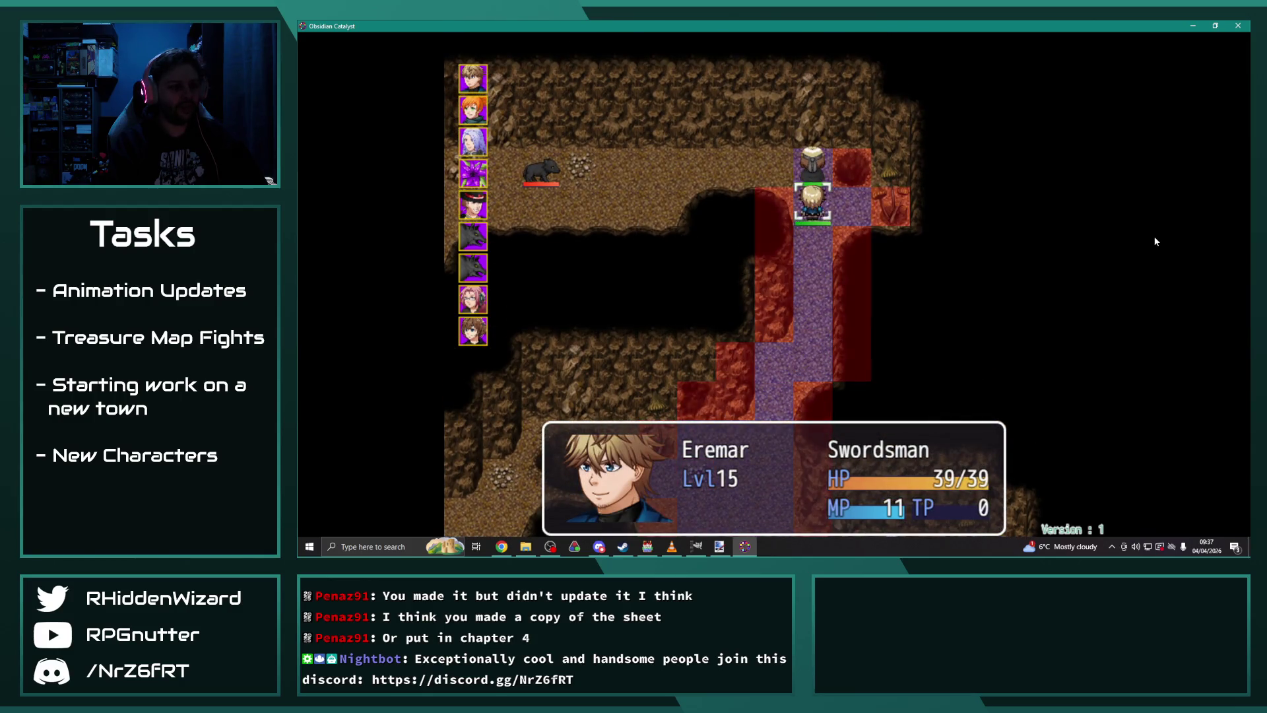
{"action": "key", "text": "Return"}
{"action": "key", "text": "Return"}
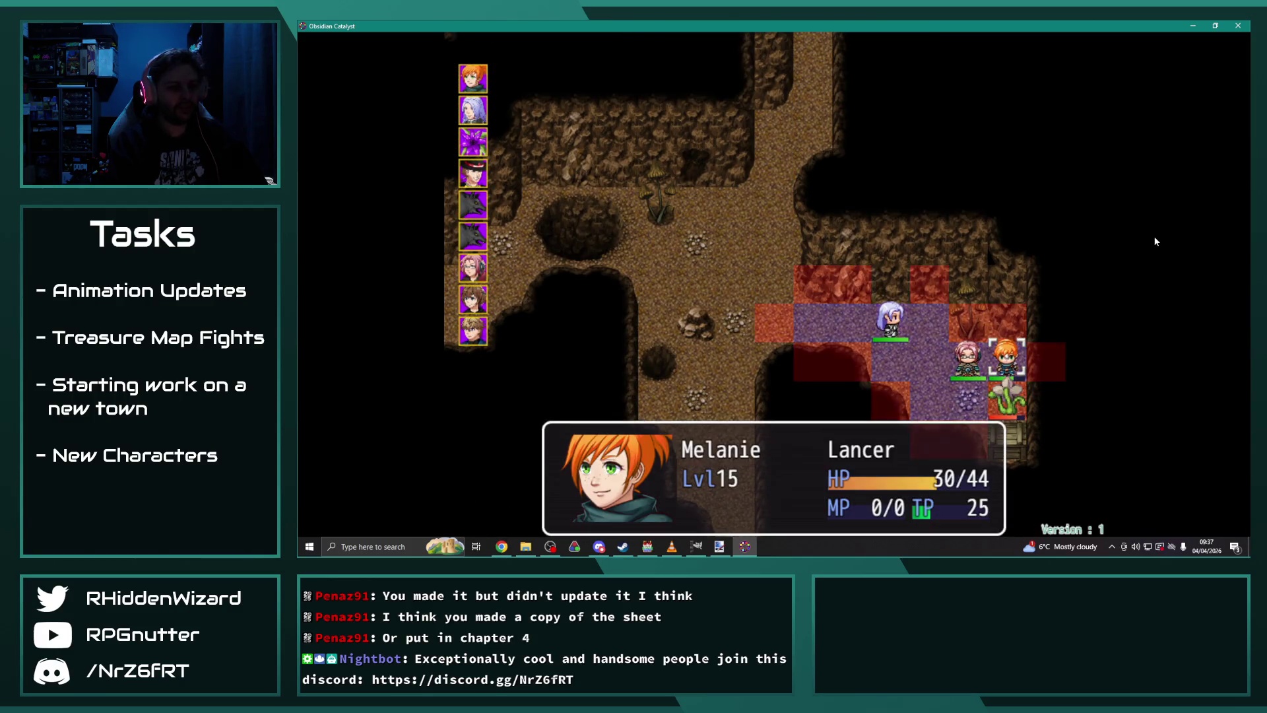
{"action": "key", "text": "Return"}
{"action": "key", "text": "Return"}
{"action": "key", "text": "Return"}
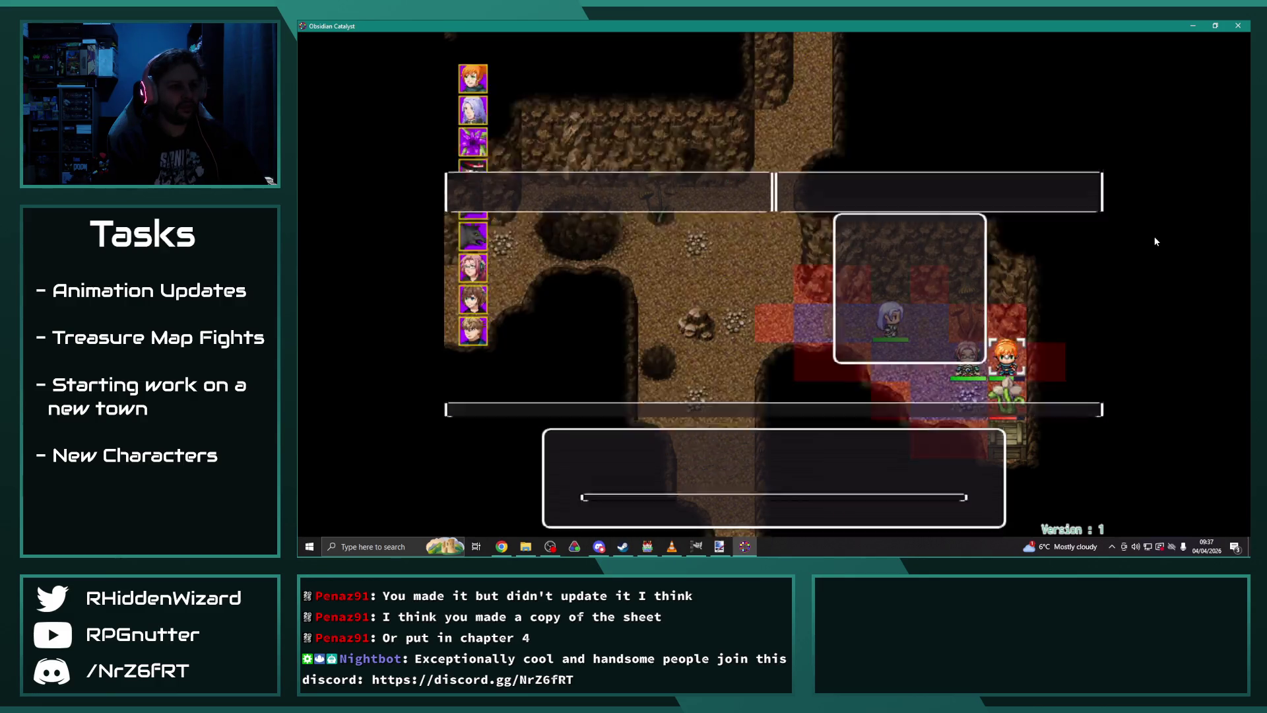
{"action": "key", "text": "Return"}
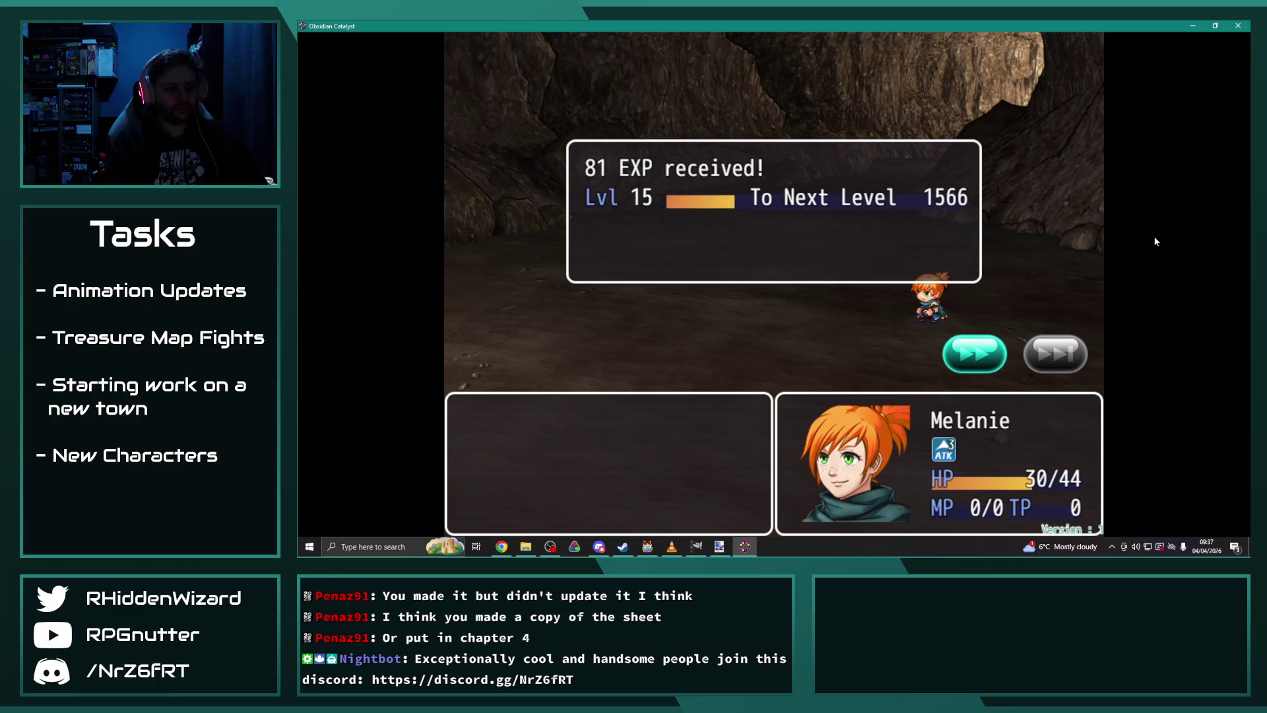
{"action": "key", "text": "Return"}
Step: Move Theodore and have him wait, then aim Anne's Ignis I at the plant enemy
{"action": "key", "text": "Return"}
{"action": "key", "text": "Down"}
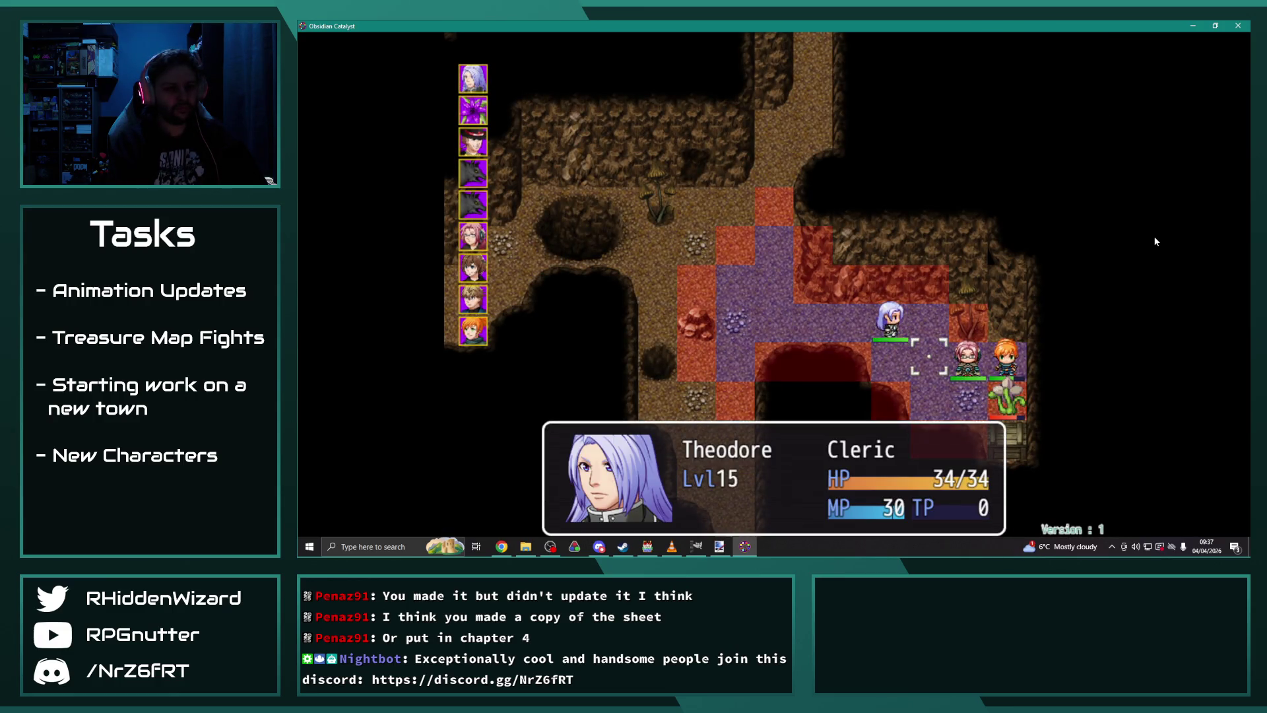
{"action": "key", "text": "Return"}
{"action": "key", "text": "Up"}
{"action": "key", "text": "Return"}
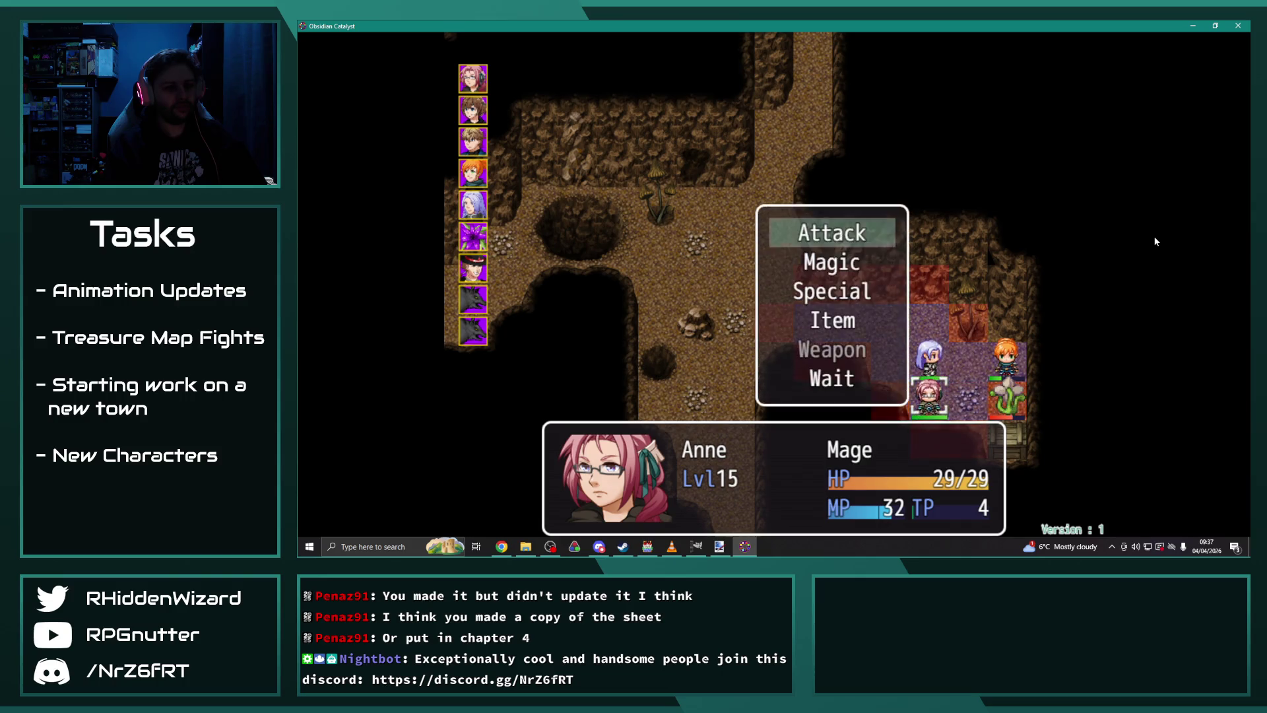
{"action": "key", "text": "Down"}
{"action": "key", "text": "Return"}
{"action": "key", "text": "Return"}
{"action": "key", "text": "Return"}
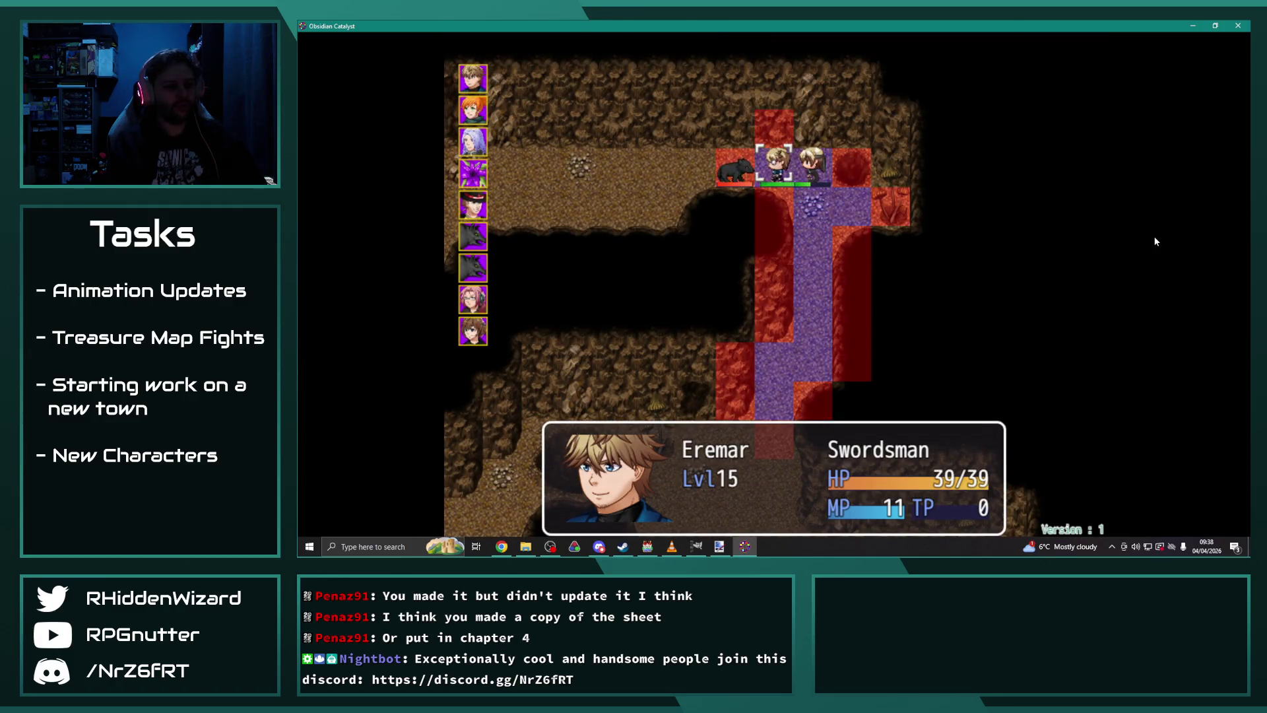
Step: Have Eremar attack the Uran Wolf Alpha and Melanie Charge the Territorial Lasher
{"action": "key", "text": "Return"}
{"action": "key", "text": "Return"}
{"action": "key", "text": "Return"}
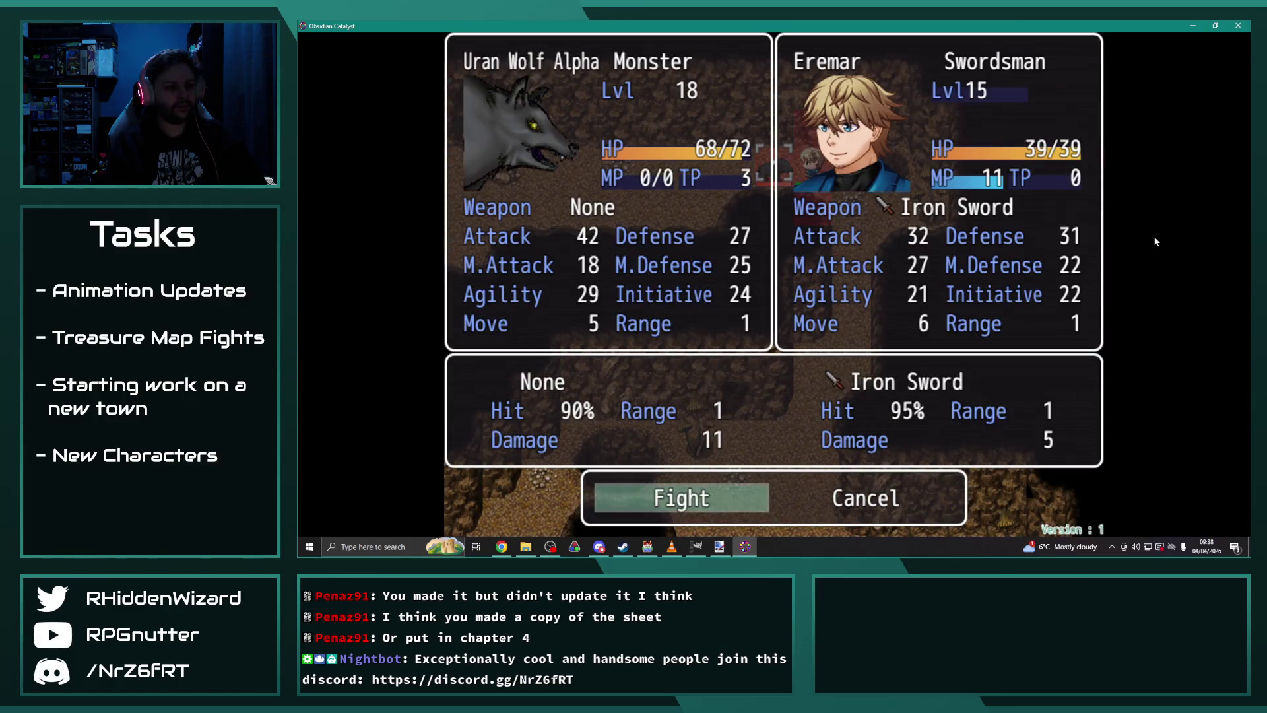
{"action": "key", "text": "Return"}
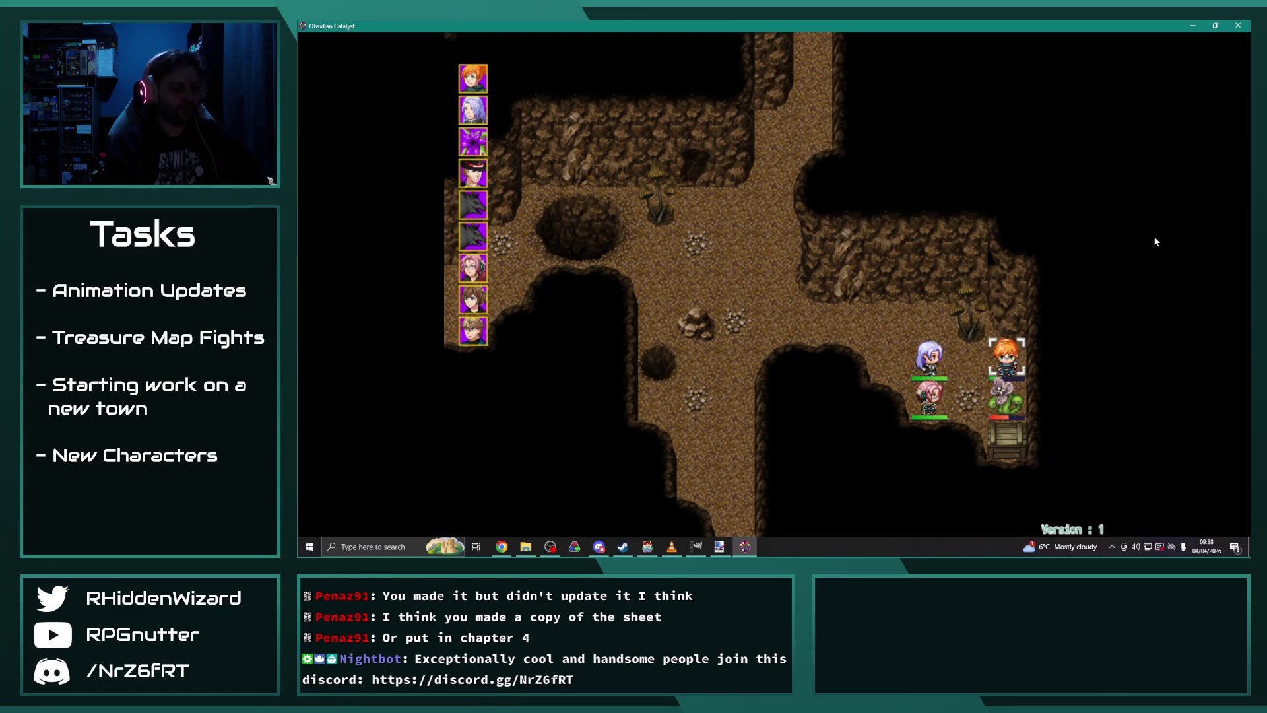
{"action": "key", "text": "Return"}
{"action": "key", "text": "Return"}
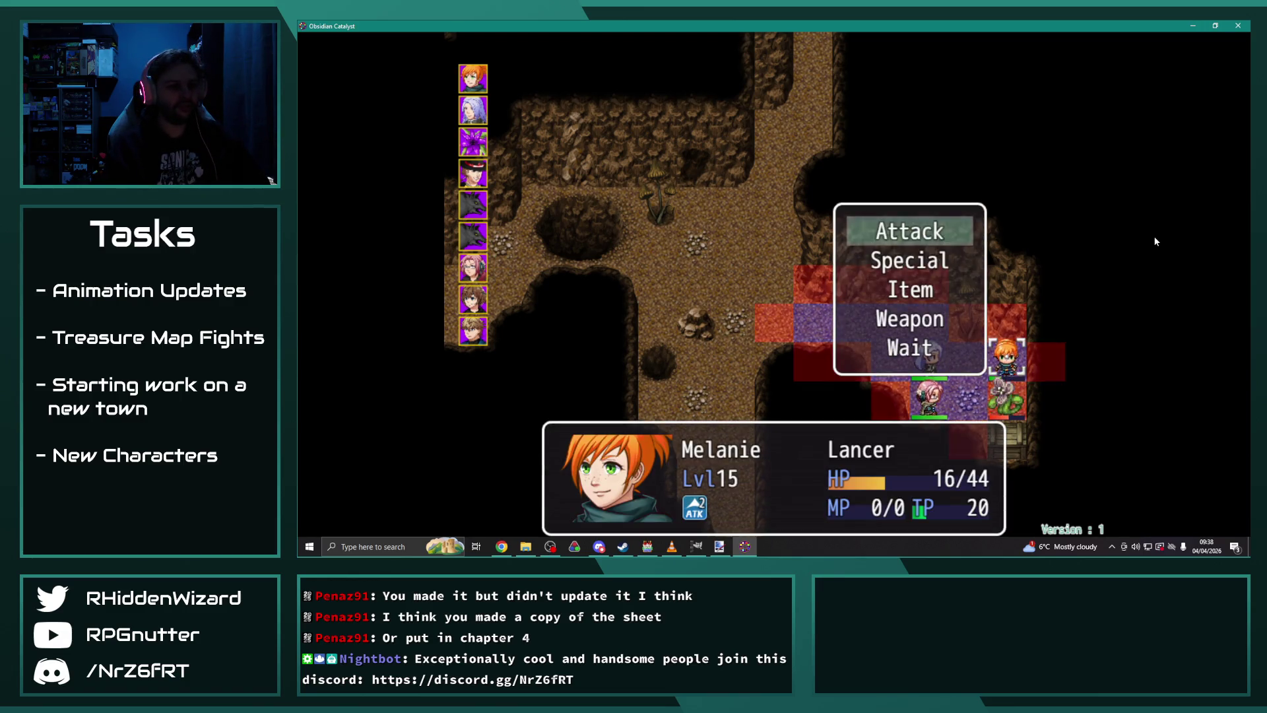
{"action": "key", "text": "Return"}
{"action": "key", "text": "Return"}
{"action": "key", "text": "Return"}
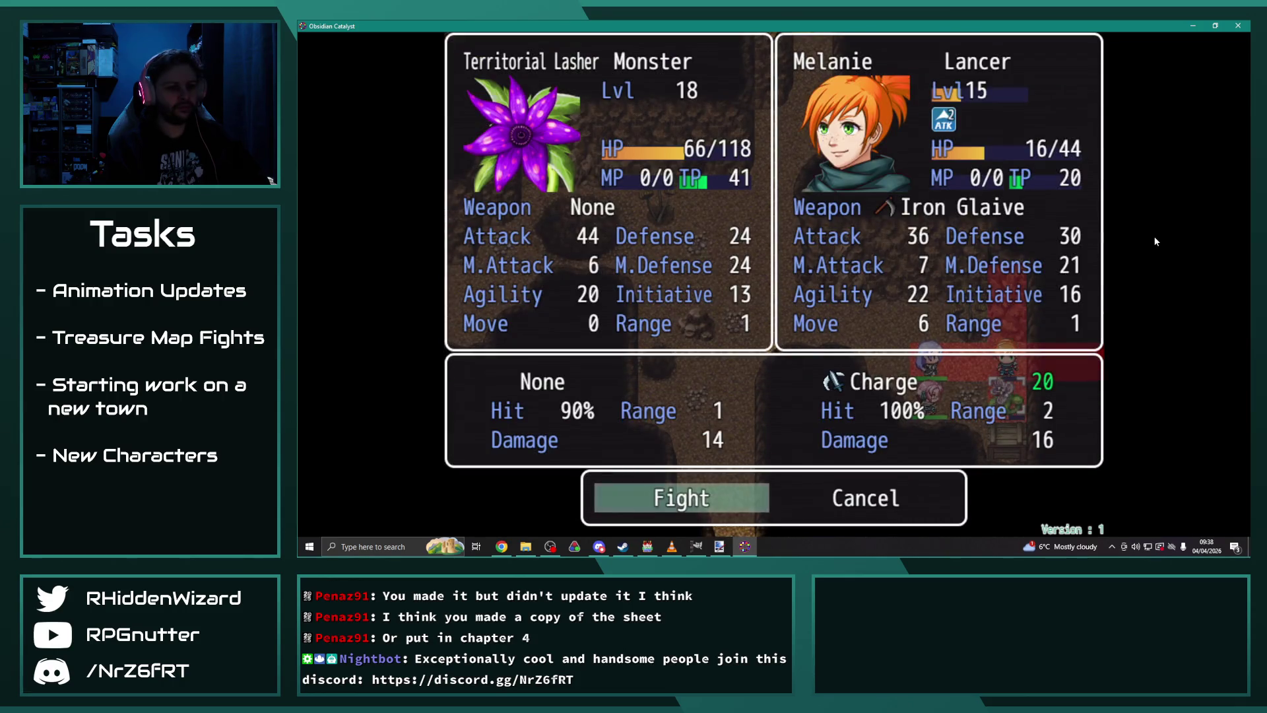
{"action": "key", "text": "Return"}
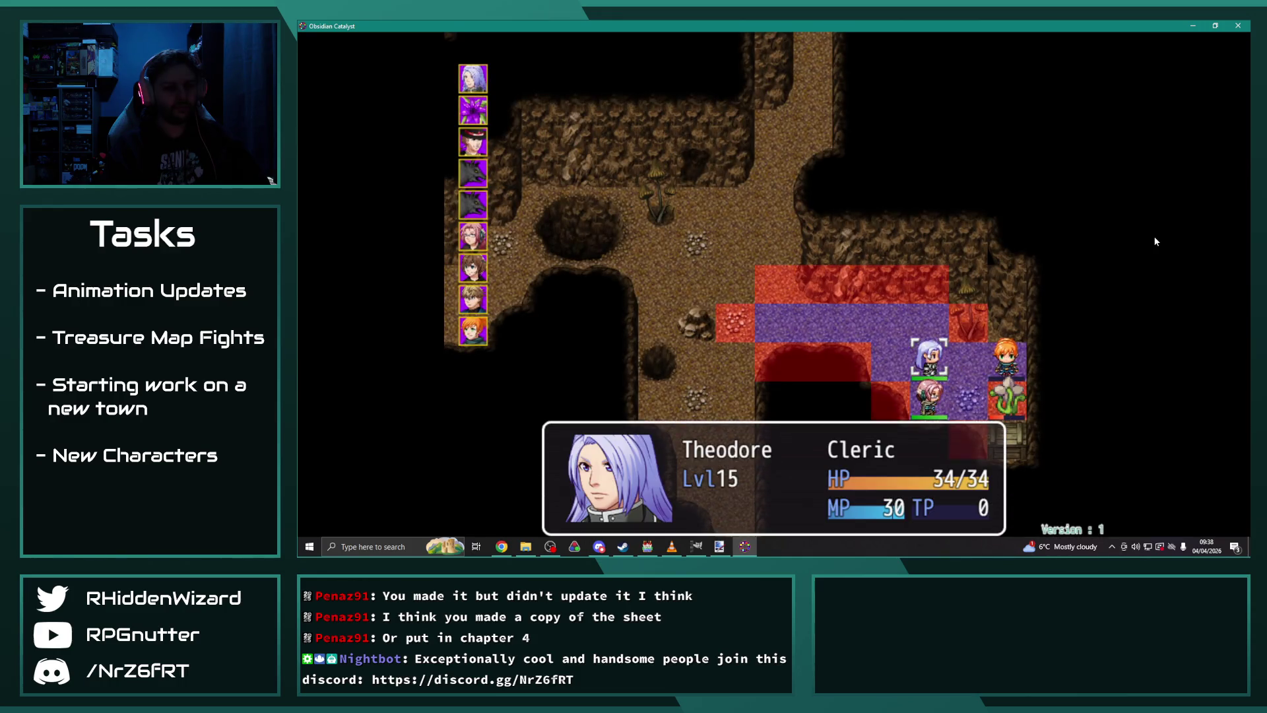
Step: Have Theodore cast Heal I on Melanie, then return to the RPG Maker editor
{"action": "key", "text": "Return"}
{"action": "key", "text": "Return"}
{"action": "key", "text": "Return"}
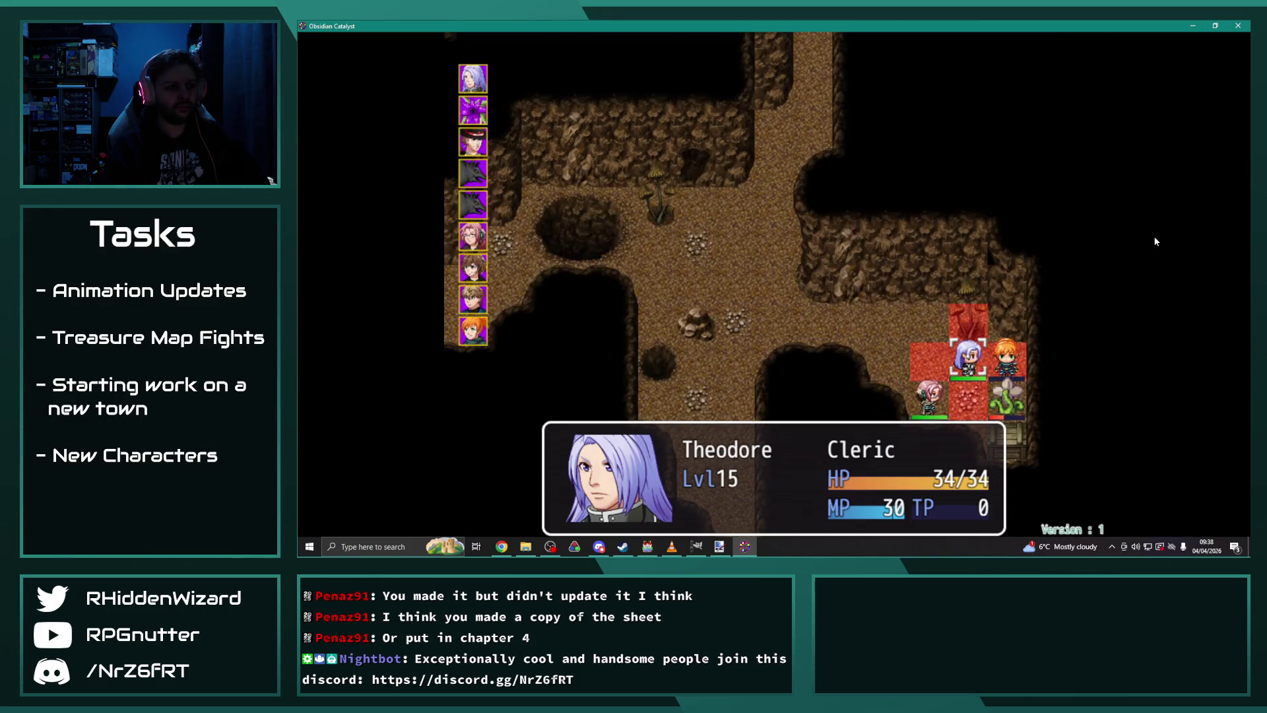
{"action": "key", "text": "Return"}
{"action": "key", "text": "Return"}
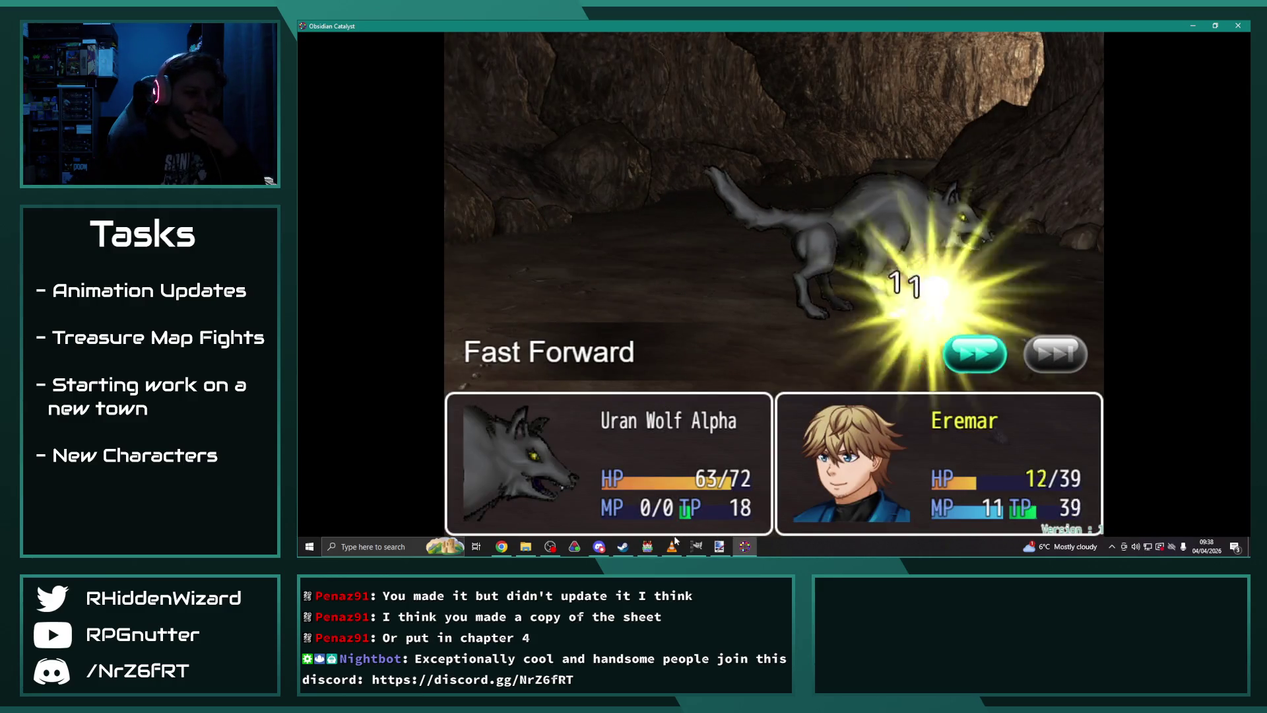
{"action": "left_click", "coordinate": [647, 547]}
Step: Load the 31x19 Mountain Treasure Chamber map, view its regions, then return to Map mode (F5)
{"action": "scroll", "coordinate": [356, 453], "scroll_direction": "up", "scroll_amount": 4}
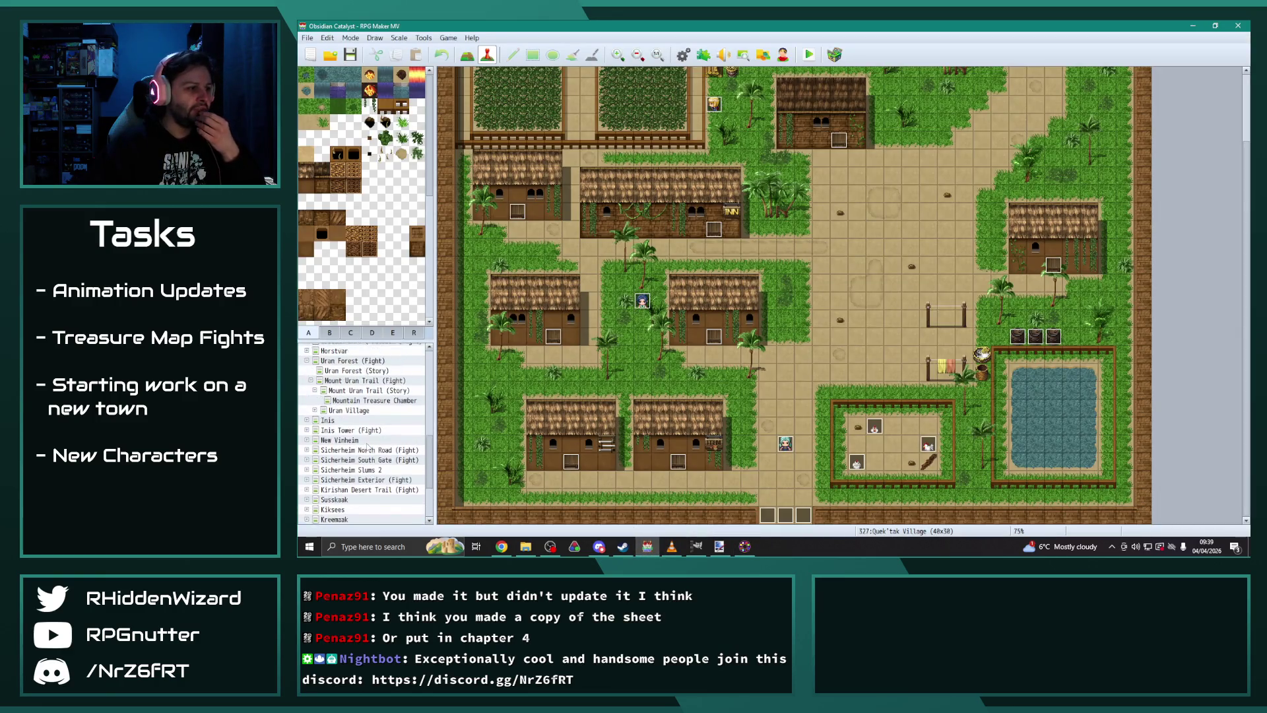
{"action": "left_click", "coordinate": [379, 420]}
{"action": "left_click", "coordinate": [376, 430]}
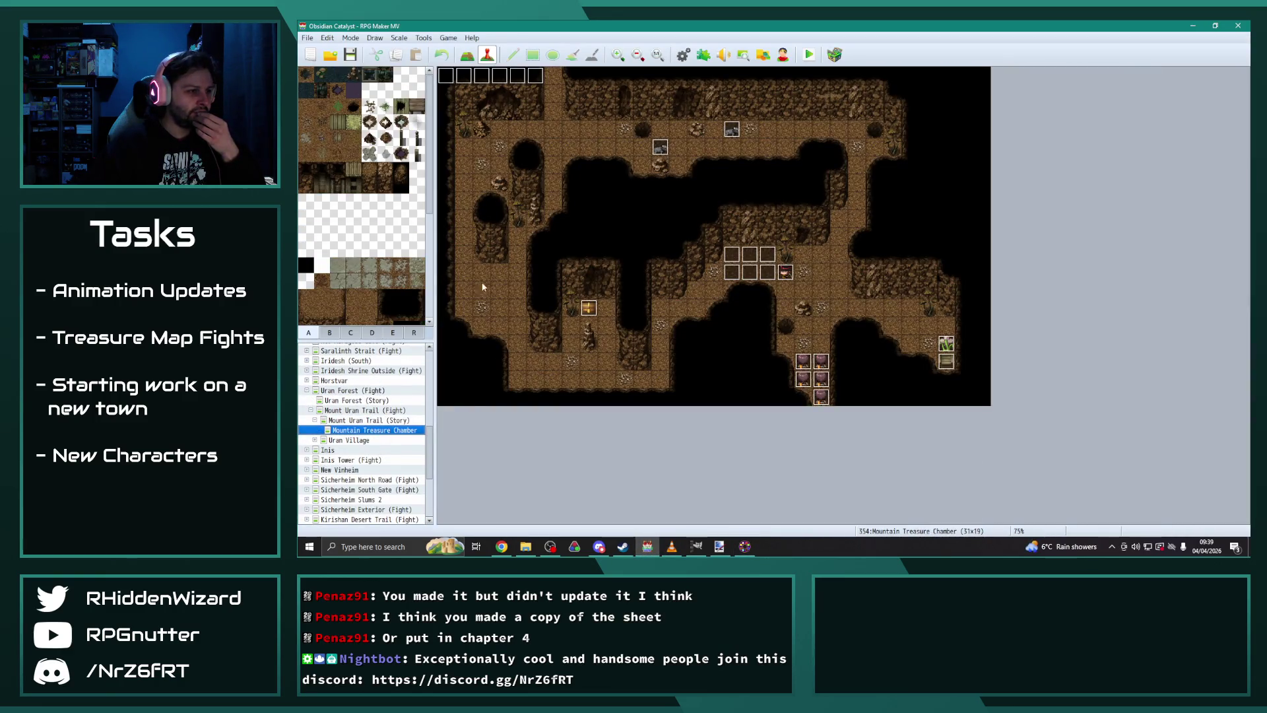
{"action": "left_click", "coordinate": [412, 334]}
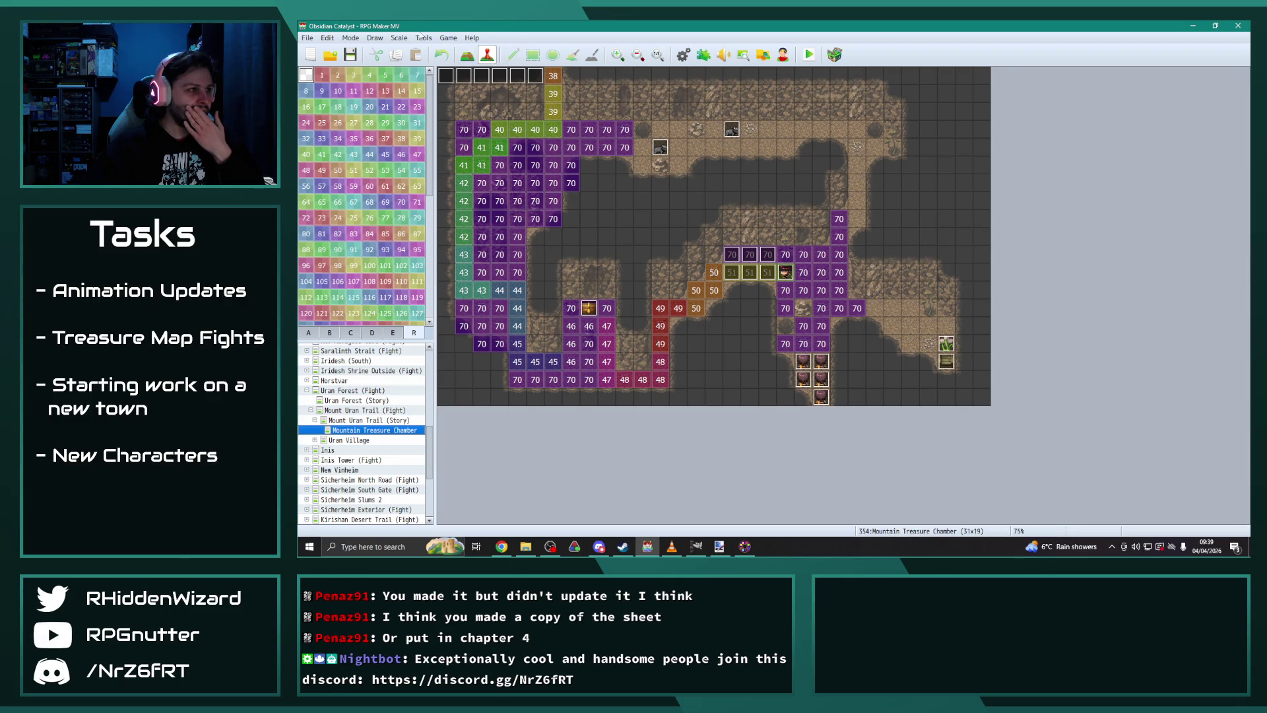
{"action": "key", "text": "F5"}
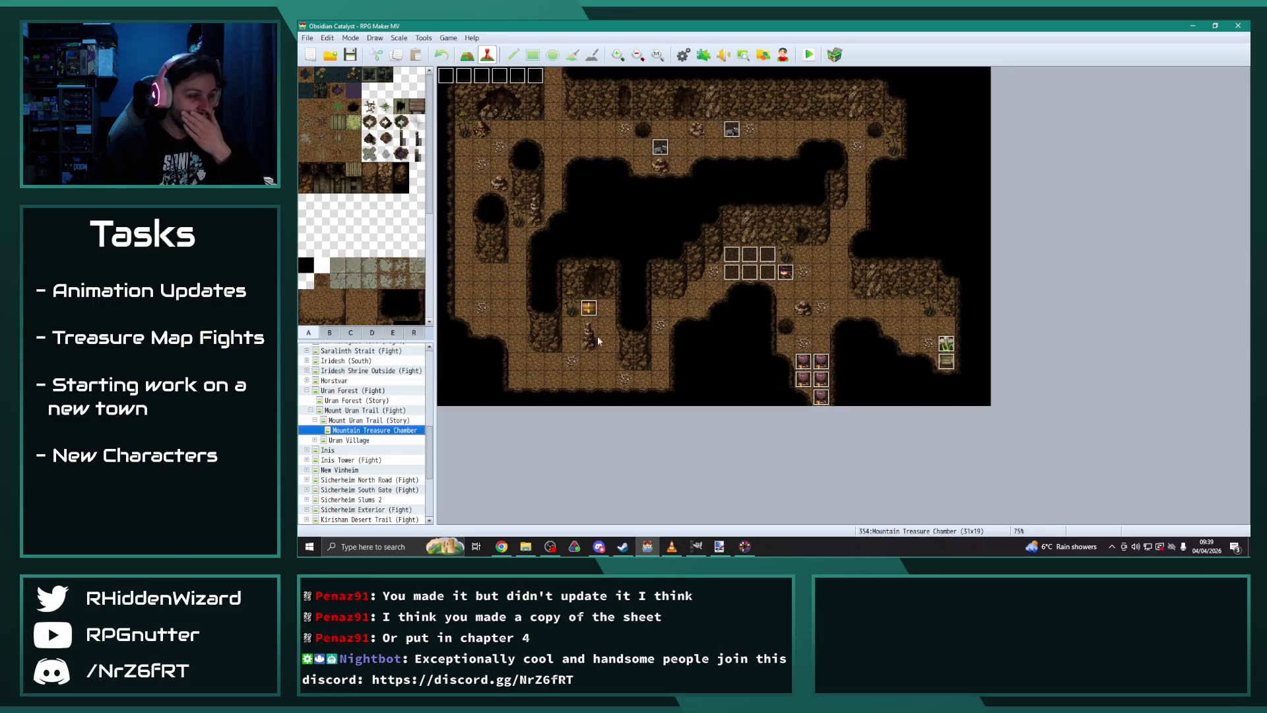
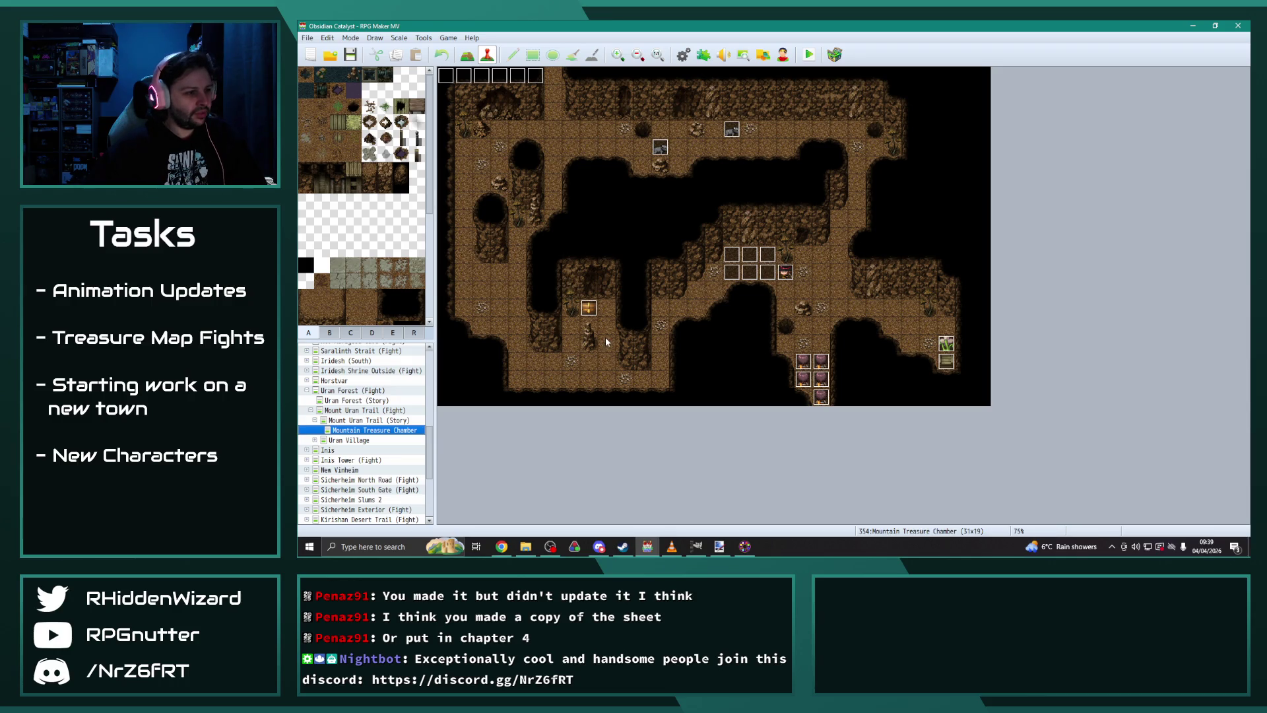
Step: In Map mode, paint plain ground over the old rock spike in the lower-left passage
{"action": "scroll", "coordinate": [606, 341], "scroll_direction": "up", "scroll_amount": 2}
{"action": "left_click", "coordinate": [466, 54]}
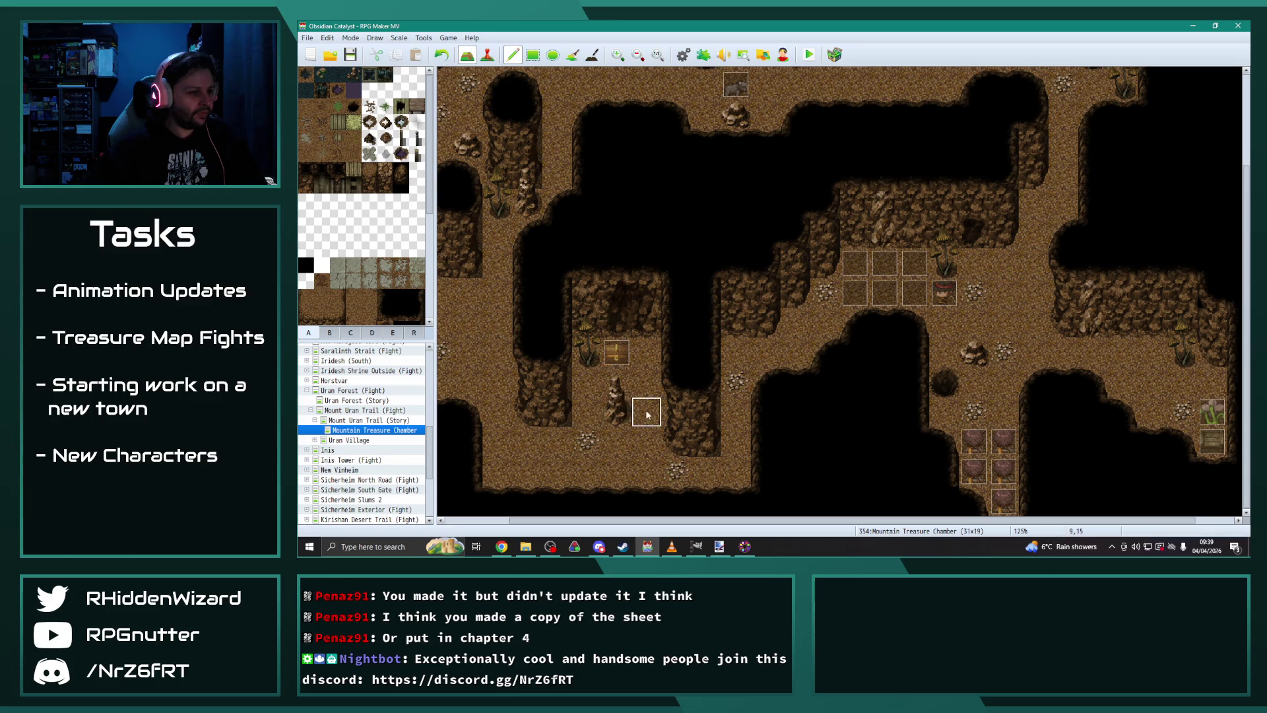
{"action": "left_click", "coordinate": [617, 381]}
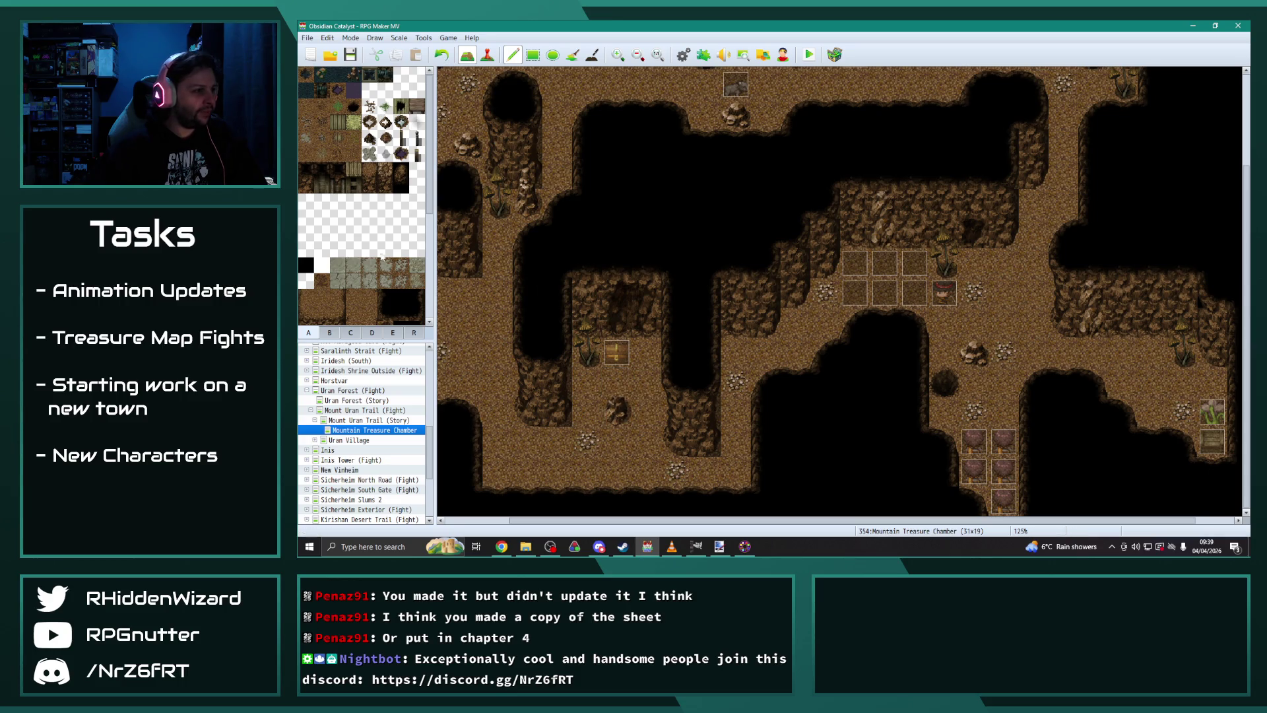
{"action": "scroll", "coordinate": [379, 264], "scroll_direction": "down", "scroll_amount": 5}
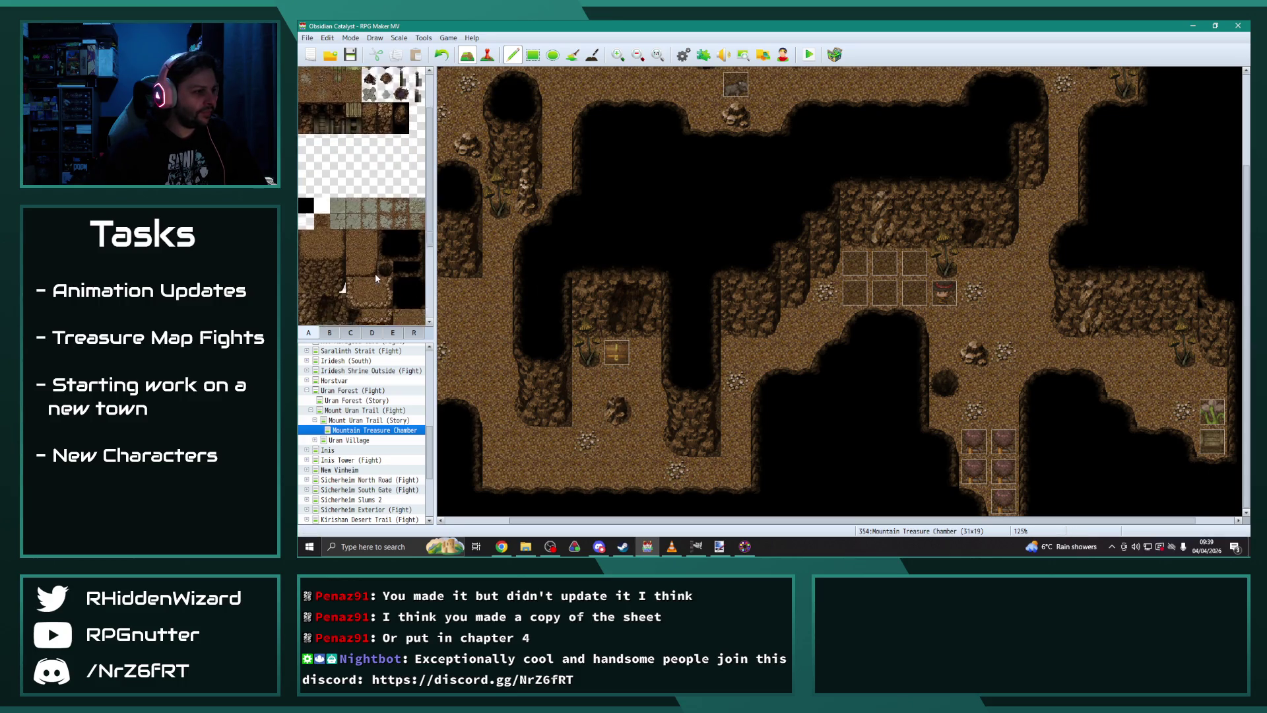
{"action": "left_click", "coordinate": [324, 334]}
{"action": "left_click", "coordinate": [310, 331]}
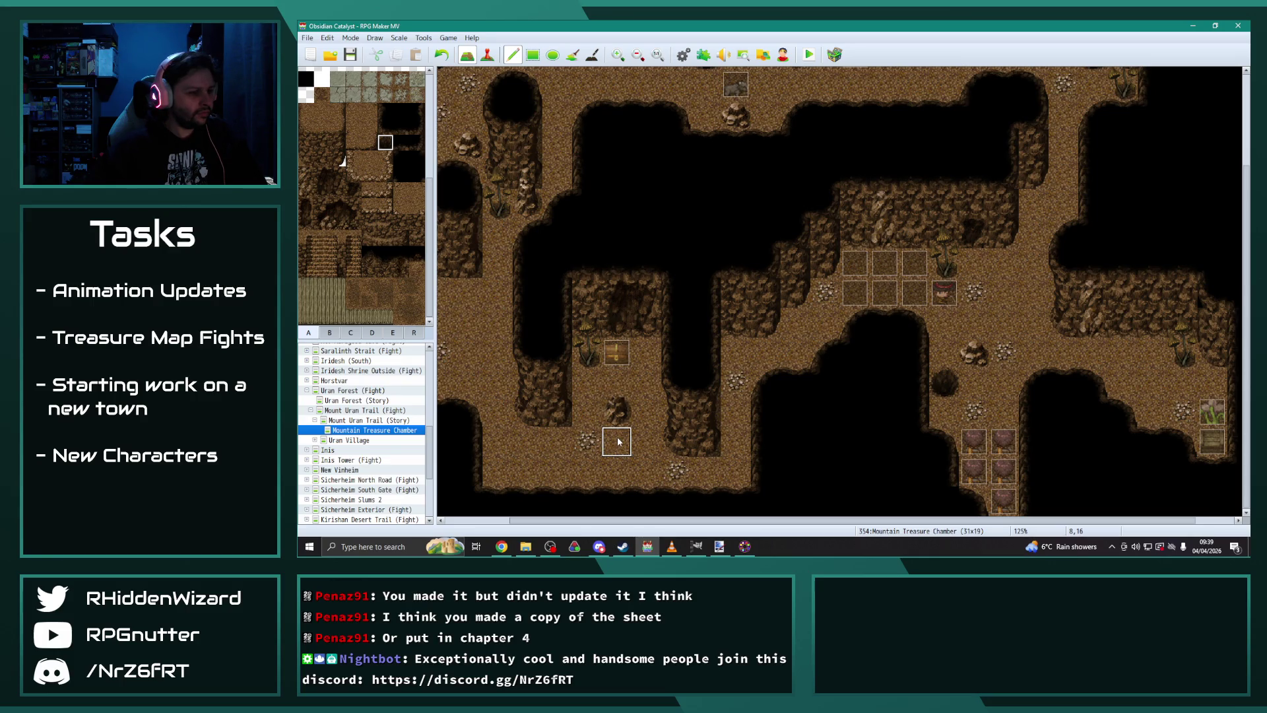
{"action": "left_click", "coordinate": [613, 409]}
Step: Paint a dark hole topped by a tall rock pillar, scatter small pebbles, then playtest
{"action": "left_click", "coordinate": [385, 144]}
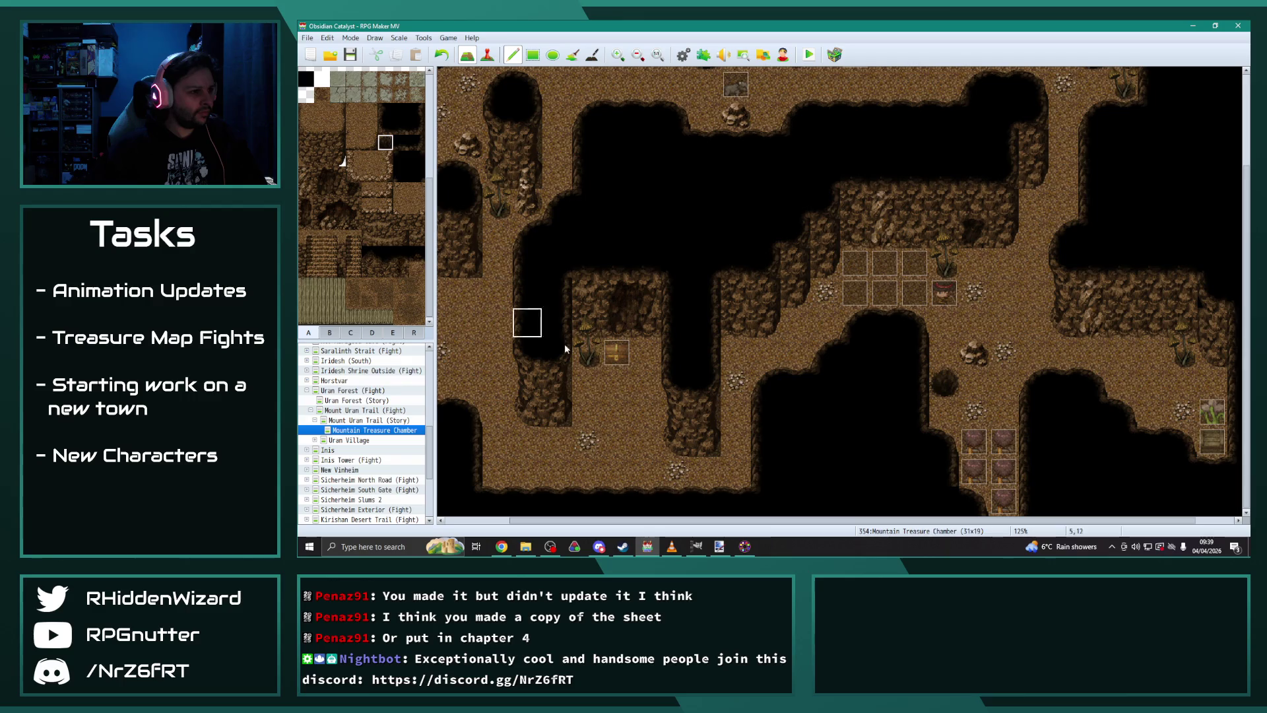
{"action": "left_click", "coordinate": [617, 410]}
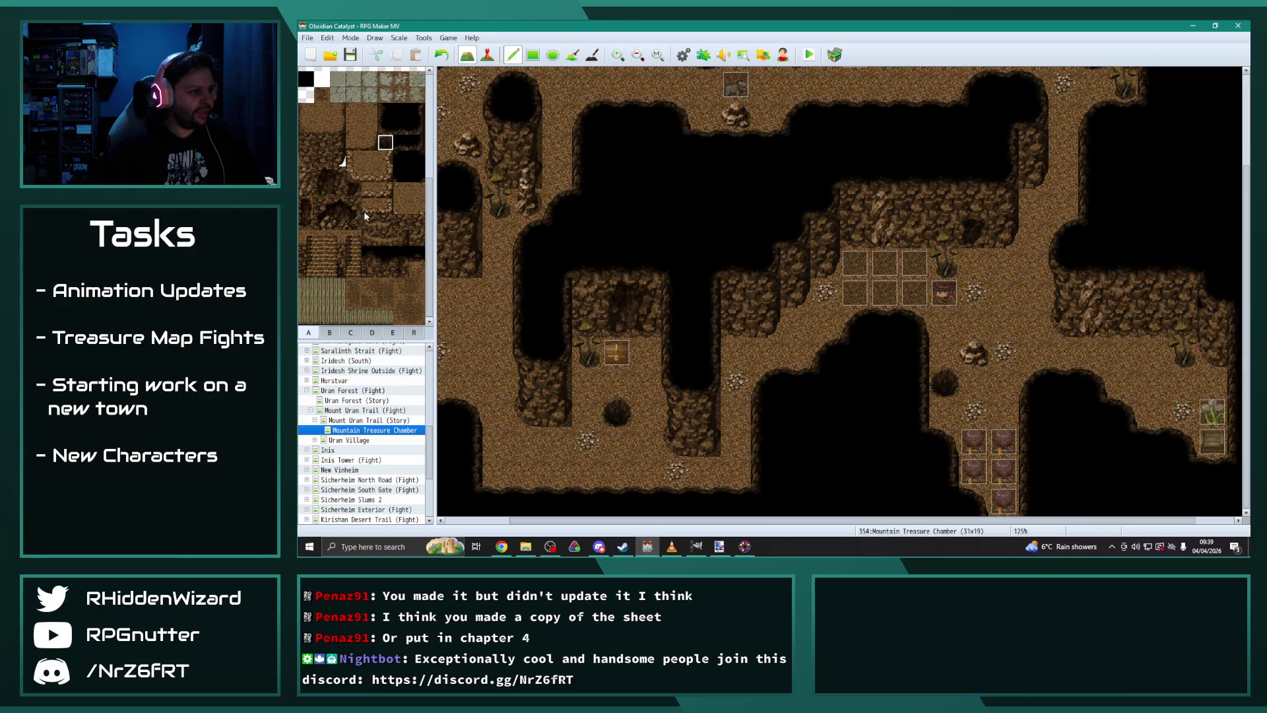
{"action": "left_click", "coordinate": [329, 333]}
{"action": "scroll", "coordinate": [393, 212], "scroll_direction": "down", "scroll_amount": 5}
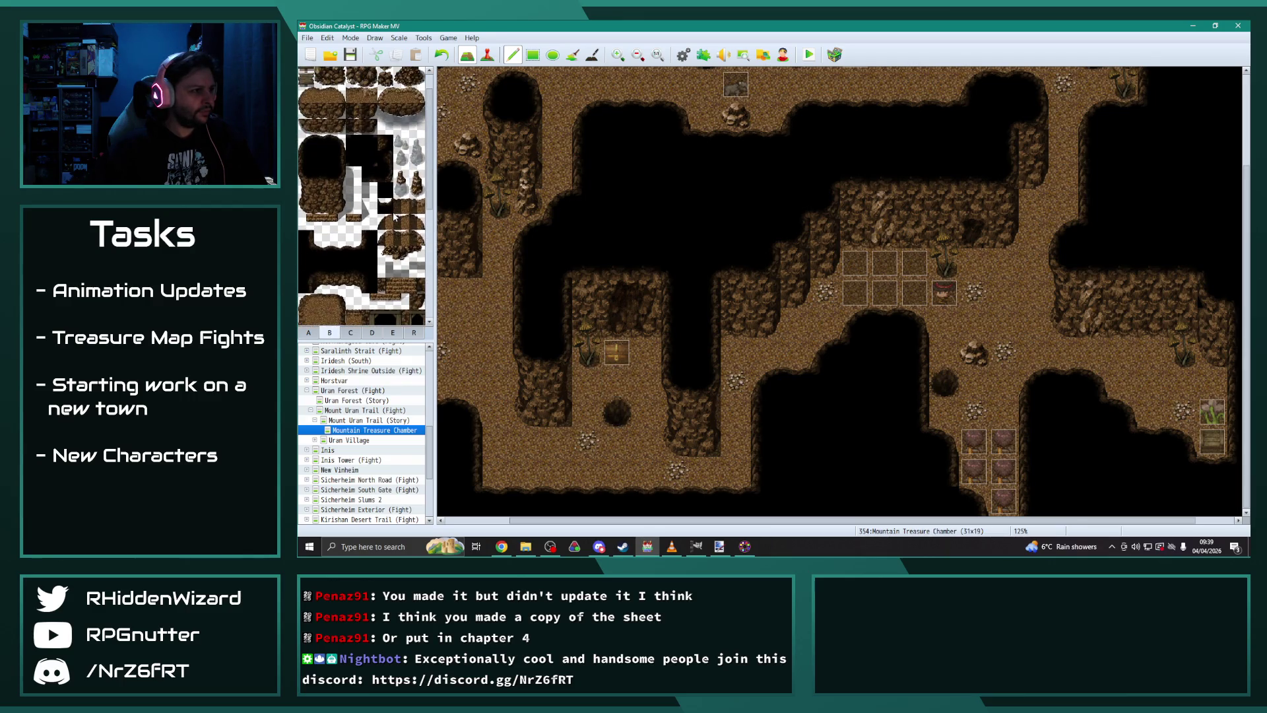
{"action": "scroll", "coordinate": [407, 163], "scroll_direction": "up", "scroll_amount": 1}
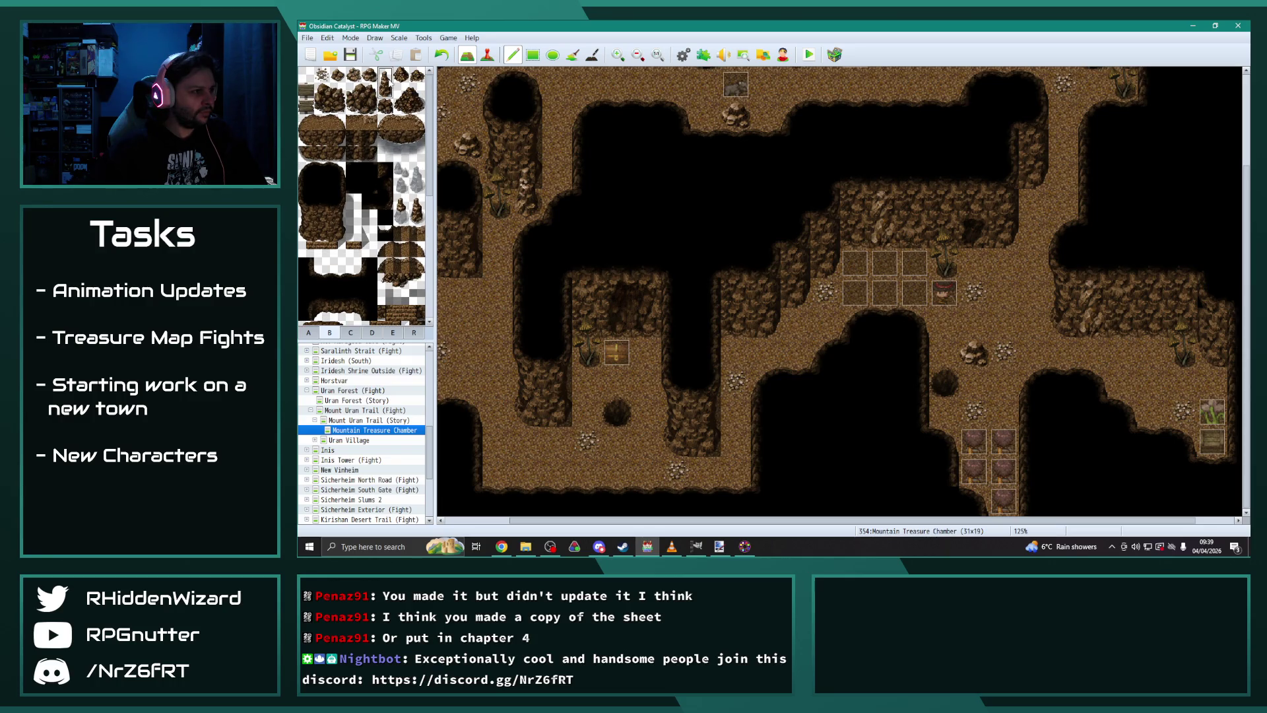
{"action": "left_click", "coordinate": [611, 423]}
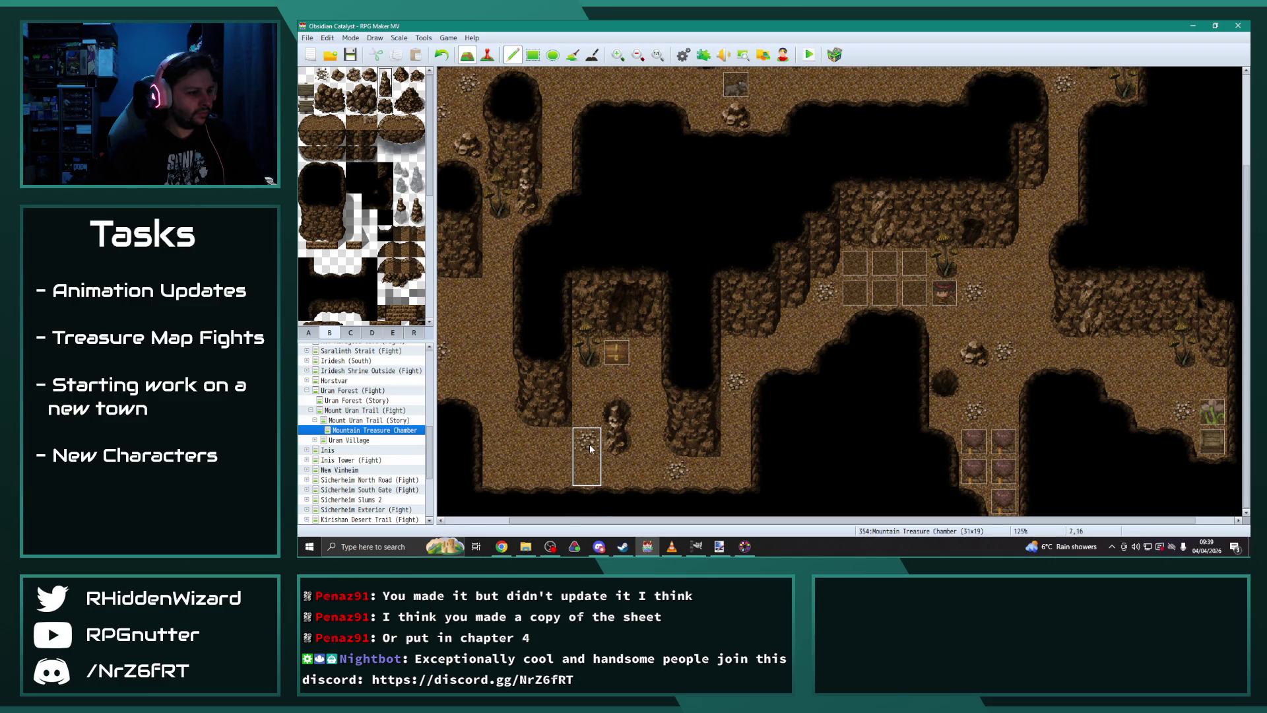
{"action": "left_click", "coordinate": [354, 75]}
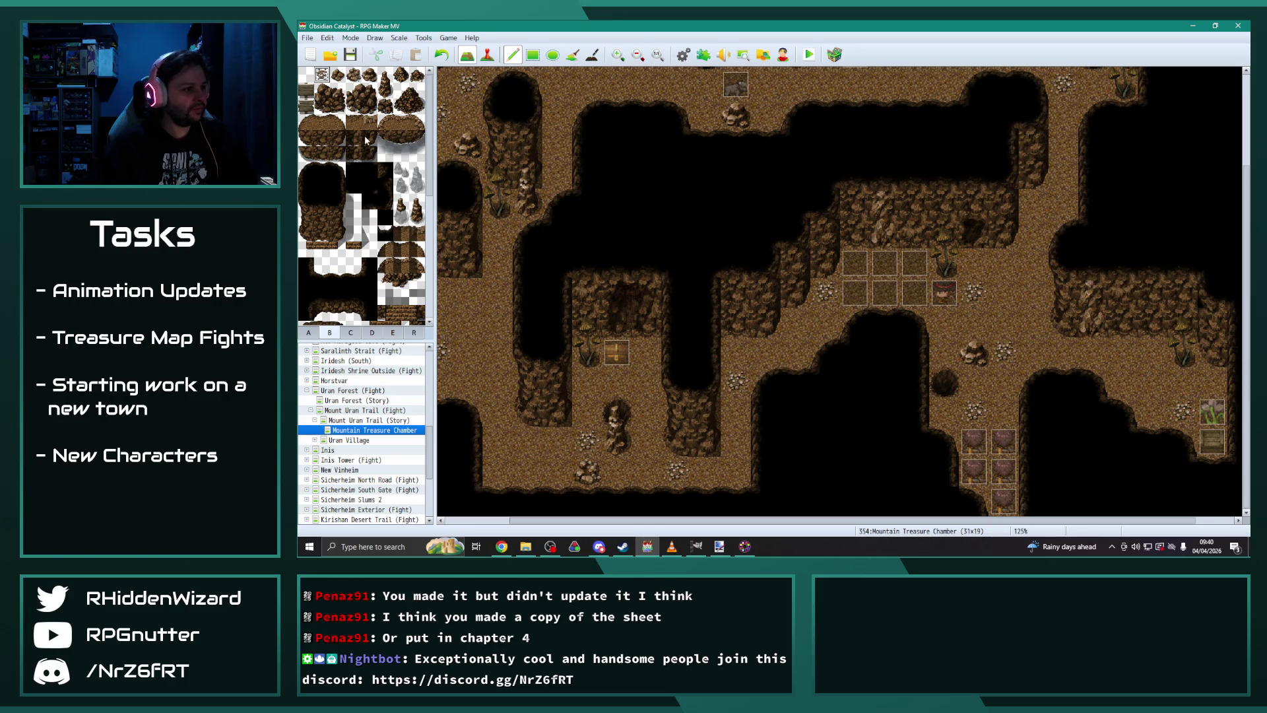
{"action": "left_click", "coordinate": [533, 468]}
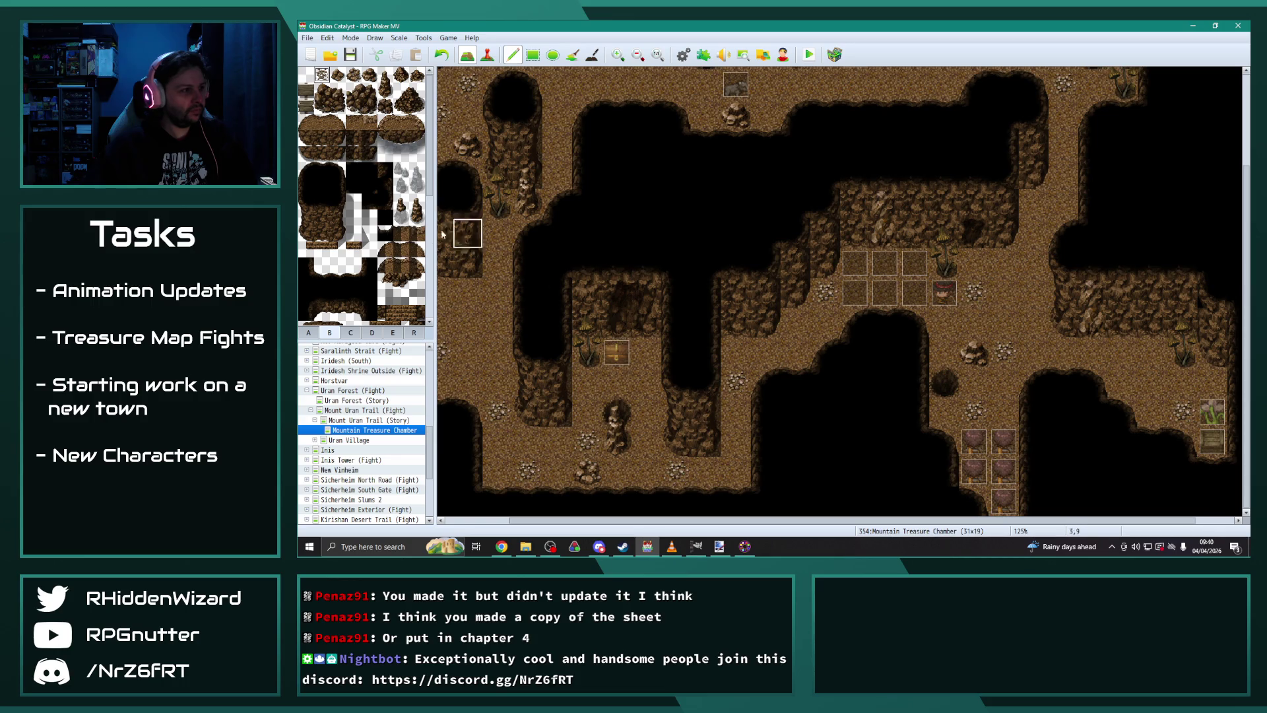
{"action": "left_click", "coordinate": [318, 338]}
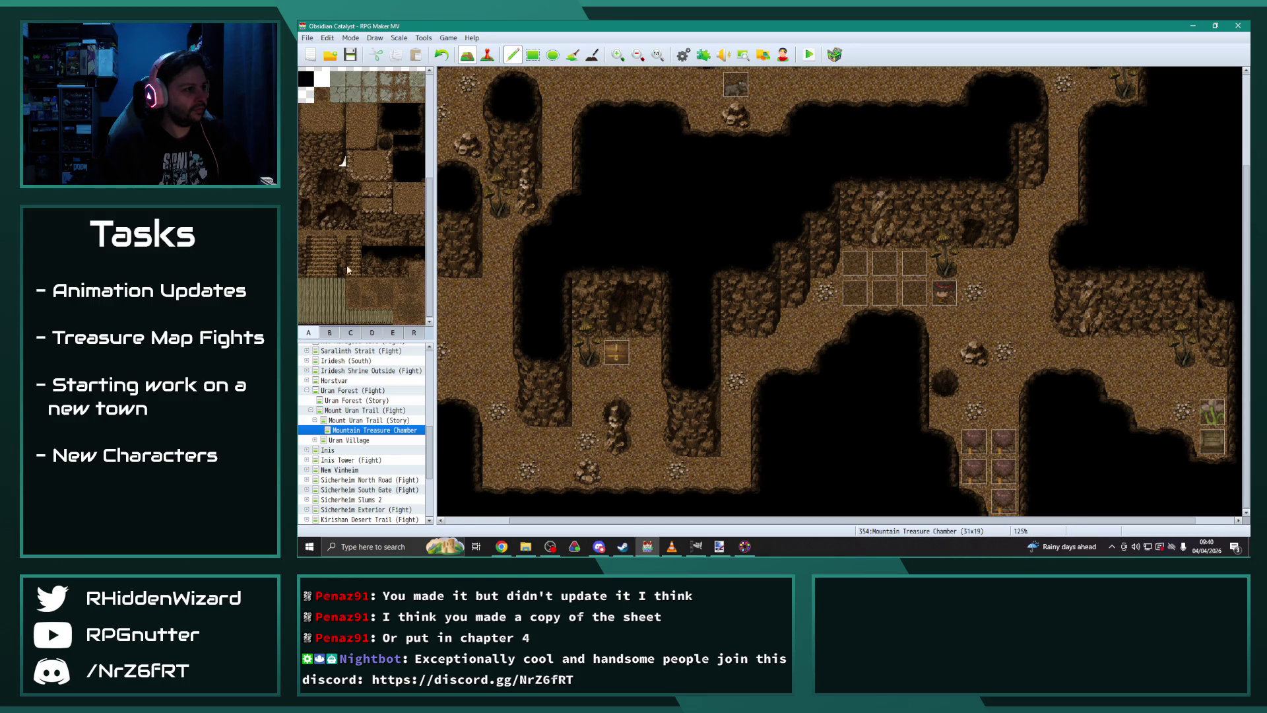
{"action": "key", "text": "ctrl+r"}
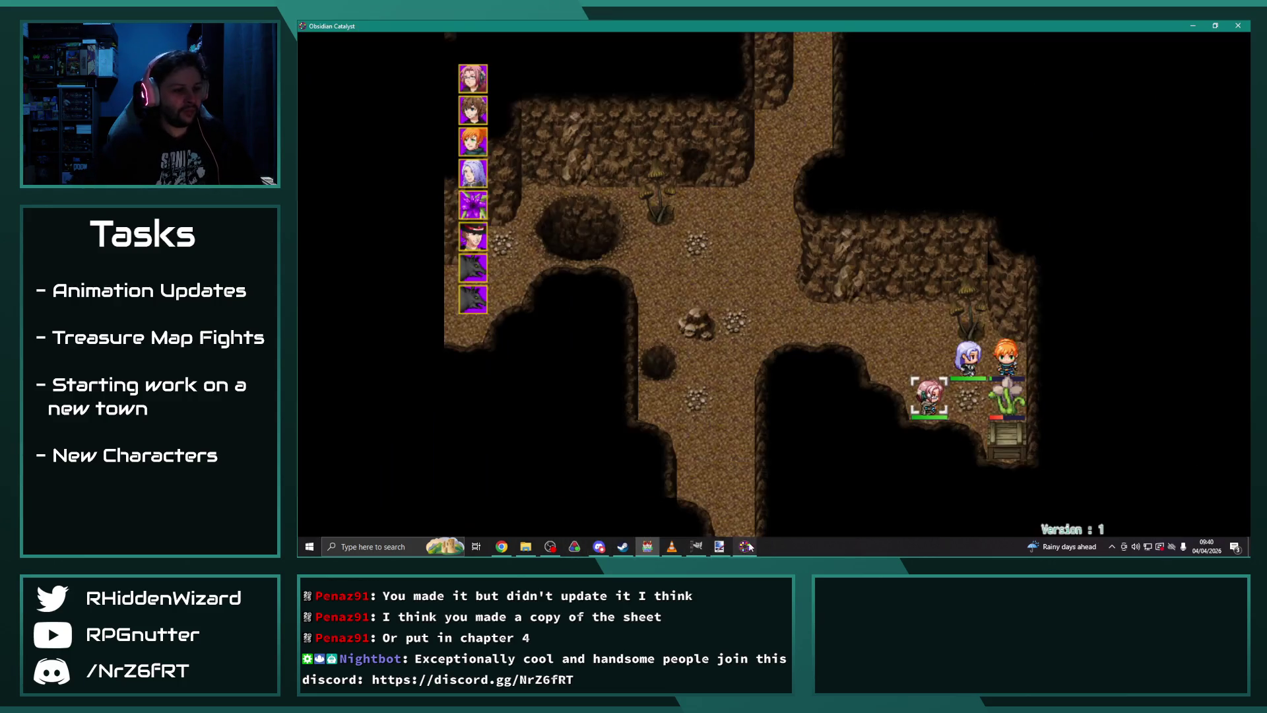
Step: Close the playtest and compare Uran Wolf against Uran Wolf Alpha in Database Enemies, then press OK
{"action": "left_click", "coordinate": [1238, 25]}
{"action": "left_click_drag", "start_coordinate": [653, 394], "coordinate": [657, 221]}
{"action": "left_click", "coordinate": [604, 289]}
{"action": "left_click", "coordinate": [605, 278]}
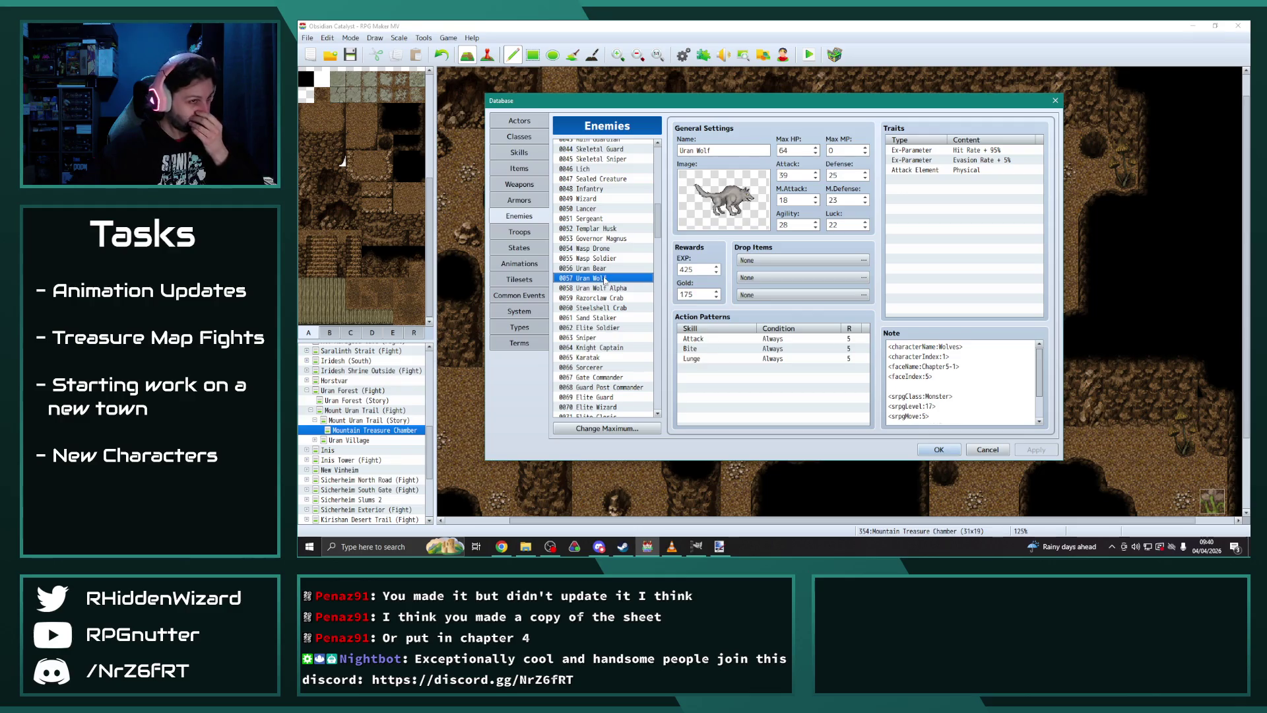
{"action": "left_click", "coordinate": [606, 287]}
{"action": "left_click", "coordinate": [605, 279]}
{"action": "left_click", "coordinate": [605, 289]}
{"action": "left_click", "coordinate": [605, 278]}
{"action": "left_click", "coordinate": [605, 288]}
{"action": "left_click", "coordinate": [603, 279]}
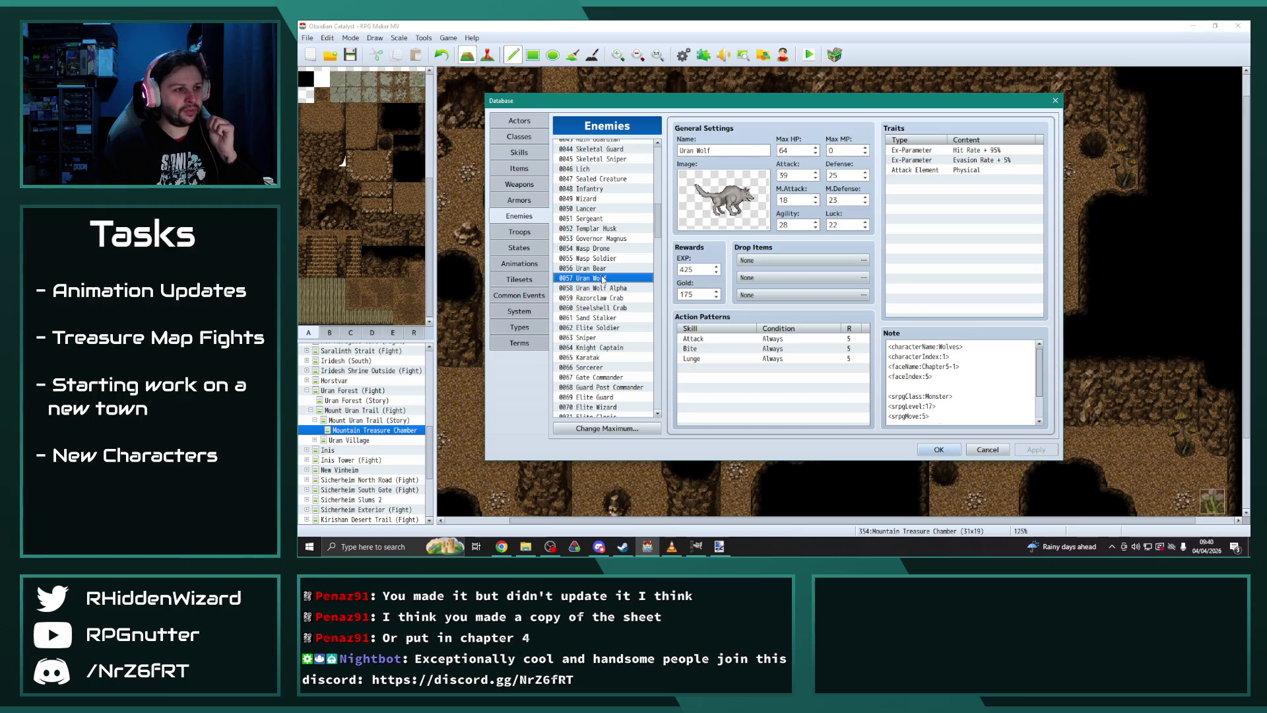
{"action": "left_click", "coordinate": [608, 288]}
{"action": "left_click", "coordinate": [605, 278]}
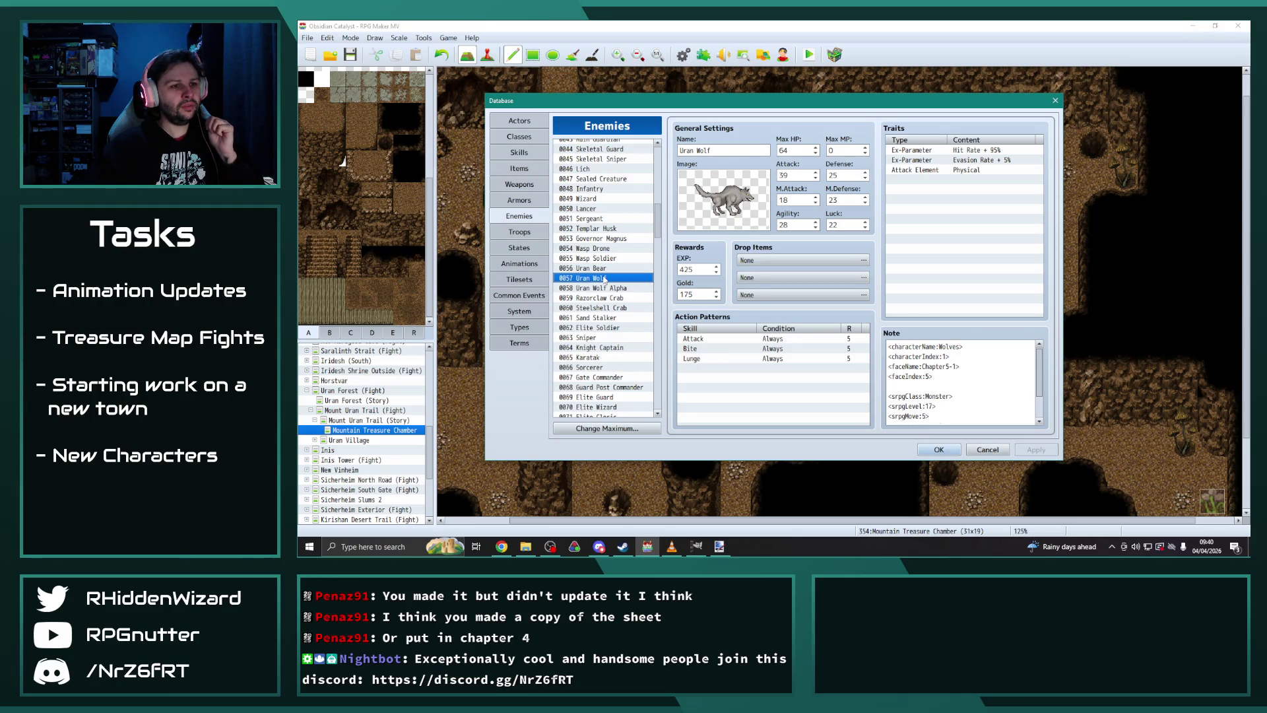
{"action": "left_click", "coordinate": [605, 289]}
{"action": "left_click", "coordinate": [597, 279]}
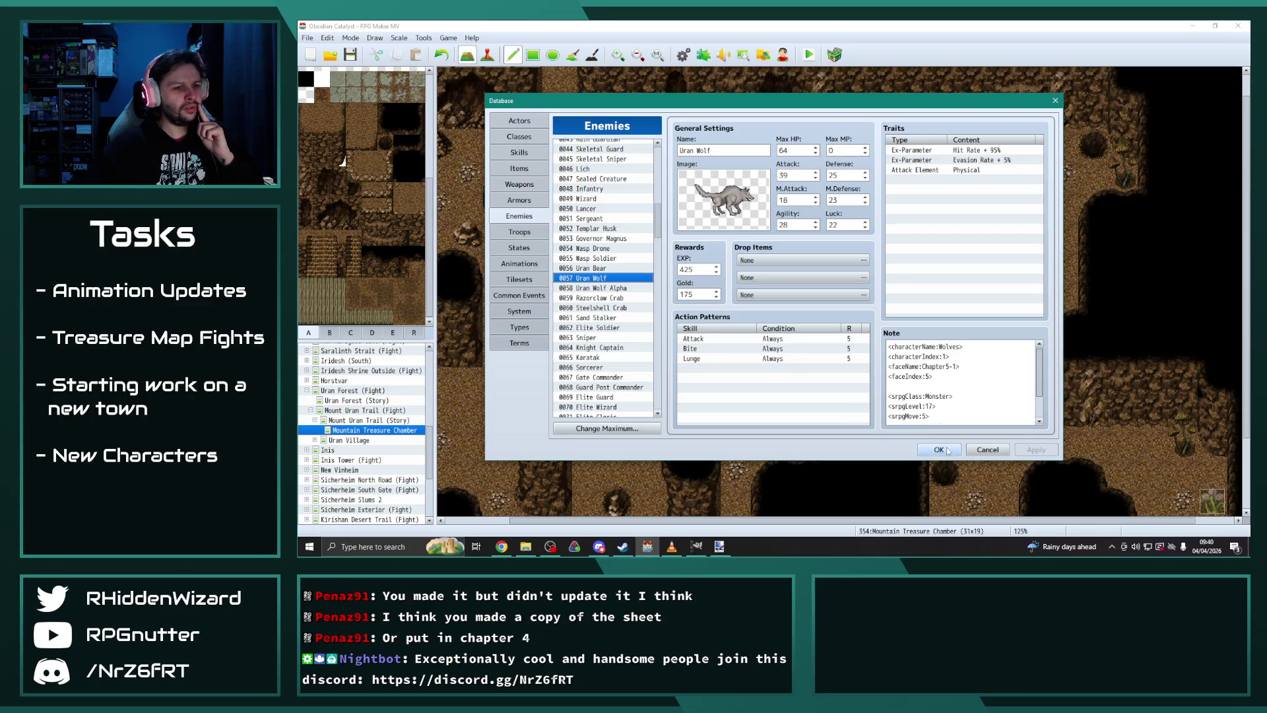
{"action": "left_click", "coordinate": [946, 450]}
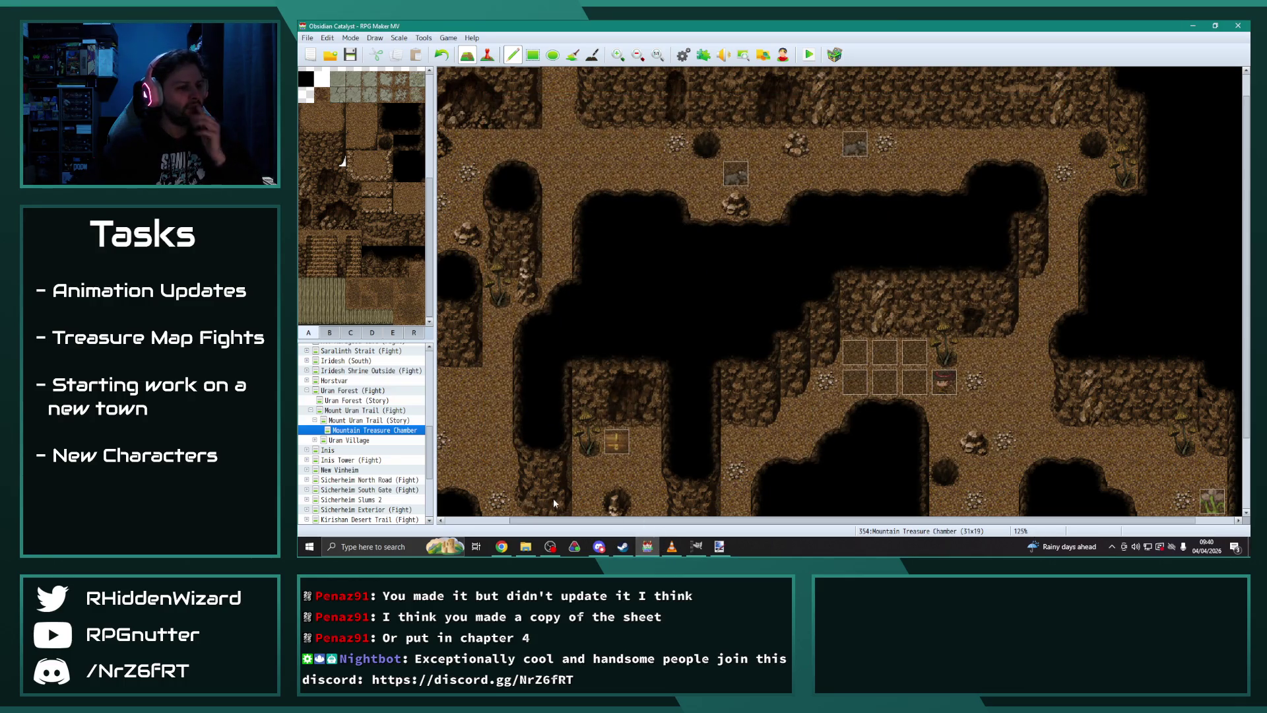
Step: Switch to Event mode and open the Start of Battle event
{"action": "left_click_drag", "start_coordinate": [565, 521], "coordinate": [479, 513]}
{"action": "right_click", "coordinate": [381, 431]}
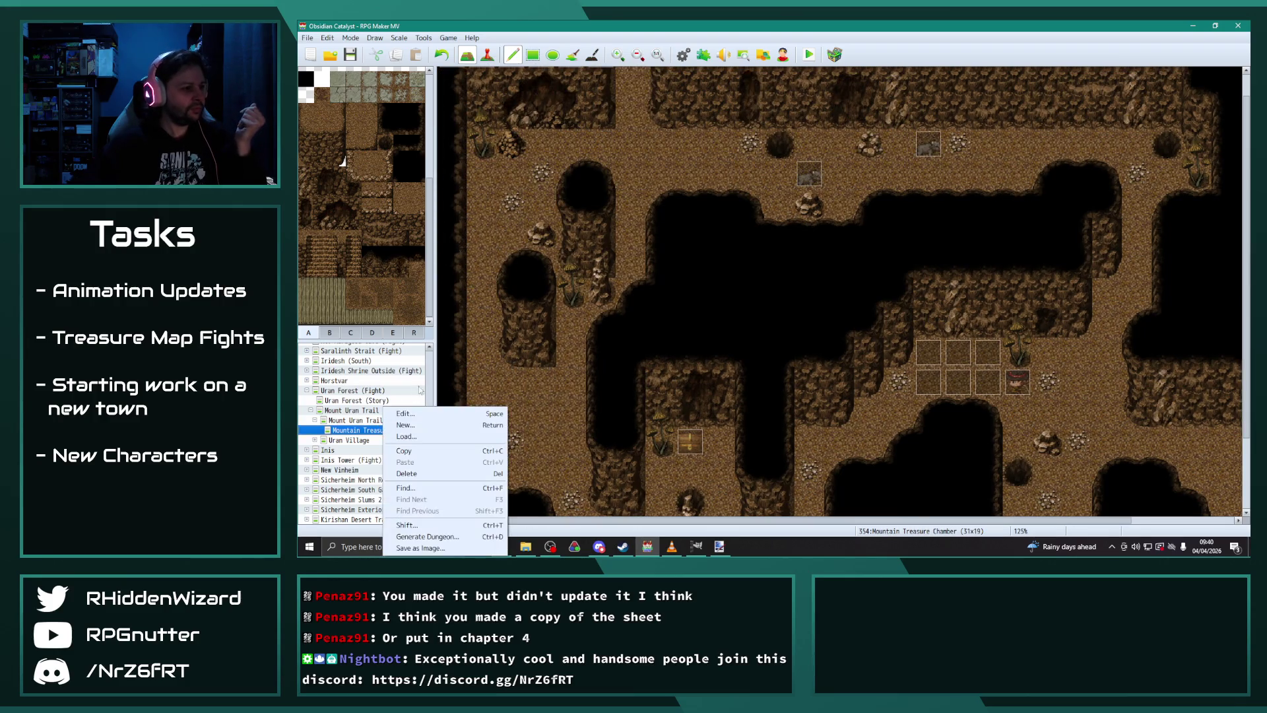
{"action": "left_click", "coordinate": [518, 205]}
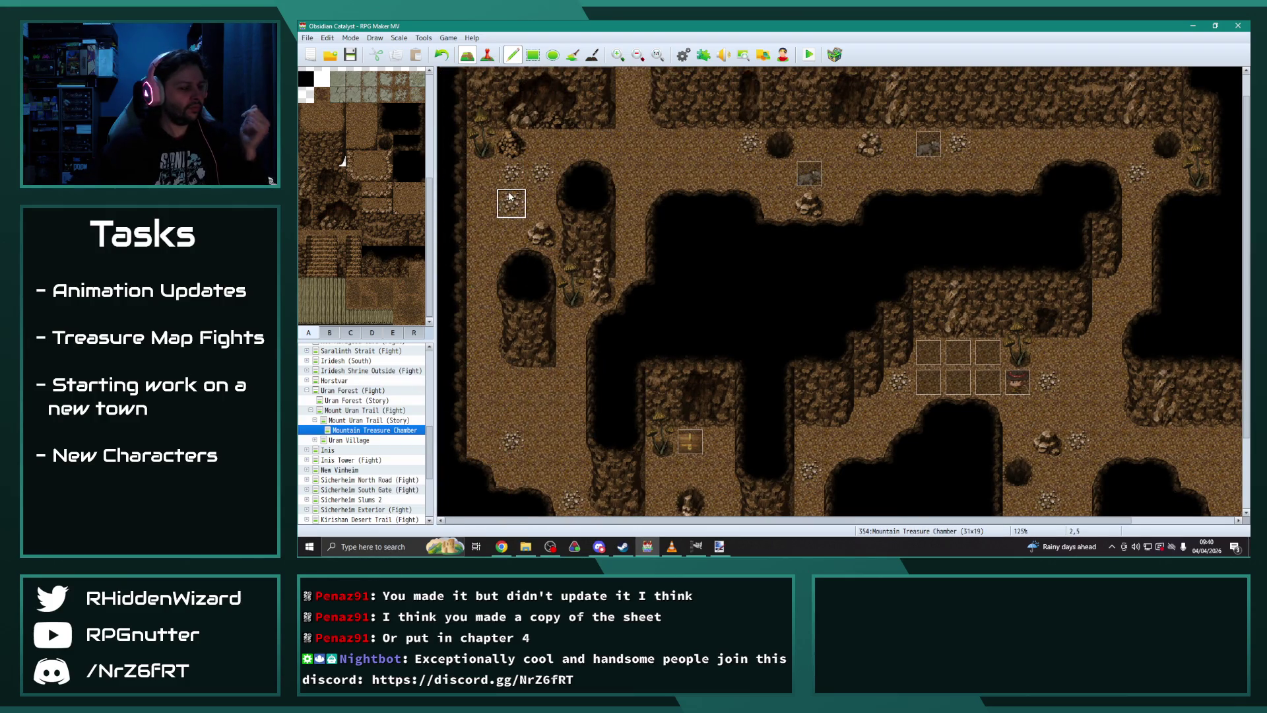
{"action": "scroll", "coordinate": [503, 283], "scroll_direction": "up", "scroll_amount": 1}
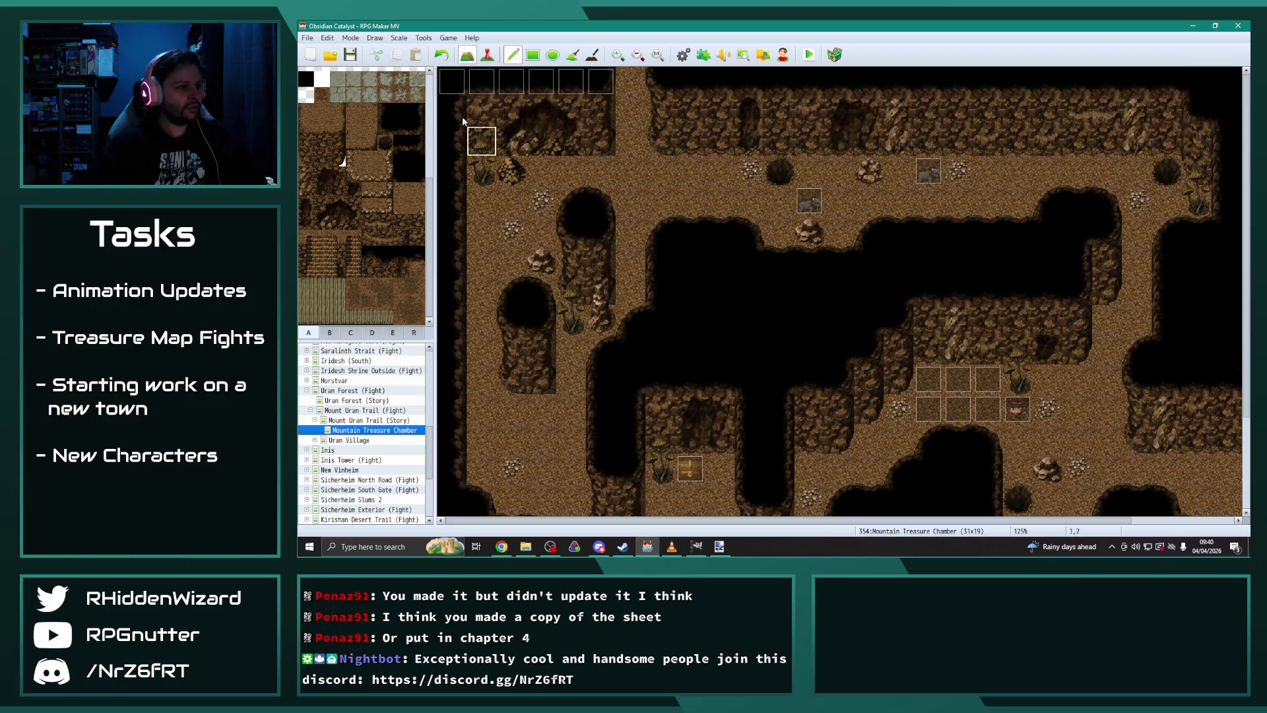
{"action": "key", "text": "F6"}
{"action": "double_click", "coordinate": [458, 83]}
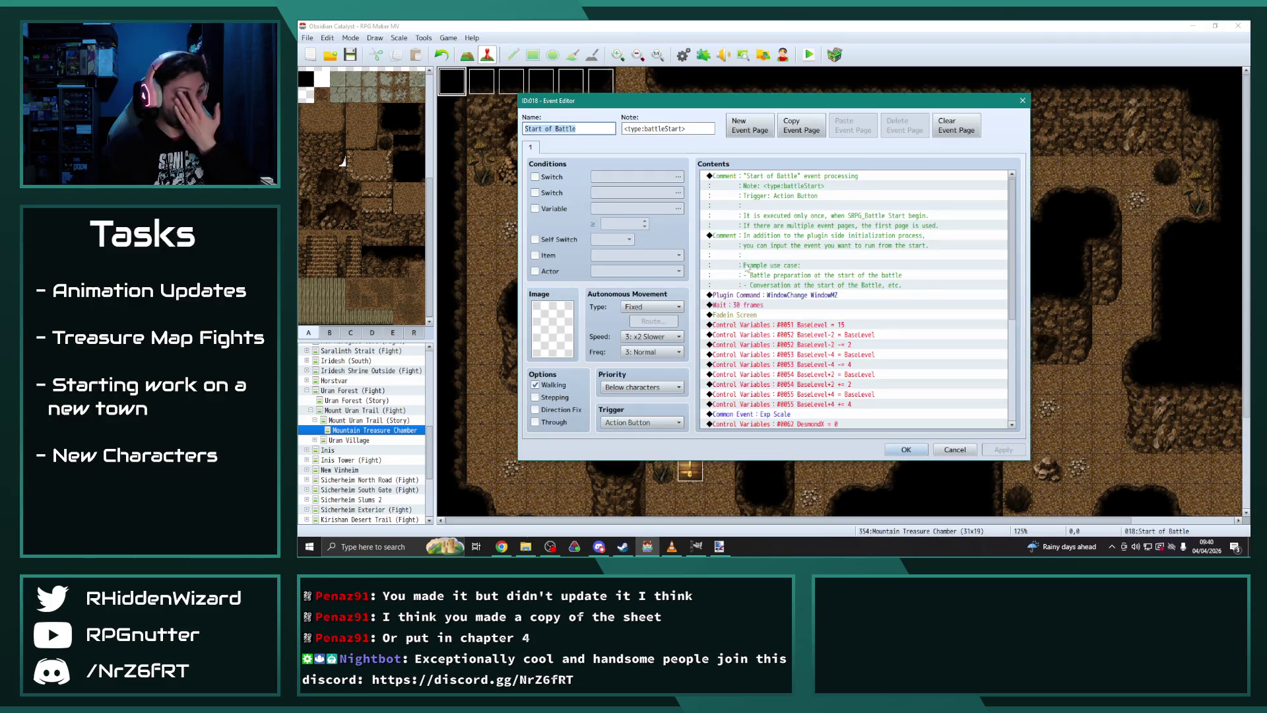
Step: Set the #0051 BaseLevel Control Variables constant to 17 and save the event
{"action": "left_click", "coordinate": [840, 325]}
{"action": "key", "text": "Insert"}
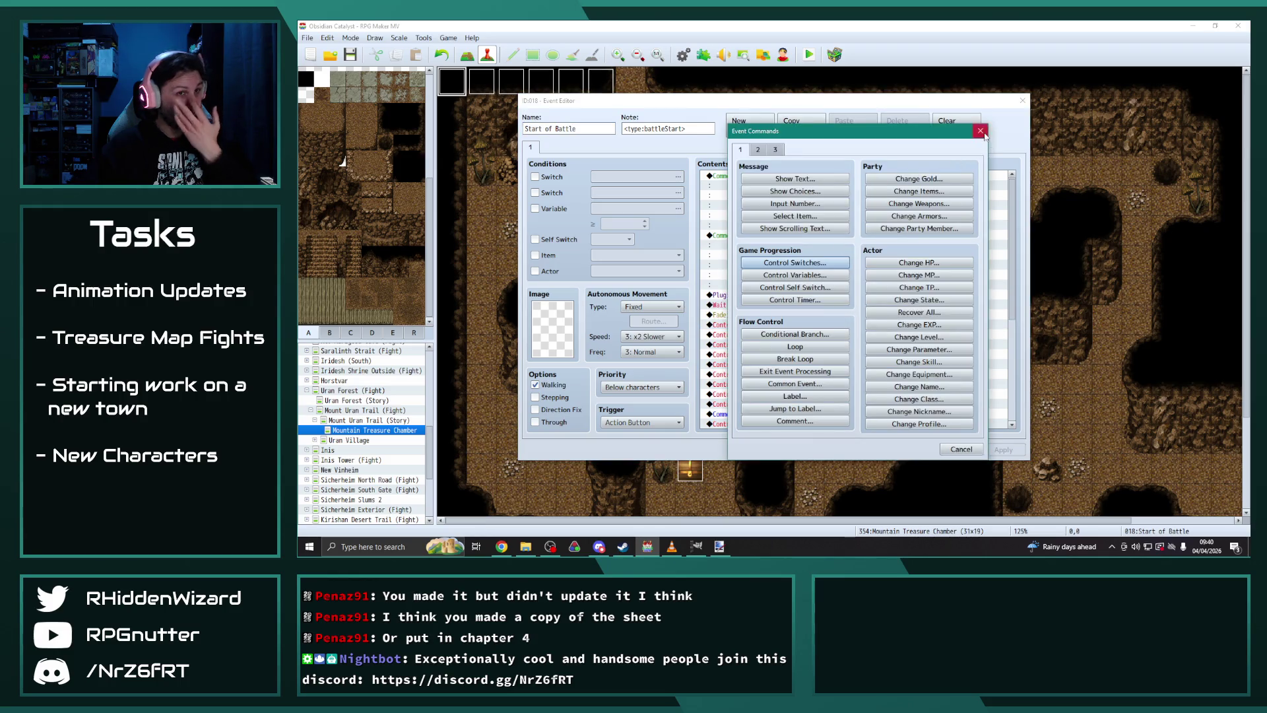
{"action": "left_click", "coordinate": [981, 132]}
{"action": "double_click", "coordinate": [851, 323]}
{"action": "type", "text": "17"}
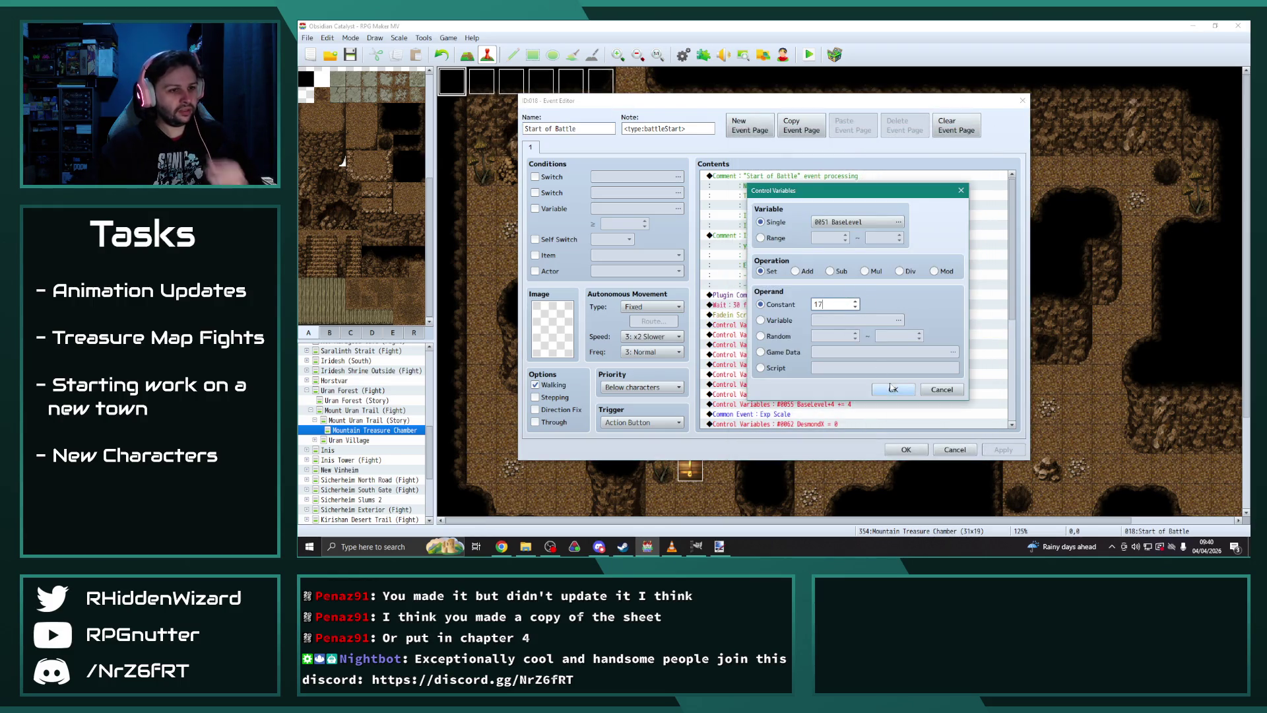
{"action": "left_click", "coordinate": [892, 388]}
{"action": "left_click", "coordinate": [999, 450]}
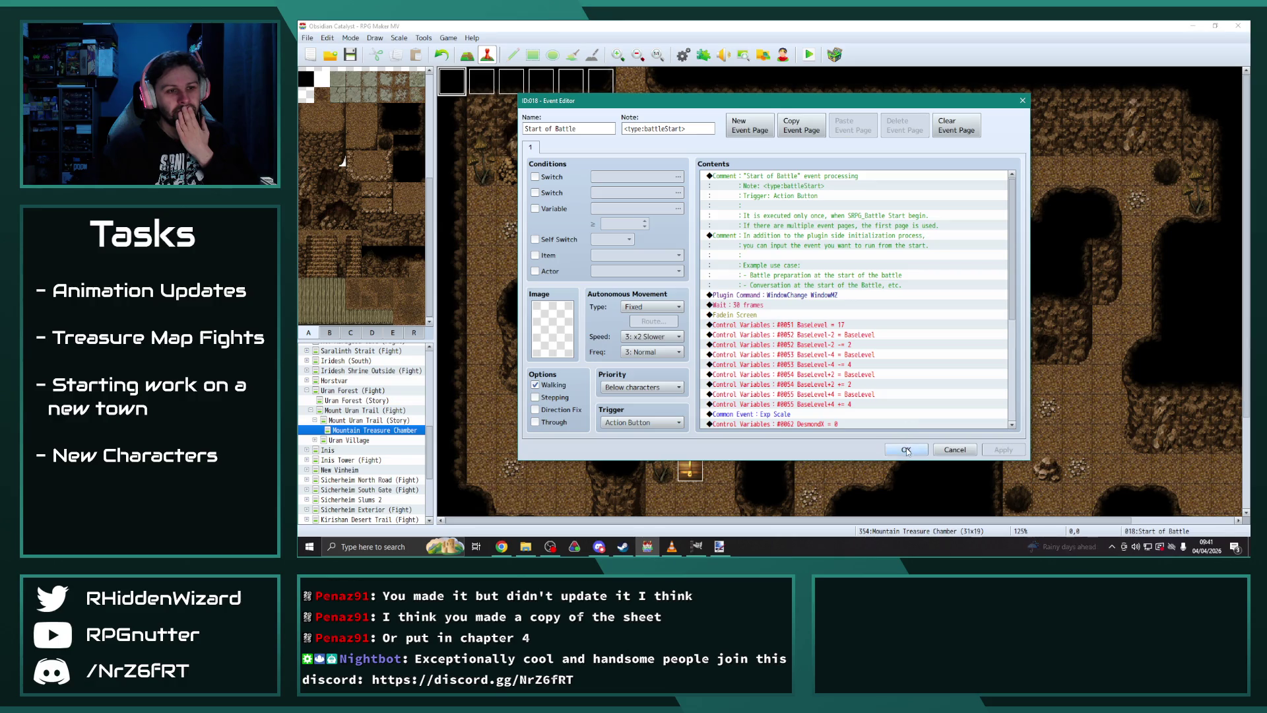
{"action": "left_click", "coordinate": [906, 449]}
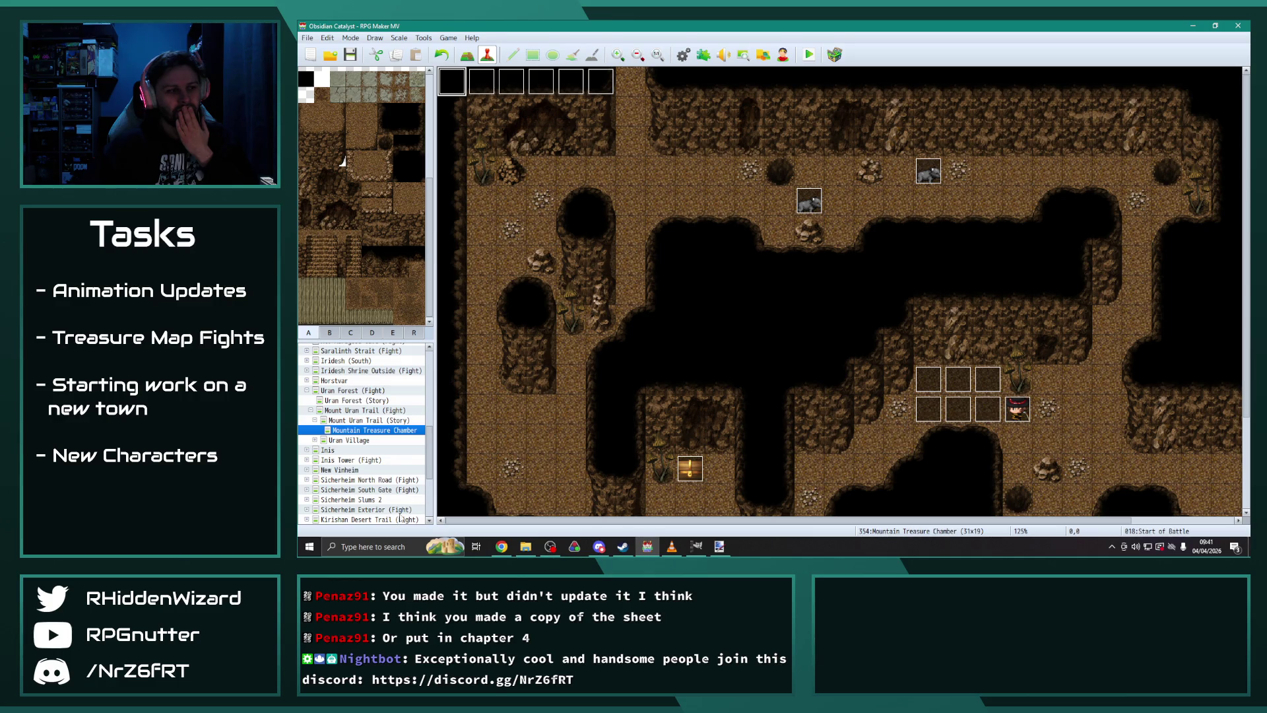
{"action": "scroll", "coordinate": [378, 400], "scroll_direction": "down", "scroll_amount": 4}
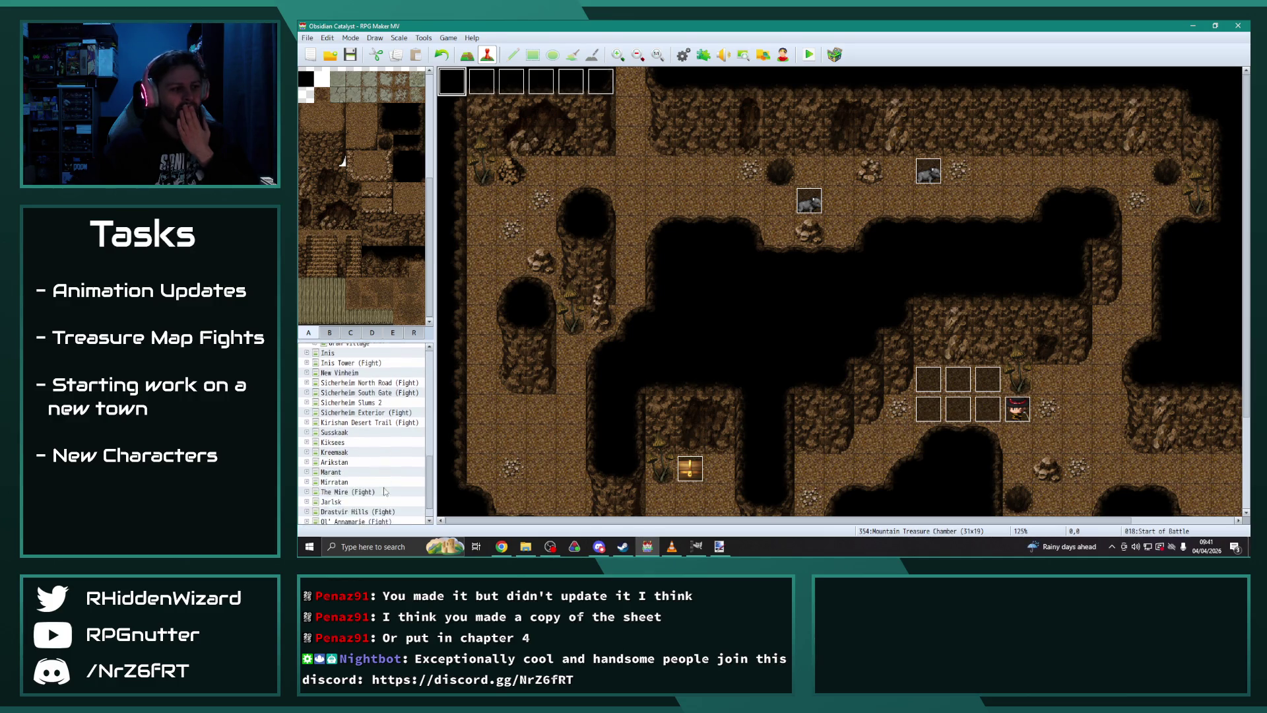
{"action": "scroll", "coordinate": [382, 506], "scroll_direction": "up", "scroll_amount": 5}
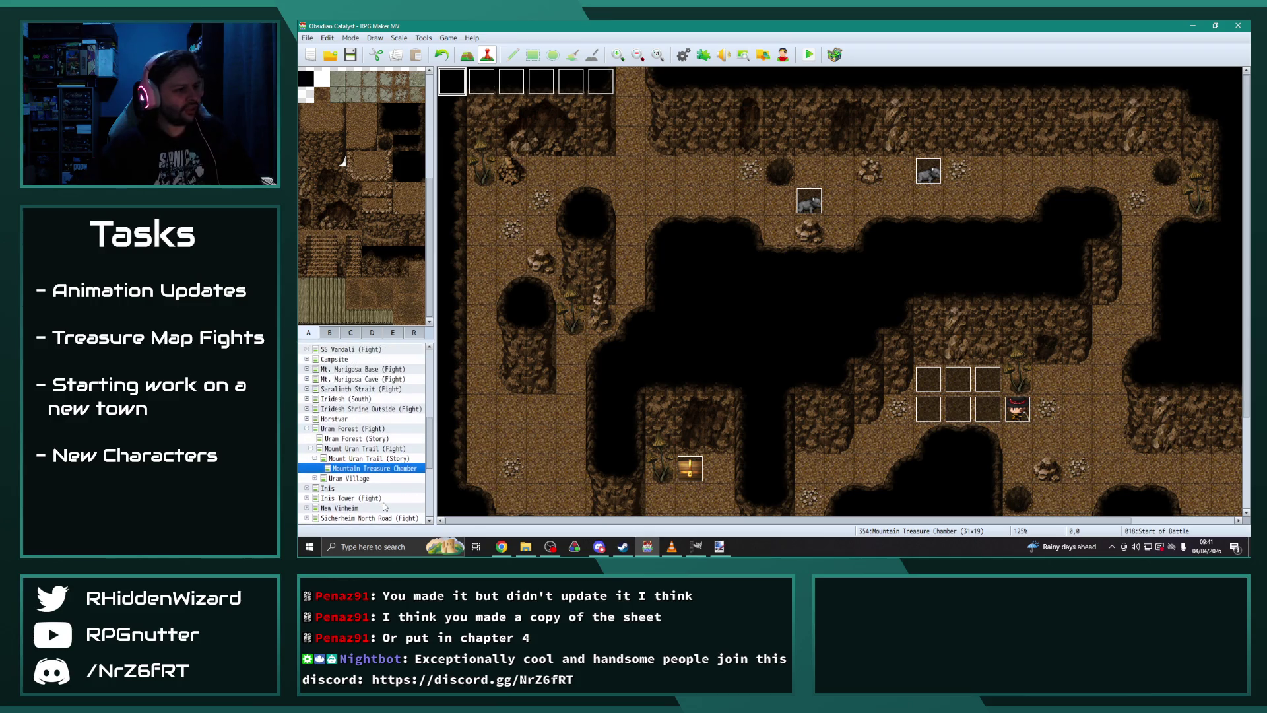
{"action": "scroll", "coordinate": [383, 444], "scroll_direction": "up", "scroll_amount": 1}
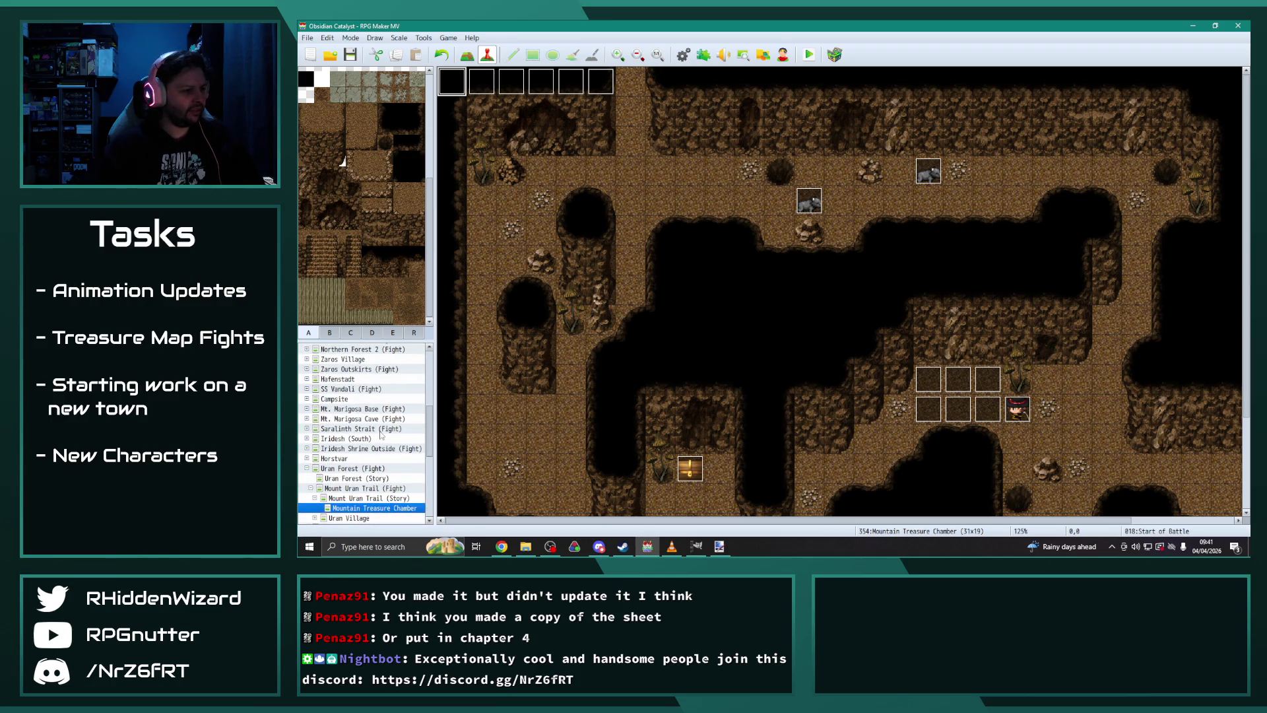
{"action": "left_click", "coordinate": [374, 450]}
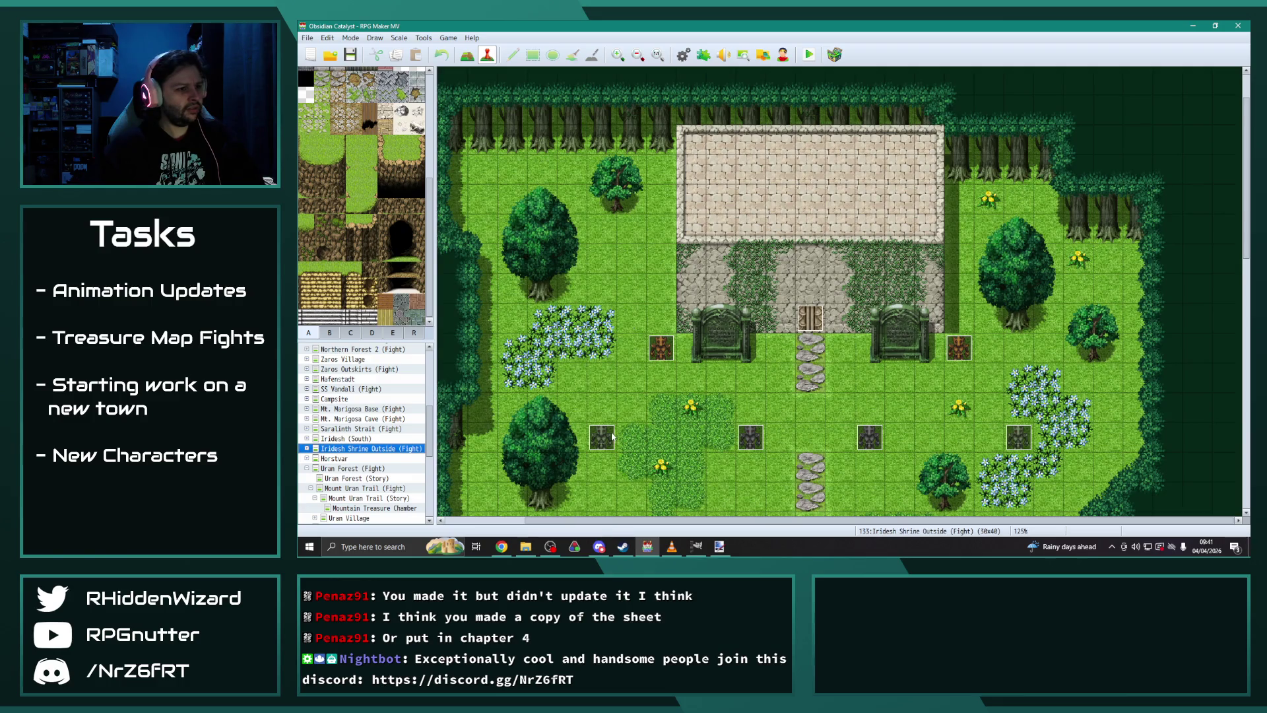
{"action": "scroll", "coordinate": [533, 355], "scroll_direction": "up", "scroll_amount": 2}
{"action": "scroll", "coordinate": [481, 510], "scroll_direction": "left", "scroll_amount": 3}
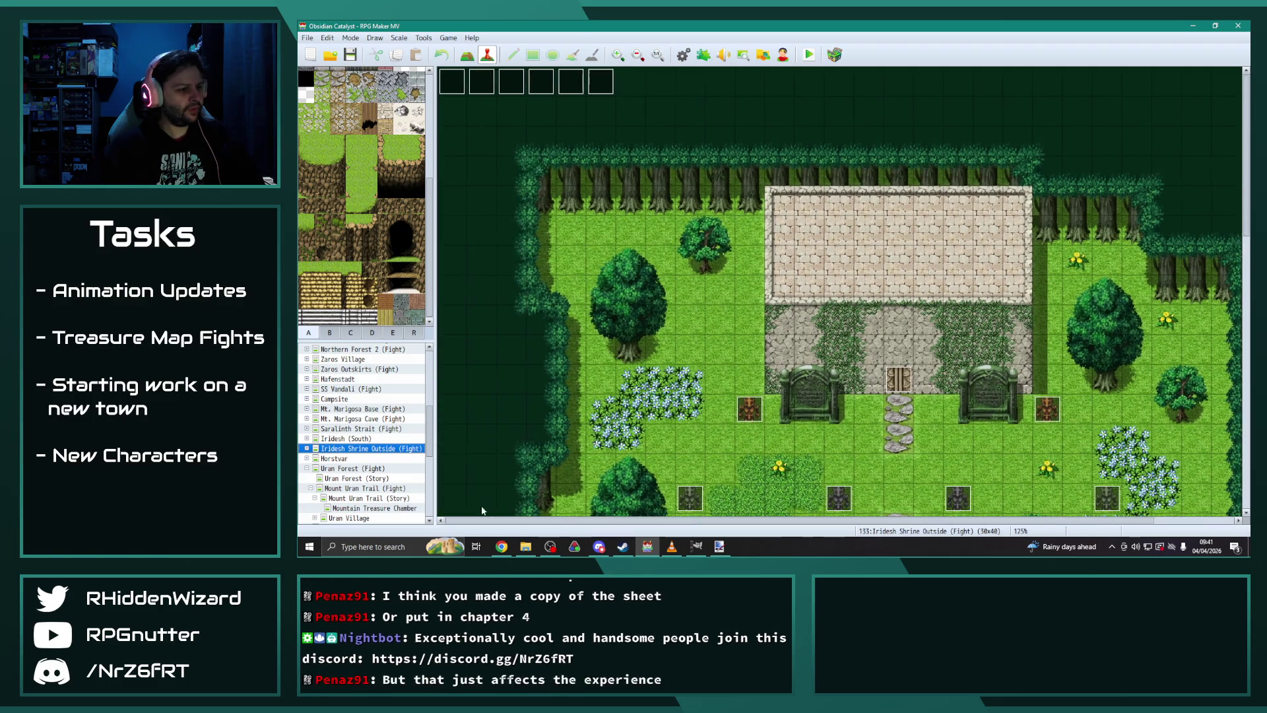
{"action": "scroll", "coordinate": [646, 385], "scroll_direction": "down", "scroll_amount": 1}
{"action": "double_click", "coordinate": [450, 80]}
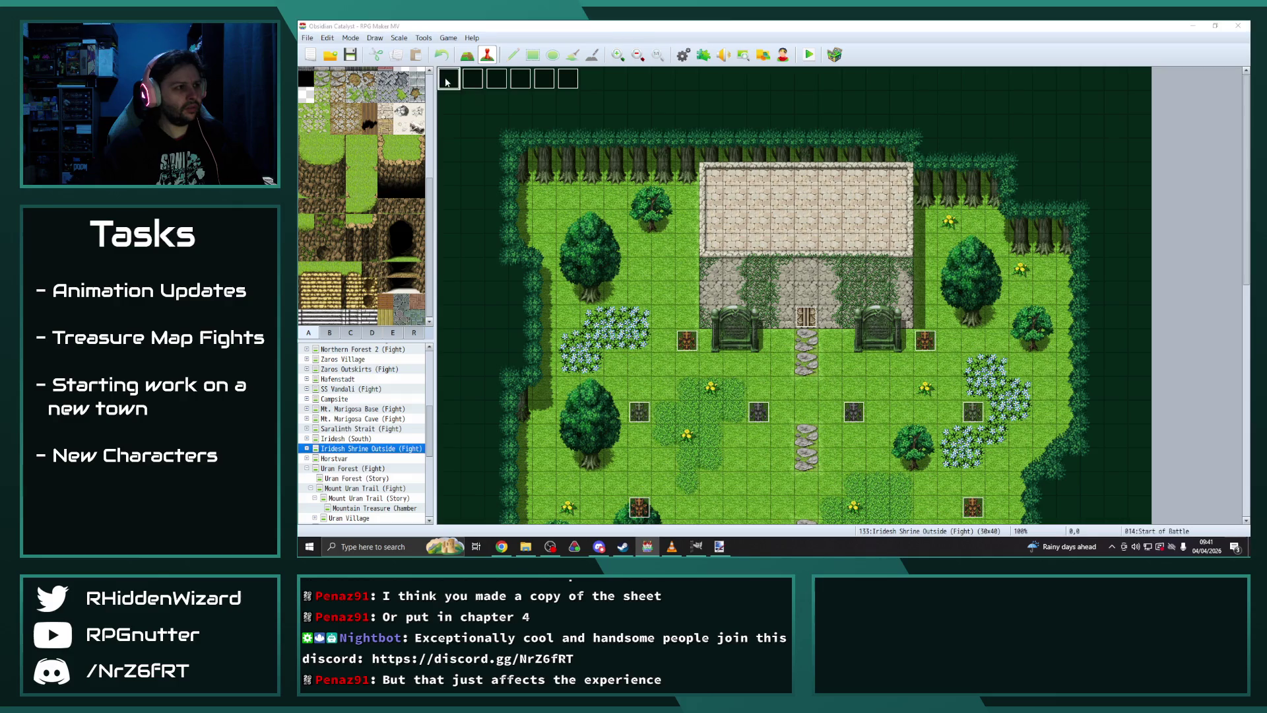
{"action": "left_click", "coordinate": [905, 450]}
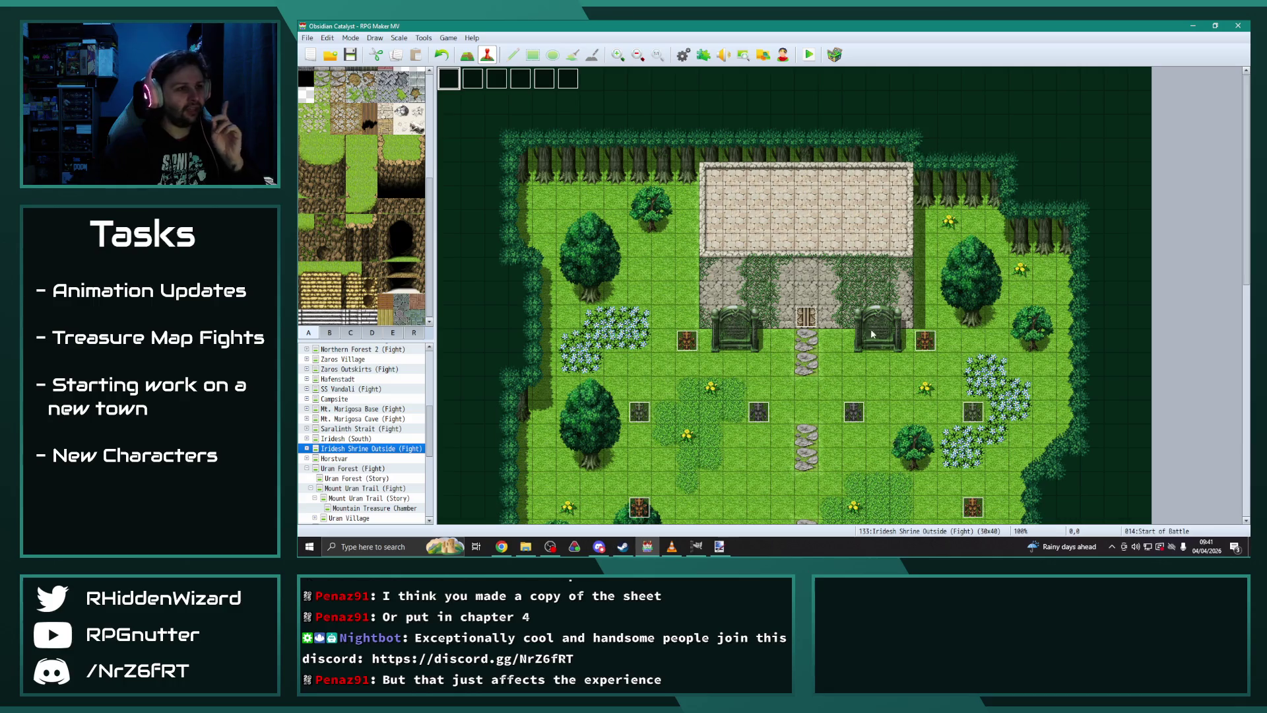
{"action": "left_click", "coordinate": [683, 55]}
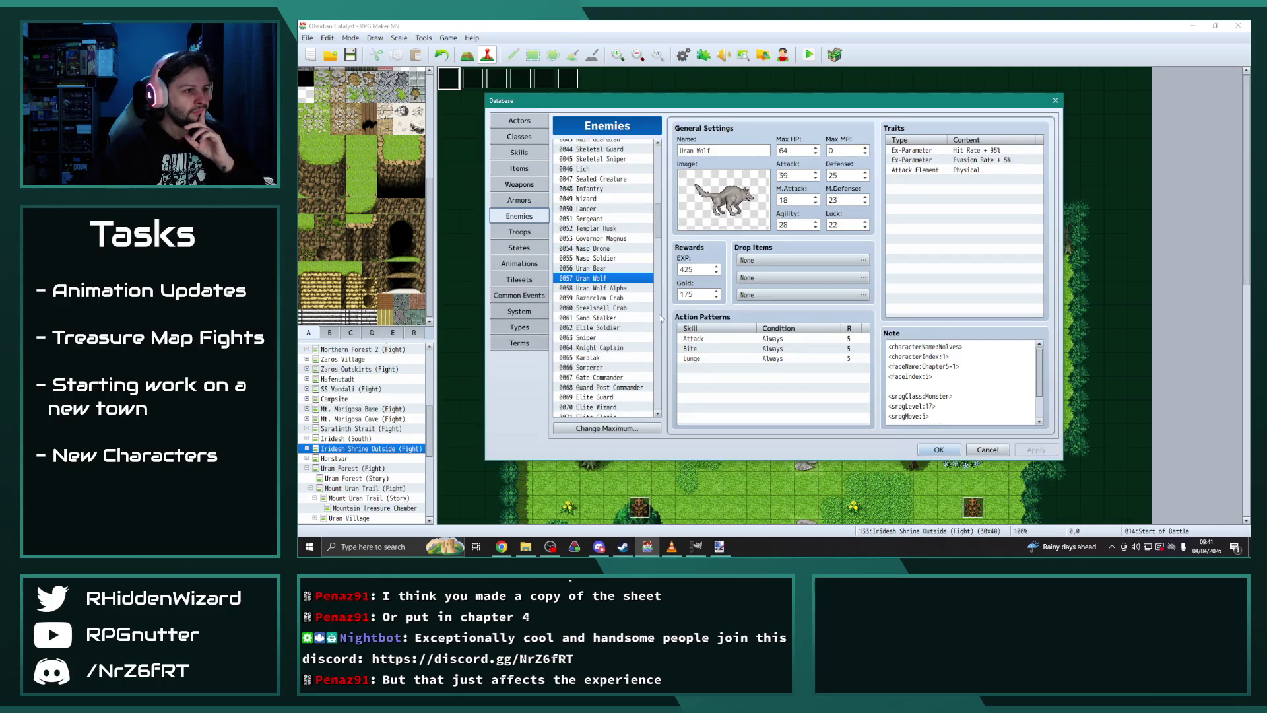
{"action": "scroll", "coordinate": [627, 199], "scroll_direction": "up", "scroll_amount": 4}
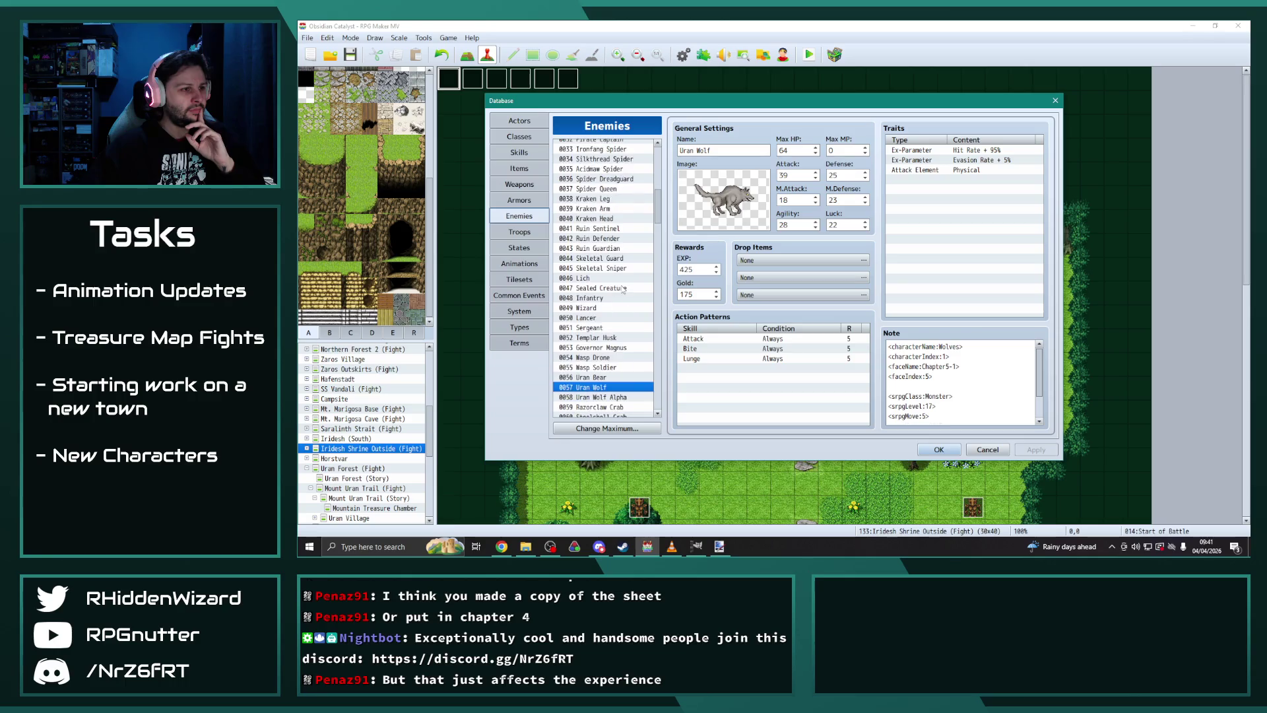
{"action": "left_click", "coordinate": [605, 229]}
{"action": "left_click", "coordinate": [603, 249]}
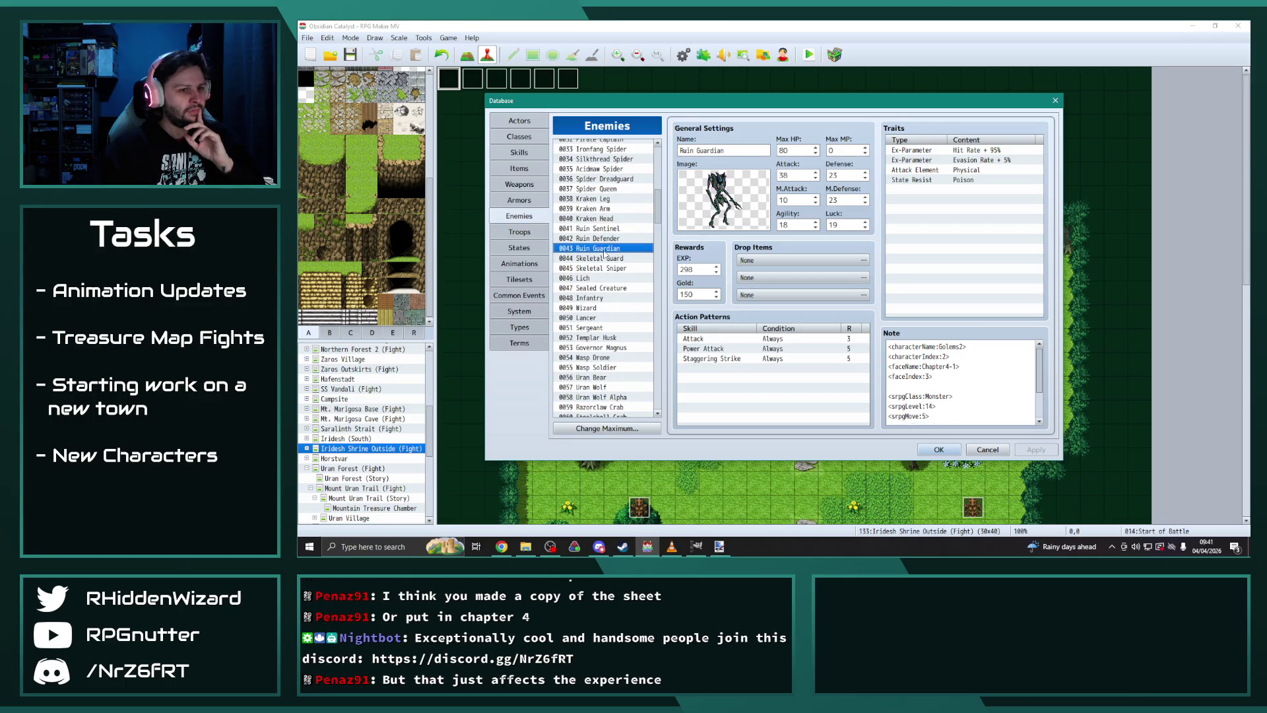
{"action": "left_click_drag", "start_coordinate": [605, 262], "coordinate": [601, 324]}
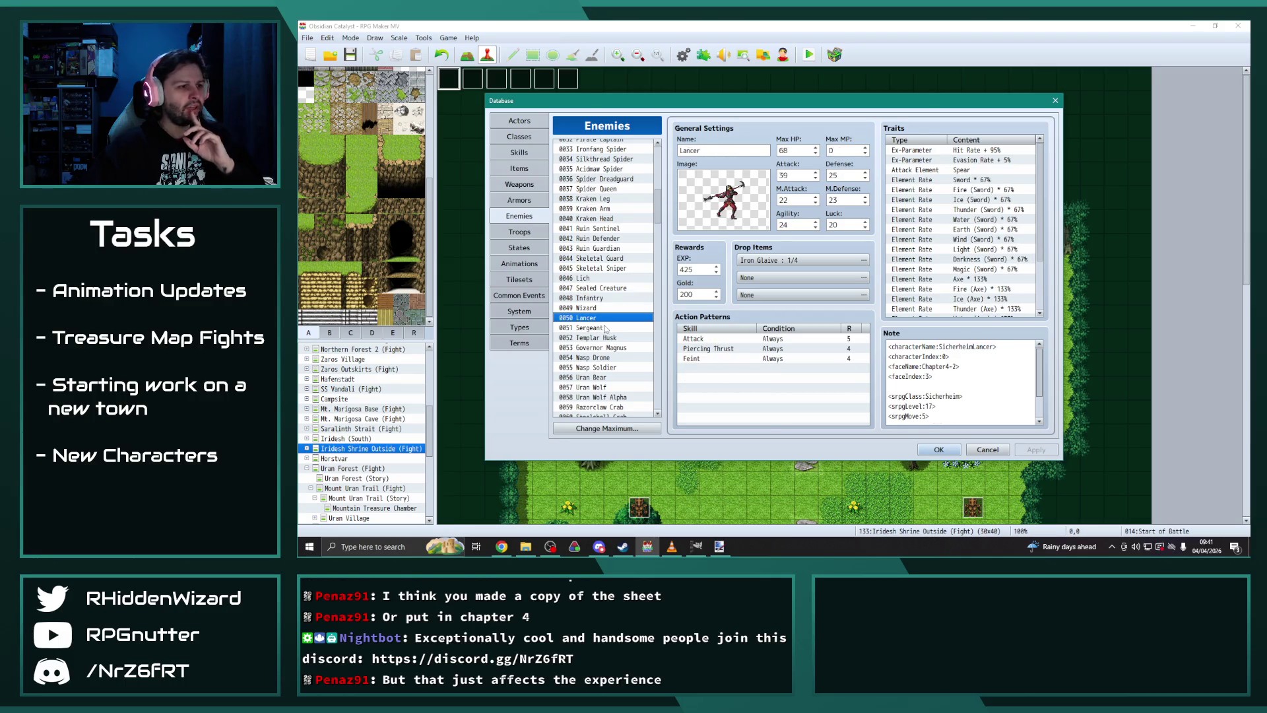
{"action": "left_click", "coordinate": [597, 367]}
{"action": "key", "text": "Escape"}
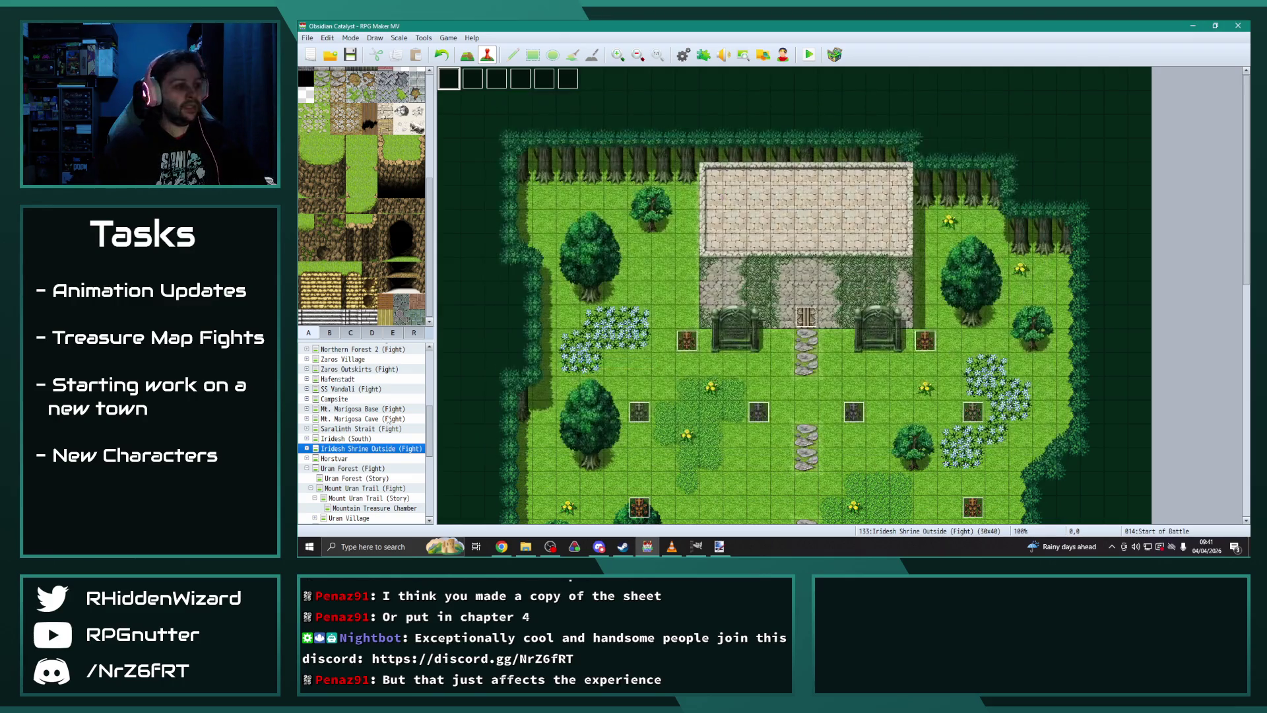
Step: Open Eremar's House and set event EV028's Change Level to raise the entire party by 16
{"action": "scroll", "coordinate": [432, 361], "scroll_direction": "up", "scroll_amount": 1}
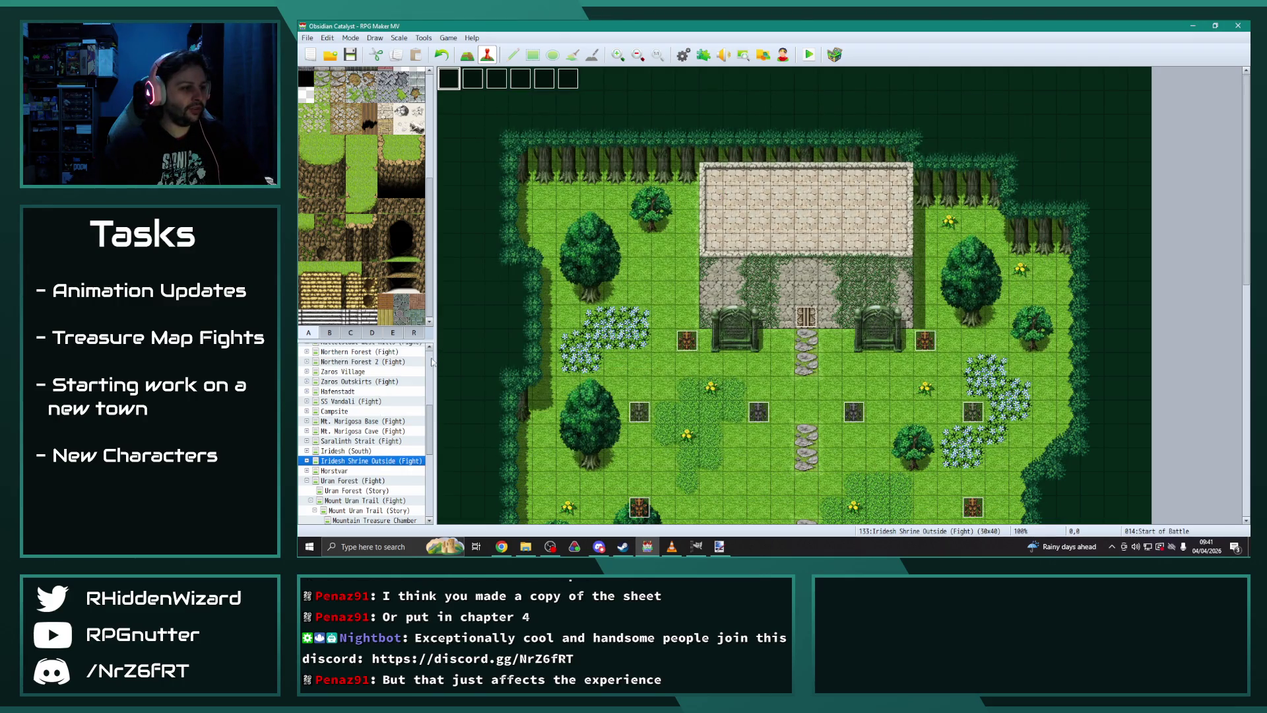
{"action": "scroll", "coordinate": [402, 387], "scroll_direction": "up", "scroll_amount": 10}
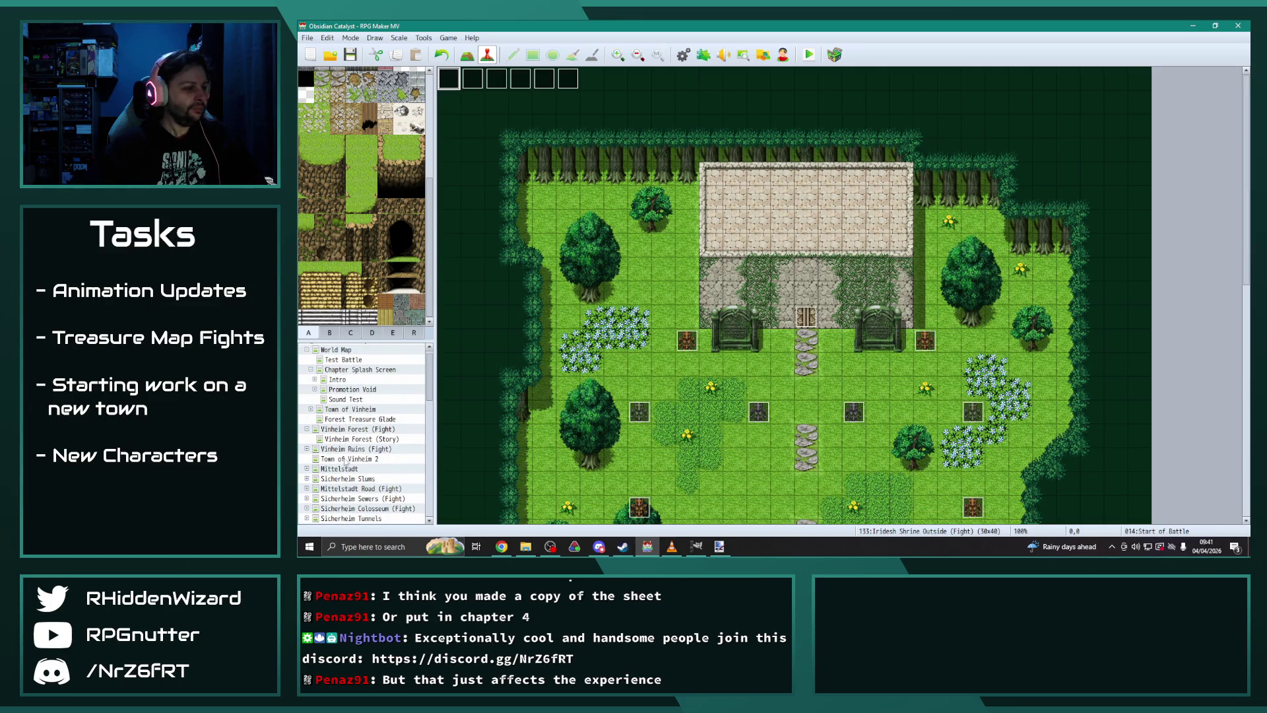
{"action": "scroll", "coordinate": [360, 461], "scroll_direction": "down", "scroll_amount": 1}
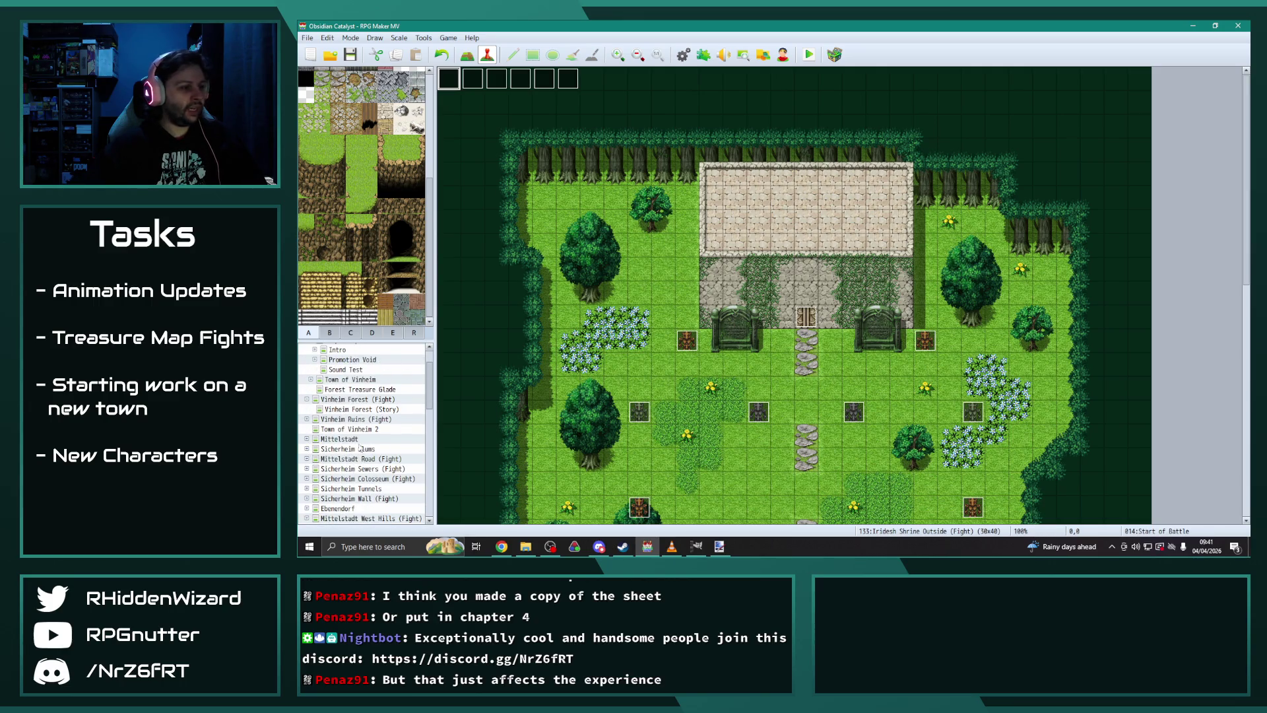
{"action": "scroll", "coordinate": [350, 403], "scroll_direction": "up", "scroll_amount": 1}
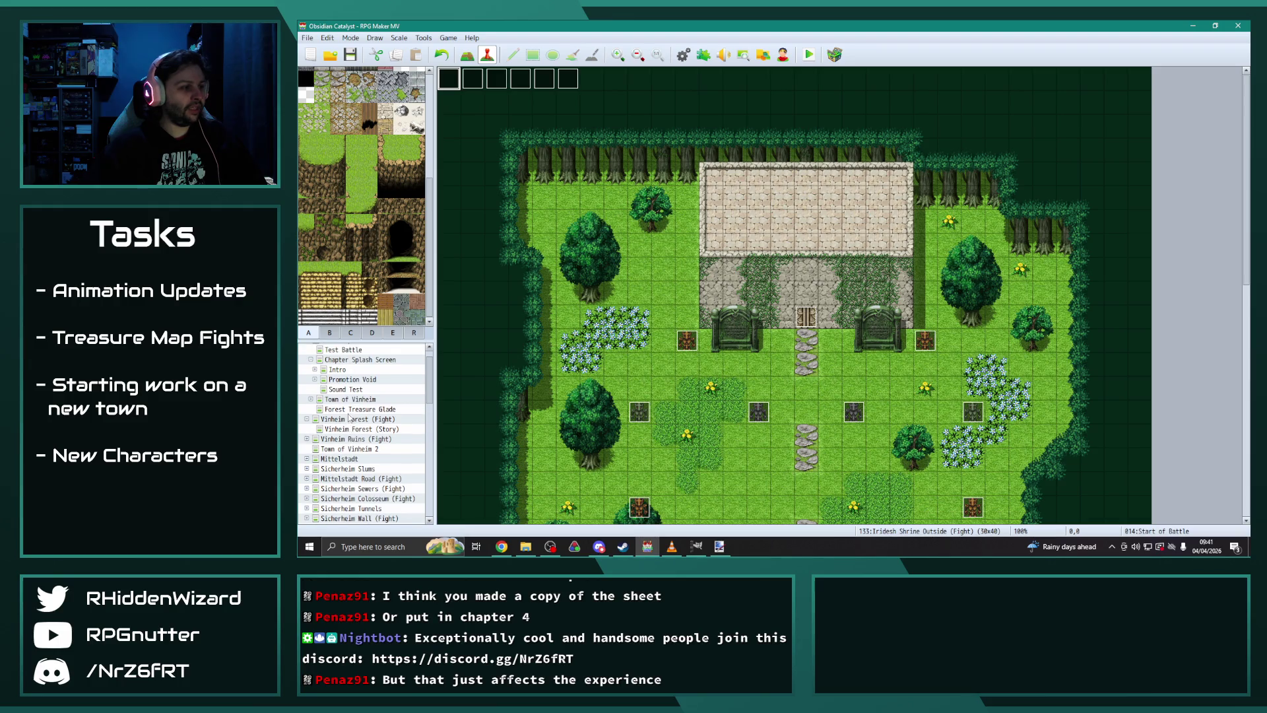
{"action": "left_click", "coordinate": [311, 401]}
{"action": "left_click", "coordinate": [356, 370]}
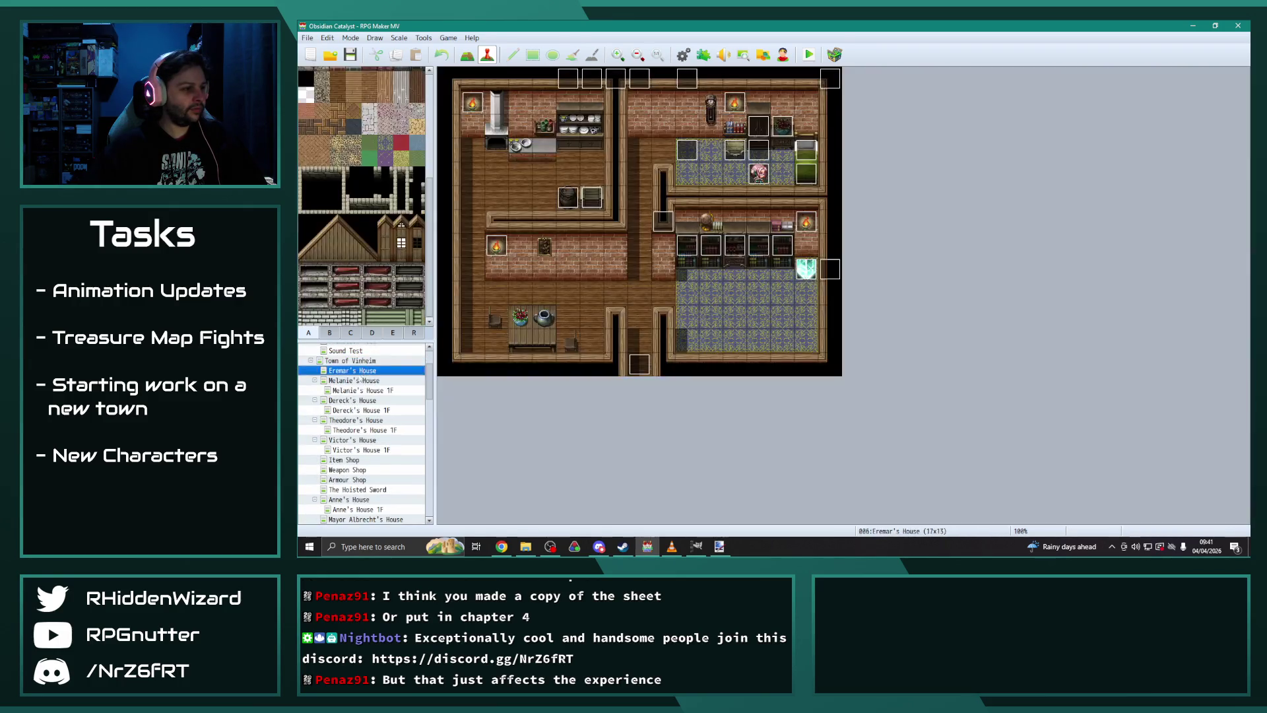
{"action": "double_click", "coordinate": [782, 126]}
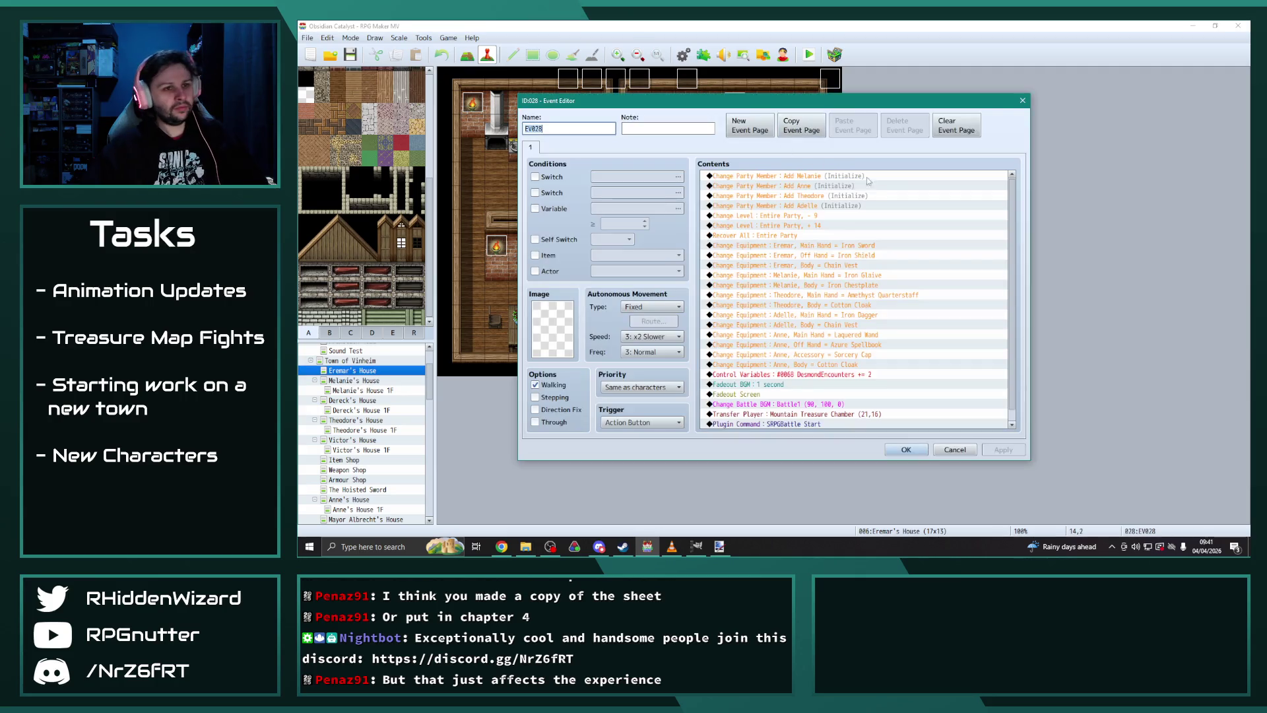
{"action": "double_click", "coordinate": [810, 225]}
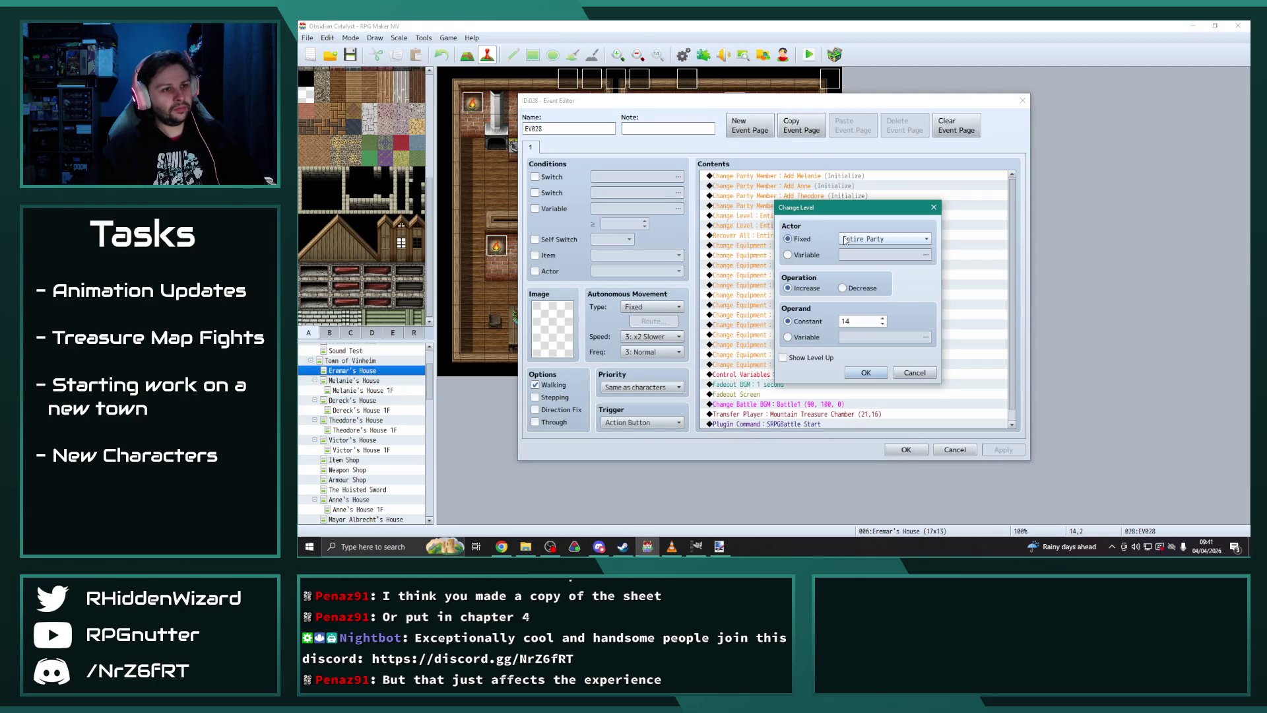
{"action": "left_click", "coordinate": [866, 373]}
{"action": "left_click", "coordinate": [1008, 450]}
{"action": "left_click", "coordinate": [907, 450]}
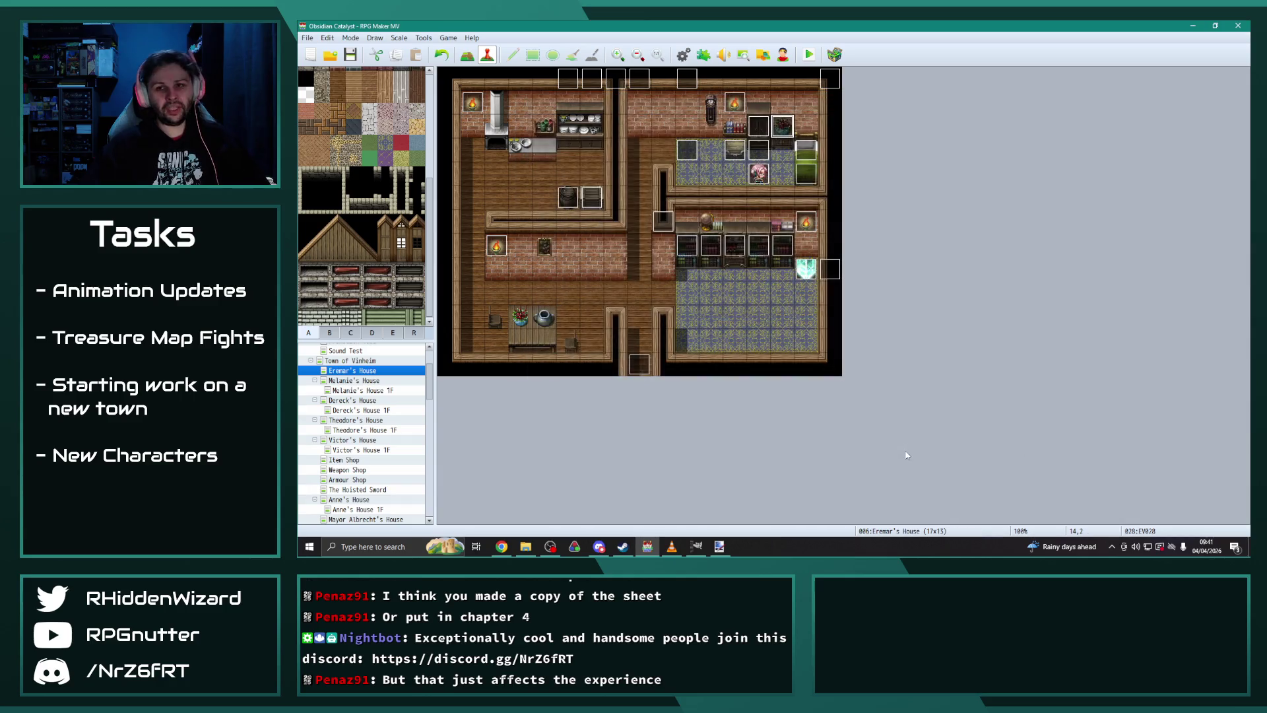
Step: Save the project and start a maximized playtest
{"action": "left_click", "coordinate": [809, 56]}
{"action": "left_click", "coordinate": [733, 300]}
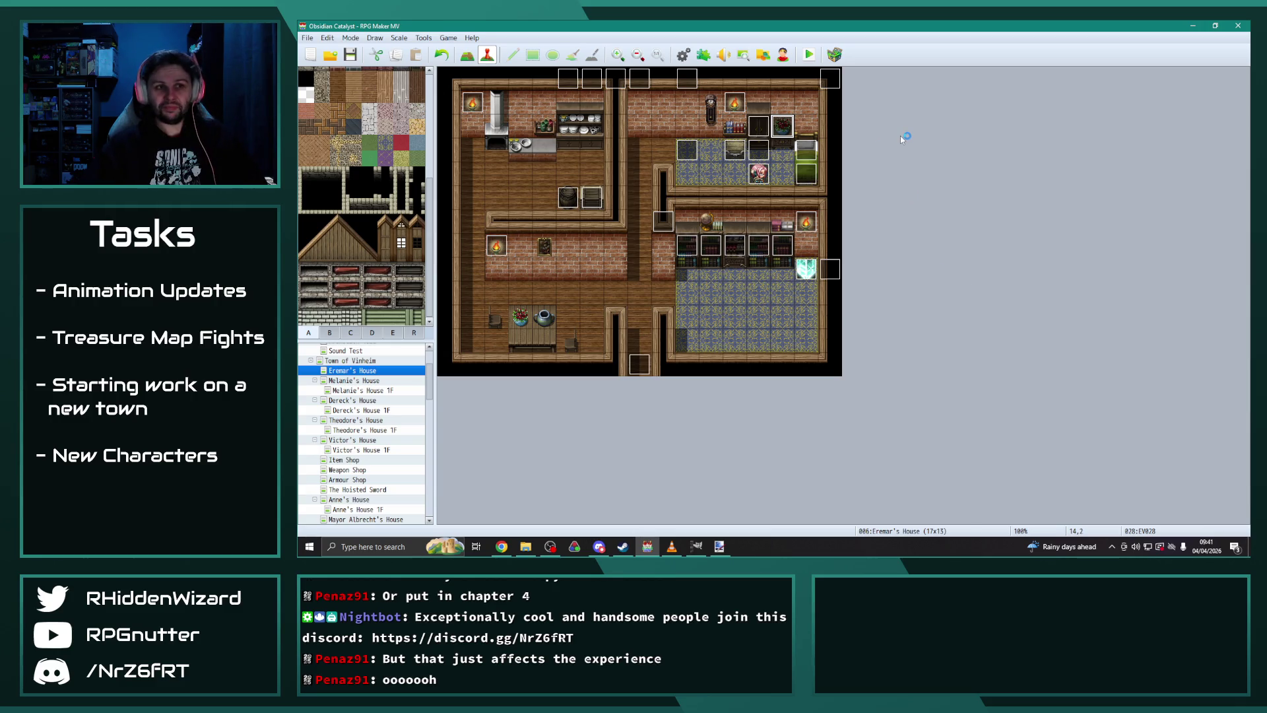
{"action": "left_click", "coordinate": [942, 122]}
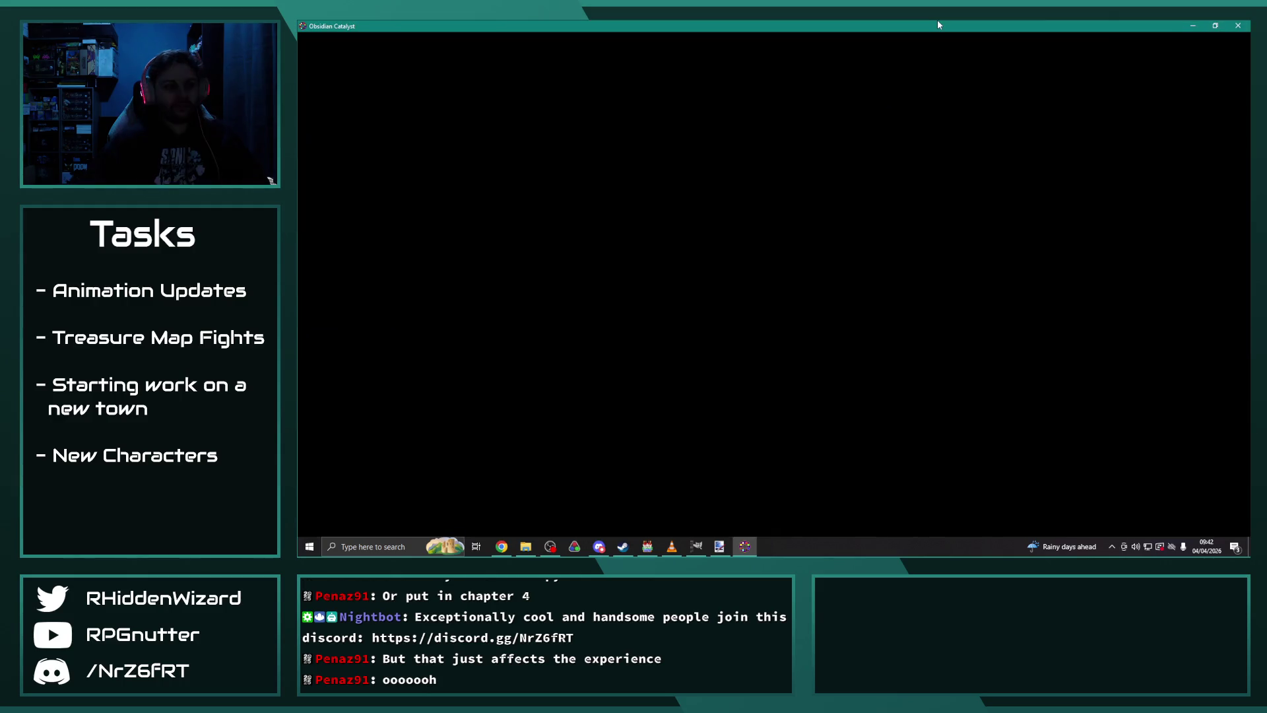
Step: Continue from File 9 and walk the hero up the corridor into the bedroom
{"action": "key", "text": "Return"}
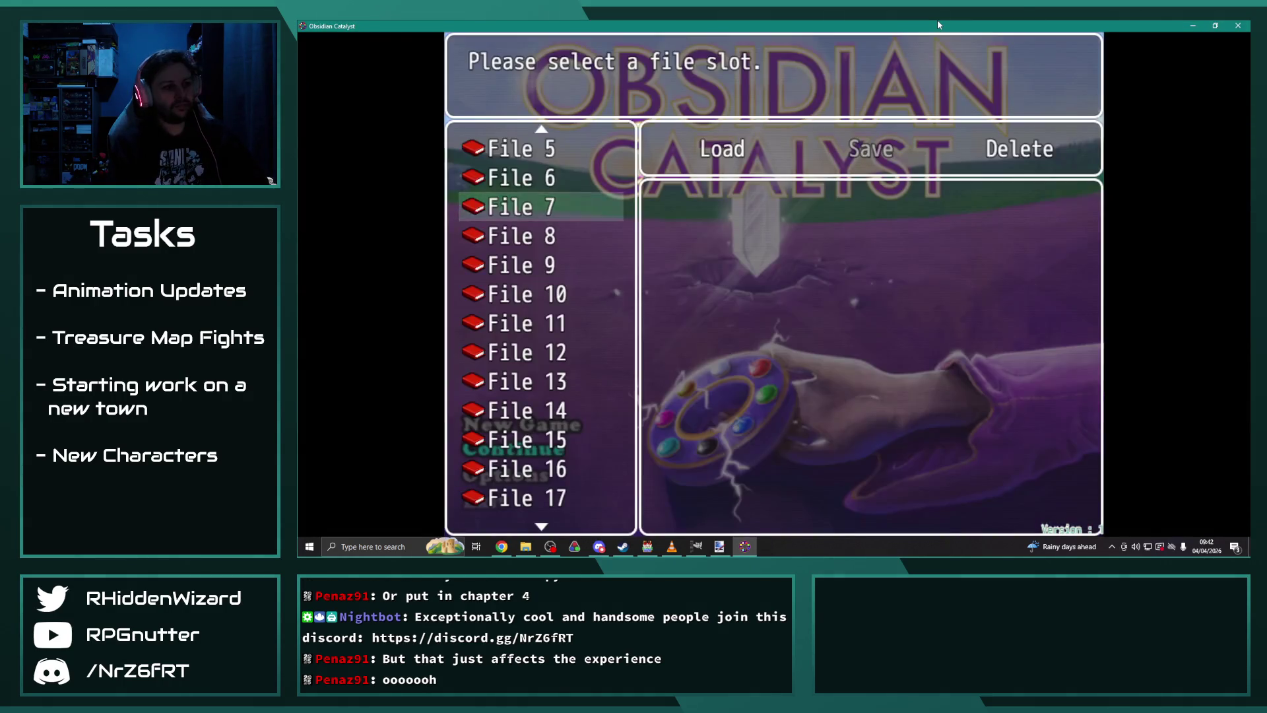
{"action": "key", "text": "Down"}
{"action": "key", "text": "Down"}
{"action": "key", "text": "Return"}
{"action": "key", "text": "Return"}
{"action": "key", "text": "Return"}
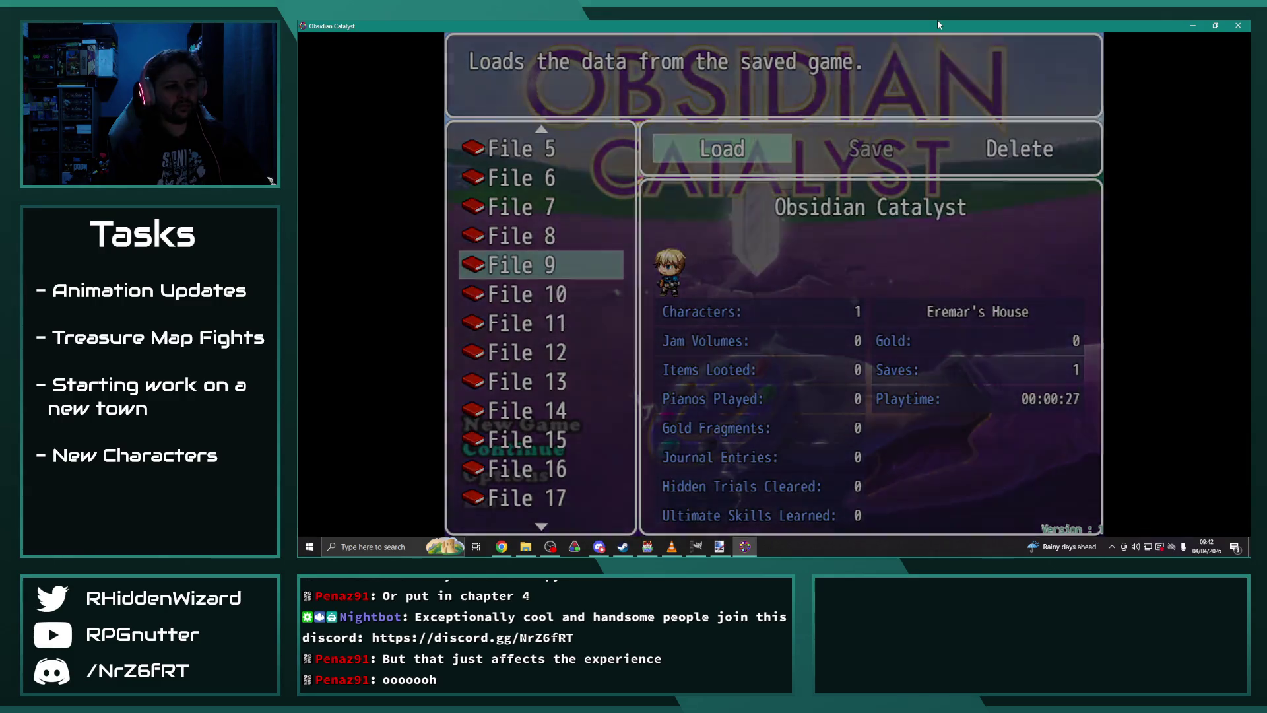
{"action": "key", "text": "Up"}
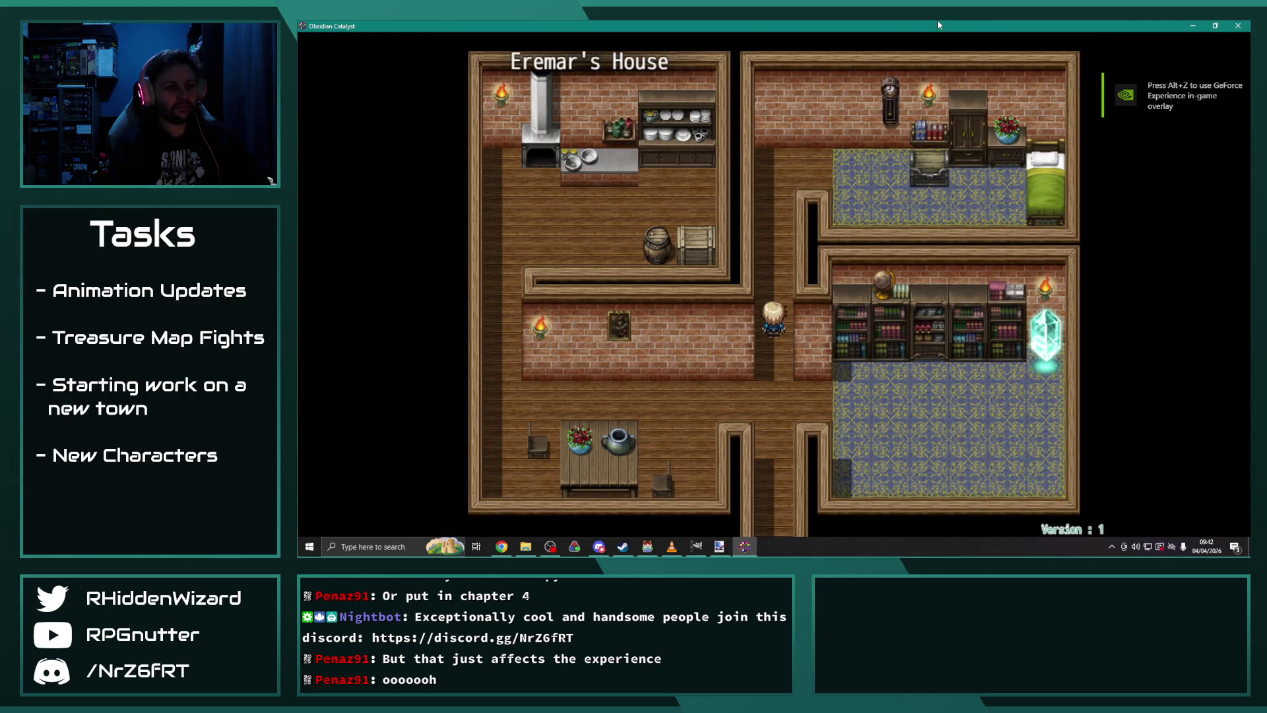
{"action": "key", "text": "Right"}
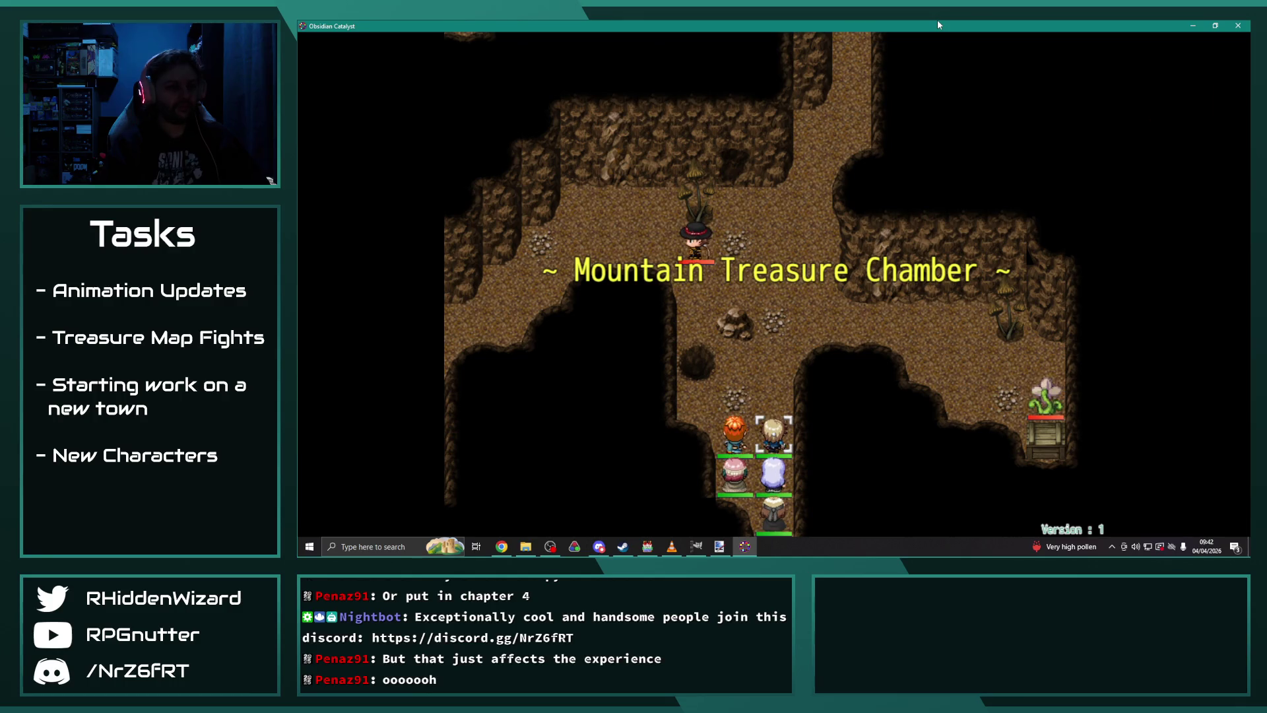
Step: Begin the battle, have Anne wait in place, and move Adelle up-left
{"action": "key", "text": "Return"}
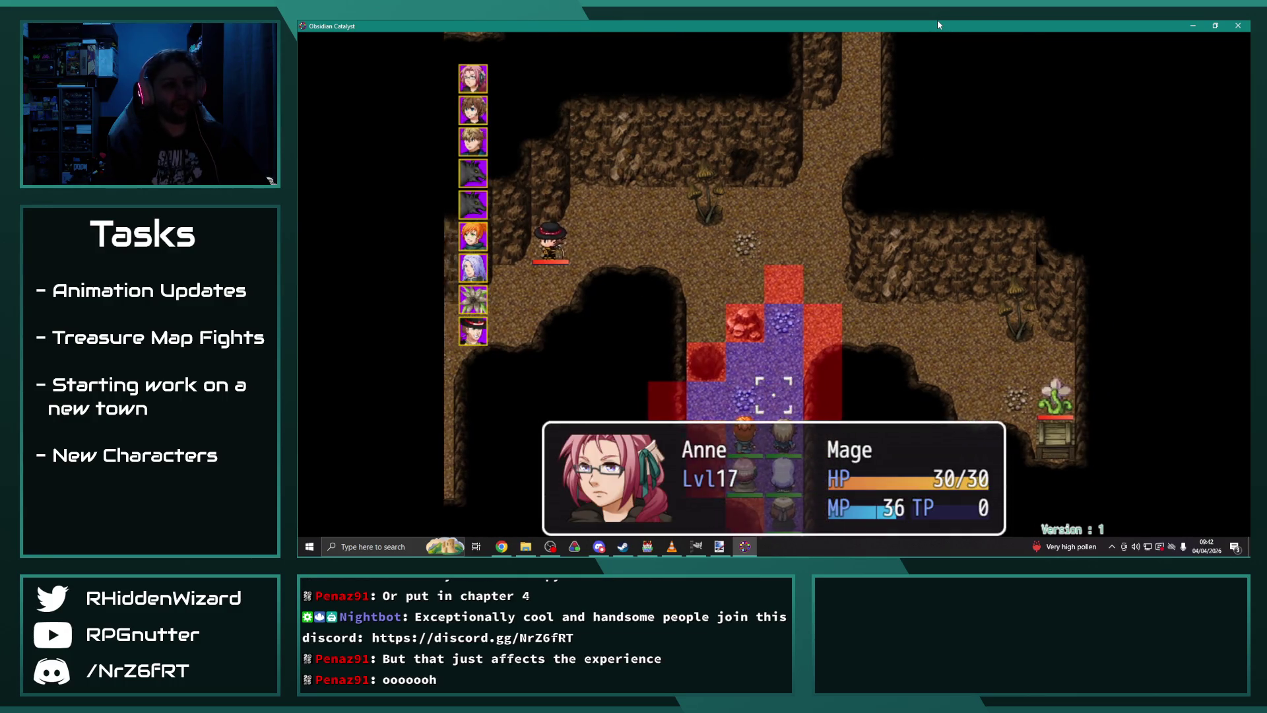
{"action": "key", "text": "Return"}
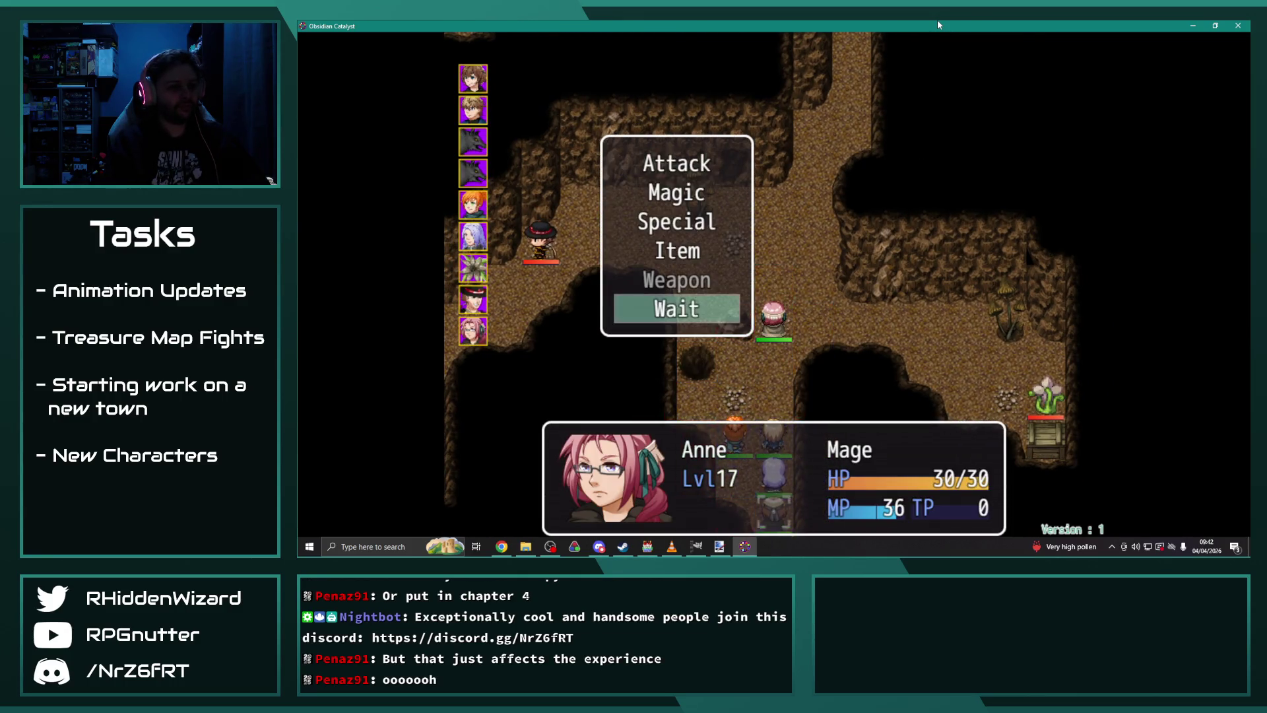
{"action": "key", "text": "Return"}
{"action": "key", "text": "Up"}
{"action": "key", "text": "Left"}
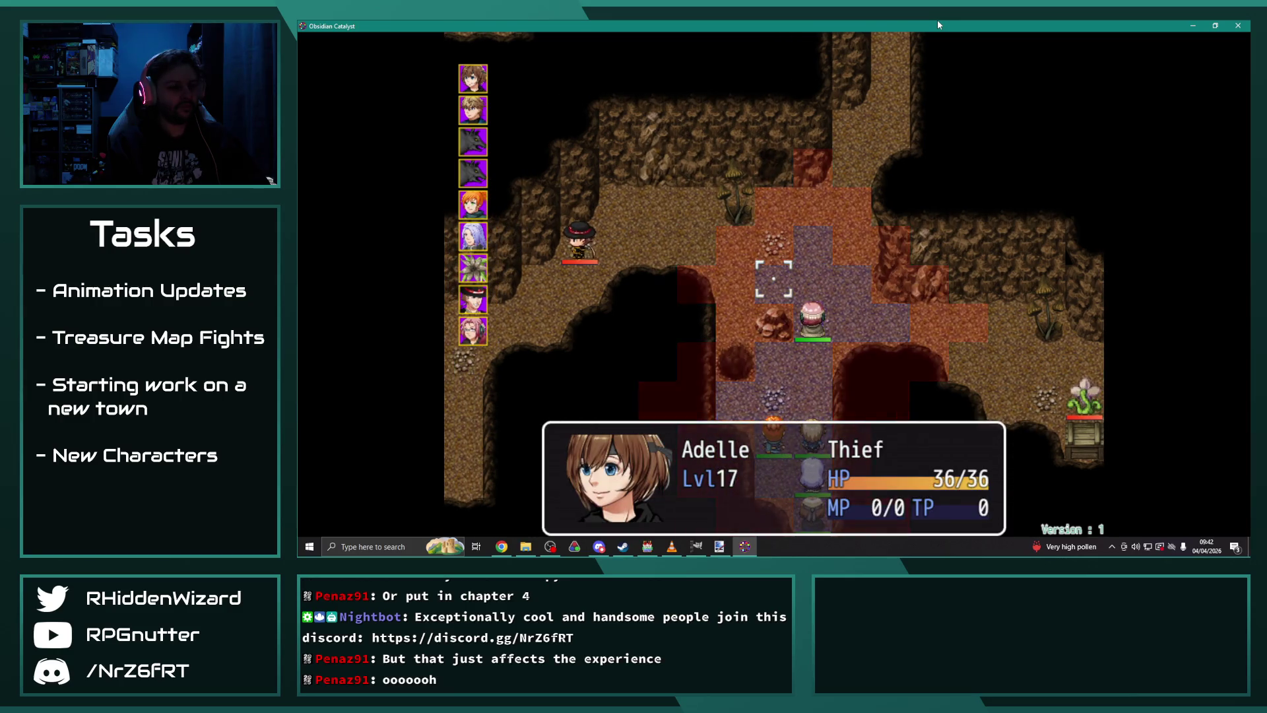
{"action": "key", "text": "Return"}
{"action": "key", "text": "Return"}
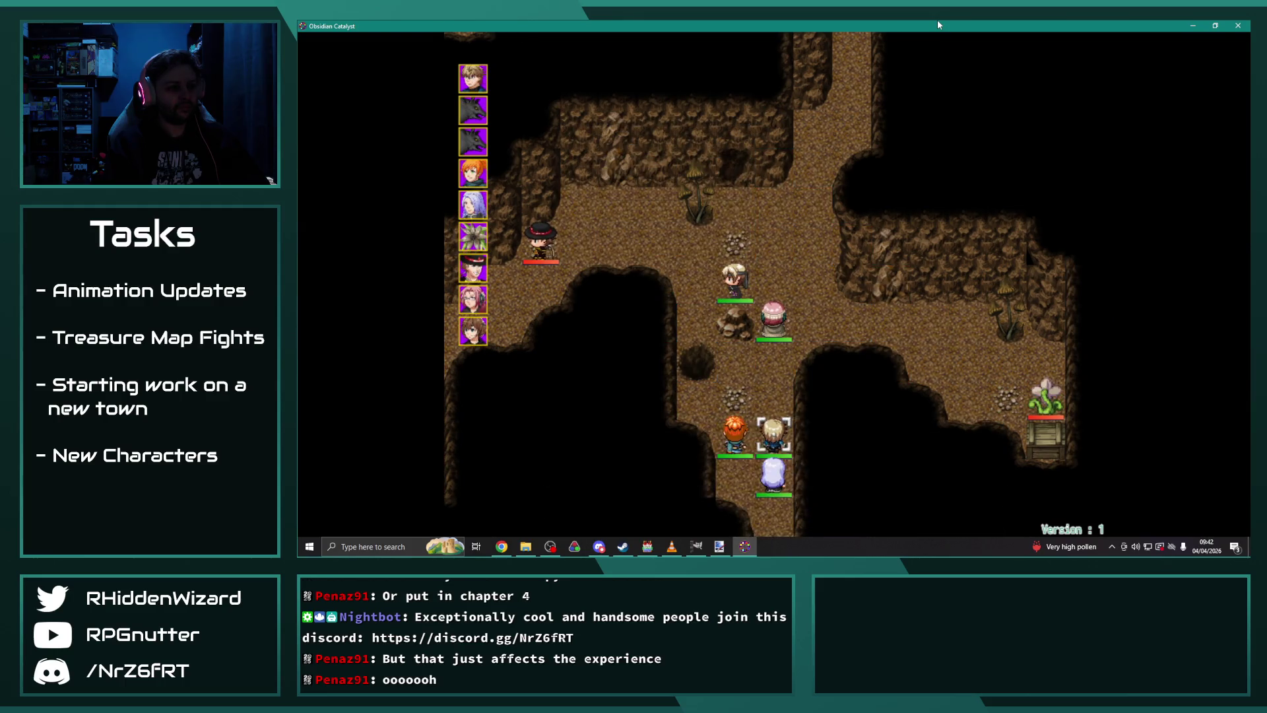
Step: Move Eremar up, Melanie right, and Theodore beside the pink-haired ally, each ending with Wait
{"action": "key", "text": "Up"}
{"action": "key", "text": "Up"}
{"action": "key", "text": "Up"}
{"action": "key", "text": "Right"}
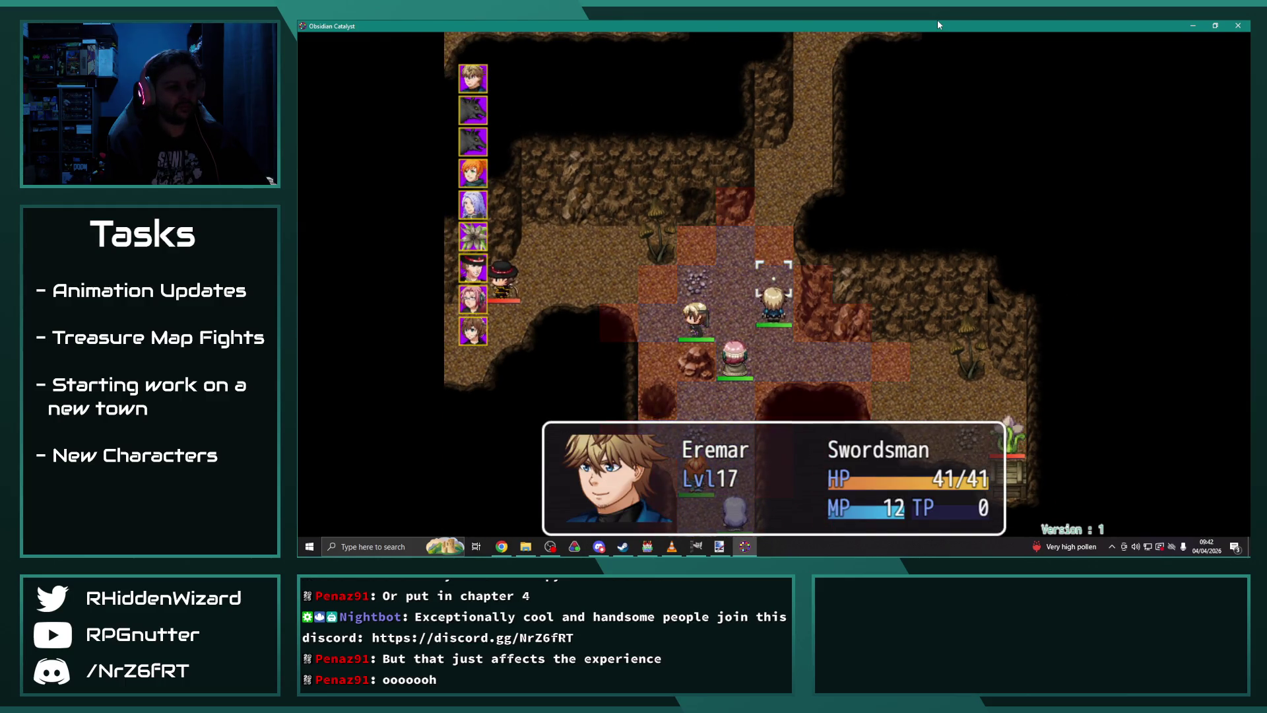
{"action": "key", "text": "Return"}
{"action": "key", "text": "Return"}
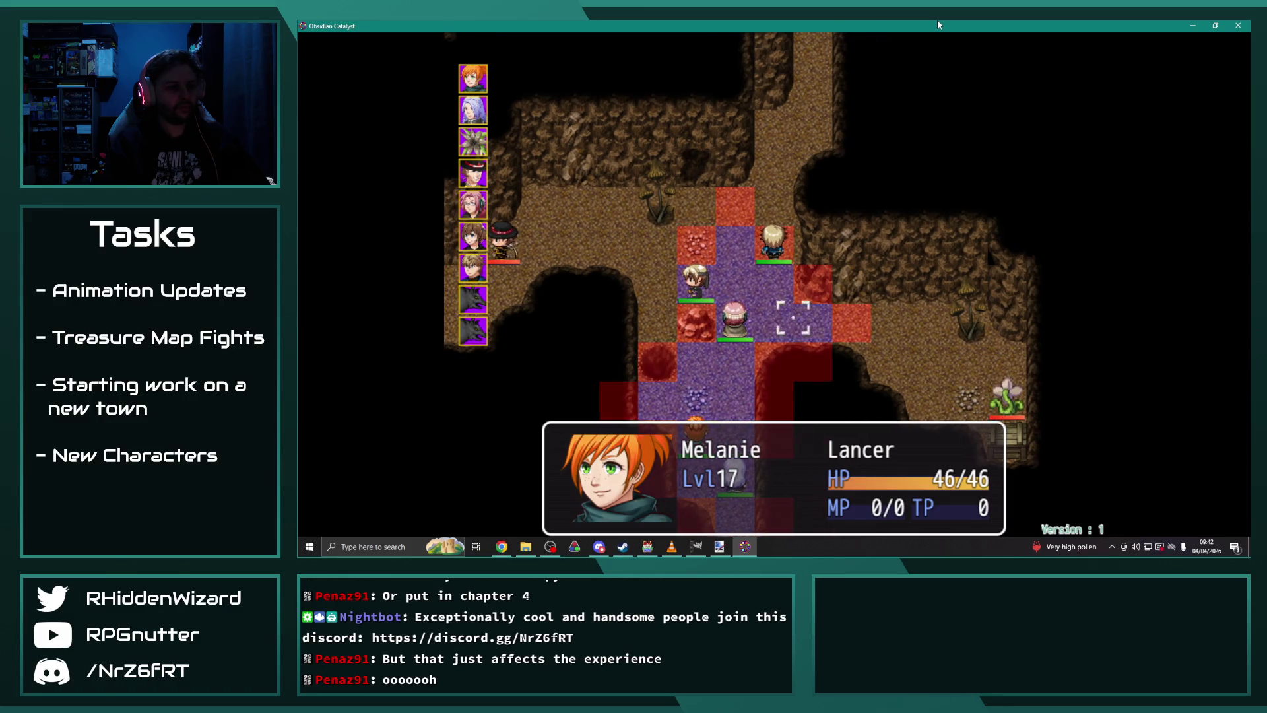
{"action": "key", "text": "Right"}
{"action": "key", "text": "Return"}
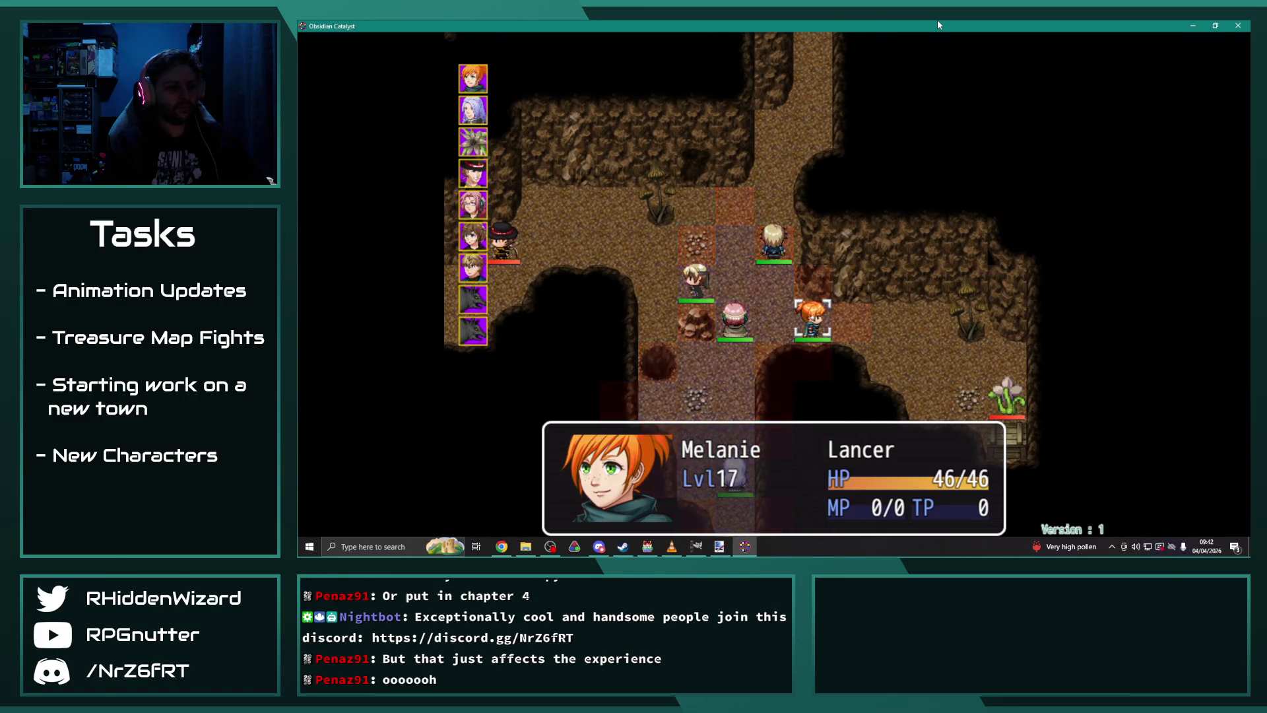
{"action": "key", "text": "Return"}
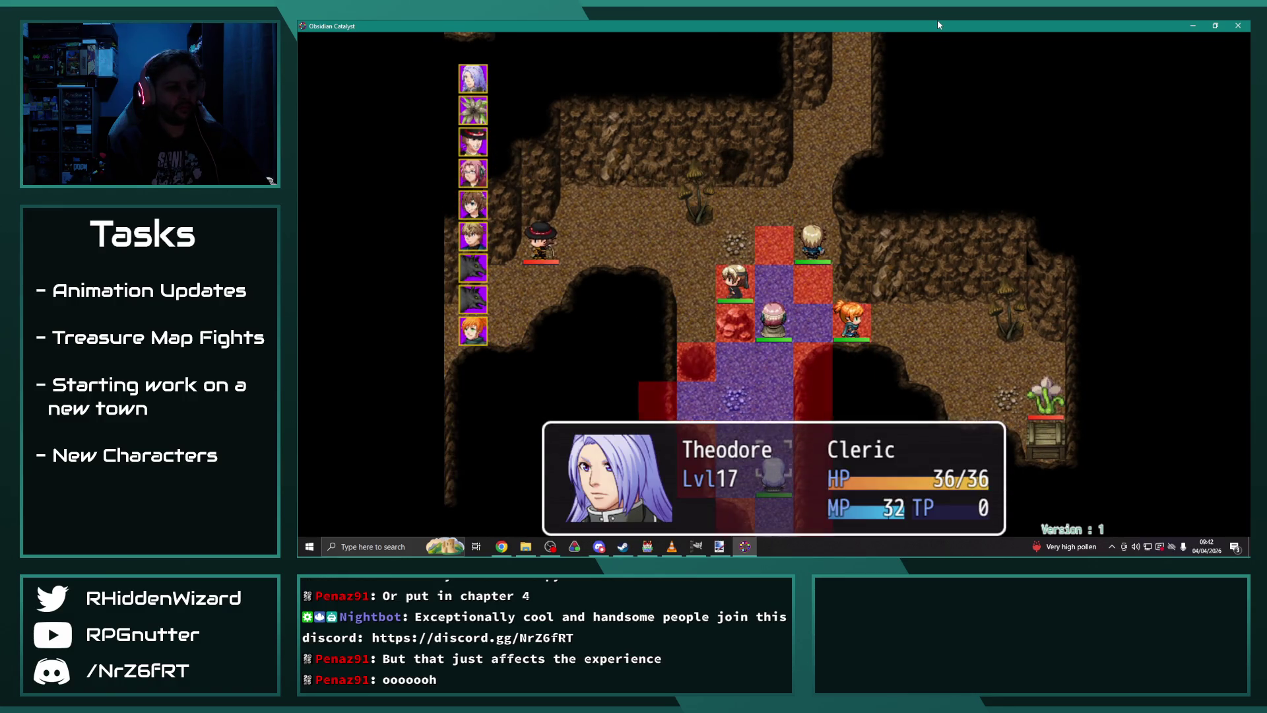
{"action": "key", "text": "Up"}
{"action": "key", "text": "Up"}
{"action": "key", "text": "Up"}
{"action": "key", "text": "Right"}
{"action": "key", "text": "Return"}
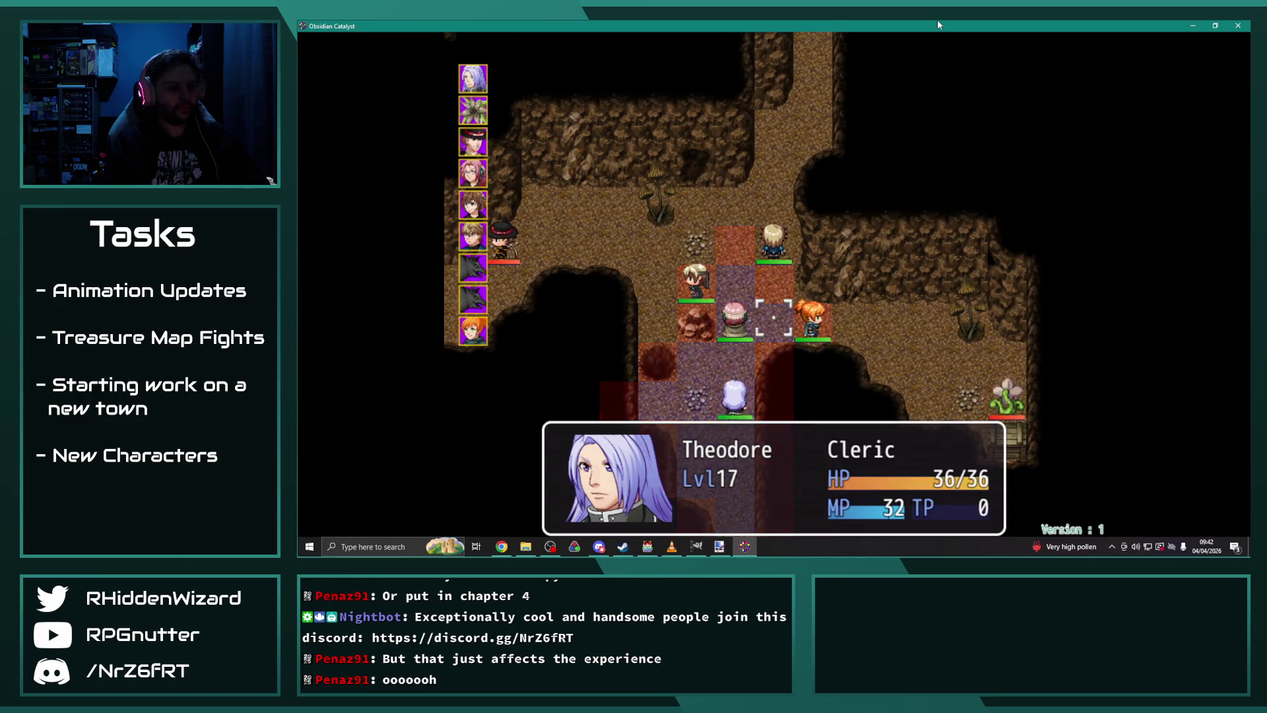
{"action": "key", "text": "Return"}
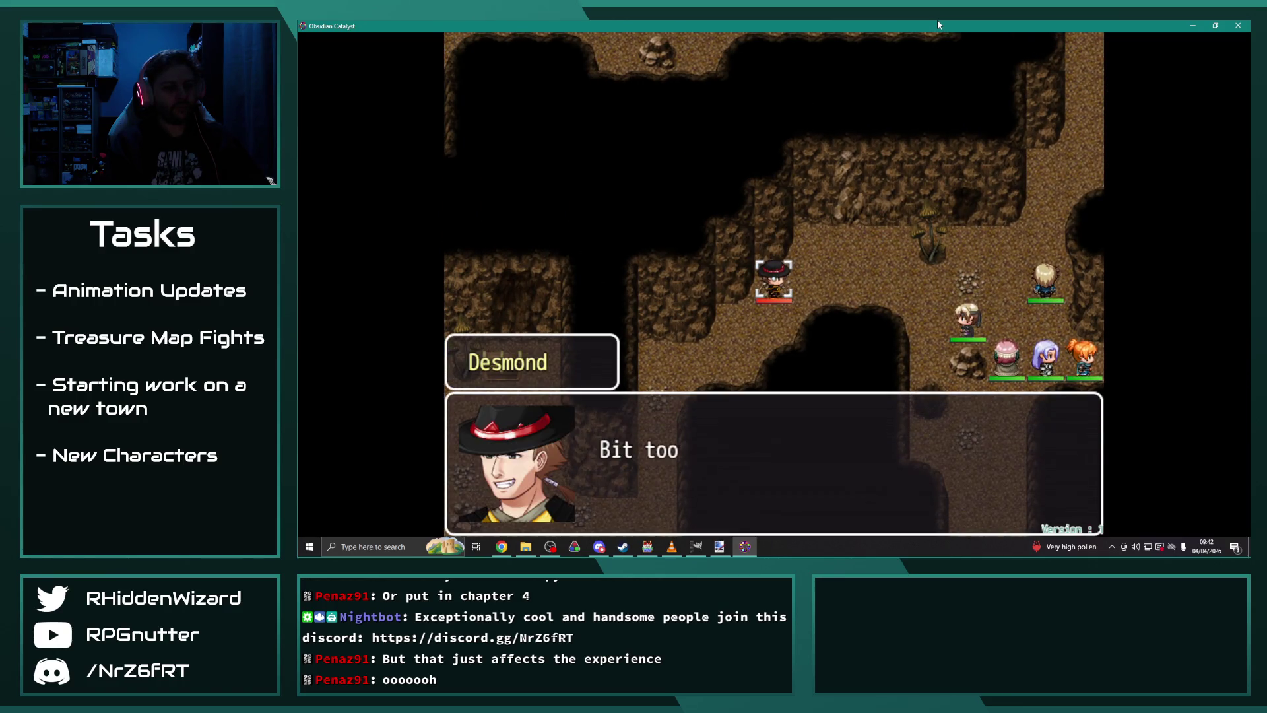
Step: Advance Desmond's bomb dialogue, then inspect Adelle's and Anne's ranges on the map
{"action": "key", "text": "Return"}
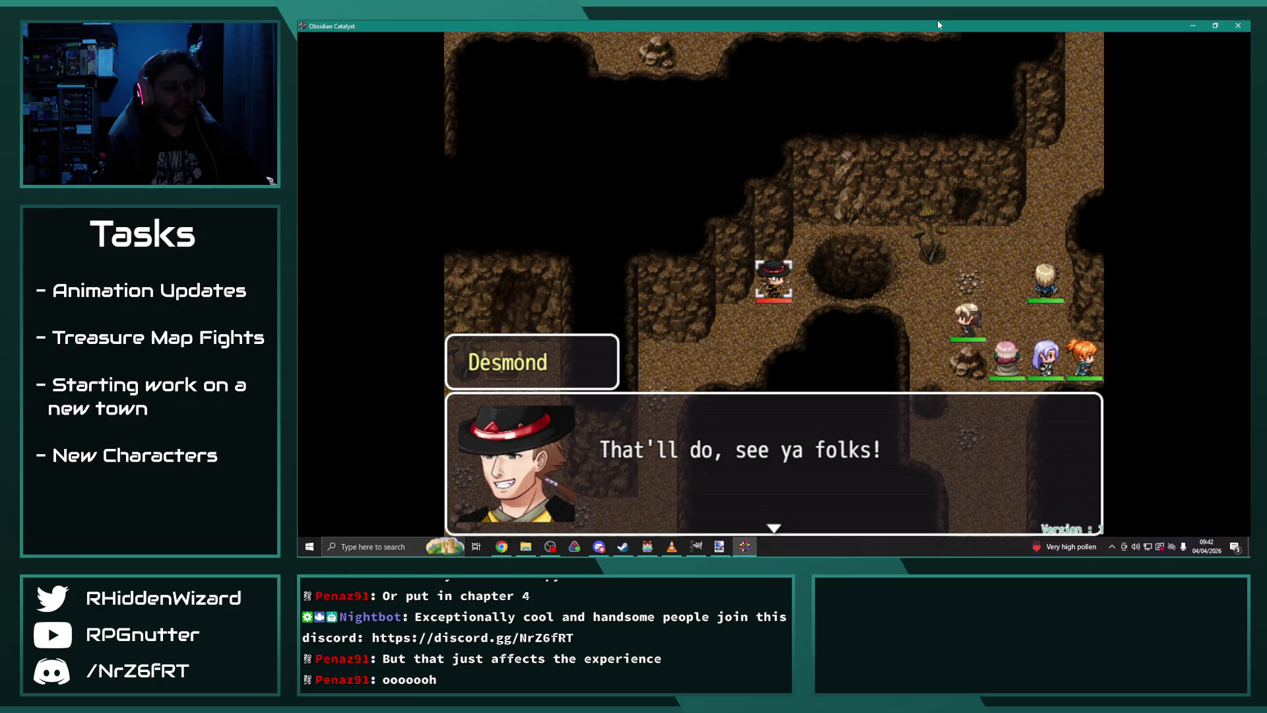
{"action": "key", "text": "Return"}
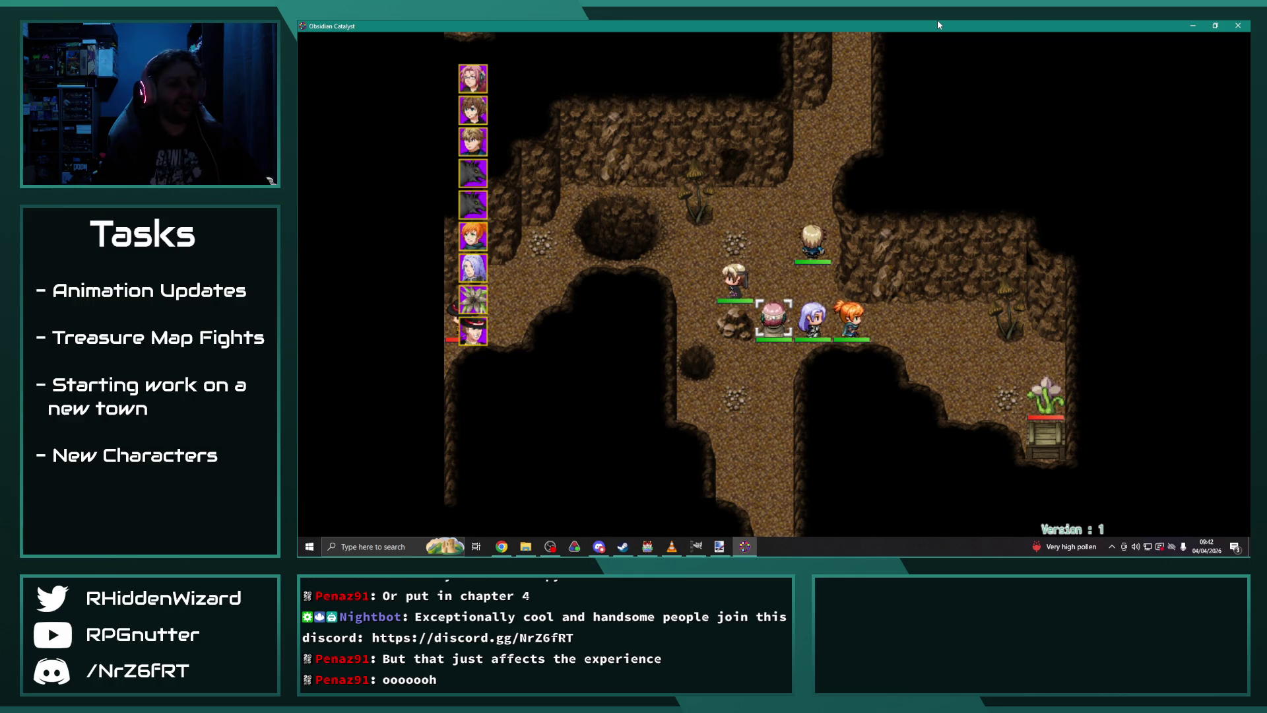
{"action": "key", "text": "Up"}
{"action": "key", "text": "Left"}
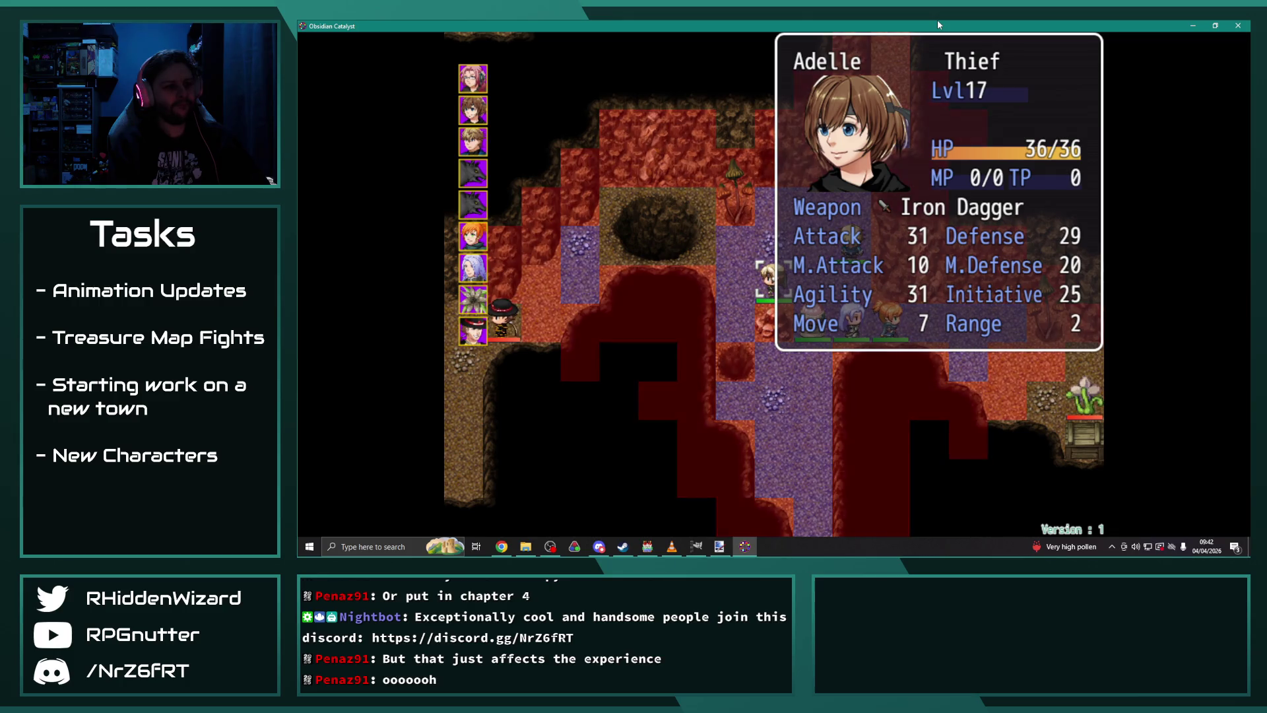
{"action": "key", "text": "Escape"}
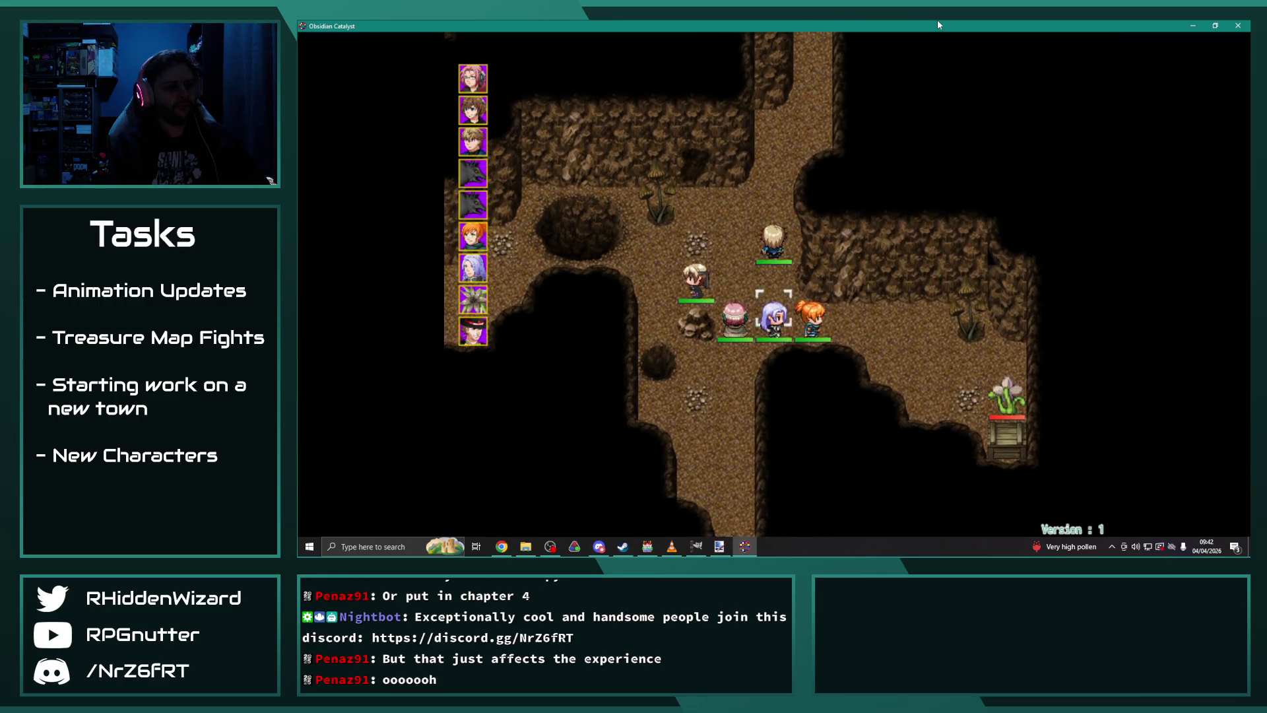
{"action": "key", "text": "Return"}
{"action": "key", "text": "Left"}
{"action": "key", "text": "Left"}
{"action": "key", "text": "Left"}
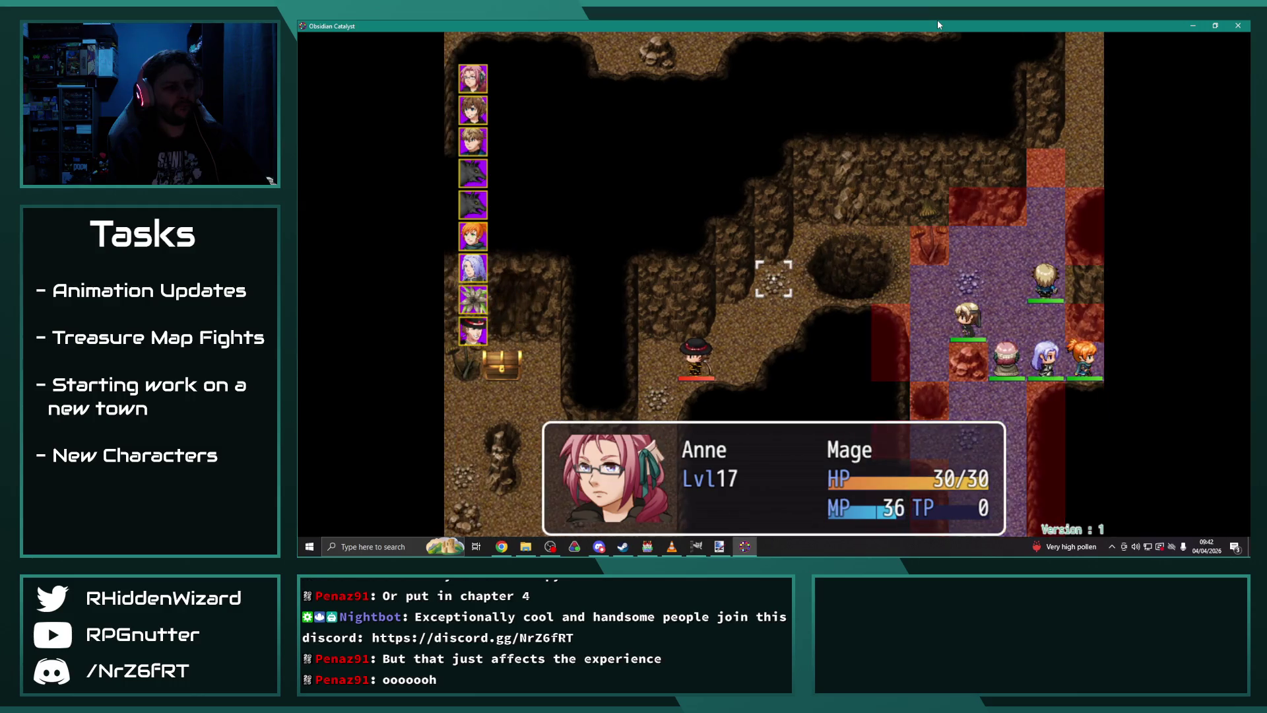
{"action": "key", "text": "Escape"}
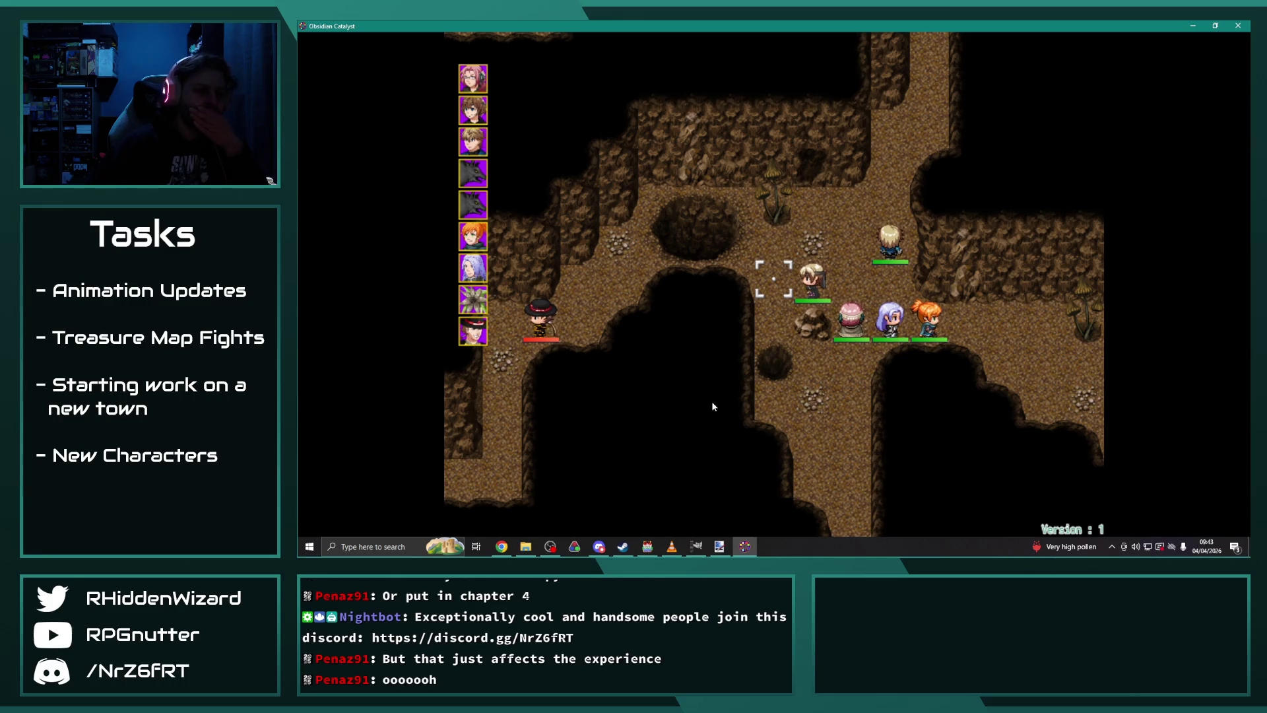
{"action": "left_click", "coordinate": [502, 547]}
Step: Refocus the game window and move Anne up, ending her turn with Wait
{"action": "left_click", "coordinate": [551, 546]}
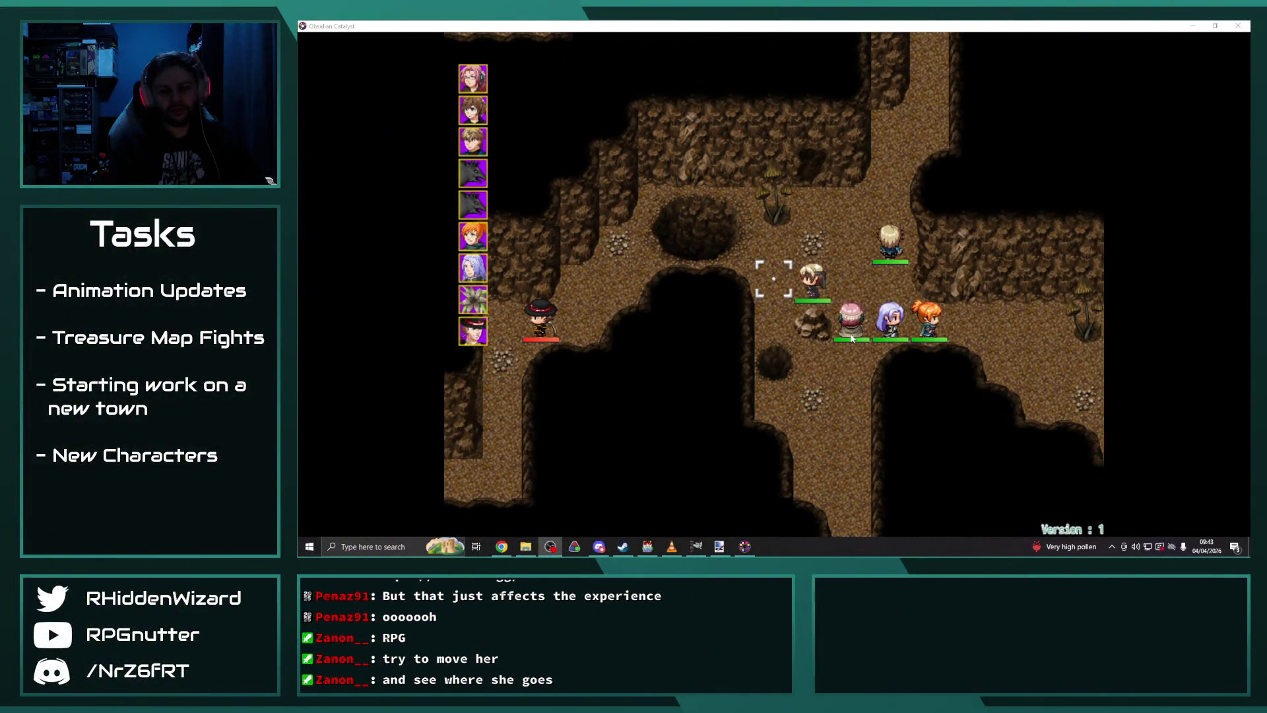
{"action": "left_click", "coordinate": [825, 169]}
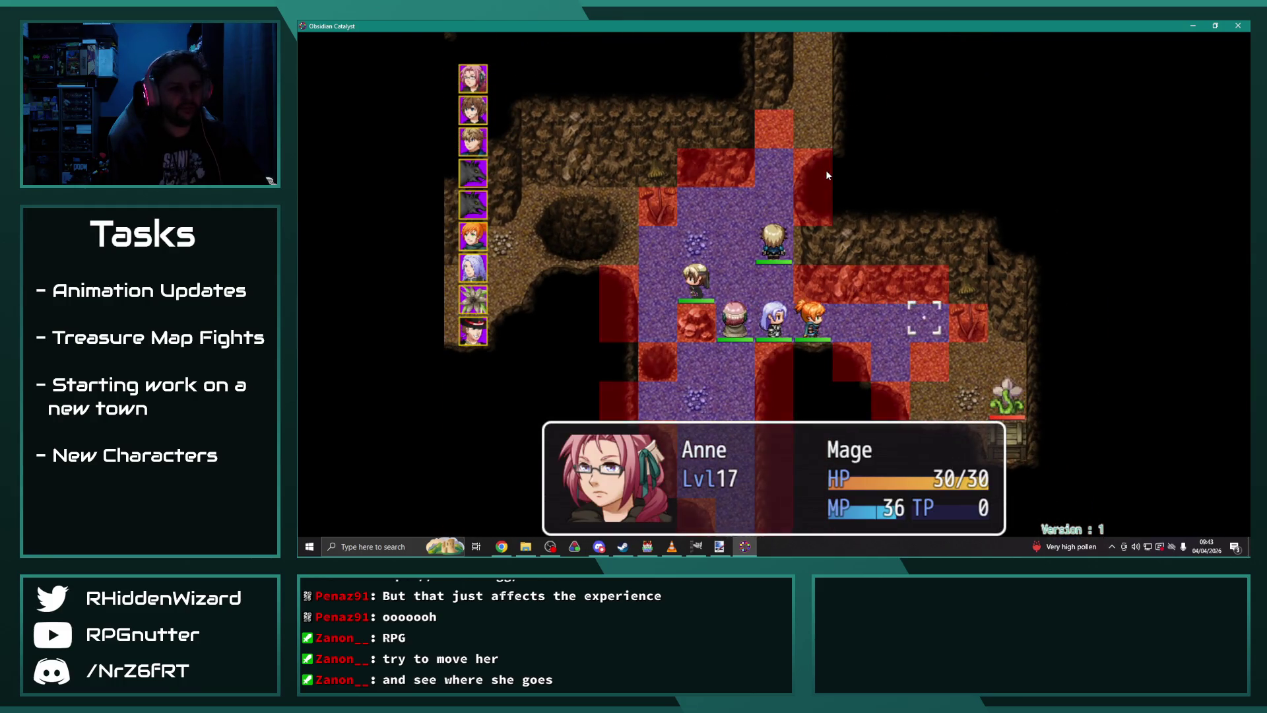
{"action": "key", "text": "Return"}
{"action": "key", "text": "Up"}
{"action": "key", "text": "Return"}
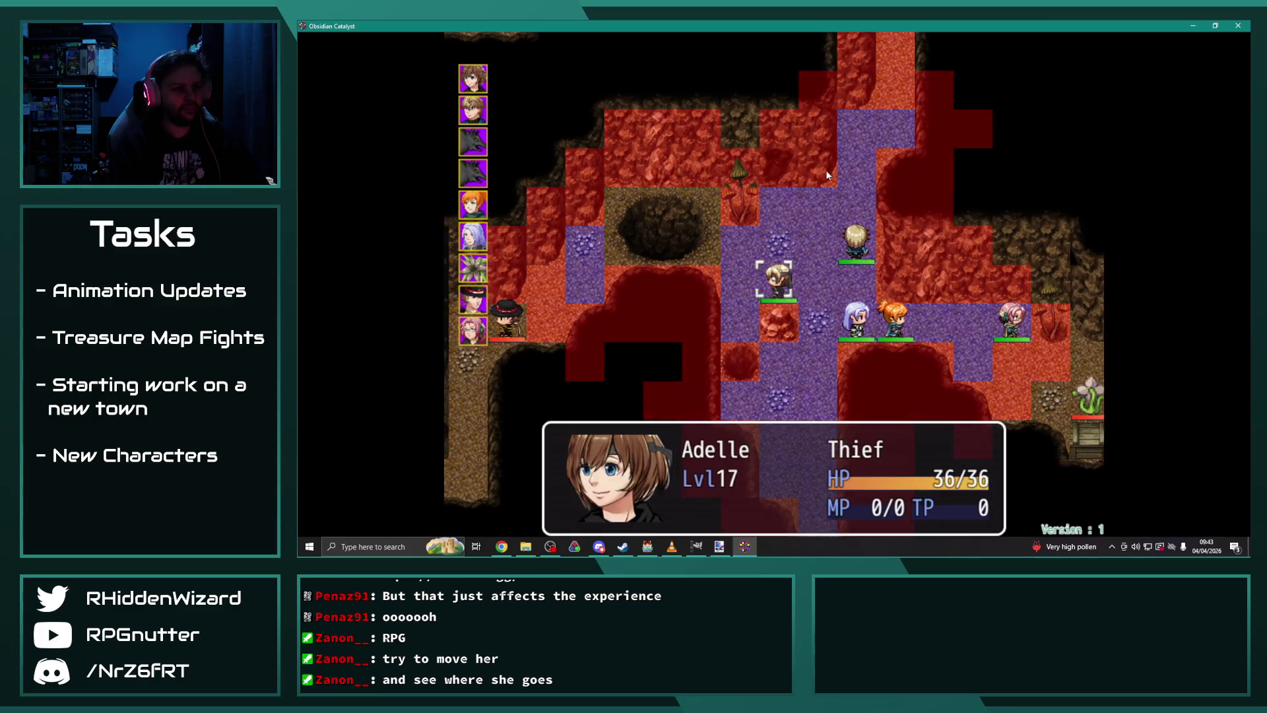
Step: Try moving Adelle beside Desmond, cancel the move, and return to the RPG Maker MV editor
{"action": "key", "text": "Return"}
{"action": "key", "text": "Escape"}
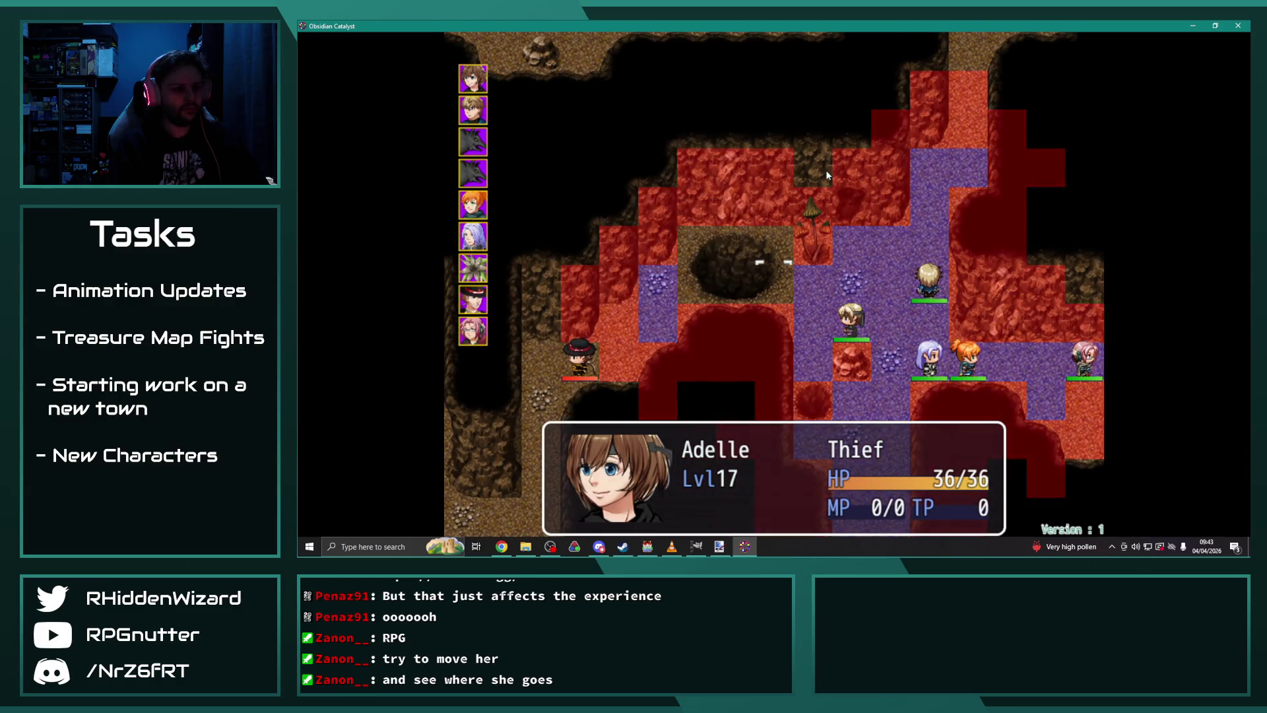
{"action": "key", "text": "Left"}
{"action": "key", "text": "Left"}
{"action": "key", "text": "Left"}
{"action": "key", "text": "Down"}
{"action": "key", "text": "Return"}
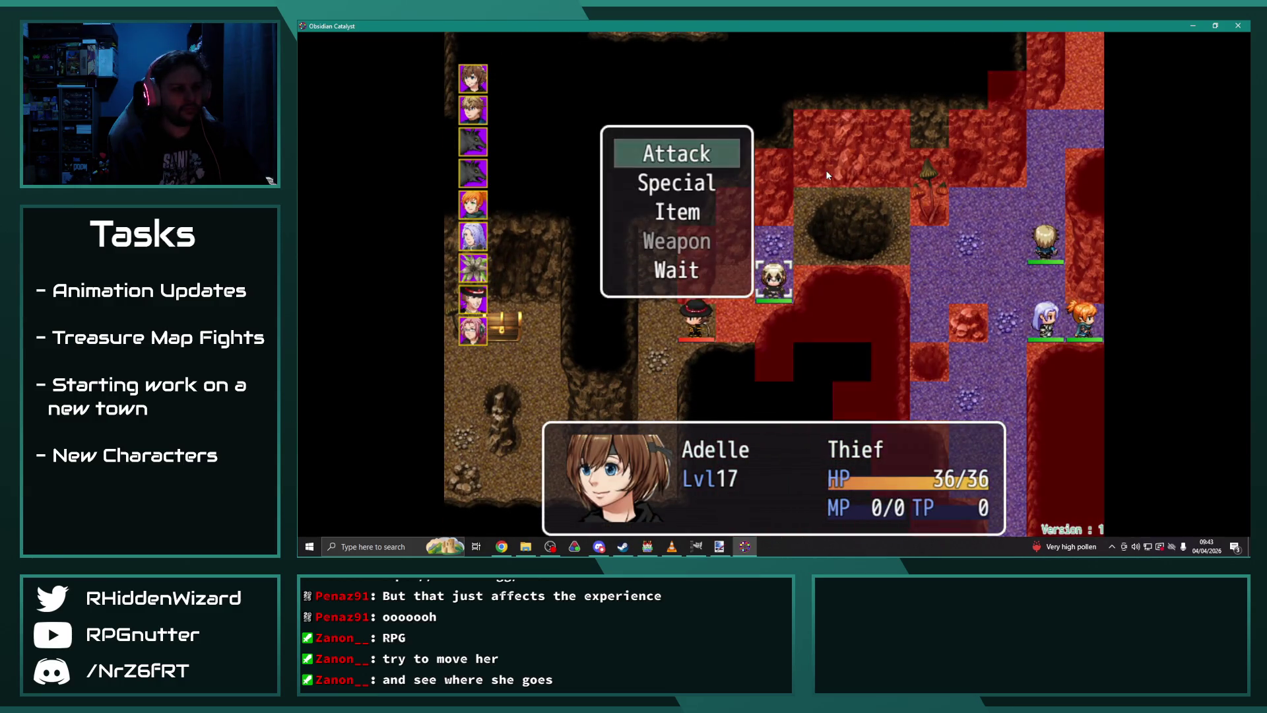
{"action": "key", "text": "Escape"}
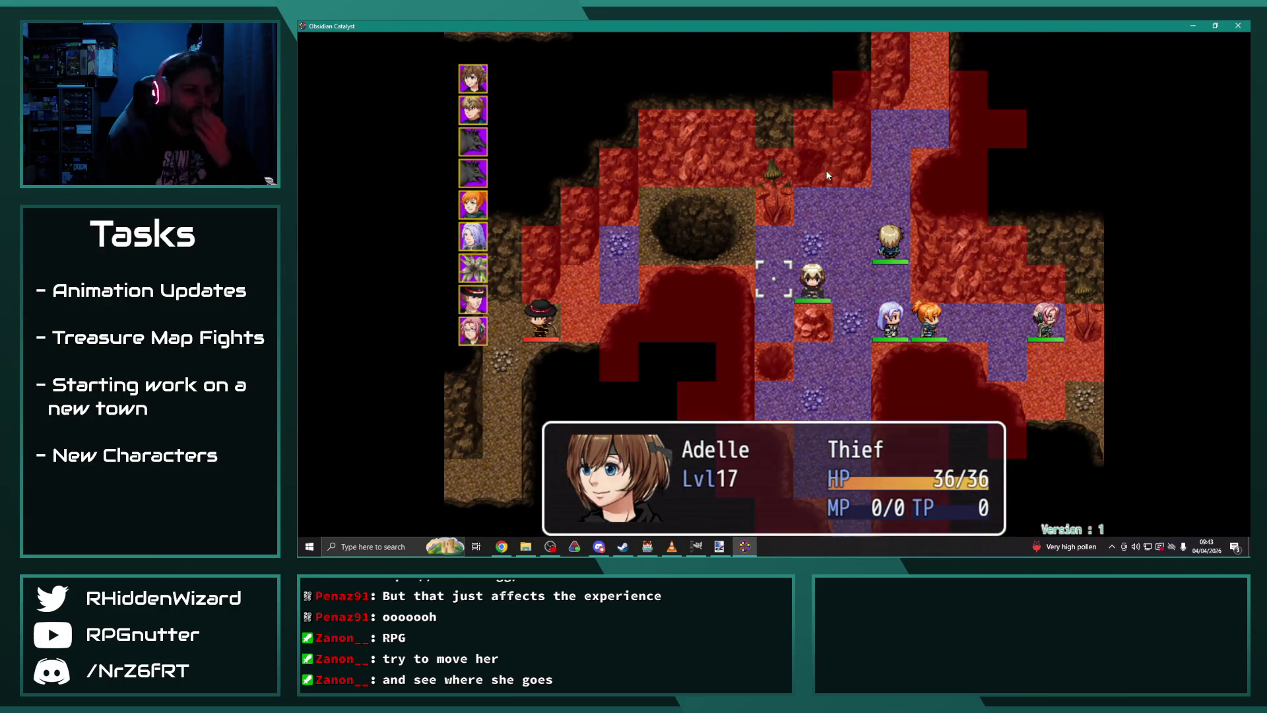
{"action": "left_click", "coordinate": [647, 546]}
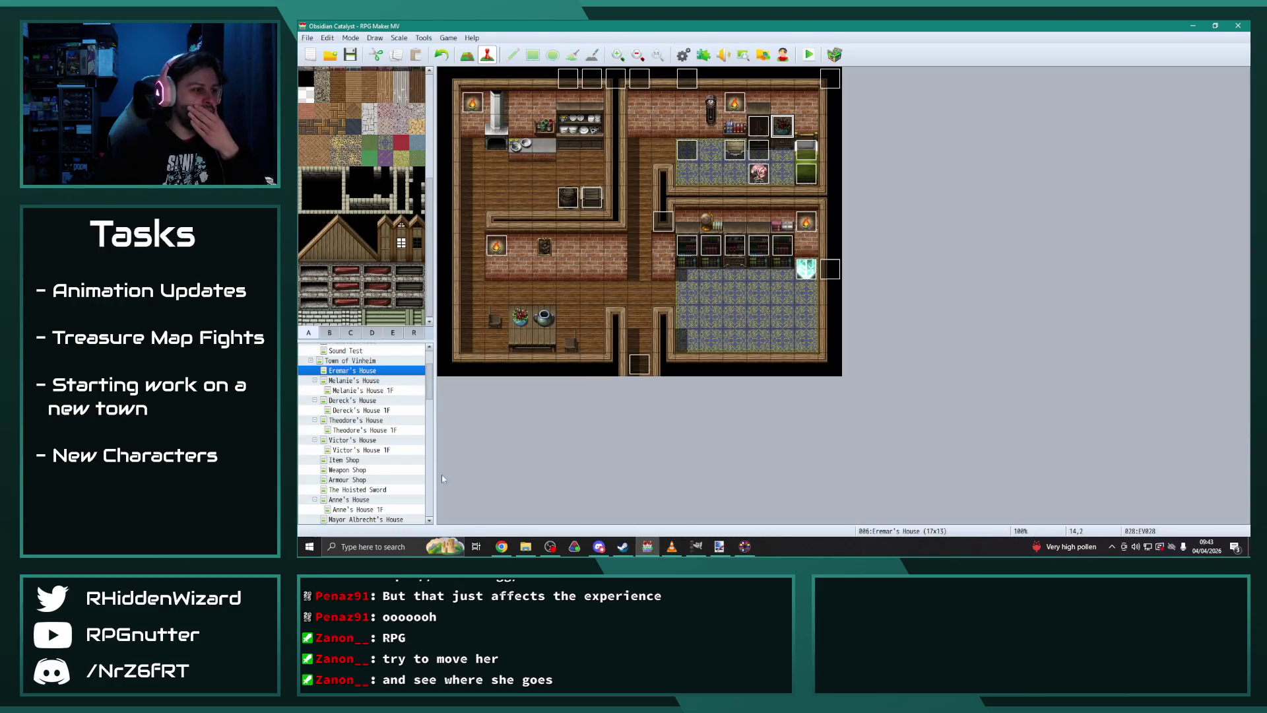
Step: Open Mountain Treasure Chamber and inspect page 2 of hole event EV016 at 17,11, then close it
{"action": "left_click", "coordinate": [310, 361]}
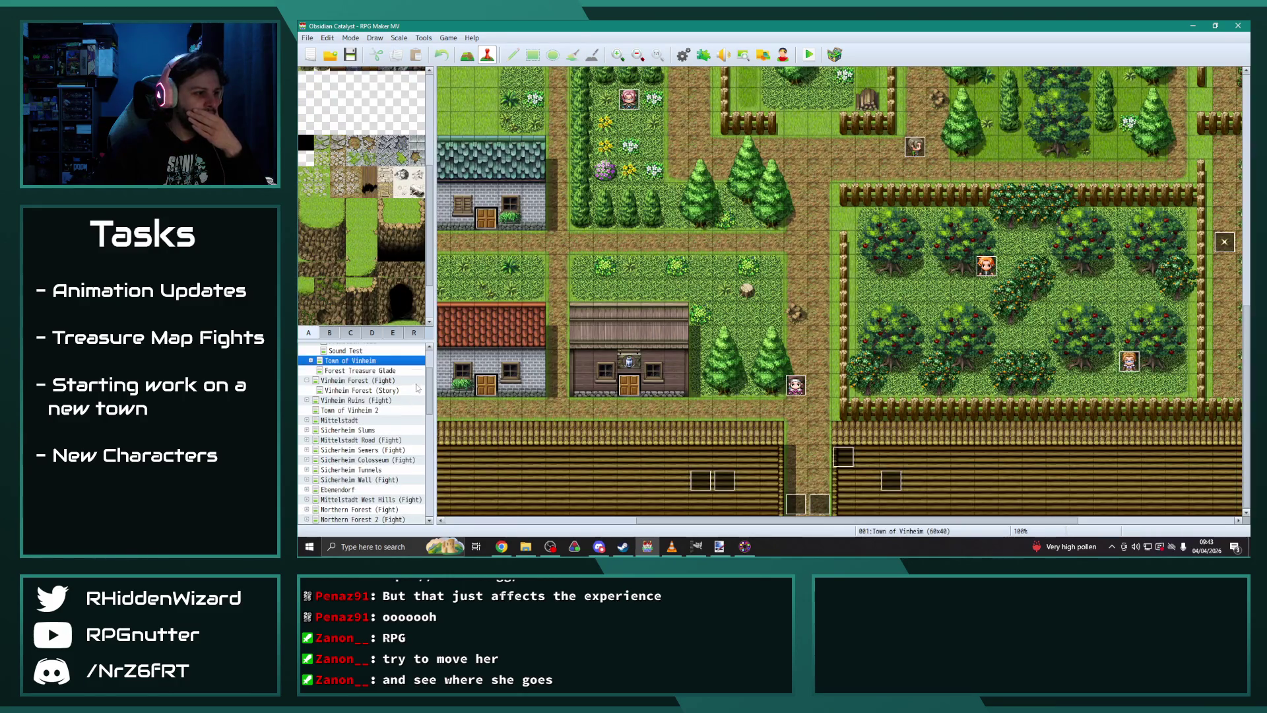
{"action": "scroll", "coordinate": [363, 436], "scroll_direction": "down", "scroll_amount": 3}
{"action": "scroll", "coordinate": [368, 508], "scroll_direction": "up", "scroll_amount": 3}
{"action": "left_click", "coordinate": [371, 411]}
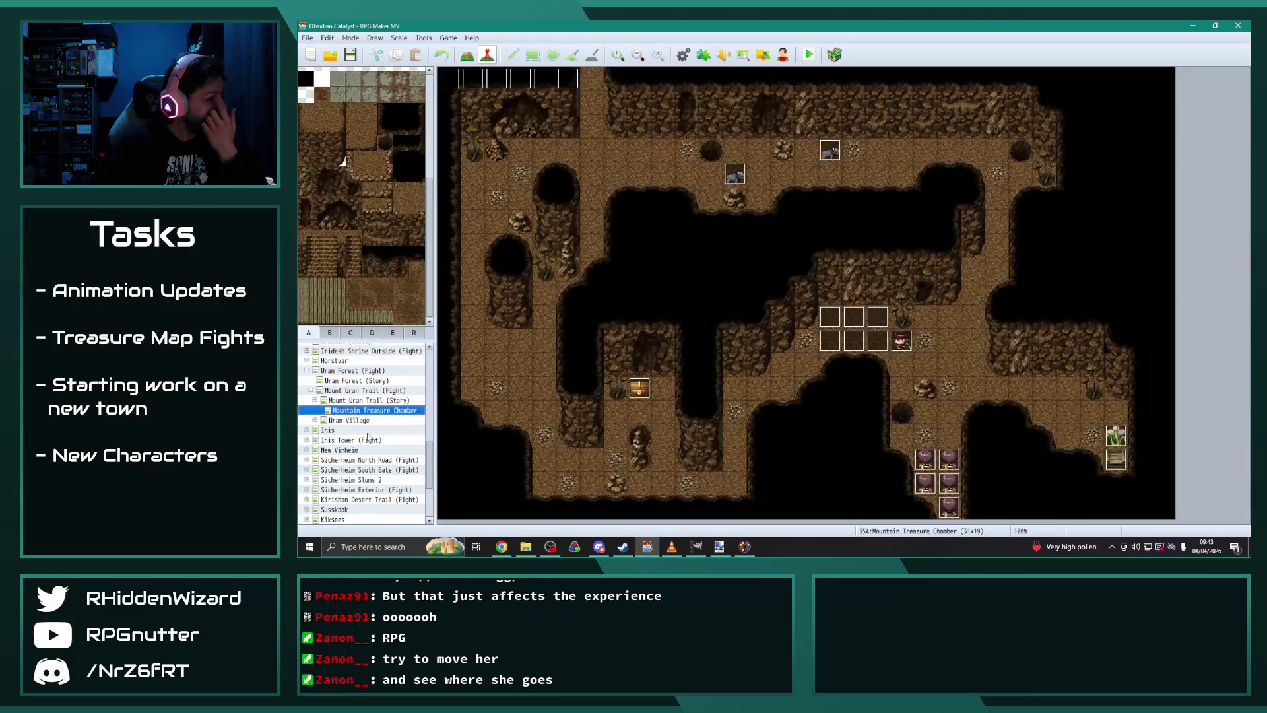
{"action": "double_click", "coordinate": [854, 340]}
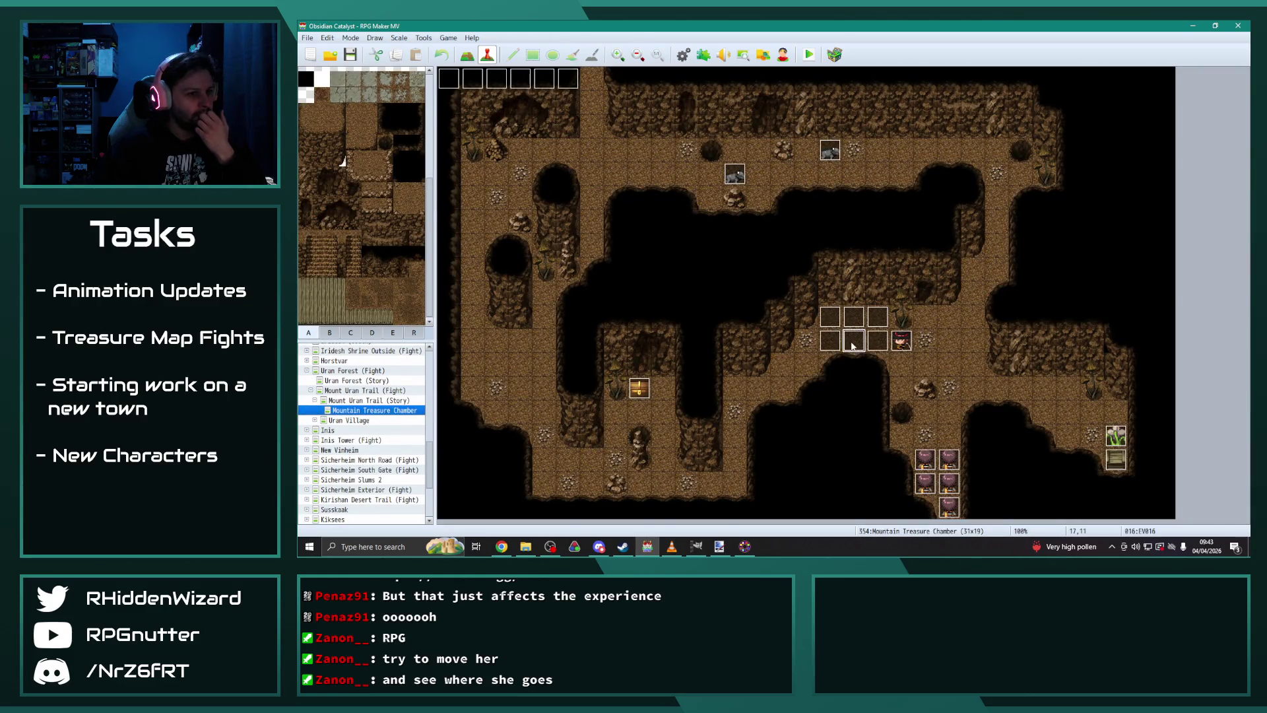
{"action": "left_click", "coordinate": [545, 148]}
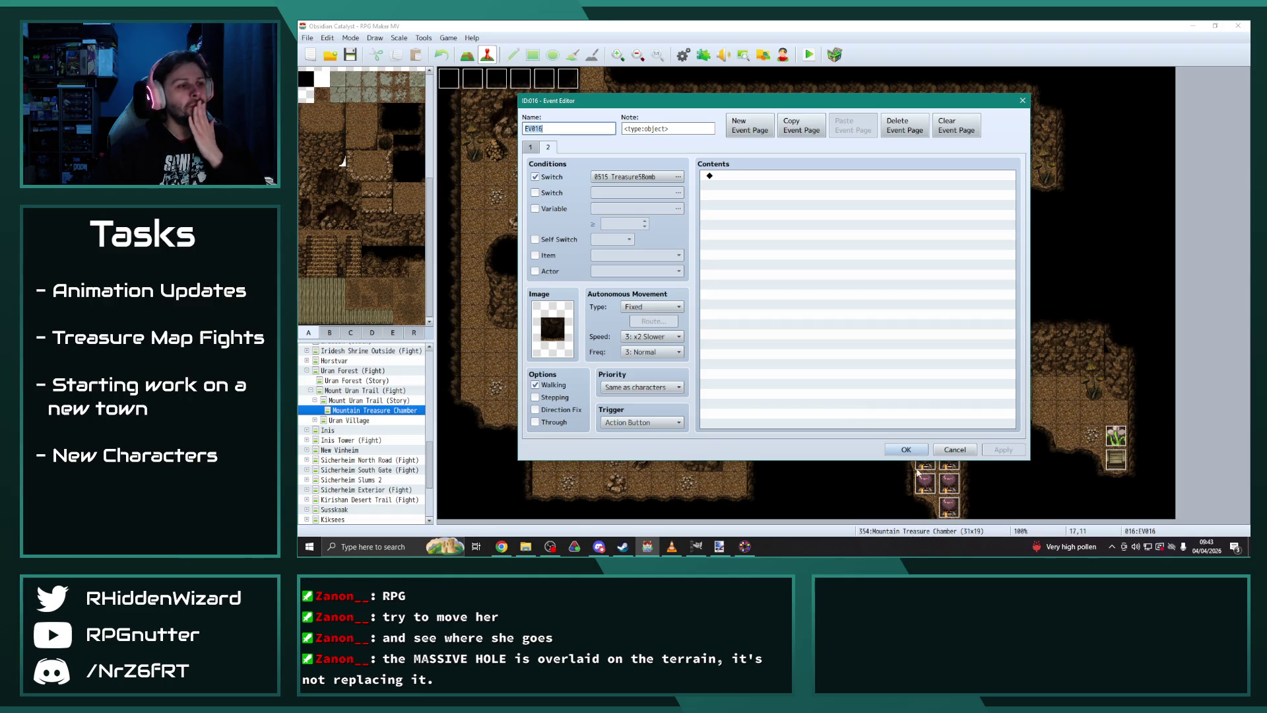
{"action": "left_click", "coordinate": [906, 449]}
{"action": "scroll", "coordinate": [404, 472], "scroll_direction": "down", "scroll_amount": 3}
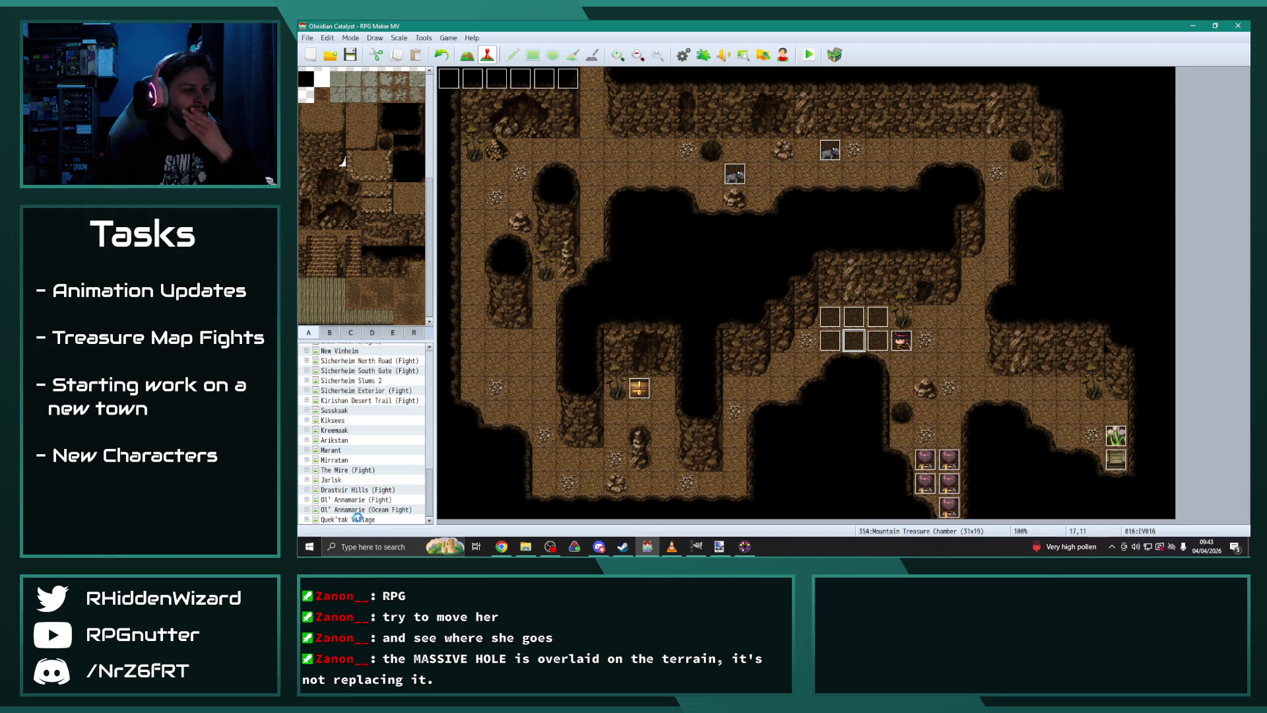
Step: Open Altar Interior (Fight) under Quek'tak Village and review PurplePillar3-1's pages 1, 2 and Note
{"action": "left_click", "coordinate": [358, 520]}
{"action": "left_click", "coordinate": [305, 520]}
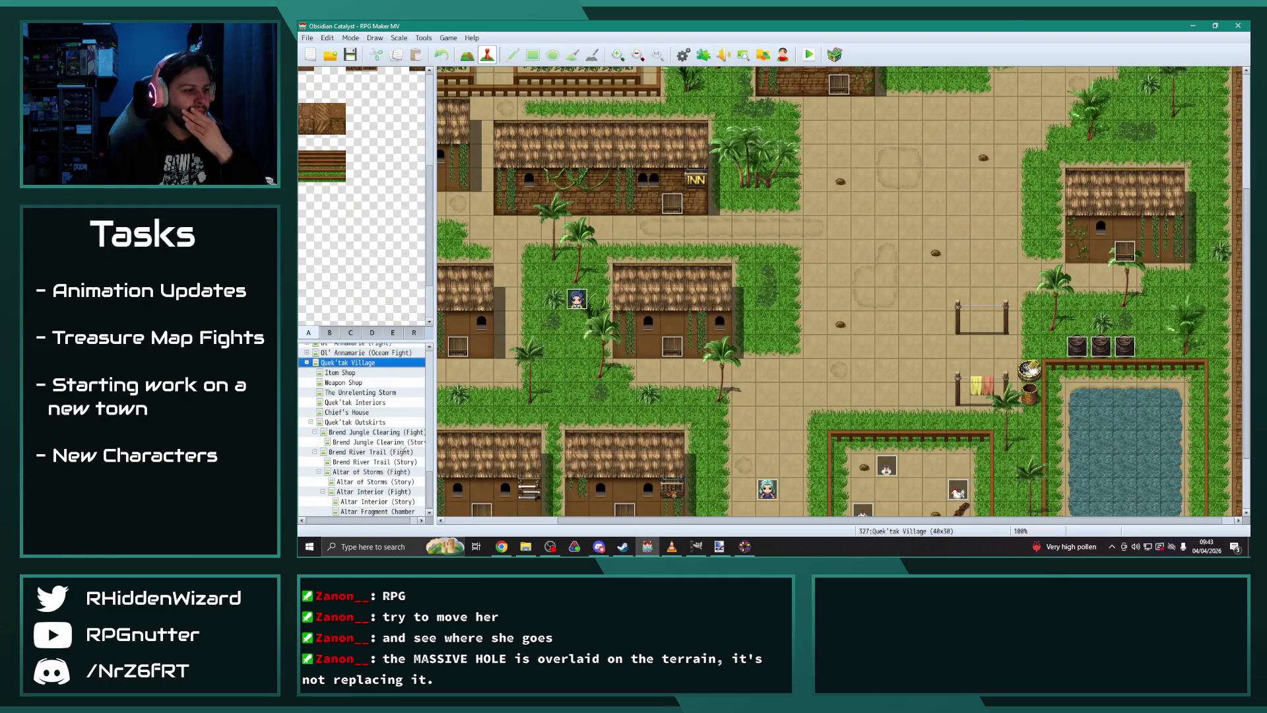
{"action": "left_click", "coordinate": [373, 492]}
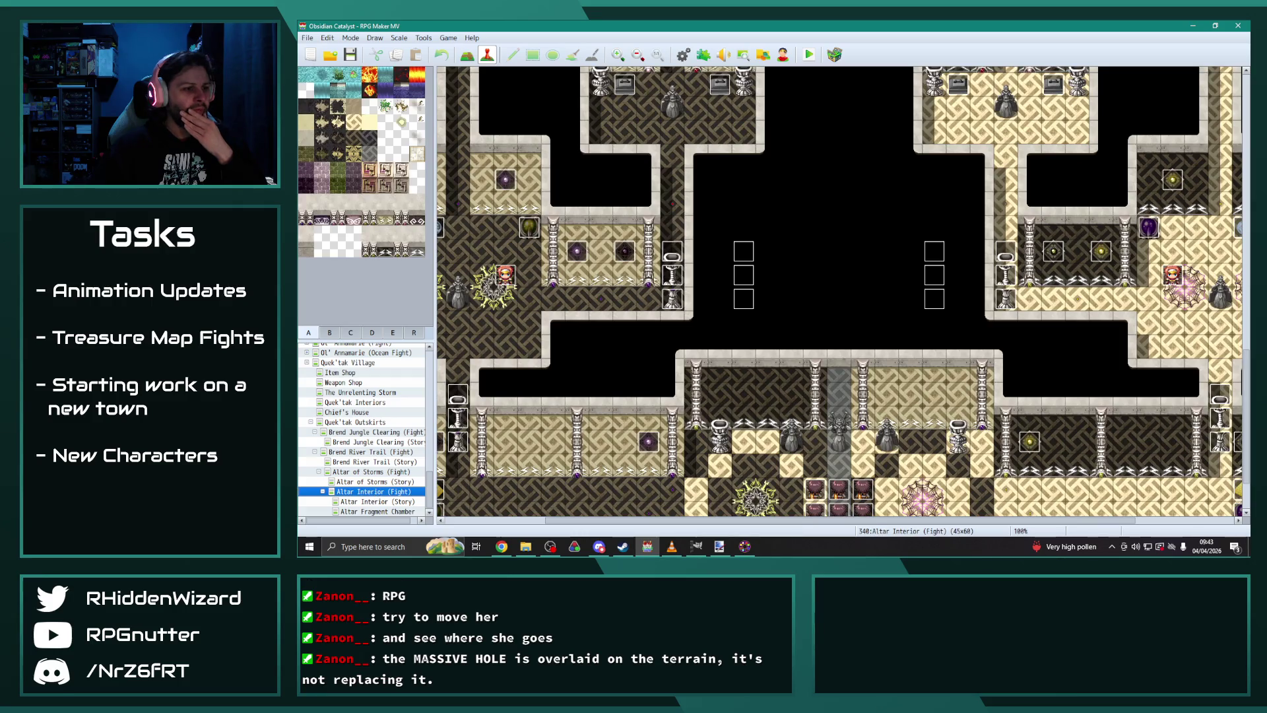
{"action": "scroll", "coordinate": [460, 386], "scroll_direction": "down", "scroll_amount": 2}
{"action": "double_click", "coordinate": [458, 362]}
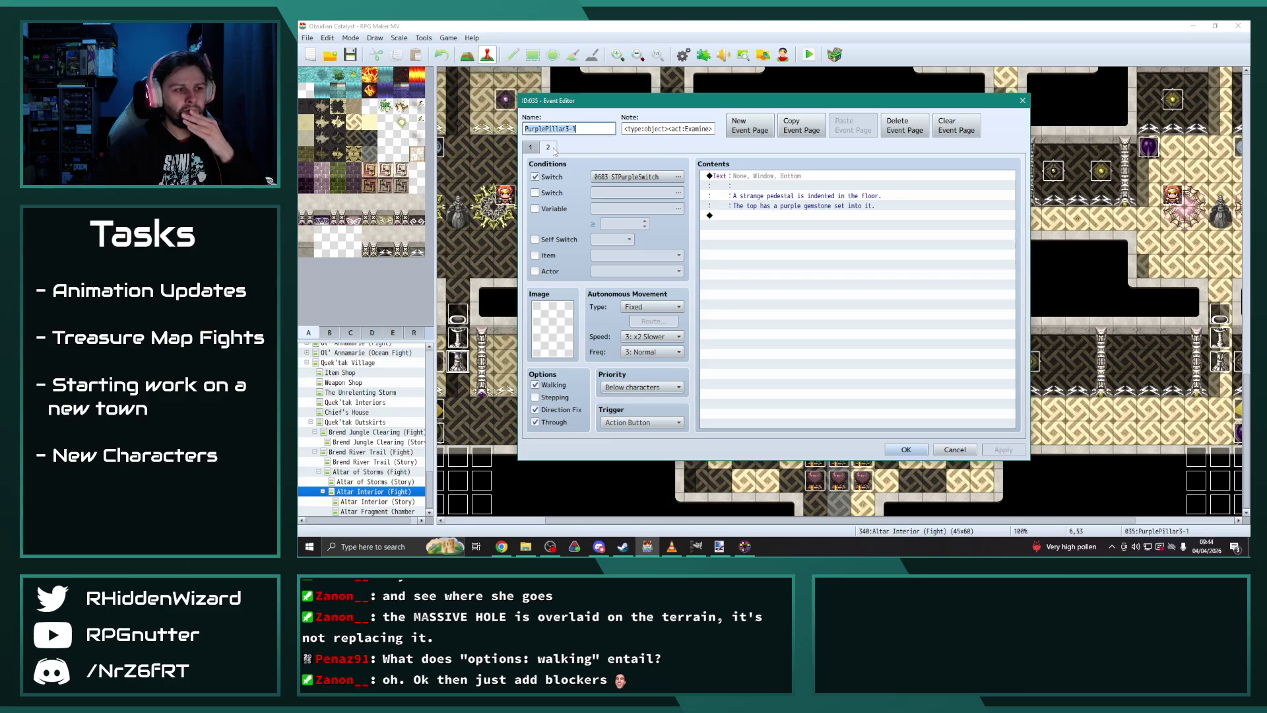
{"action": "left_click", "coordinate": [549, 149]}
{"action": "left_click", "coordinate": [531, 147]}
{"action": "left_click", "coordinate": [548, 148]}
{"action": "left_click", "coordinate": [532, 148]}
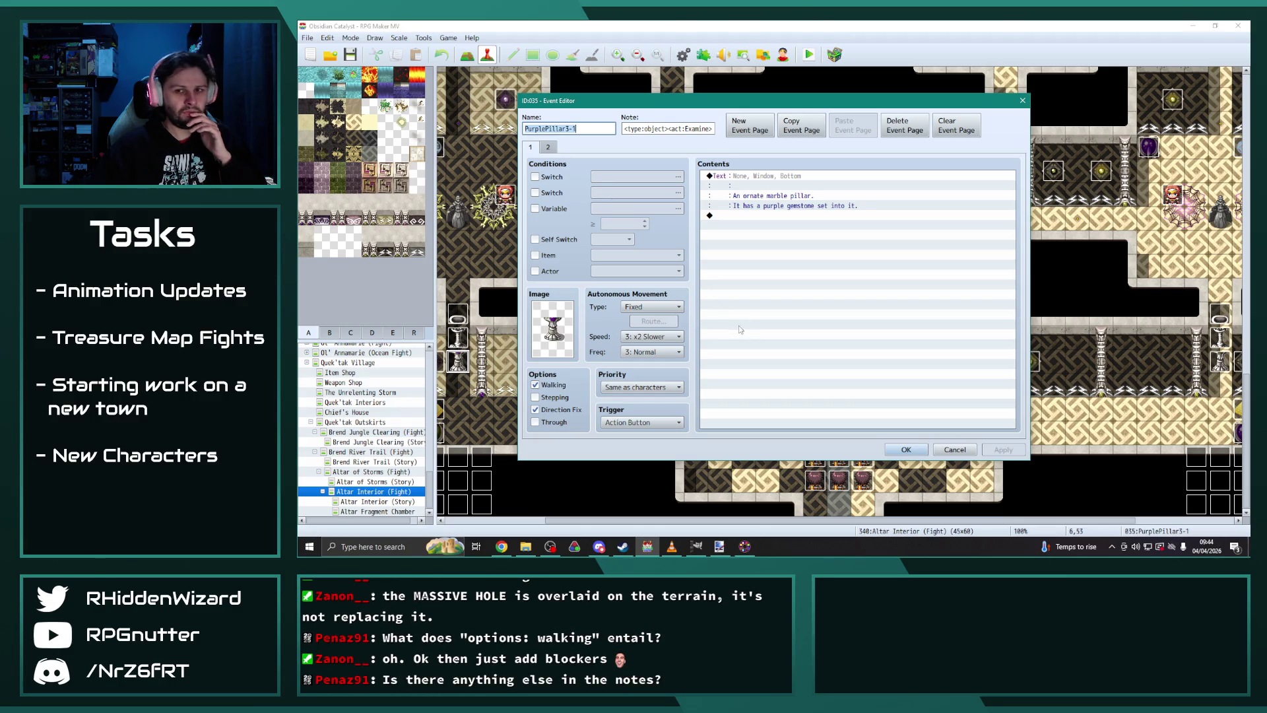
{"action": "left_click", "coordinate": [693, 128]}
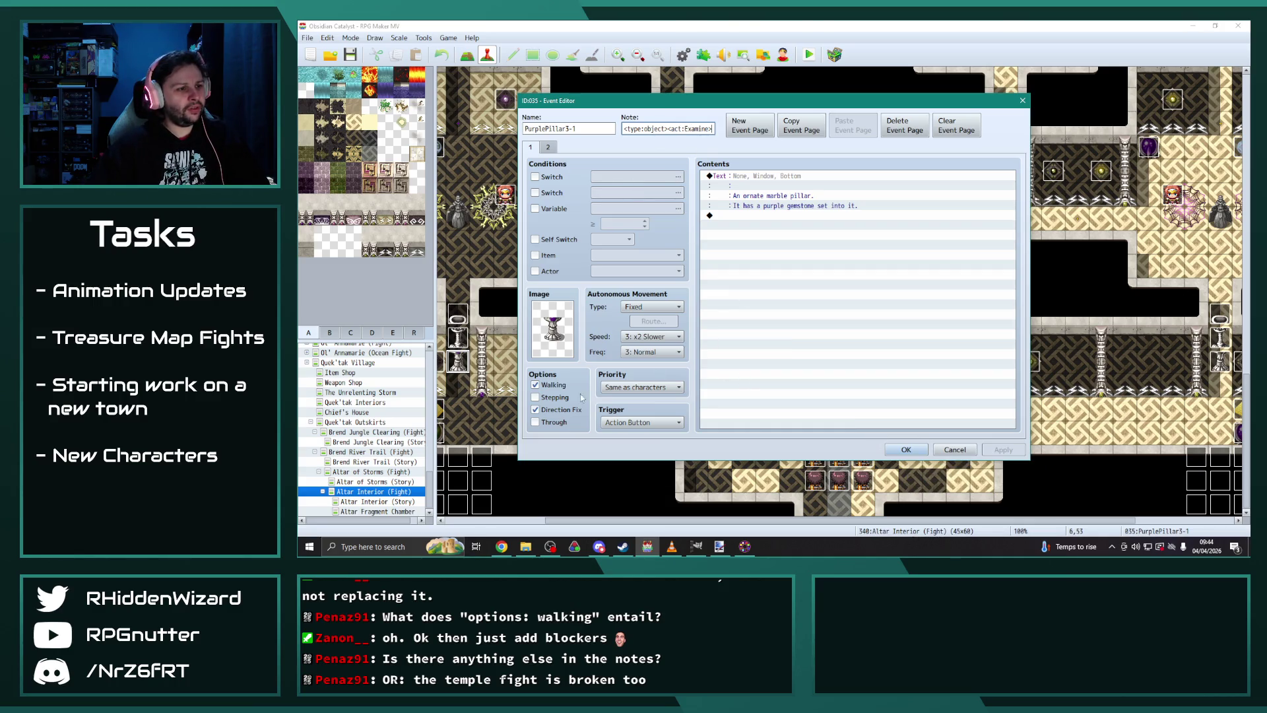
{"action": "left_click", "coordinate": [905, 449]}
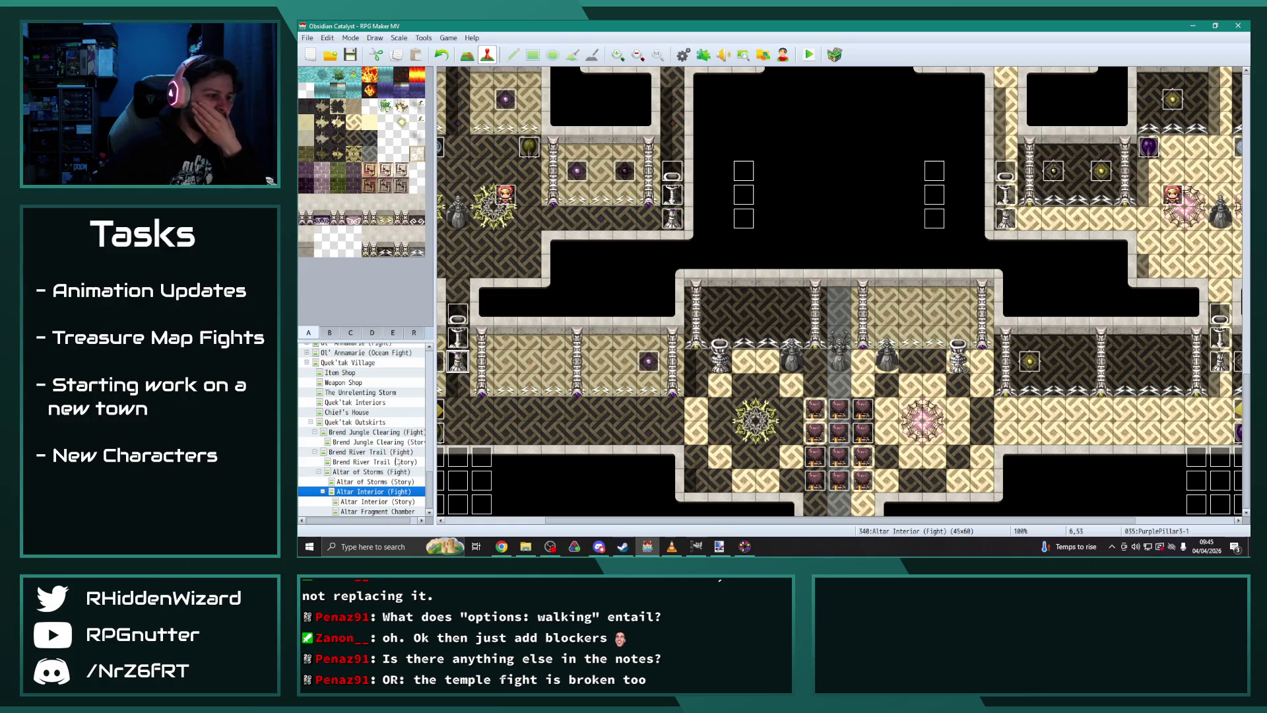
Step: Switch to the Quek'tak Outskirts map and back to the Mountain Treasure Chamber map
{"action": "left_click", "coordinate": [311, 423]}
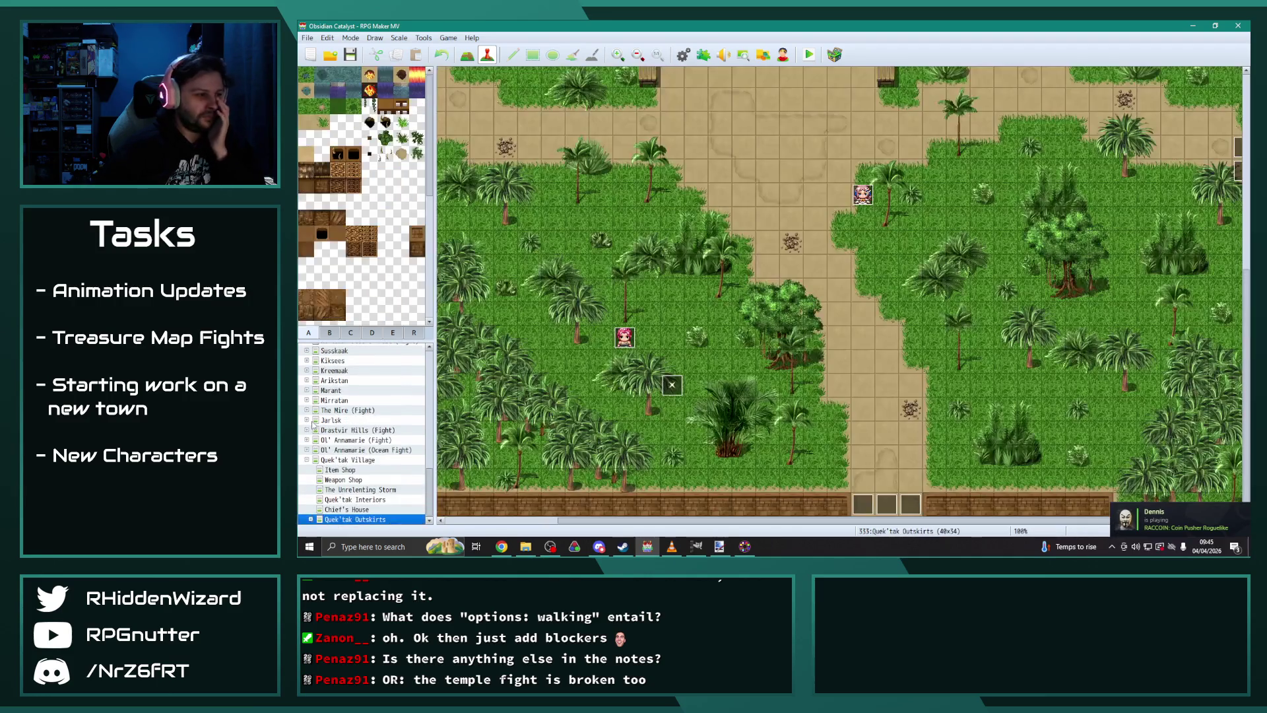
{"action": "scroll", "coordinate": [379, 449], "scroll_direction": "up", "scroll_amount": 10}
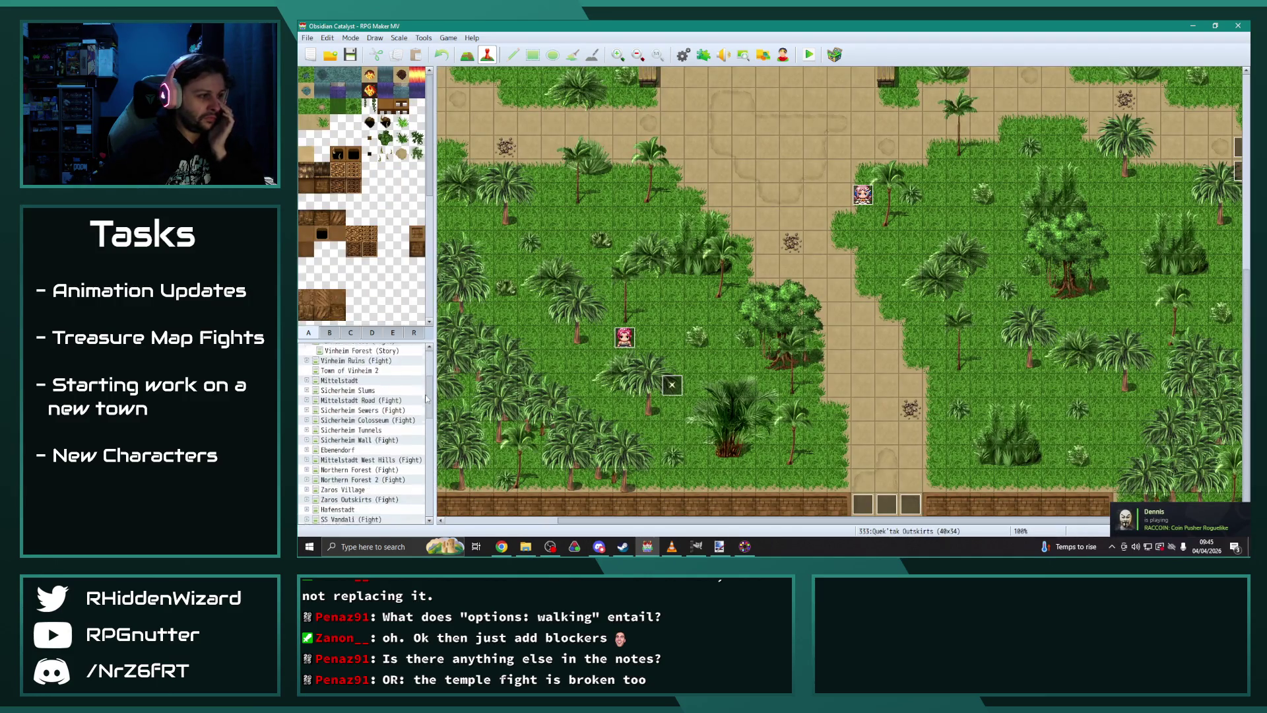
{"action": "left_click_drag", "start_coordinate": [427, 409], "coordinate": [435, 453]}
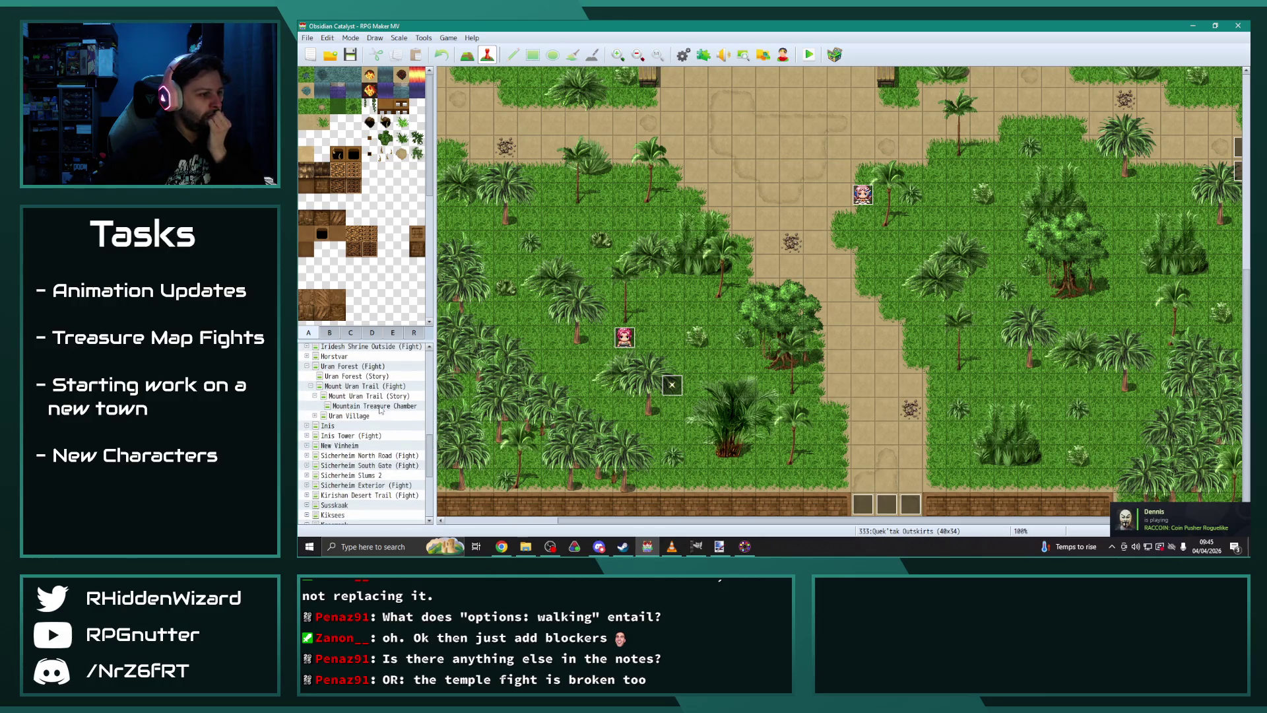
{"action": "left_click", "coordinate": [379, 405]}
Step: Check page 2 of EV017 at 18,11, keeping its Action Button trigger and Direction Fix
{"action": "double_click", "coordinate": [855, 340]}
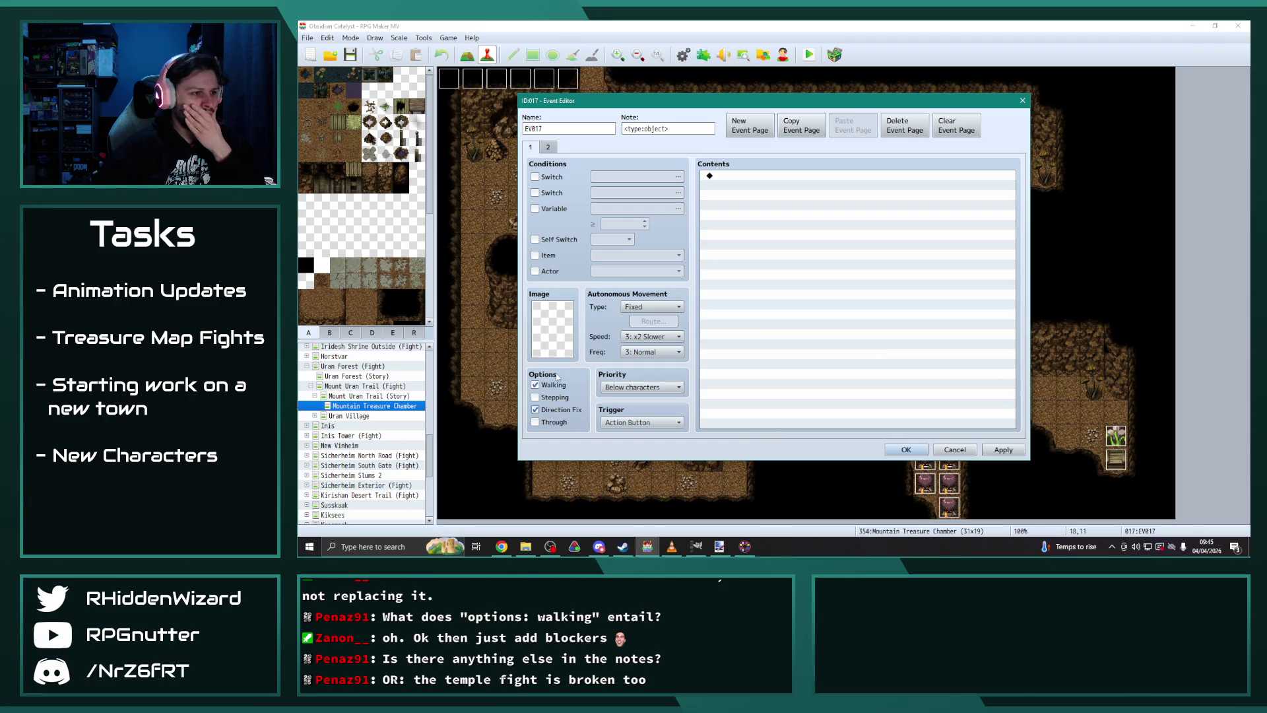
{"action": "left_click", "coordinate": [550, 150]}
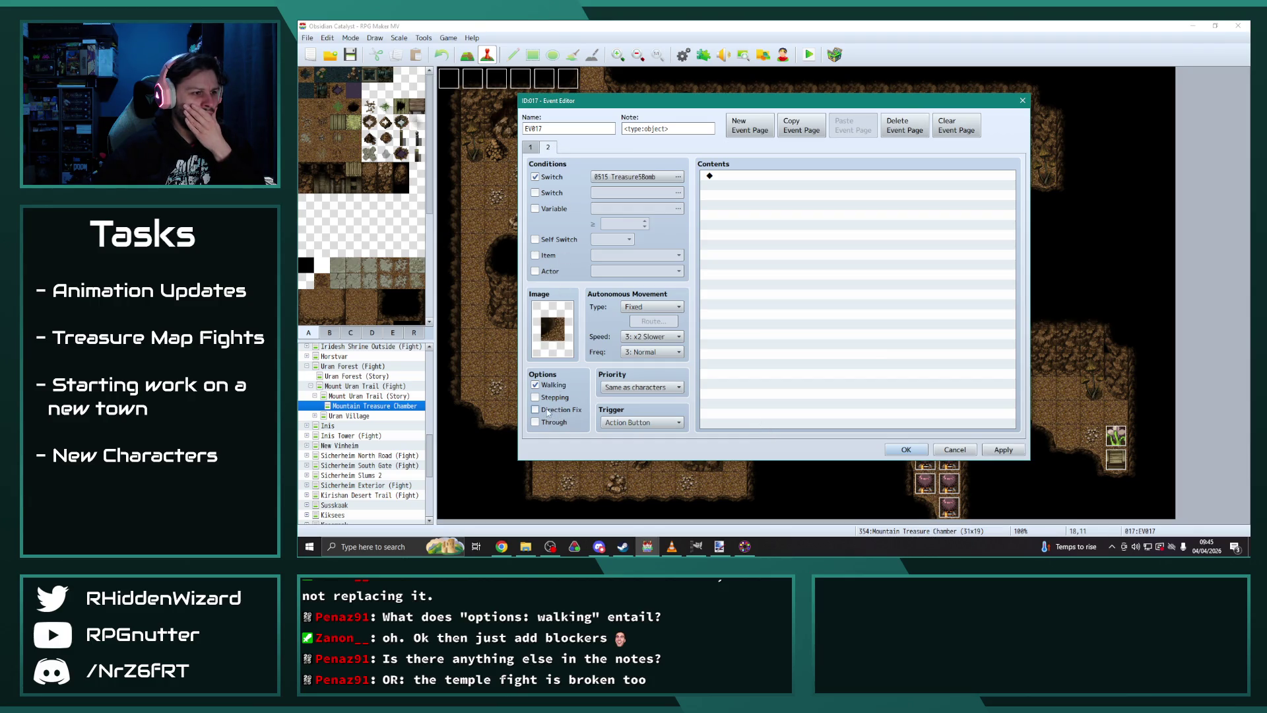
{"action": "left_click", "coordinate": [531, 147]}
{"action": "left_click", "coordinate": [548, 148]}
{"action": "left_click", "coordinate": [662, 423]}
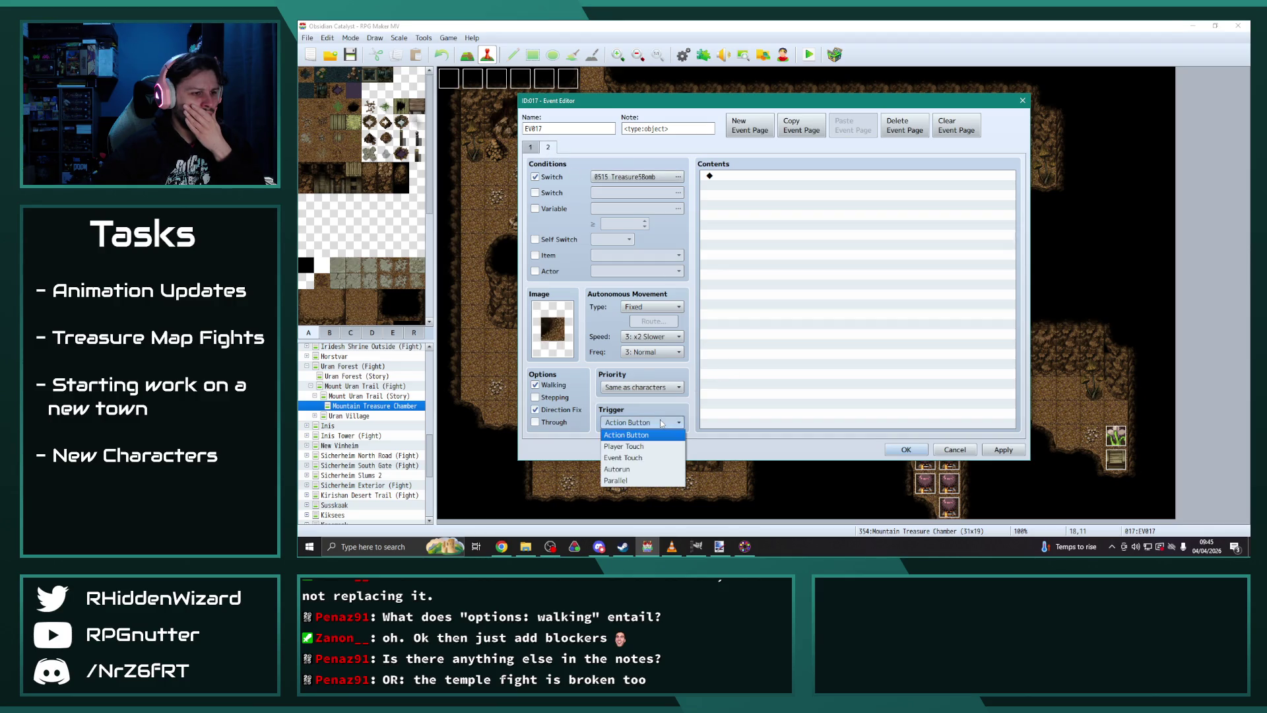
{"action": "left_click", "coordinate": [661, 422]}
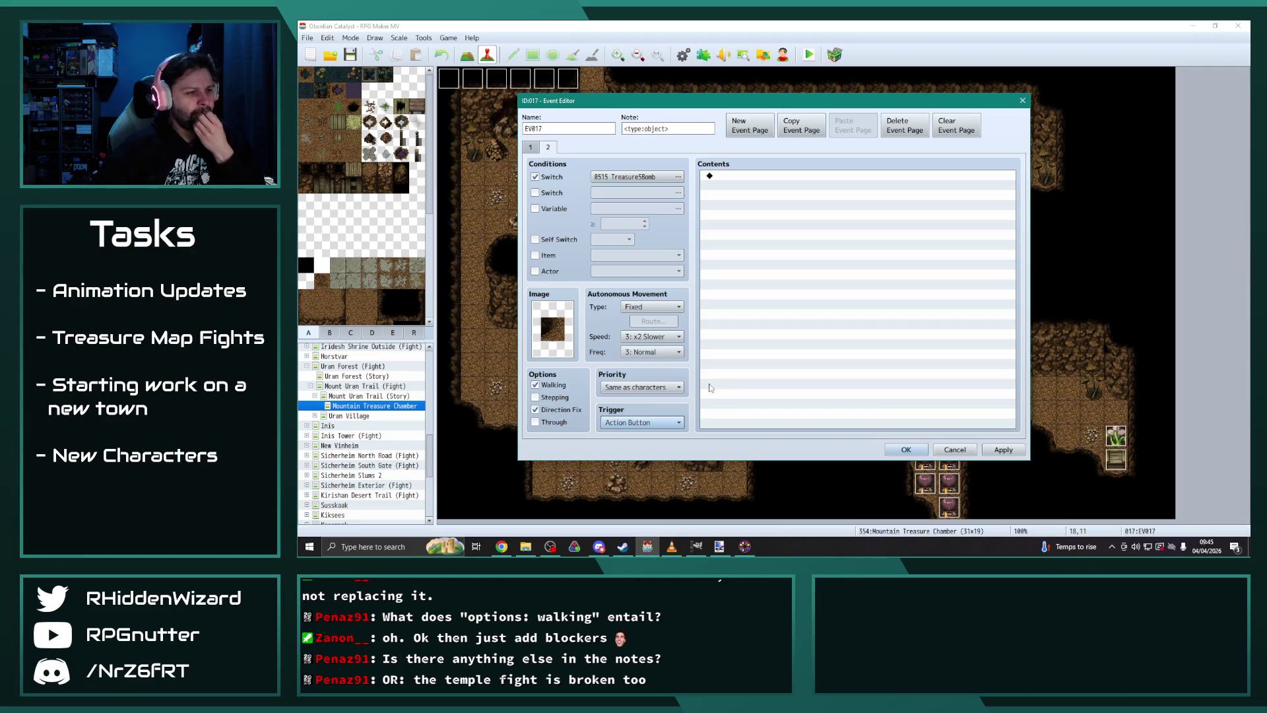
{"action": "left_click", "coordinate": [916, 449]}
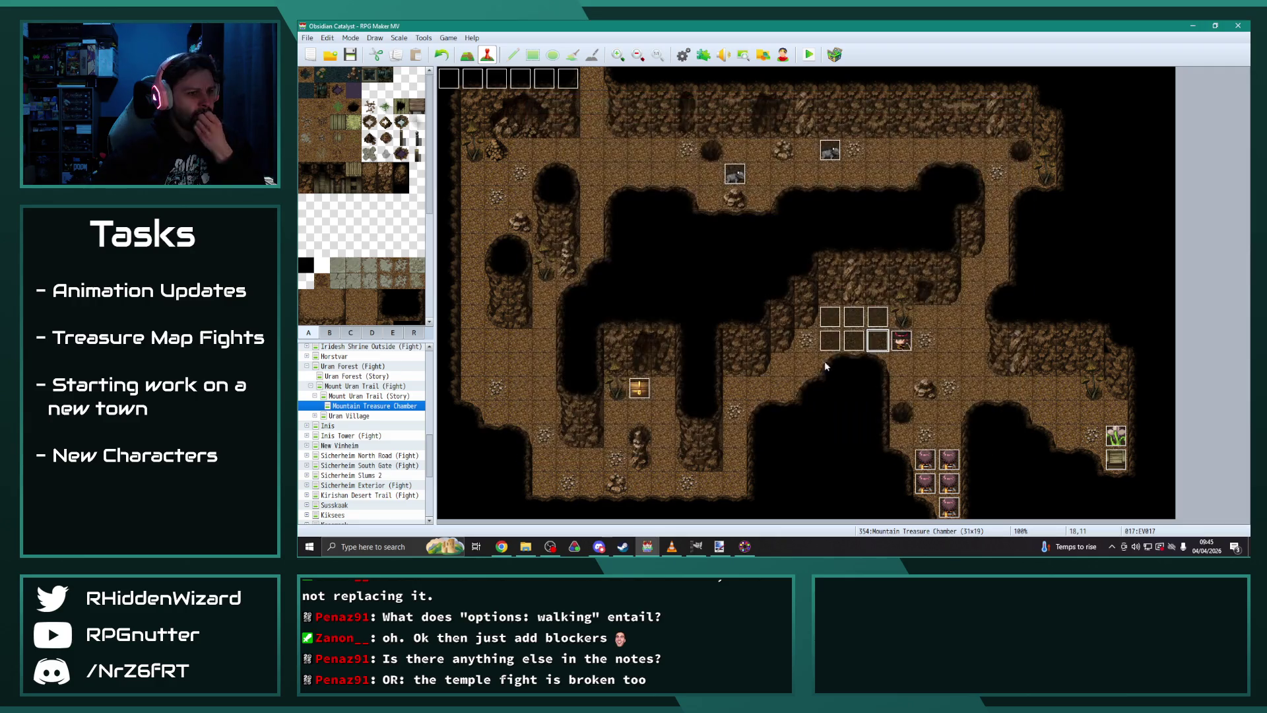
Step: Turn on Direction Fix on EV014's second page
{"action": "double_click", "coordinate": [879, 321]}
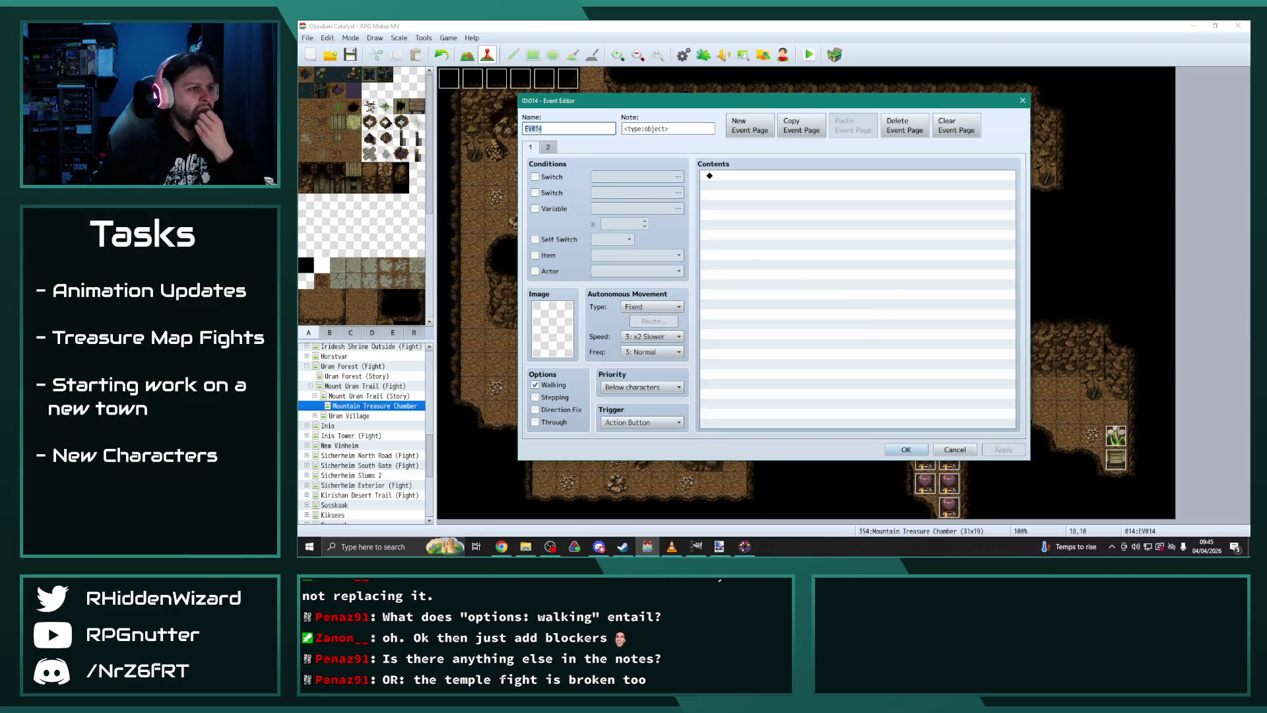
{"action": "left_click", "coordinate": [535, 409]}
{"action": "left_click", "coordinate": [904, 450]}
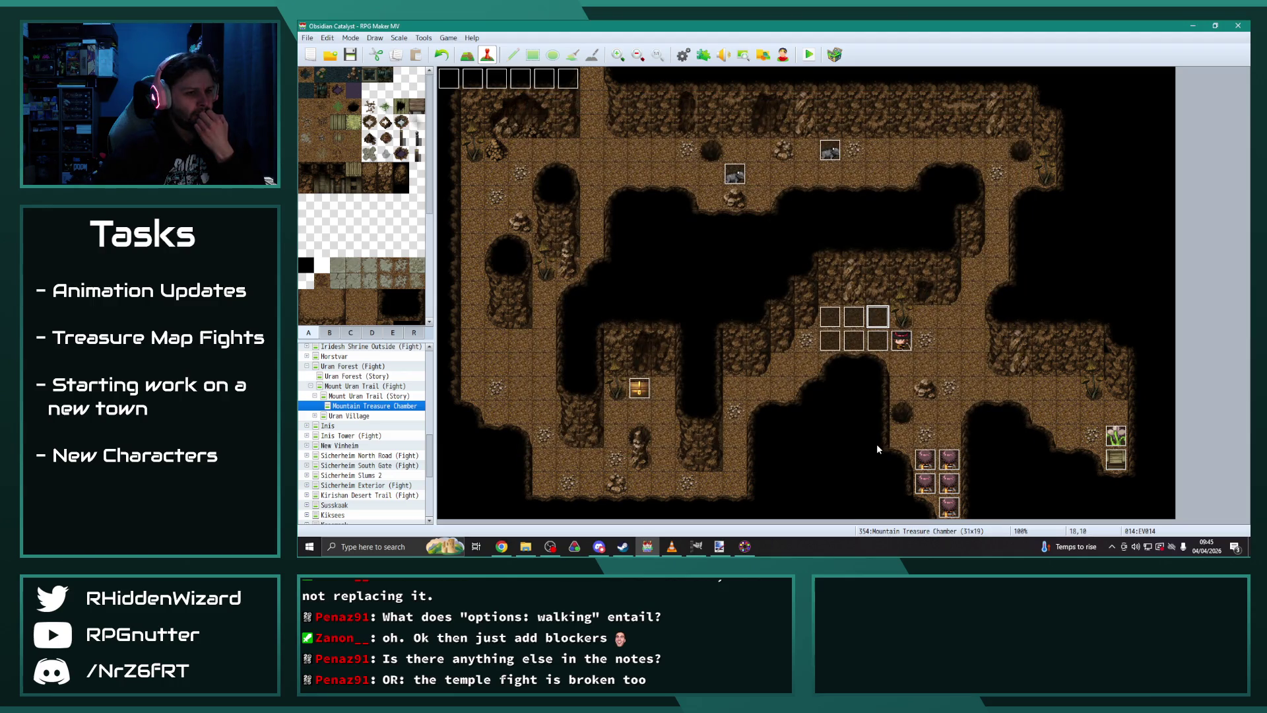
Step: Restart the playtest, saving the project changes first
{"action": "key", "text": "ctrl+r"}
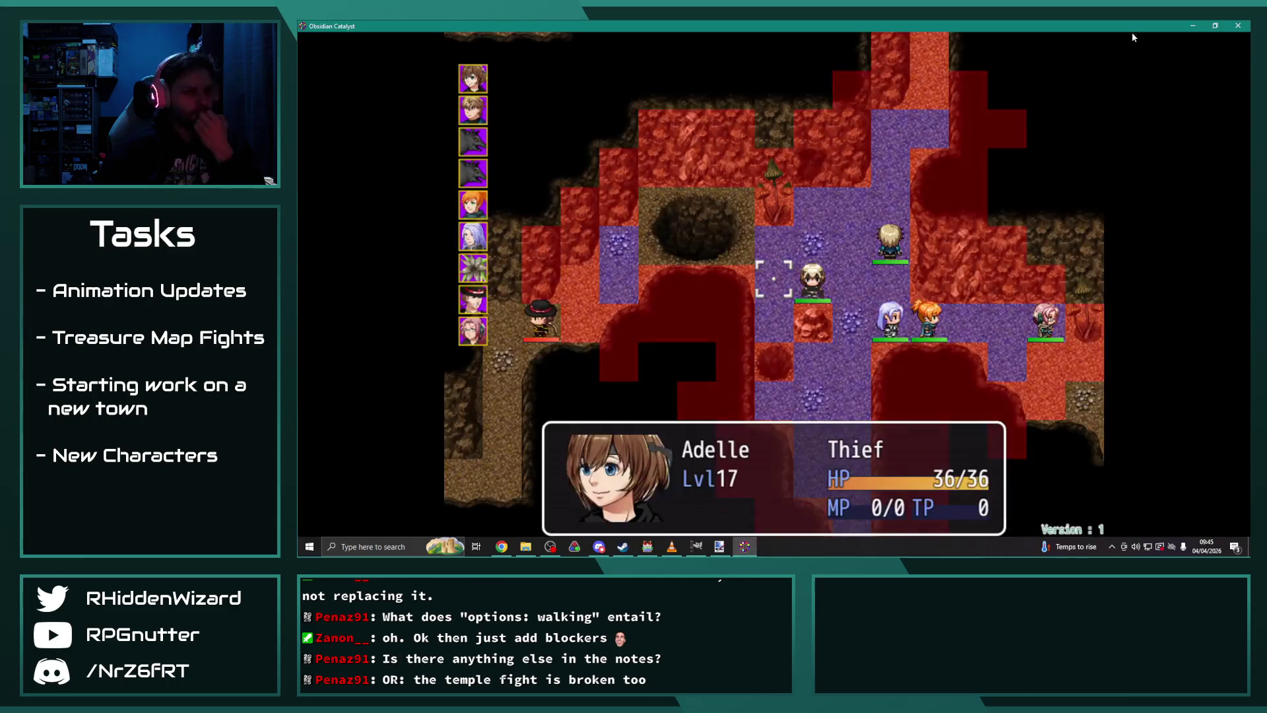
{"action": "left_click", "coordinate": [1236, 25]}
{"action": "left_click", "coordinate": [808, 55]}
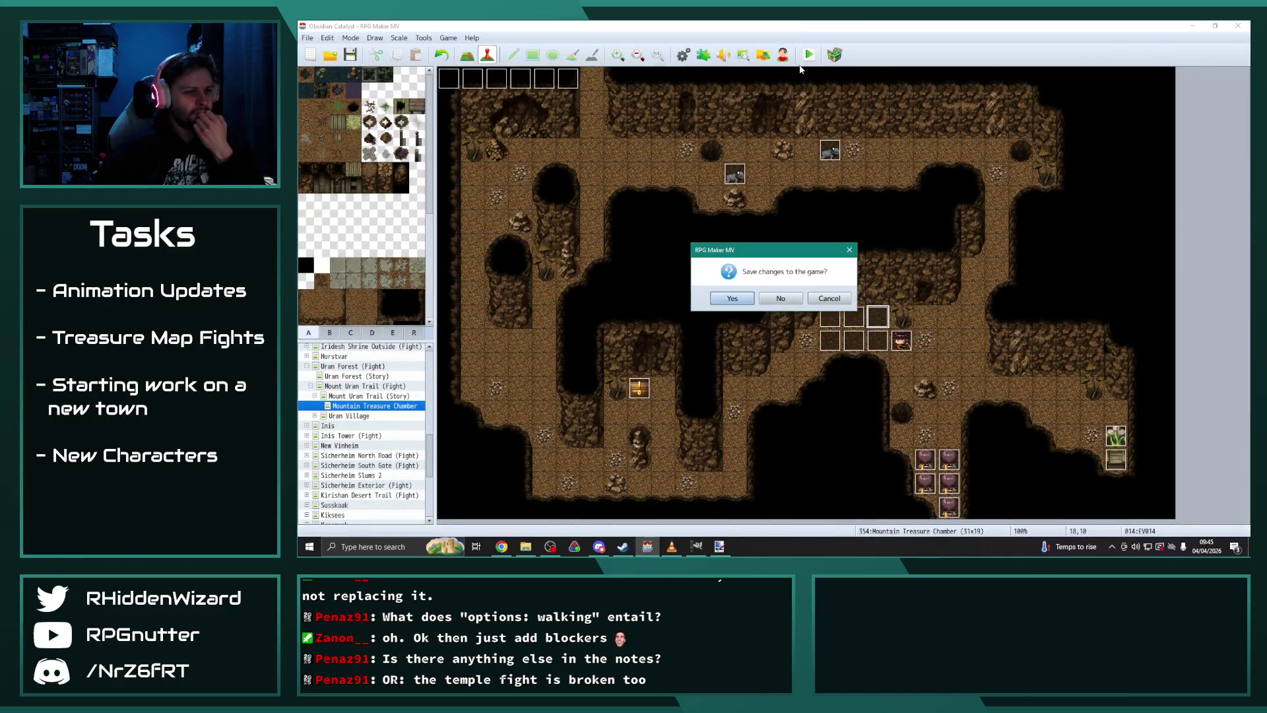
{"action": "left_click", "coordinate": [732, 298]}
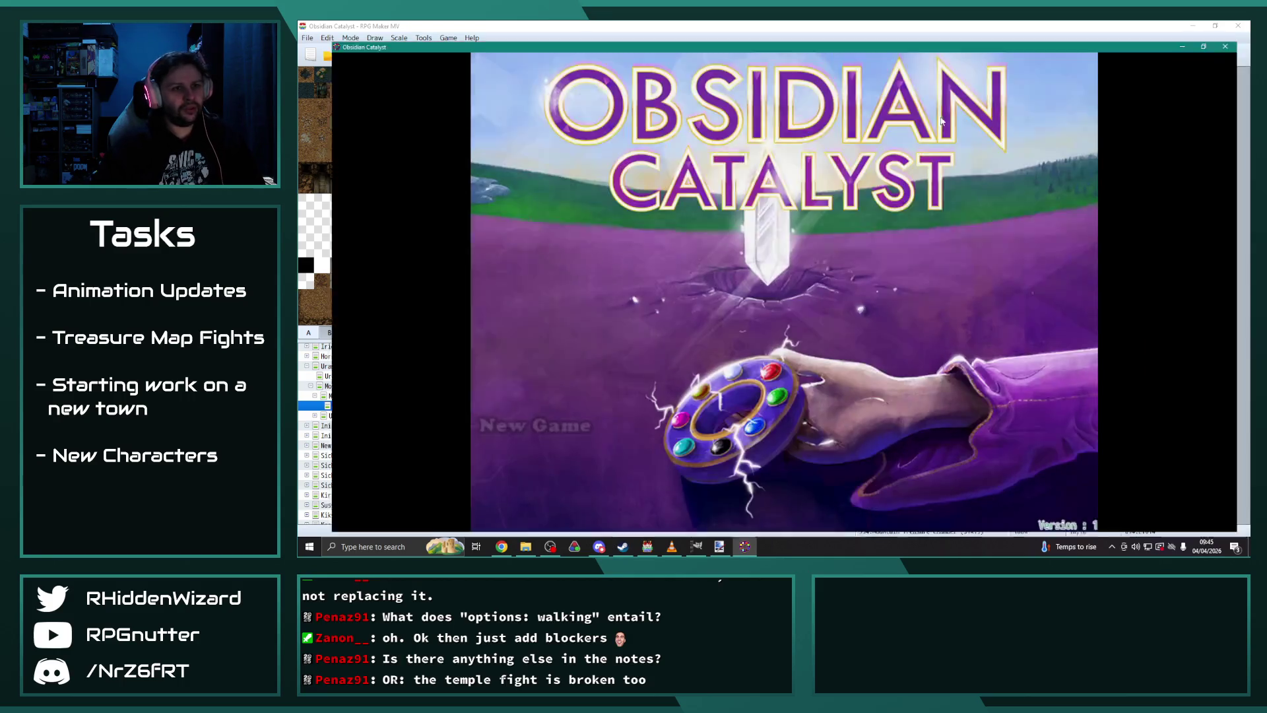
Step: Maximize the game window and load the File 9 save via Continue
{"action": "left_click_drag", "start_coordinate": [943, 46], "coordinate": [987, 20]}
{"action": "key", "text": "Return"}
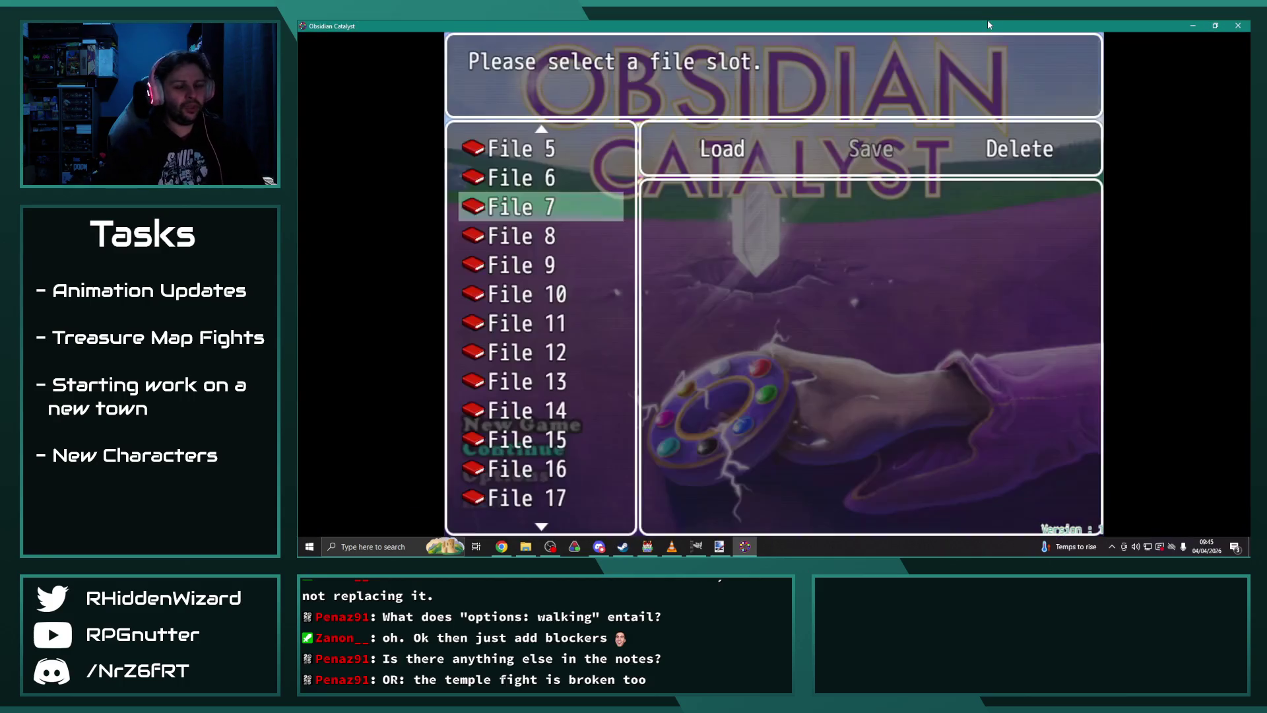
{"action": "key", "text": "Down"}
{"action": "key", "text": "Down"}
{"action": "key", "text": "Return"}
{"action": "key", "text": "Return"}
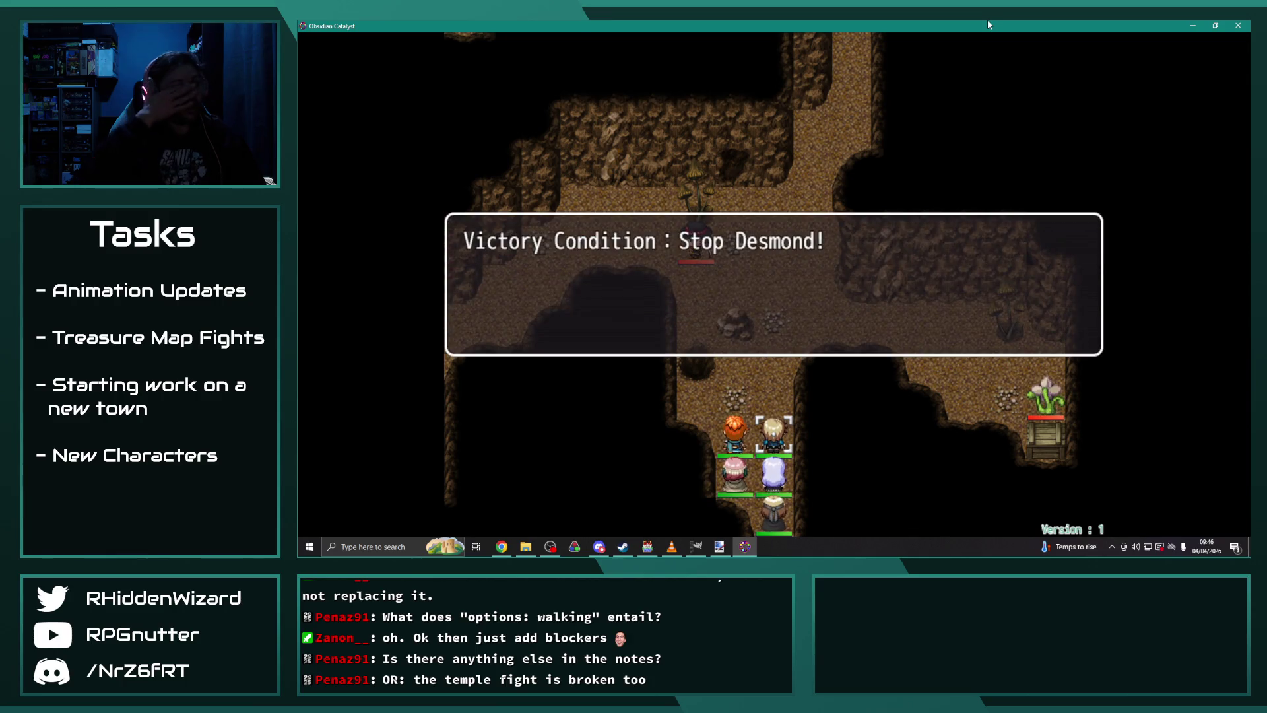
Step: Dismiss the victory conditions, have Eremar and Melanie wait, and let Desmond's dialogue play
{"action": "key", "text": "Return"}
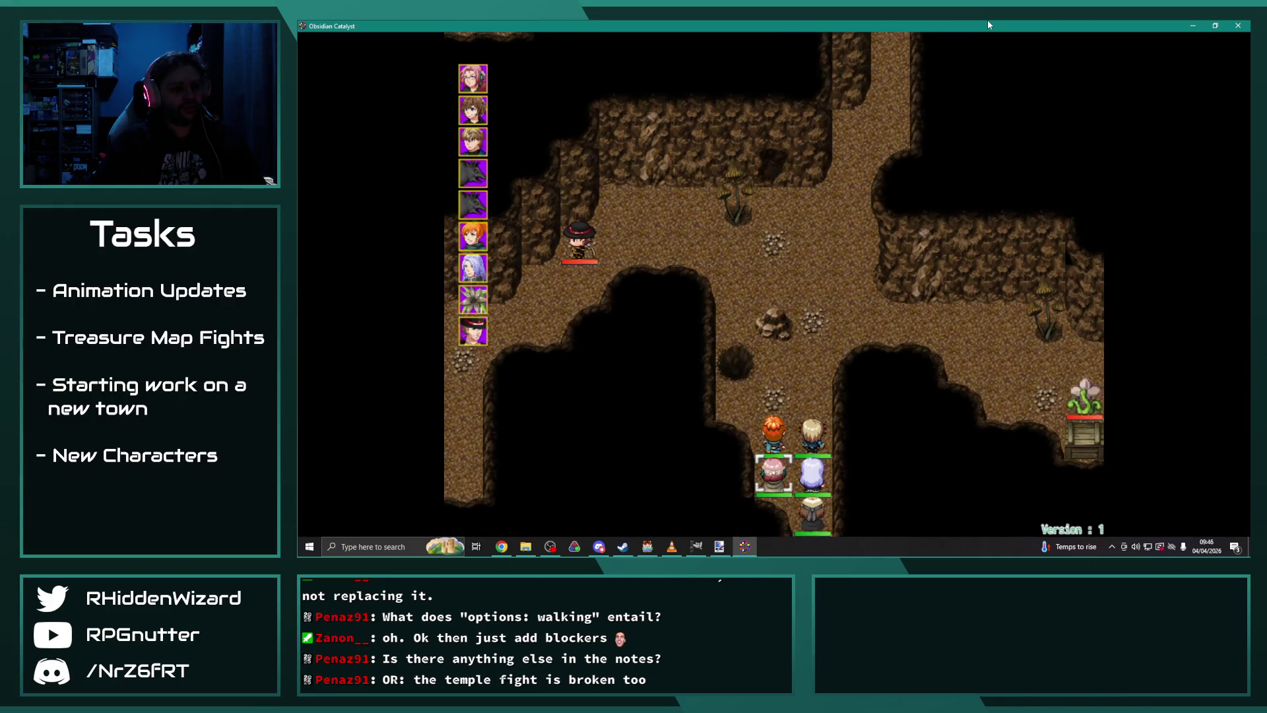
{"action": "key", "text": "Return"}
{"action": "key", "text": "Return"}
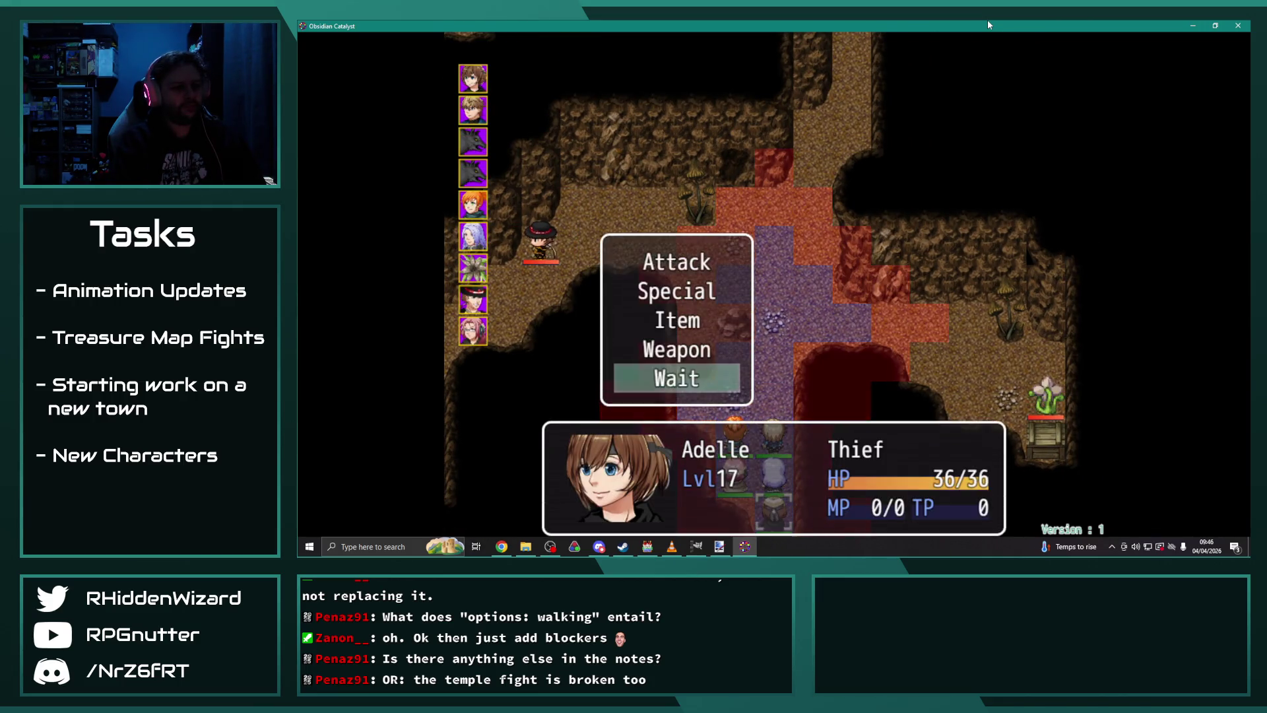
{"action": "key", "text": "Return"}
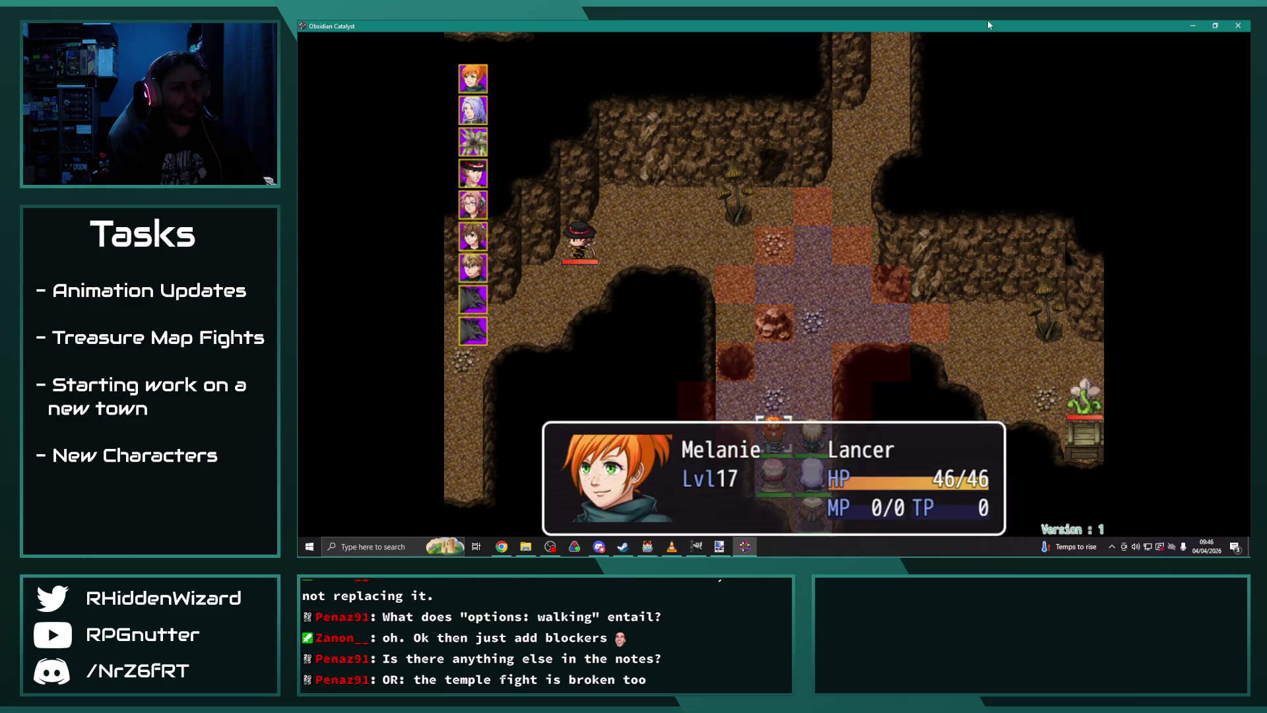
{"action": "key", "text": "Return"}
{"action": "key", "text": "Return"}
{"action": "key", "text": "Return"}
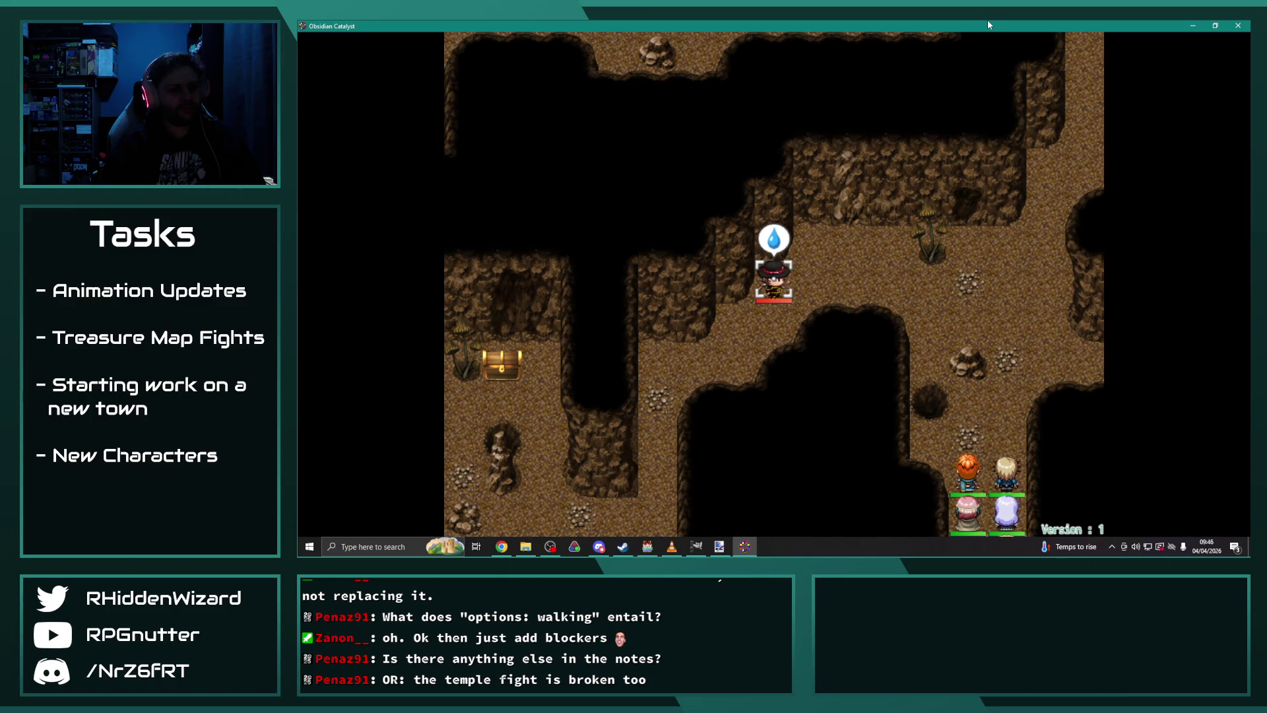
{"action": "key", "text": "Return"}
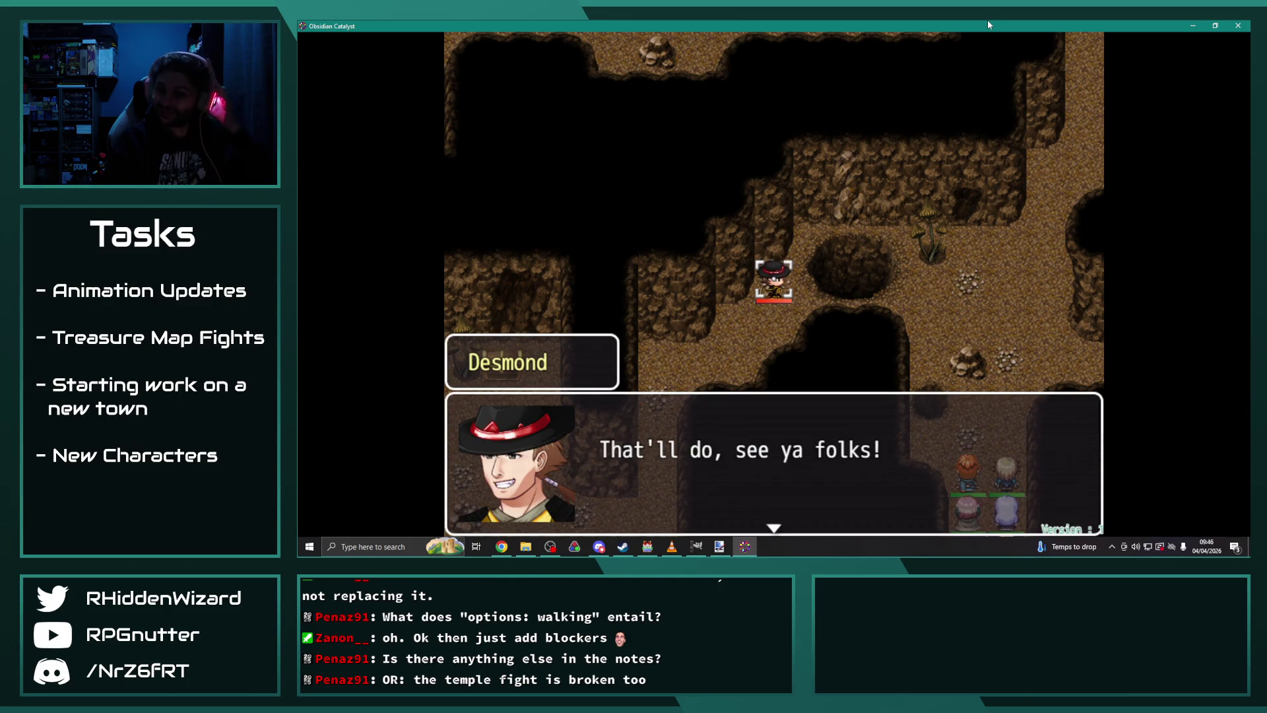
{"action": "key", "text": "Return"}
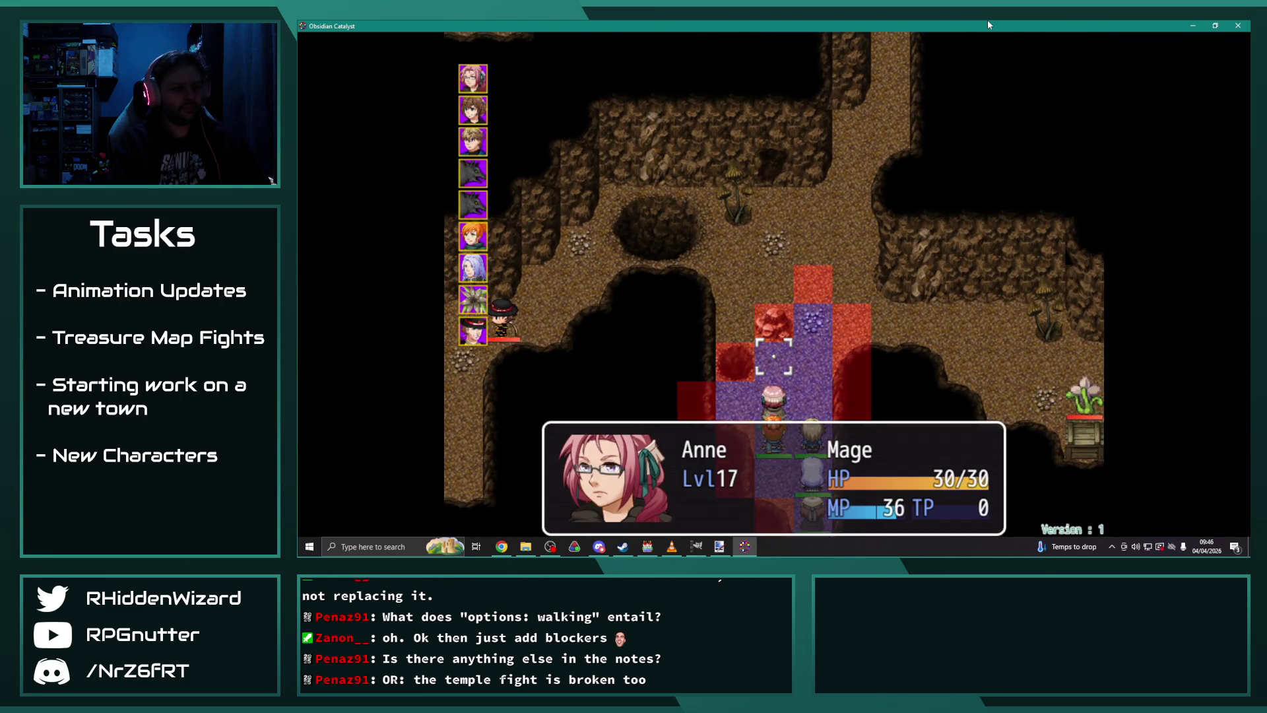
Step: Have Anne, Adelle, Eremar and Melanie wait each turn while Desmond heads for the chest
{"action": "key", "text": "Return"}
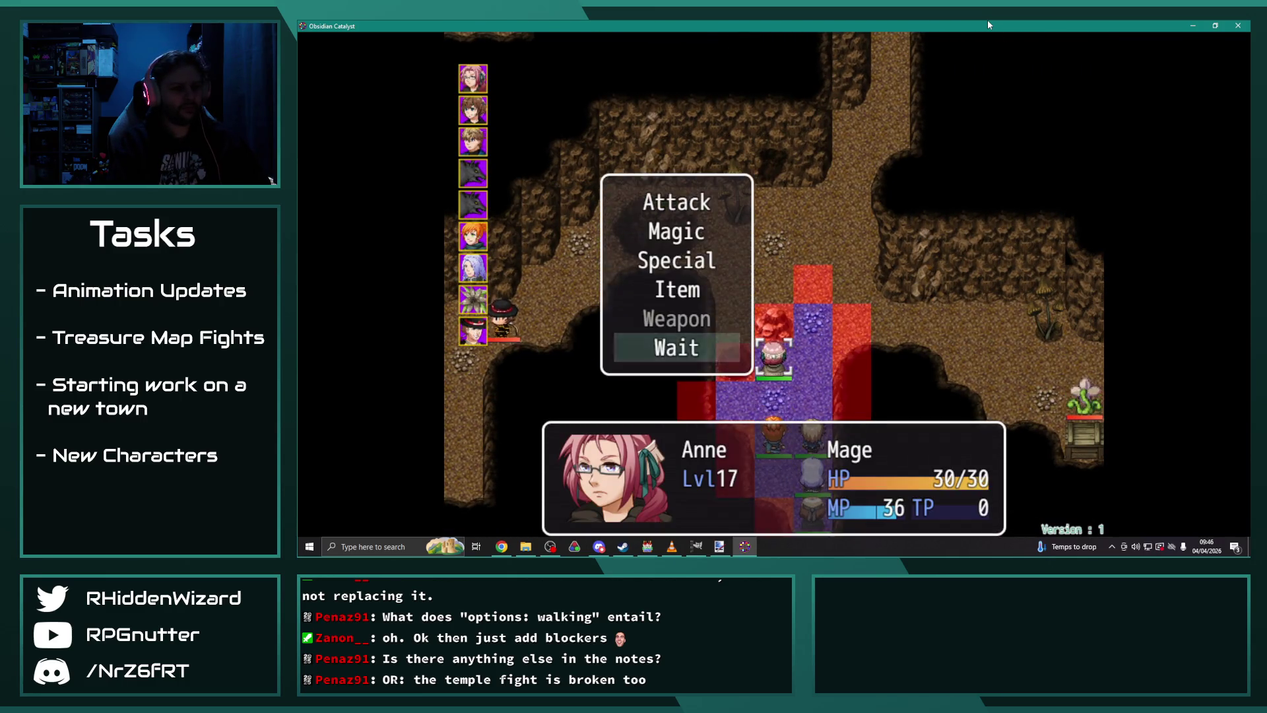
{"action": "key", "text": "Return"}
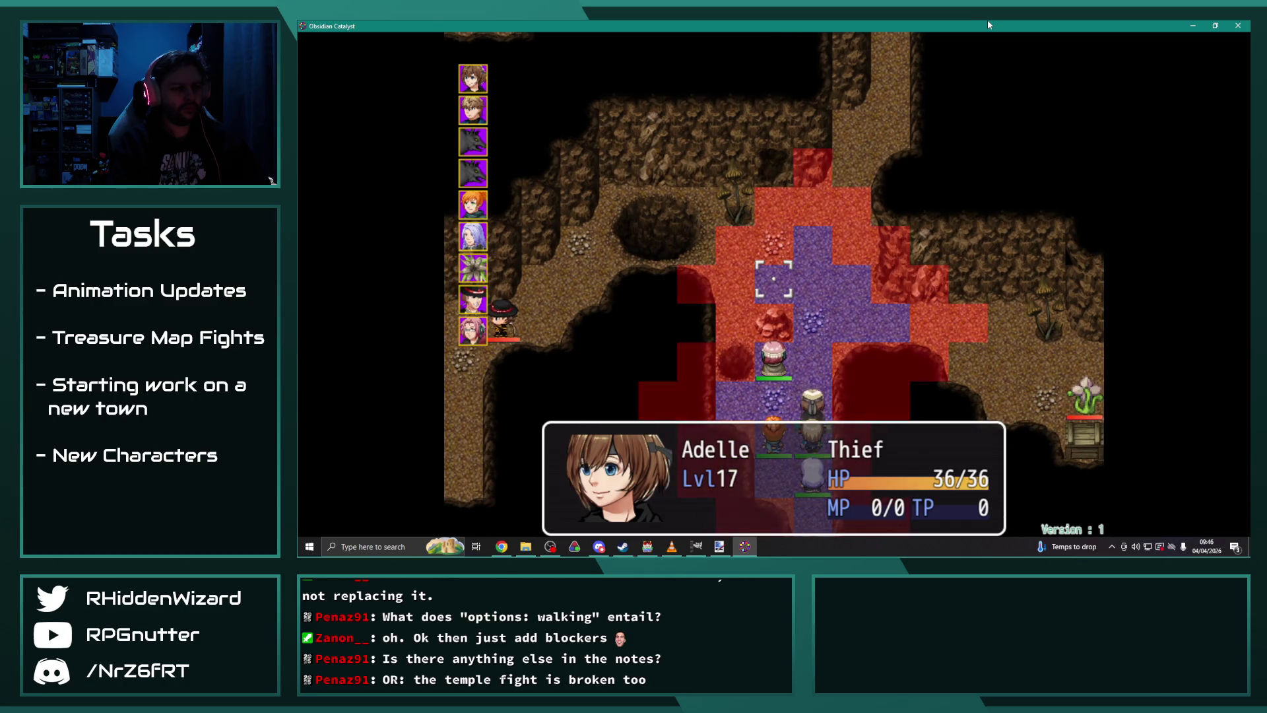
{"action": "key", "text": "Return"}
{"action": "key", "text": "Return"}
{"action": "key", "text": "Return"}
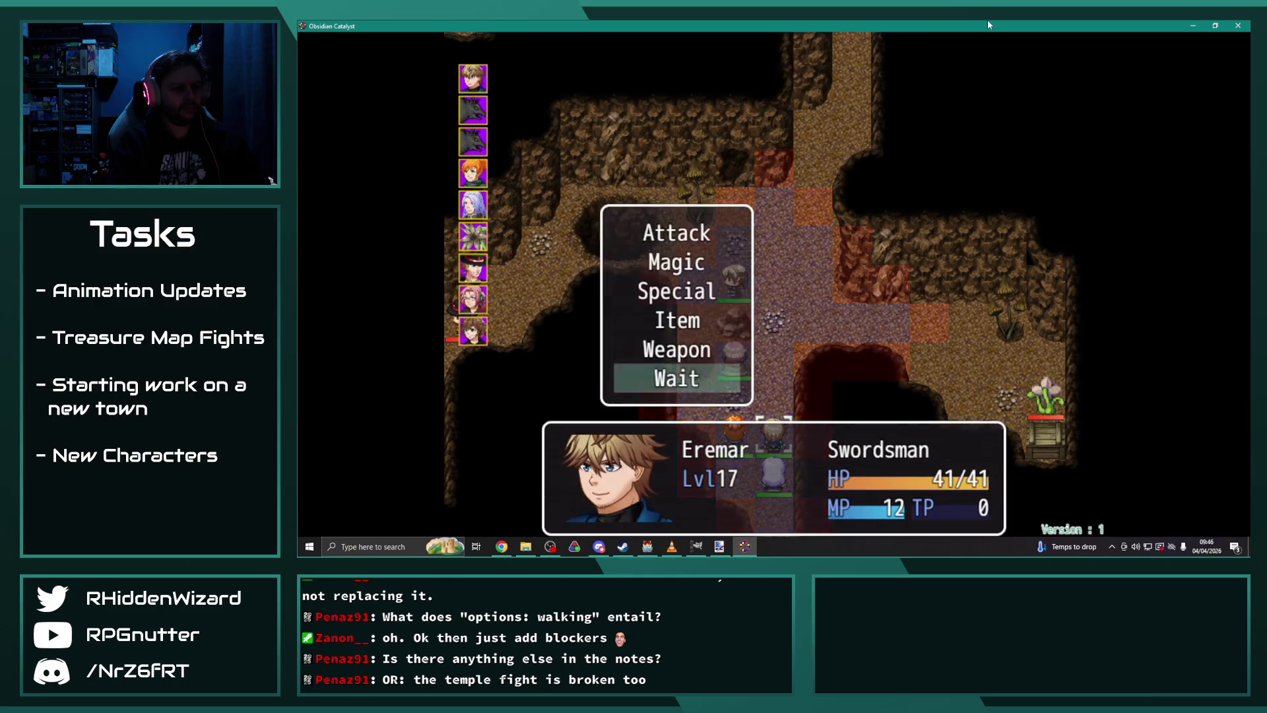
{"action": "key", "text": "Return"}
{"action": "key", "text": "Return"}
{"action": "key", "text": "Return"}
{"action": "key", "text": "Return"}
{"action": "key", "text": "Return"}
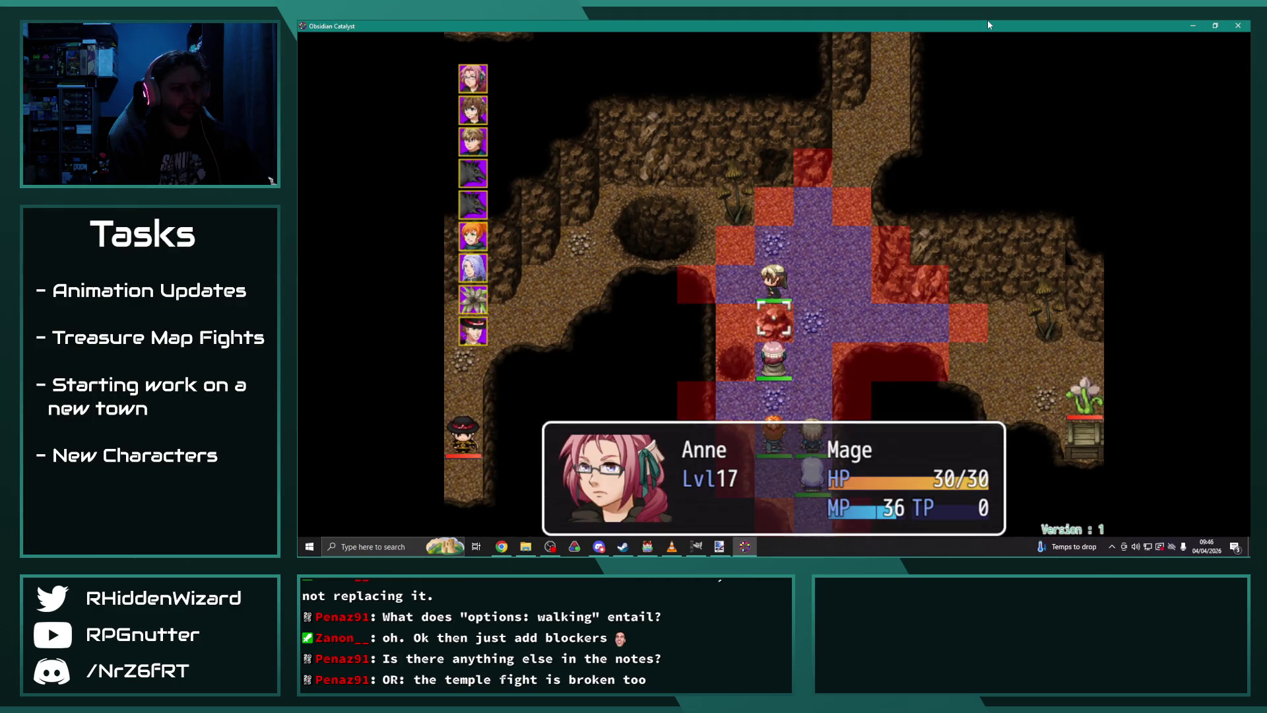
{"action": "key", "text": "Return"}
{"action": "key", "text": "Return"}
{"action": "key", "text": "Return"}
{"action": "key", "text": "Return"}
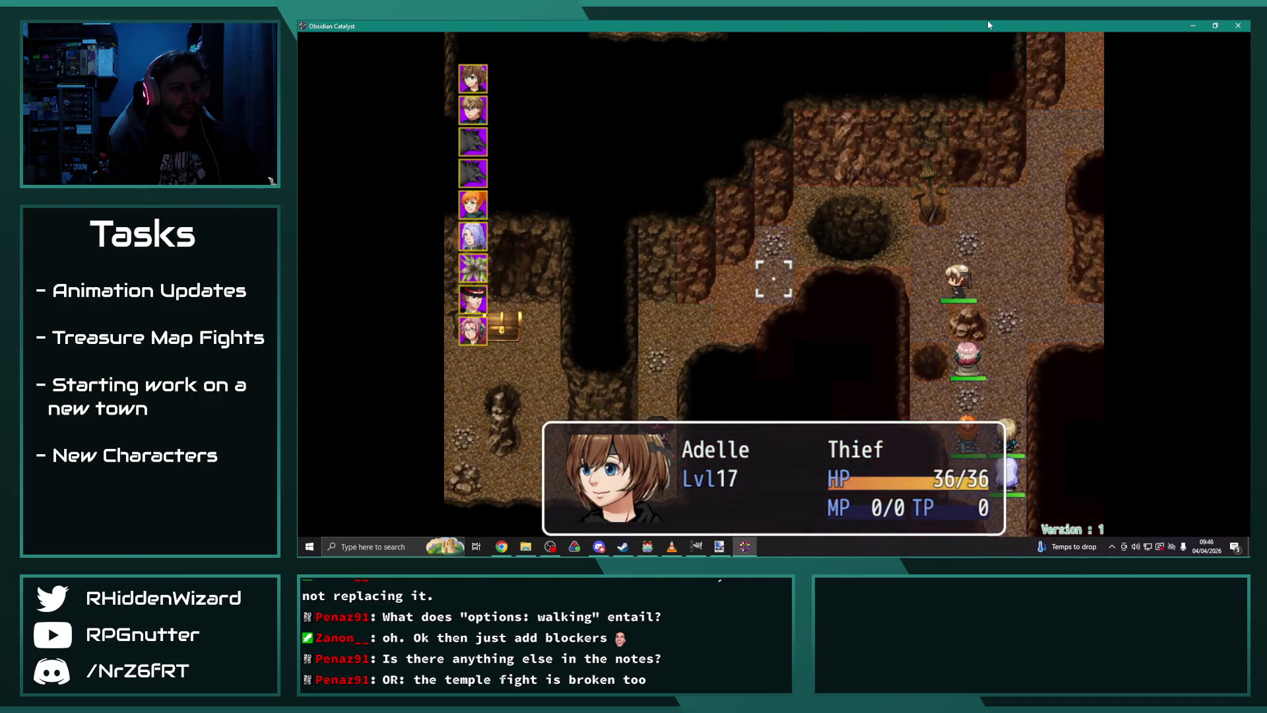
{"action": "key", "text": "Return"}
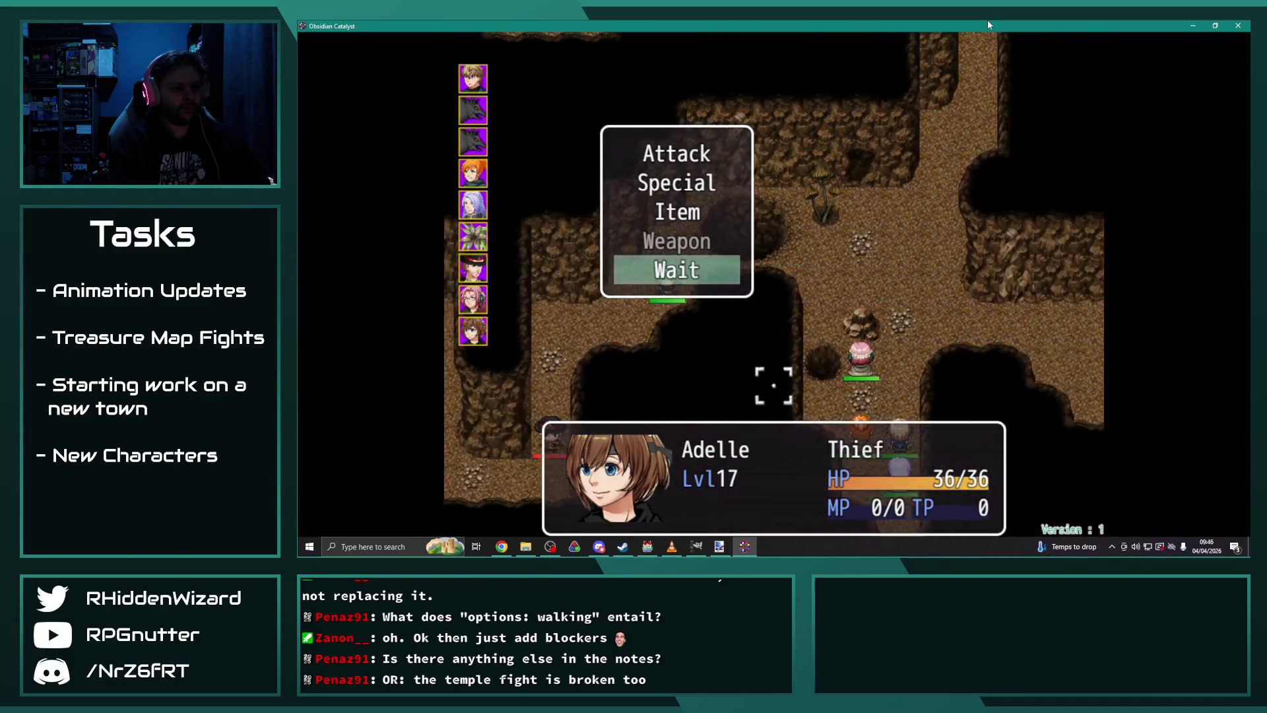
{"action": "key", "text": "Return"}
{"action": "key", "text": "Return"}
{"action": "key", "text": "Return"}
{"action": "key", "text": "Return"}
{"action": "key", "text": "Return"}
{"action": "key", "text": "Return"}
{"action": "key", "text": "Return"}
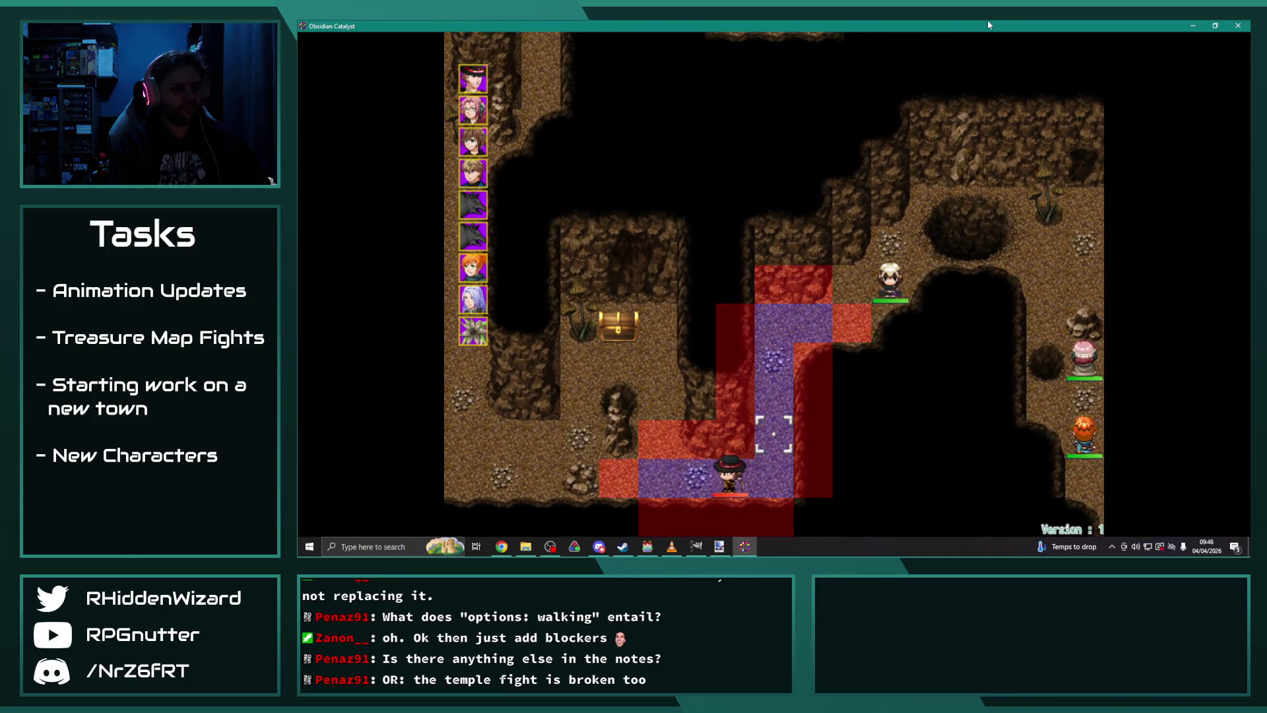
{"action": "key", "text": "Return"}
{"action": "key", "text": "Return"}
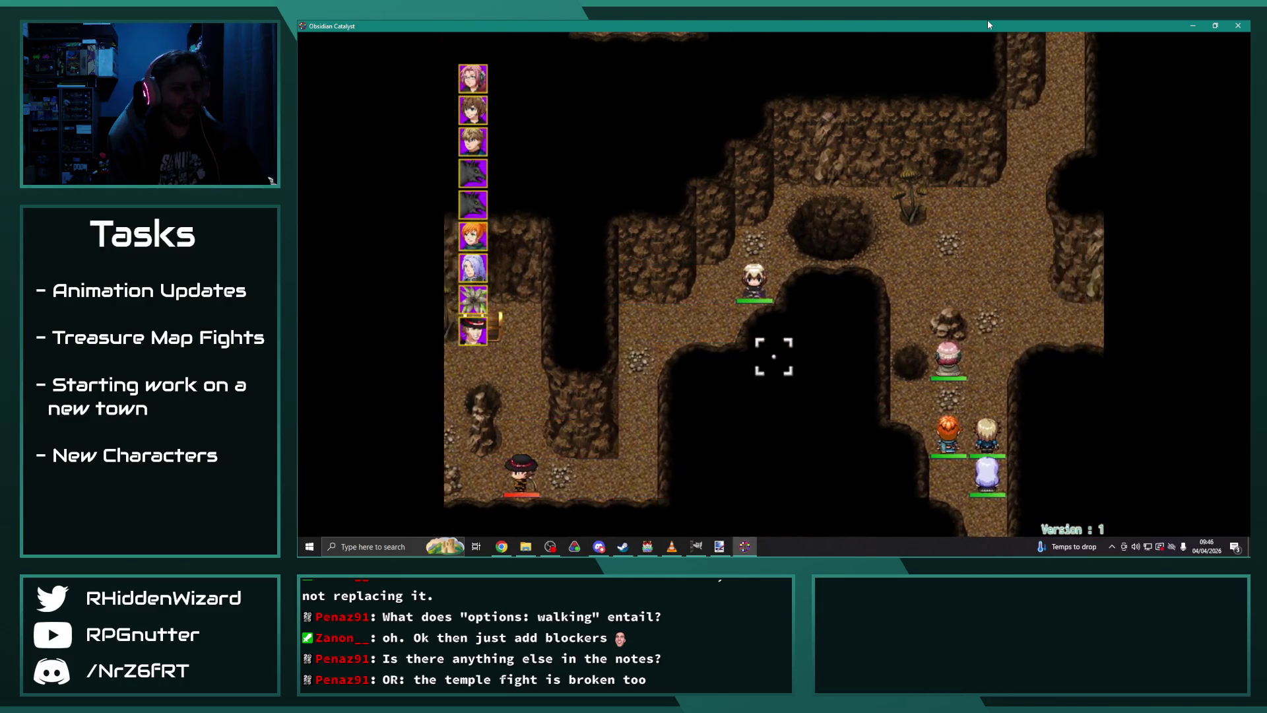
{"action": "key", "text": "Return"}
{"action": "key", "text": "Return"}
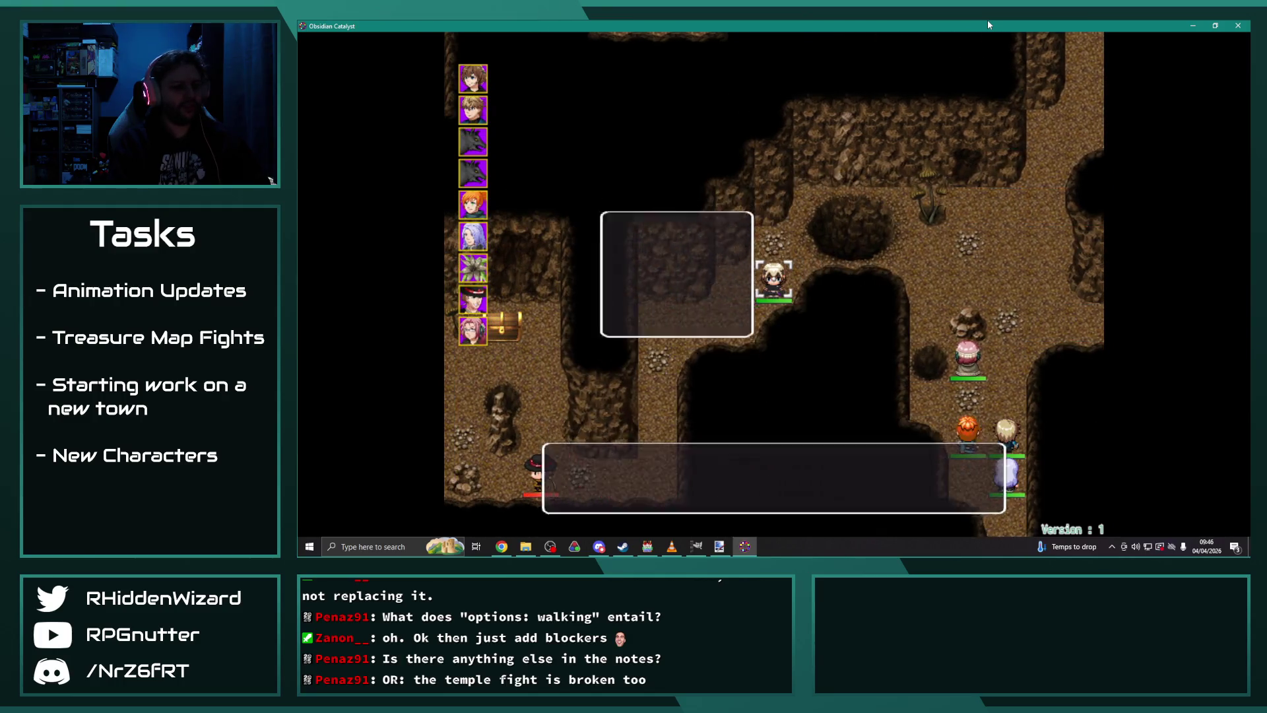
{"action": "key", "text": "Return"}
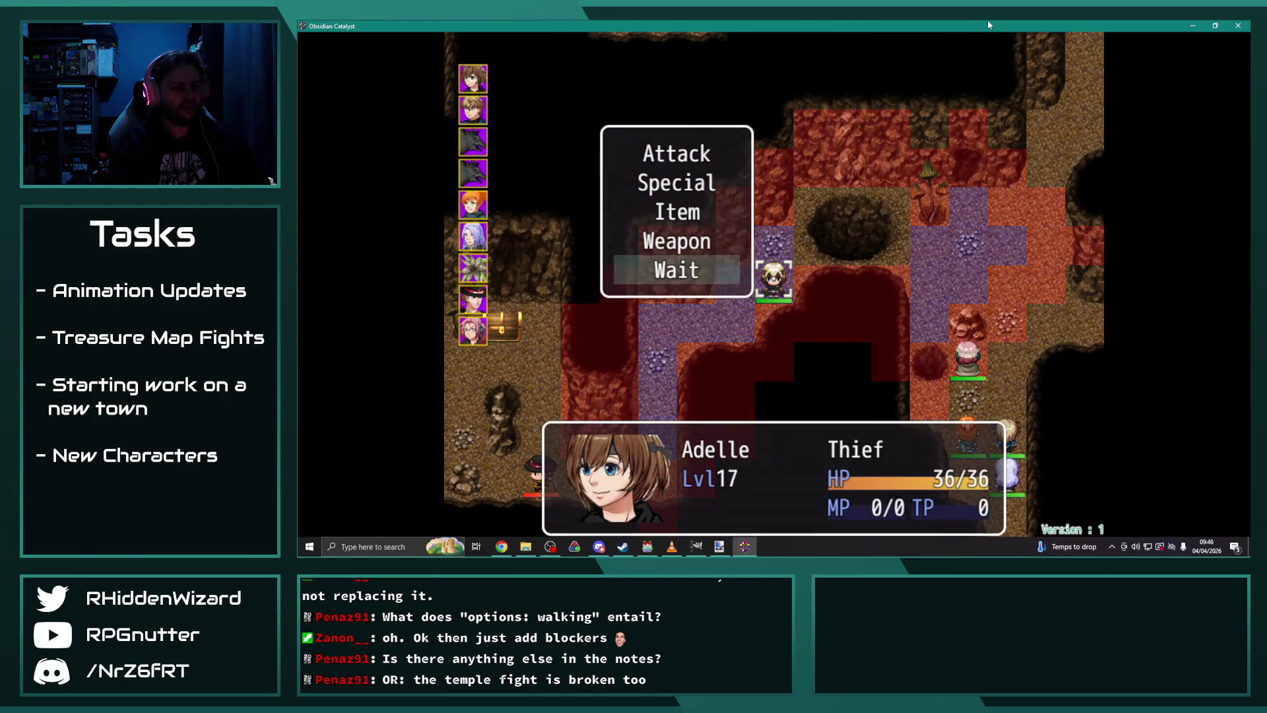
{"action": "key", "text": "Return"}
{"action": "key", "text": "Return"}
{"action": "key", "text": "Return"}
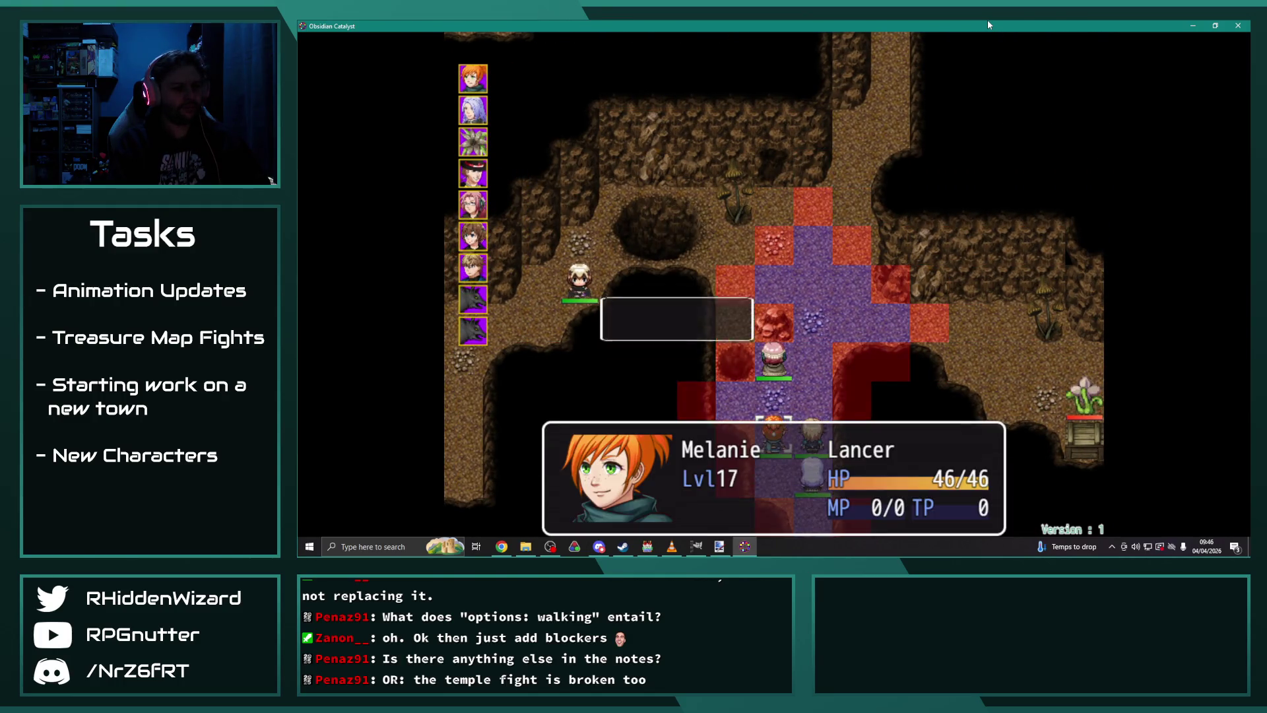
{"action": "key", "text": "Return"}
{"action": "key", "text": "Return"}
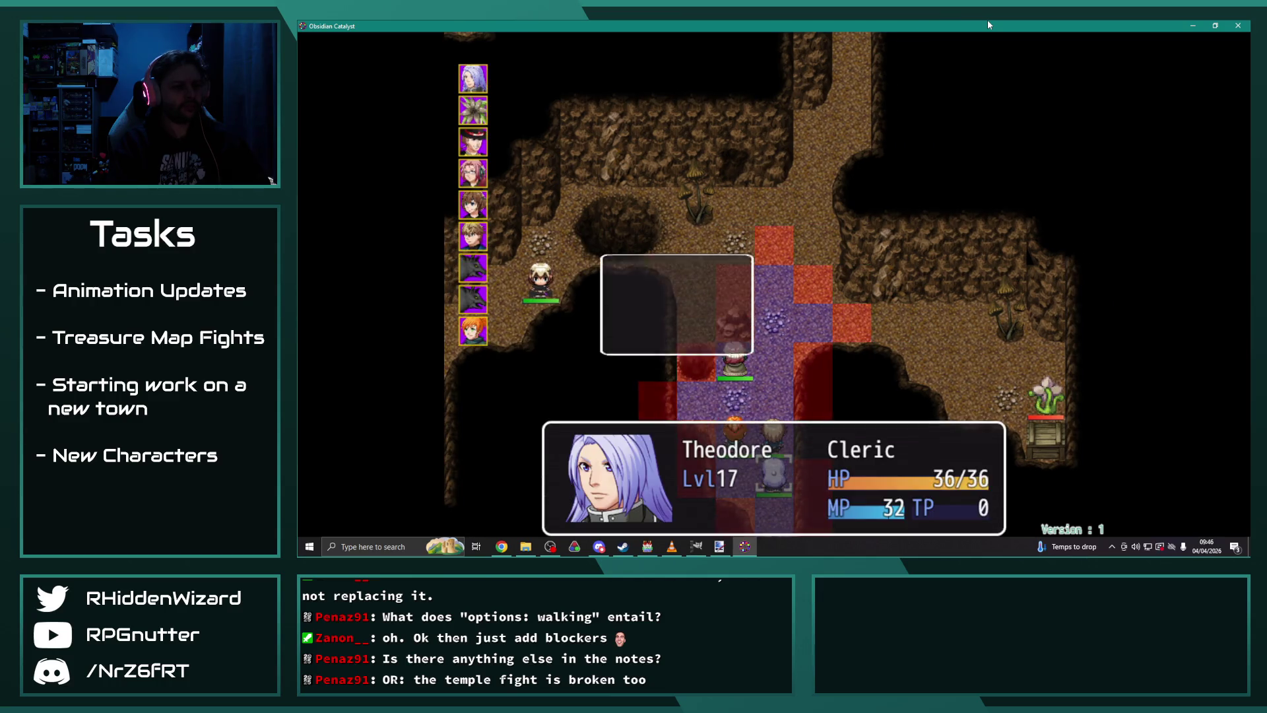
{"action": "key", "text": "Return"}
{"action": "key", "text": "Return"}
{"action": "key", "text": "Return"}
{"action": "key", "text": "Return"}
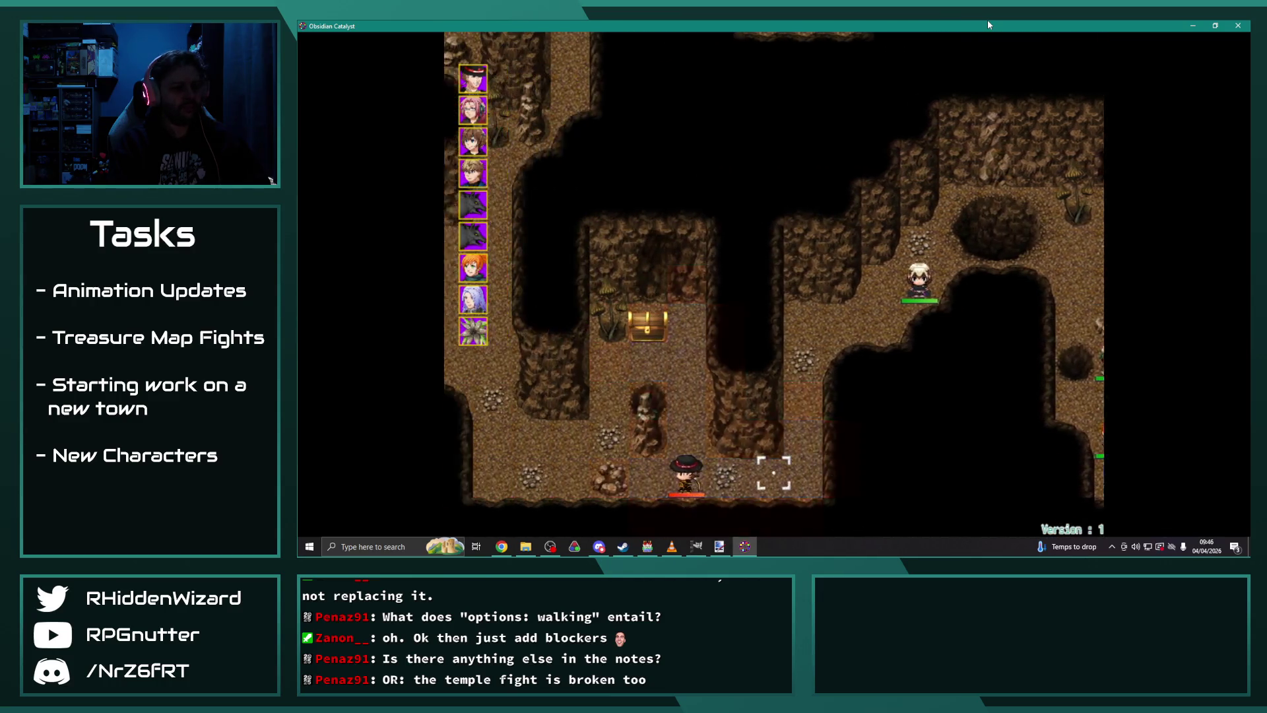
{"action": "key", "text": "Return"}
{"action": "key", "text": "Return"}
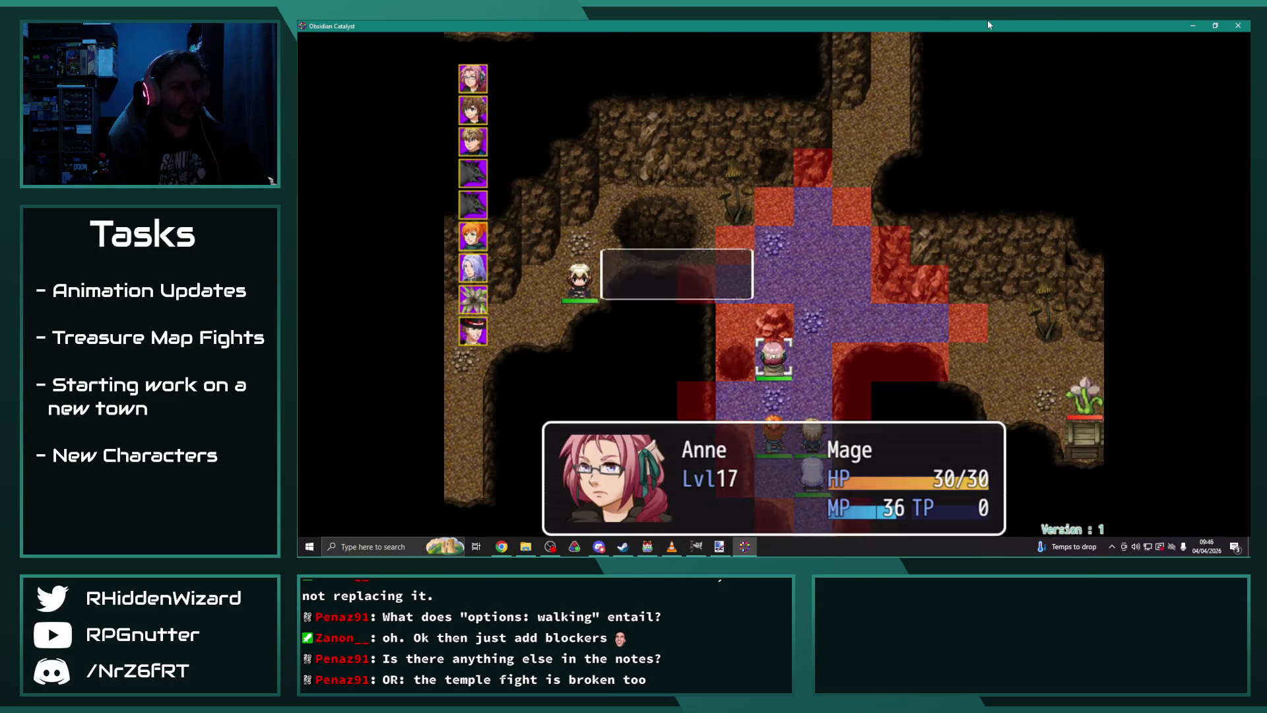
{"action": "key", "text": "Return"}
{"action": "key", "text": "Return"}
{"action": "key", "text": "Return"}
{"action": "key", "text": "Return"}
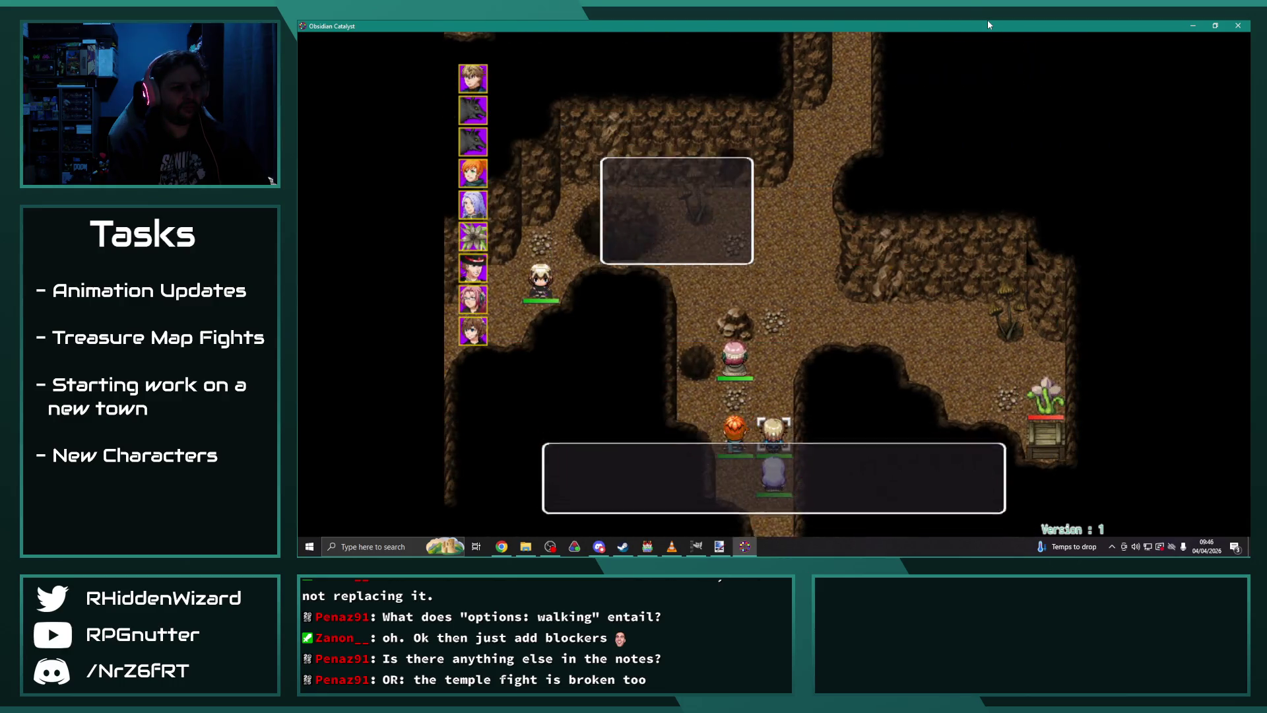
{"action": "key", "text": "Return"}
{"action": "key", "text": "Return"}
{"action": "key", "text": "Return"}
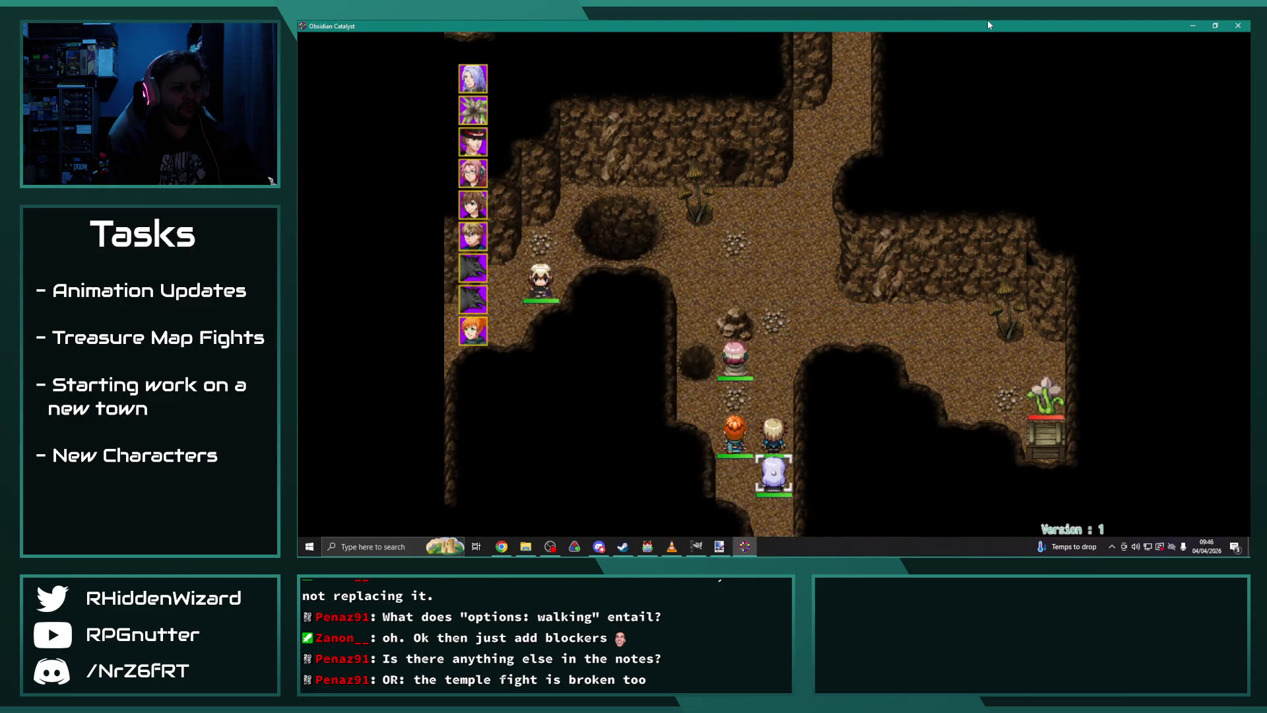
{"action": "key", "text": "Return"}
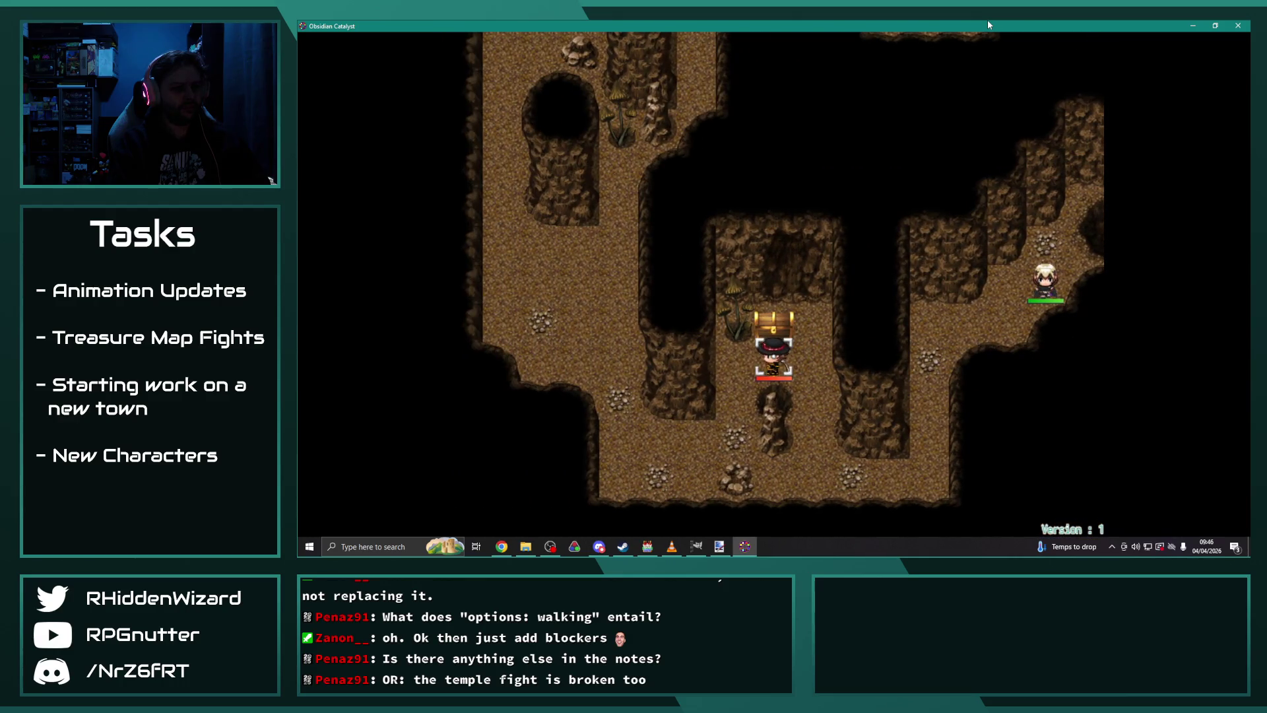
Step: Close Desmond's treasure pickup message and pass Anne, Adelle, Theodore, Eremar and Melanie's turns
{"action": "key", "text": "Return"}
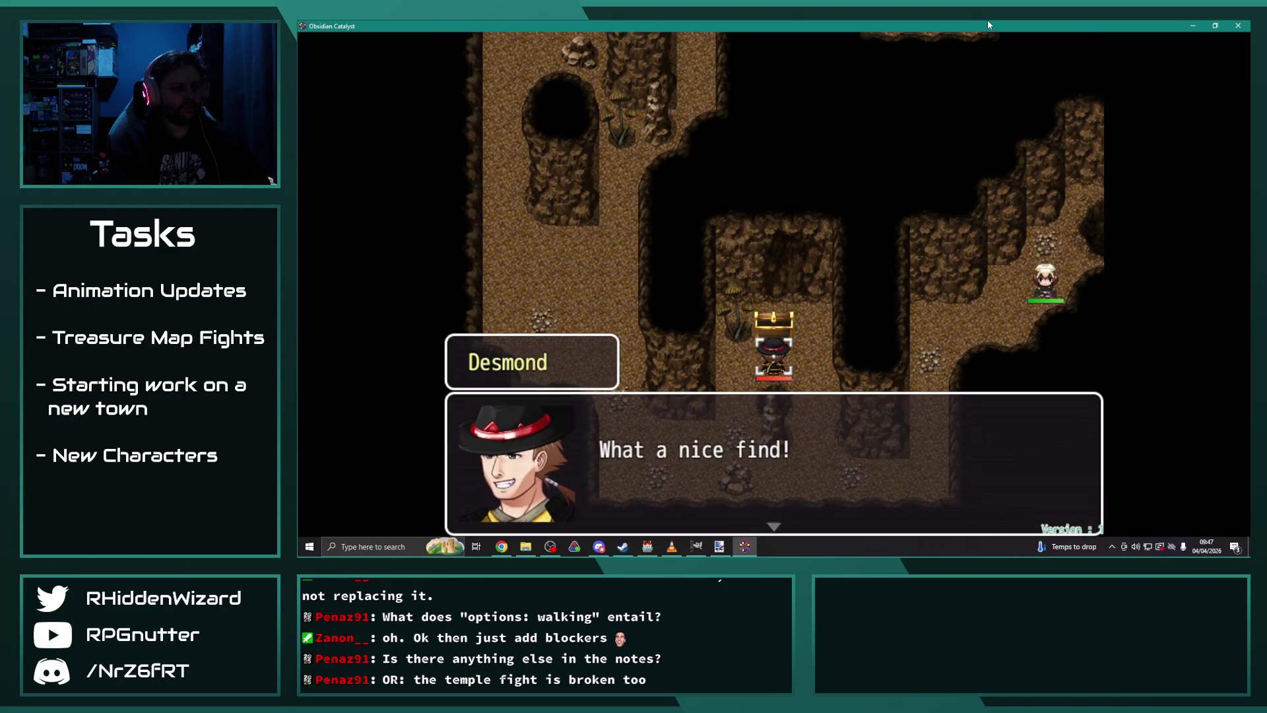
{"action": "key", "text": "Return"}
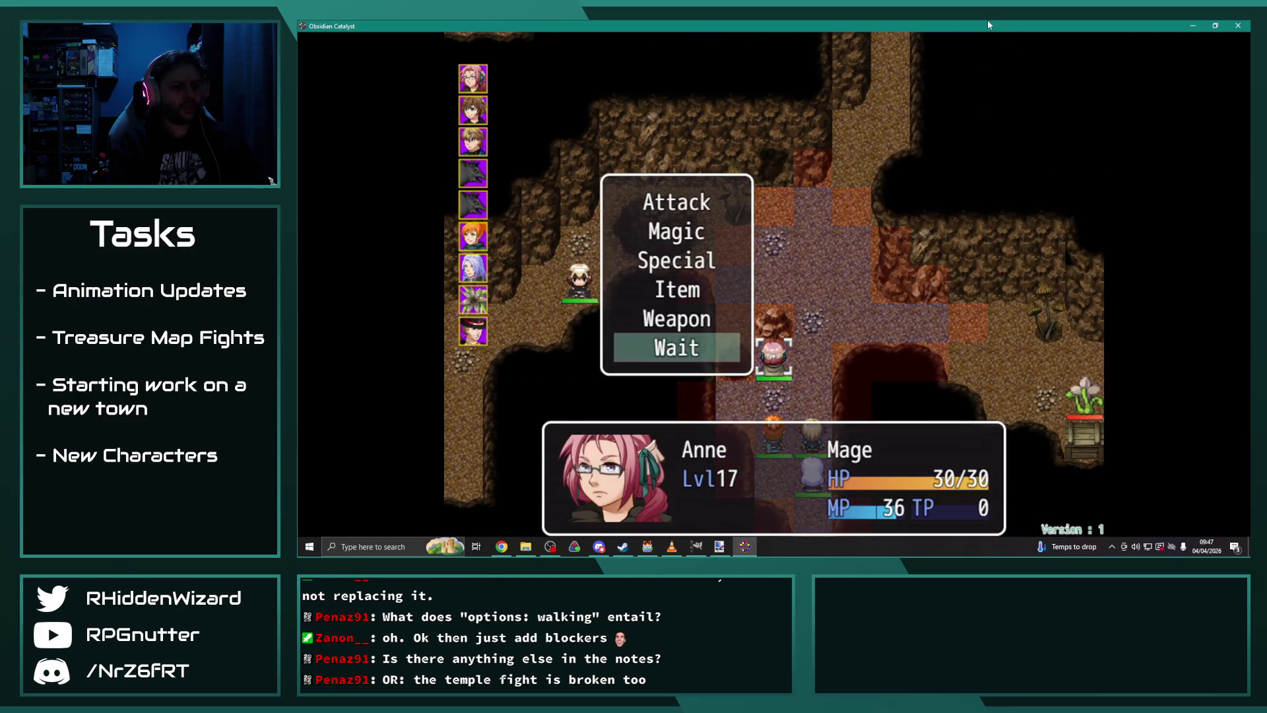
{"action": "key", "text": "Return"}
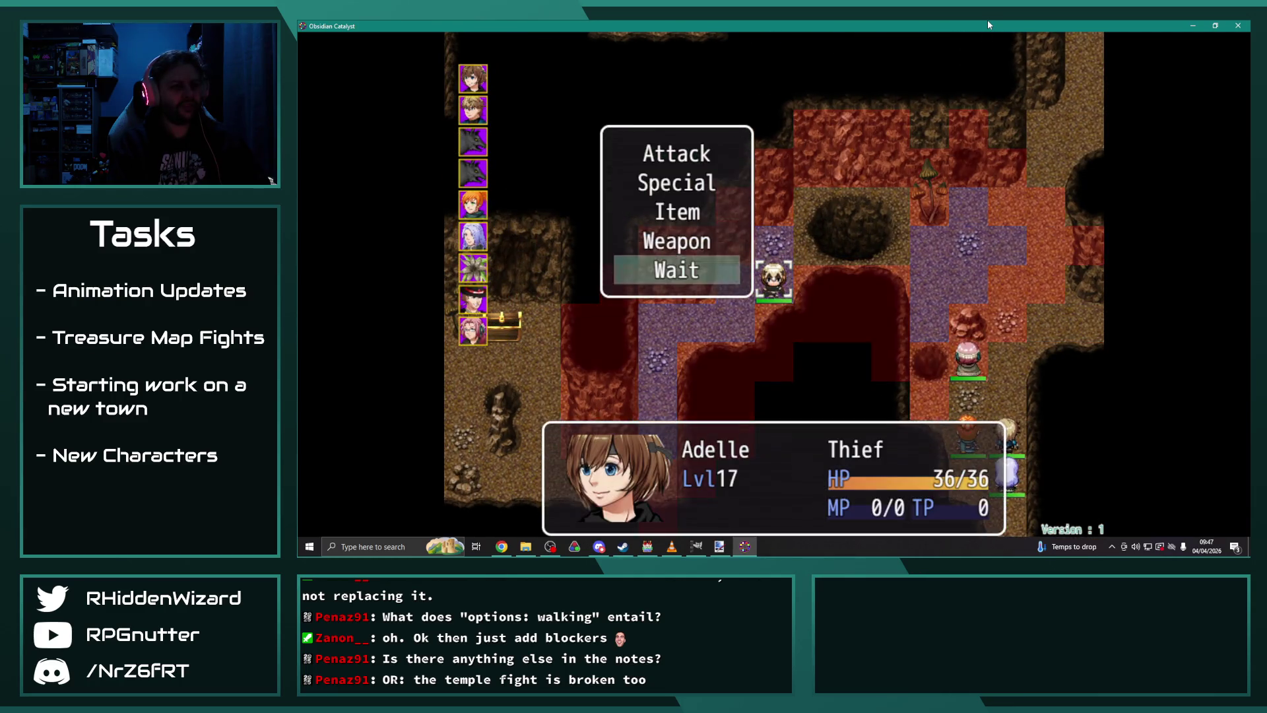
{"action": "key", "text": "Return"}
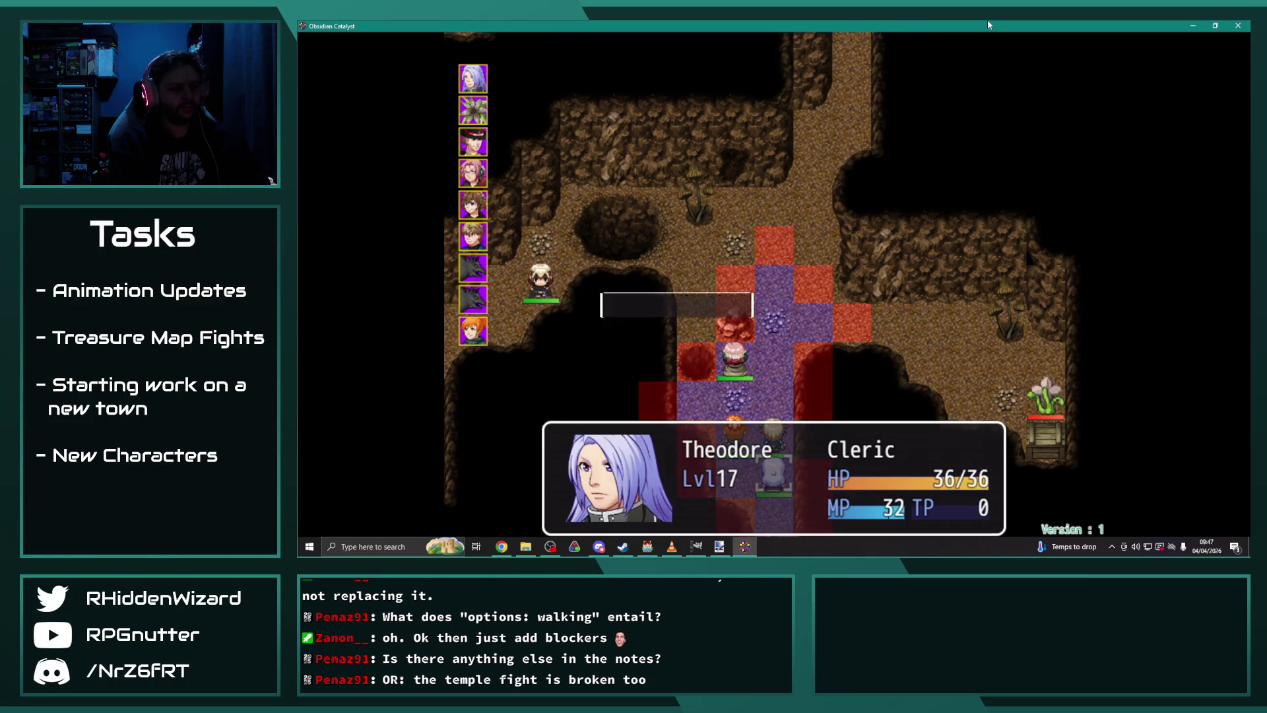
{"action": "key", "text": "Return"}
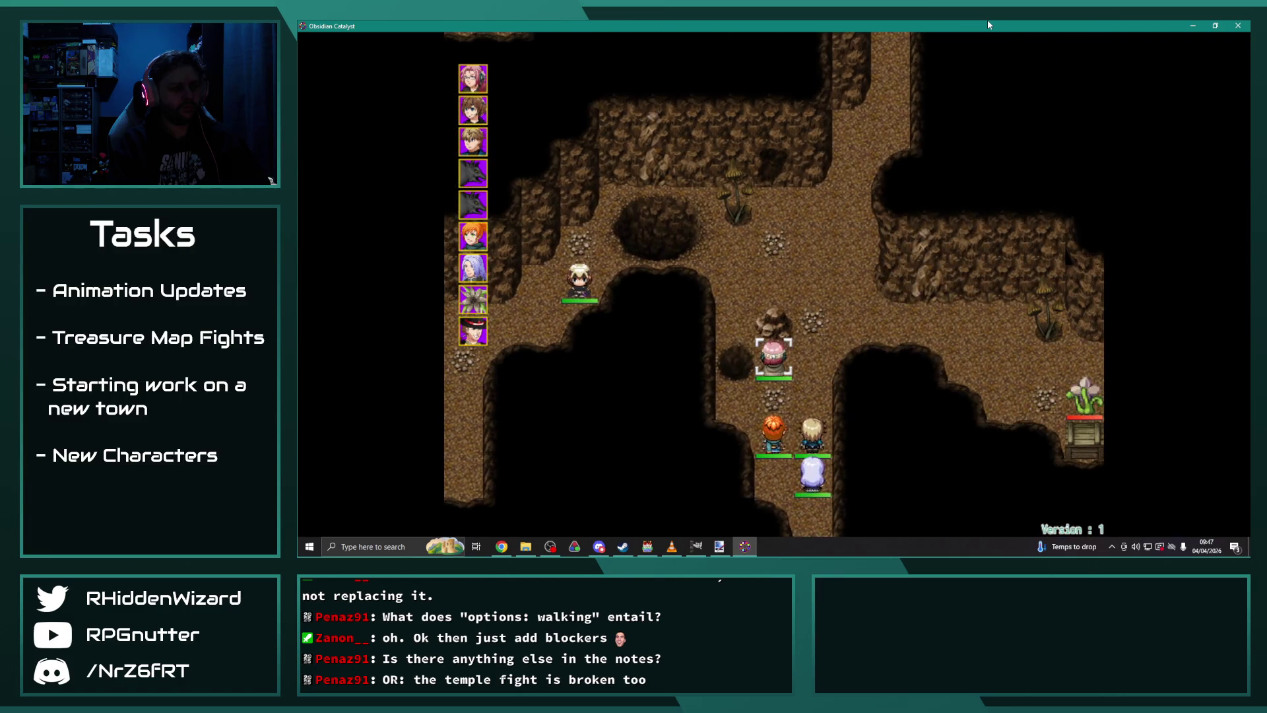
{"action": "key", "text": "Return"}
{"action": "key", "text": "Up"}
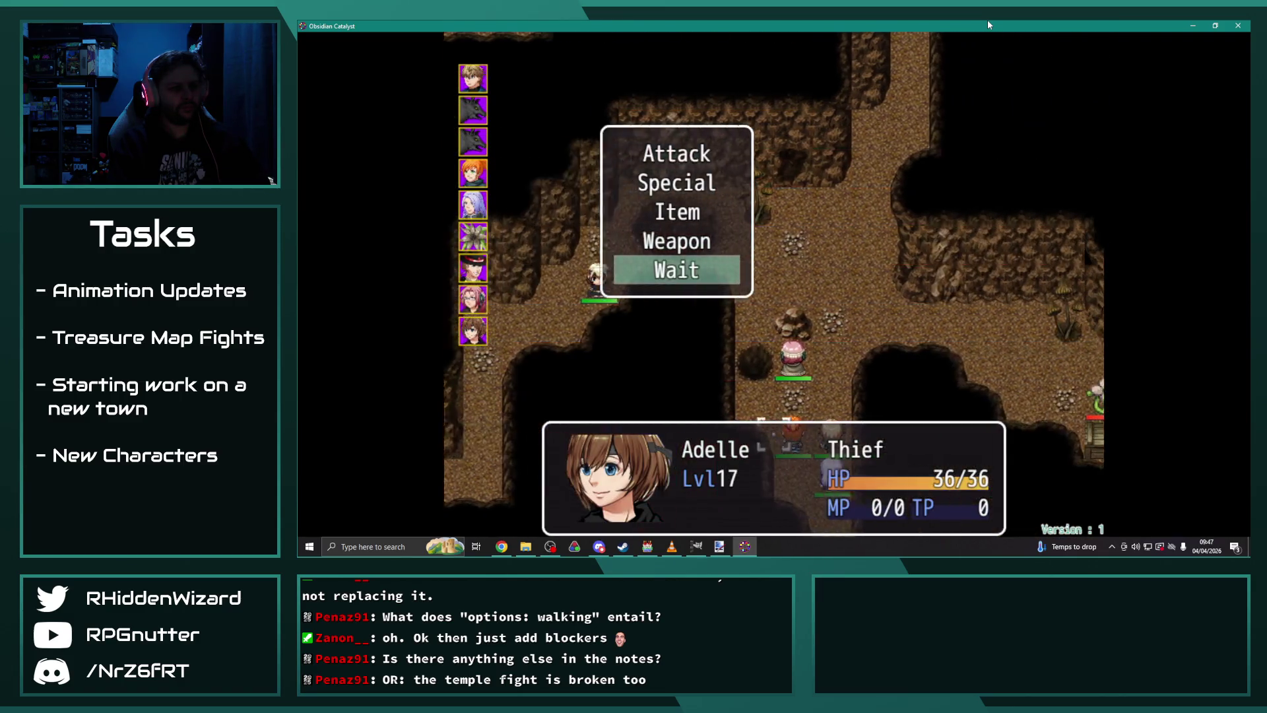
{"action": "key", "text": "Return"}
{"action": "key", "text": "Up"}
{"action": "key", "text": "Return"}
{"action": "key", "text": "Return"}
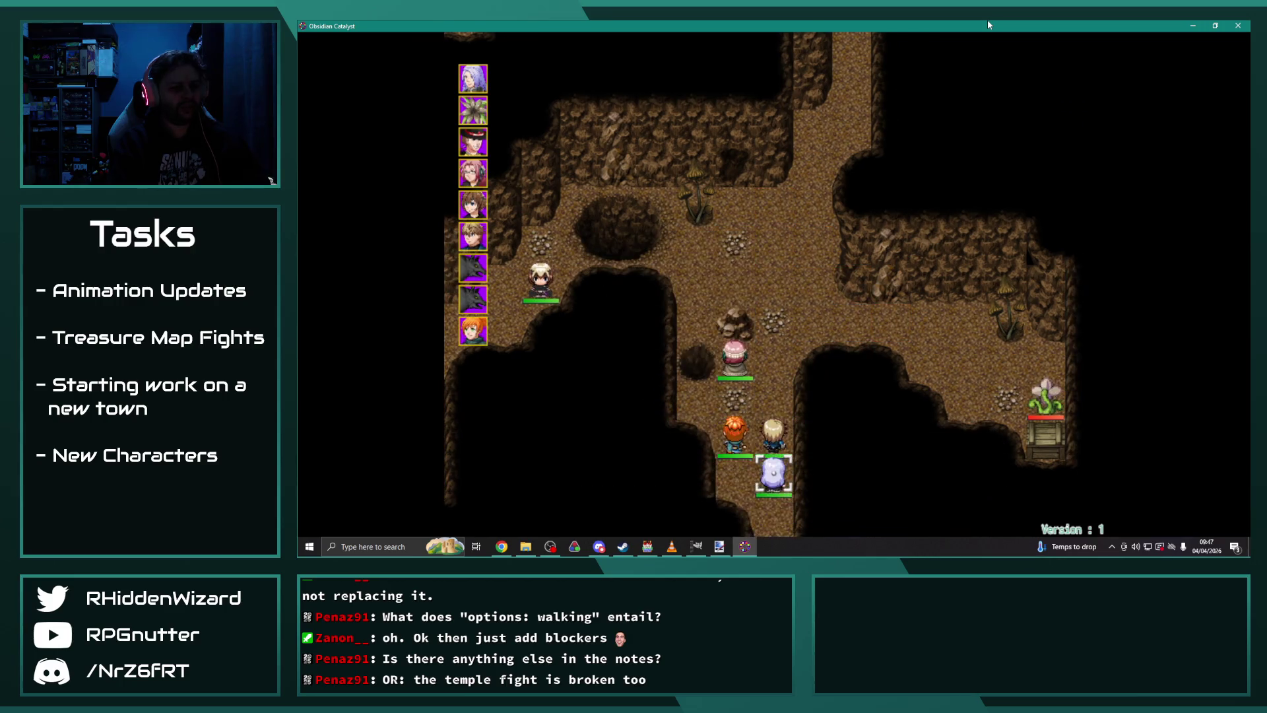
{"action": "key", "text": "Return"}
{"action": "key", "text": "Return"}
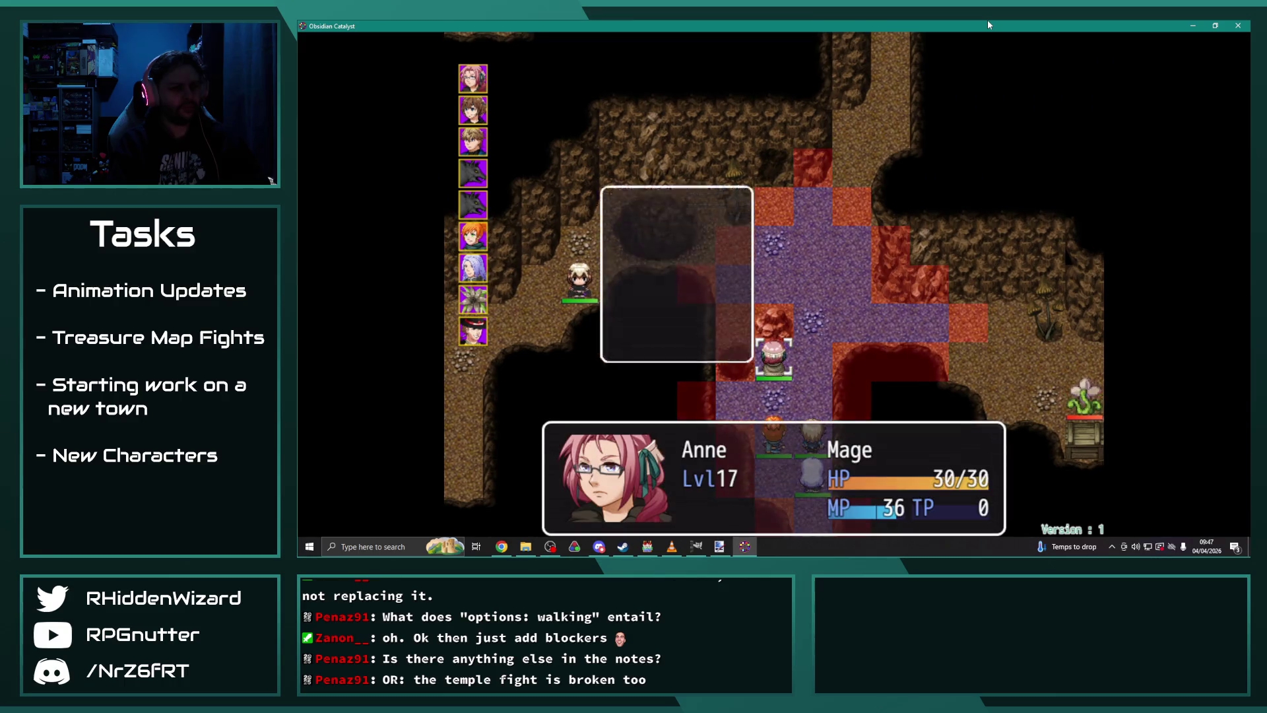
Step: End every ally's turn without attacking over the following rounds
{"action": "key", "text": "Return"}
{"action": "key", "text": "Return"}
{"action": "key", "text": "Up"}
{"action": "key", "text": "Return"}
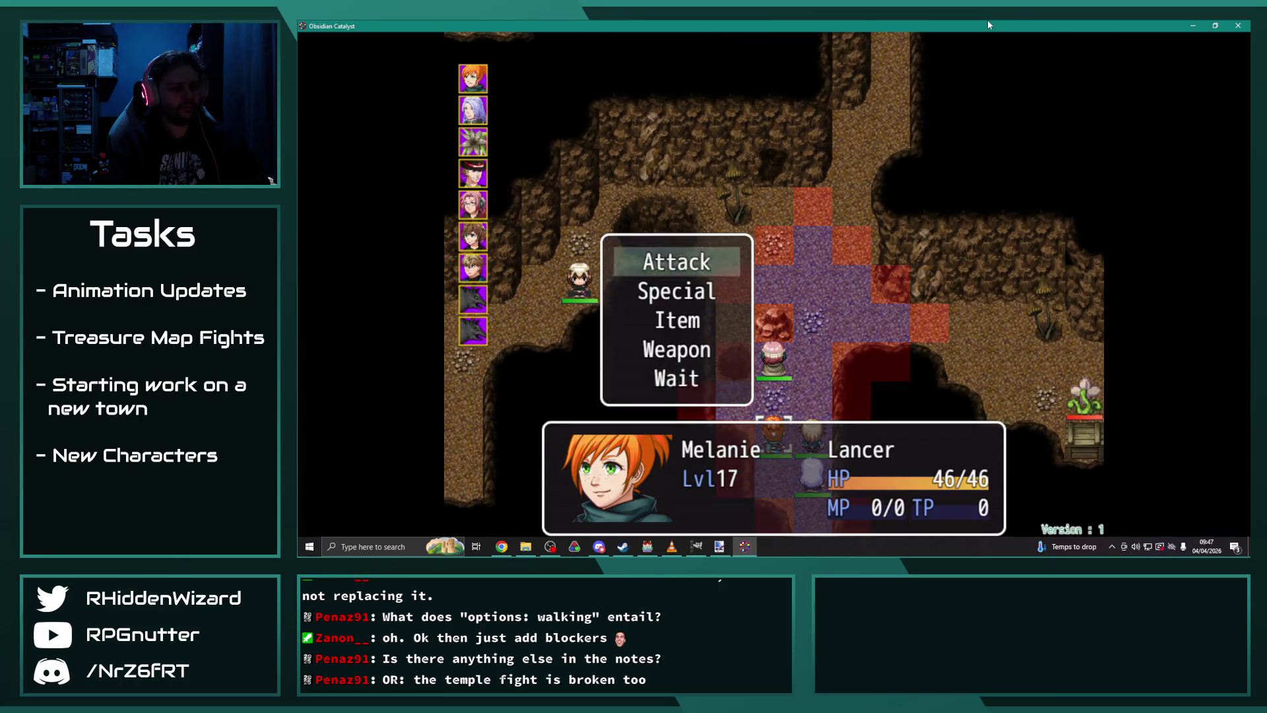
{"action": "key", "text": "Up"}
{"action": "key", "text": "Return"}
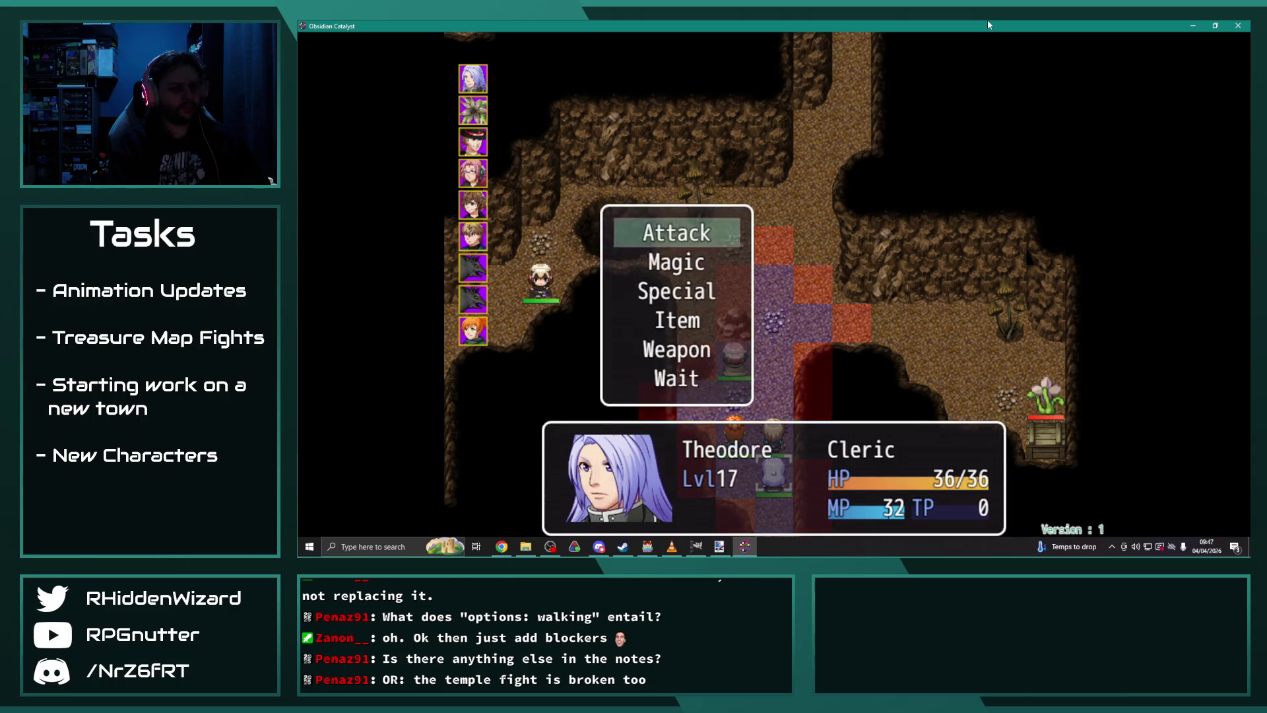
{"action": "key", "text": "Up"}
{"action": "key", "text": "Return"}
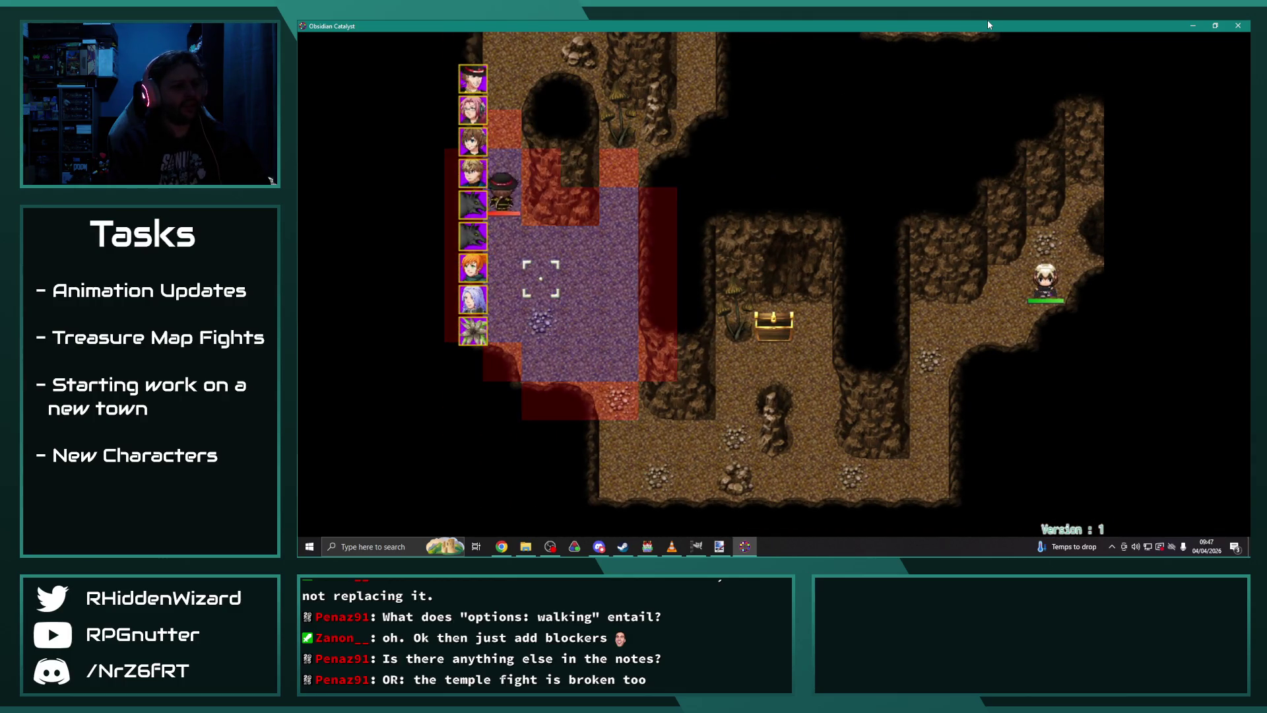
{"action": "key", "text": "Up"}
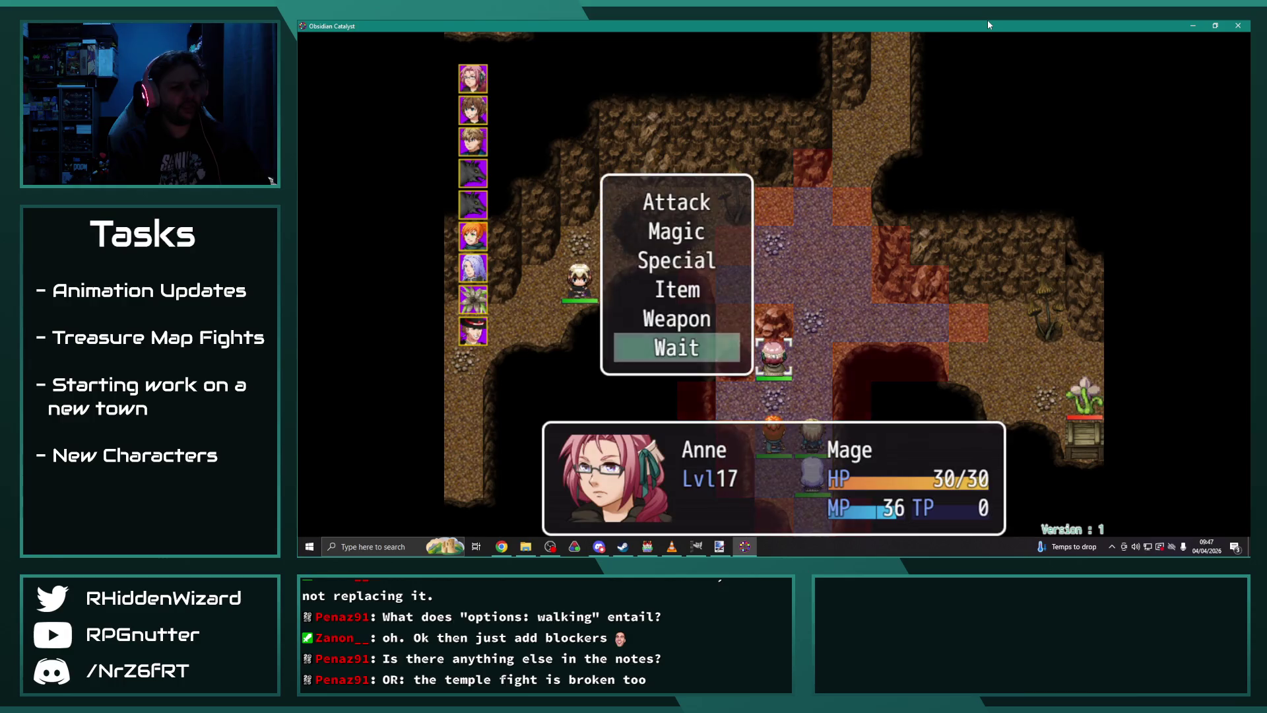
{"action": "key", "text": "Return"}
{"action": "key", "text": "Up"}
{"action": "key", "text": "Return"}
{"action": "key", "text": "Up"}
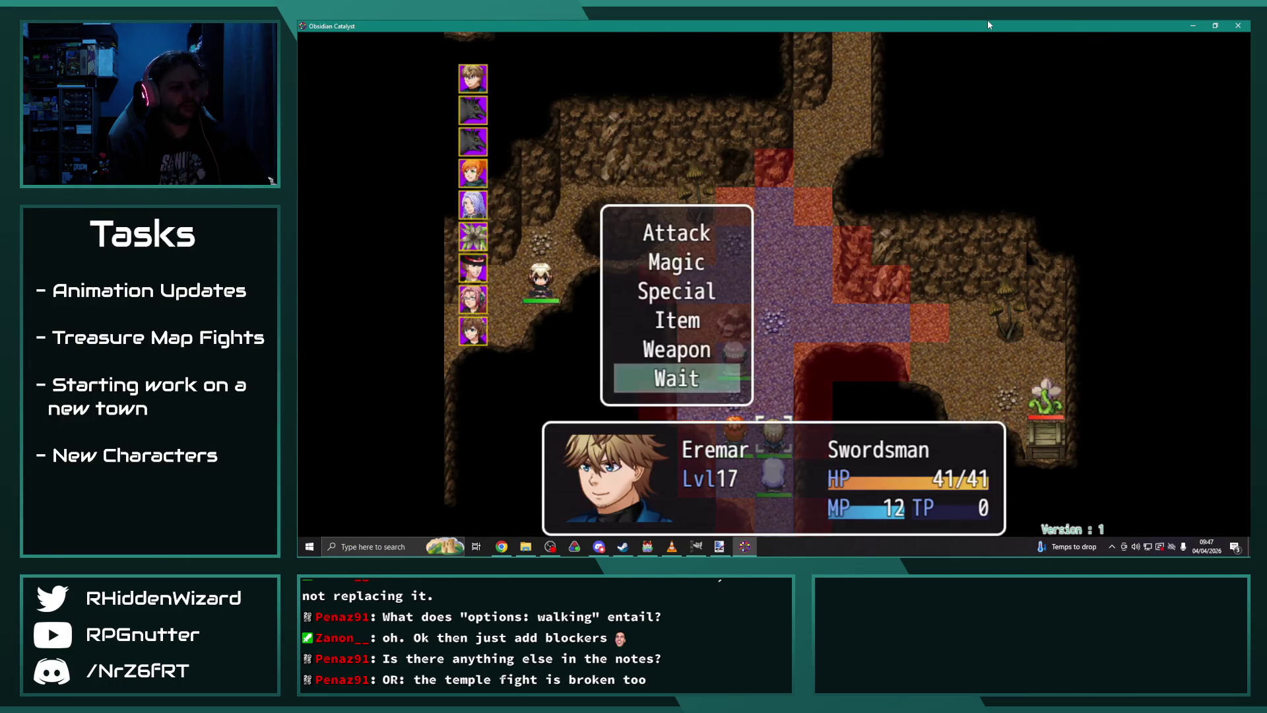
{"action": "key", "text": "Return"}
{"action": "key", "text": "Up"}
{"action": "key", "text": "Return"}
{"action": "key", "text": "Up"}
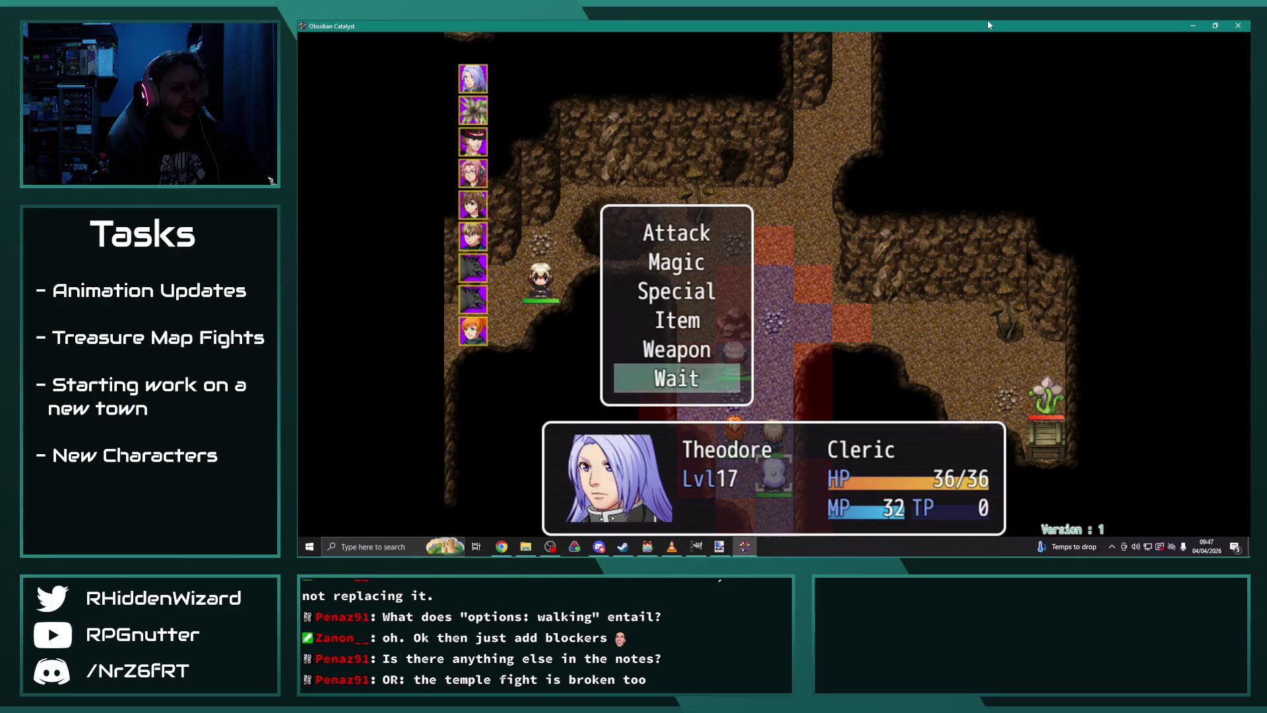
{"action": "key", "text": "Return"}
{"action": "key", "text": "Up"}
{"action": "key", "text": "Return"}
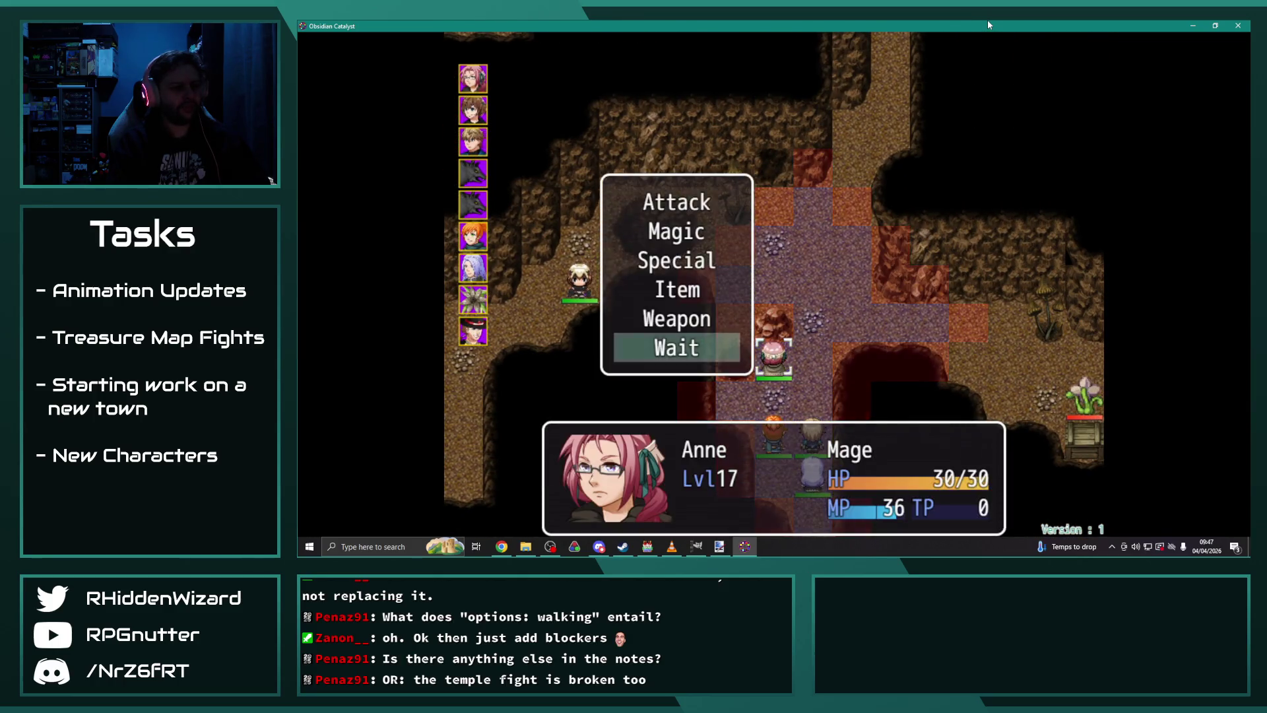
Step: Keep passing Anne, Adelle, Eremar, Melanie and Theodore's turns through the final rounds
{"action": "key", "text": "Return"}
{"action": "key", "text": "Return"}
{"action": "key", "text": "Return"}
{"action": "key", "text": "Return"}
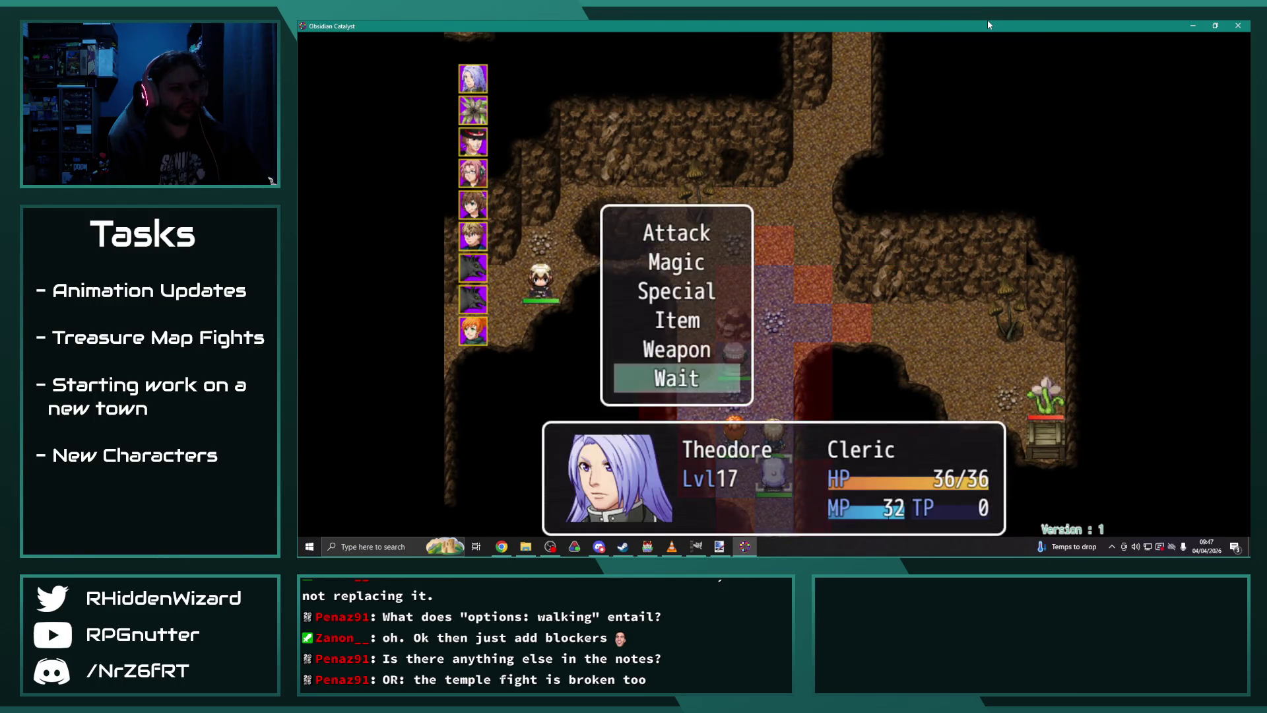
{"action": "key", "text": "Return"}
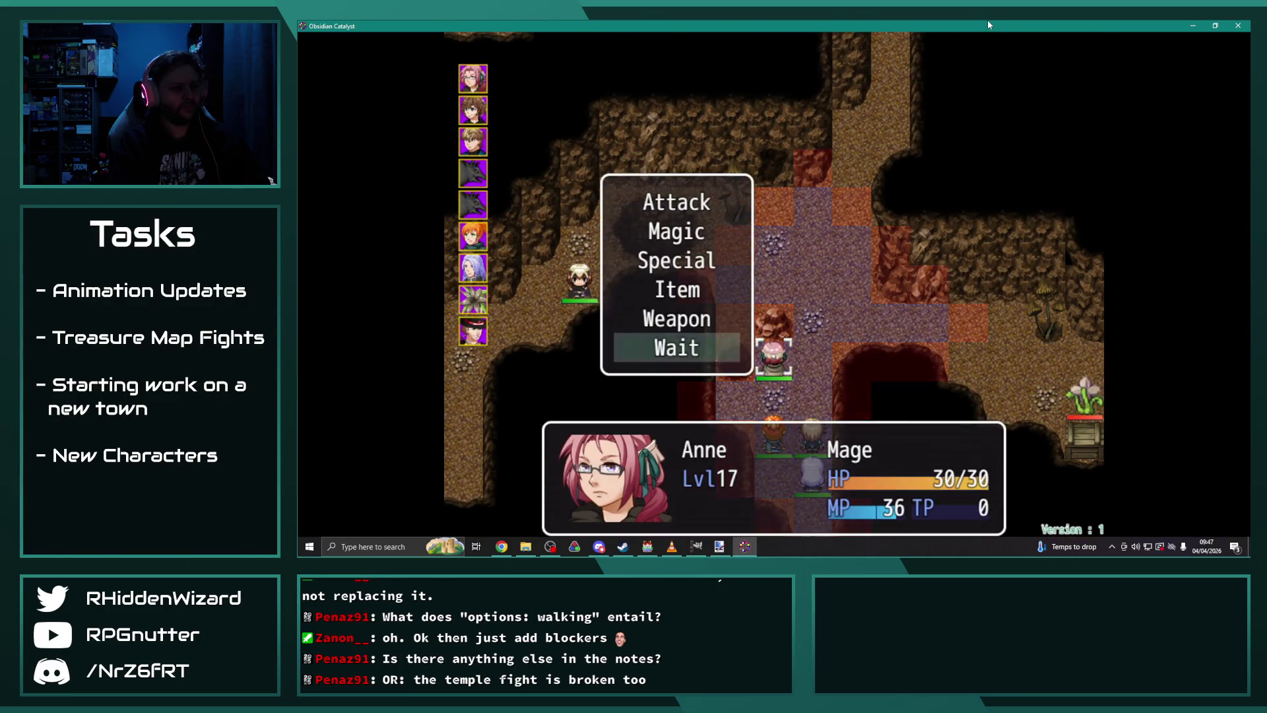
{"action": "key", "text": "Return"}
{"action": "key", "text": "Return"}
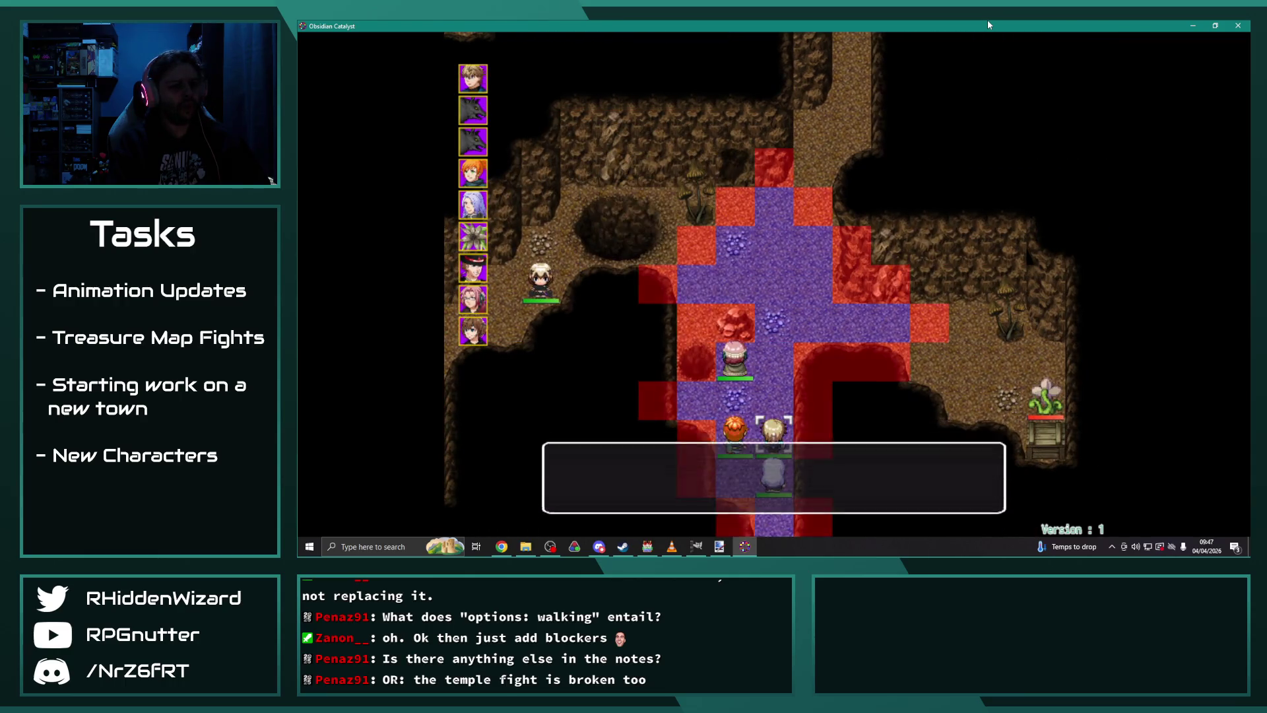
{"action": "key", "text": "Return"}
{"action": "key", "text": "Return"}
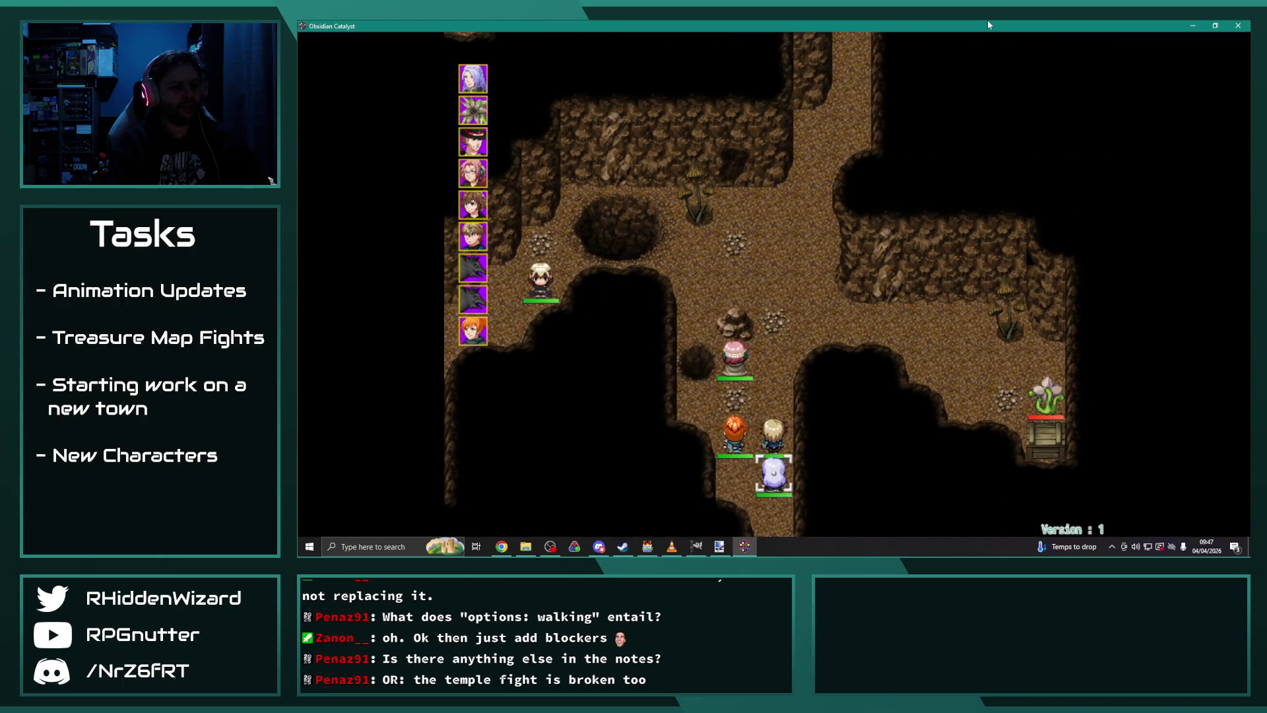
{"action": "key", "text": "Return"}
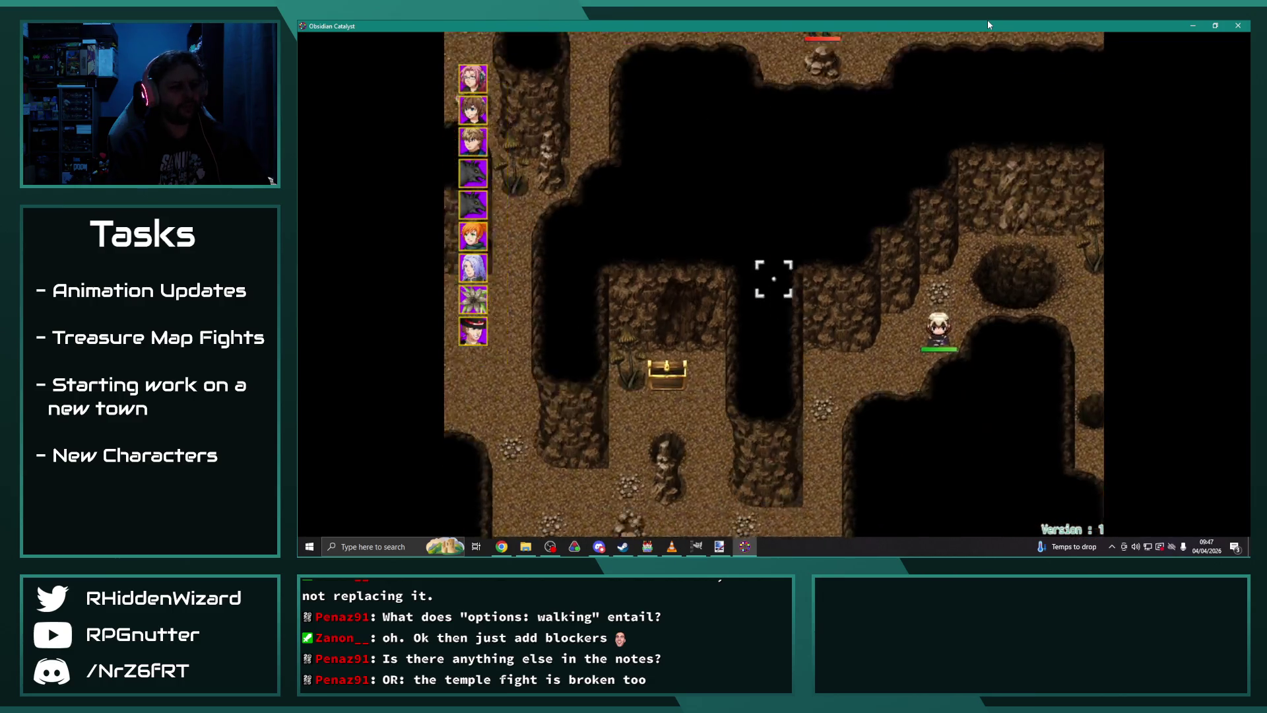
{"action": "key", "text": "Return"}
{"action": "key", "text": "Return"}
{"action": "key", "text": "Return"}
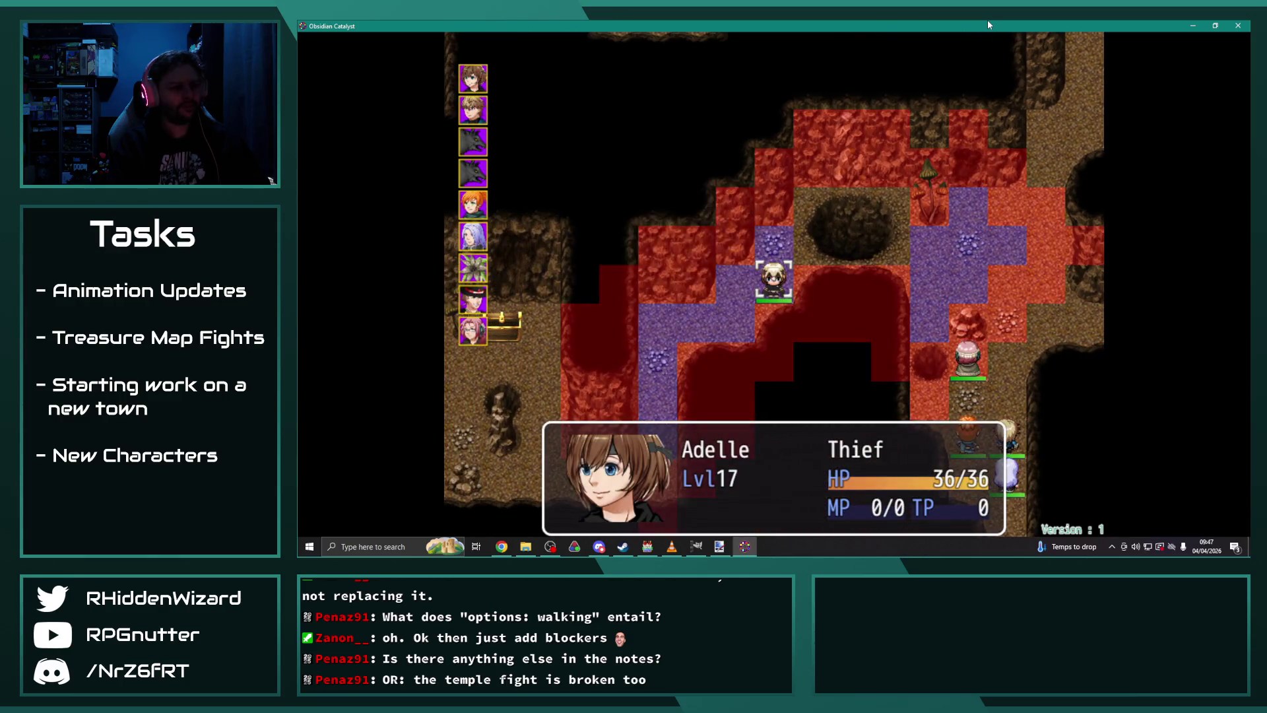
{"action": "key", "text": "Return"}
{"action": "key", "text": "Return"}
{"action": "key", "text": "Return"}
{"action": "key", "text": "Return"}
{"action": "key", "text": "Return"}
{"action": "key", "text": "Return"}
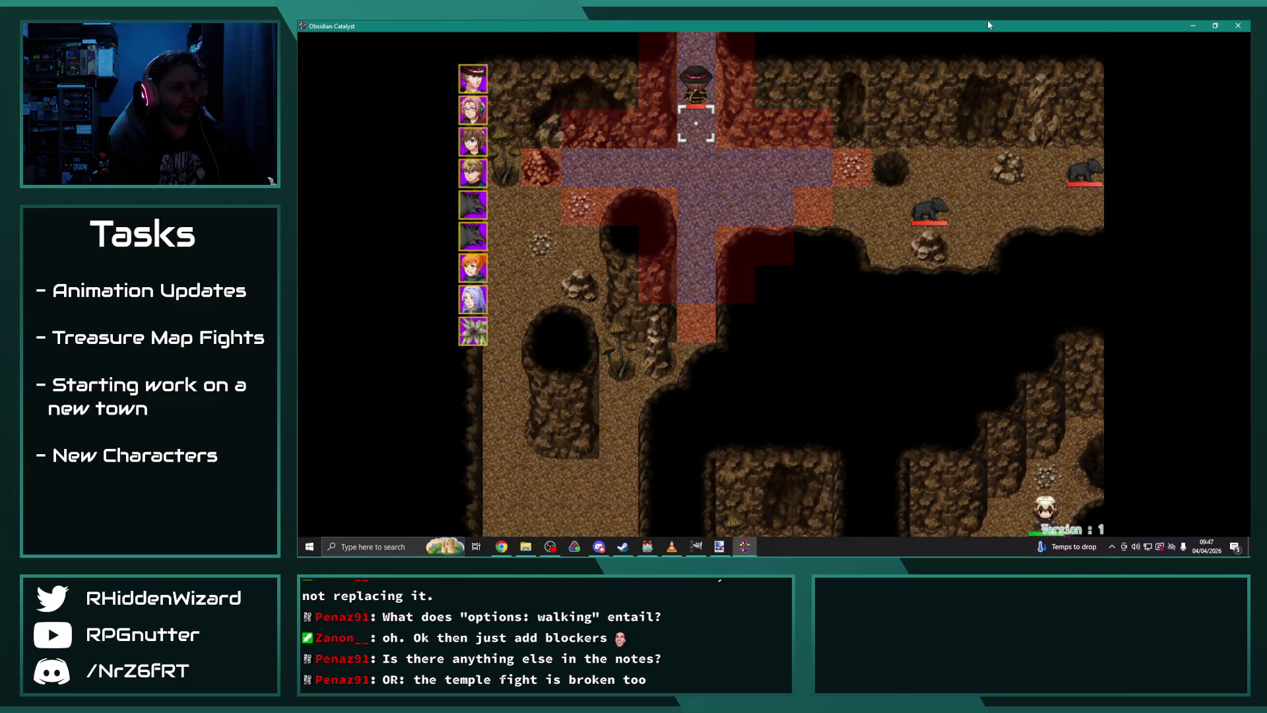
{"action": "key", "text": "Return"}
{"action": "key", "text": "Return"}
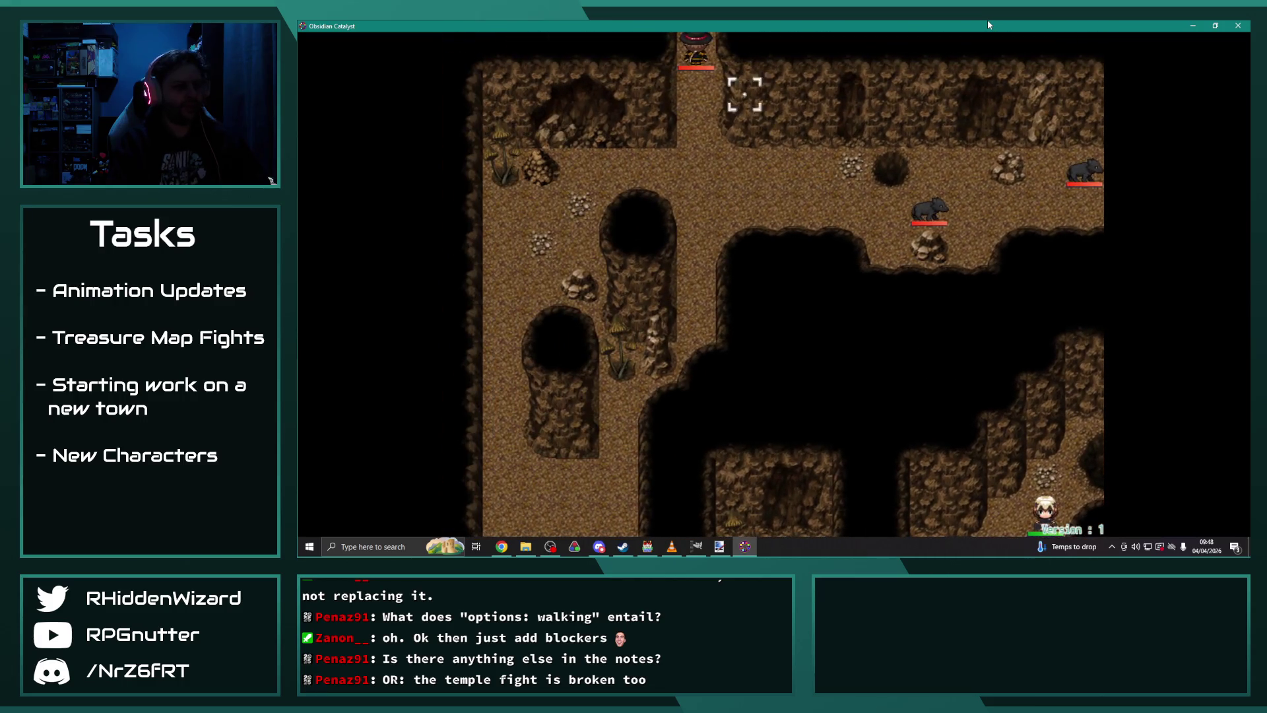
Step: Advance Desmond's parting dialogue, dismiss the defeat message and close the playtest
{"action": "key", "text": "Return"}
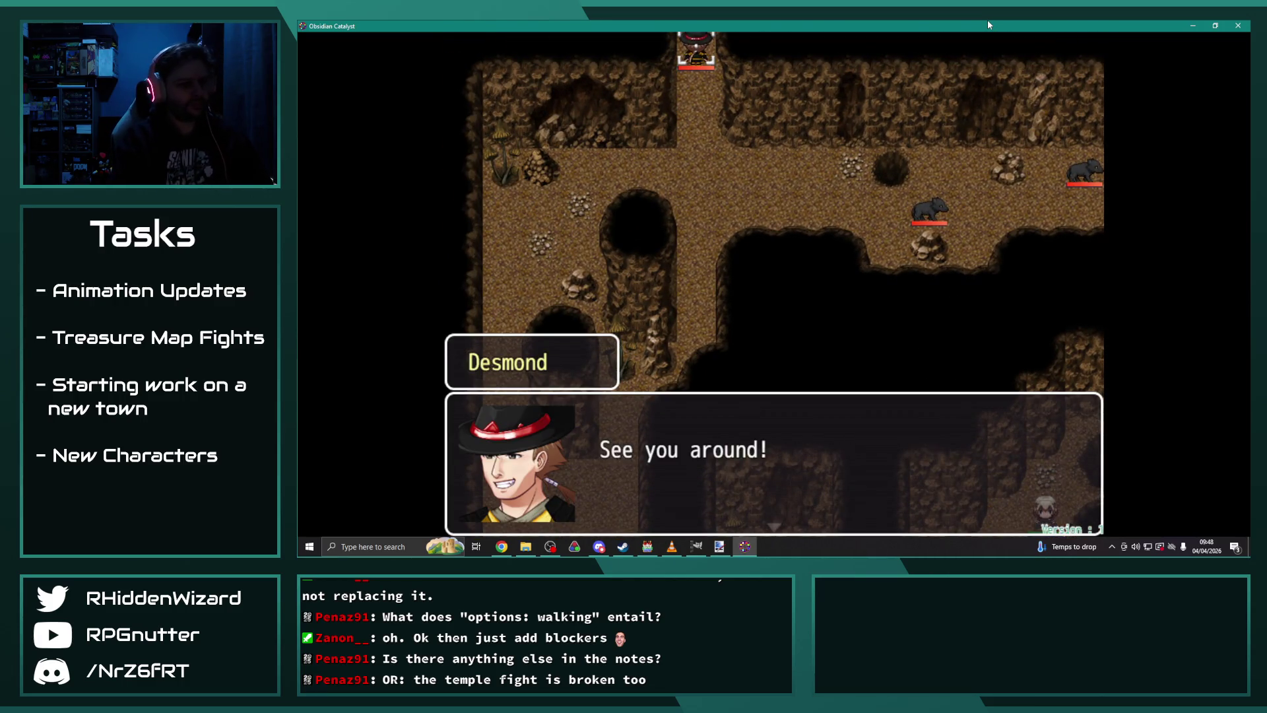
{"action": "key", "text": "Return"}
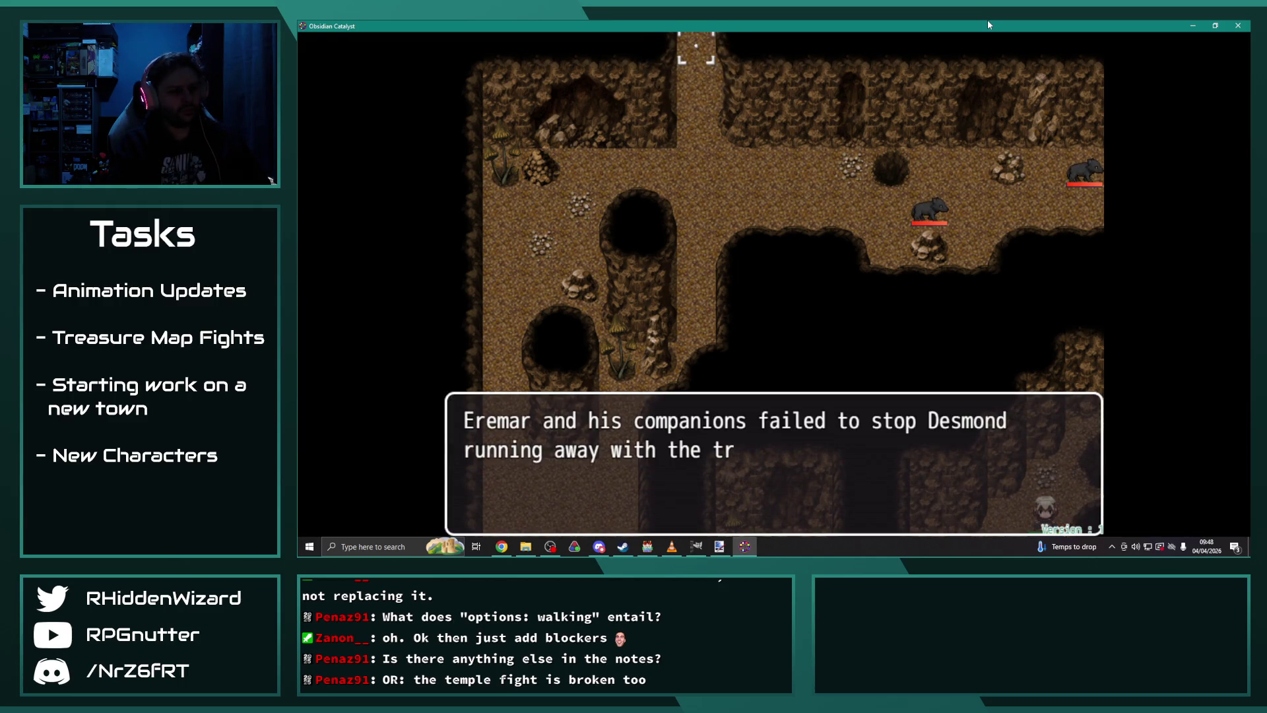
{"action": "key", "text": "Return"}
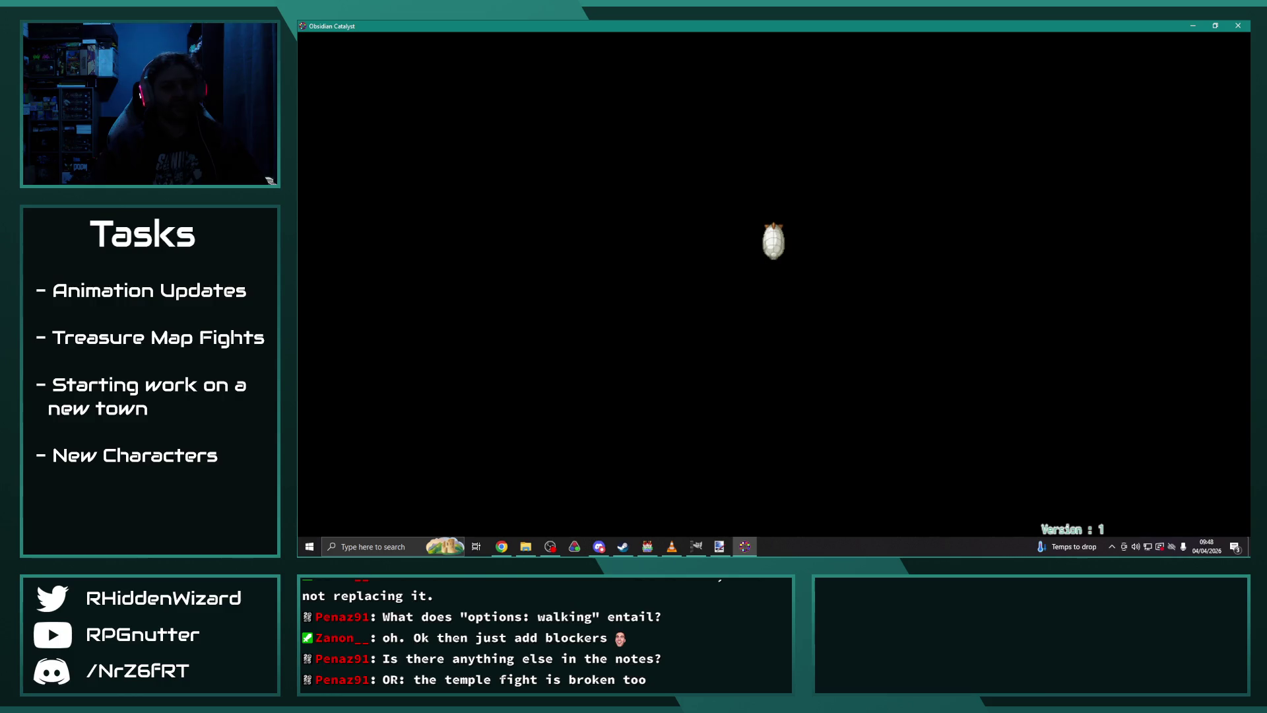
{"action": "left_click", "coordinate": [1231, 28]}
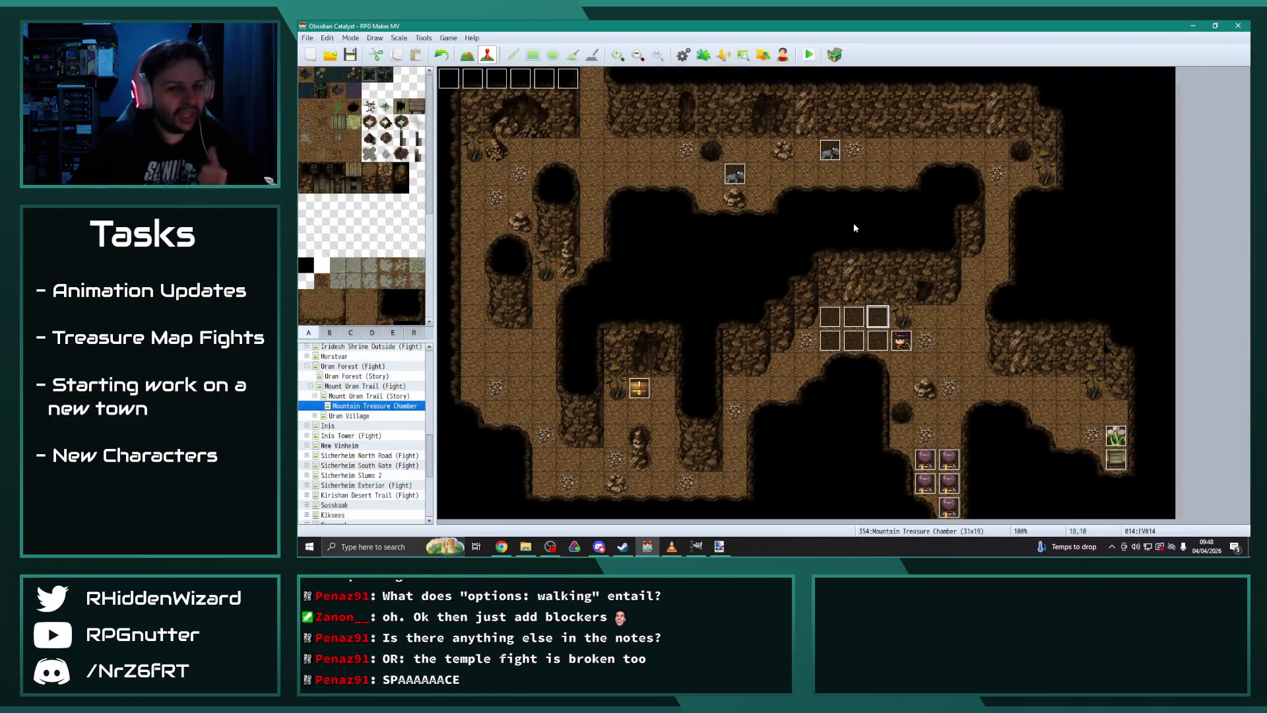
Step: Turn on Through for Desmond's event so he passes through obstacles
{"action": "double_click", "coordinate": [901, 341]}
{"action": "left_click", "coordinate": [535, 421]}
{"action": "left_click", "coordinate": [902, 449]}
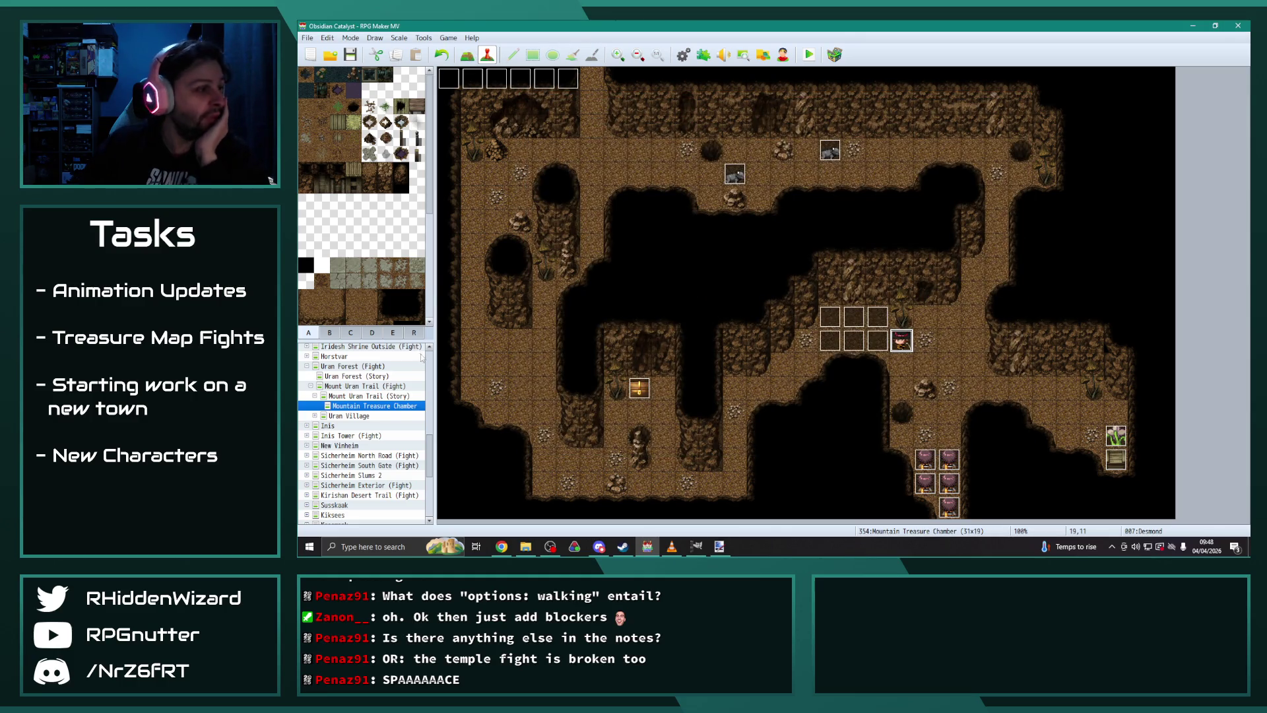
Step: Paint region 70 over the central cave block and east-edge column, then hide region numbers
{"action": "left_click", "coordinate": [414, 332]}
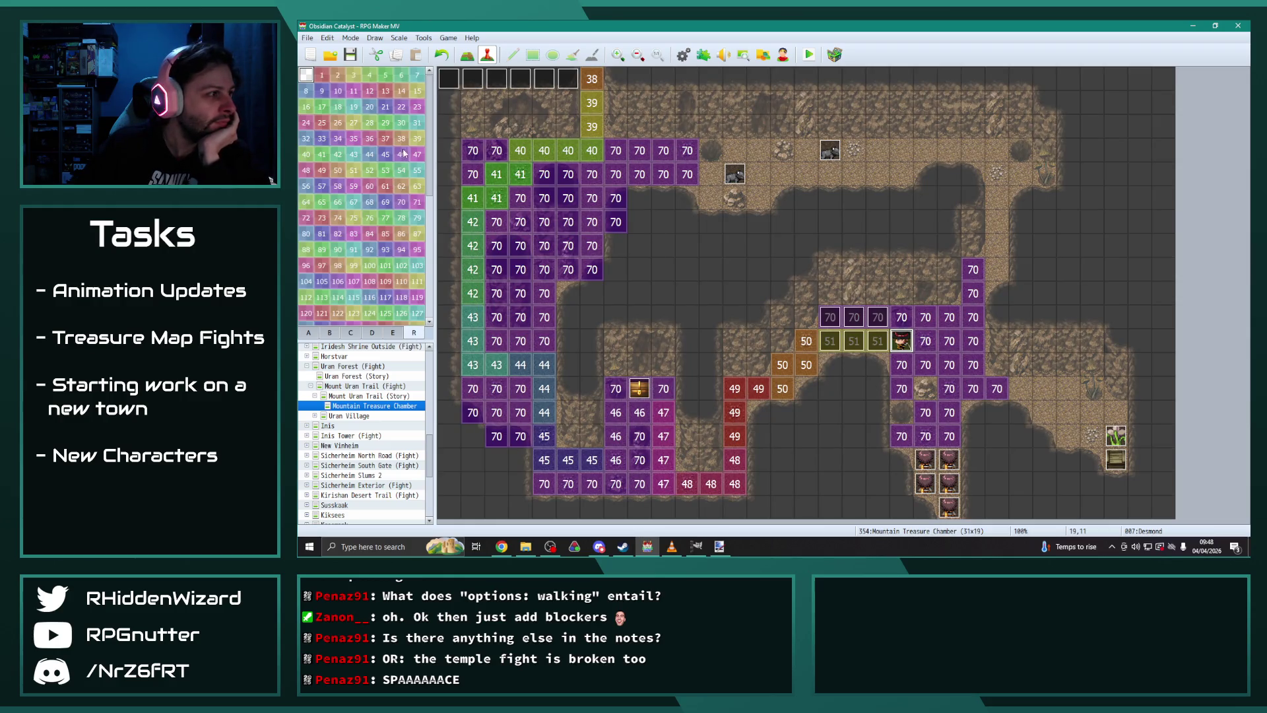
{"action": "left_click", "coordinate": [400, 202]}
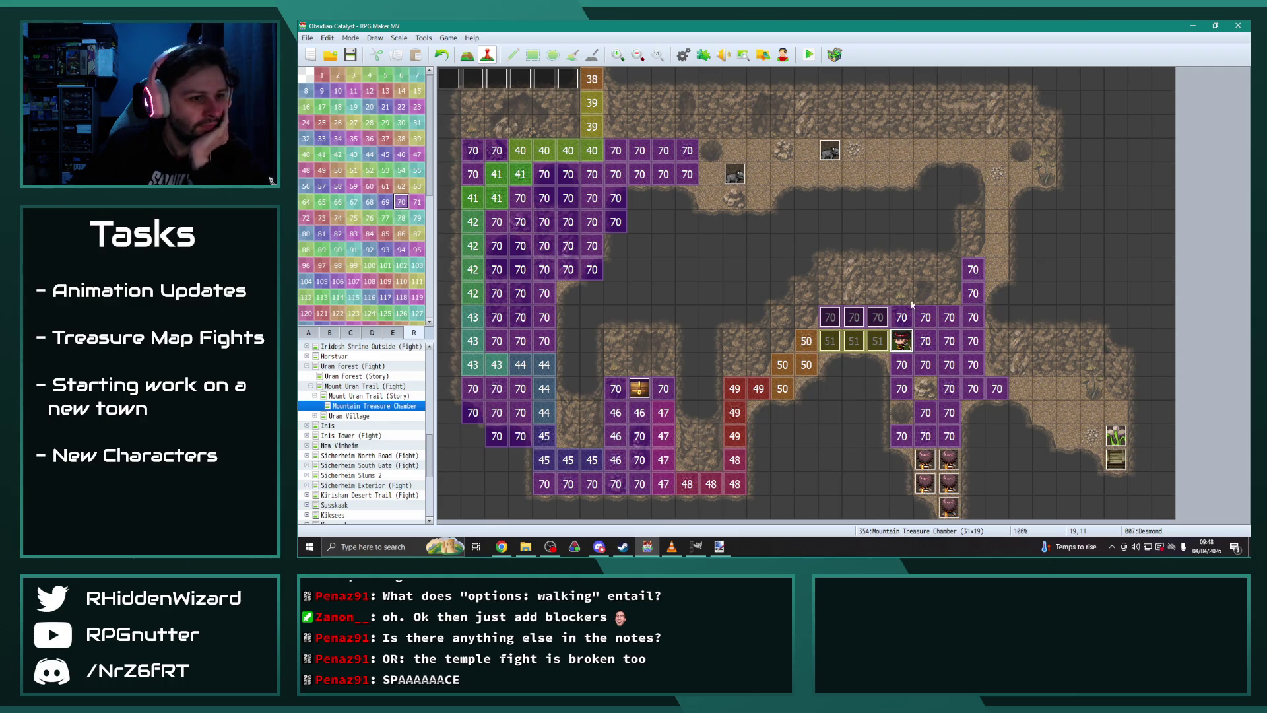
{"action": "left_click", "coordinate": [466, 54]}
{"action": "left_click", "coordinate": [925, 387]}
{"action": "left_click", "coordinate": [902, 411]}
{"action": "mouse_move", "coordinate": [878, 372]}
{"action": "left_mouse_down"}
{"action": "mouse_move", "coordinate": [830, 366]}
{"action": "mouse_move", "coordinate": [854, 436]}
{"action": "mouse_move", "coordinate": [867, 394]}
{"action": "mouse_move", "coordinate": [806, 317]}
{"action": "mouse_move", "coordinate": [877, 293]}
{"action": "mouse_move", "coordinate": [949, 293]}
{"action": "mouse_move", "coordinate": [807, 269]}
{"action": "left_mouse_up"}
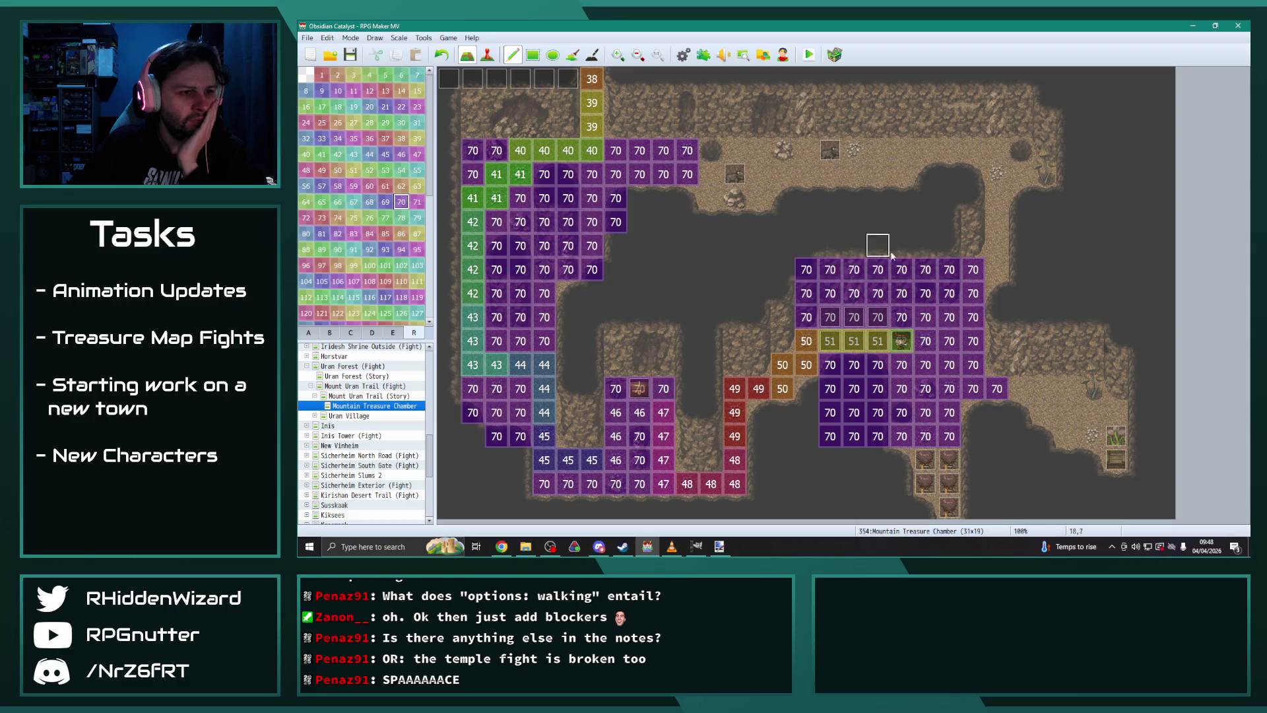
{"action": "mouse_move", "coordinate": [948, 245]}
{"action": "left_mouse_down"}
{"action": "mouse_move", "coordinate": [799, 250]}
{"action": "mouse_move", "coordinate": [782, 317]}
{"action": "mouse_move", "coordinate": [806, 426]}
{"action": "mouse_move", "coordinate": [830, 459]}
{"action": "mouse_move", "coordinate": [901, 459]}
{"action": "left_mouse_up"}
{"action": "mouse_move", "coordinate": [996, 340]}
{"action": "left_mouse_down"}
{"action": "mouse_move", "coordinate": [996, 364]}
{"action": "mouse_move", "coordinate": [995, 249]}
{"action": "mouse_move", "coordinate": [996, 416]}
{"action": "mouse_move", "coordinate": [972, 415]}
{"action": "mouse_move", "coordinate": [986, 438]}
{"action": "mouse_move", "coordinate": [935, 462]}
{"action": "mouse_move", "coordinate": [996, 462]}
{"action": "left_mouse_up"}
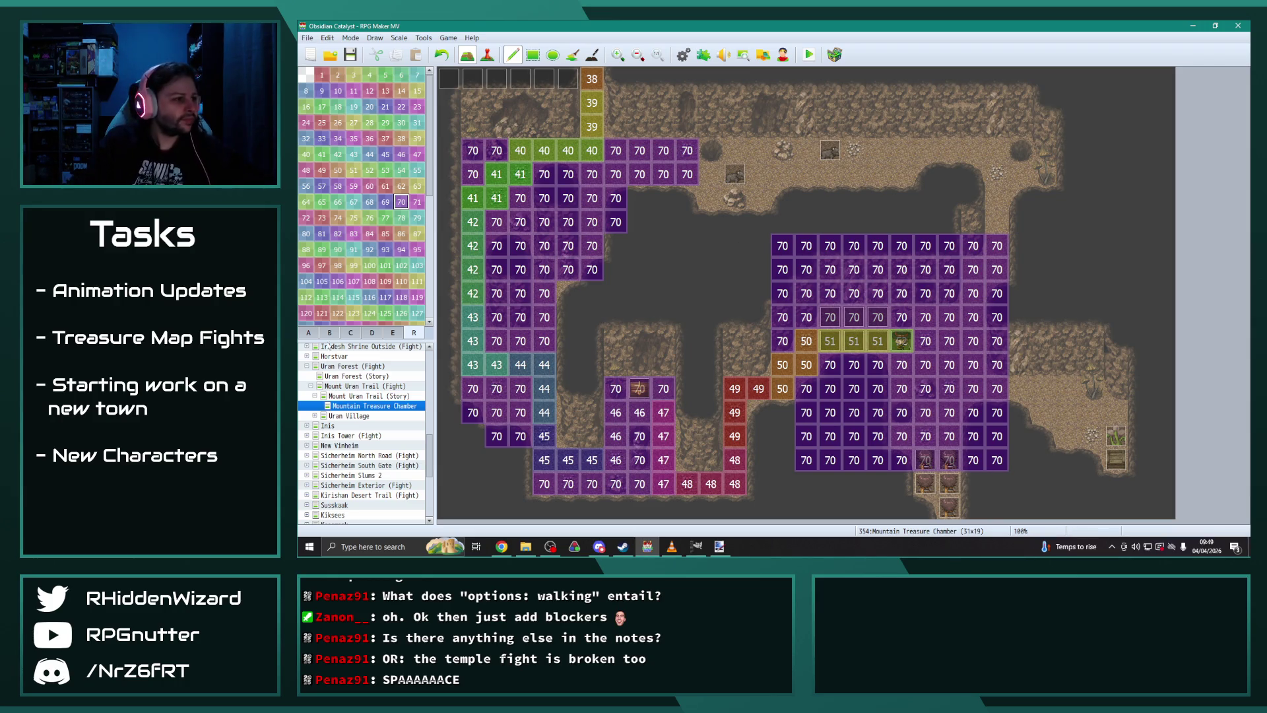
{"action": "left_click", "coordinate": [305, 332]}
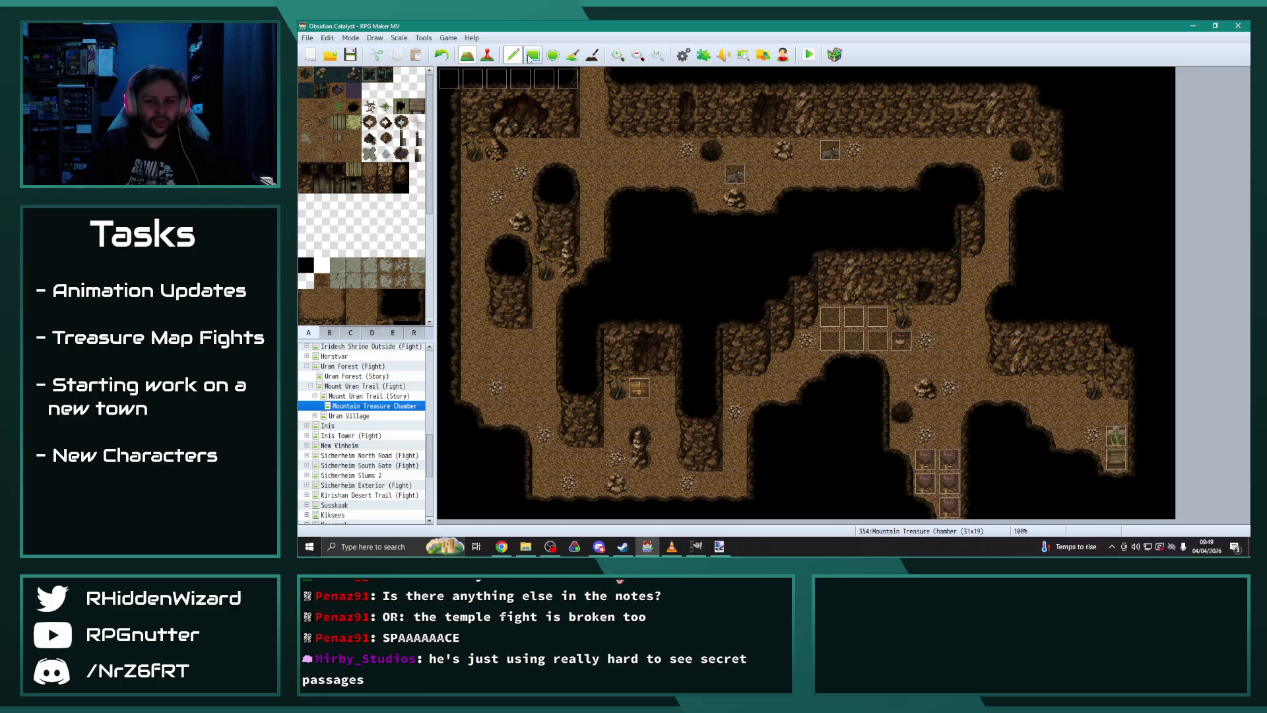
Step: Change the background music track in the music player
{"action": "left_click", "coordinate": [672, 547]}
{"action": "left_click", "coordinate": [859, 341]}
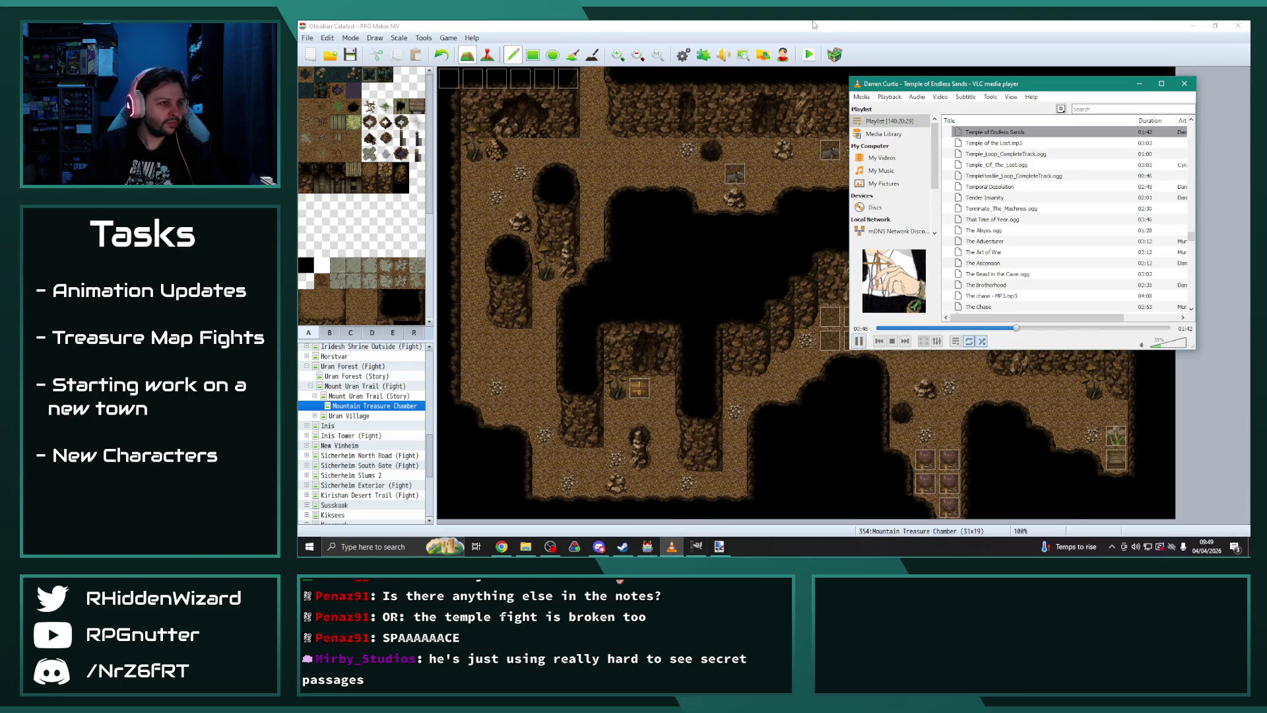
{"action": "left_click", "coordinate": [327, 212]}
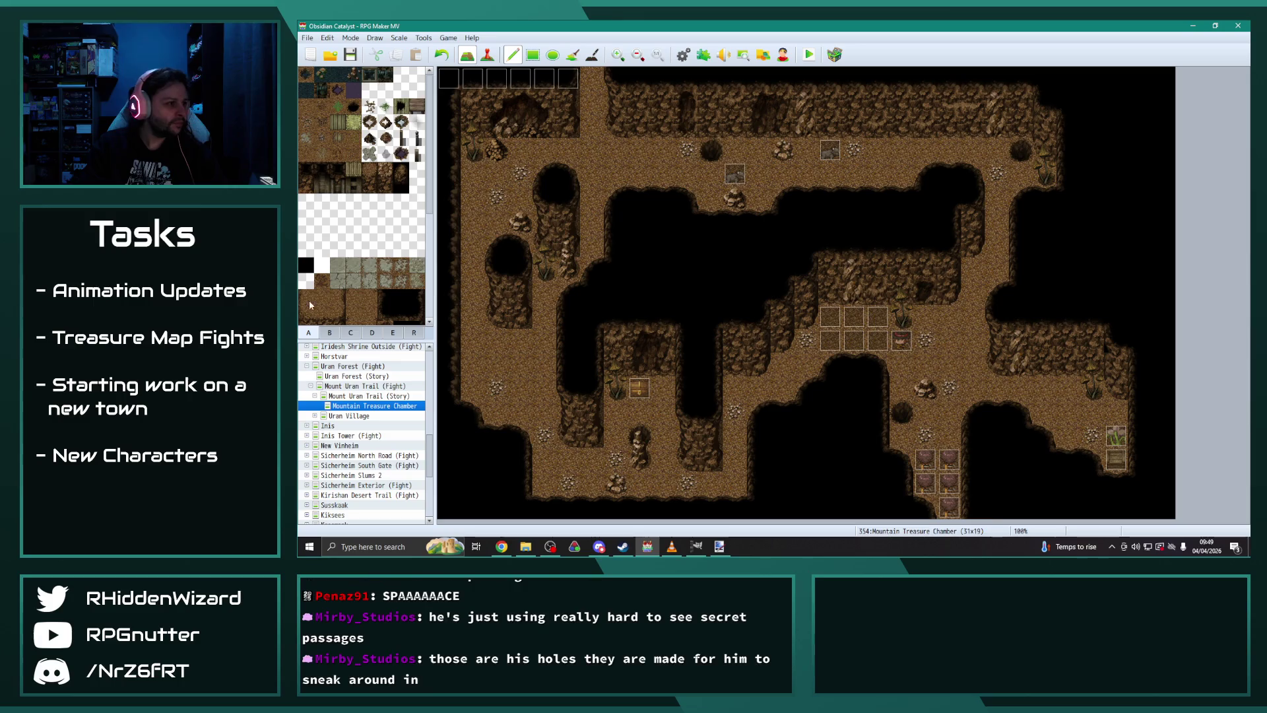
Step: Pick a rock tile from the B cliff-and-rock tileset palette
{"action": "left_click", "coordinate": [329, 332]}
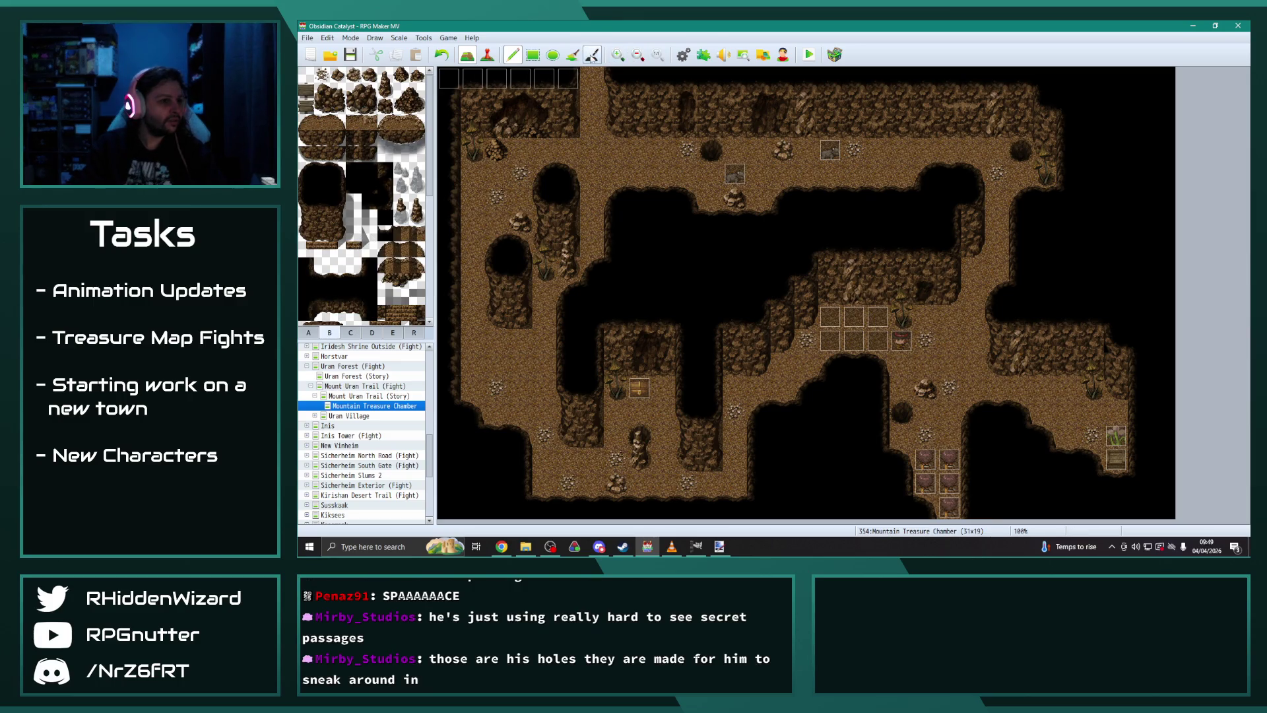
{"action": "scroll", "coordinate": [358, 248], "scroll_direction": "down", "scroll_amount": 5}
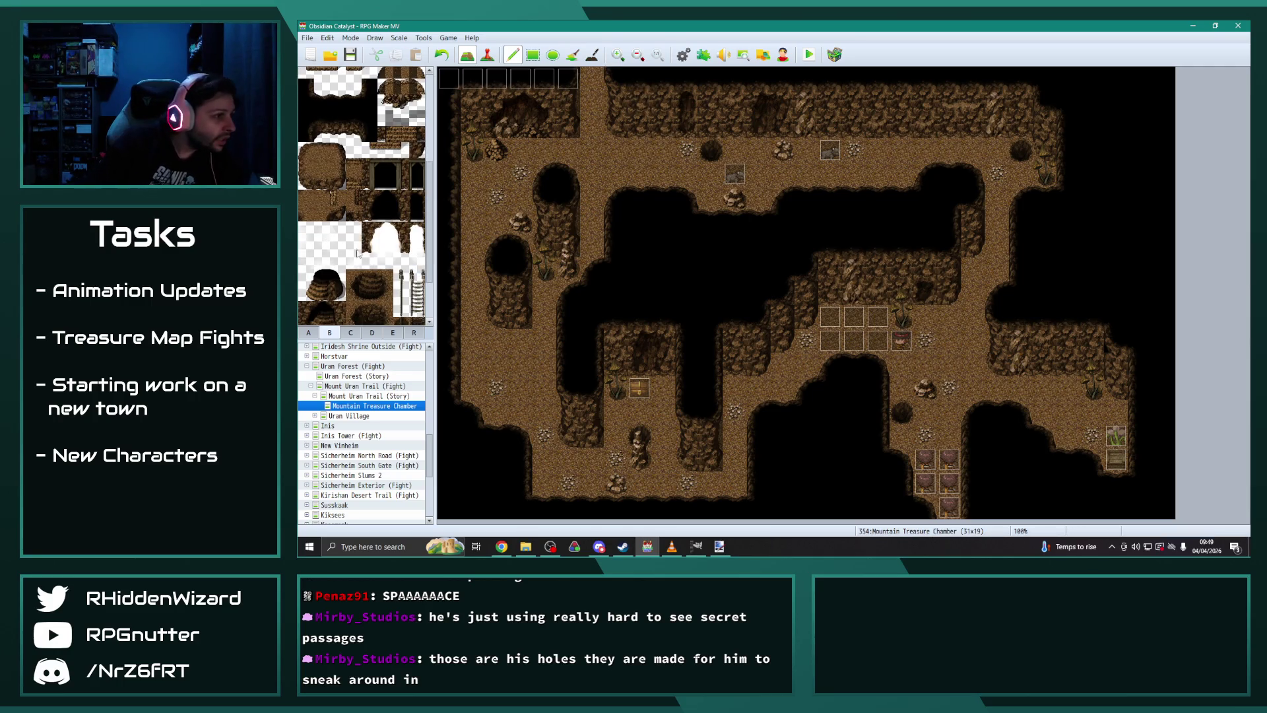
{"action": "scroll", "coordinate": [355, 244], "scroll_direction": "down", "scroll_amount": 2}
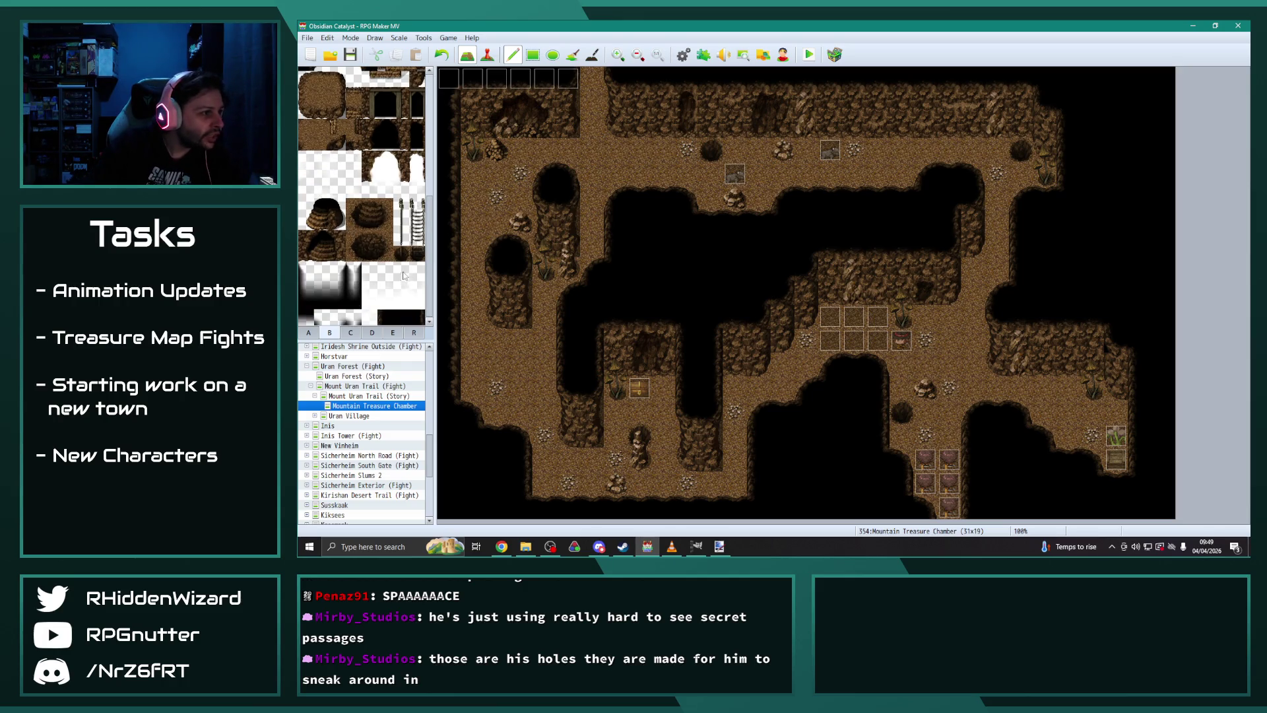
{"action": "left_click", "coordinate": [612, 176]}
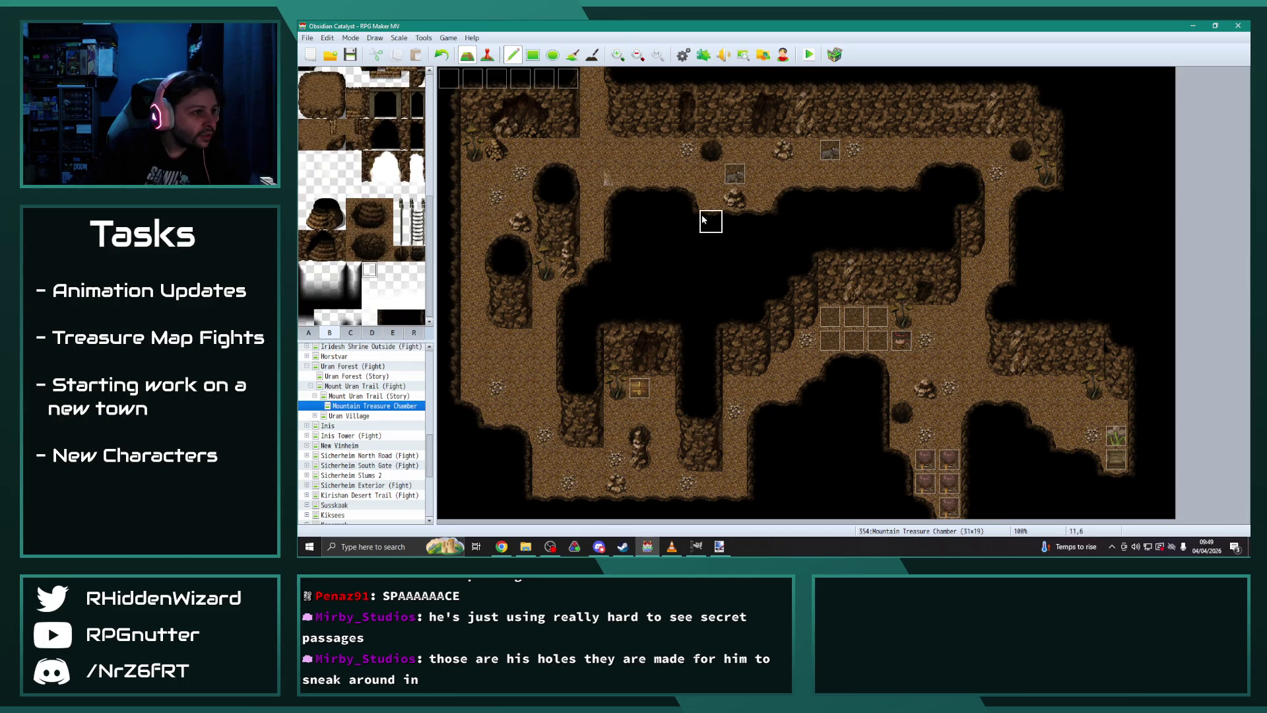
{"action": "scroll", "coordinate": [407, 208], "scroll_direction": "up", "scroll_amount": 7}
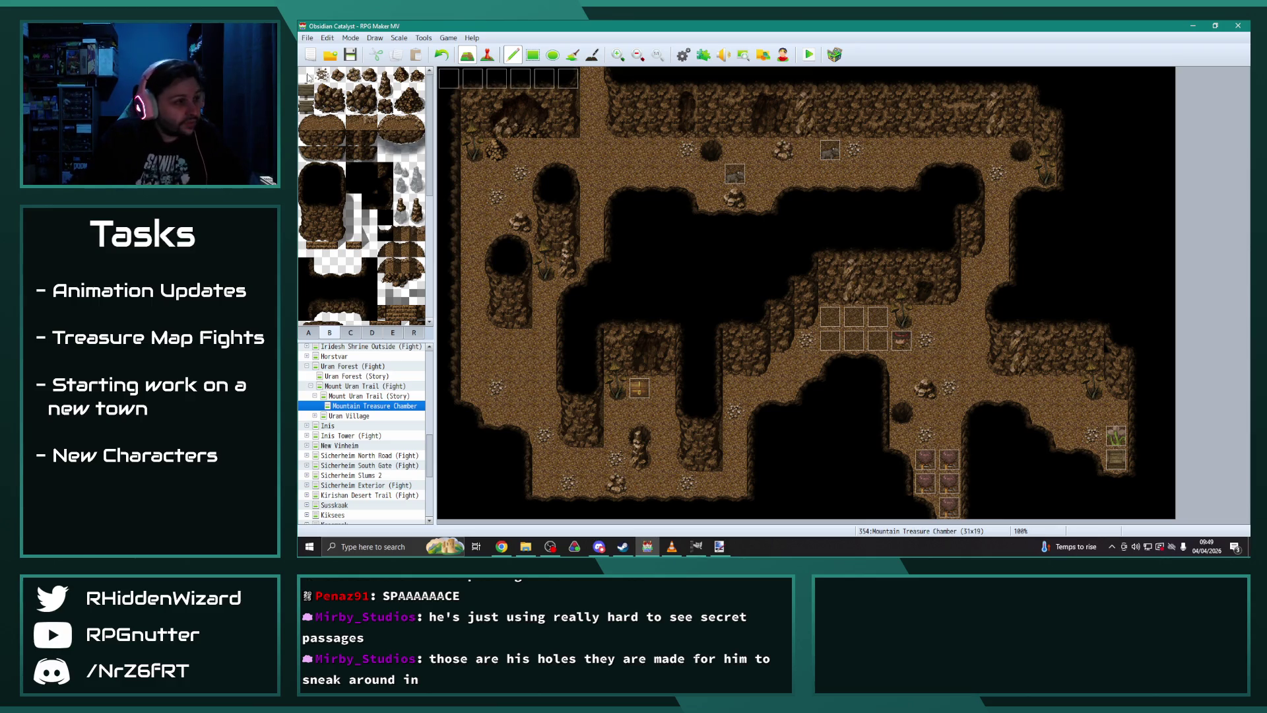
{"action": "left_click", "coordinate": [339, 266]}
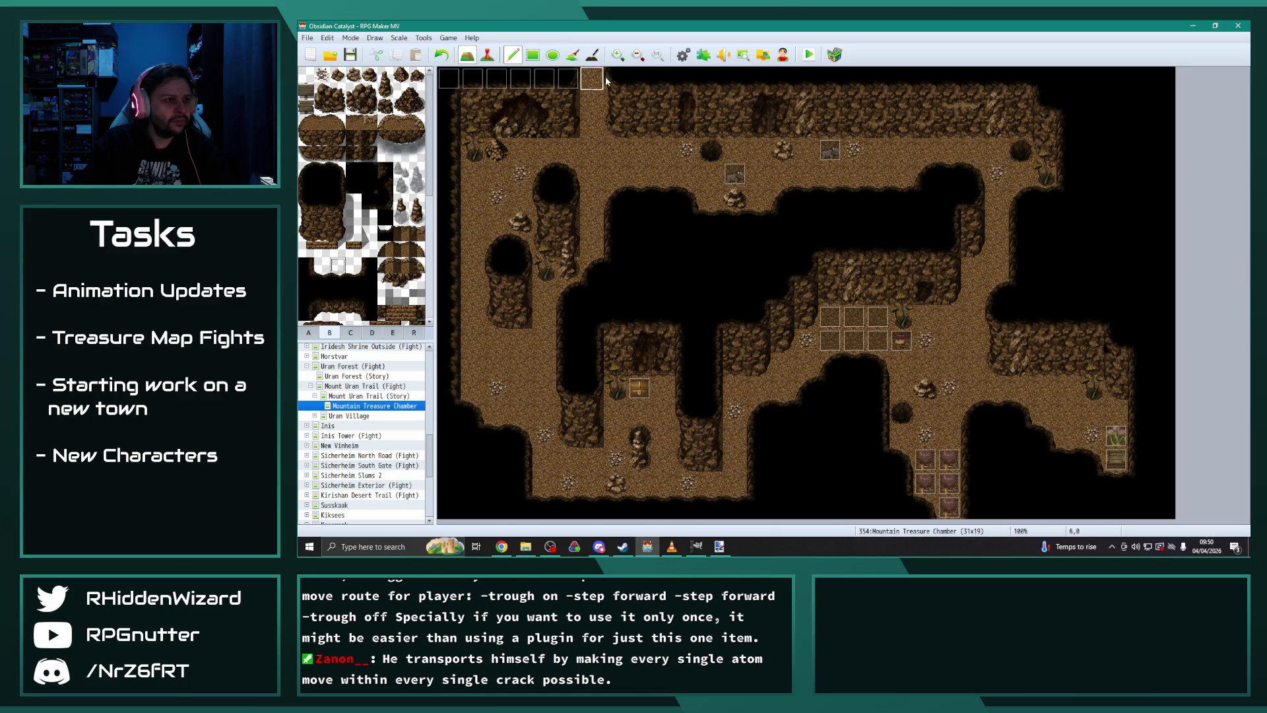
{"action": "left_click", "coordinate": [683, 55]}
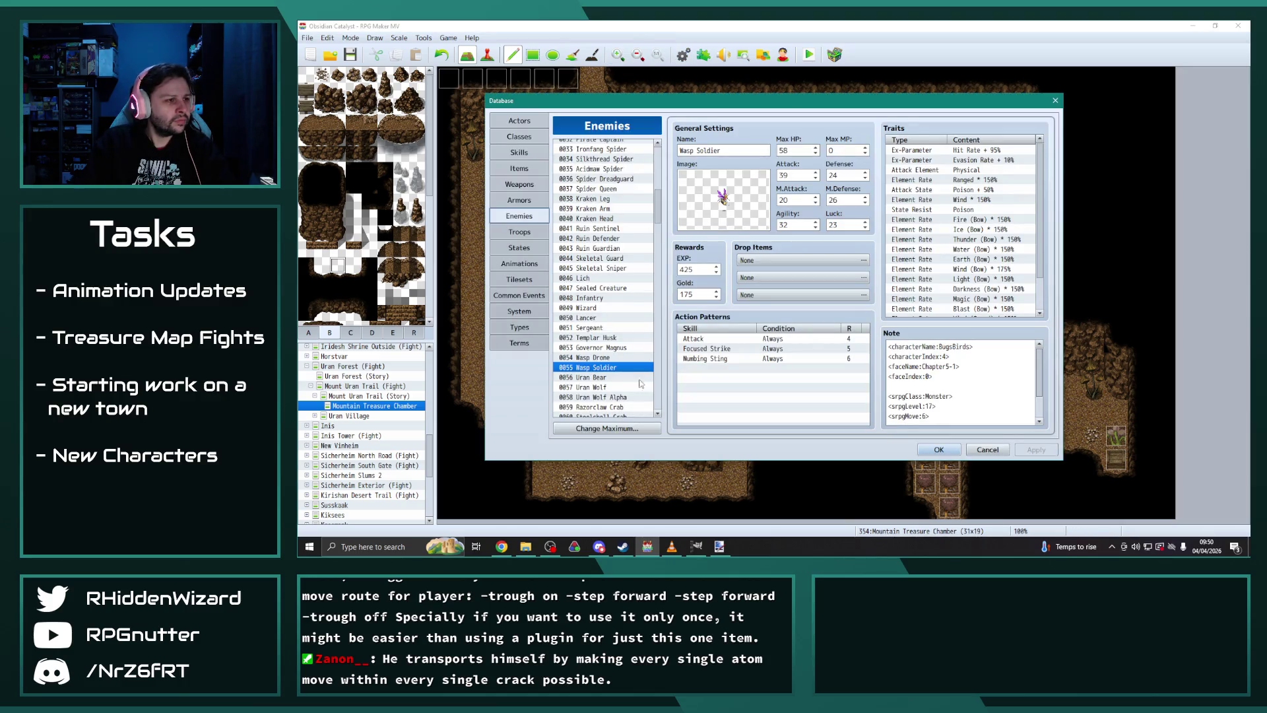
Step: Set one Caves tileset B rock tile's passage to X (impassable)
{"action": "left_click", "coordinate": [519, 279]}
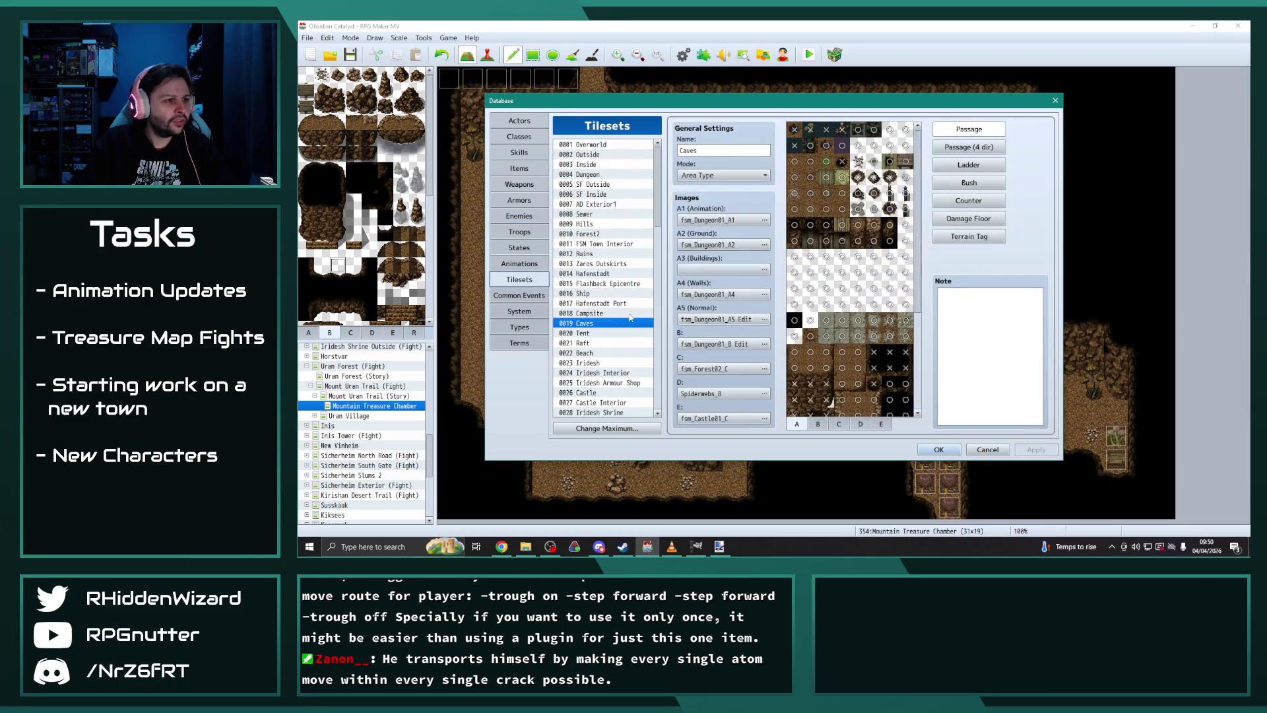
{"action": "left_click", "coordinate": [818, 424]}
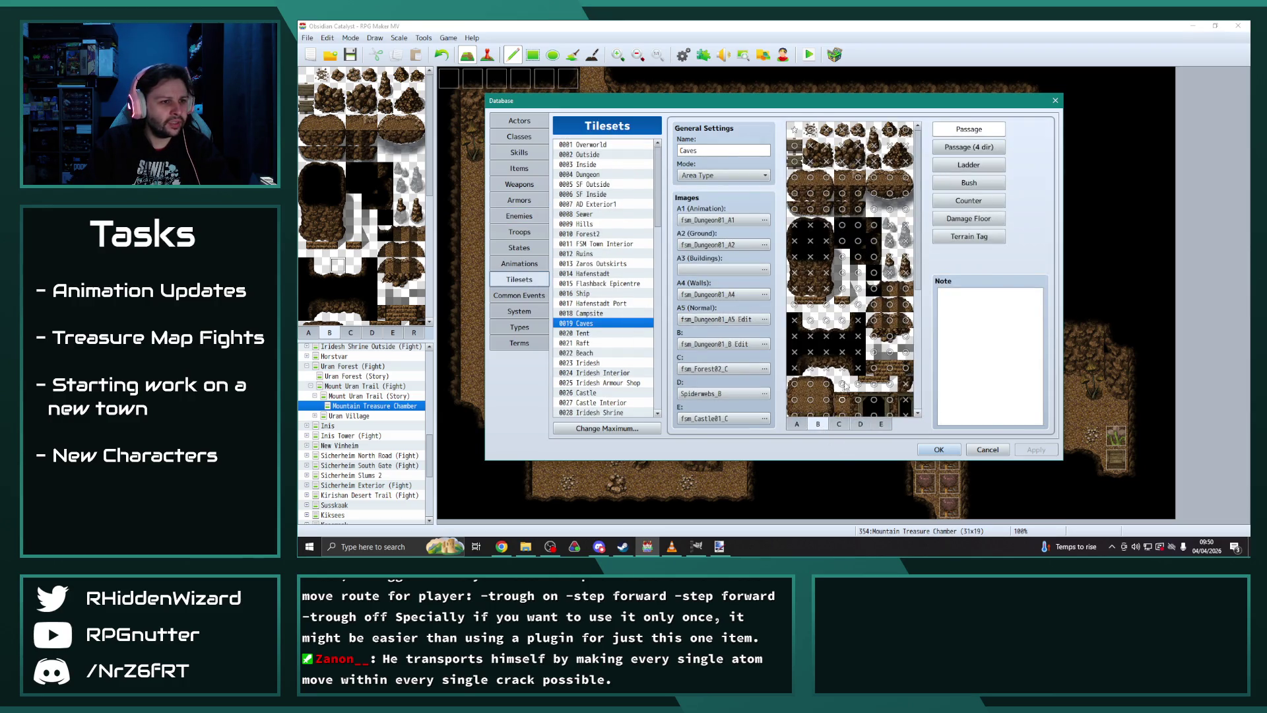
{"action": "left_click", "coordinate": [828, 322]}
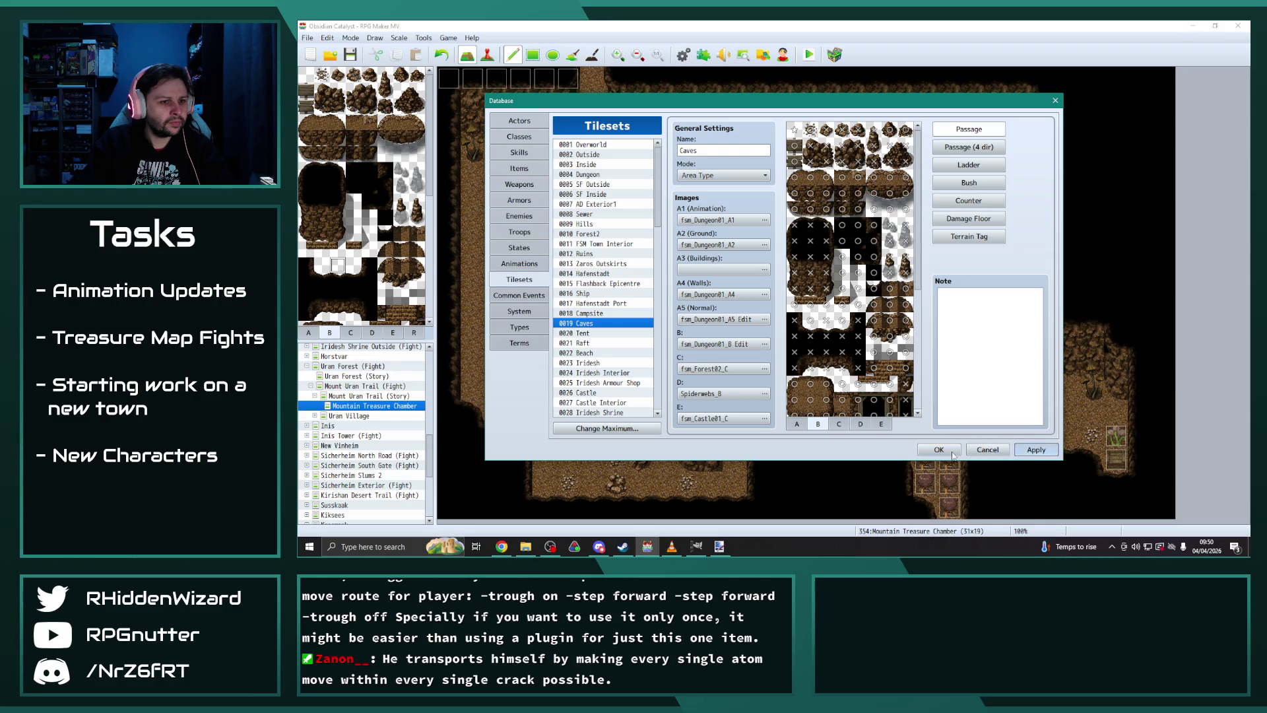
{"action": "left_click", "coordinate": [939, 450]}
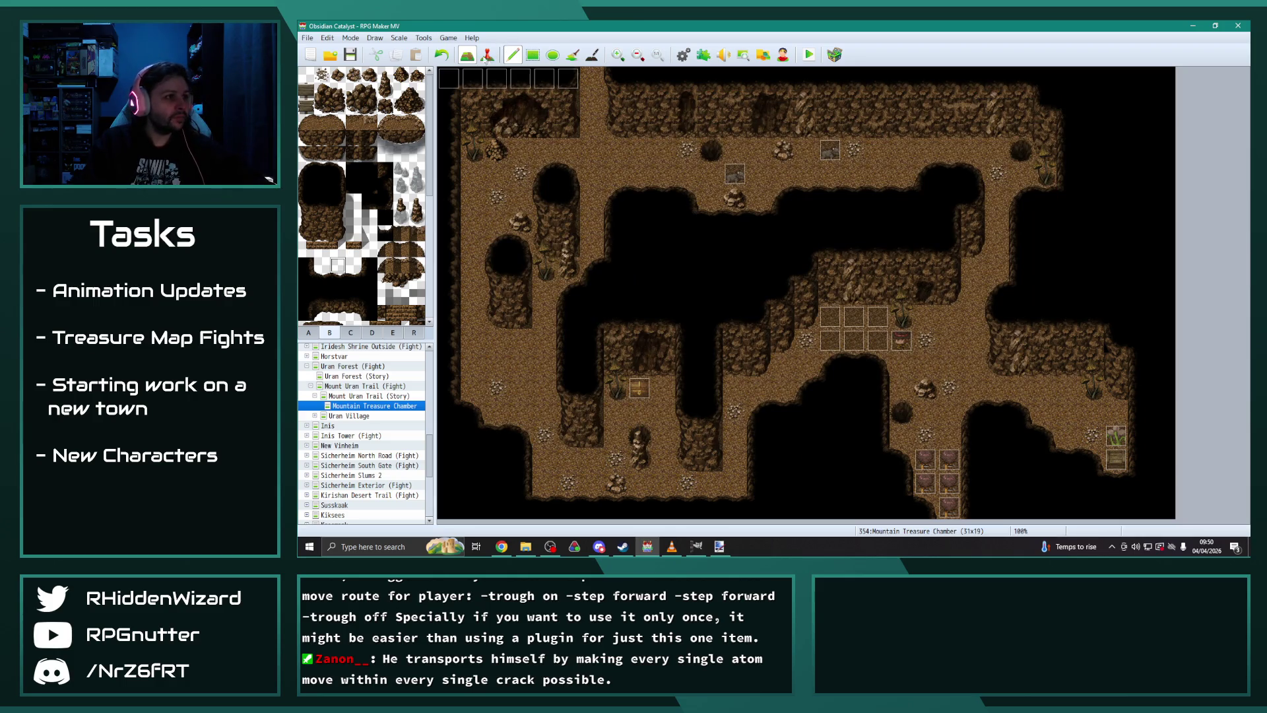
Step: Insert Through OFF before Turn Right in Desmond's End of Turn movement route
{"action": "left_click", "coordinate": [489, 57]}
{"action": "double_click", "coordinate": [520, 78]}
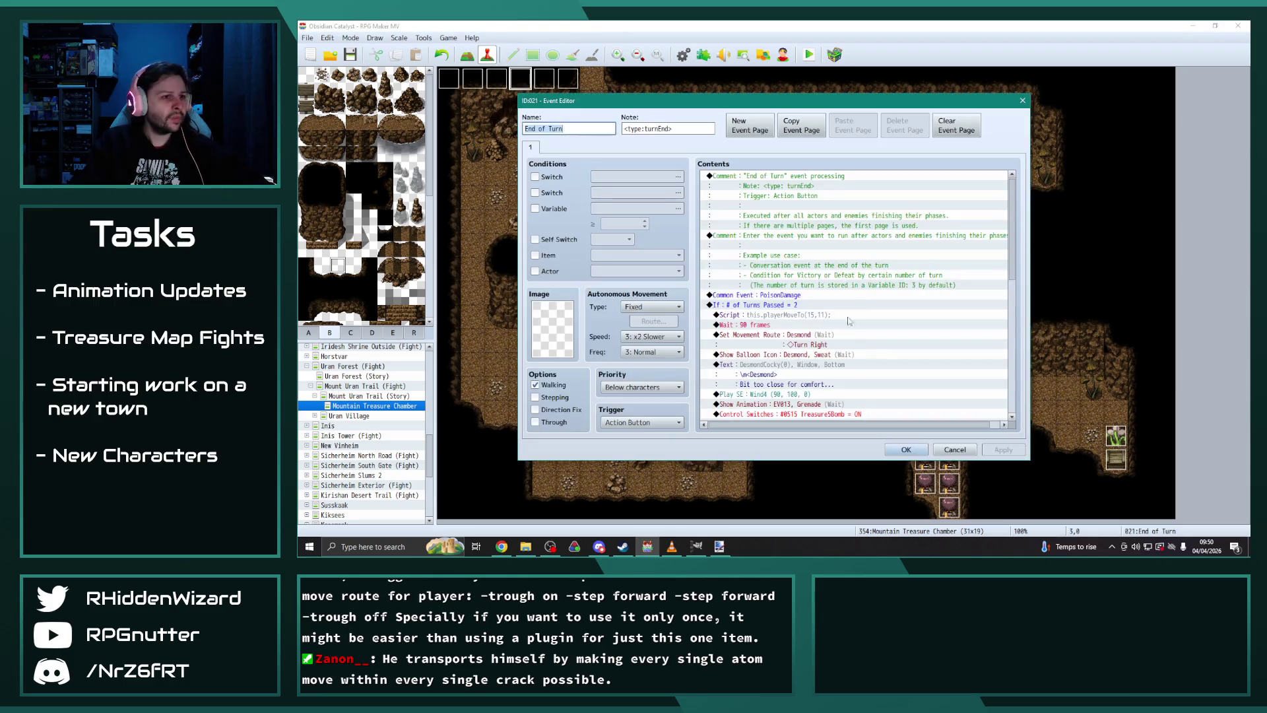
{"action": "scroll", "coordinate": [853, 319], "scroll_direction": "down", "scroll_amount": 1}
{"action": "left_click", "coordinate": [810, 297]}
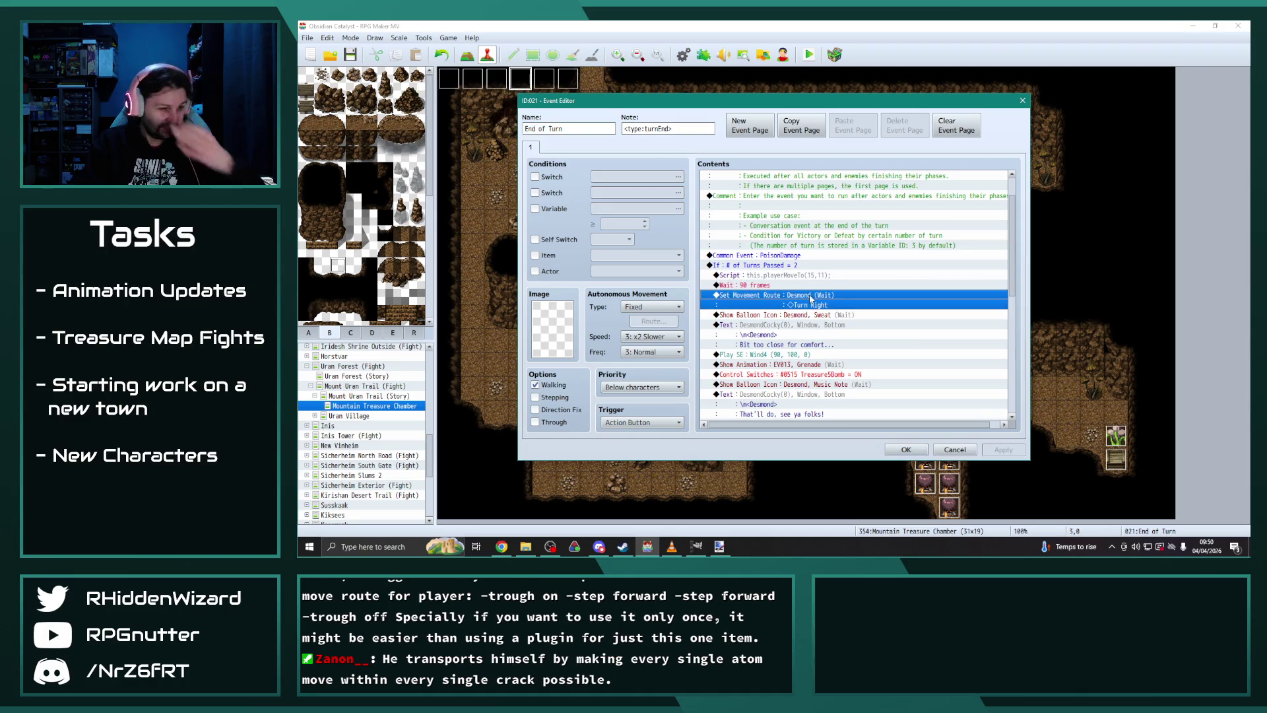
{"action": "double_click", "coordinate": [810, 298]}
{"action": "left_click", "coordinate": [629, 214]}
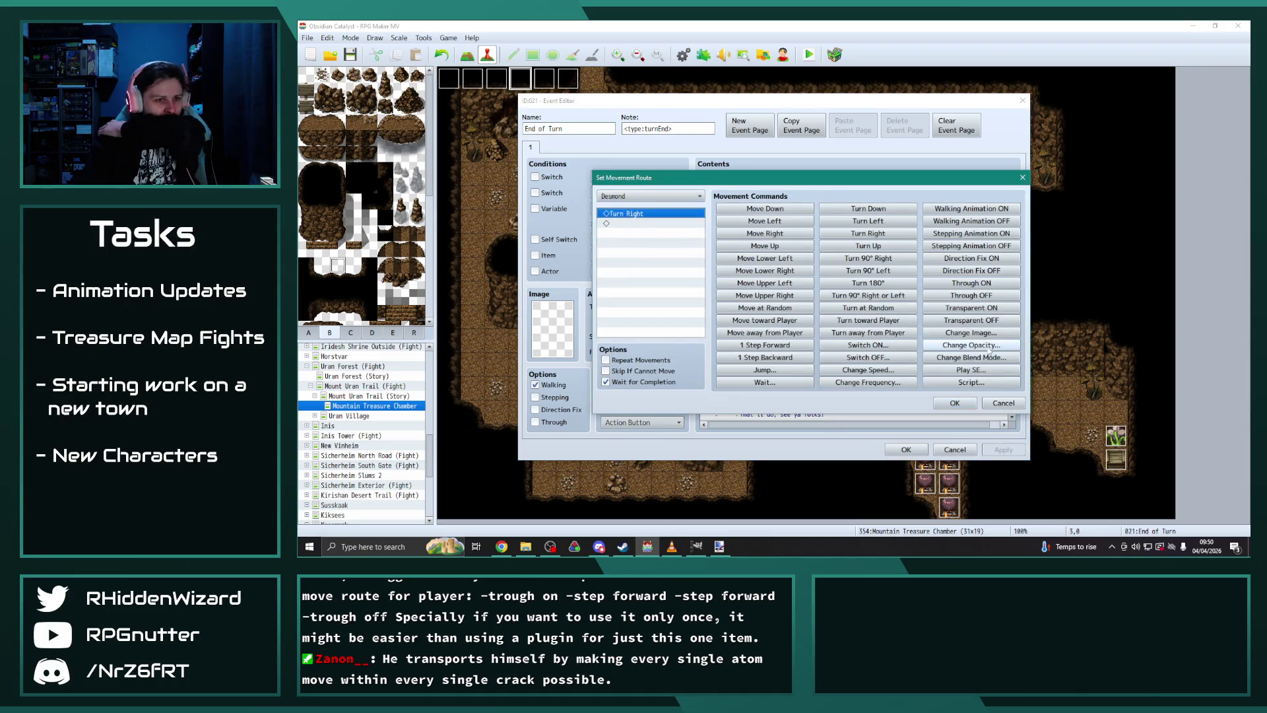
{"action": "left_click", "coordinate": [978, 297]}
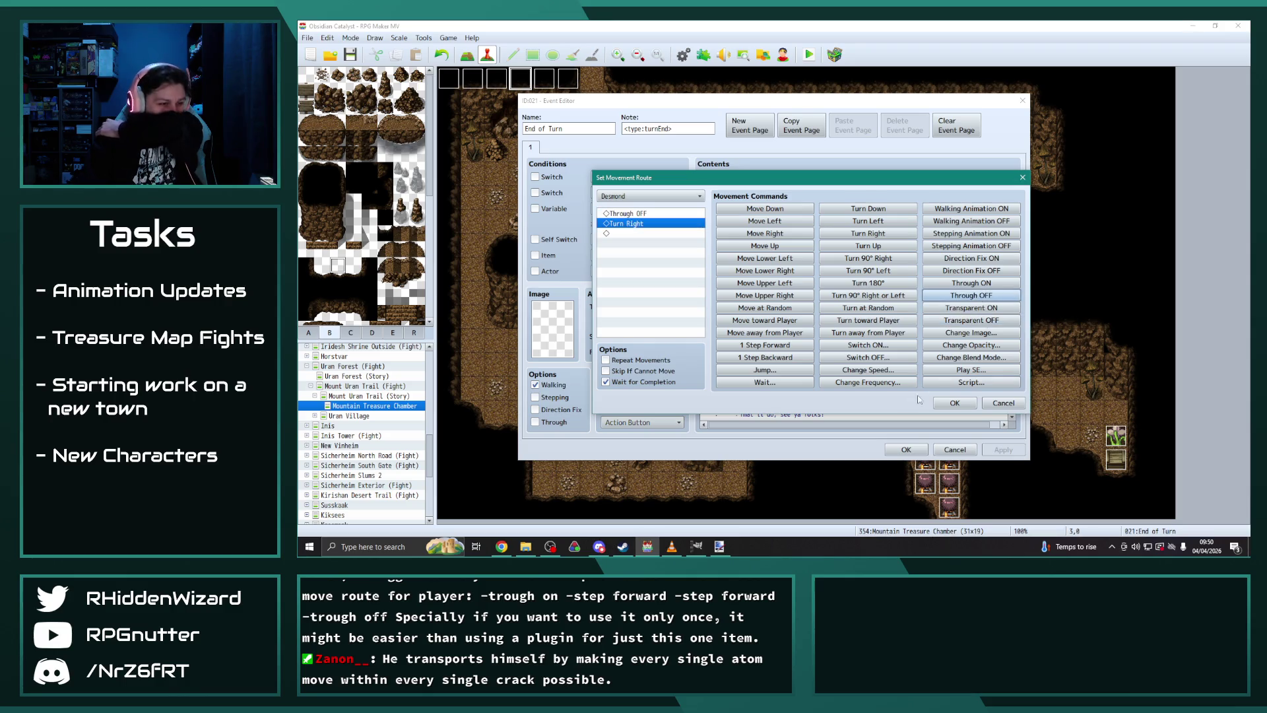
{"action": "left_click", "coordinate": [954, 402]}
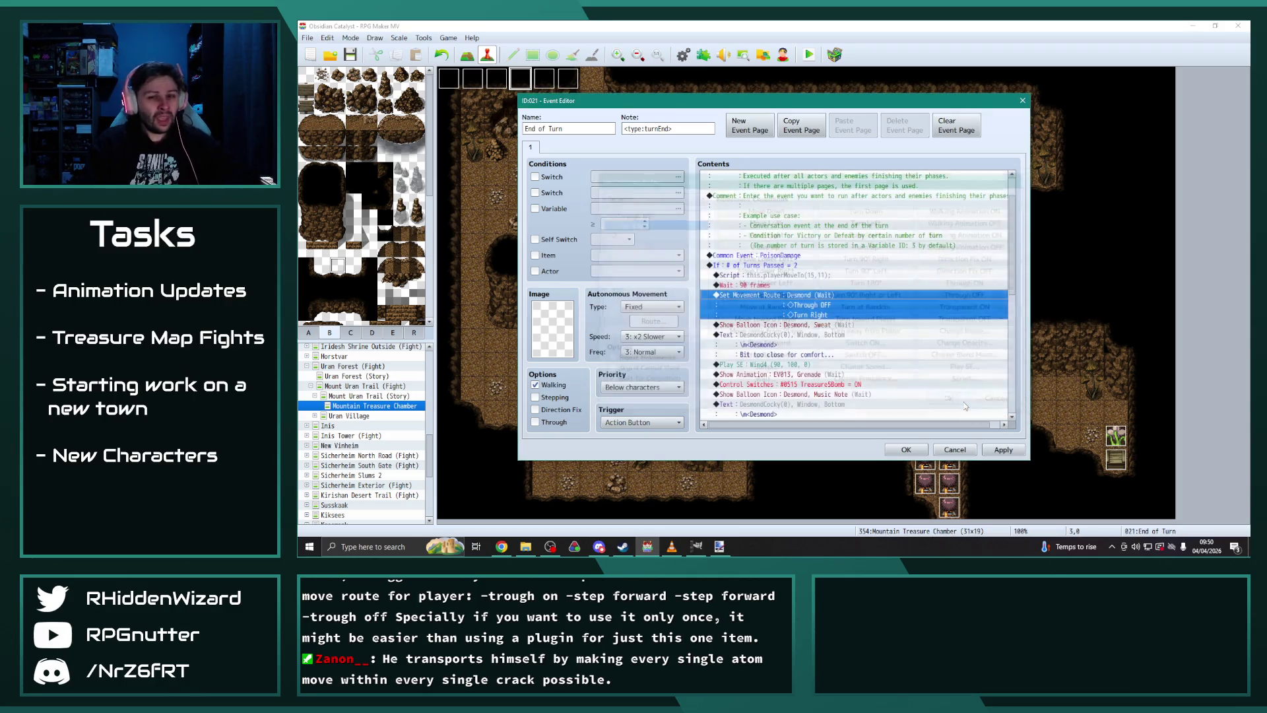
{"action": "left_click", "coordinate": [1002, 449]}
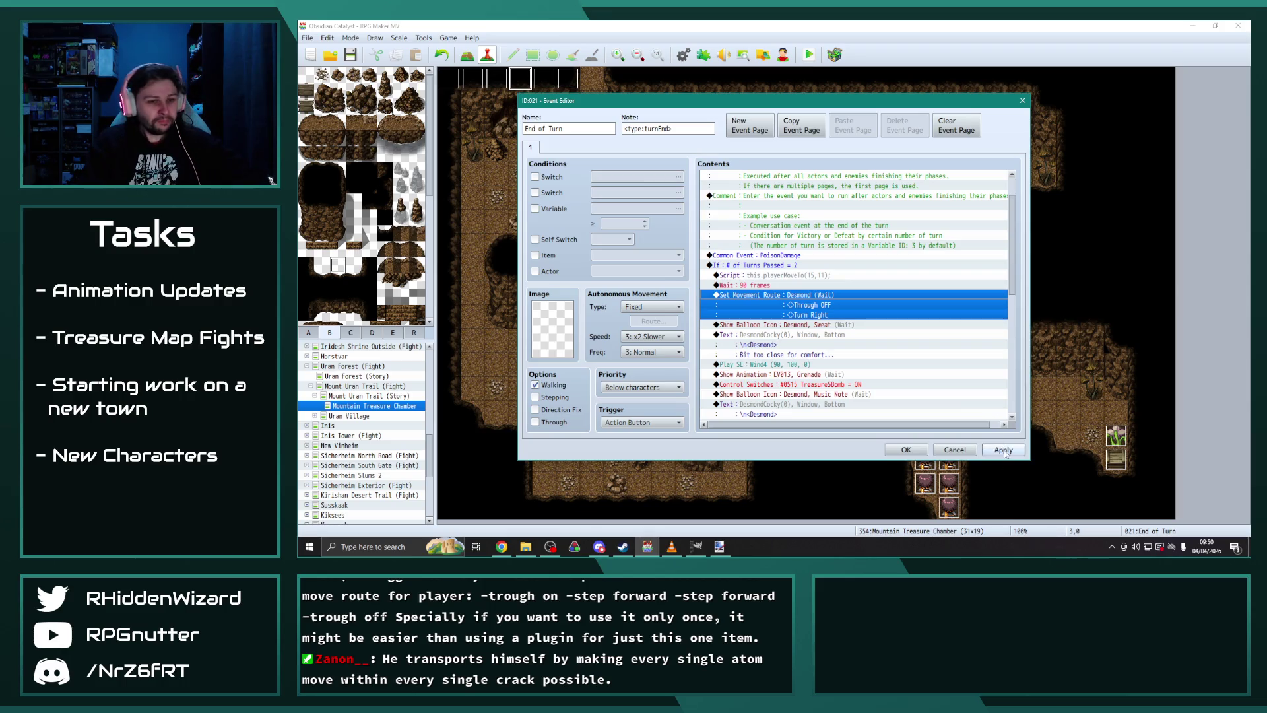
{"action": "left_click", "coordinate": [906, 449]}
Step: Start a playtest, saving the project changes
{"action": "left_click", "coordinate": [671, 546]}
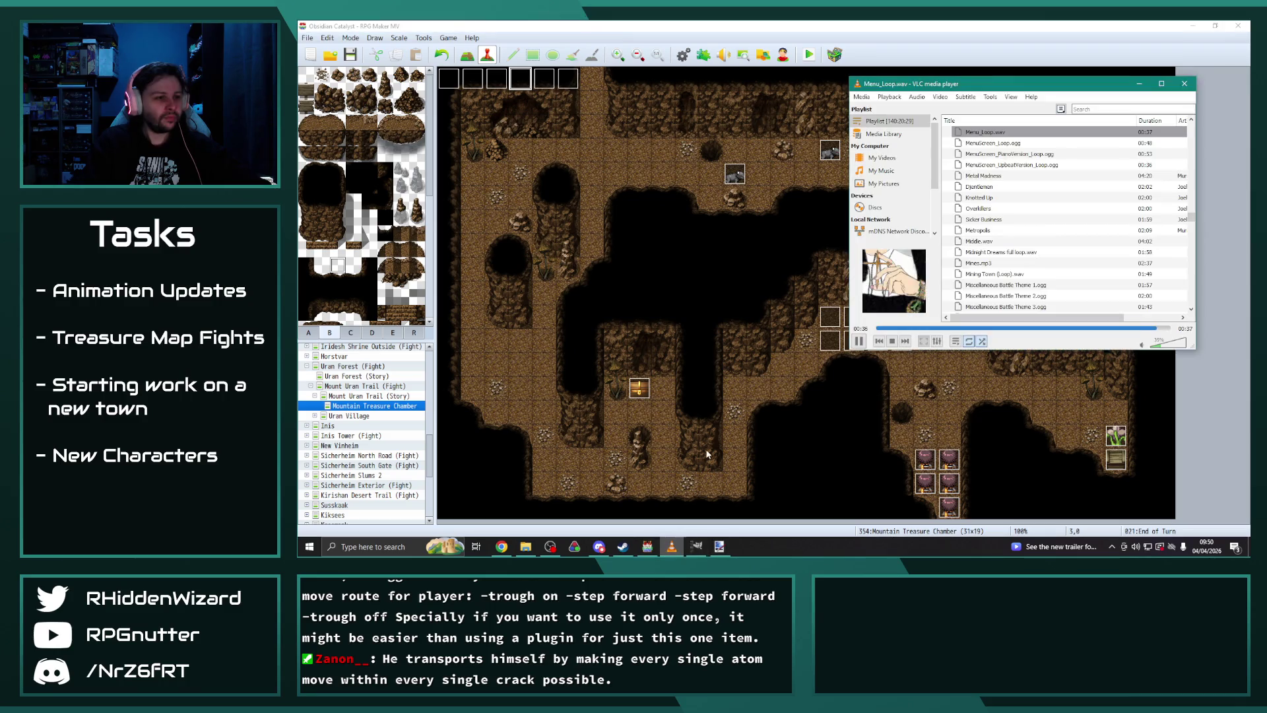
{"action": "left_click", "coordinate": [861, 351]}
{"action": "left_click", "coordinate": [808, 54]}
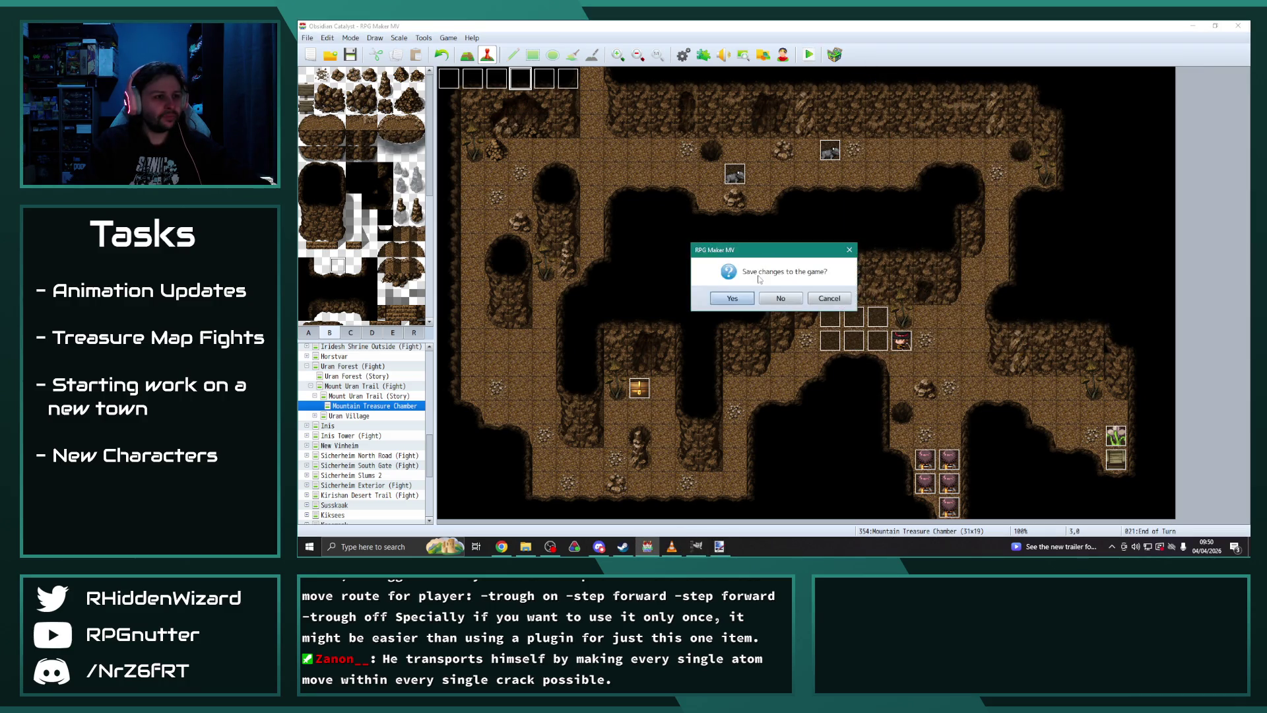
{"action": "left_click", "coordinate": [732, 299]}
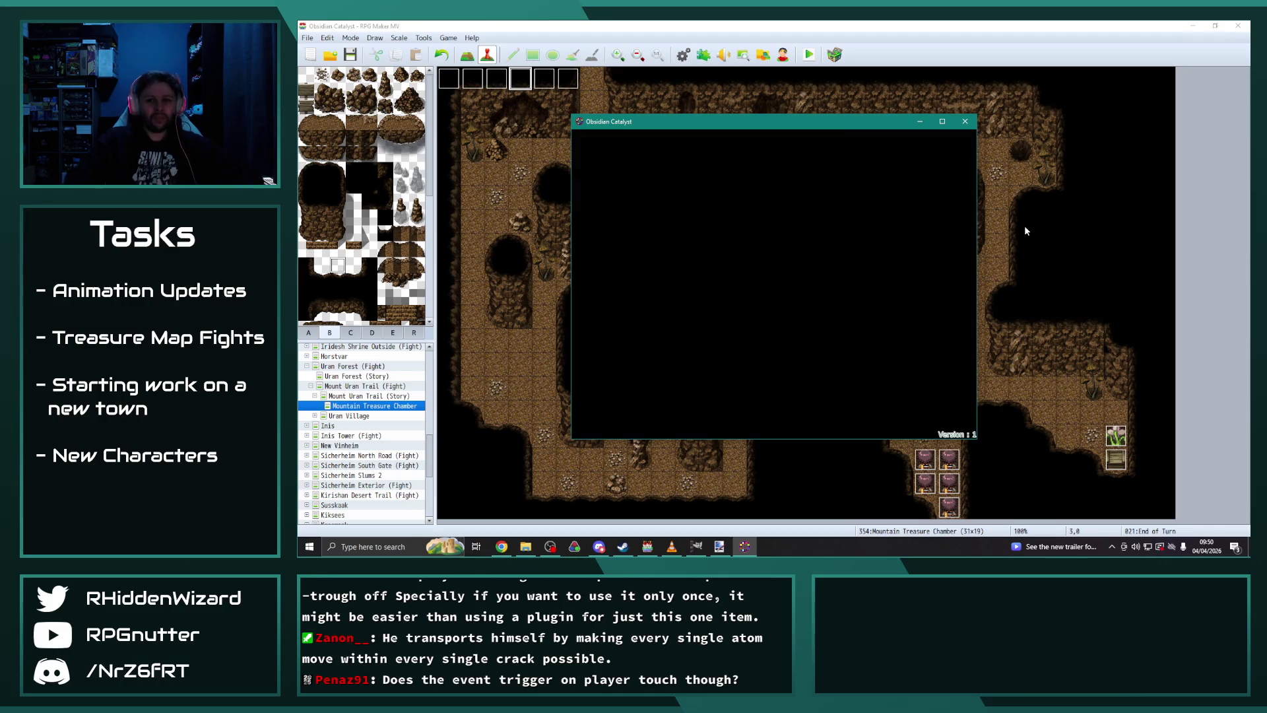
Step: Maximize the game window and load the File 9 save
{"action": "left_click", "coordinate": [942, 123]}
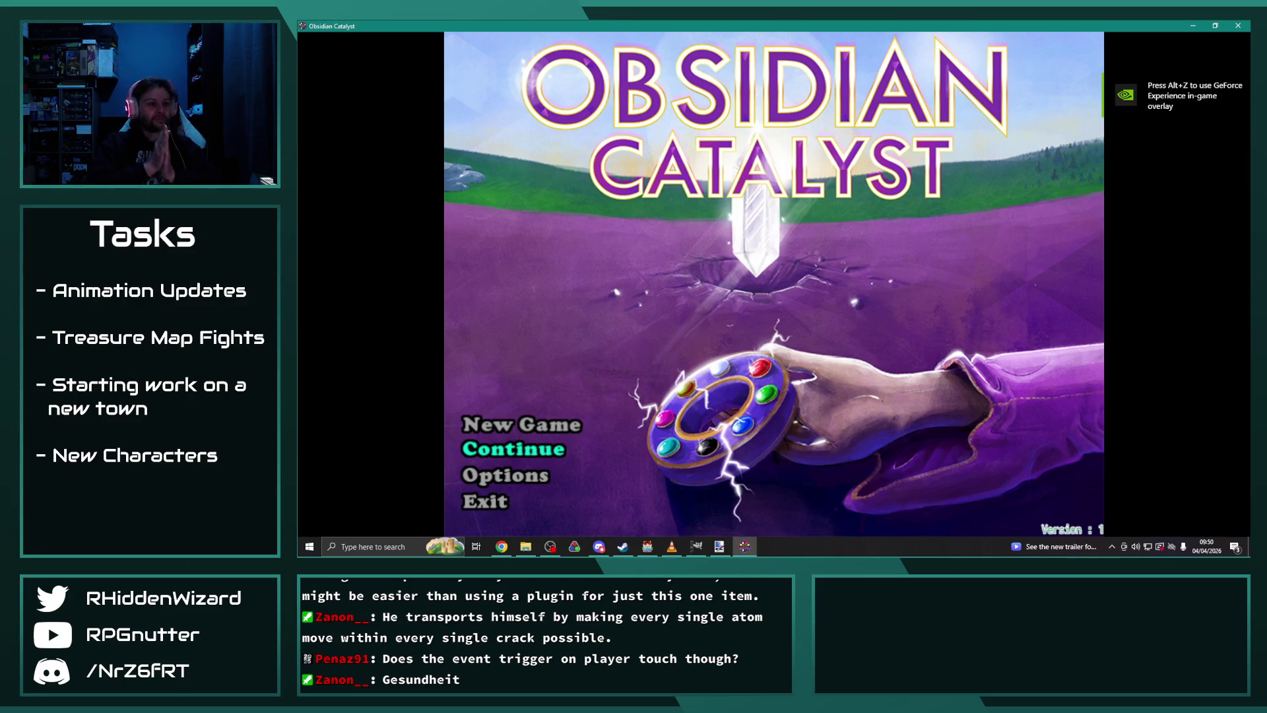
{"action": "key", "text": "Return"}
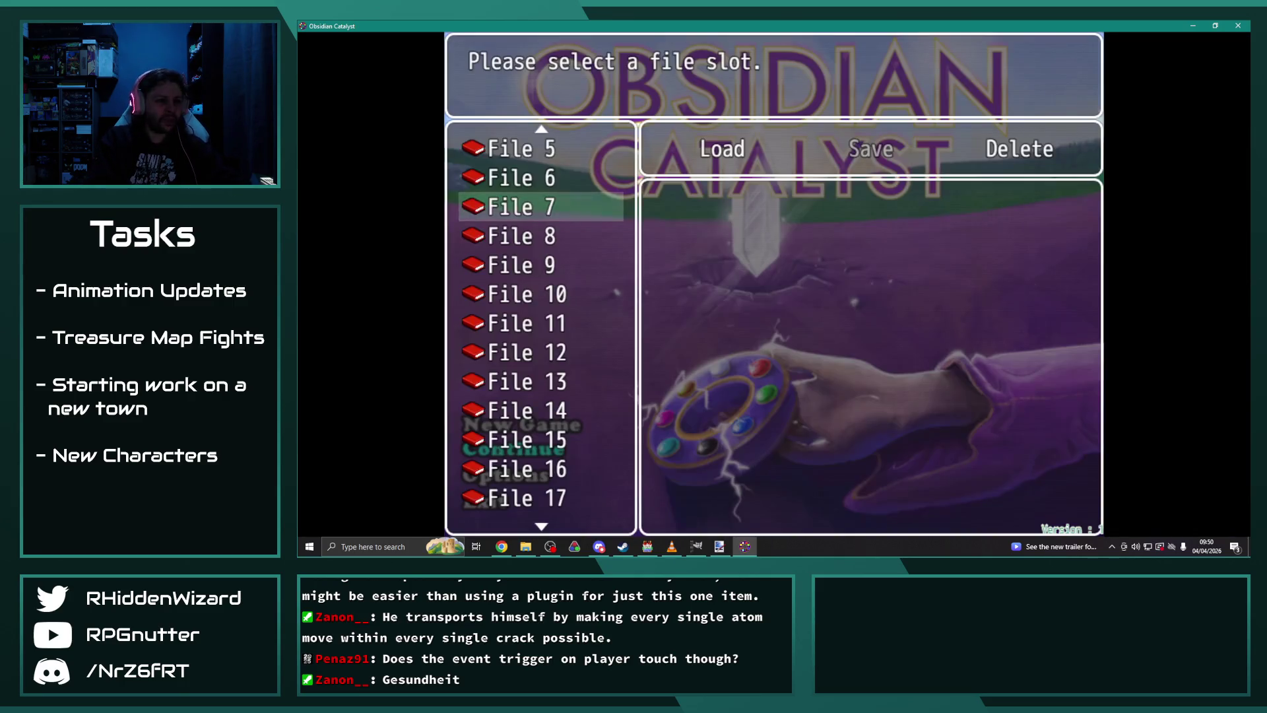
{"action": "key", "text": "Down"}
{"action": "key", "text": "Down"}
{"action": "key", "text": "Return"}
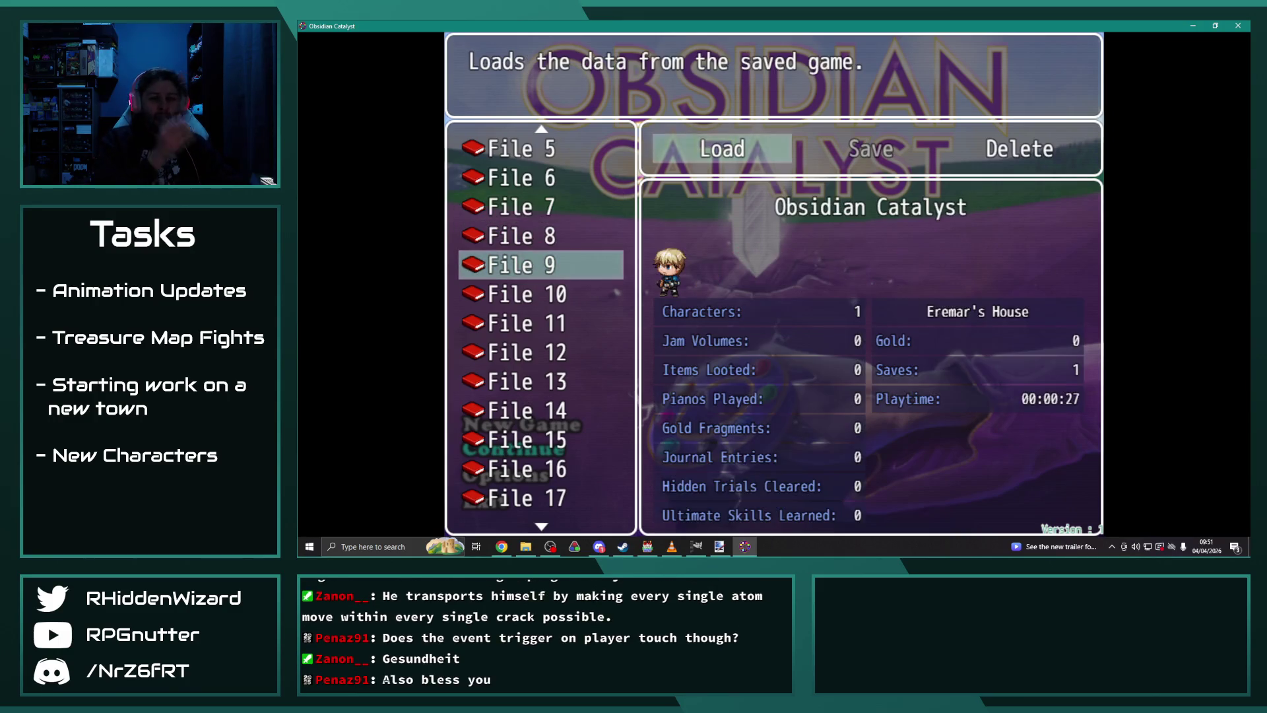
{"action": "key", "text": "Return"}
{"action": "key", "text": "Return"}
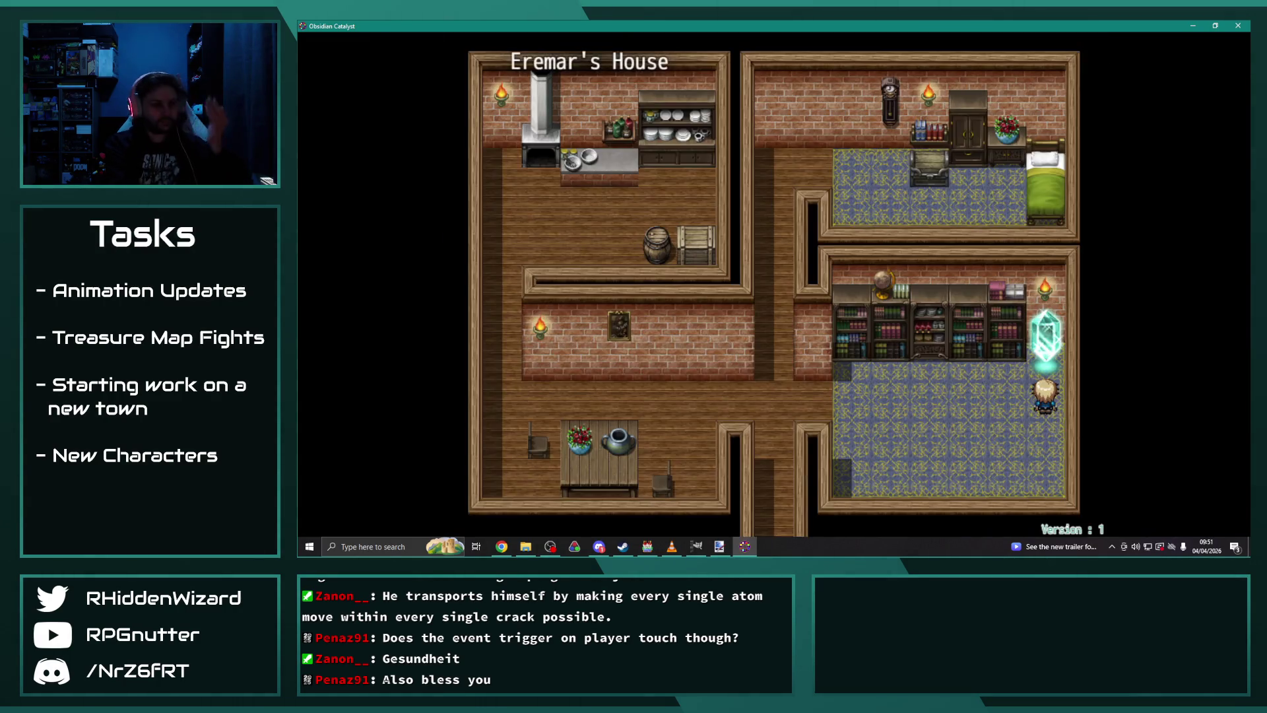
Step: Walk the player left, up and right into the battle, then dismiss the battle conditions
{"action": "key", "text": "Left"}
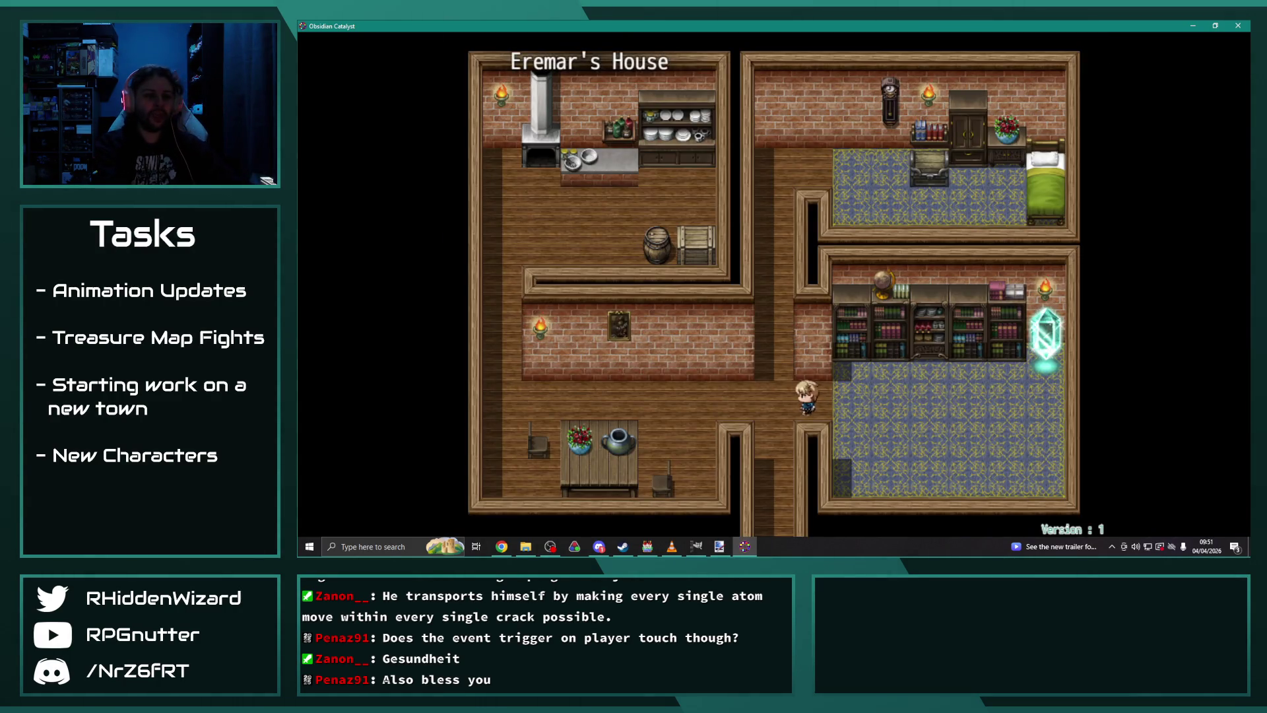
{"action": "key", "text": "Up"}
{"action": "key", "text": "Right"}
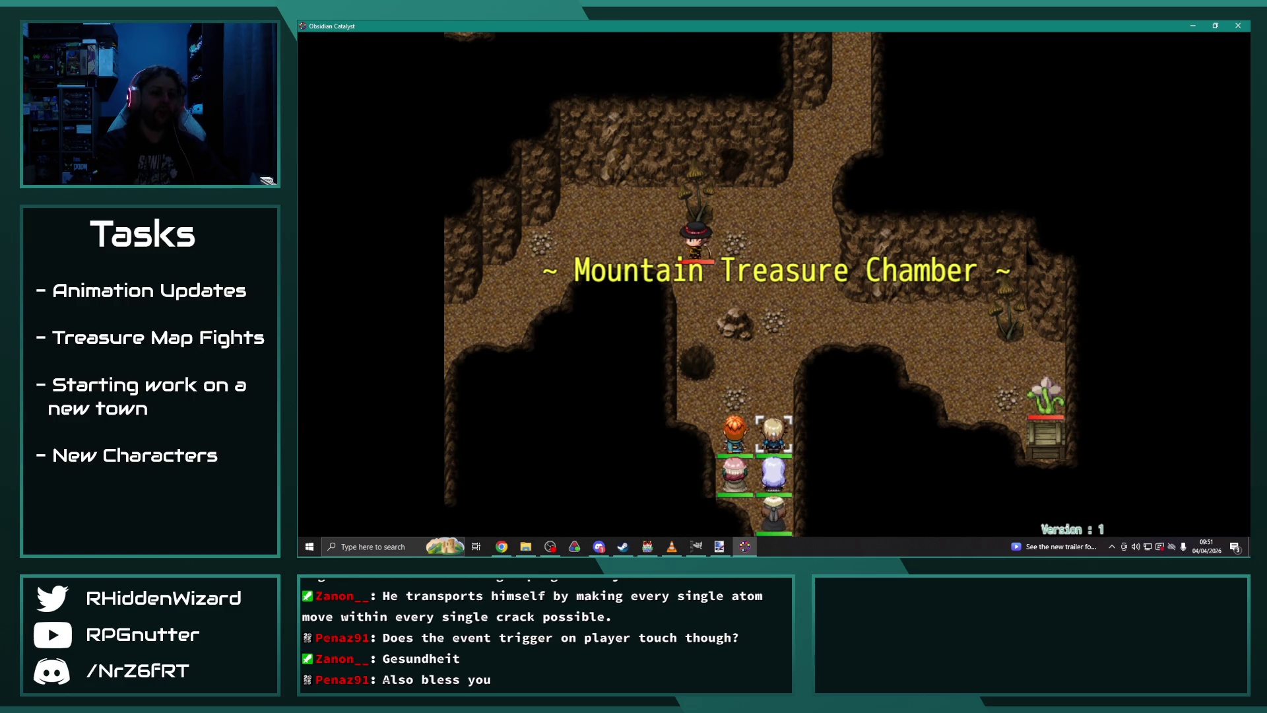
{"action": "key", "text": "Return"}
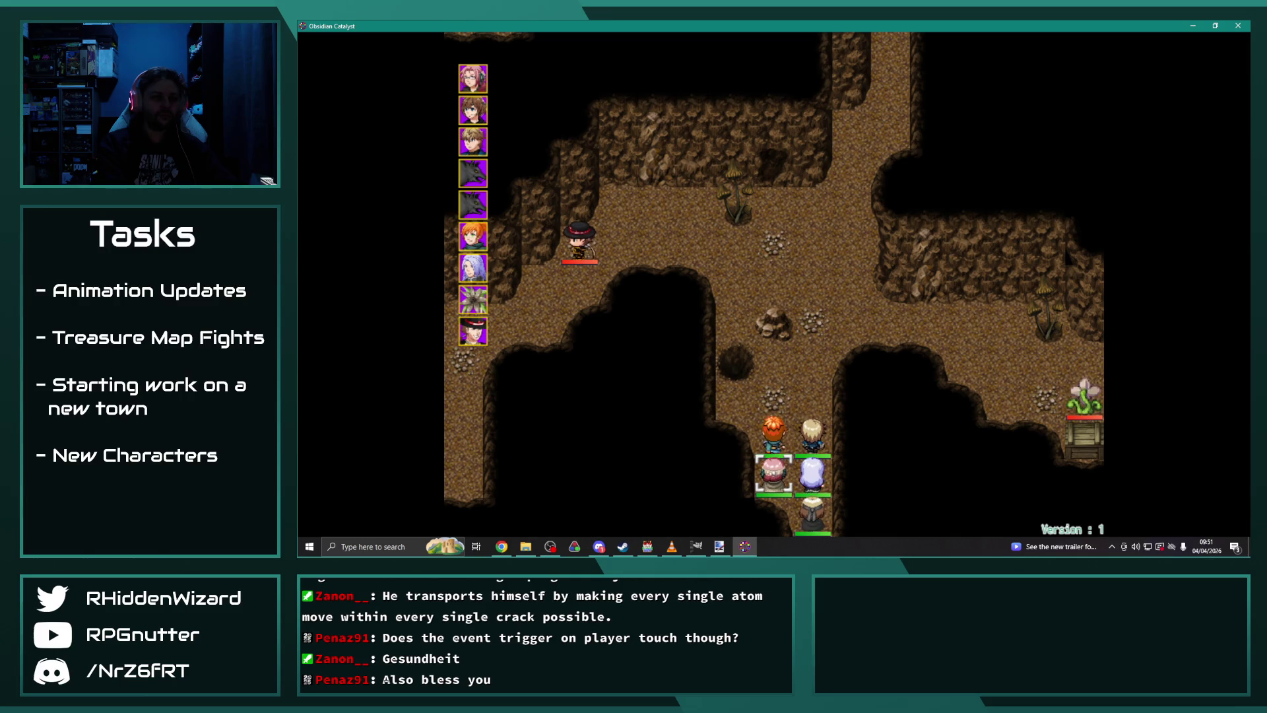
Step: Have Anne, Eremar, Melanie and Theodore all wait, ending the player phase
{"action": "key", "text": "Return"}
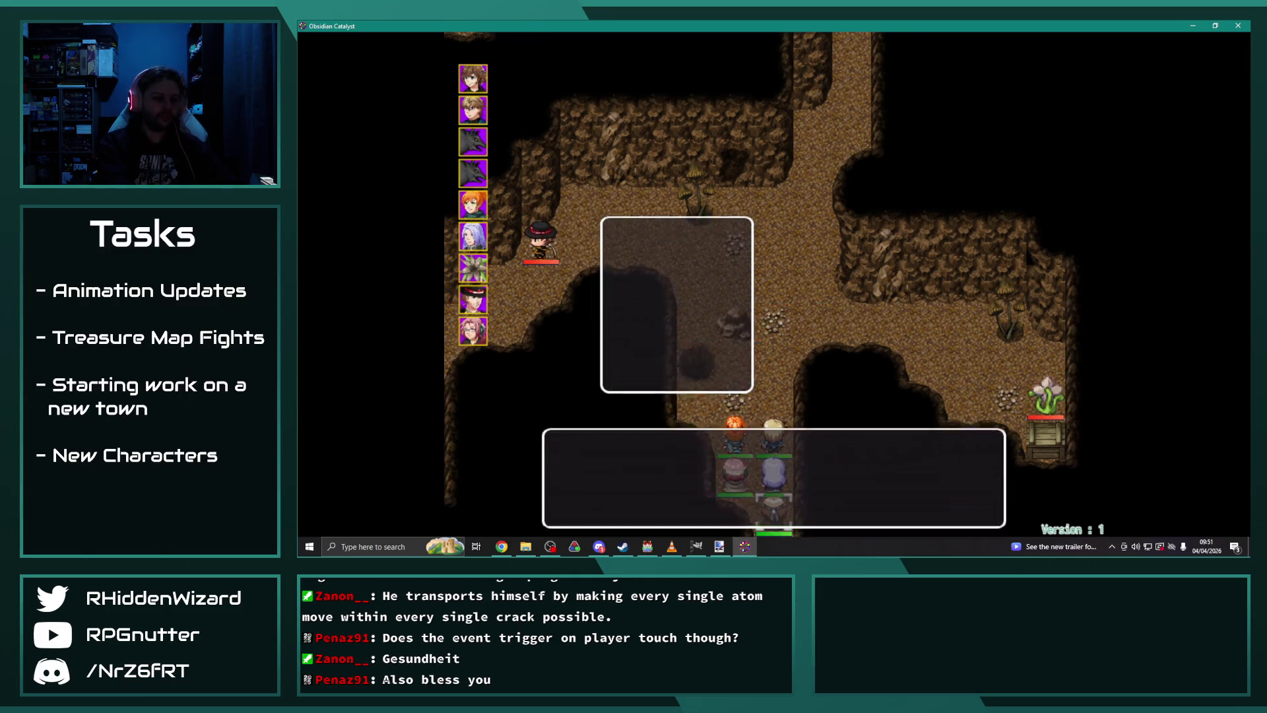
{"action": "key", "text": "Up"}
{"action": "key", "text": "Return"}
{"action": "key", "text": "Up"}
{"action": "key", "text": "Return"}
{"action": "key", "text": "Up"}
{"action": "key", "text": "Return"}
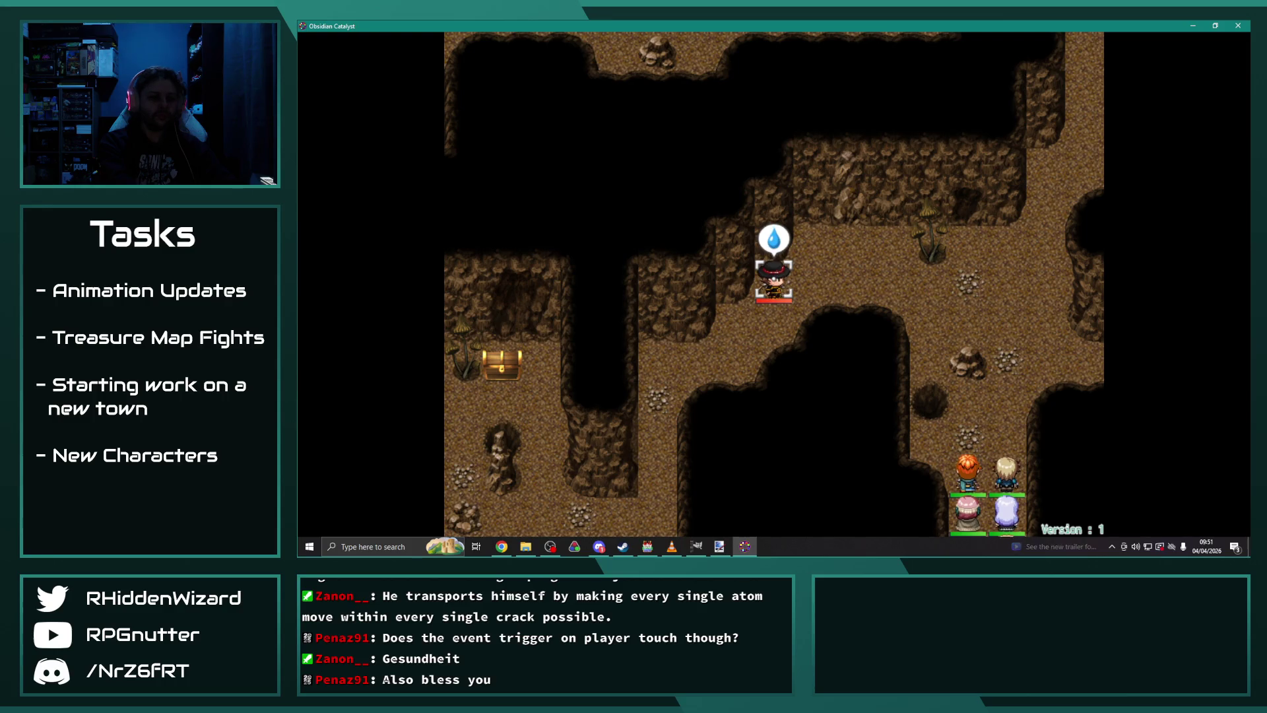
Step: Advance Desmond's blast and farewell lines, then move Anne and back out of Adelle's turn
{"action": "key", "text": "Return"}
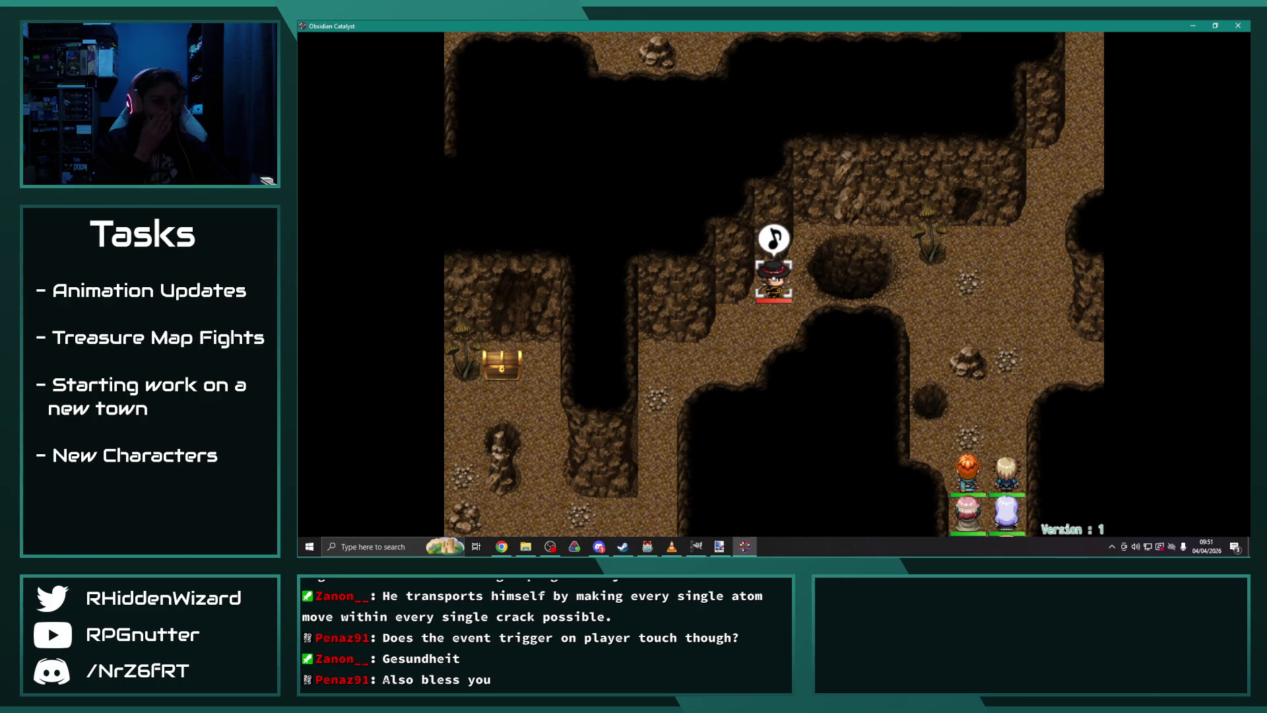
{"action": "key", "text": "Return"}
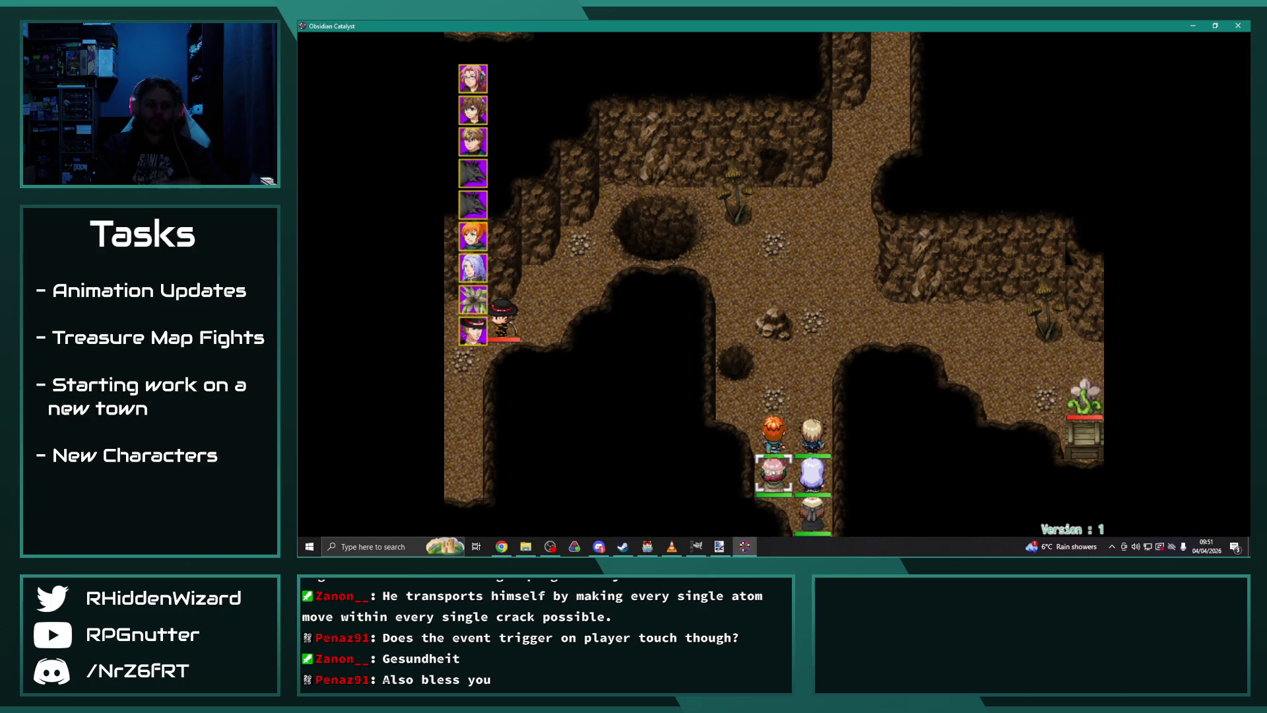
{"action": "key", "text": "Return"}
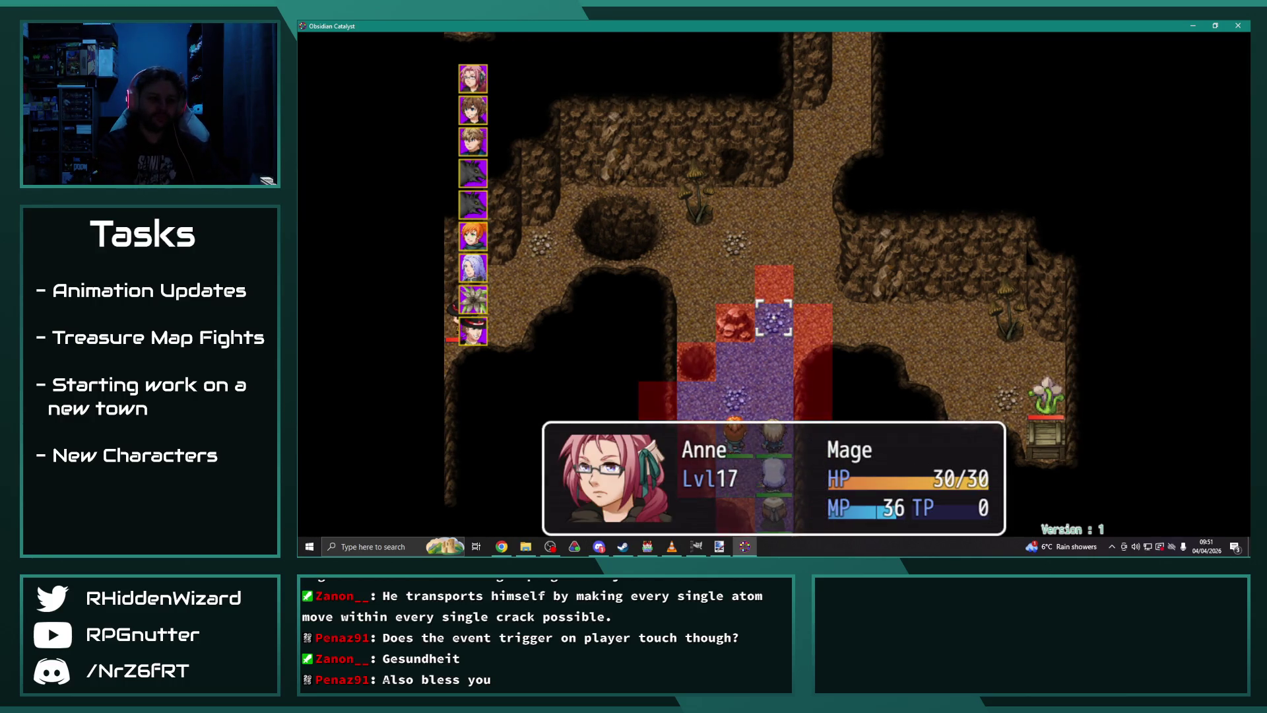
{"action": "key", "text": "Return"}
{"action": "key", "text": "Up"}
{"action": "key", "text": "Return"}
{"action": "key", "text": "Escape"}
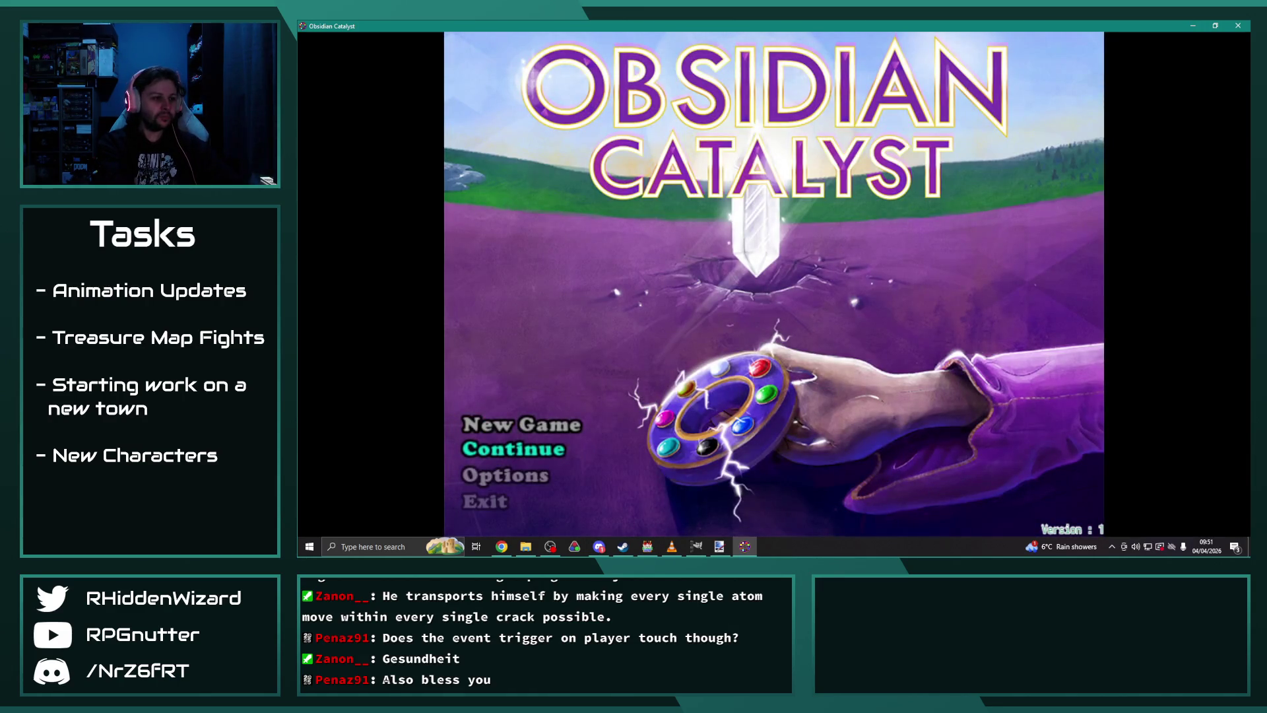
Step: Continue from the File 9 save and dismiss the battle conditions message
{"action": "key", "text": "Return"}
{"action": "key", "text": "Down"}
{"action": "key", "text": "Down"}
{"action": "key", "text": "Return"}
{"action": "key", "text": "Return"}
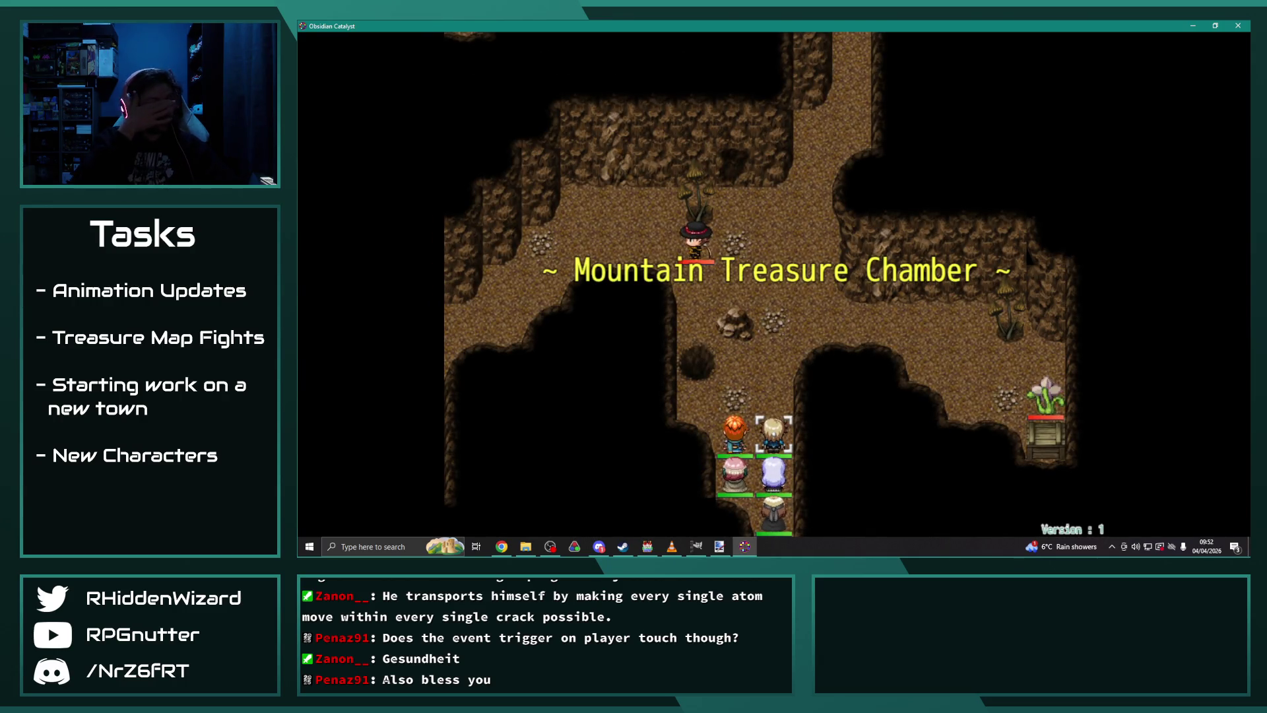
{"action": "key", "text": "Return"}
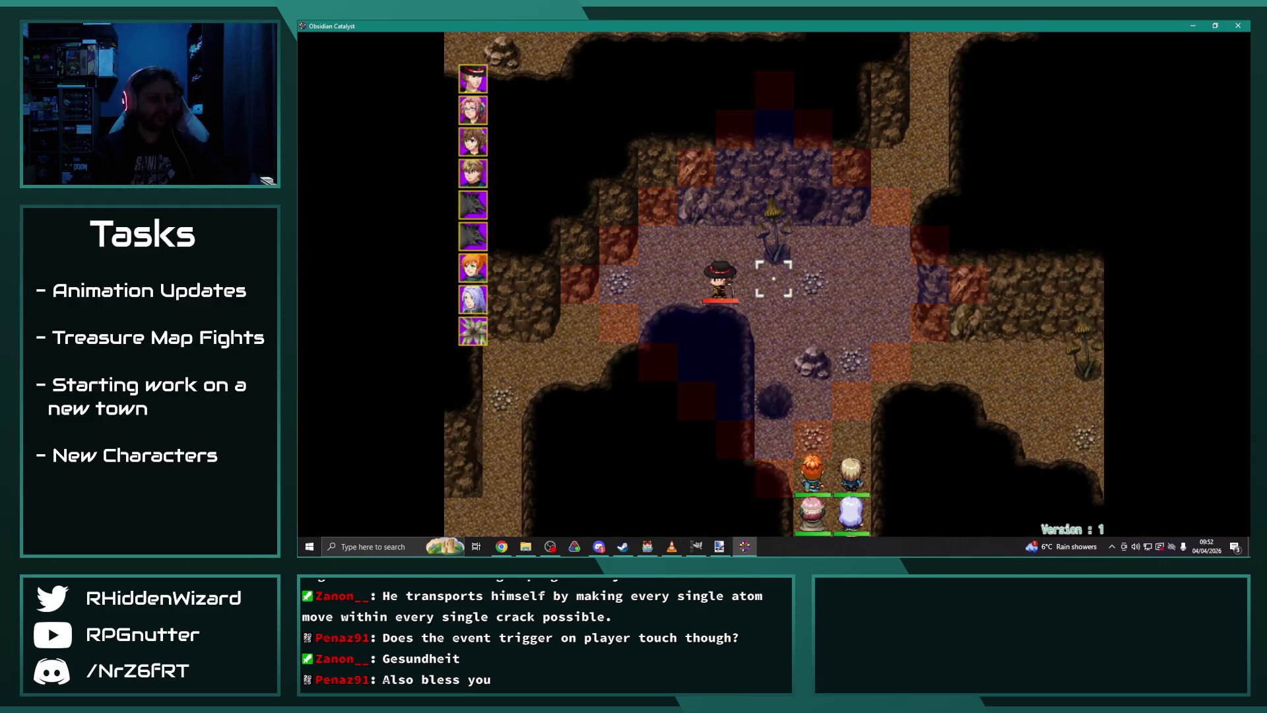
Step: Move Anne up and right, then move Adelle forward, both ending with Wait
{"action": "key", "text": "Return"}
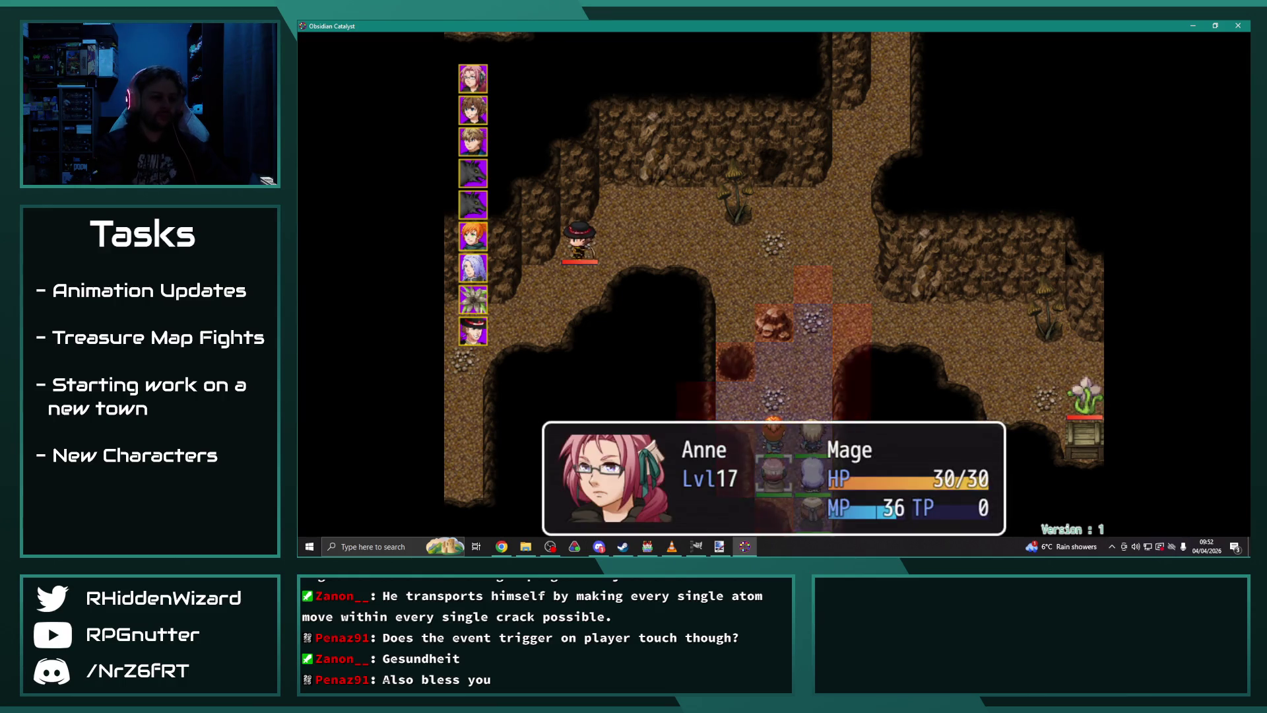
{"action": "key", "text": "Up"}
{"action": "key", "text": "Up"}
{"action": "key", "text": "Right"}
{"action": "key", "text": "Return"}
{"action": "key", "text": "Up"}
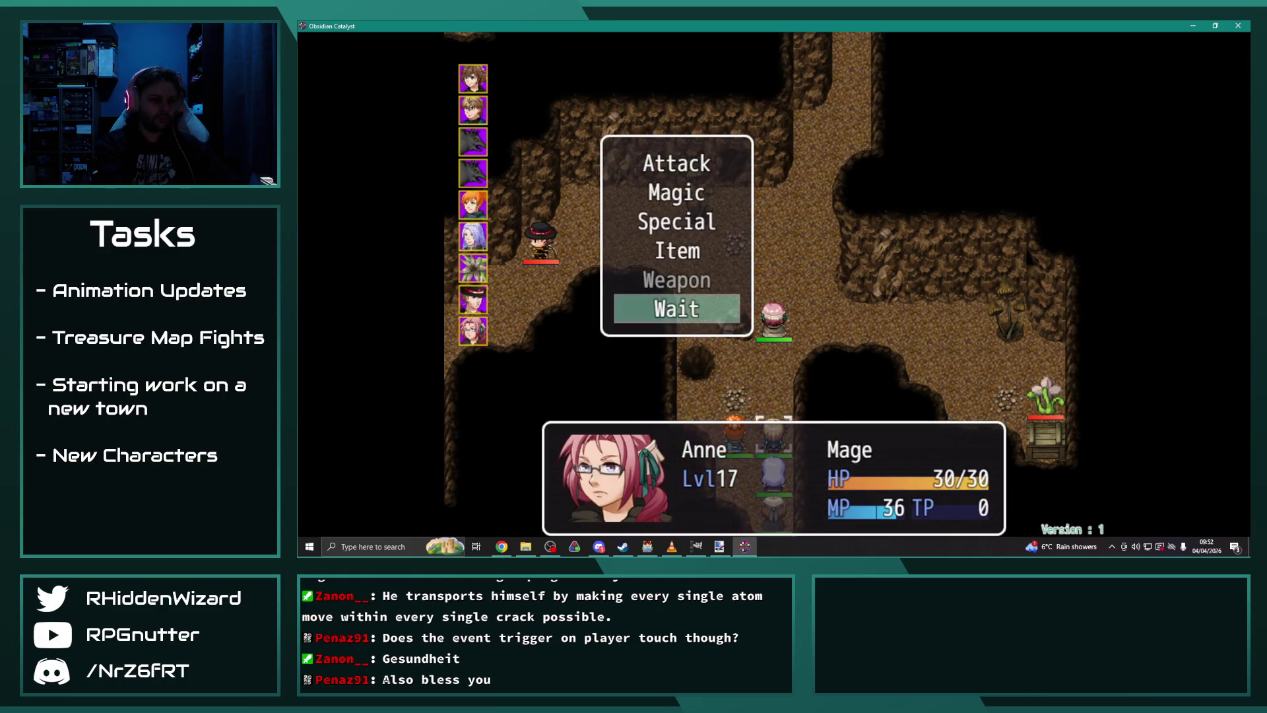
{"action": "key", "text": "Return"}
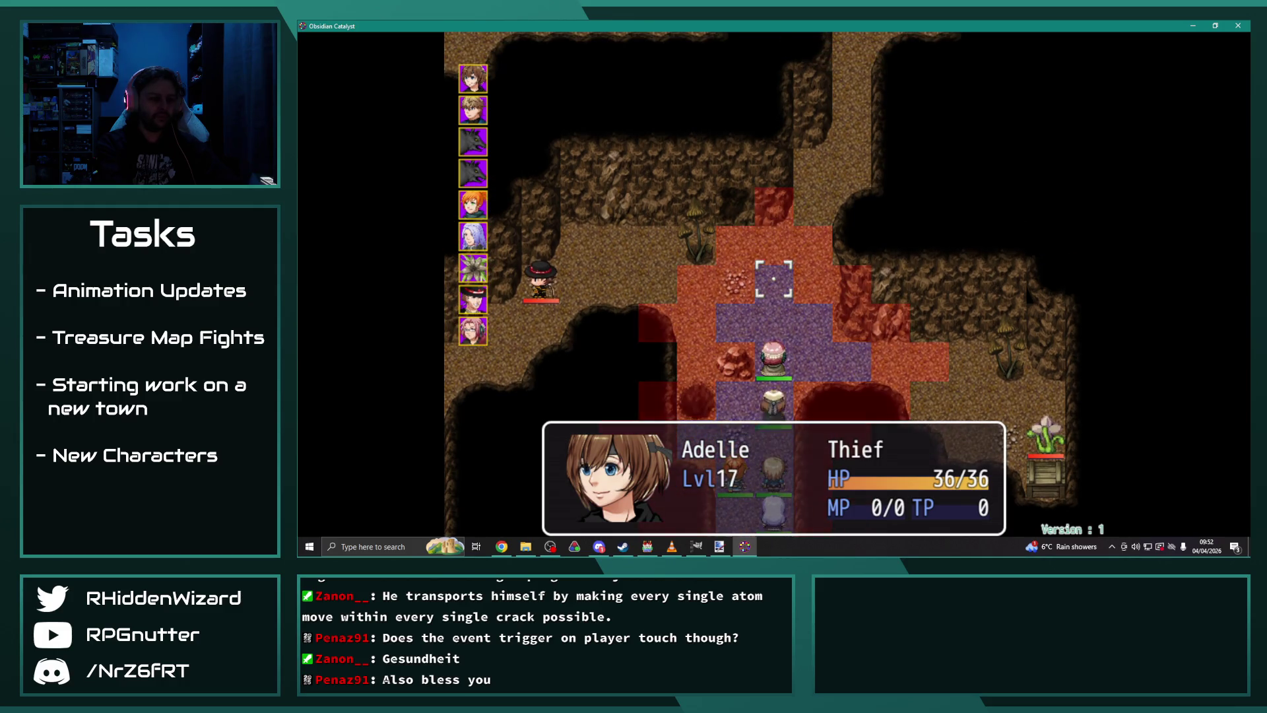
{"action": "key", "text": "Return"}
{"action": "key", "text": "Up"}
{"action": "key", "text": "Return"}
Step: Move Eremar beside the bandit, advance Melanie and Theodore, then watch Desmond crater the floor and flee
{"action": "key", "text": "Up"}
{"action": "key", "text": "Up"}
{"action": "key", "text": "Up"}
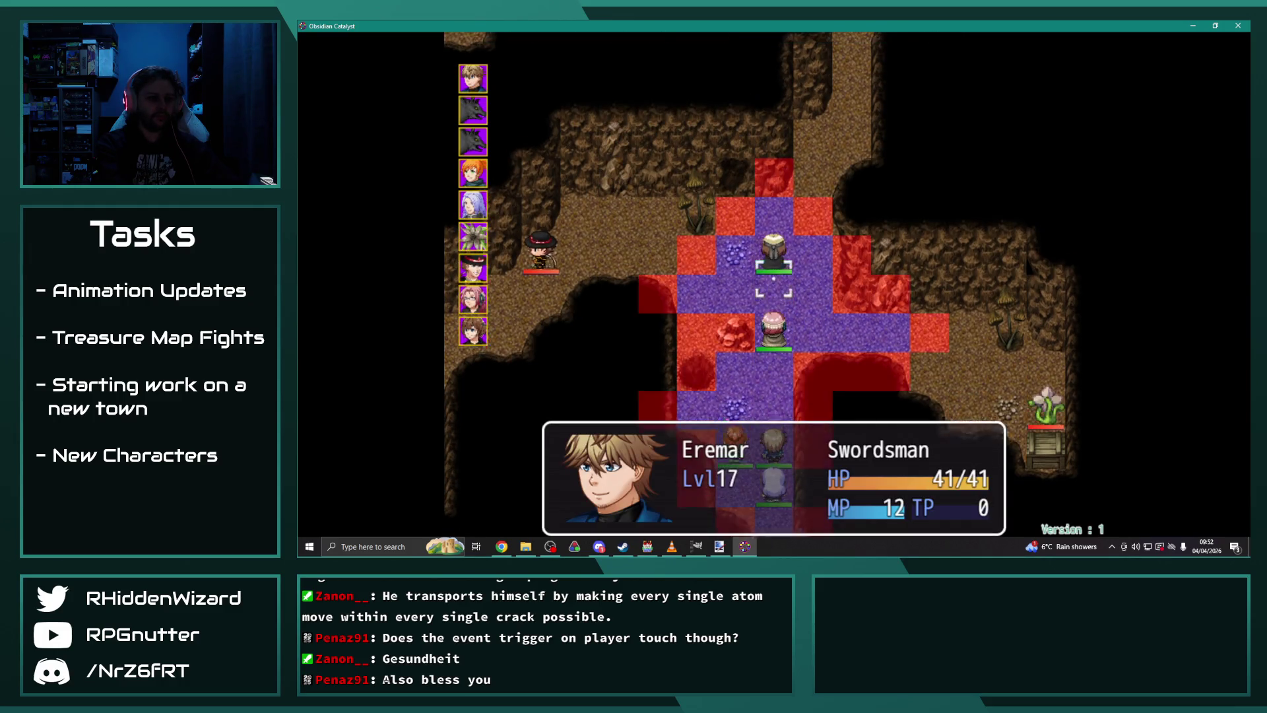
{"action": "key", "text": "Right"}
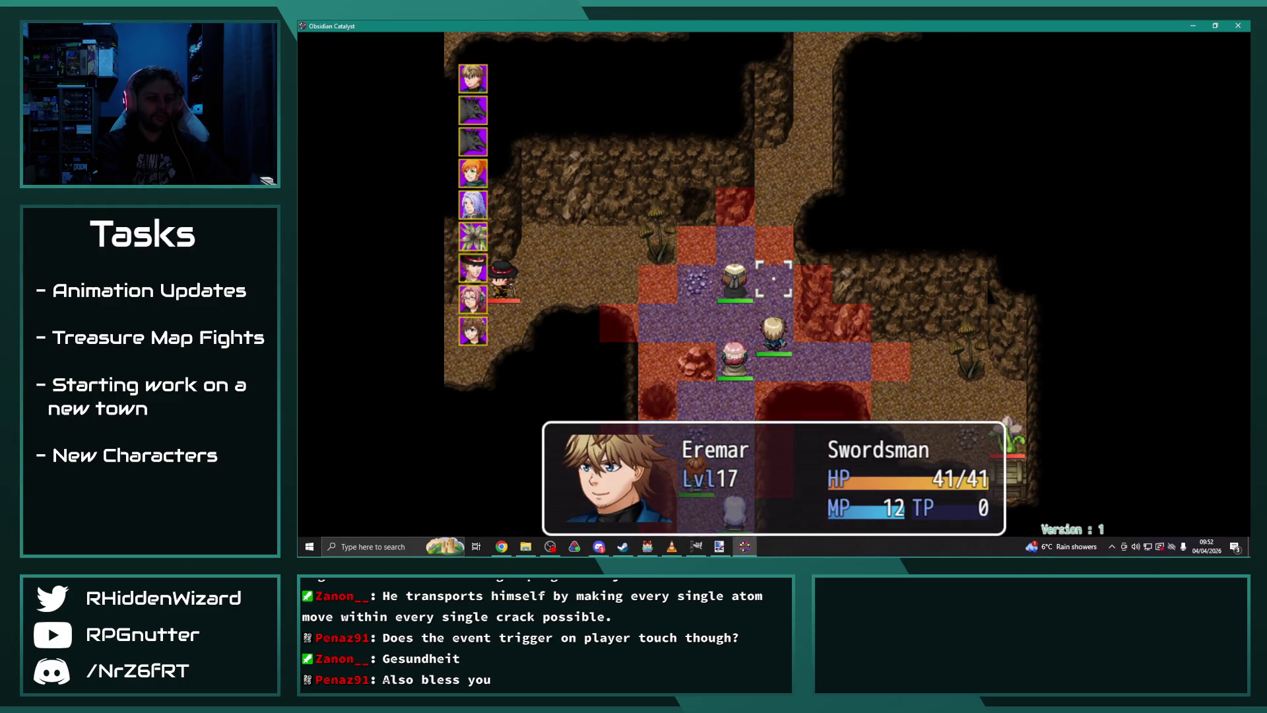
{"action": "key", "text": "Return"}
{"action": "key", "text": "Up"}
{"action": "key", "text": "Return"}
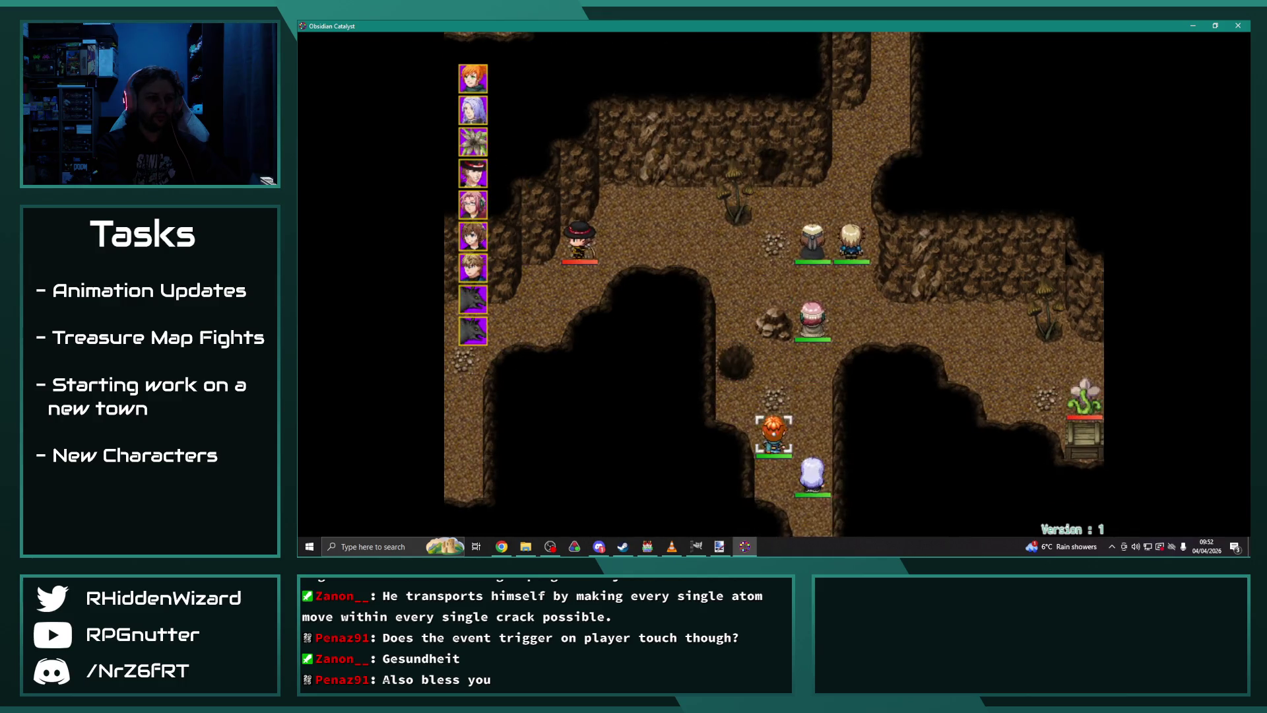
{"action": "key", "text": "Return"}
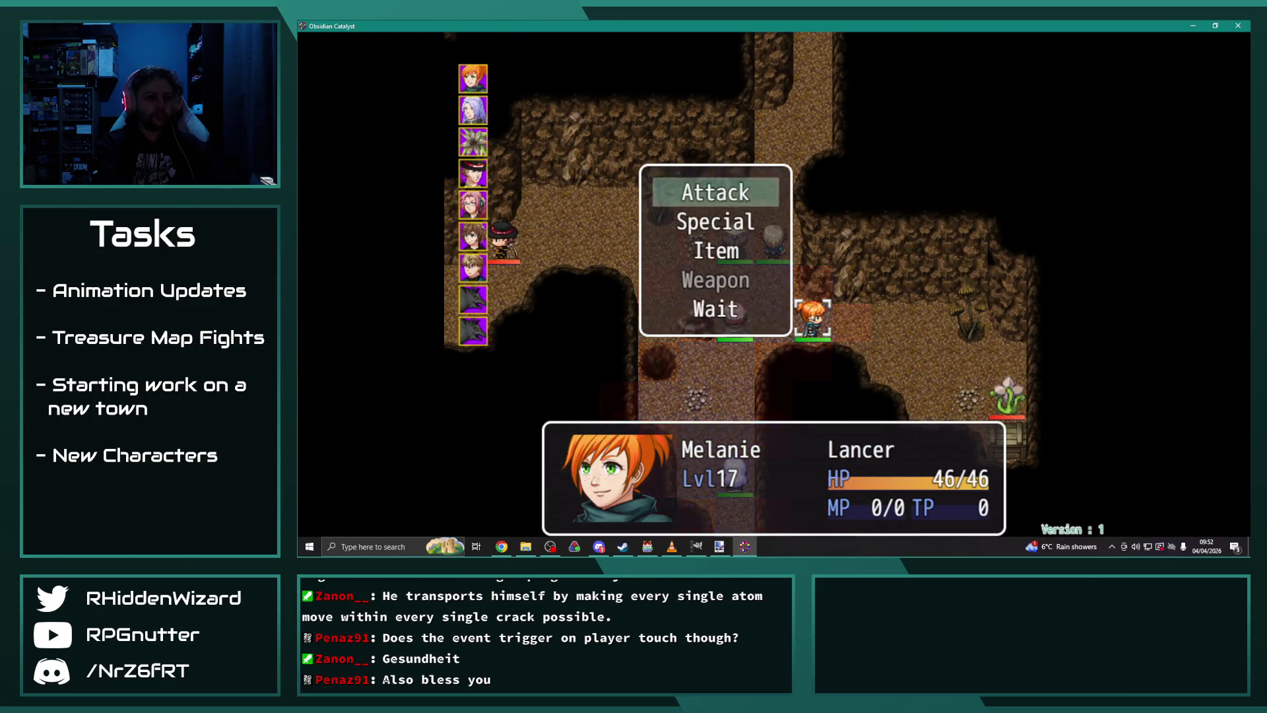
{"action": "key", "text": "Up"}
{"action": "key", "text": "Return"}
{"action": "key", "text": "Return"}
{"action": "key", "text": "Up"}
{"action": "key", "text": "Return"}
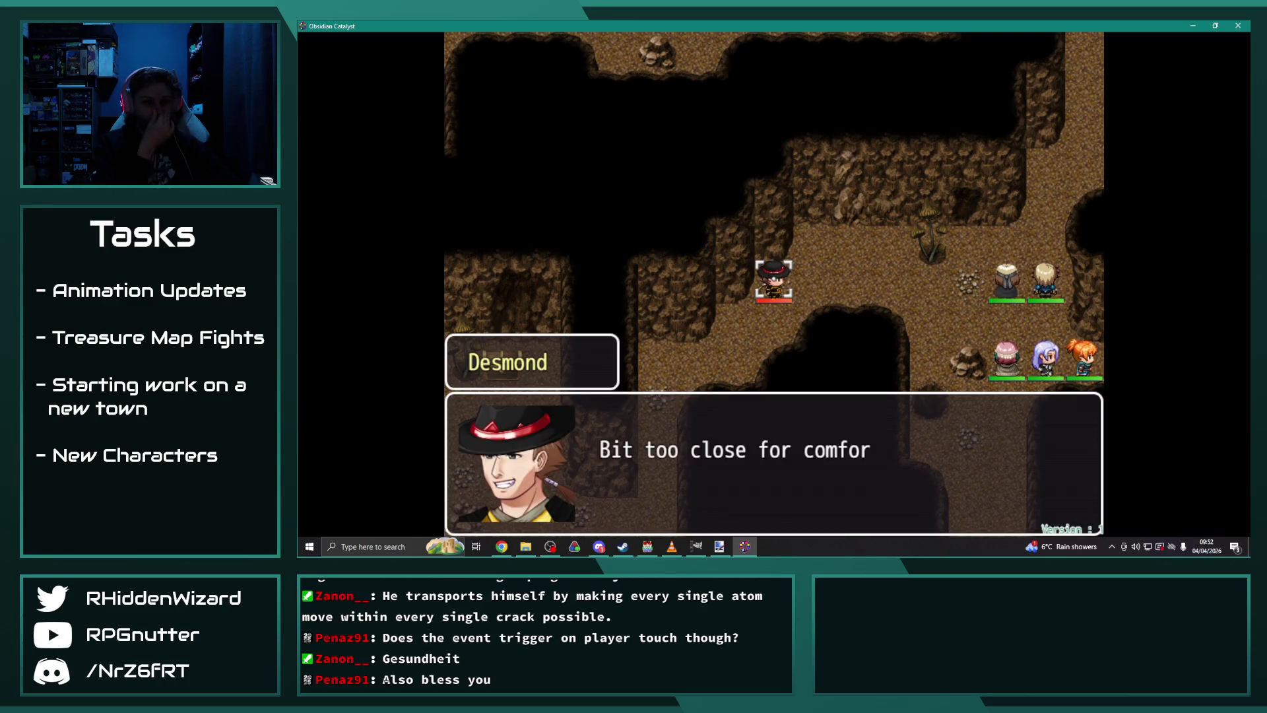
{"action": "key", "text": "Return"}
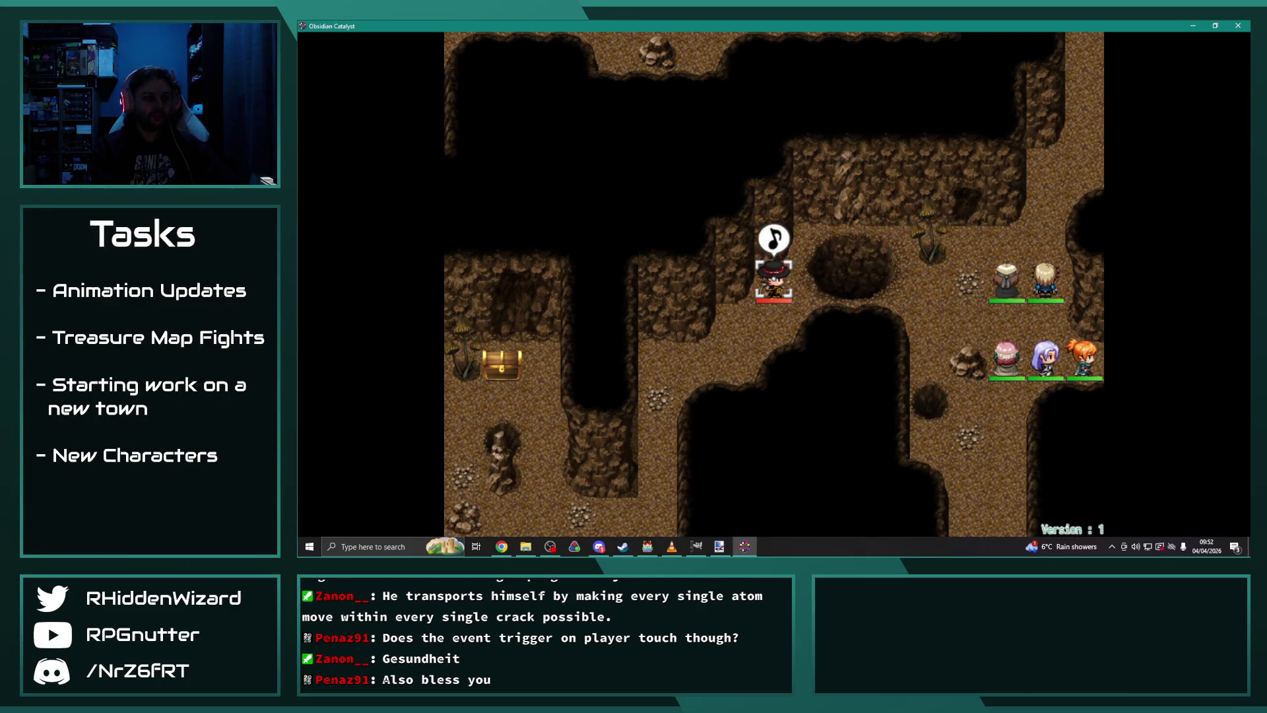
{"action": "key", "text": "Return"}
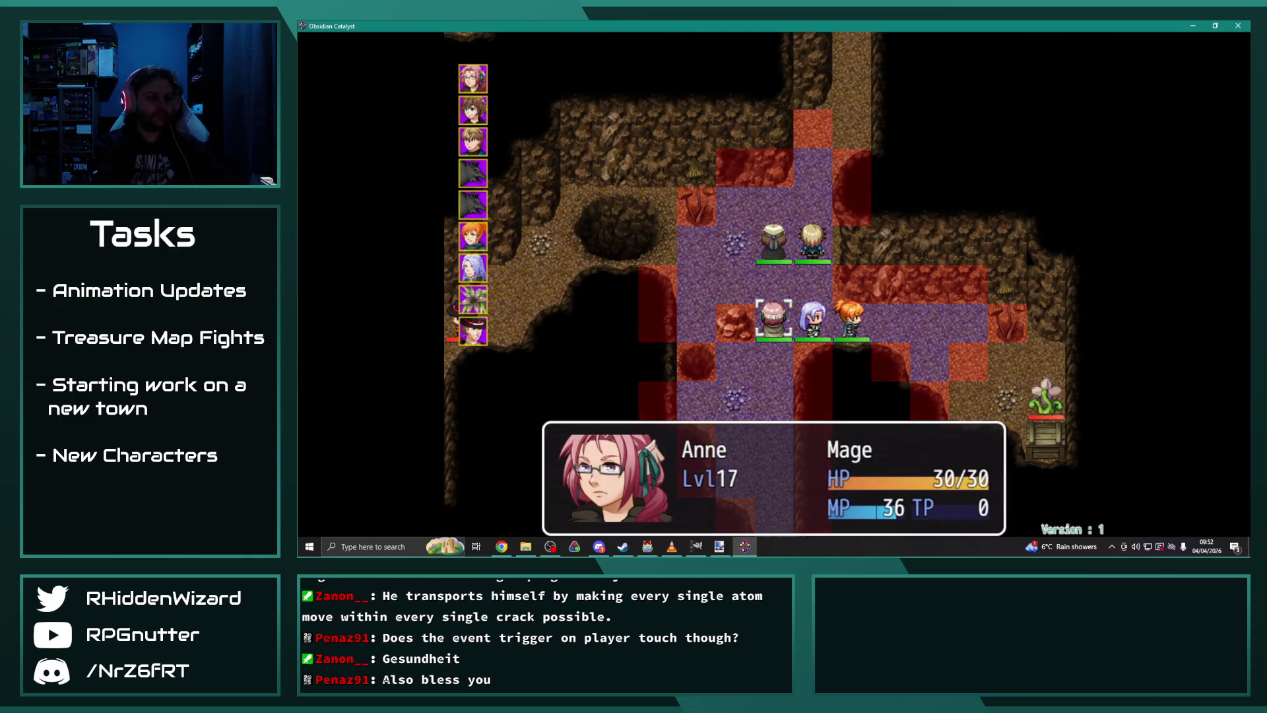
Step: Move Anne four tiles right and down and Adelle further up the cave, both waiting
{"action": "key", "text": "Right"}
{"action": "key", "text": "Right"}
{"action": "key", "text": "Right"}
{"action": "key", "text": "Down"}
{"action": "key", "text": "Return"}
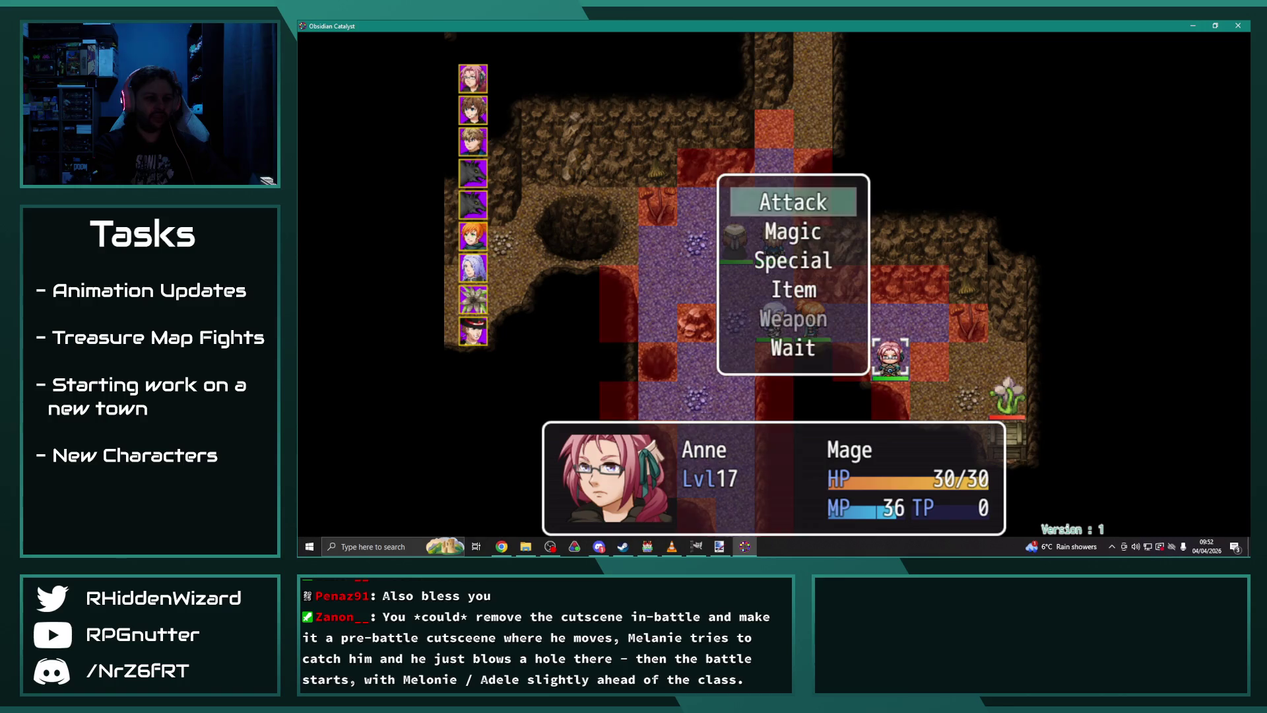
{"action": "key", "text": "Up"}
{"action": "key", "text": "Return"}
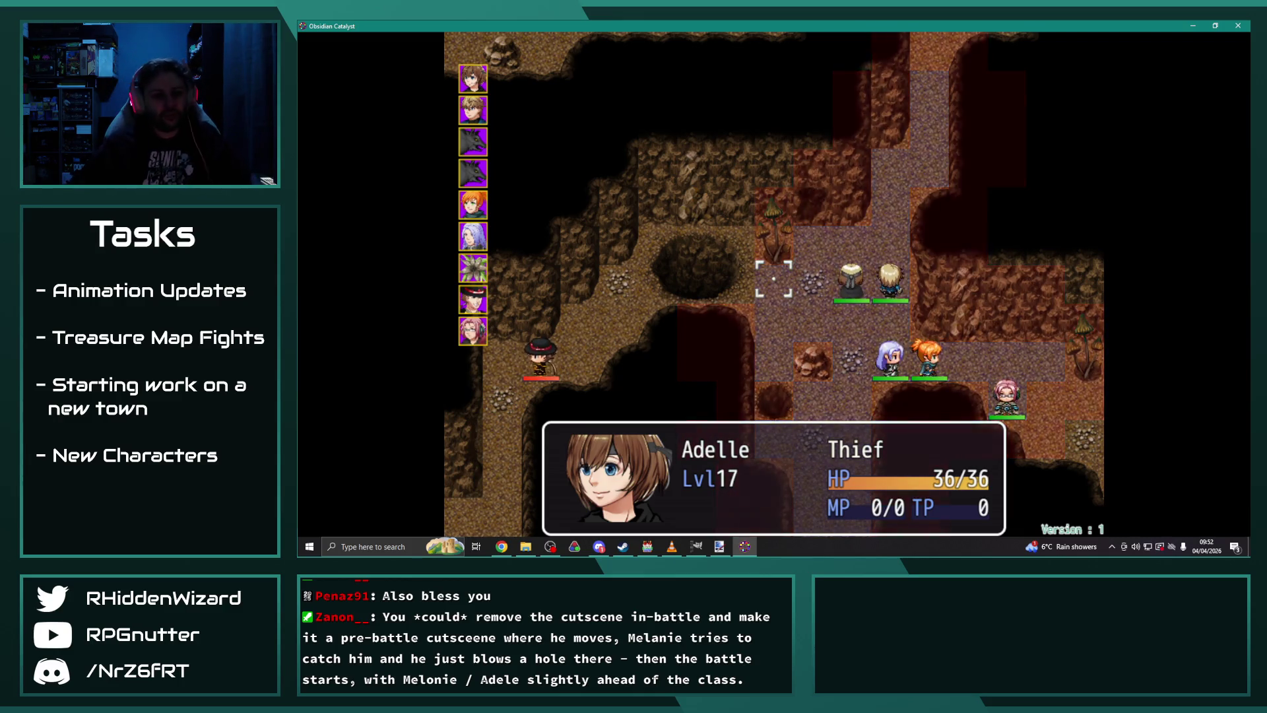
{"action": "key", "text": "Up"}
{"action": "key", "text": "Up"}
{"action": "key", "text": "Up"}
{"action": "key", "text": "Right"}
{"action": "key", "text": "Right"}
{"action": "key", "text": "Right"}
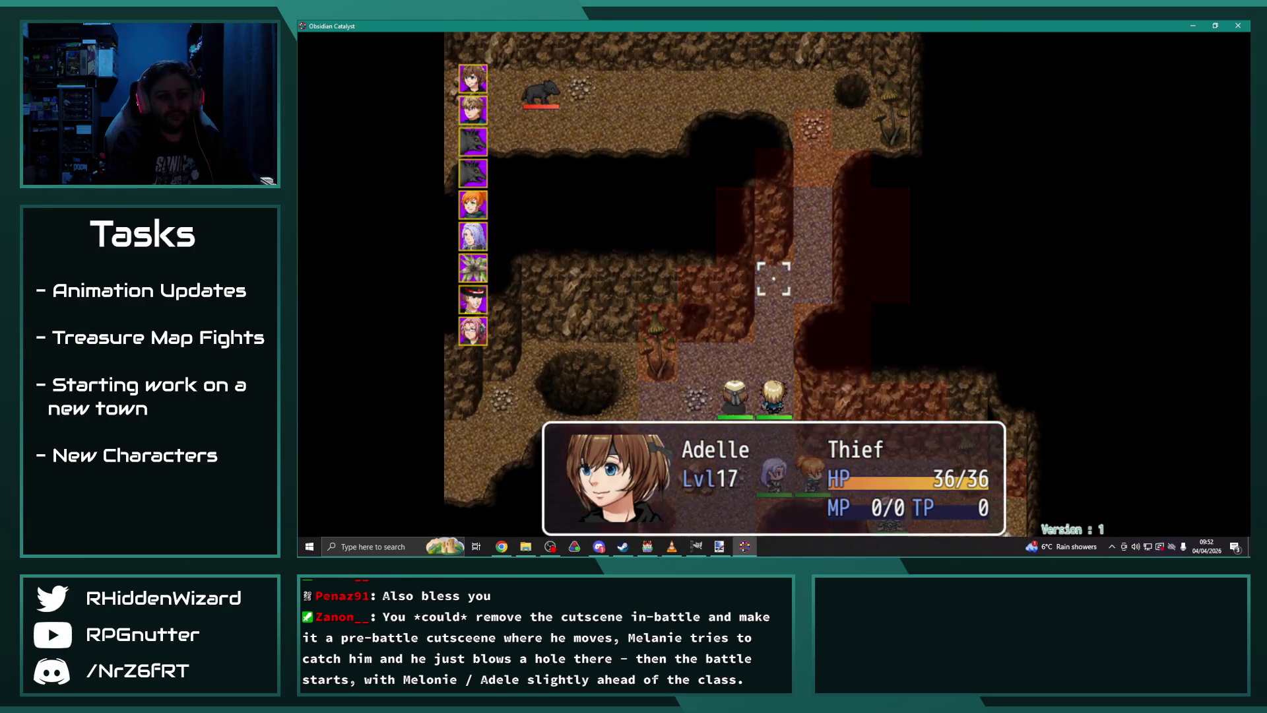
{"action": "key", "text": "Return"}
{"action": "key", "text": "Up"}
{"action": "key", "text": "Return"}
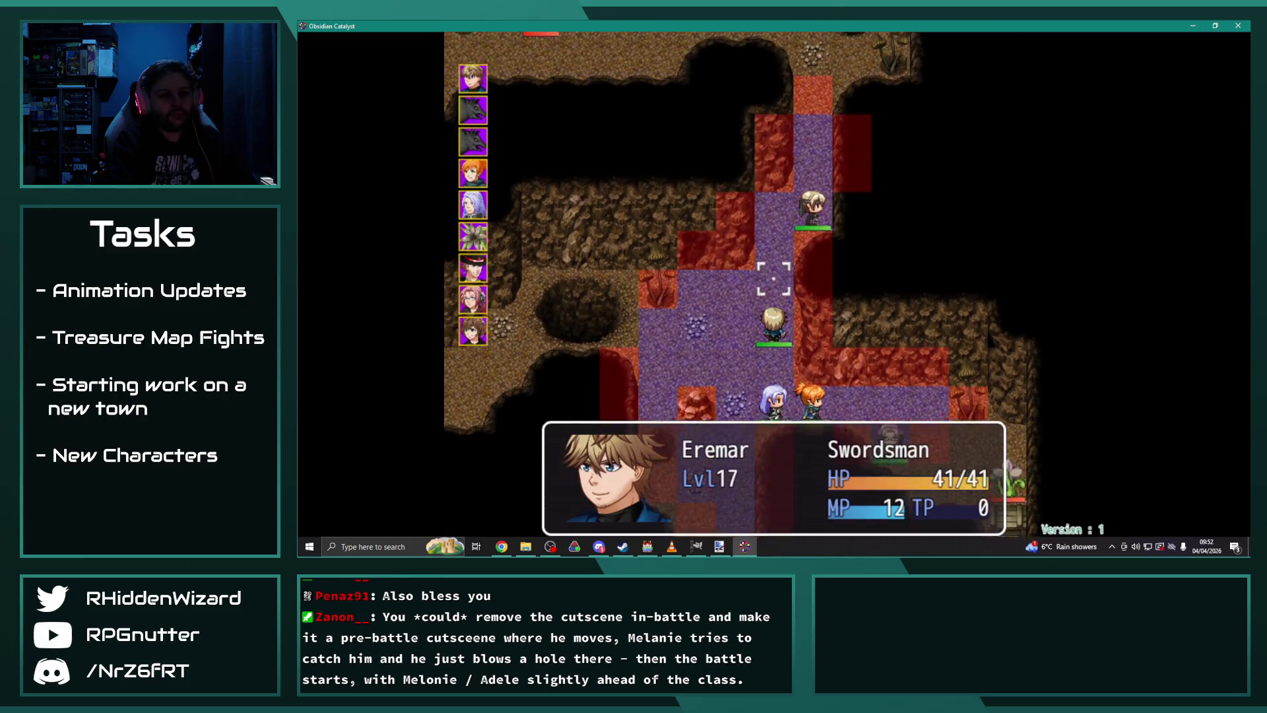
Step: Advance Eremar up the corridor and have Melanie attack the Territorial Lasher
{"action": "key", "text": "Up"}
{"action": "key", "text": "Up"}
{"action": "key", "text": "Return"}
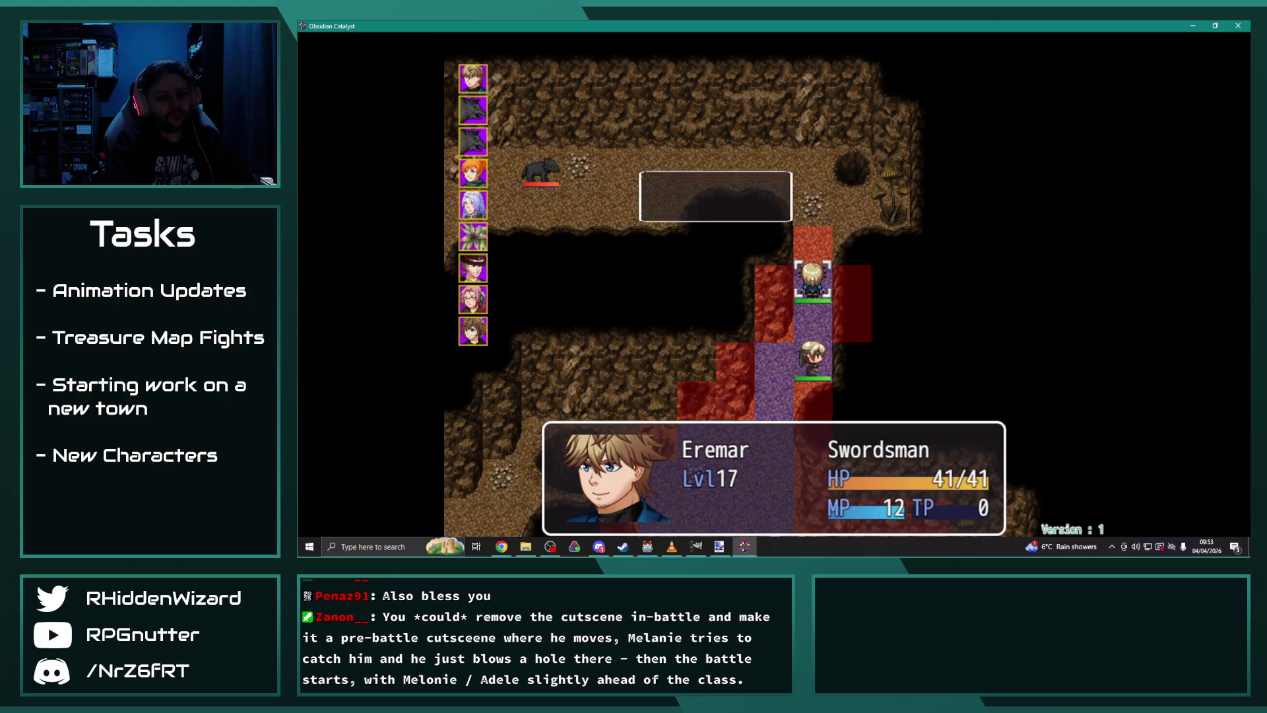
{"action": "key", "text": "Right"}
{"action": "key", "text": "Right"}
{"action": "key", "text": "Right"}
{"action": "key", "text": "Down"}
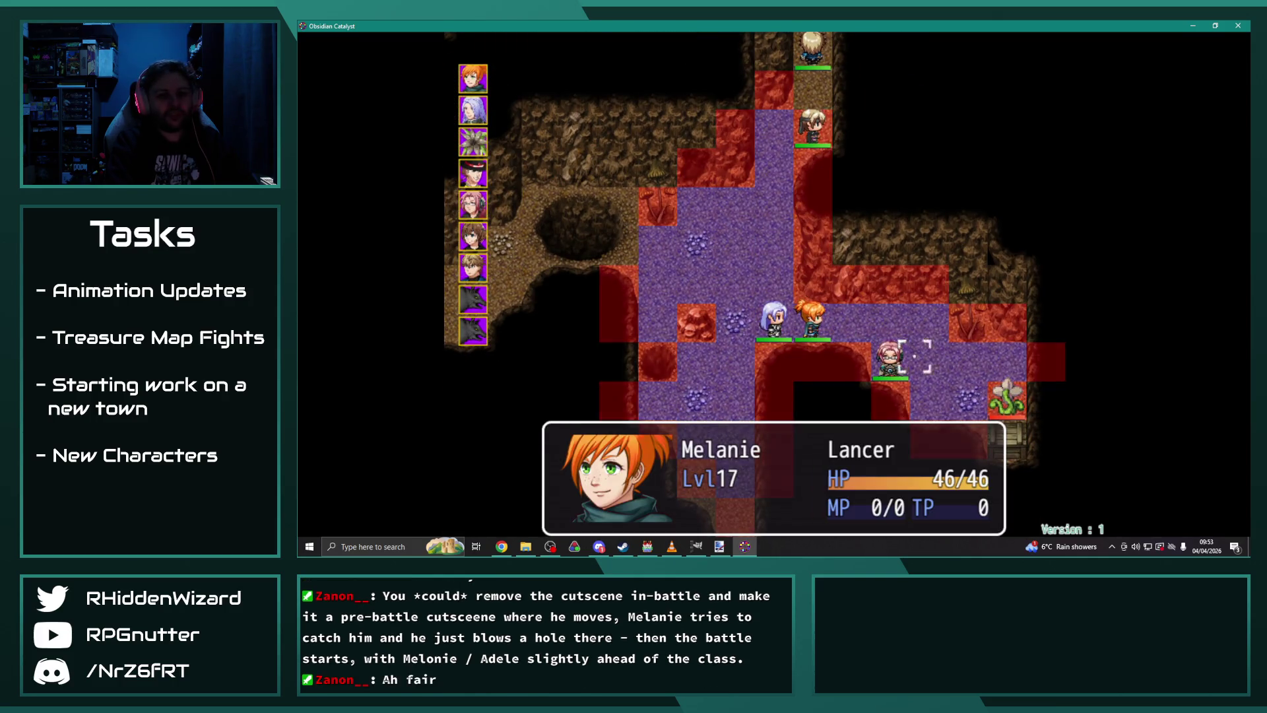
{"action": "key", "text": "Return"}
{"action": "key", "text": "Return"}
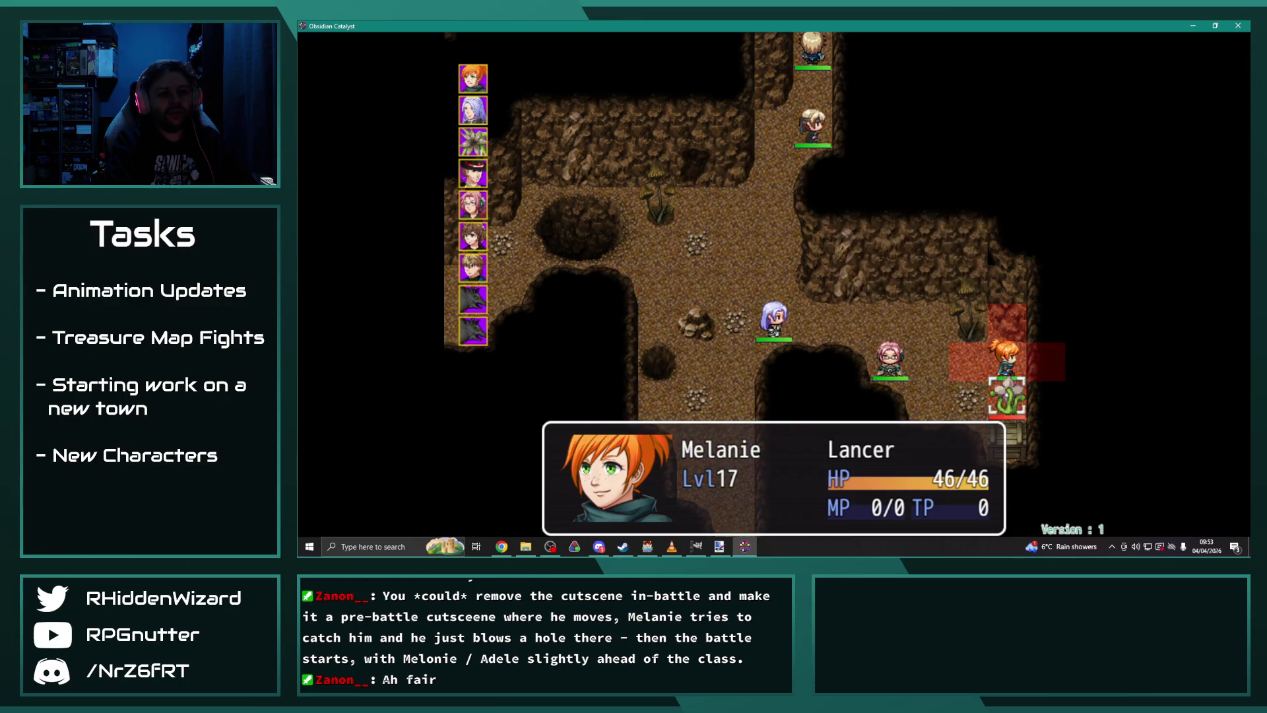
{"action": "key", "text": "Return"}
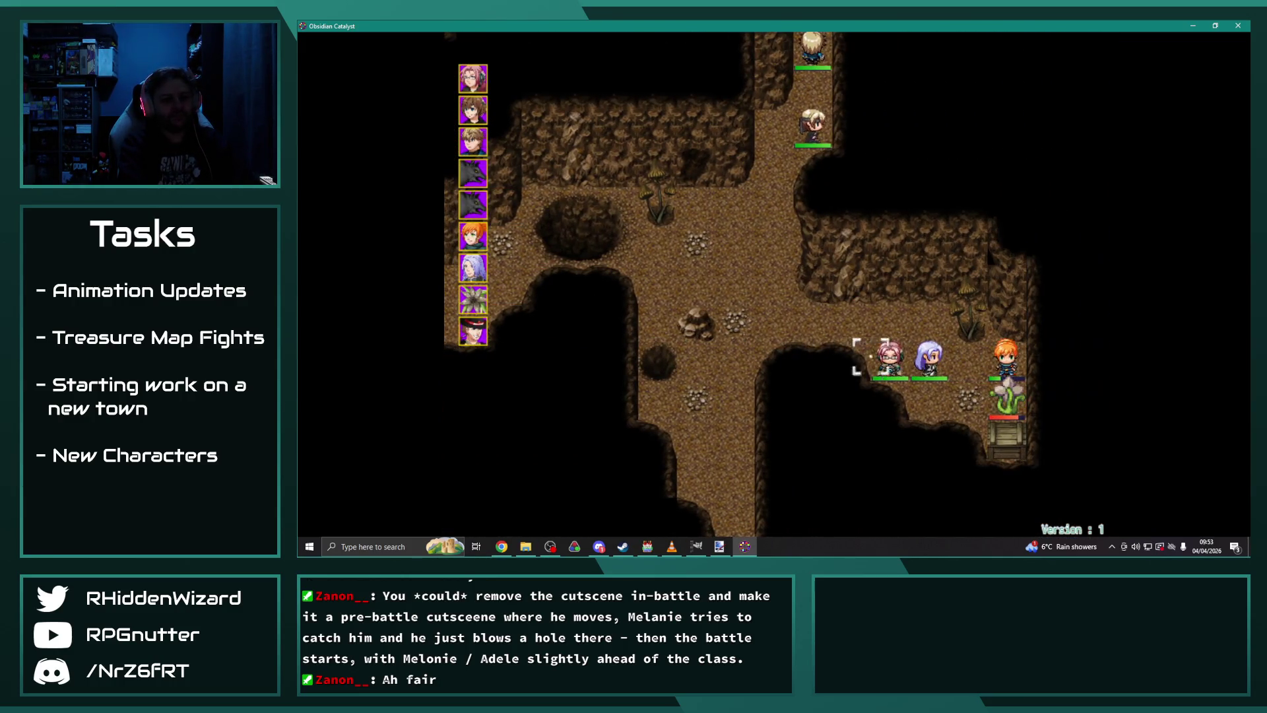
{"action": "key", "text": "Return"}
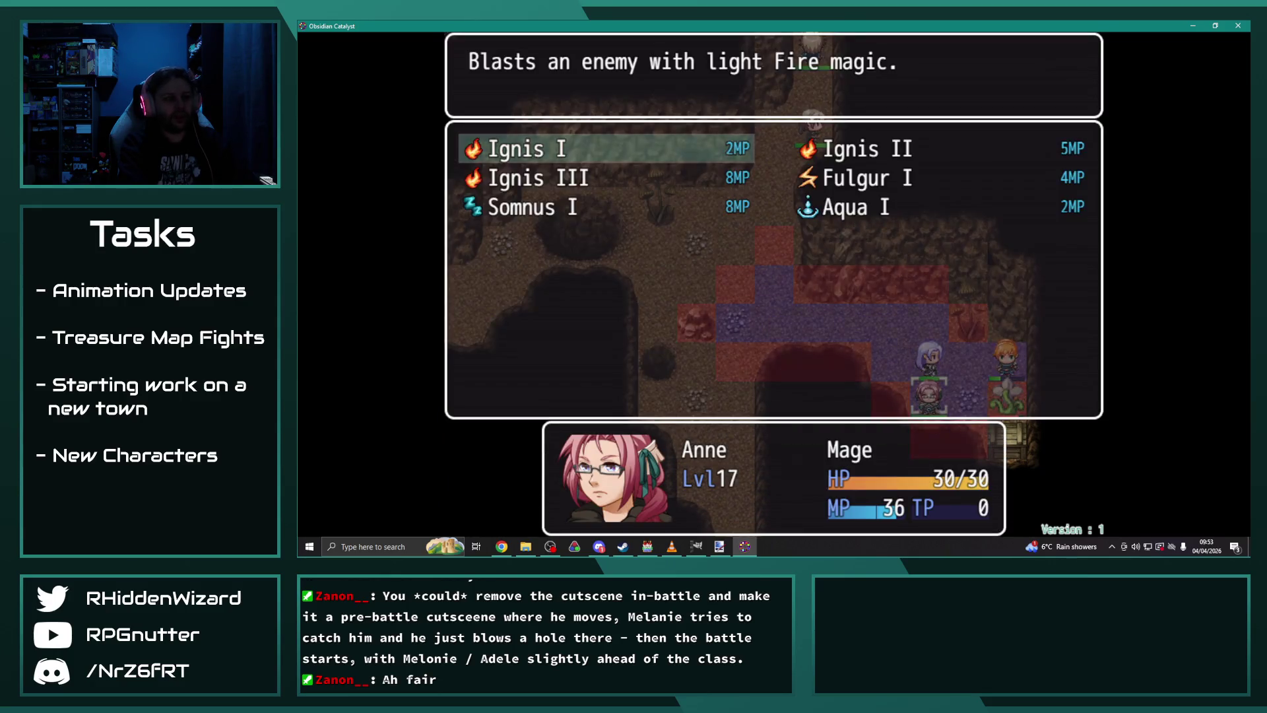
Step: Cast Anne's Ignis III on the Territorial Lasher and dismiss the experience message
{"action": "key", "text": "Return"}
{"action": "key", "text": "Right"}
{"action": "key", "text": "Return"}
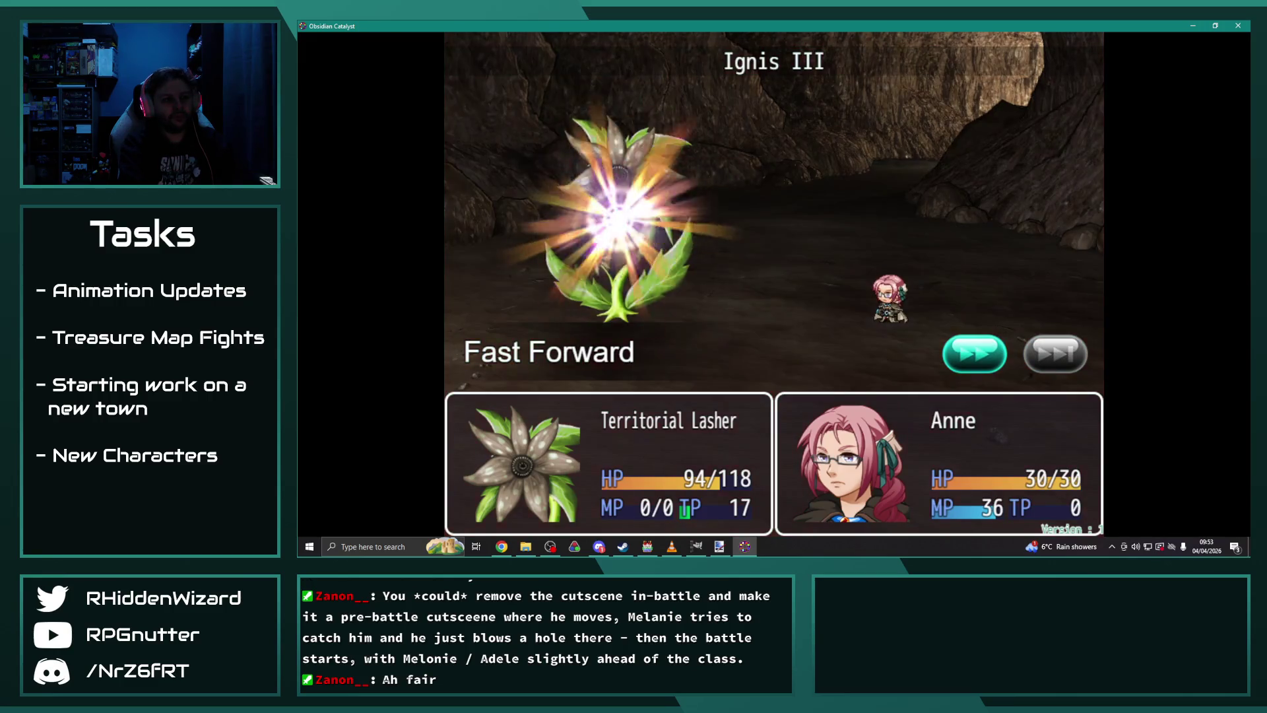
{"action": "key", "text": "Return"}
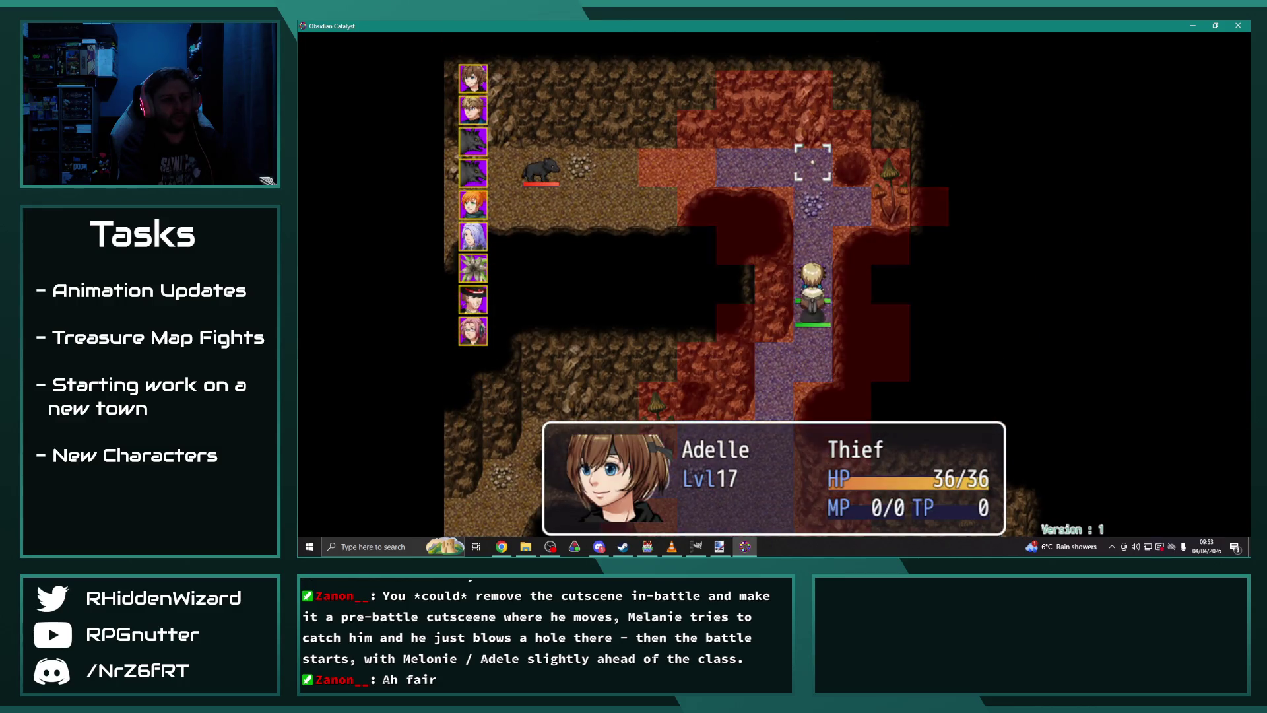
Step: Have Adelle wait, then move Eremar two tiles left to fight the Uran Wolf Alpha
{"action": "key", "text": "Return"}
{"action": "key", "text": "Up"}
{"action": "key", "text": "Return"}
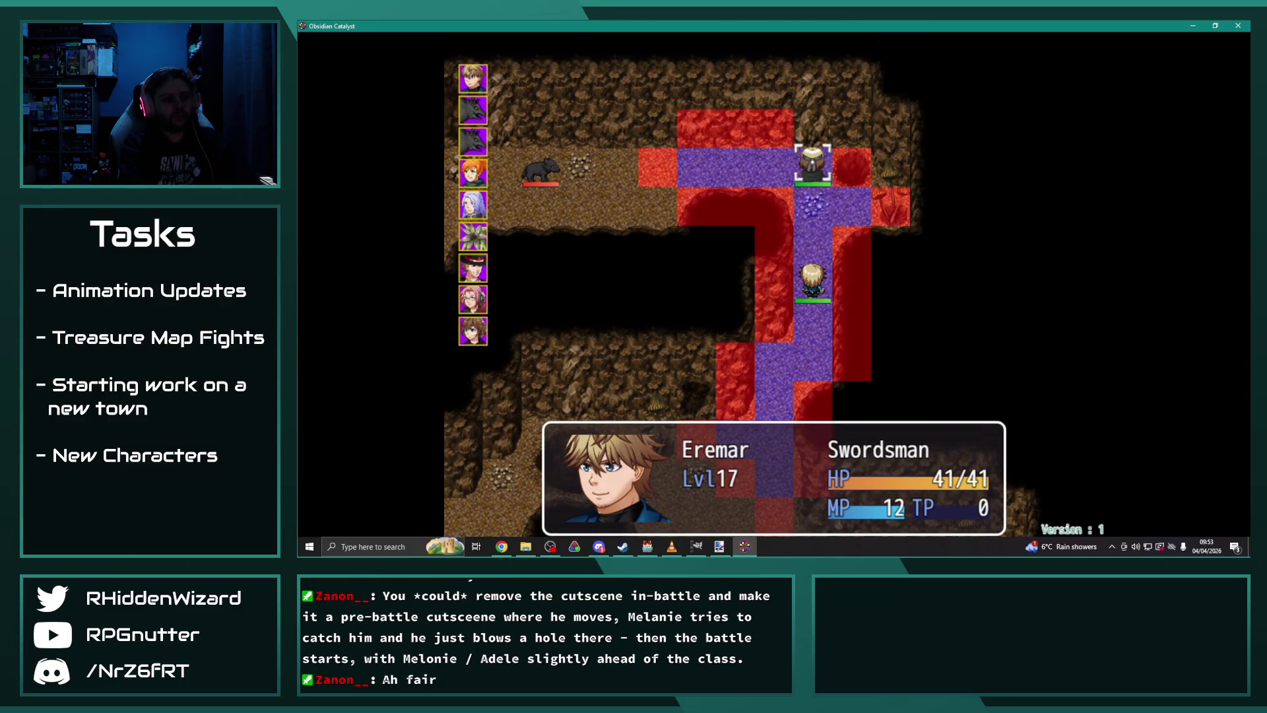
{"action": "key", "text": "Left"}
{"action": "key", "text": "Left"}
{"action": "key", "text": "Return"}
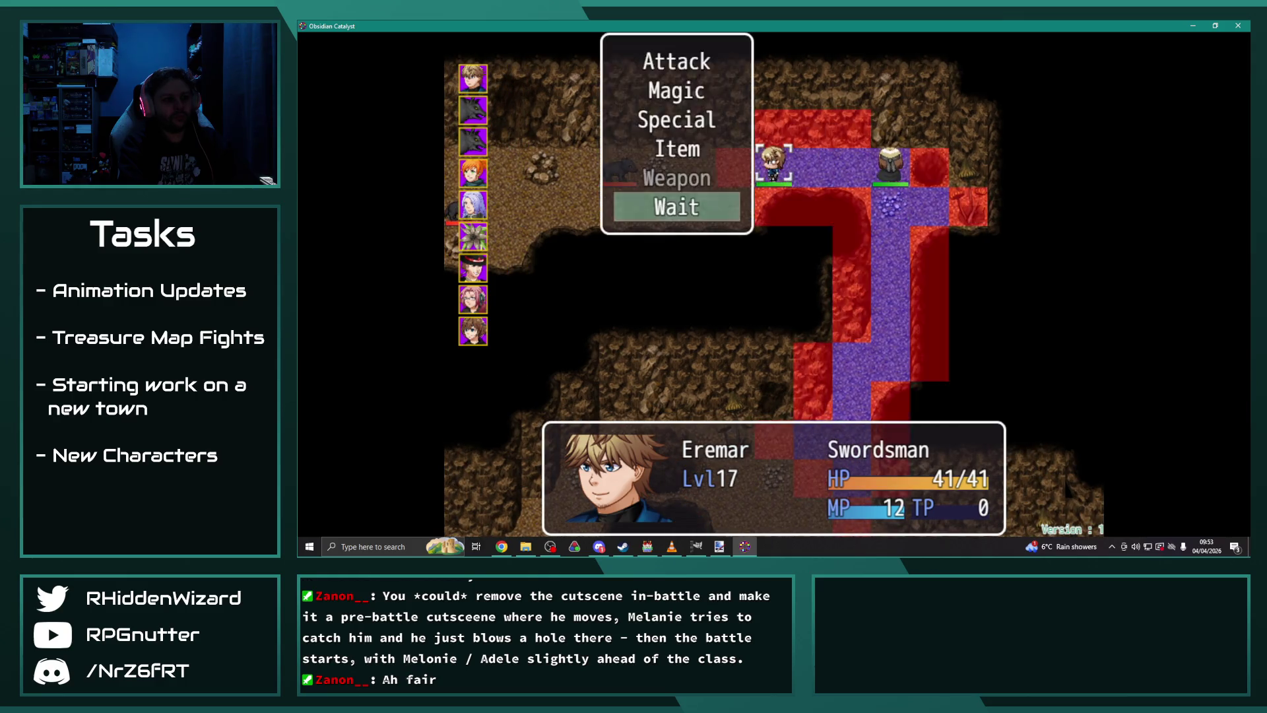
{"action": "key", "text": "Return"}
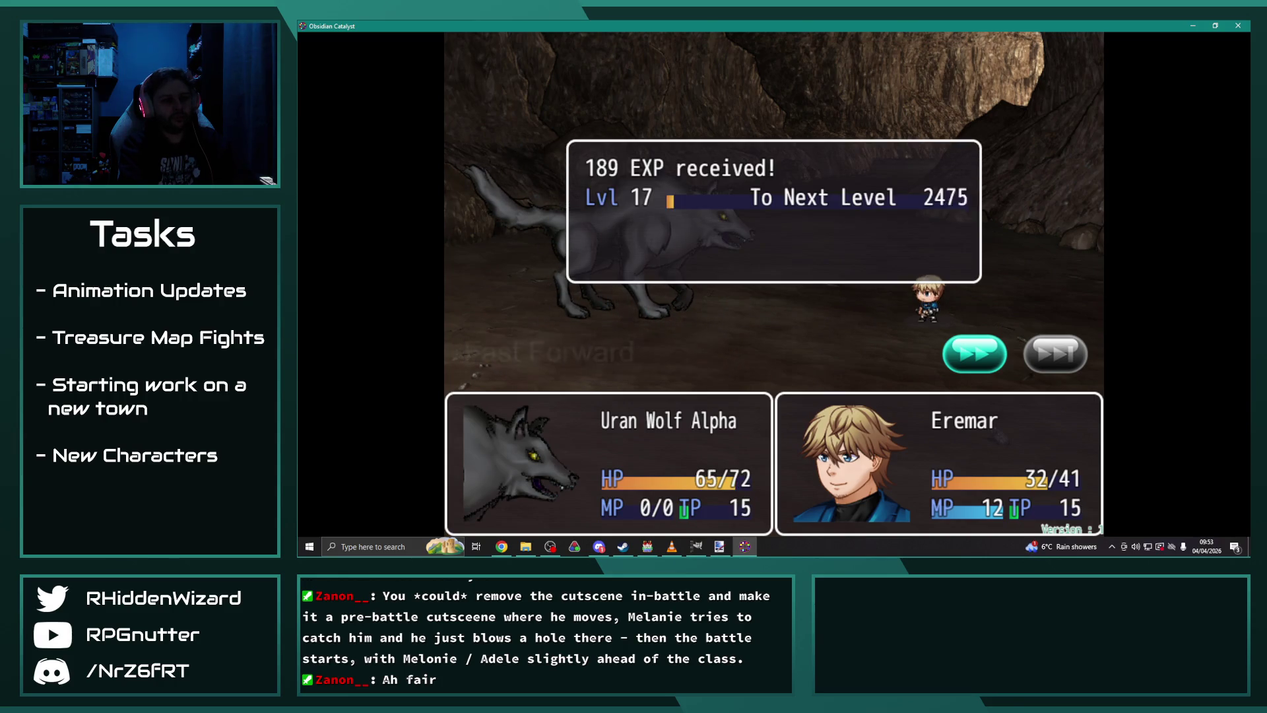
Step: Use Melanie's Piercing Thrust special on the Territorial Lasher and fight
{"action": "key", "text": "Return"}
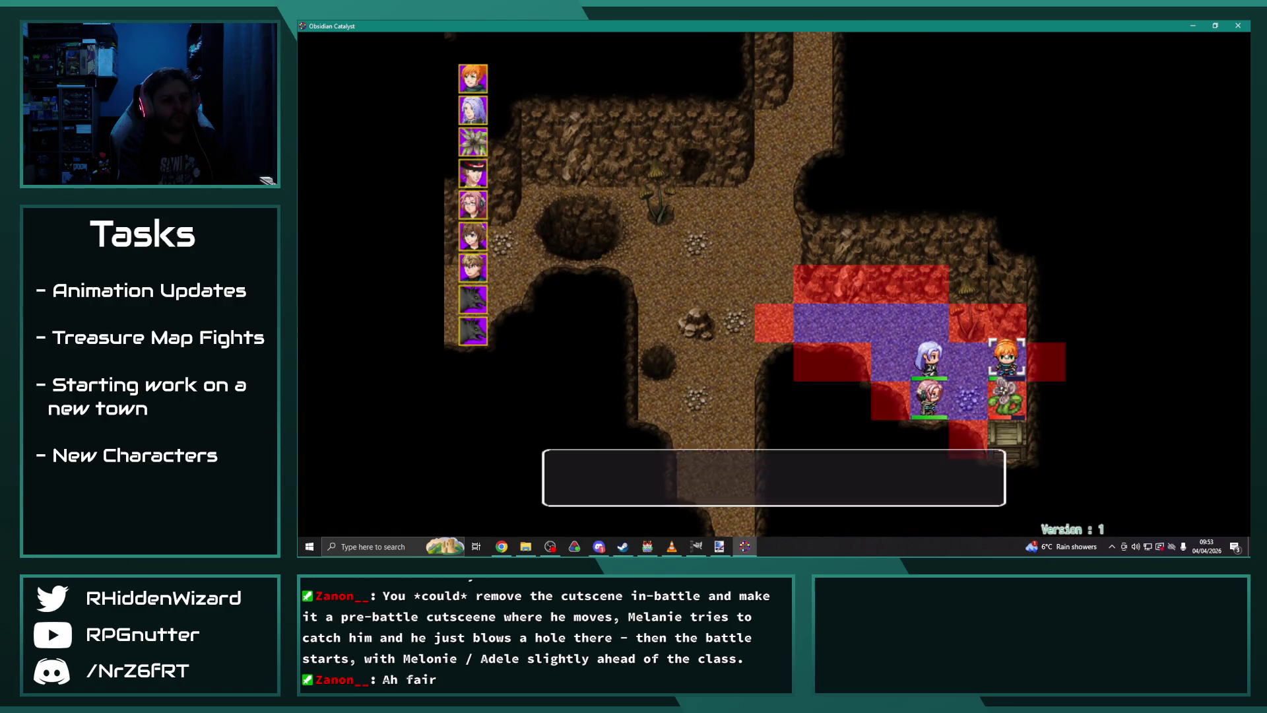
{"action": "key", "text": "Return"}
{"action": "key", "text": "Down"}
{"action": "key", "text": "Return"}
{"action": "key", "text": "Down"}
{"action": "key", "text": "Right"}
{"action": "key", "text": "Return"}
{"action": "key", "text": "Return"}
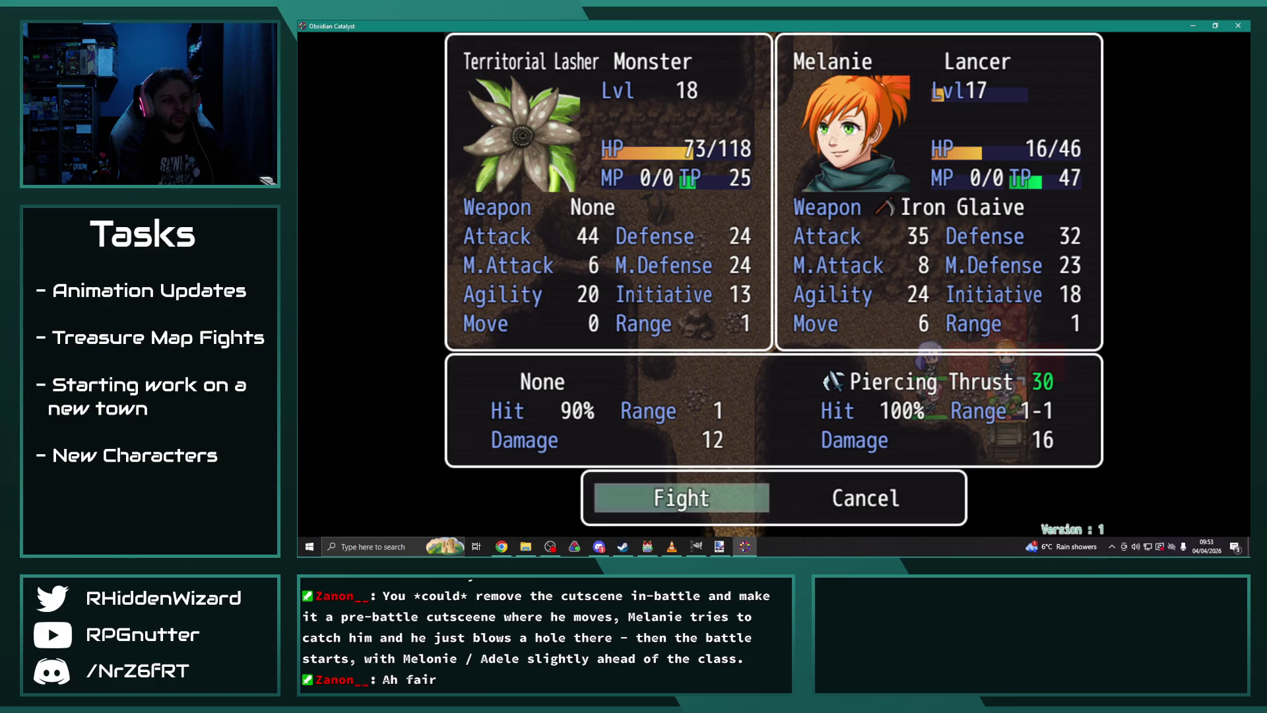
{"action": "key", "text": "Return"}
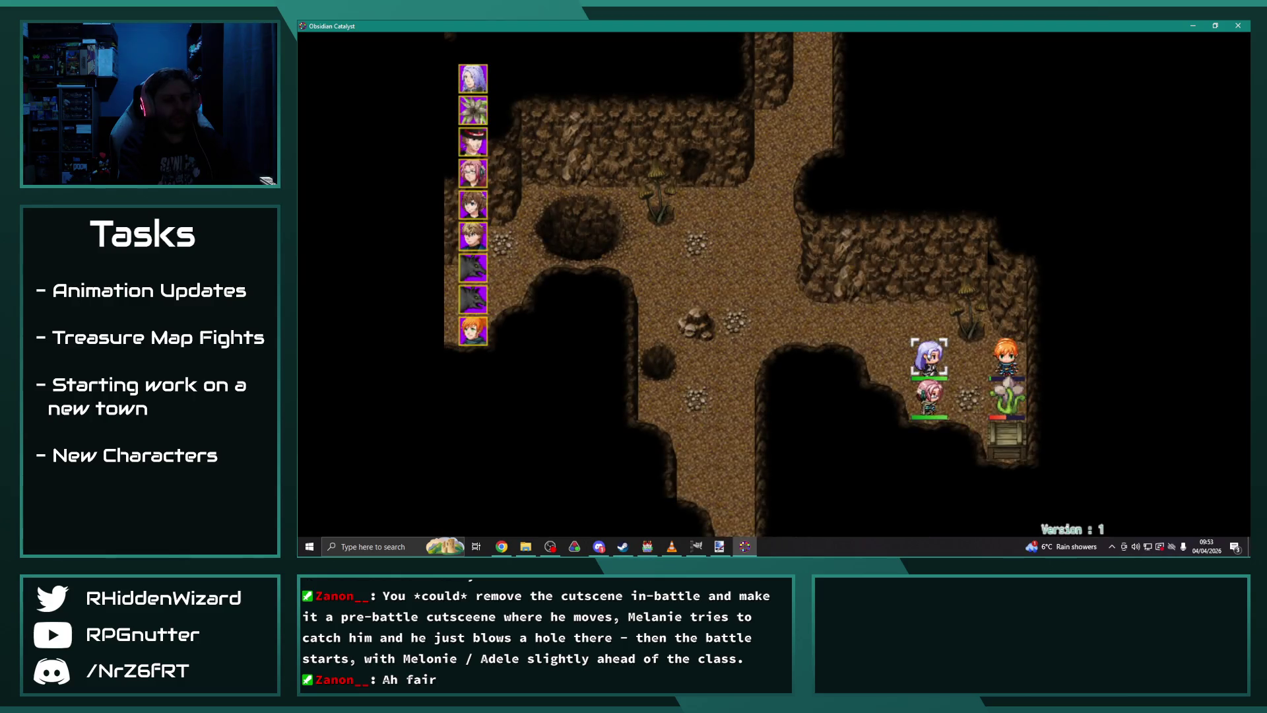
Step: Heal Melanie with Theodore's Heal II
{"action": "key", "text": "Return"}
{"action": "key", "text": "Right"}
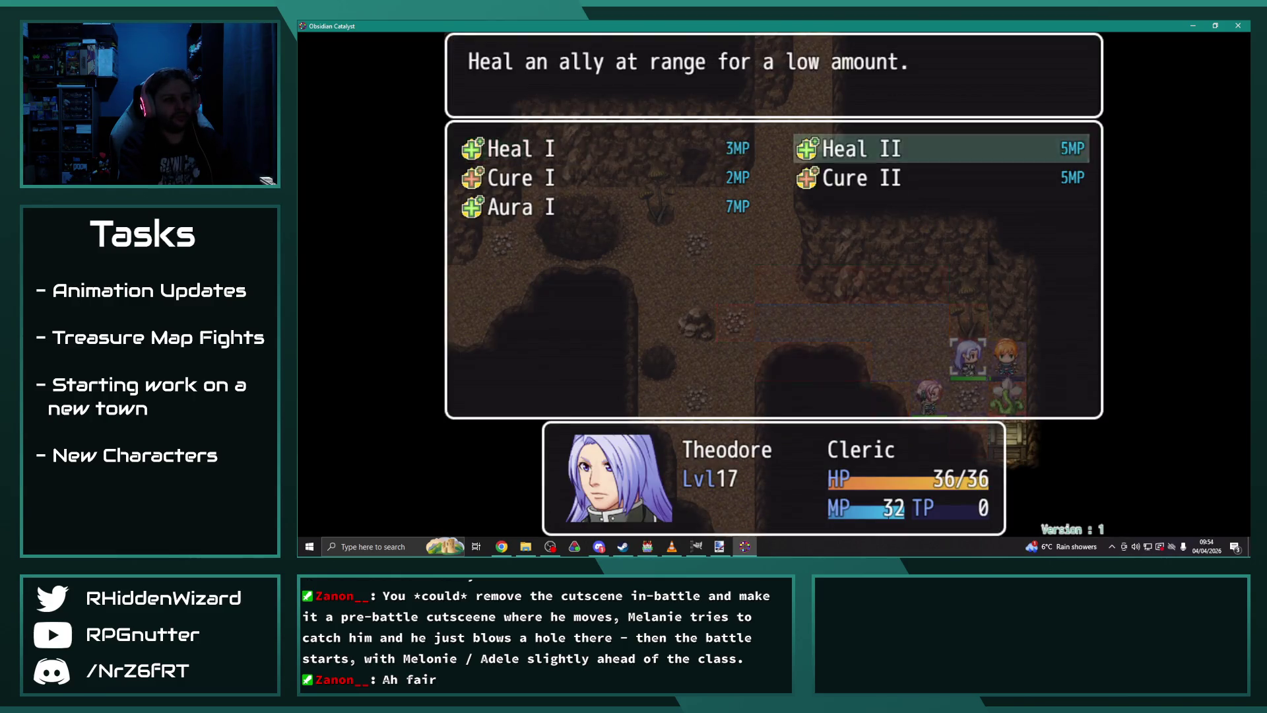
{"action": "key", "text": "Return"}
{"action": "key", "text": "Right"}
{"action": "key", "text": "Return"}
{"action": "key", "text": "Return"}
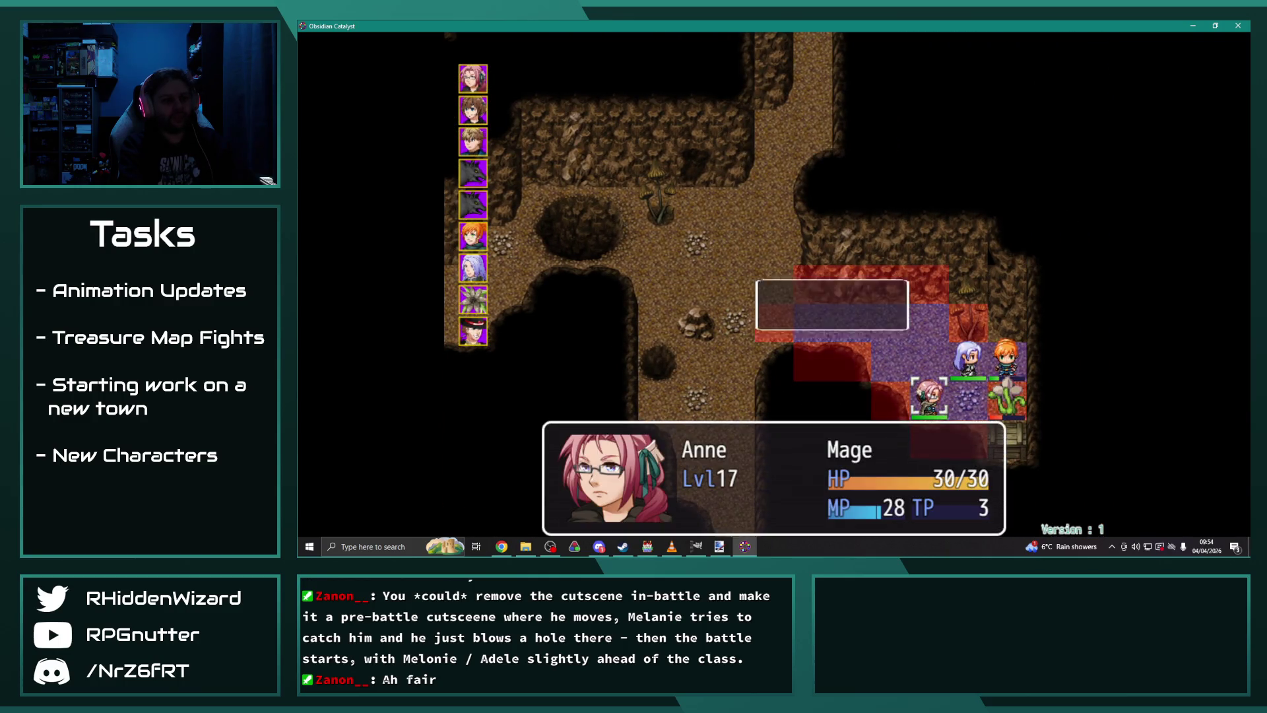
Step: Hit the Lasher with Anne's Ignis III again, dropping it to 25/118 HP for 189 EXP
{"action": "key", "text": "Return"}
{"action": "key", "text": "Return"}
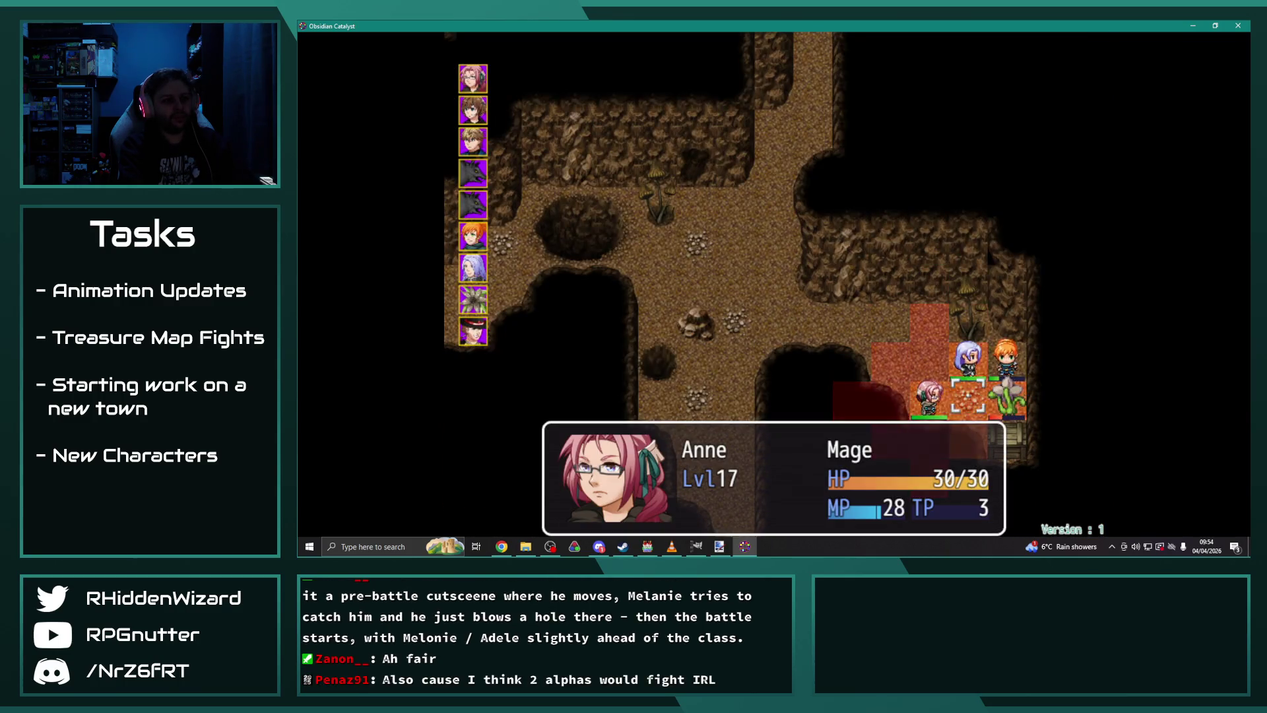
{"action": "key", "text": "Return"}
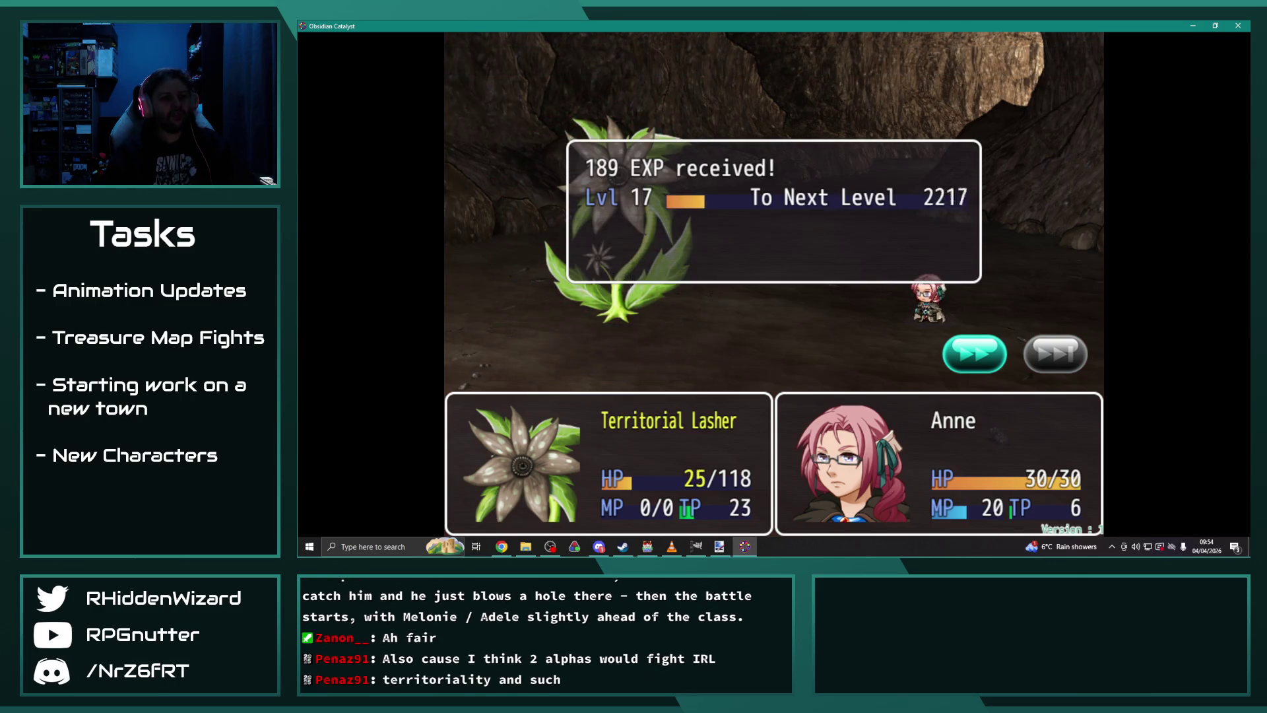
{"action": "key", "text": "Return"}
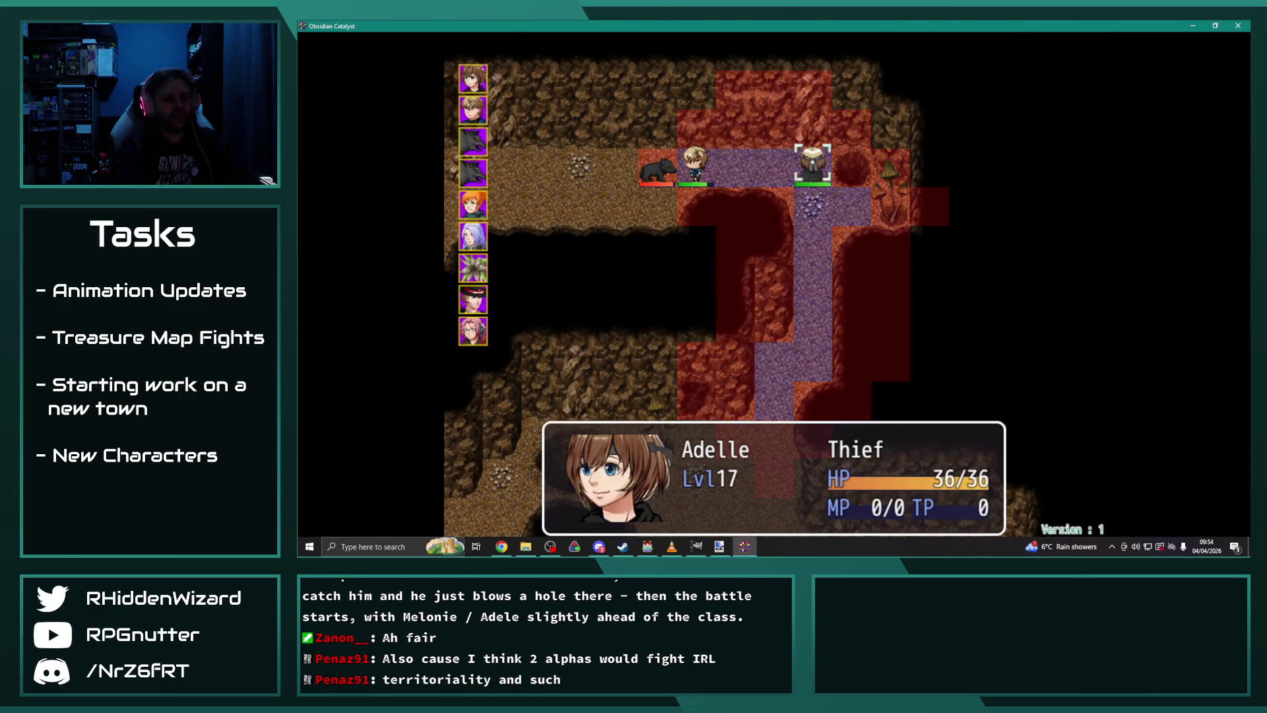
Step: Move Adelle beside Melanie and attack with a regular Attack
{"action": "key", "text": "Left"}
{"action": "key", "text": "Left"}
{"action": "key", "text": "Return"}
{"action": "key", "text": "Return"}
{"action": "key", "text": "Escape"}
{"action": "key", "text": "Down"}
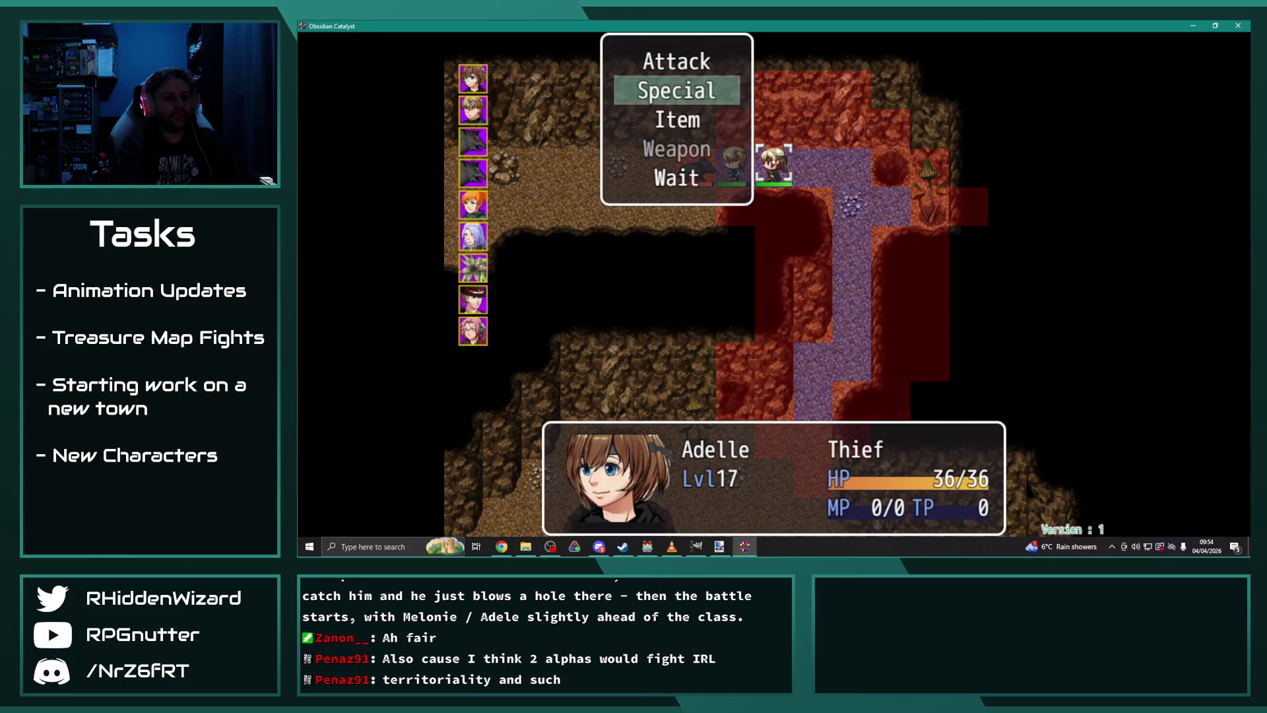
{"action": "key", "text": "Return"}
{"action": "key", "text": "Escape"}
{"action": "key", "text": "Up"}
{"action": "key", "text": "Return"}
{"action": "key", "text": "Return"}
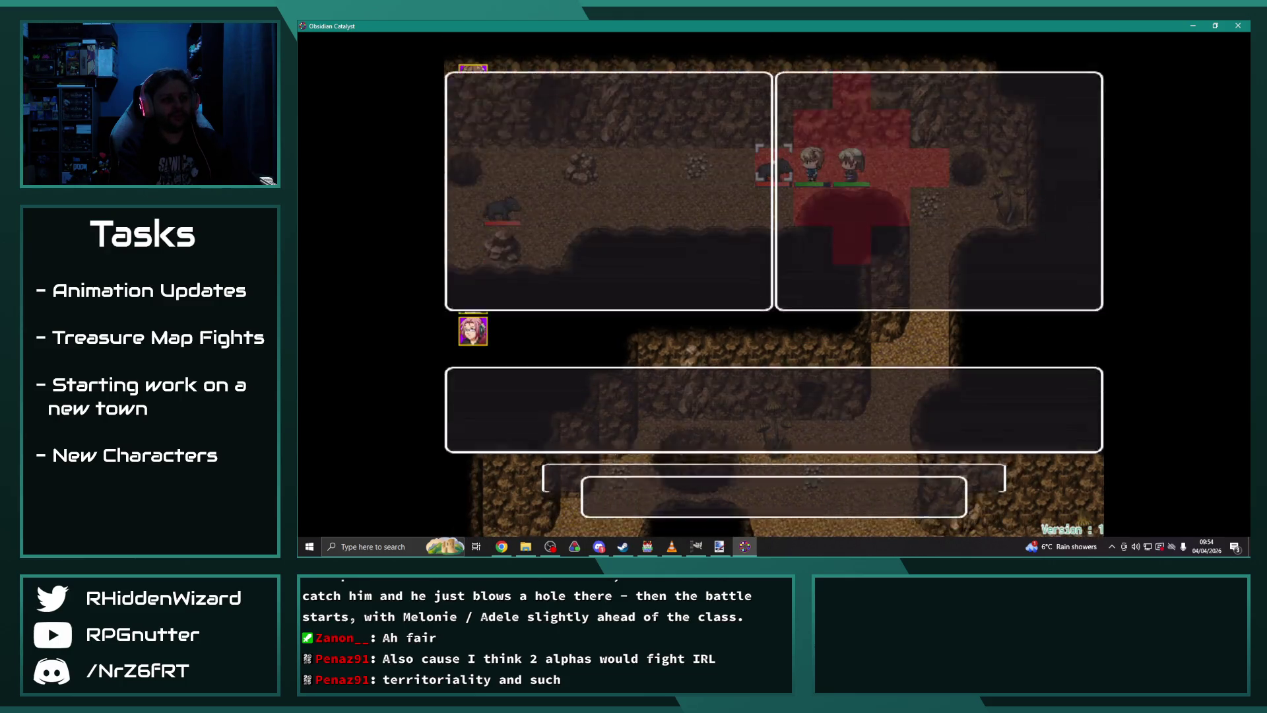
{"action": "key", "text": "Return"}
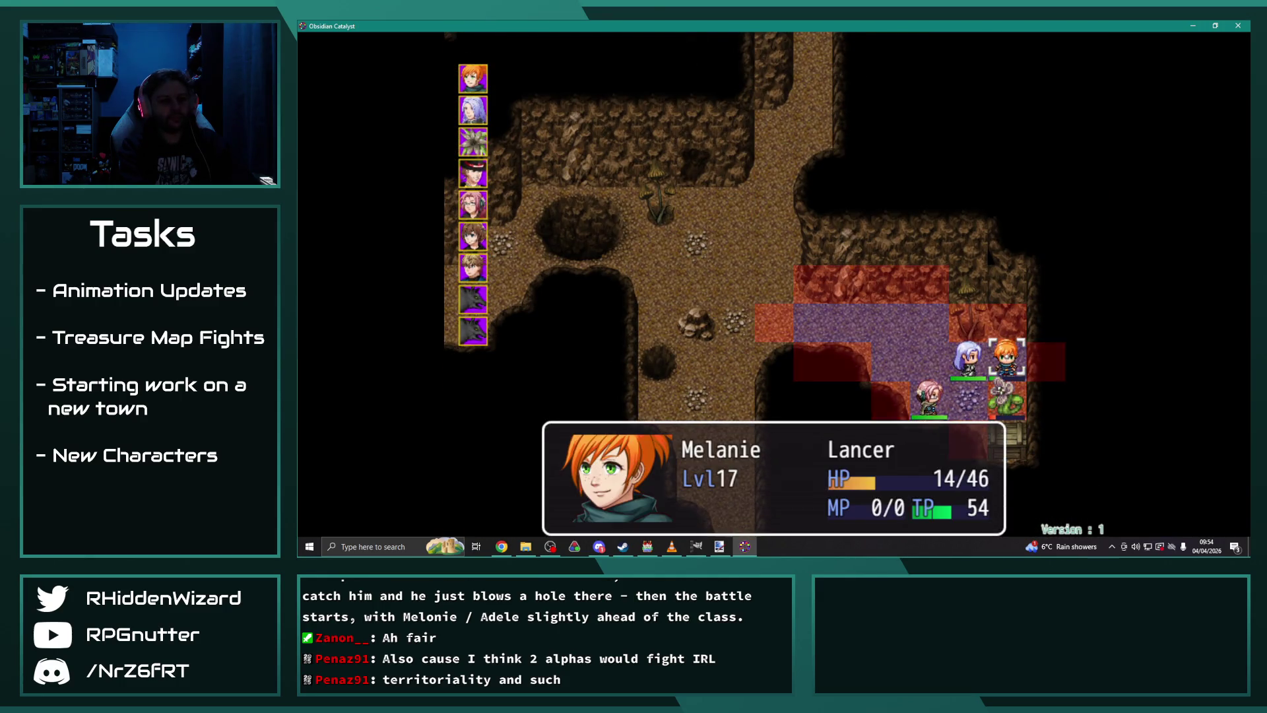
Step: Strike the Territorial Lasher with Melanie's Piercing Thrust
{"action": "key", "text": "Down"}
{"action": "key", "text": "Return"}
{"action": "key", "text": "Down"}
{"action": "key", "text": "Right"}
{"action": "key", "text": "Return"}
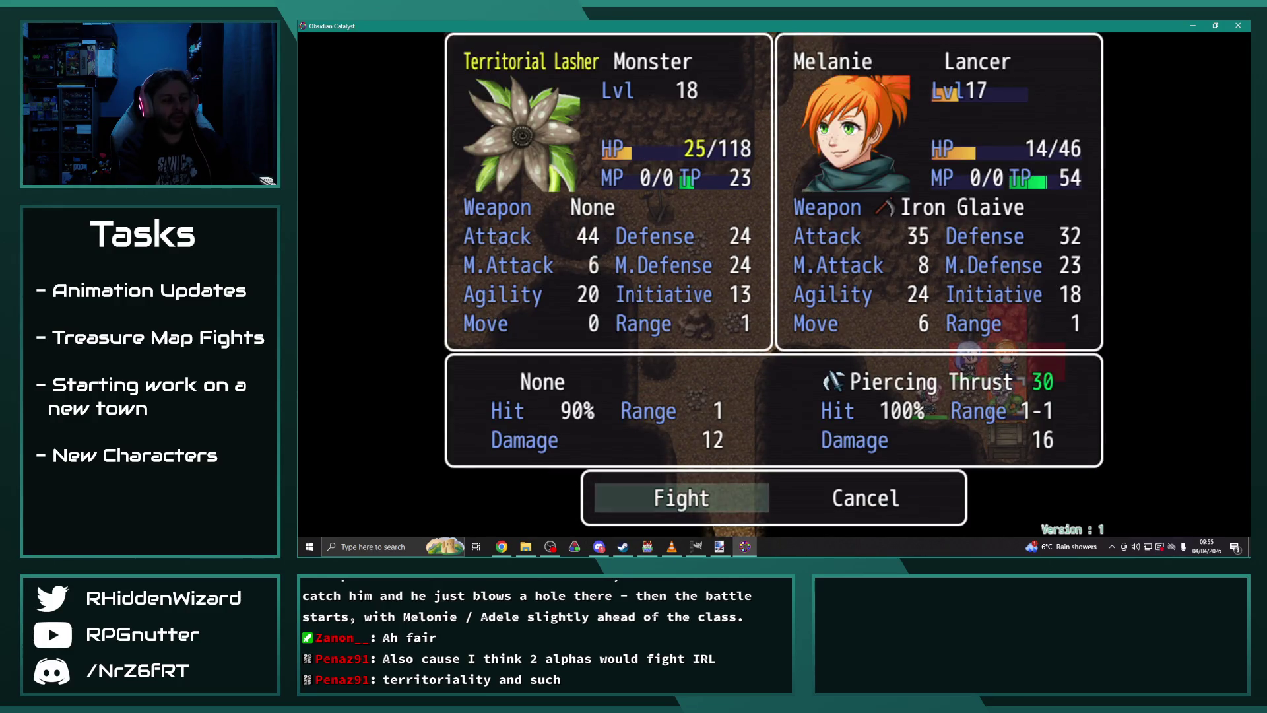
{"action": "key", "text": "Return"}
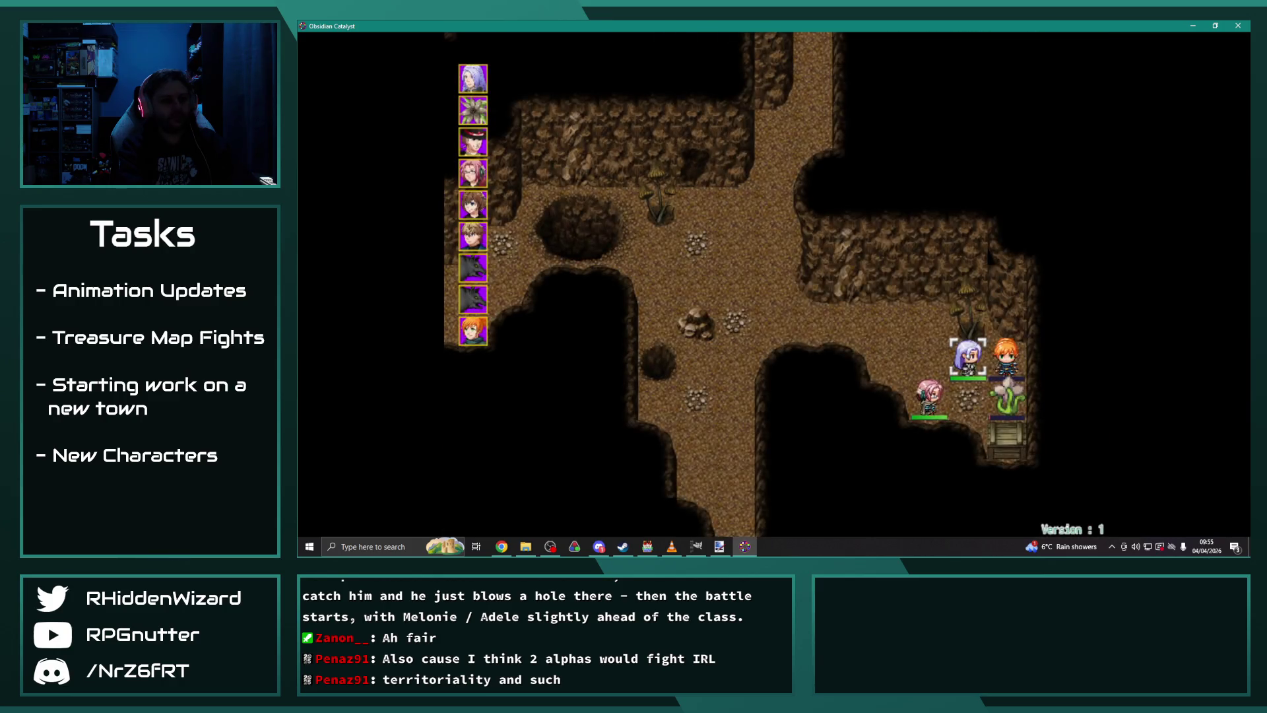
Step: Inspect Theodore's Heal II range and his Blessing skill, then back out to his commands
{"action": "key", "text": "Down"}
{"action": "key", "text": "Return"}
{"action": "key", "text": "Right"}
{"action": "key", "text": "Return"}
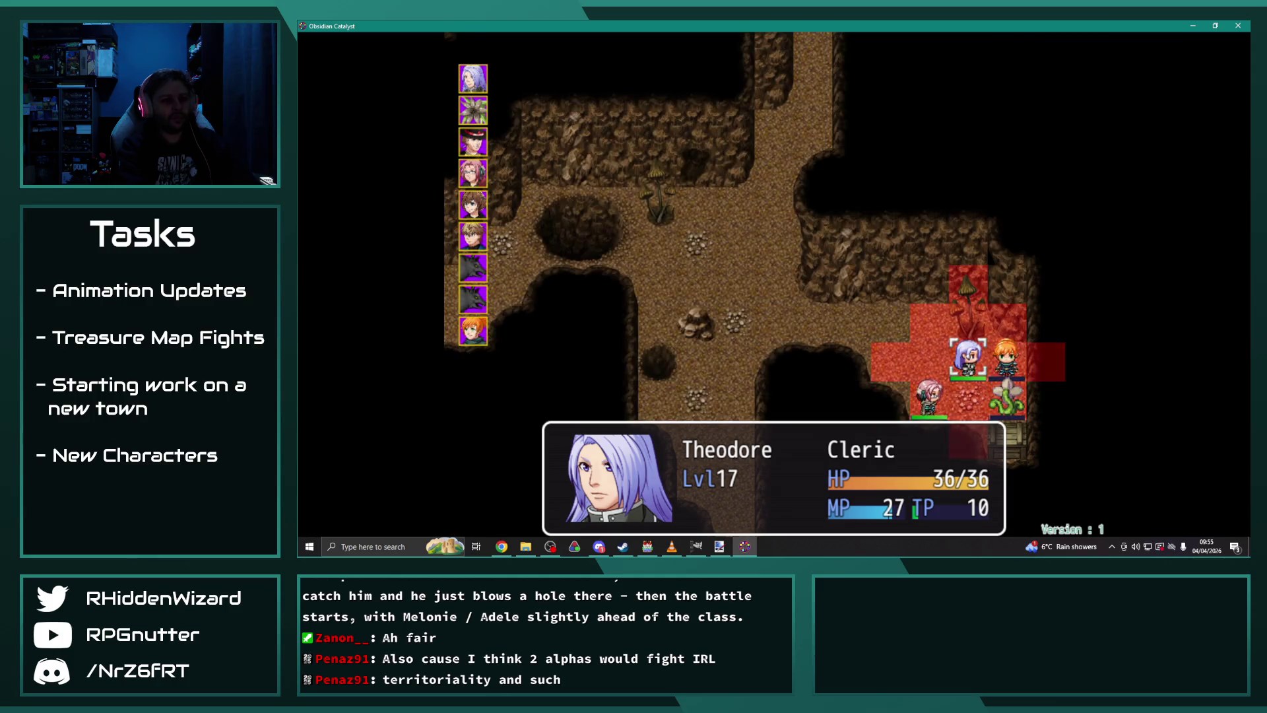
{"action": "key", "text": "Return"}
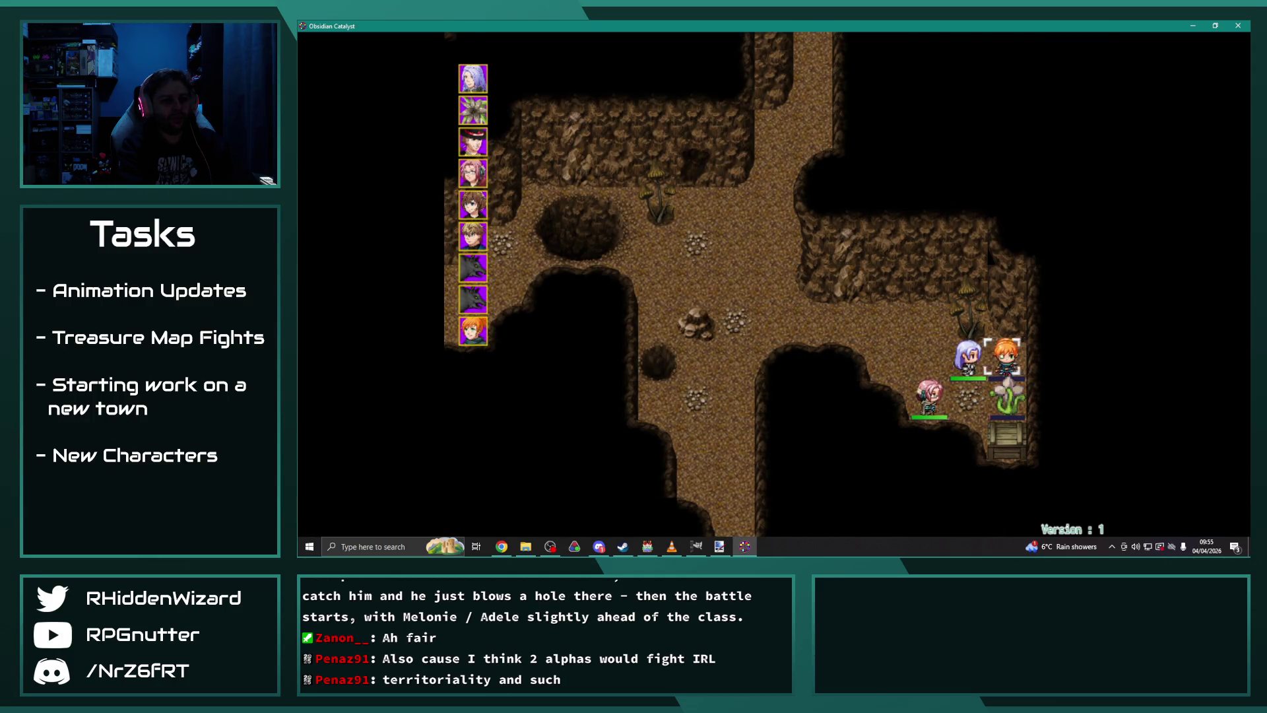
{"action": "key", "text": "Escape"}
{"action": "key", "text": "Down"}
{"action": "key", "text": "Return"}
{"action": "key", "text": "Right"}
{"action": "key", "text": "Escape"}
Step: Heal Melanie with Theodore's Heal II; the Lasher falls for 350 Gold and an Antidote Vial
{"action": "key", "text": "Up"}
{"action": "key", "text": "Return"}
{"action": "key", "text": "Right"}
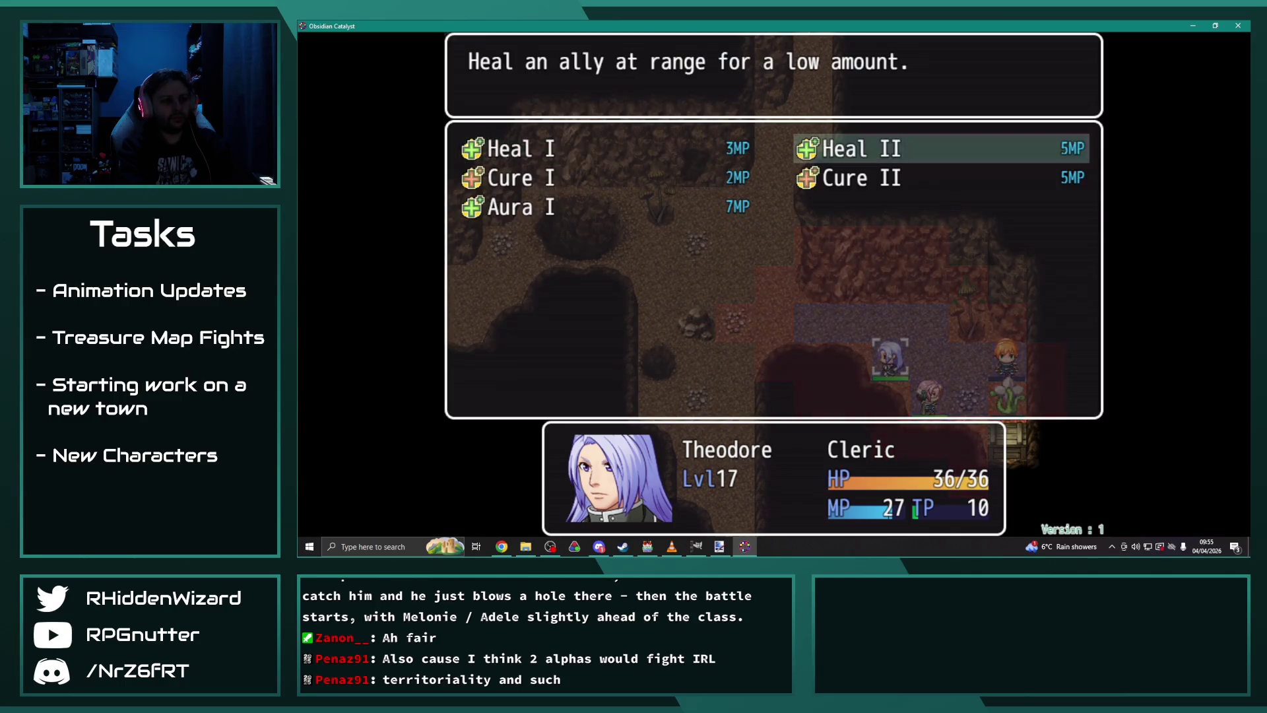
{"action": "key", "text": "Return"}
{"action": "key", "text": "Escape"}
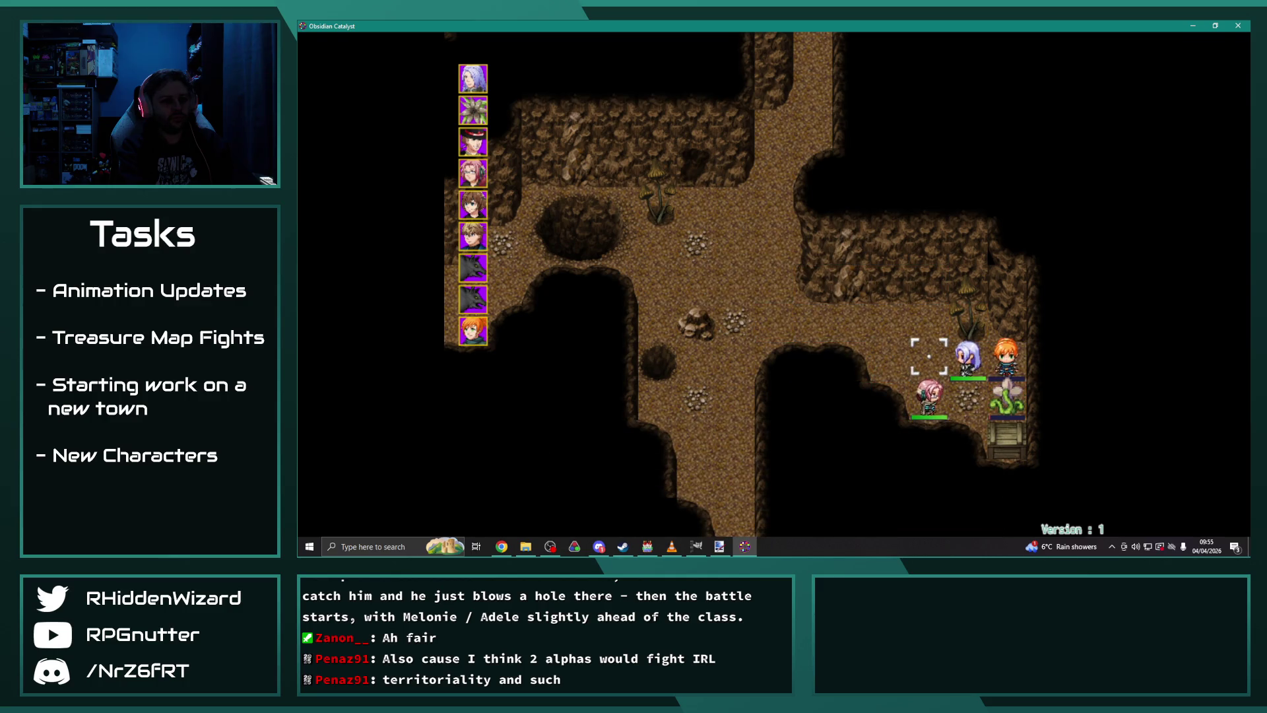
{"action": "key", "text": "Right"}
{"action": "key", "text": "Up"}
{"action": "key", "text": "Return"}
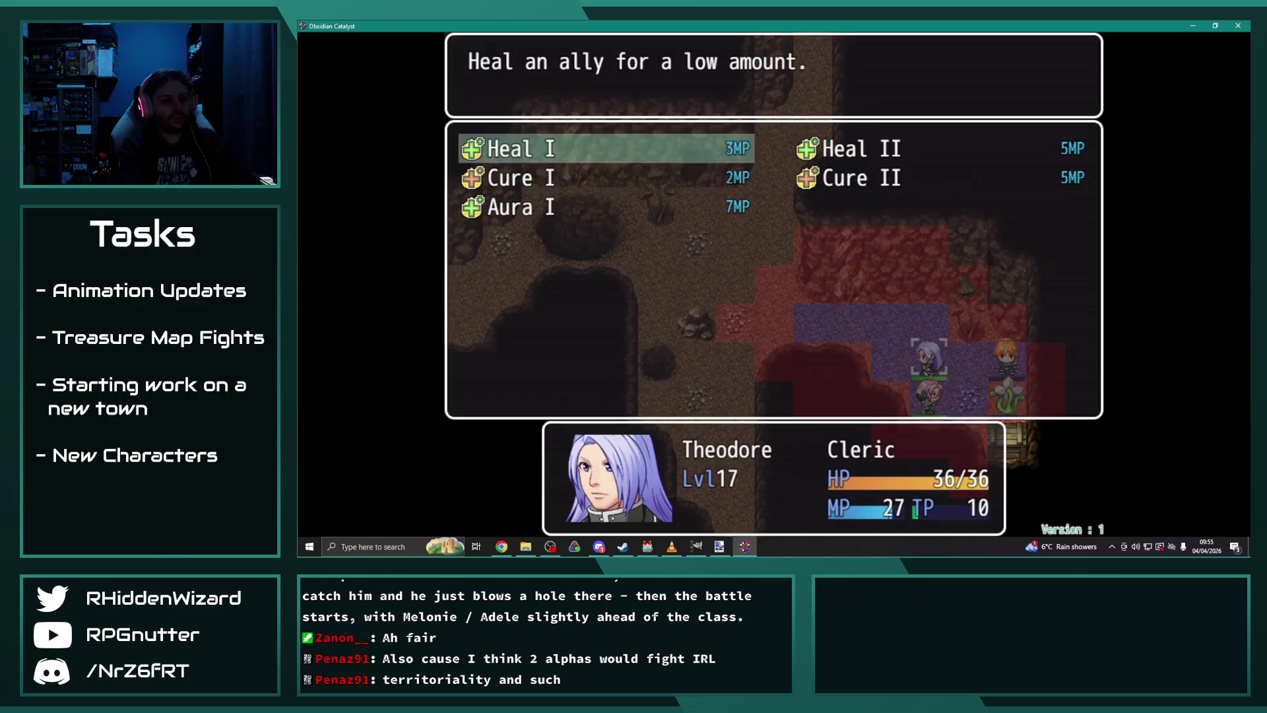
{"action": "key", "text": "Right"}
{"action": "key", "text": "Return"}
{"action": "key", "text": "Return"}
{"action": "key", "text": "Return"}
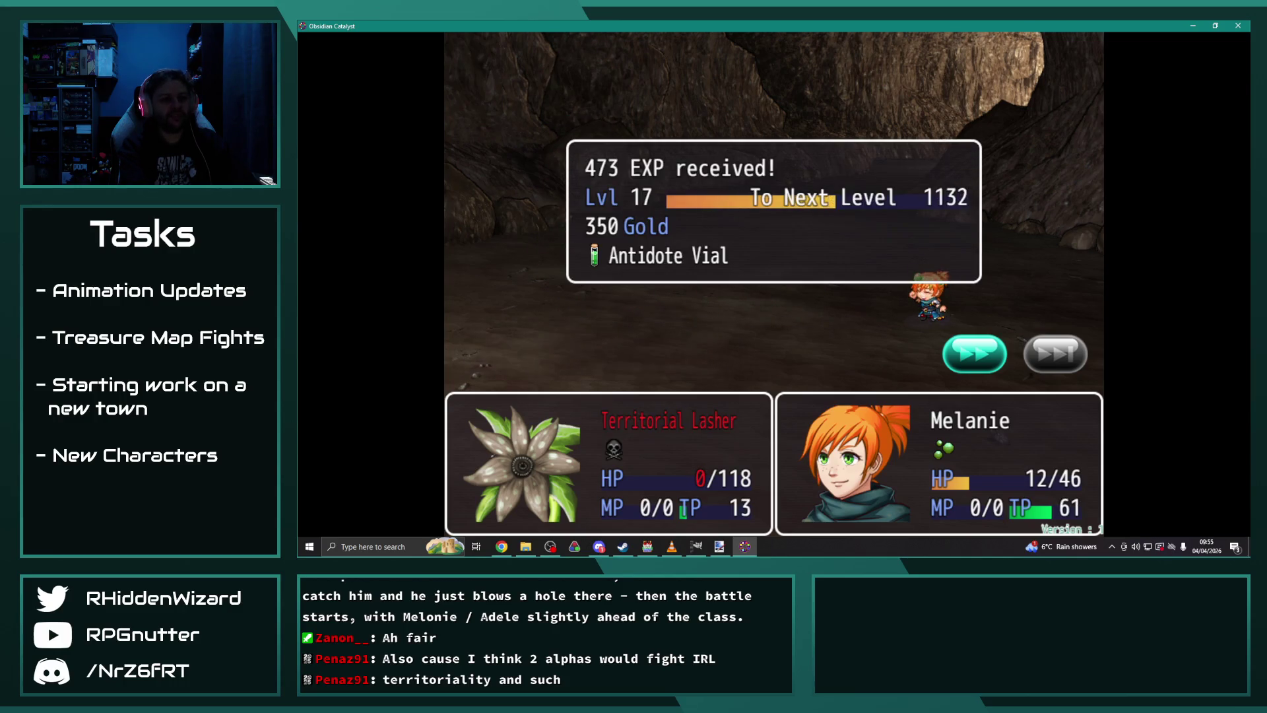
{"action": "key", "text": "Return"}
{"action": "key", "text": "Return"}
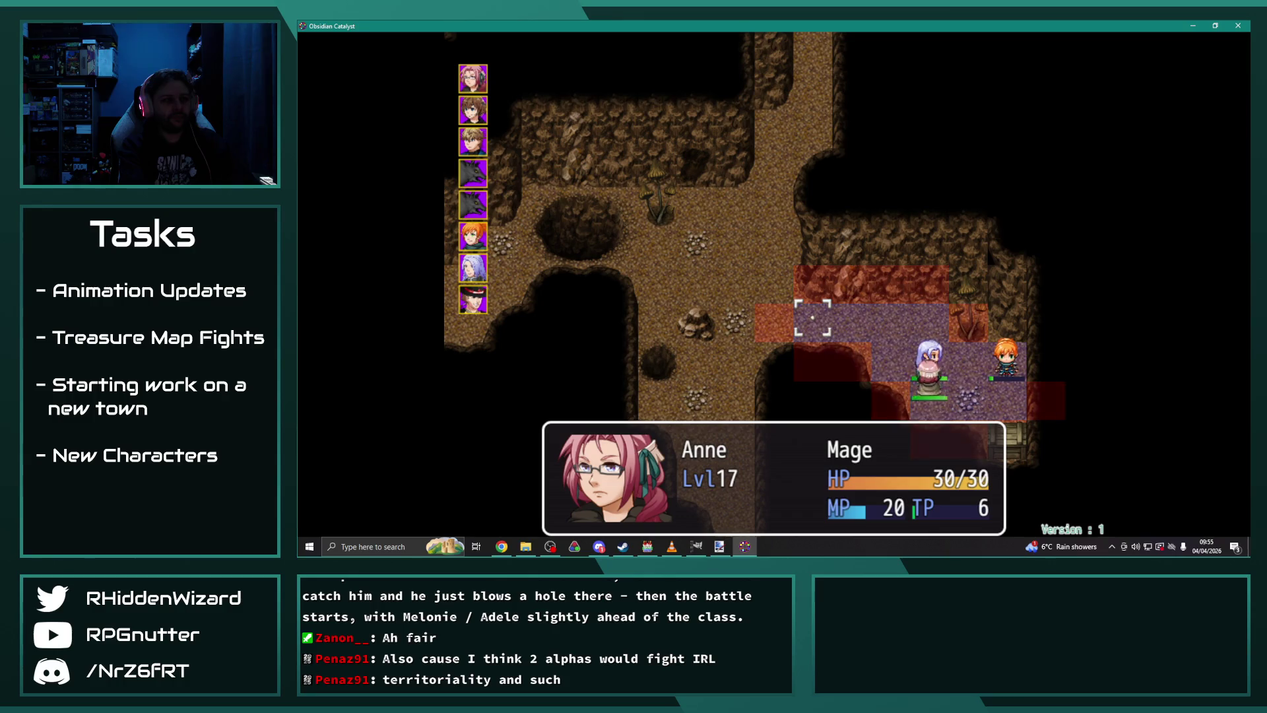
Step: Have Anne wait, Adelle attack the Uran Wolf Alpha, and Eremar fight using Inner Strength
{"action": "key", "text": "Up"}
{"action": "key", "text": "Return"}
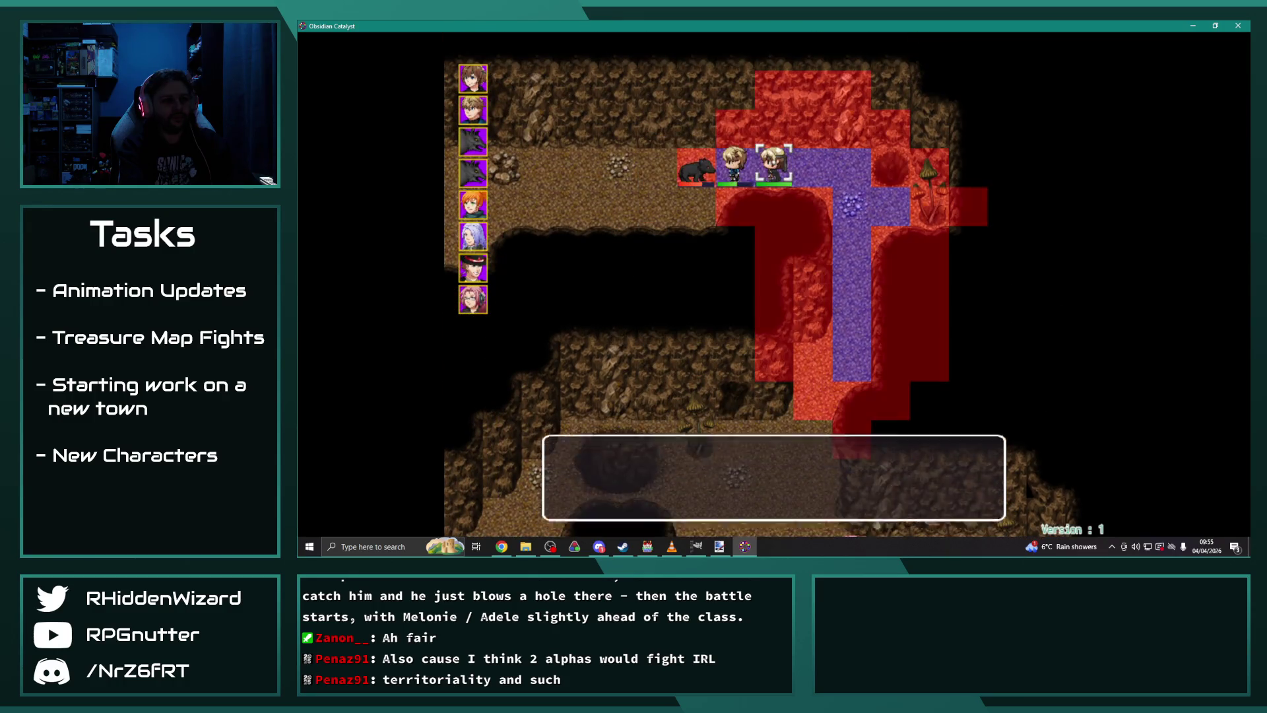
{"action": "key", "text": "Return"}
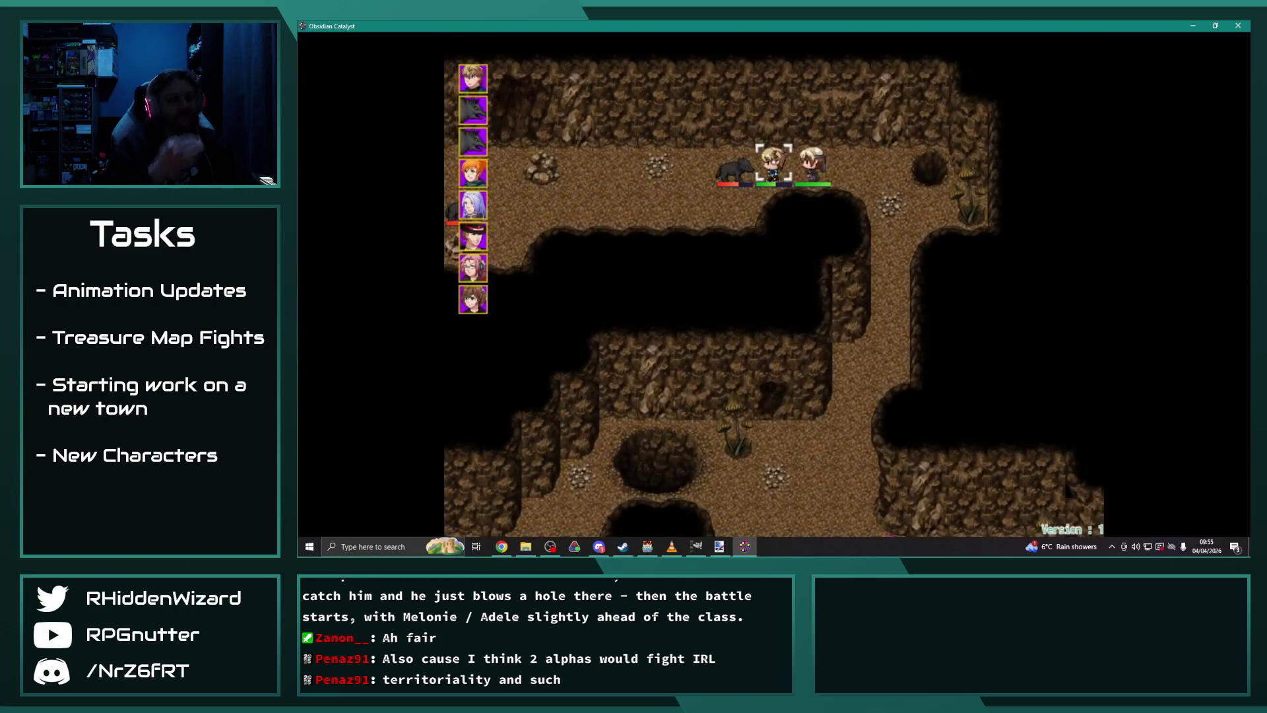
{"action": "key", "text": "Down"}
{"action": "key", "text": "Down"}
{"action": "key", "text": "Return"}
{"action": "key", "text": "Right"}
{"action": "key", "text": "Return"}
{"action": "key", "text": "Return"}
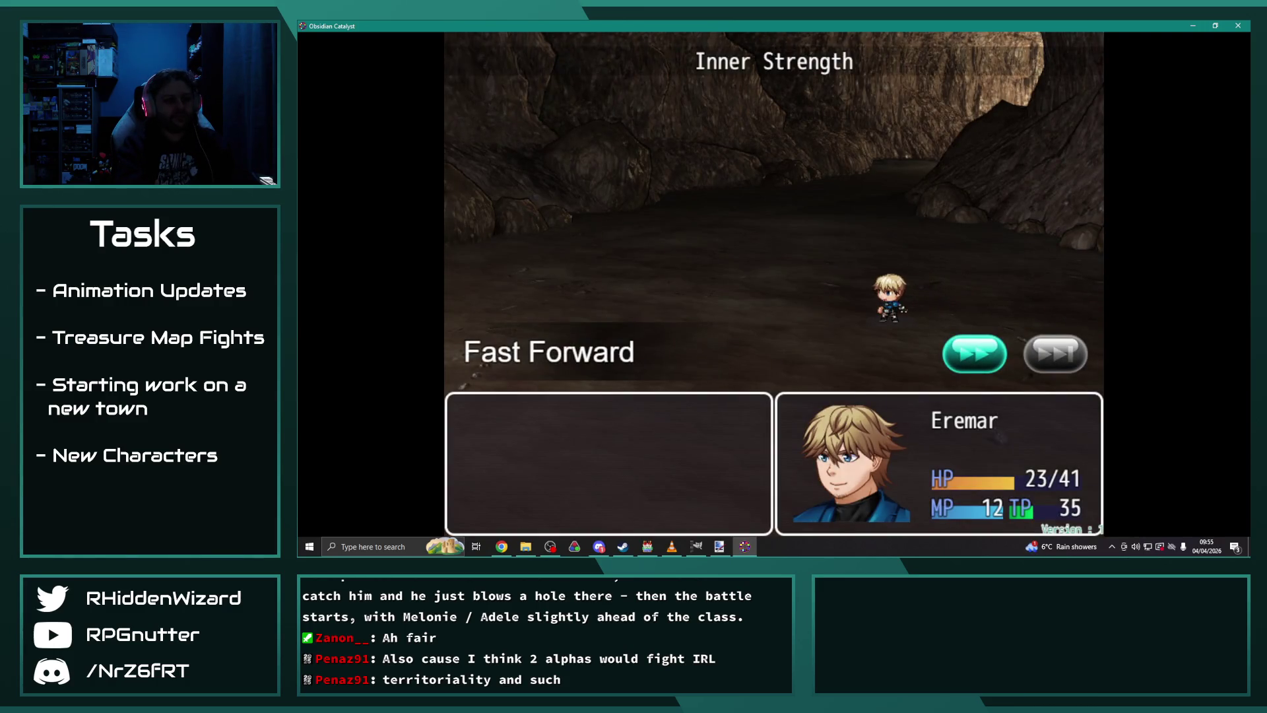
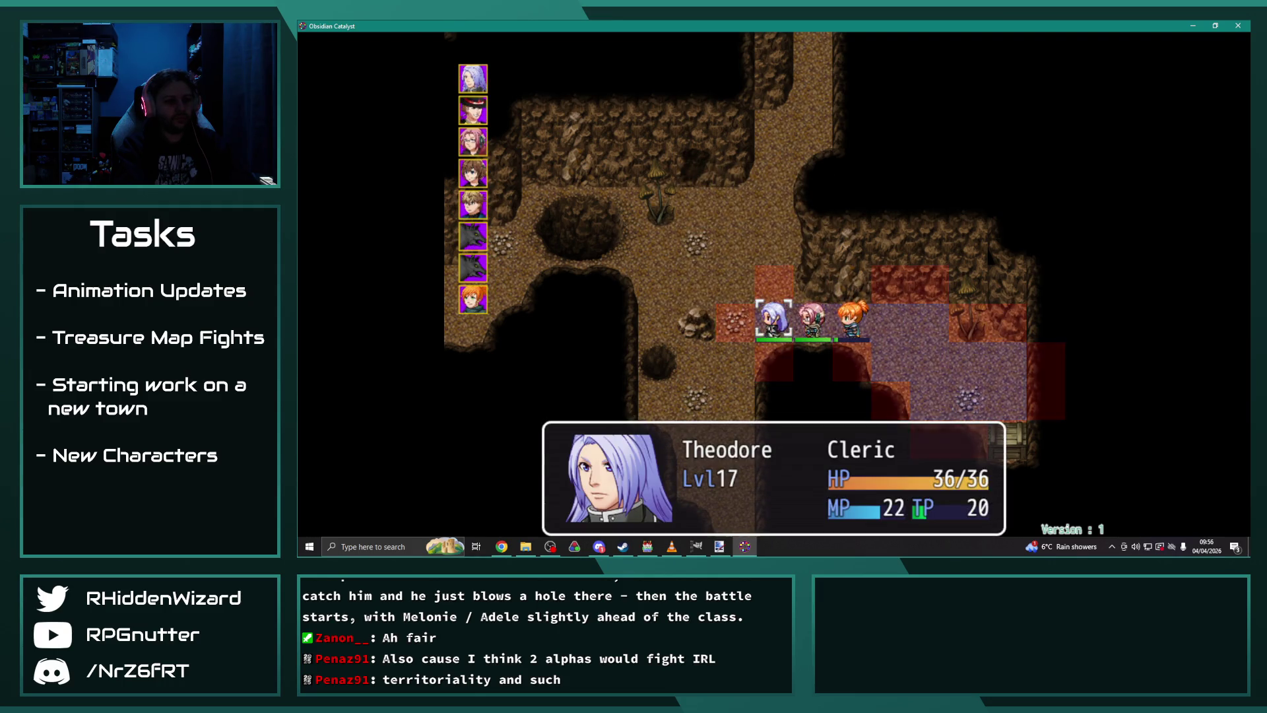
Step: Have Theodore cast Cure II on an ally to finish the treasure fight
{"action": "key", "text": "Return"}
{"action": "key", "text": "Return"}
{"action": "key", "text": "Down"}
{"action": "key", "text": "Right"}
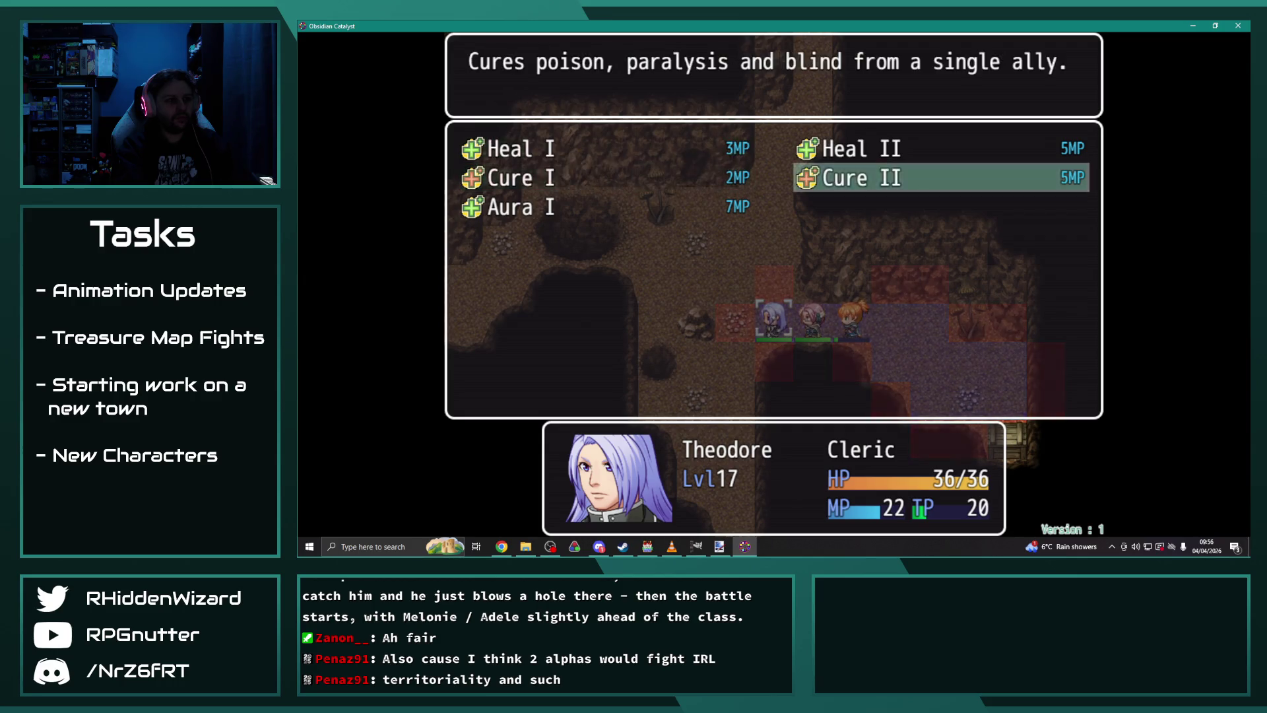
{"action": "key", "text": "Return"}
{"action": "key", "text": "Return"}
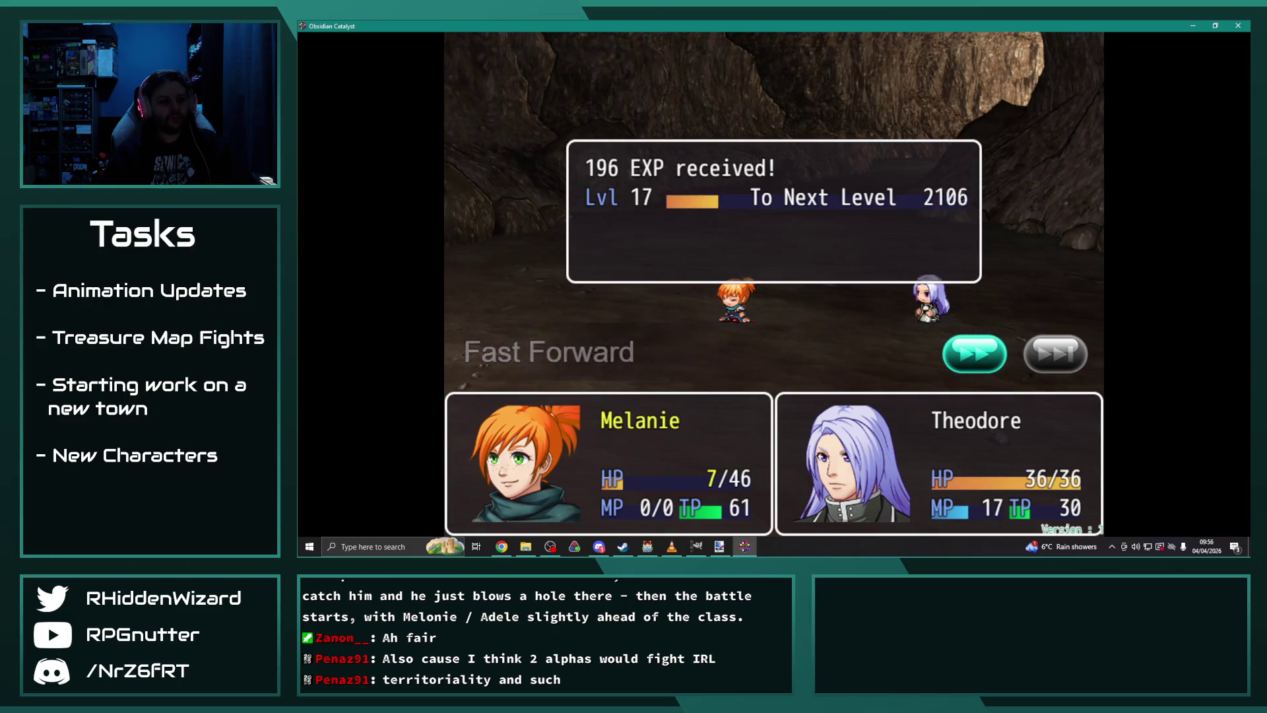
Step: Collect the 196 EXP and let Desmond claim the Inferno Helm from the chest
{"action": "key", "text": "Return"}
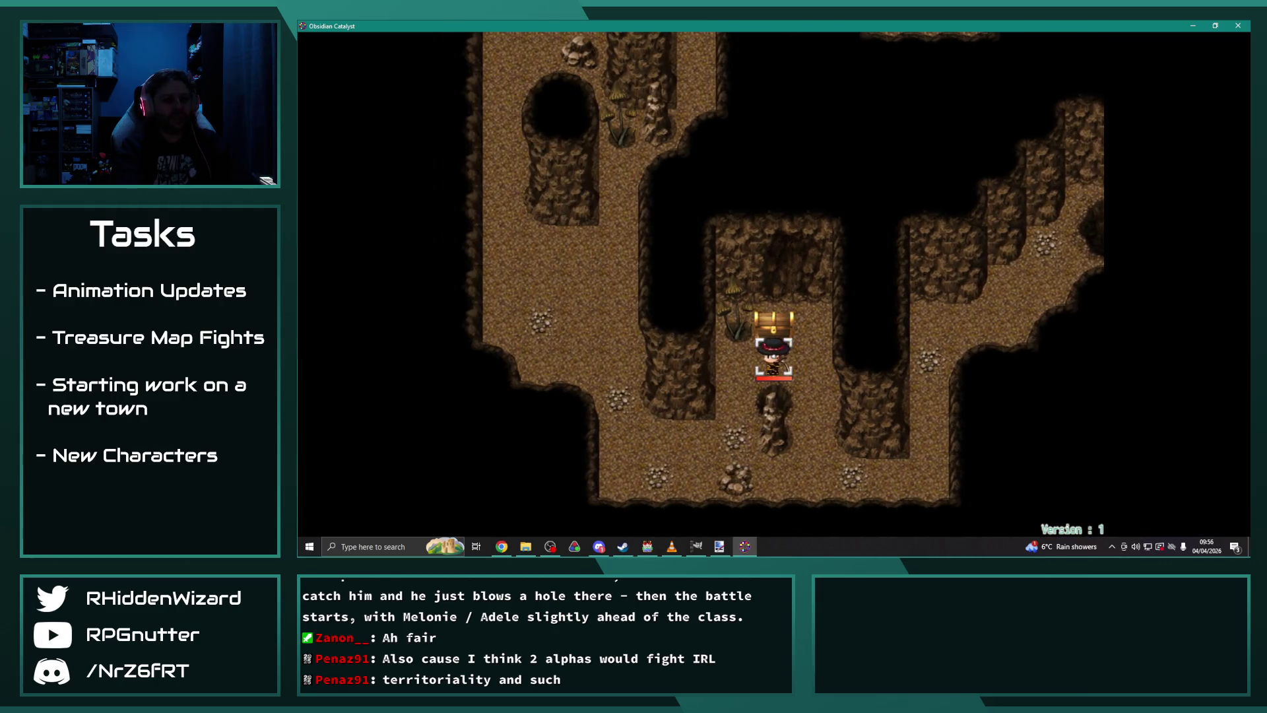
{"action": "key", "text": "Return"}
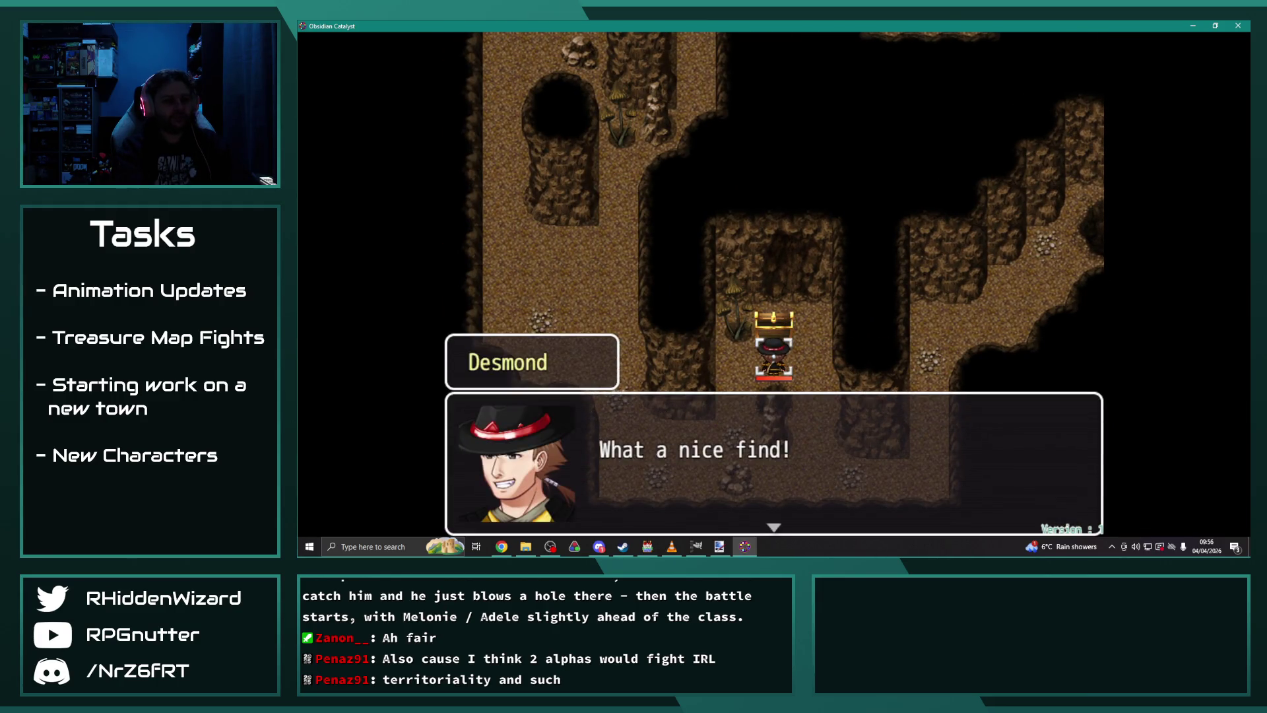
{"action": "key", "text": "Return"}
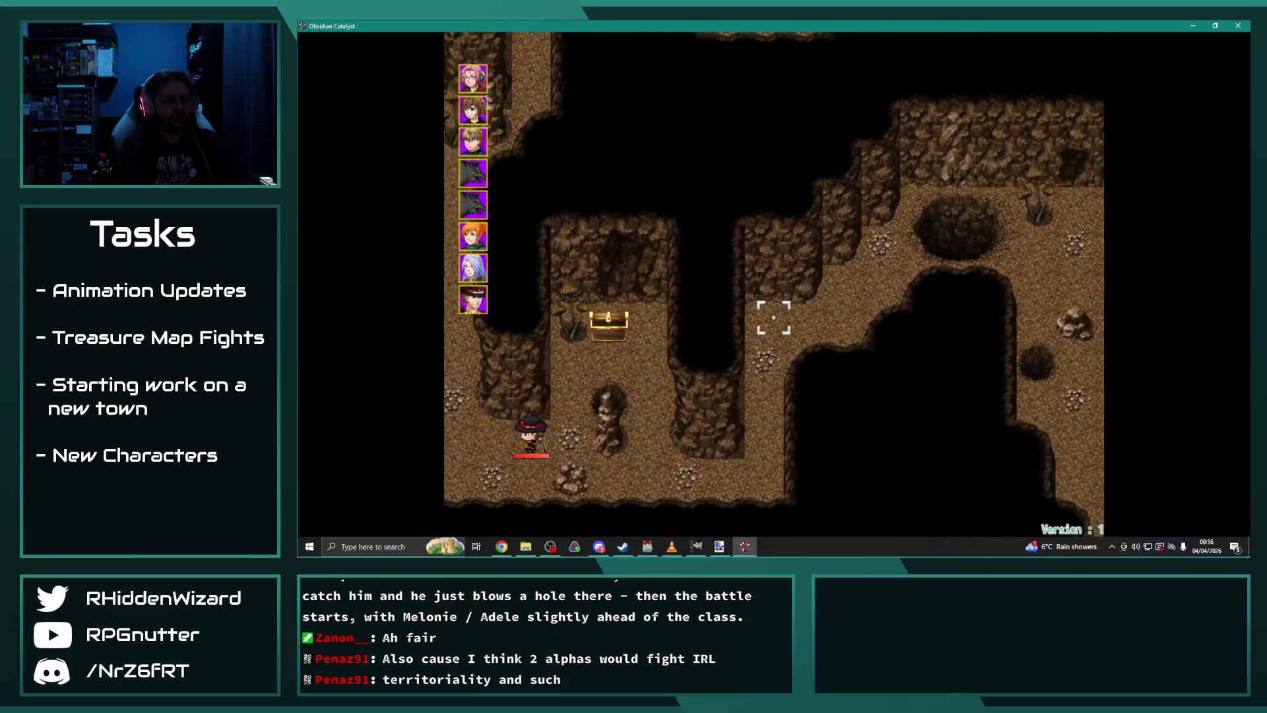
Step: Move Anne up and left and have her wait
{"action": "key", "text": "Return"}
{"action": "key", "text": "Up"}
{"action": "key", "text": "Up"}
{"action": "key", "text": "Up"}
{"action": "key", "text": "Left"}
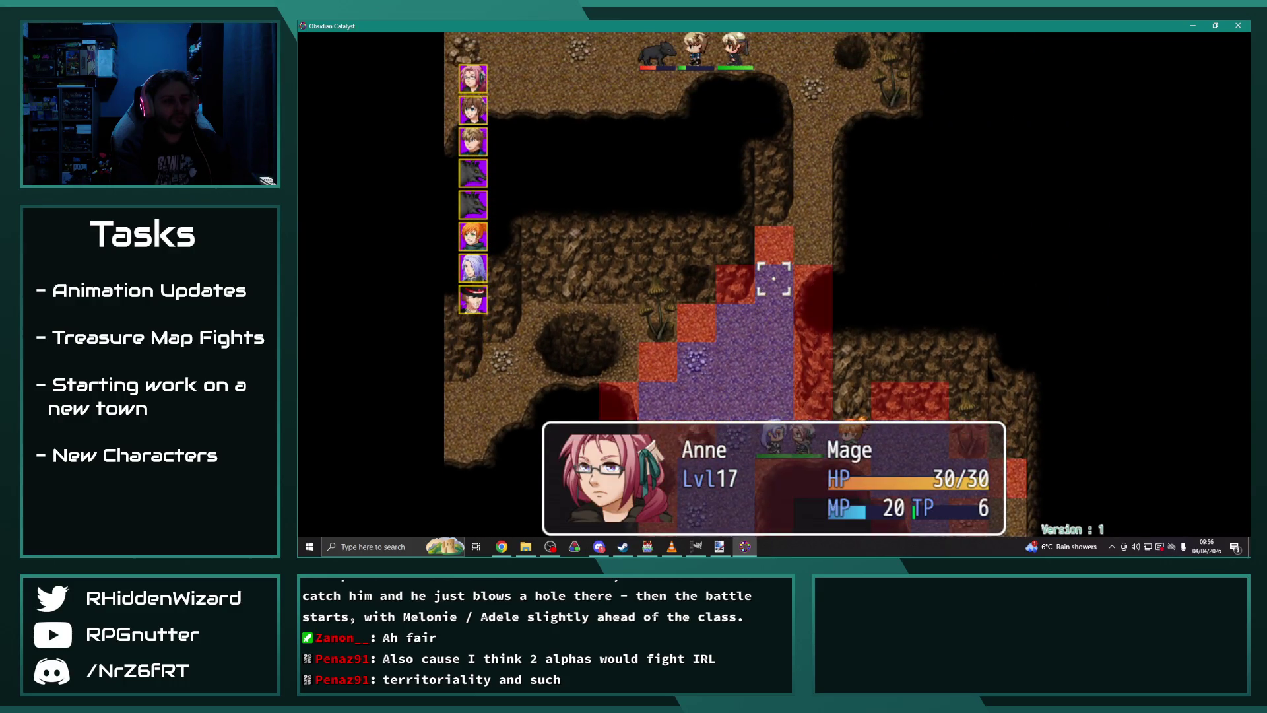
{"action": "key", "text": "Return"}
{"action": "key", "text": "Up"}
{"action": "key", "text": "Return"}
{"action": "key", "text": "Return"}
{"action": "key", "text": "Return"}
{"action": "key", "text": "Return"}
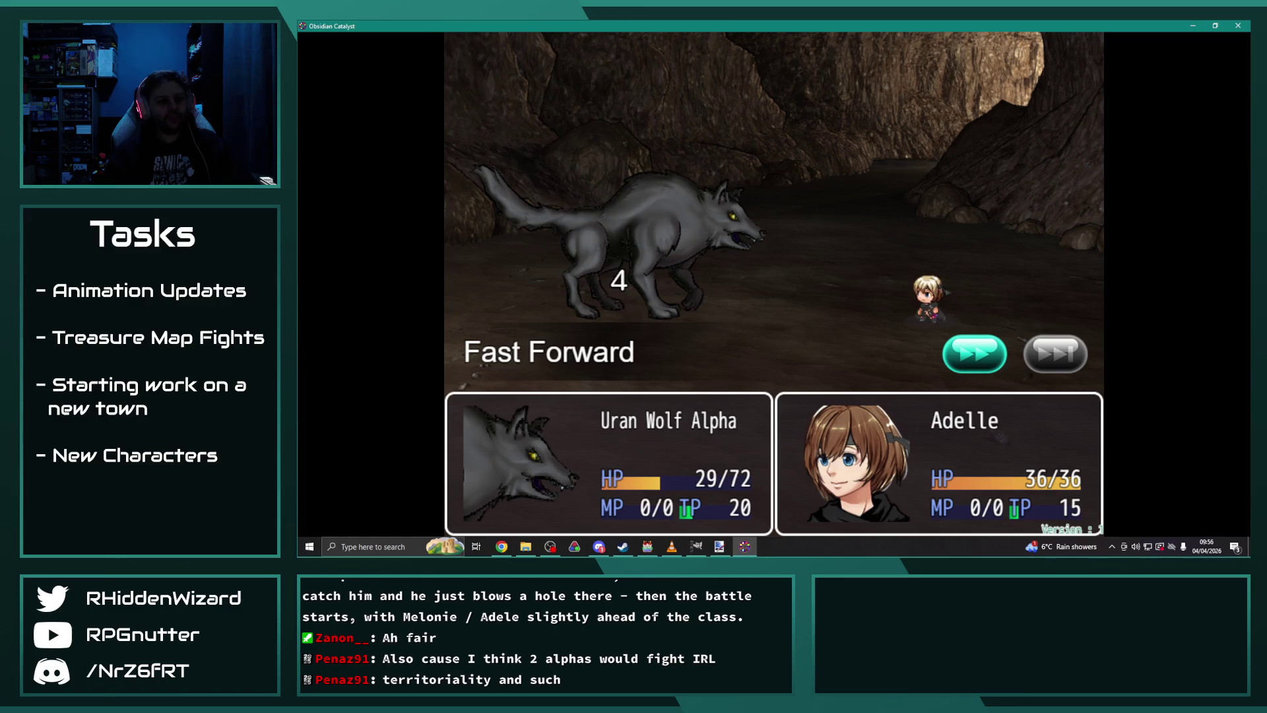
{"action": "key", "text": "Return"}
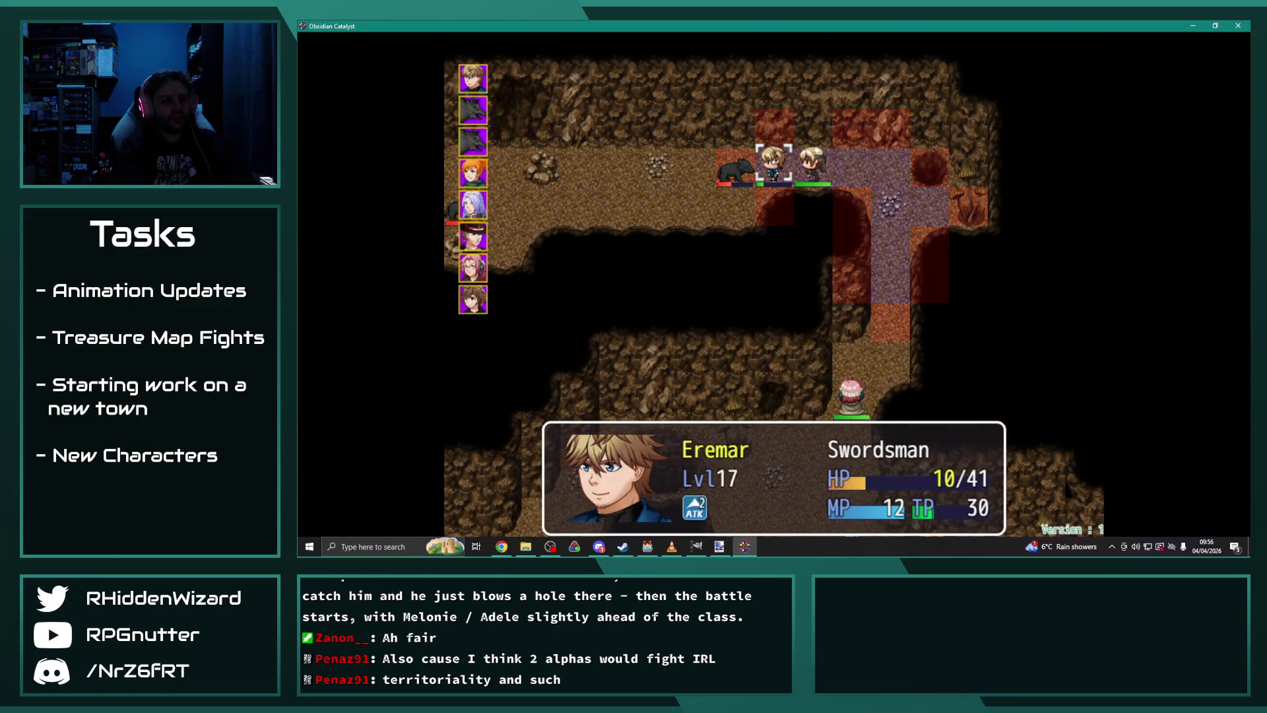
Step: Send Eremar two tiles right to fight the Uran Wolf Alpha, then move Melanie and wait
{"action": "key", "text": "Right"}
{"action": "key", "text": "Right"}
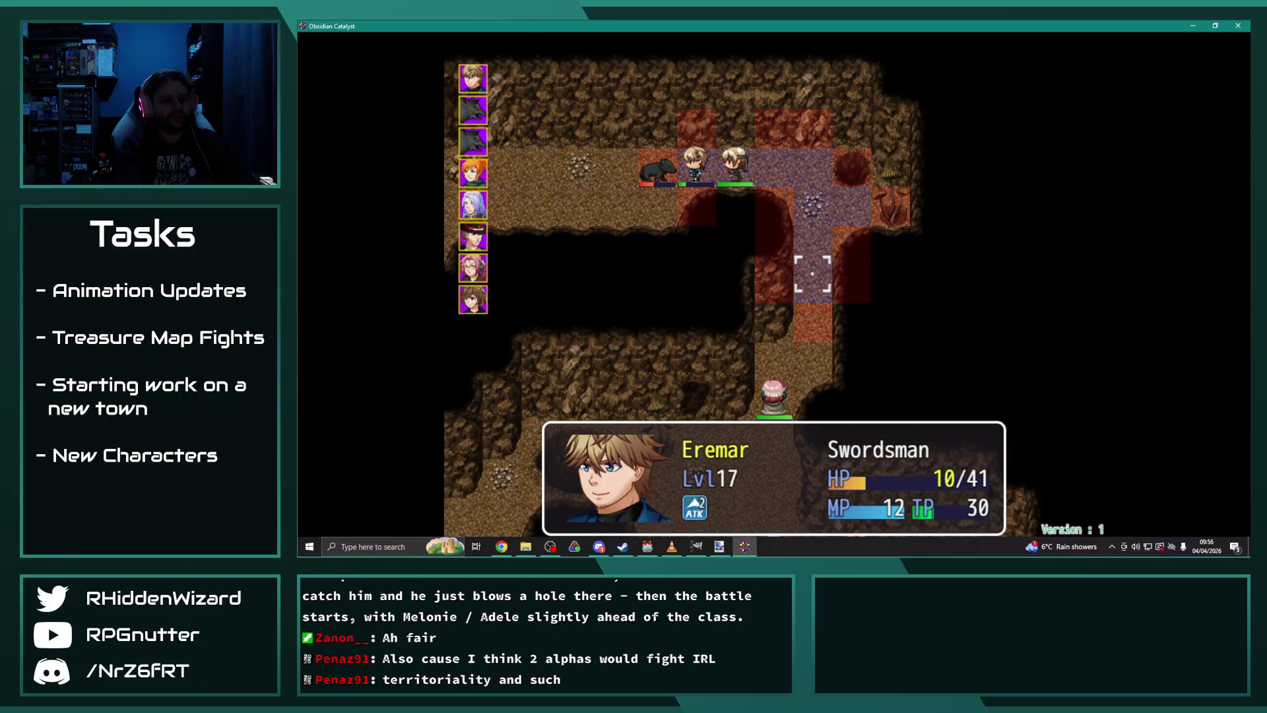
{"action": "key", "text": "Return"}
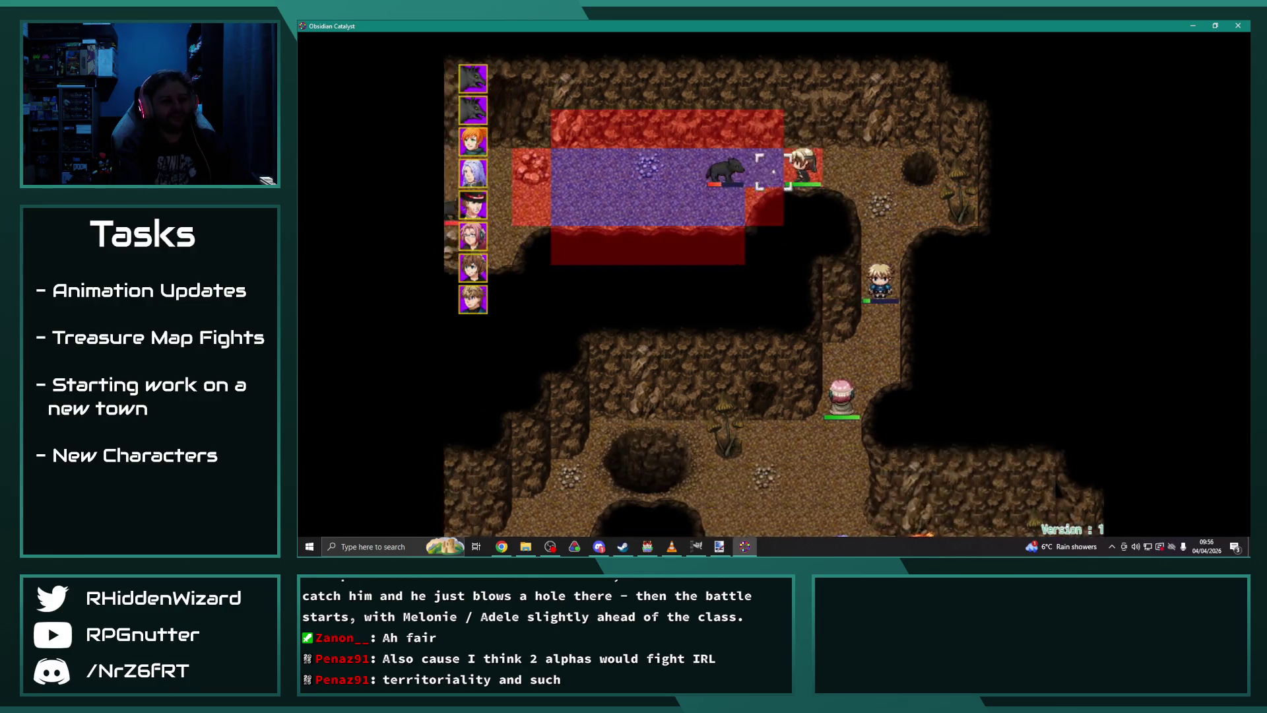
{"action": "key", "text": "Return"}
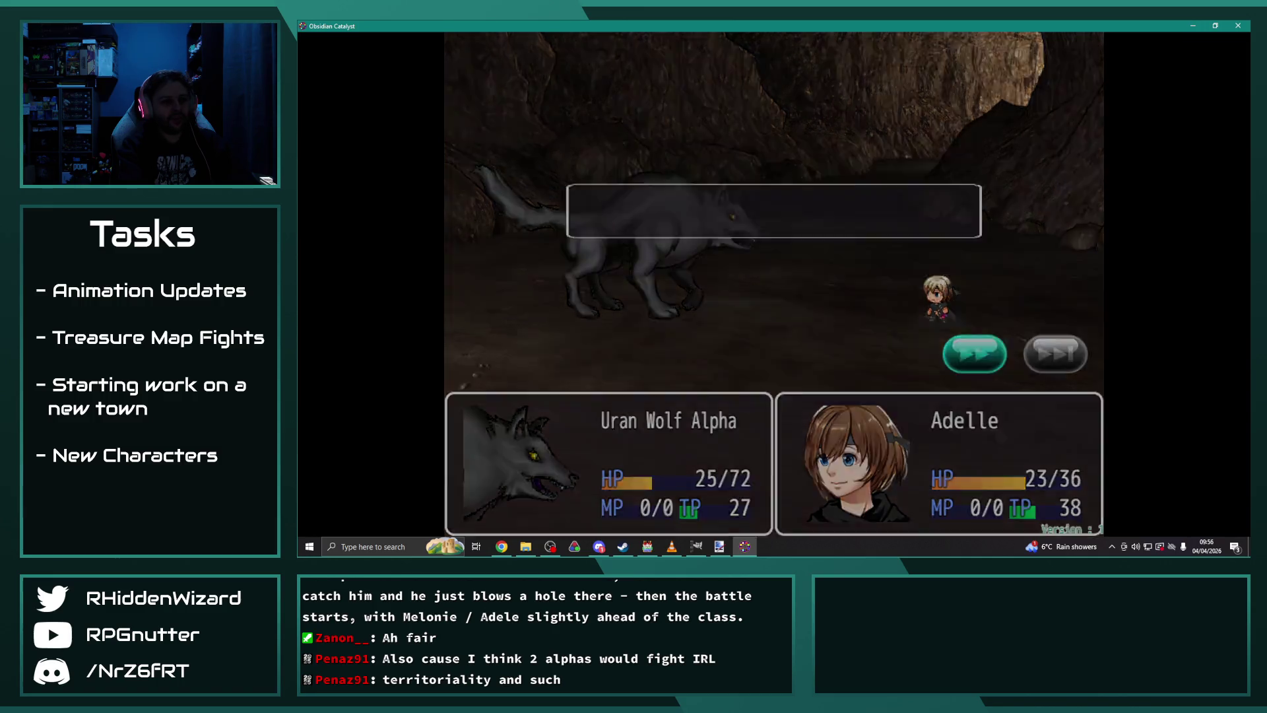
{"action": "key", "text": "Up"}
{"action": "key", "text": "Up"}
{"action": "key", "text": "Up"}
{"action": "key", "text": "Left"}
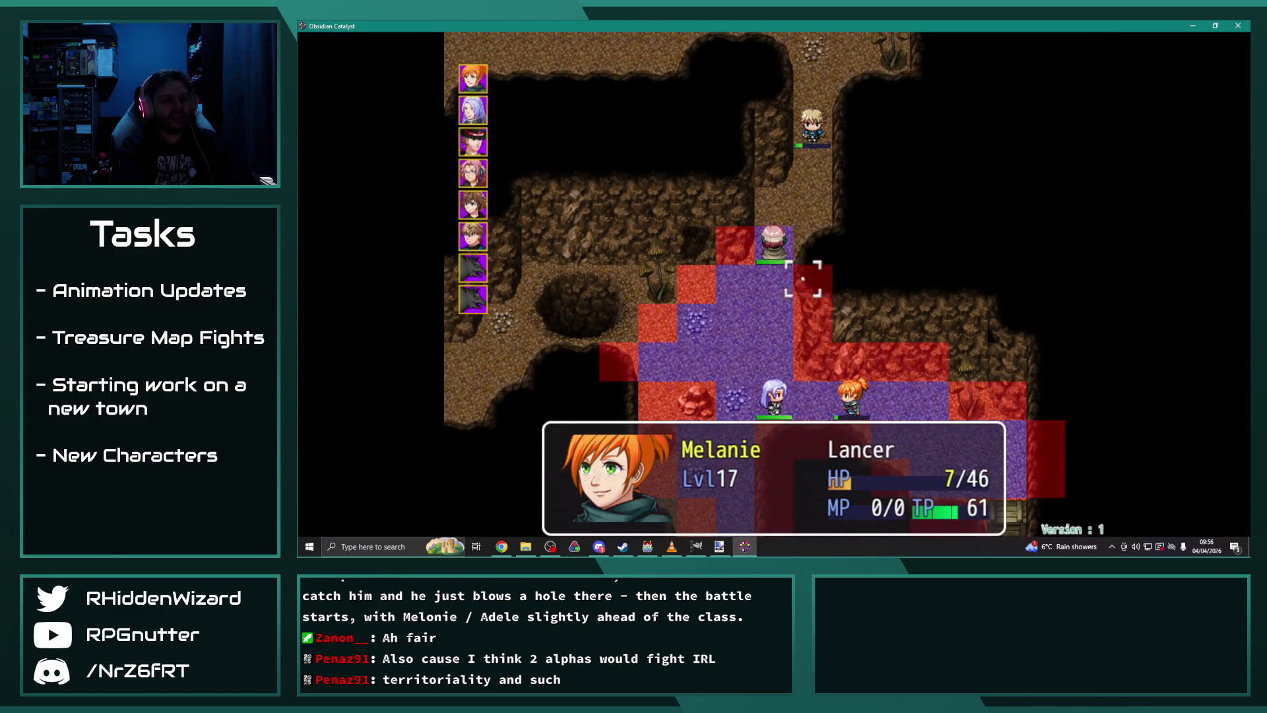
{"action": "key", "text": "Return"}
{"action": "key", "text": "Up"}
{"action": "key", "text": "Return"}
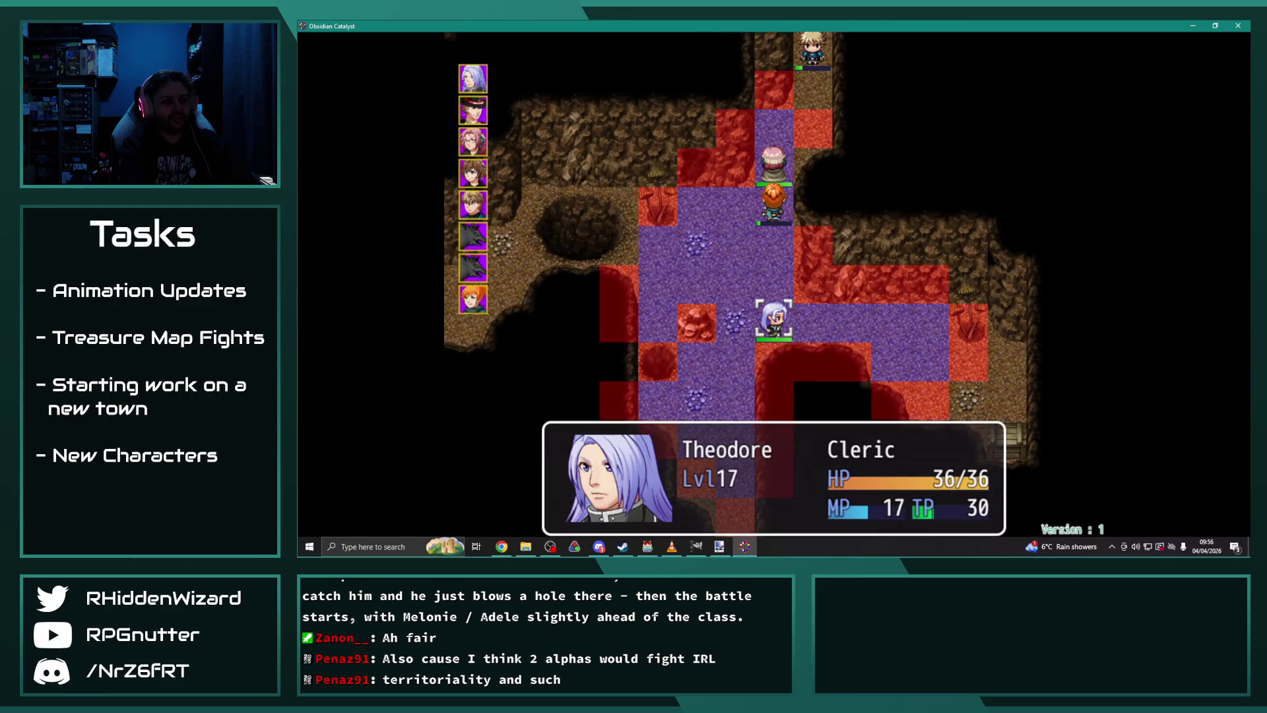
Step: Move Theodore upward and cast Blessing on an ally
{"action": "key", "text": "Return"}
{"action": "key", "text": "Up"}
{"action": "key", "text": "Up"}
{"action": "key", "text": "Up"}
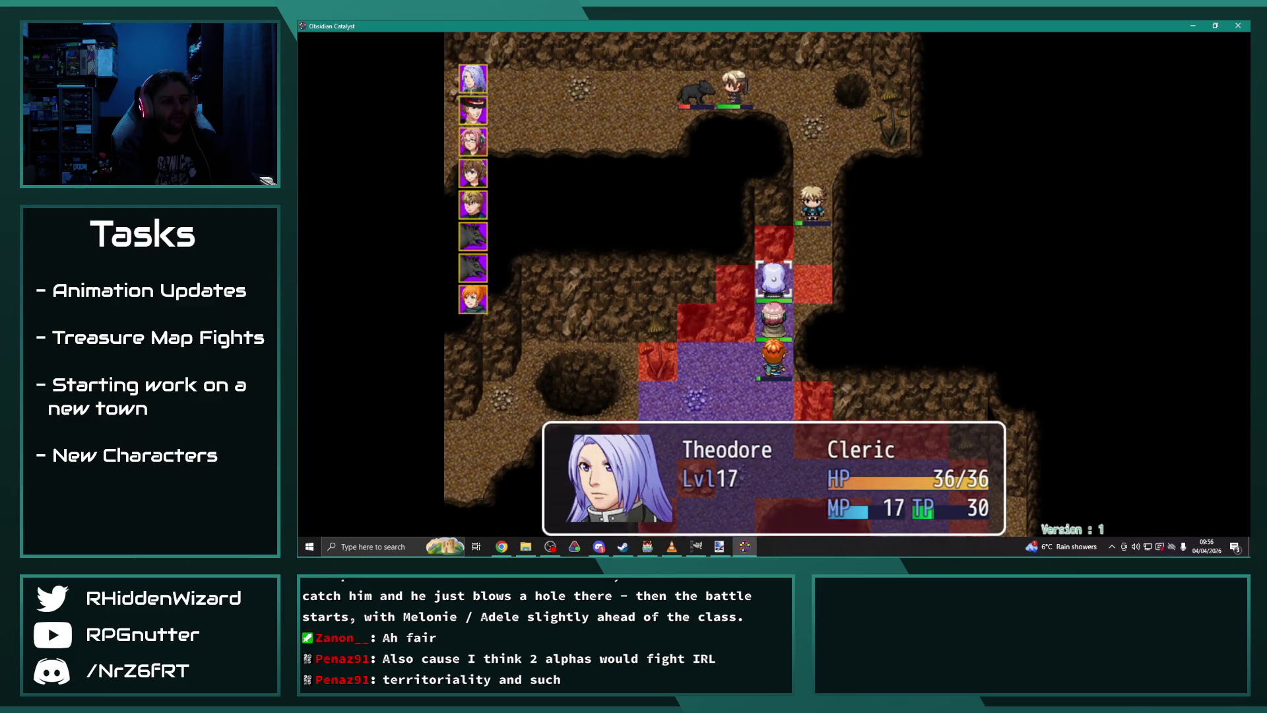
{"action": "key", "text": "Return"}
{"action": "key", "text": "Right"}
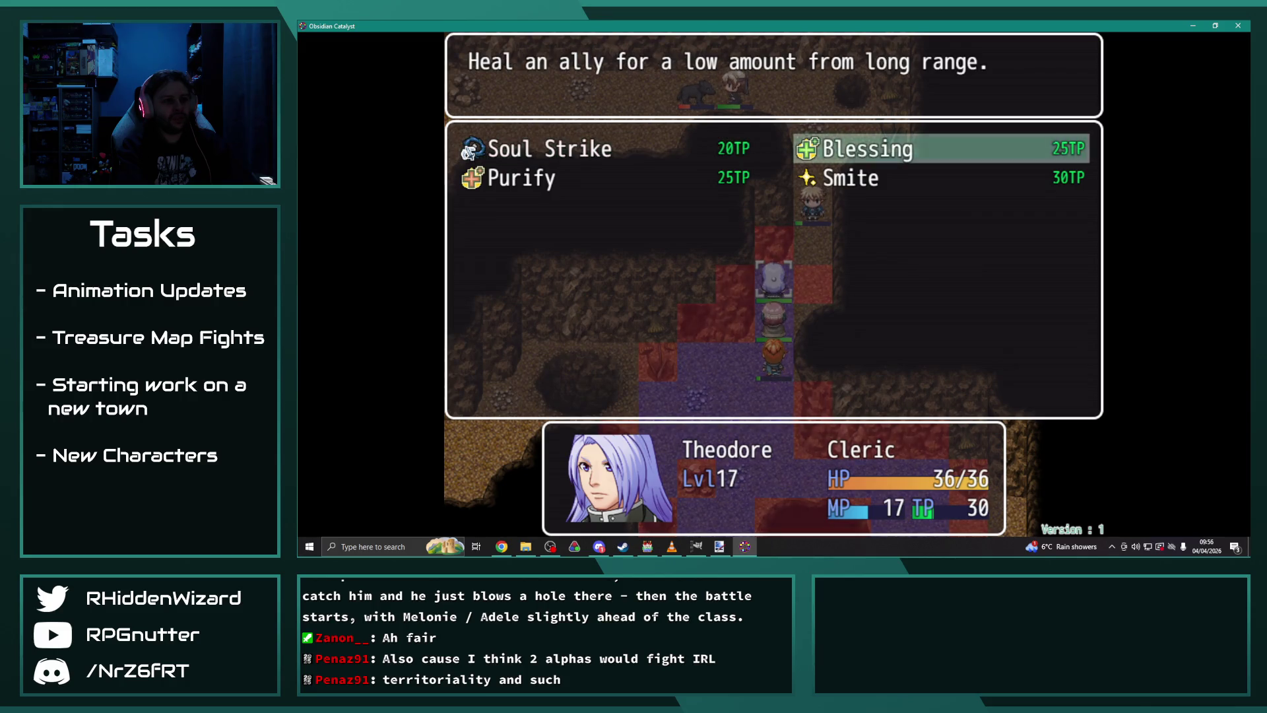
{"action": "key", "text": "Return"}
{"action": "key", "text": "Return"}
{"action": "key", "text": "Return"}
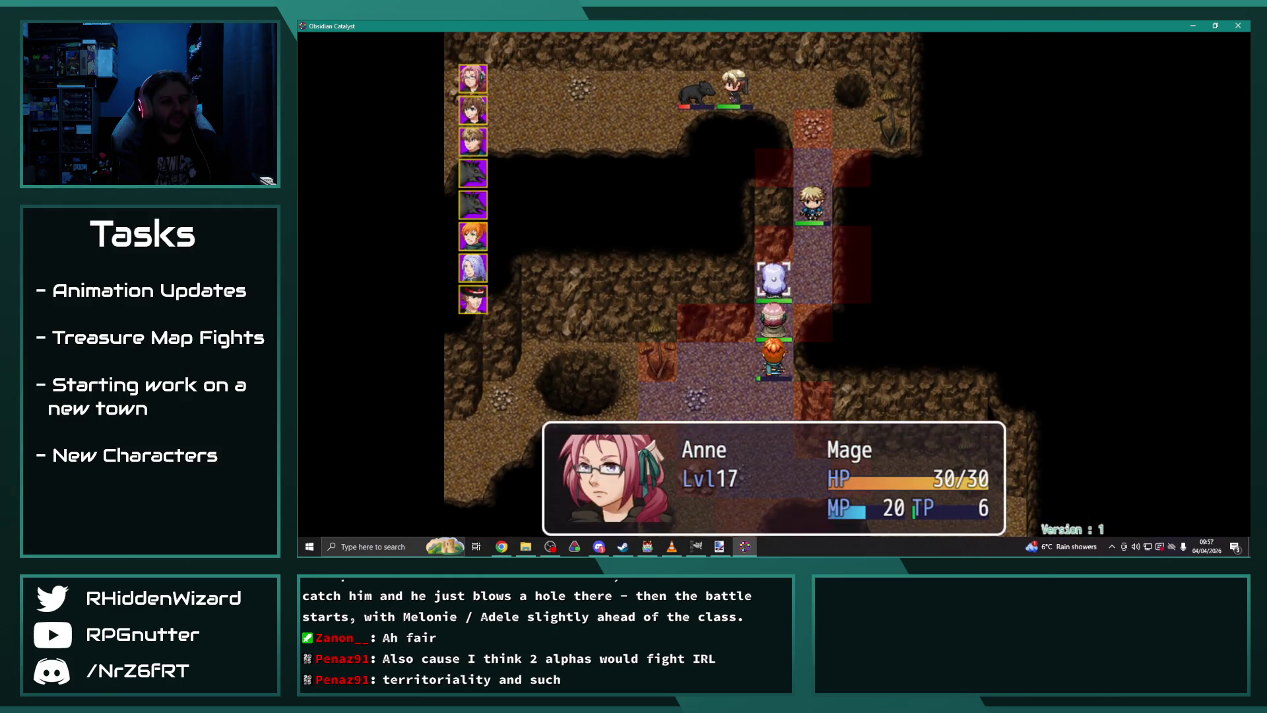
Step: Move Anne to the tile below the blond unit and end her turn
{"action": "key", "text": "Up"}
{"action": "key", "text": "Up"}
{"action": "key", "text": "Up"}
{"action": "key", "text": "Right"}
{"action": "key", "text": "Down"}
{"action": "key", "text": "Down"}
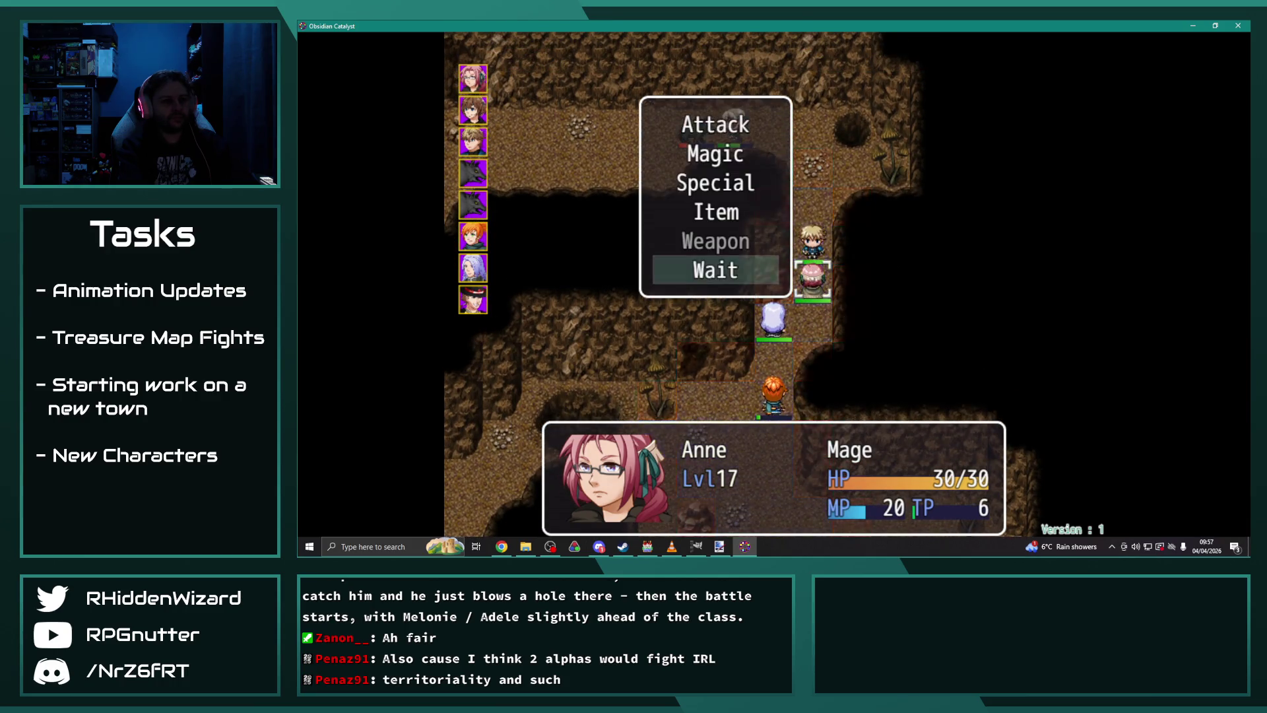
{"action": "key", "text": "Return"}
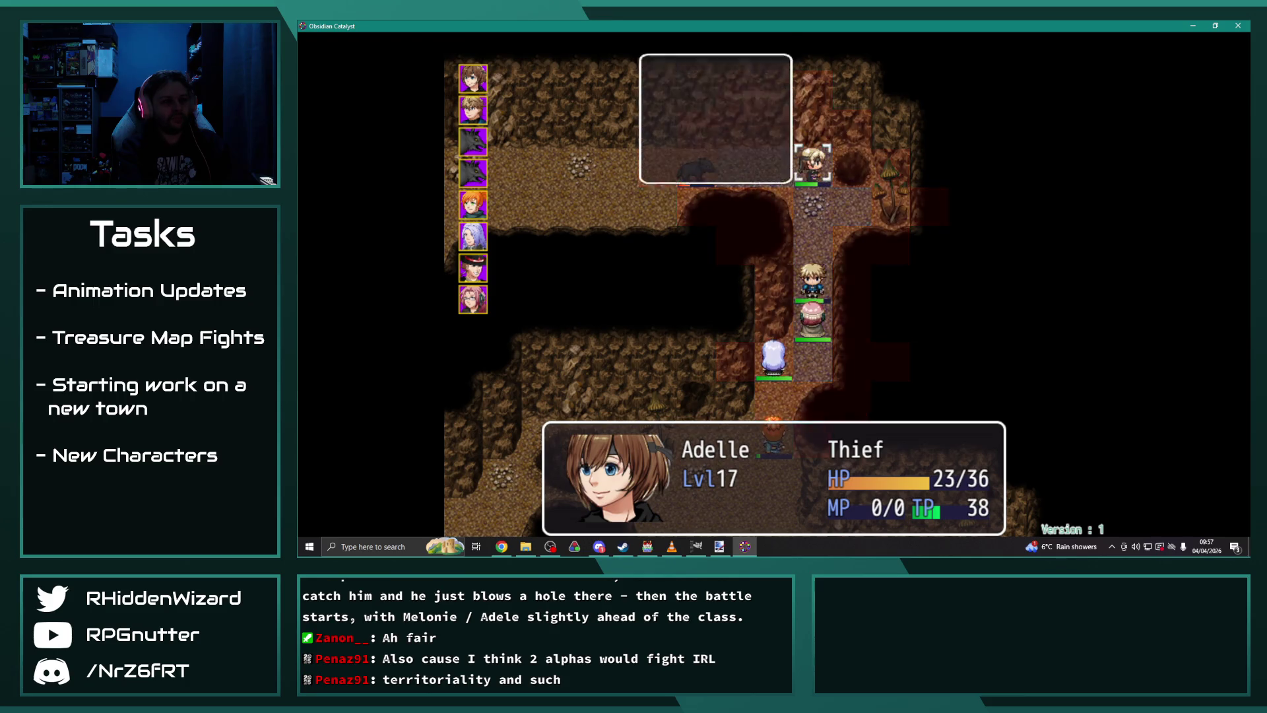
Step: Have Adelle hit the wolf with Knife Flurry, leaving it at 21/72 HP
{"action": "key", "text": "Up"}
{"action": "key", "text": "Return"}
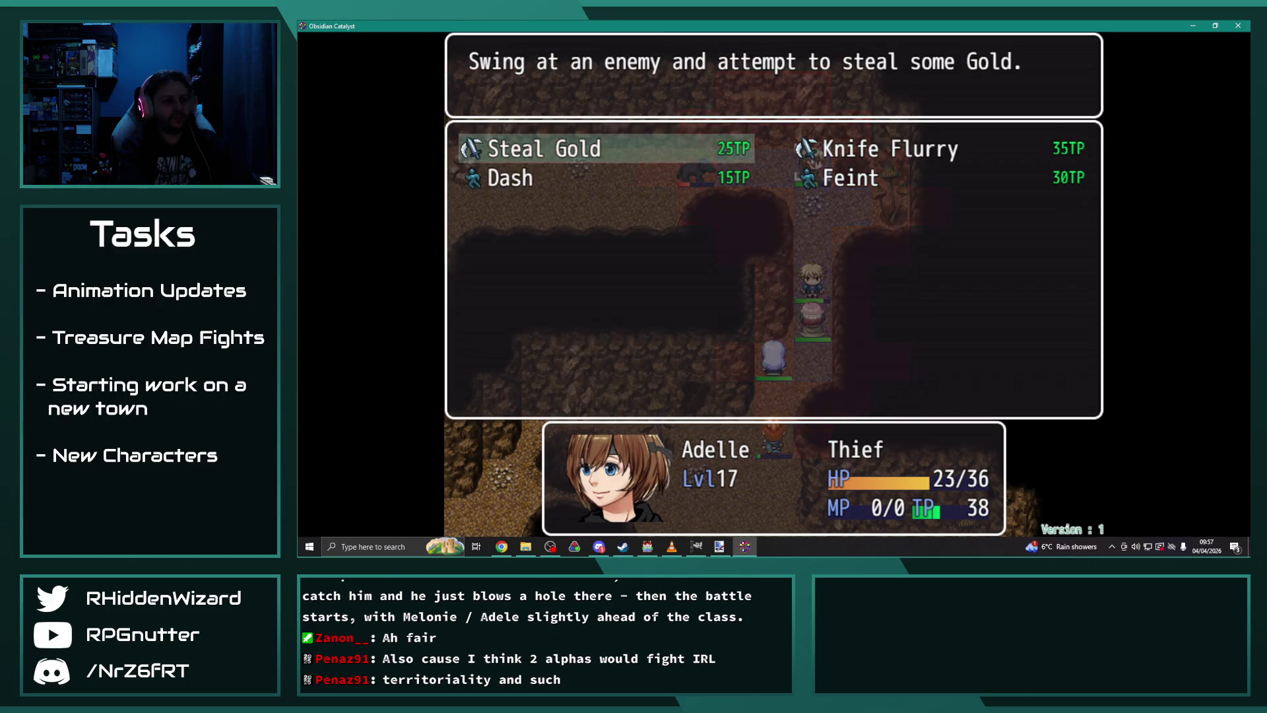
{"action": "key", "text": "Right"}
{"action": "key", "text": "Return"}
{"action": "key", "text": "Return"}
{"action": "key", "text": "Return"}
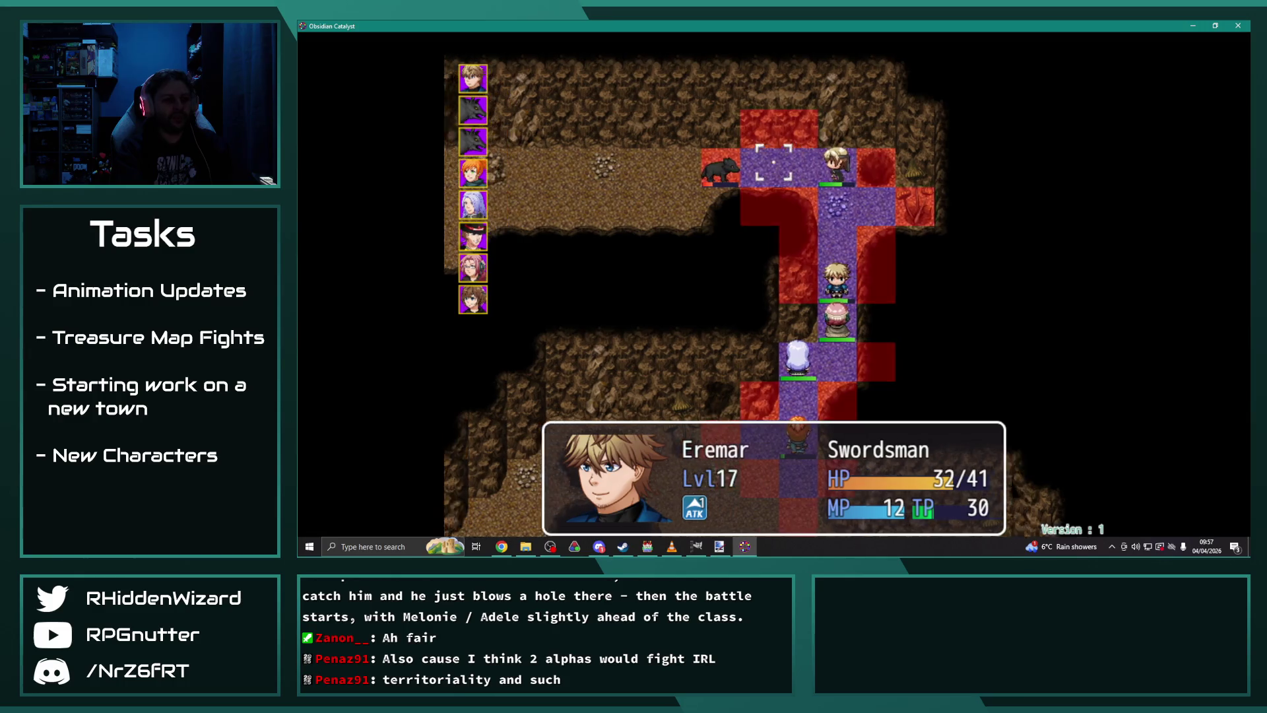
Step: Move Eremar beside the wolf and swap Lux II for a 17-damage Holy Slash forecast
{"action": "key", "text": "Return"}
{"action": "key", "text": "Return"}
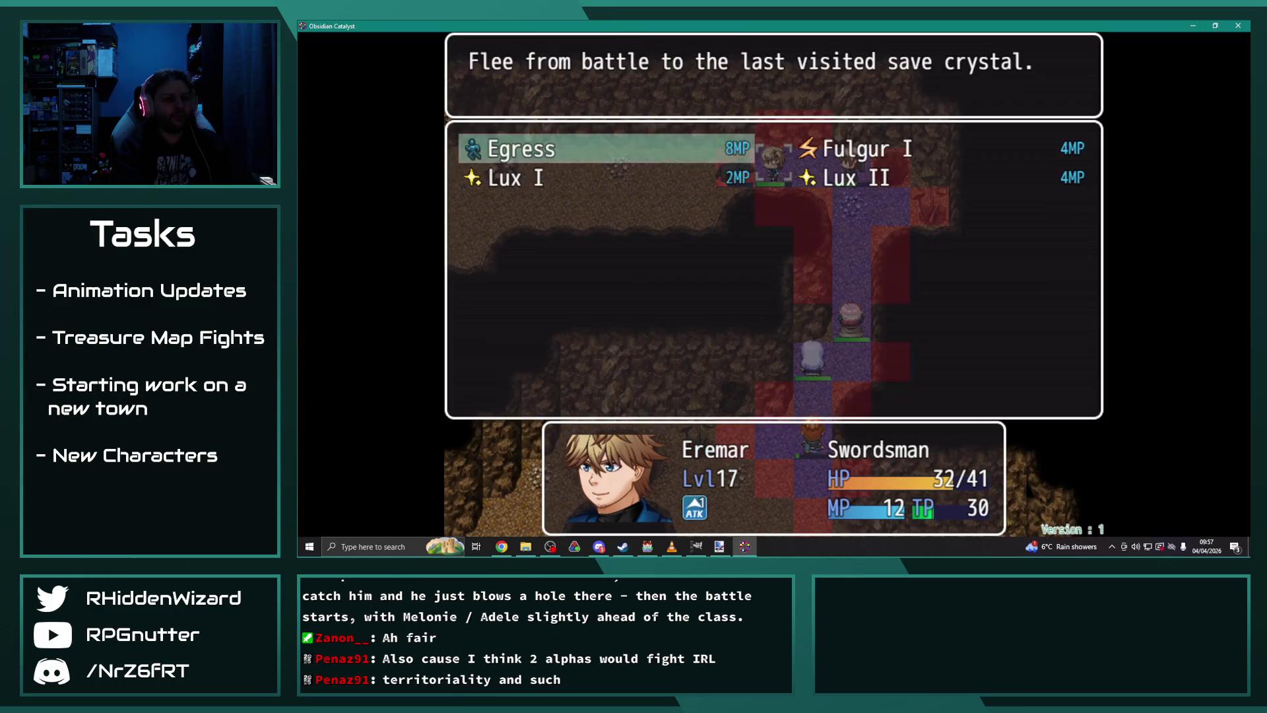
{"action": "key", "text": "Down"}
{"action": "key", "text": "Return"}
{"action": "key", "text": "Return"}
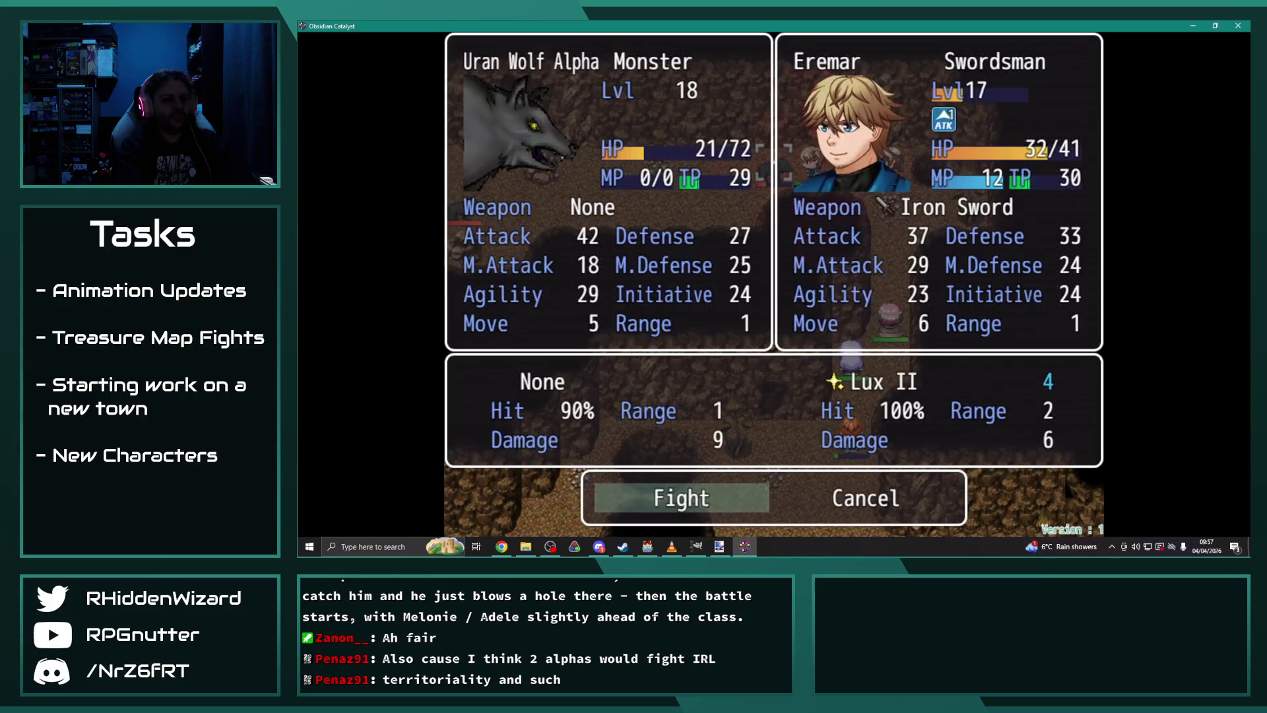
{"action": "key", "text": "Escape"}
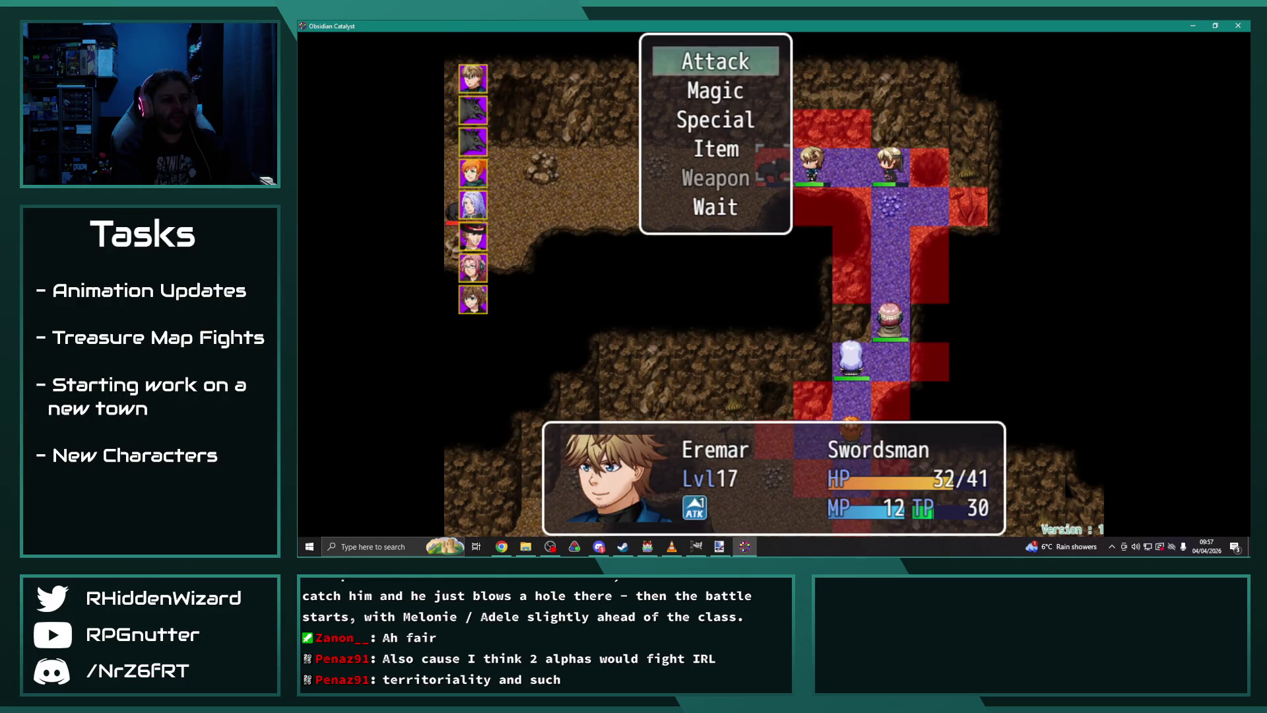
{"action": "key", "text": "Return"}
{"action": "key", "text": "Down"}
{"action": "key", "text": "Return"}
{"action": "key", "text": "Return"}
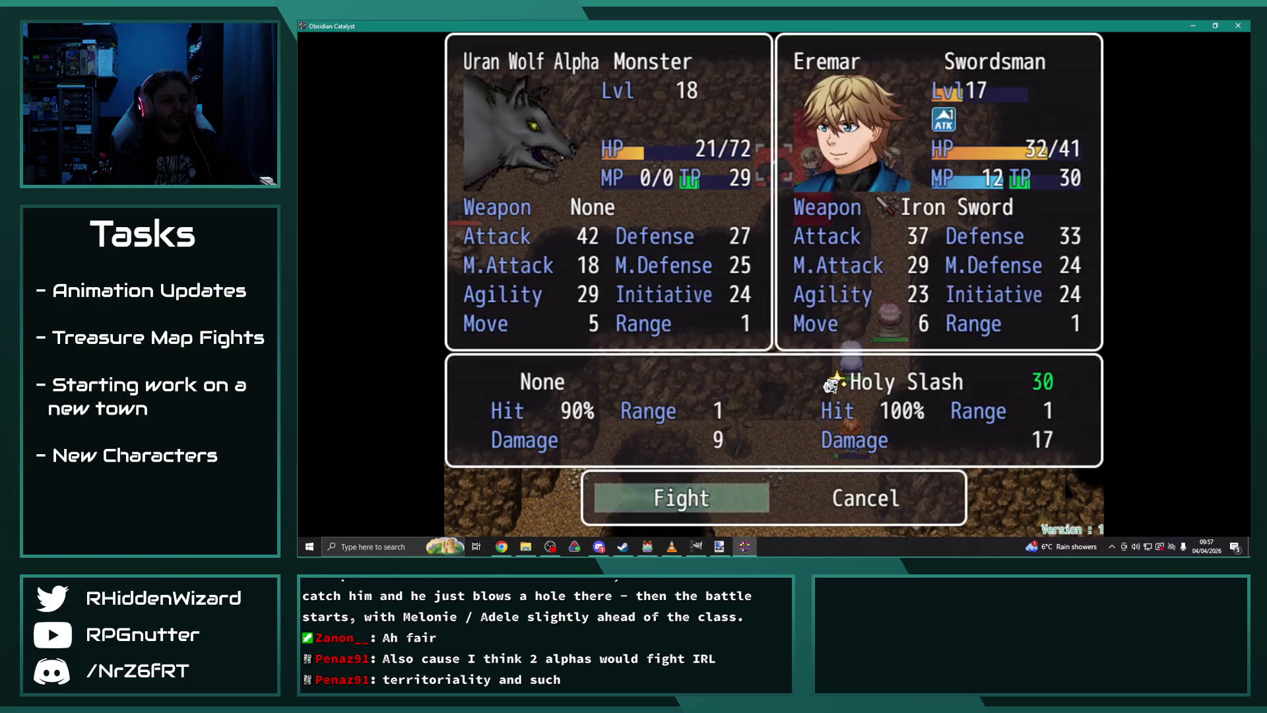
{"action": "key", "text": "Return"}
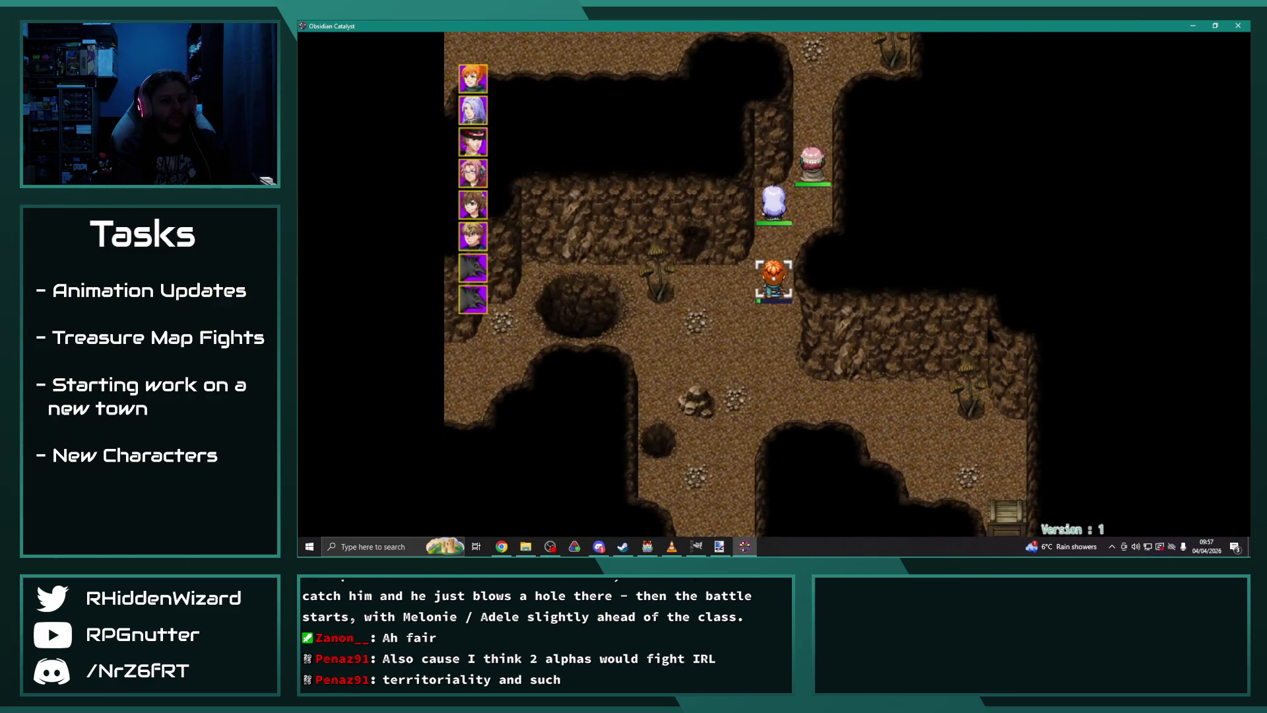
Step: Move Melanie about five tiles up to wait, and have Theodore cast Heal I
{"action": "key", "text": "Up"}
{"action": "key", "text": "Up"}
{"action": "key", "text": "Up"}
{"action": "key", "text": "Right"}
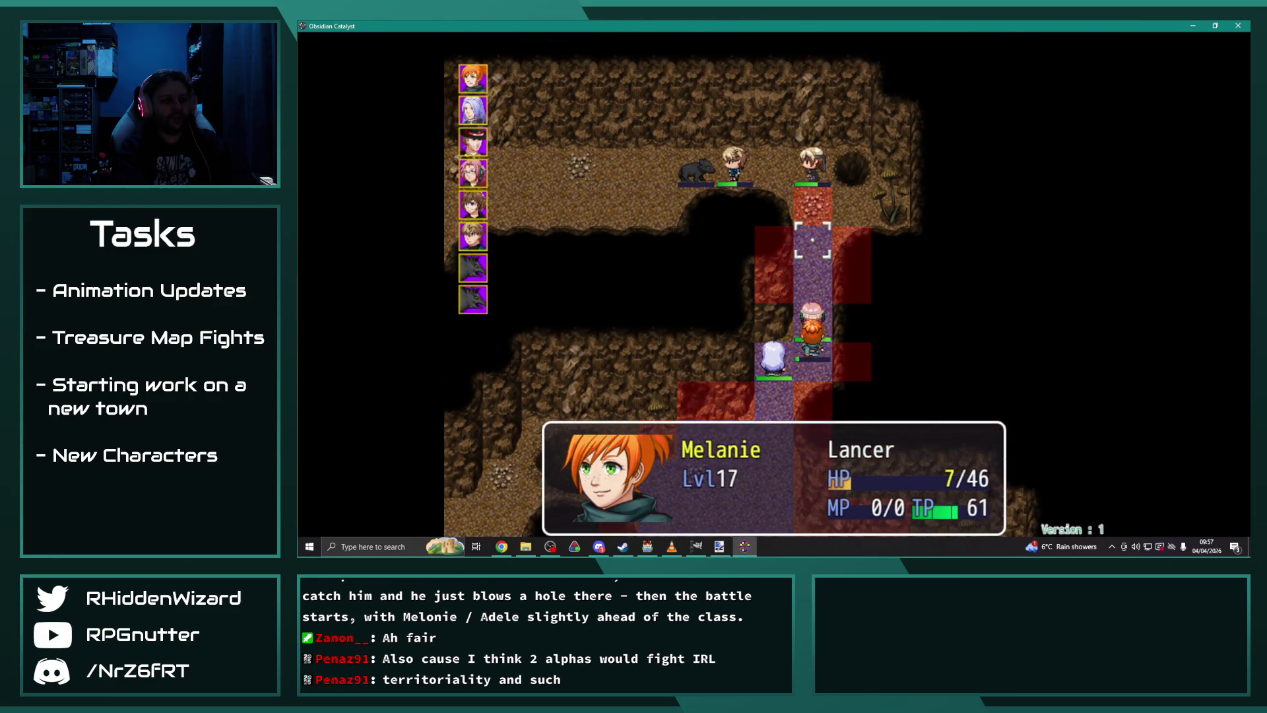
{"action": "key", "text": "Up"}
{"action": "key", "text": "Return"}
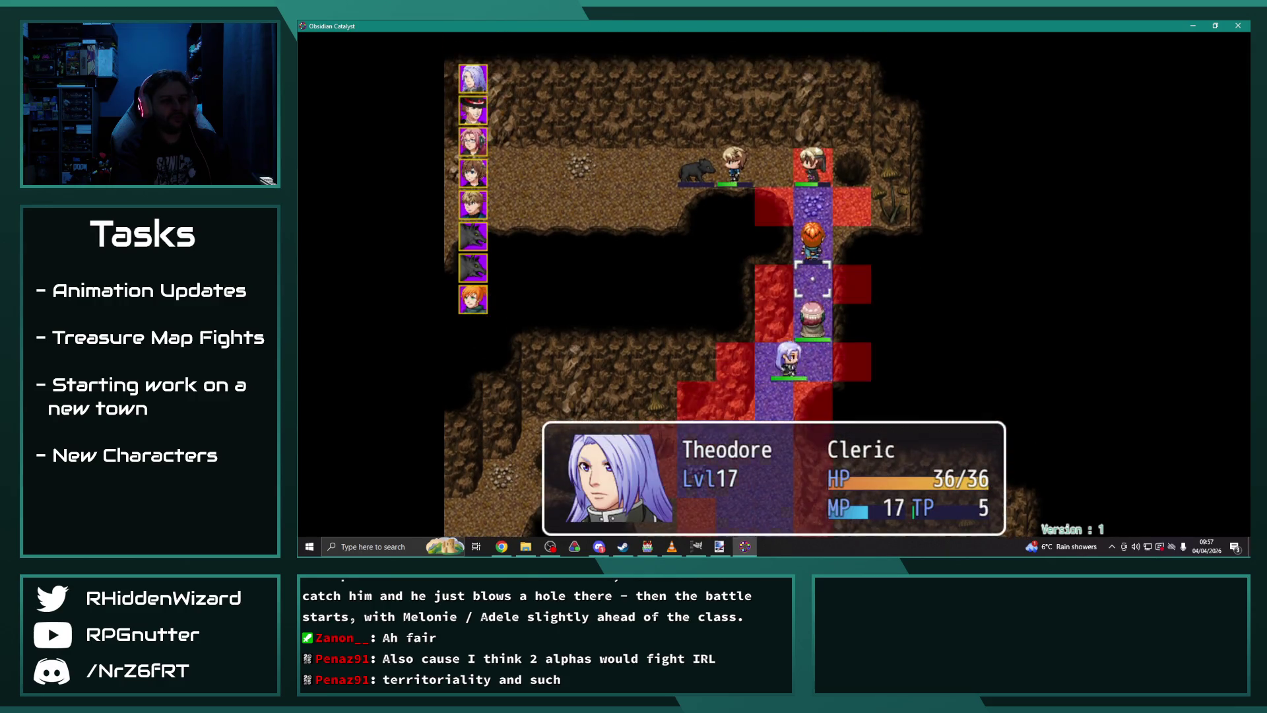
{"action": "key", "text": "Down"}
{"action": "key", "text": "Return"}
{"action": "key", "text": "Return"}
{"action": "key", "text": "Return"}
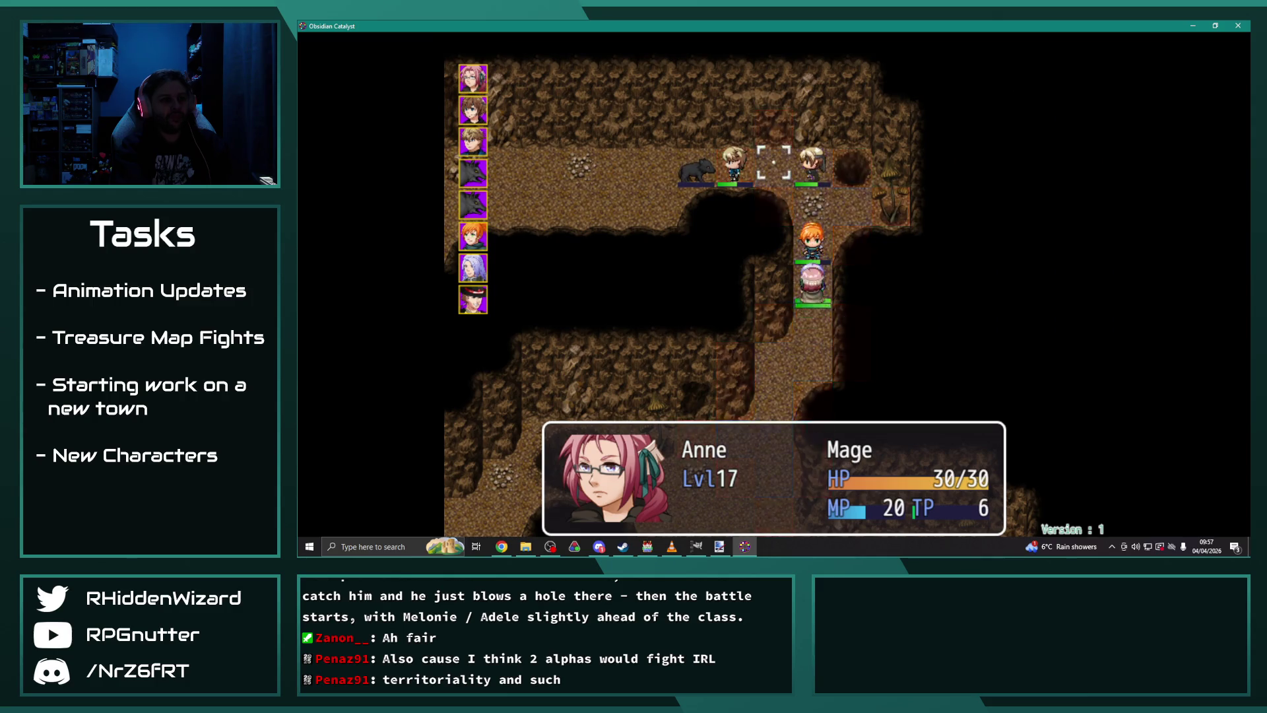
Step: Finish the wolf with Anne's Ignis I, earning 473 EXP and 225 Gold
{"action": "key", "text": "Return"}
{"action": "key", "text": "Return"}
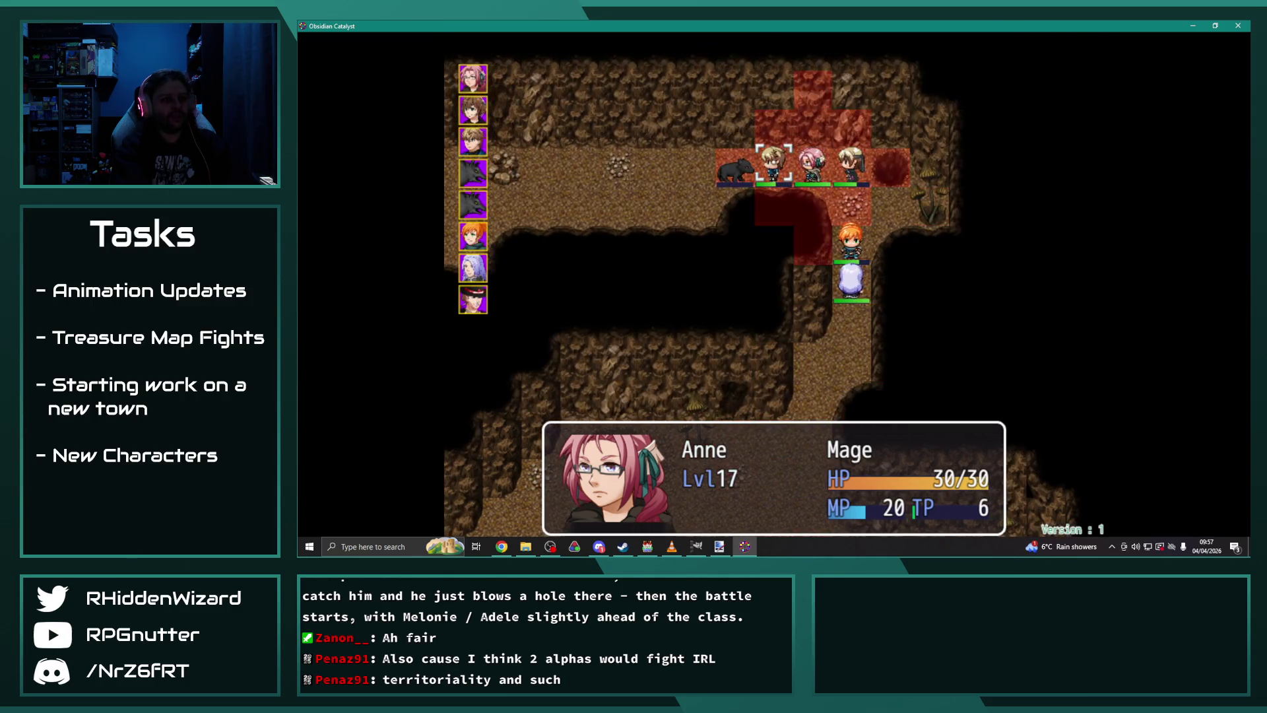
{"action": "key", "text": "Left"}
{"action": "key", "text": "Left"}
{"action": "key", "text": "Return"}
{"action": "key", "text": "Escape"}
{"action": "key", "text": "Return"}
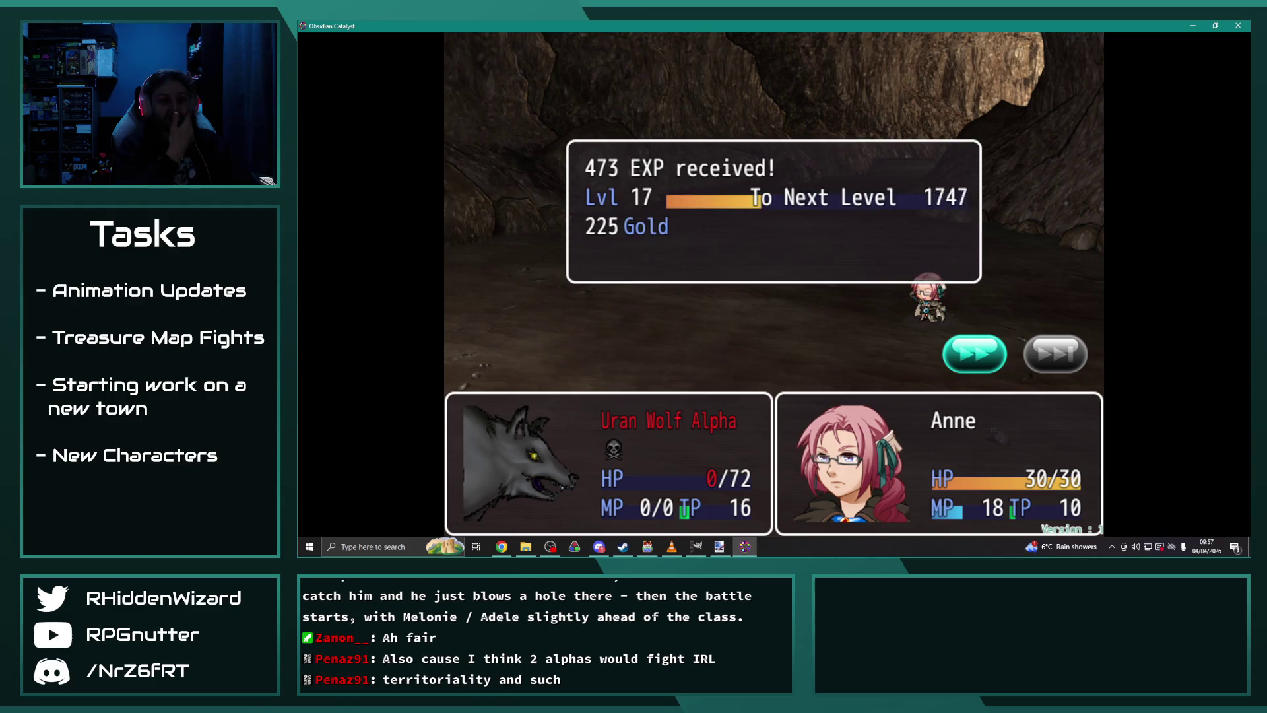
{"action": "key", "text": "Return"}
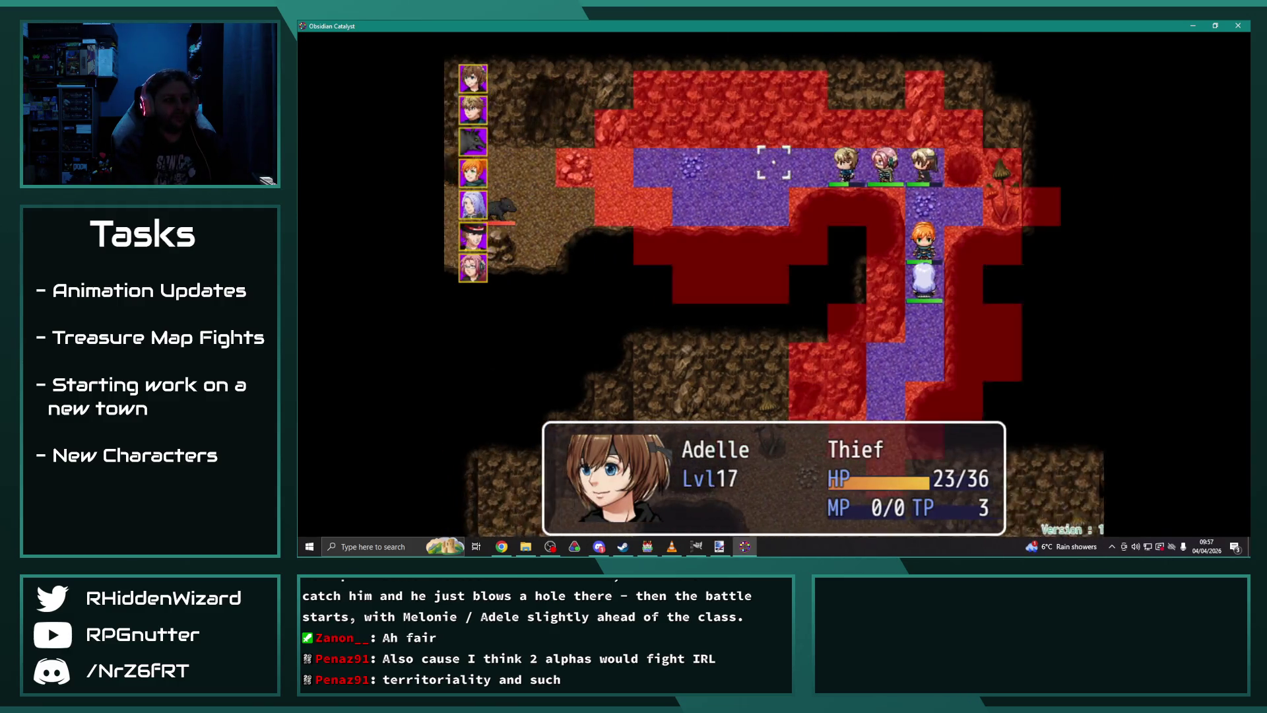
Step: Move Adelle three tiles left and Eremar toward the wolf, both waiting
{"action": "key", "text": "Left"}
{"action": "key", "text": "Left"}
{"action": "key", "text": "Left"}
{"action": "key", "text": "Return"}
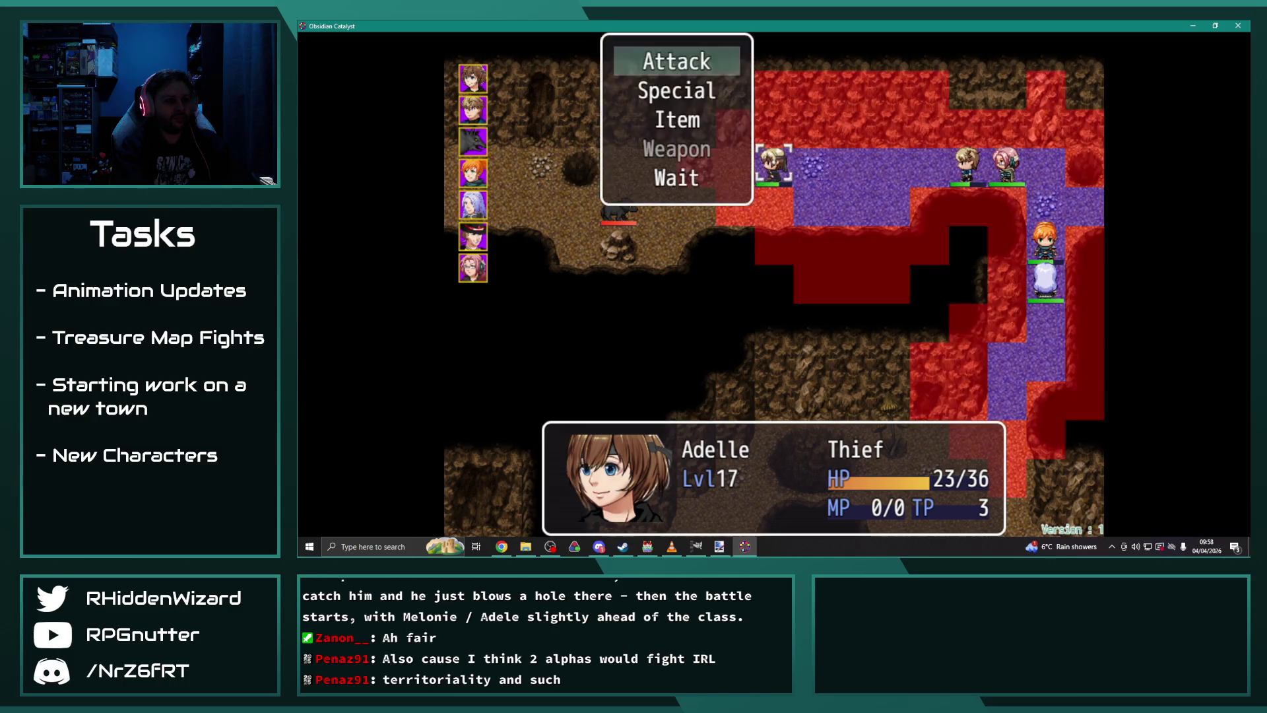
{"action": "key", "text": "Up"}
{"action": "key", "text": "Return"}
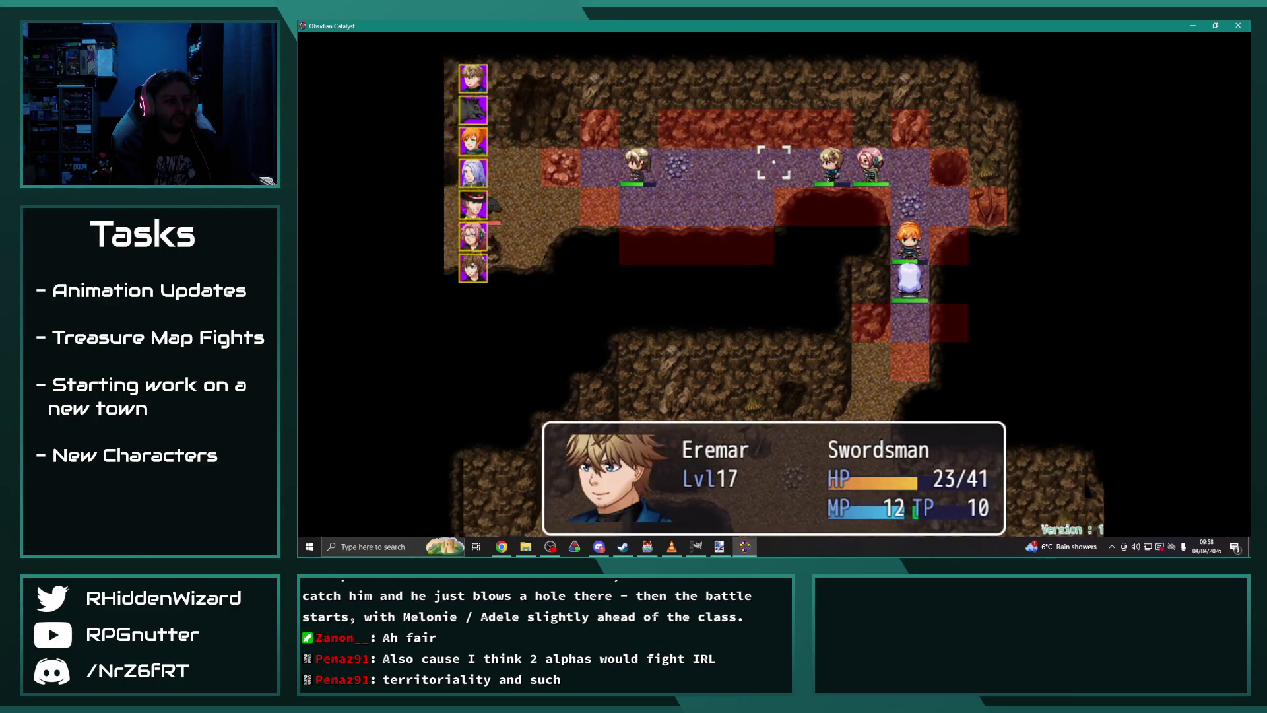
{"action": "key", "text": "Left"}
{"action": "key", "text": "Left"}
{"action": "key", "text": "Left"}
{"action": "key", "text": "Down"}
{"action": "key", "text": "Return"}
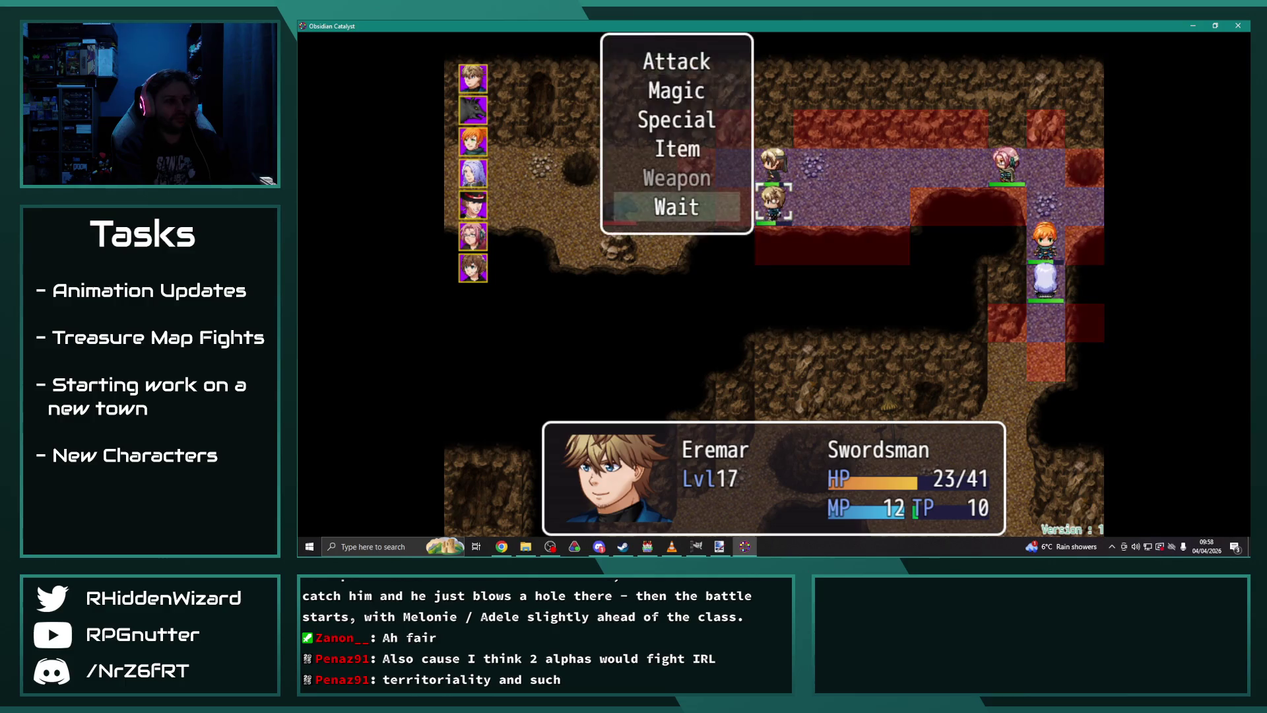
{"action": "key", "text": "Return"}
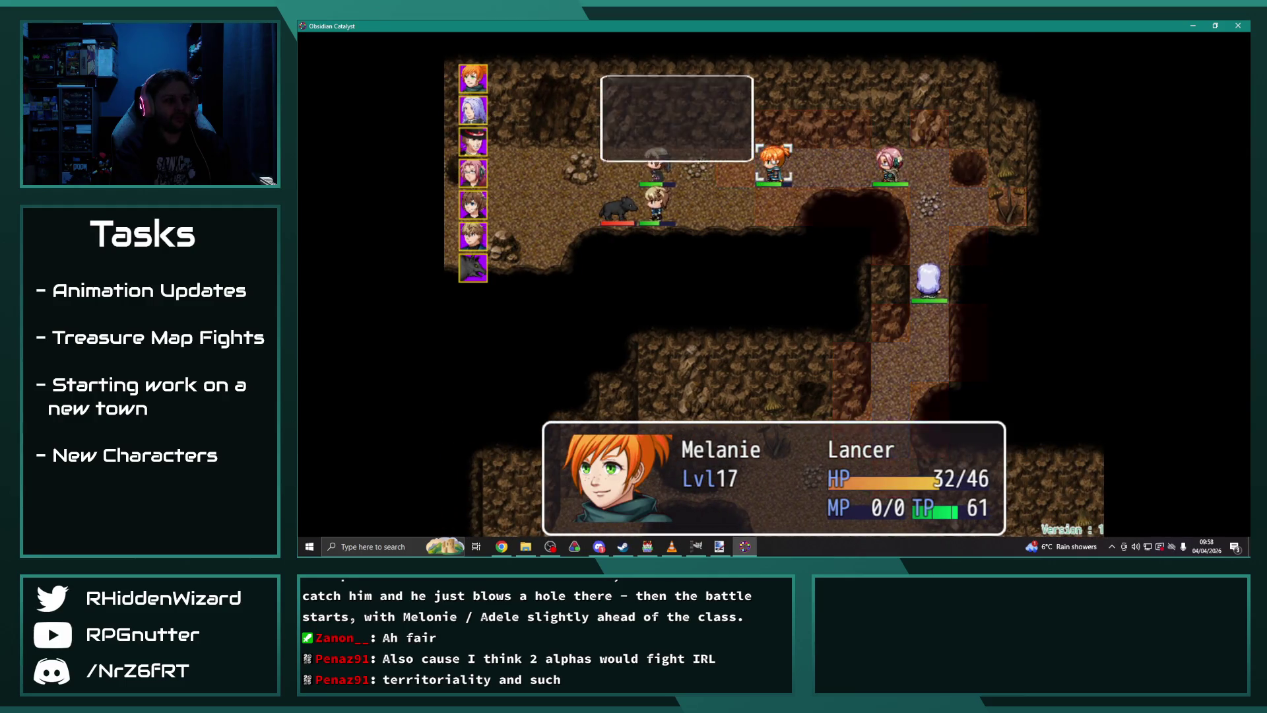
Step: End Melanie's and Theodore's turns with Wait
{"action": "key", "text": "Return"}
{"action": "key", "text": "Up"}
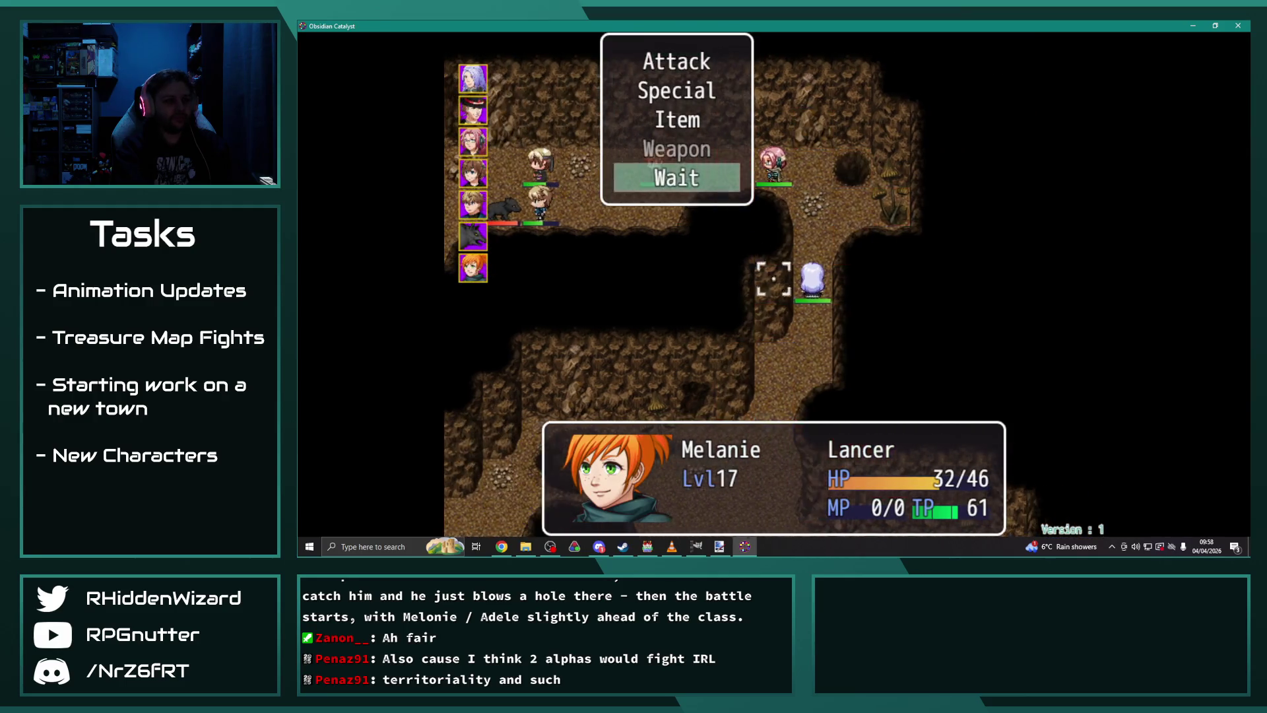
{"action": "key", "text": "Return"}
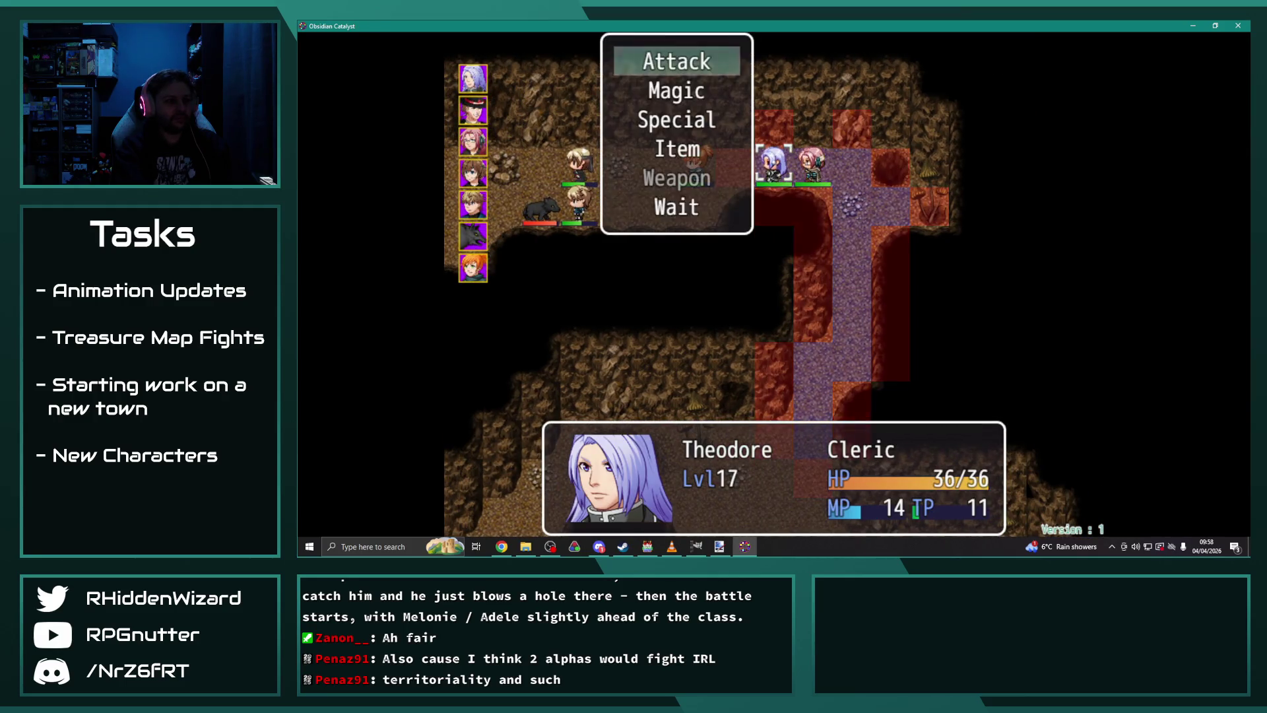
{"action": "key", "text": "Up"}
{"action": "key", "text": "Return"}
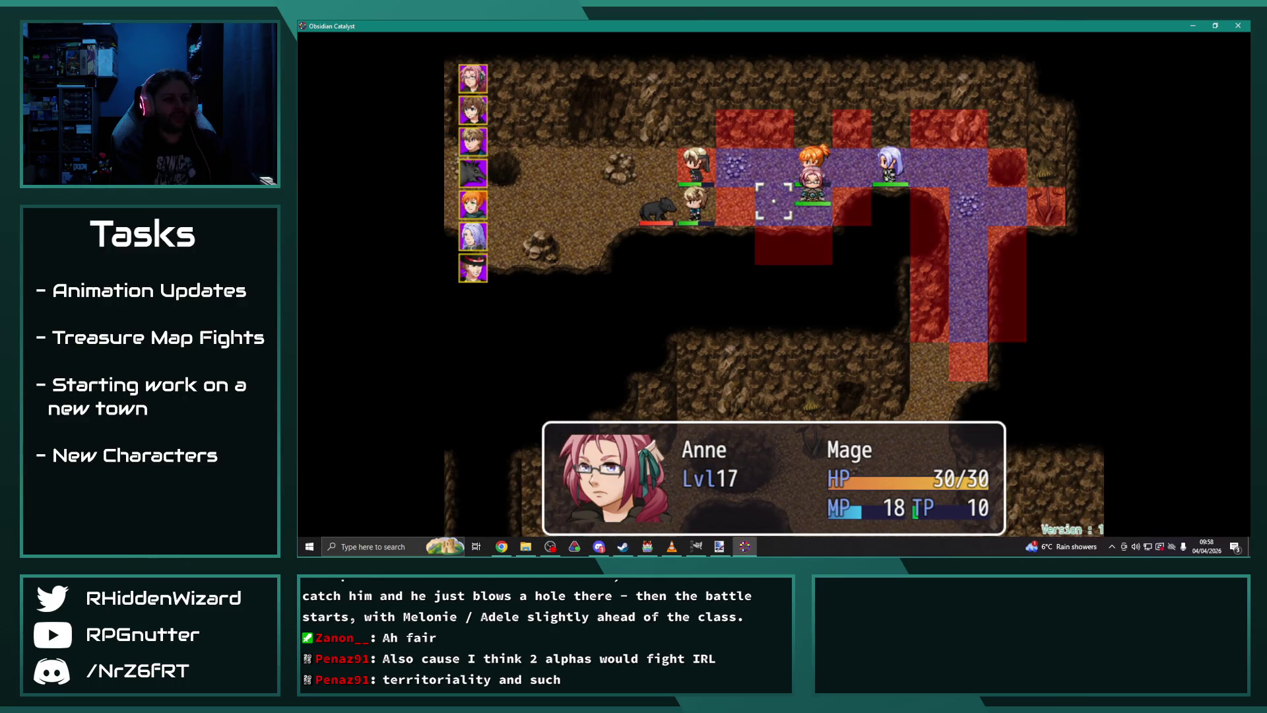
Step: Burn the Uran Wolf Alpha with Anne's Ignis fire spell
{"action": "key", "text": "Return"}
{"action": "key", "text": "Down"}
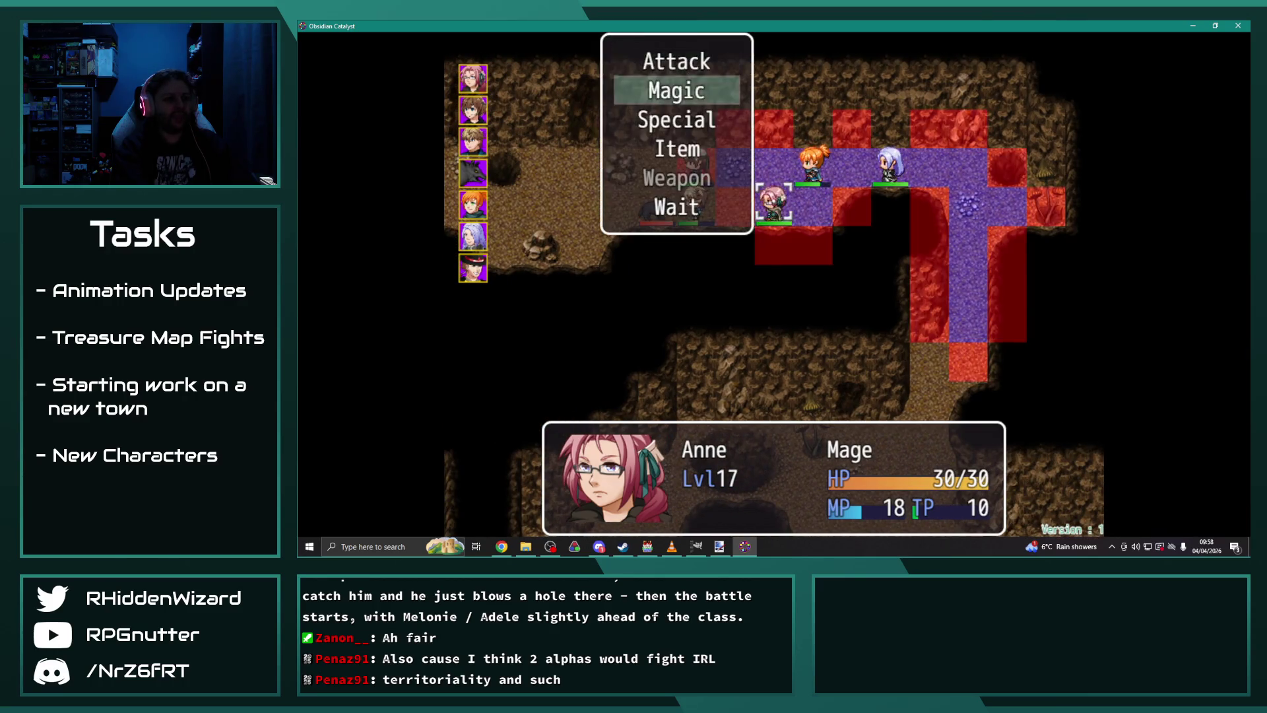
{"action": "key", "text": "Return"}
{"action": "key", "text": "Return"}
{"action": "key", "text": "Left"}
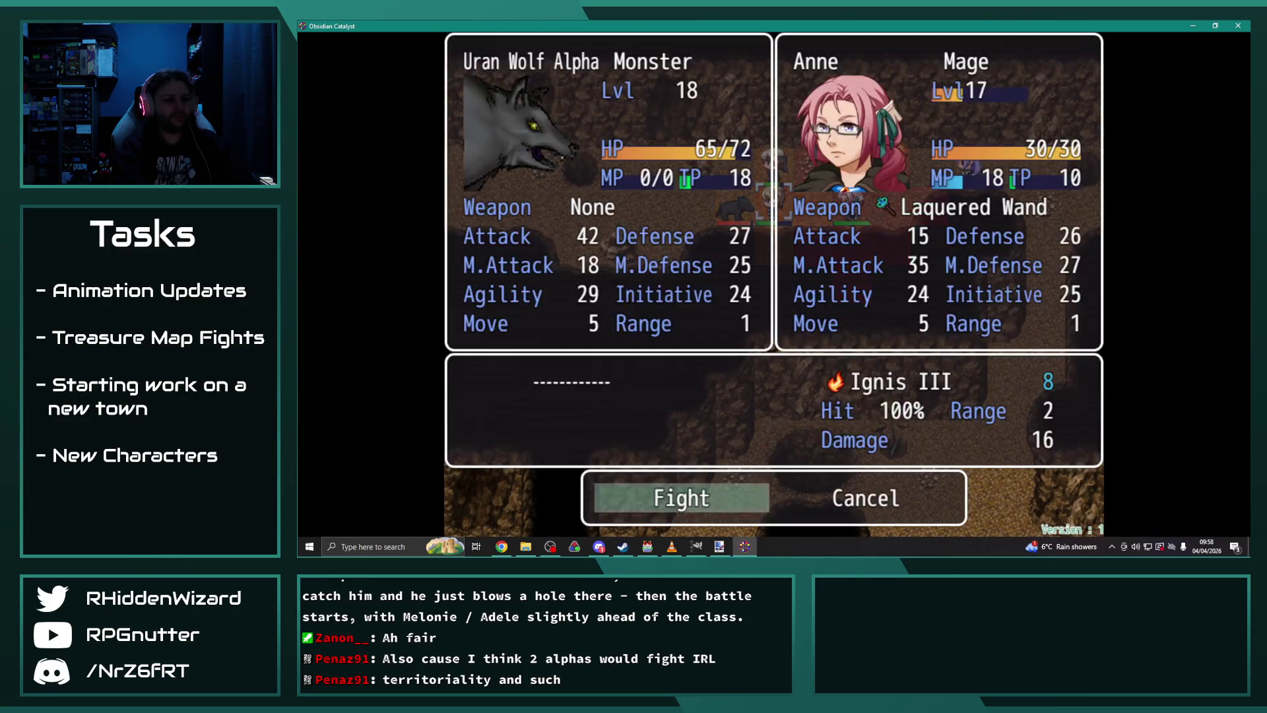
{"action": "key", "text": "Return"}
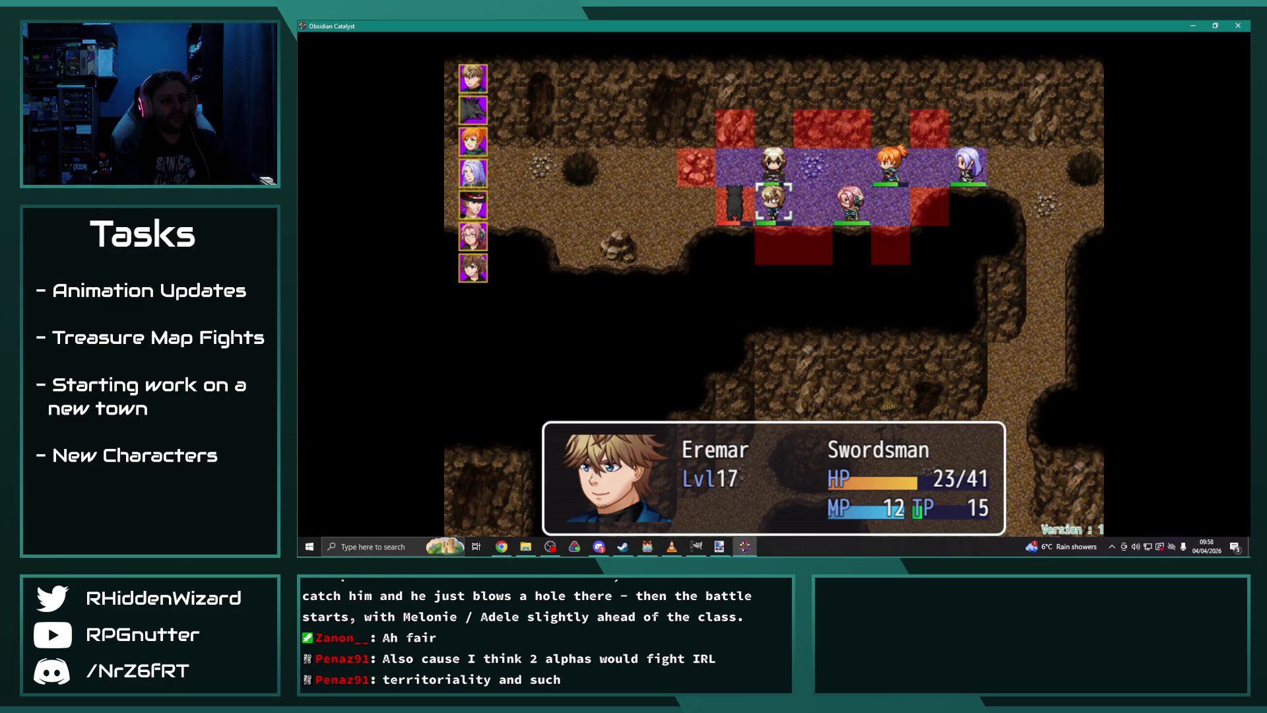
Step: Move Melanie beside the wolf to preview Piercing Thrust, then Heal I Eremar to 30/41 HP
{"action": "key", "text": "Return"}
{"action": "key", "text": "Return"}
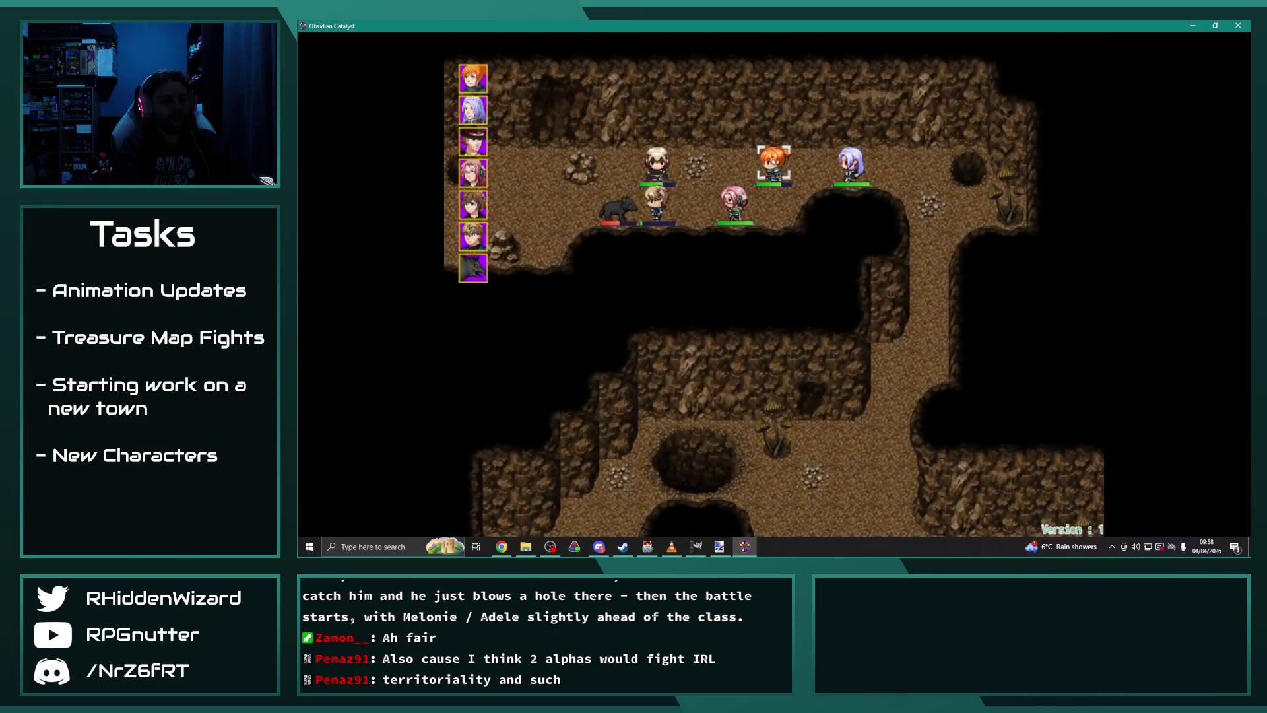
{"action": "key", "text": "Left"}
{"action": "key", "text": "Left"}
{"action": "key", "text": "Left"}
{"action": "key", "text": "Return"}
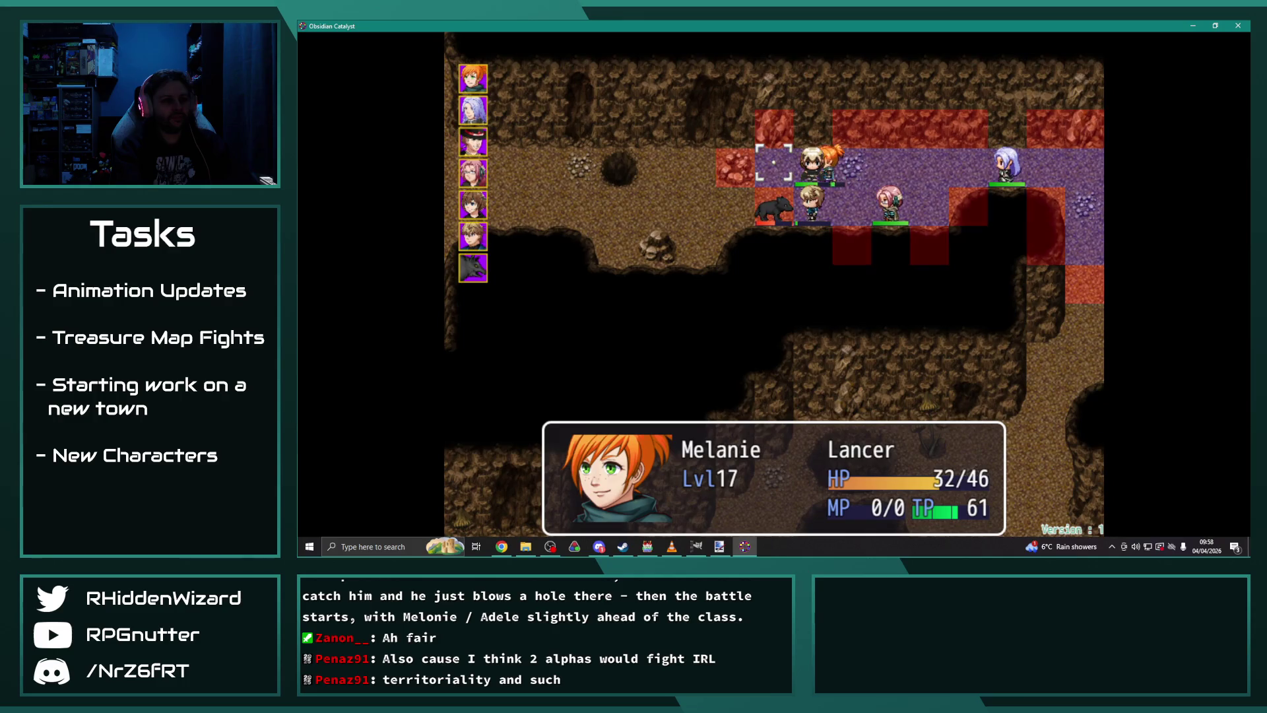
{"action": "key", "text": "Return"}
{"action": "key", "text": "Down"}
{"action": "key", "text": "Right"}
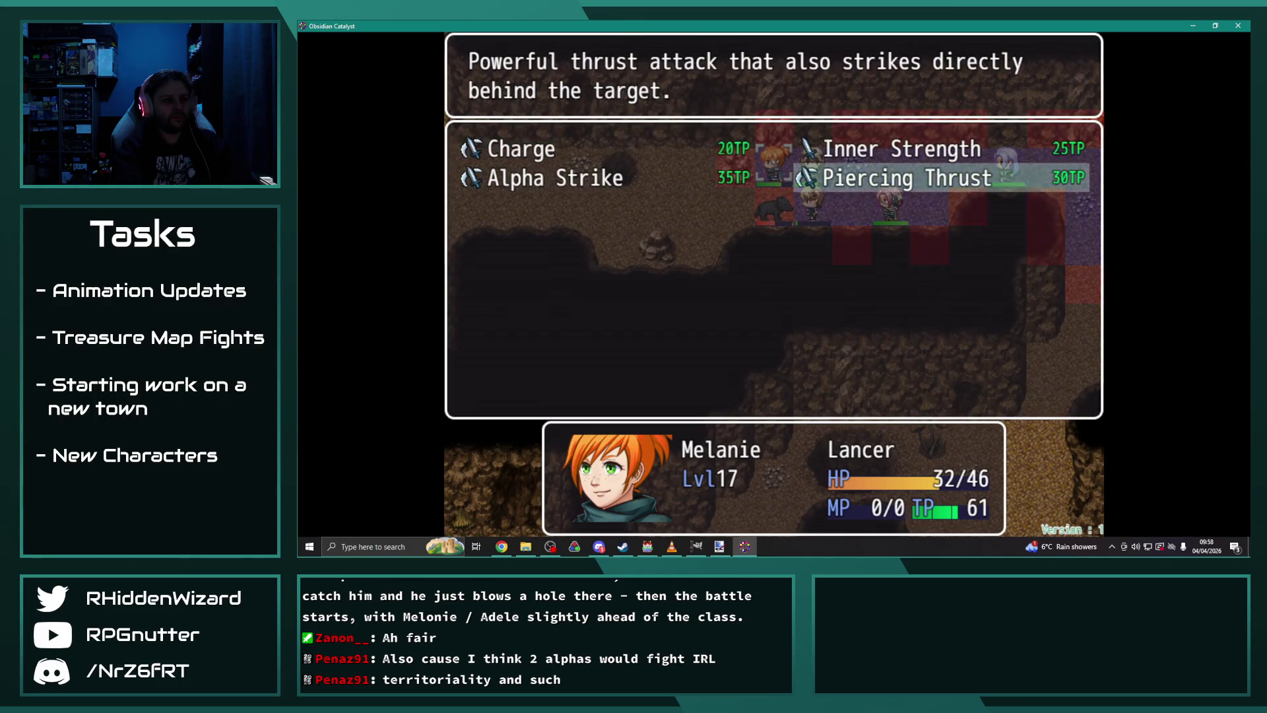
{"action": "key", "text": "Return"}
{"action": "key", "text": "Return"}
{"action": "key", "text": "Return"}
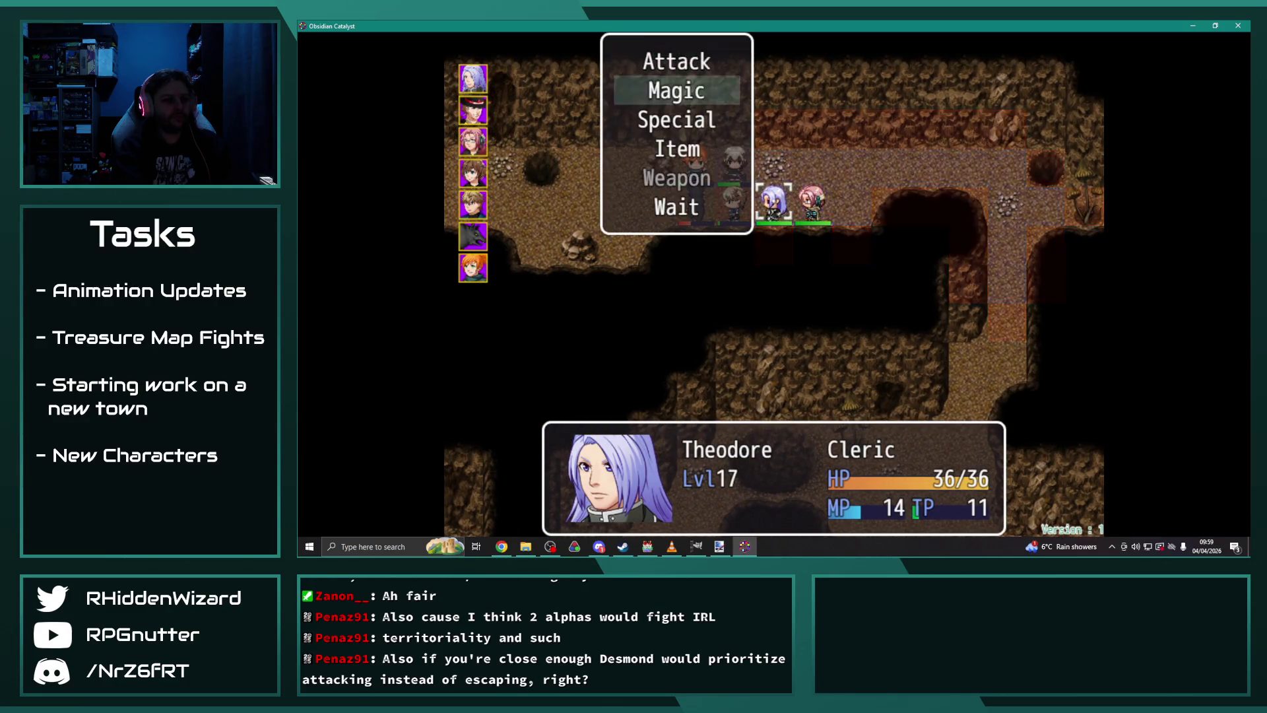
{"action": "key", "text": "Return"}
{"action": "key", "text": "Return"}
{"action": "key", "text": "Return"}
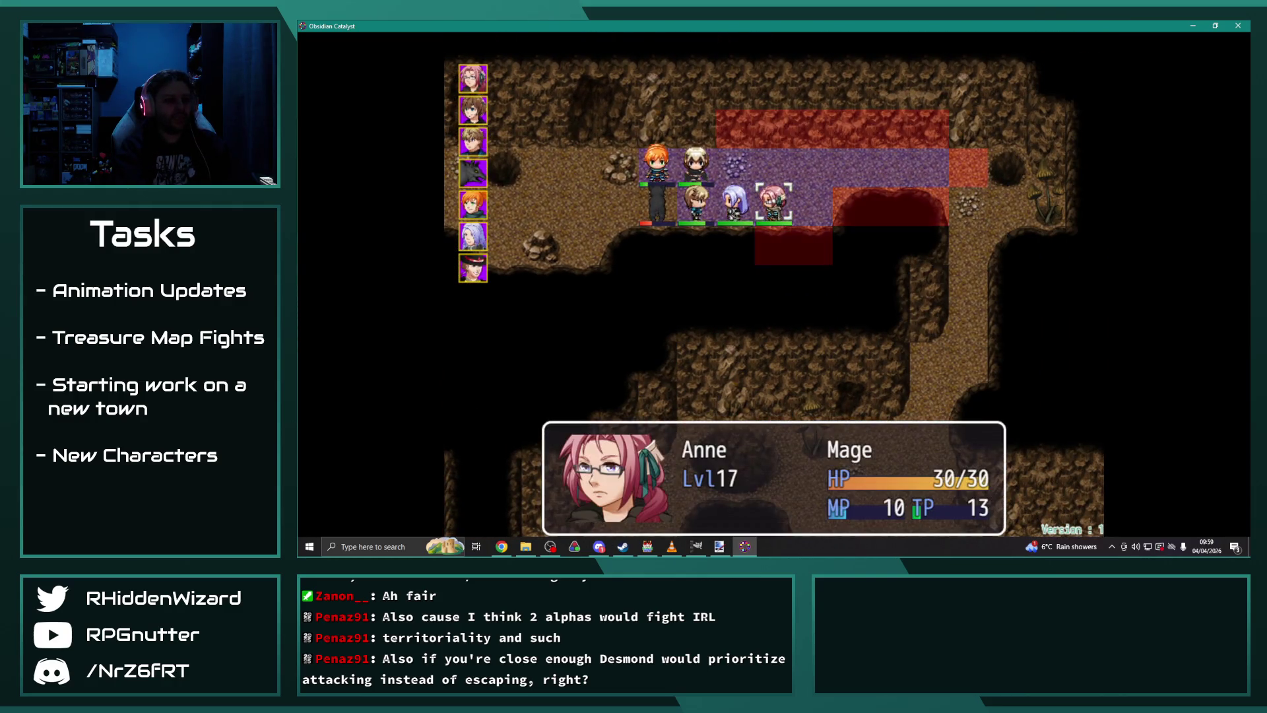
{"action": "key", "text": "Return"}
Step: Hit the Uran Wolf Alpha with Anne's Ignis III
{"action": "key", "text": "Down"}
{"action": "key", "text": "Return"}
{"action": "key", "text": "Return"}
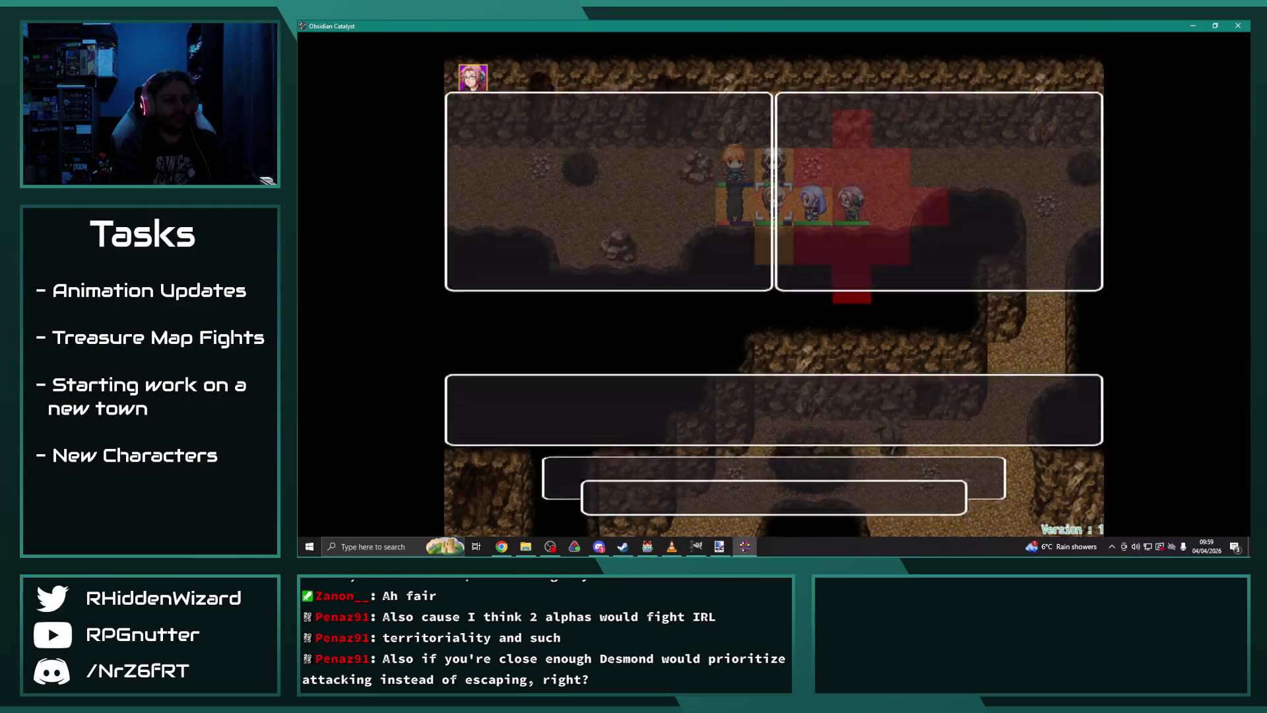
{"action": "key", "text": "Return"}
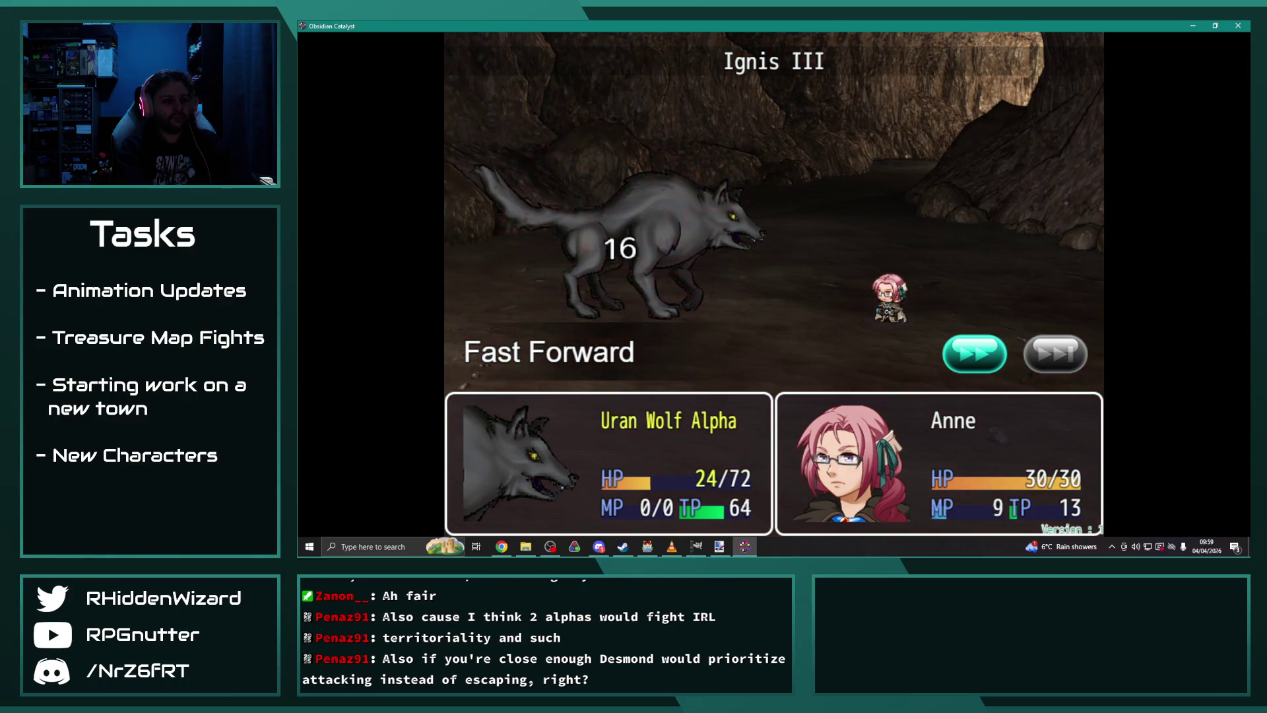
{"action": "key", "text": "Return"}
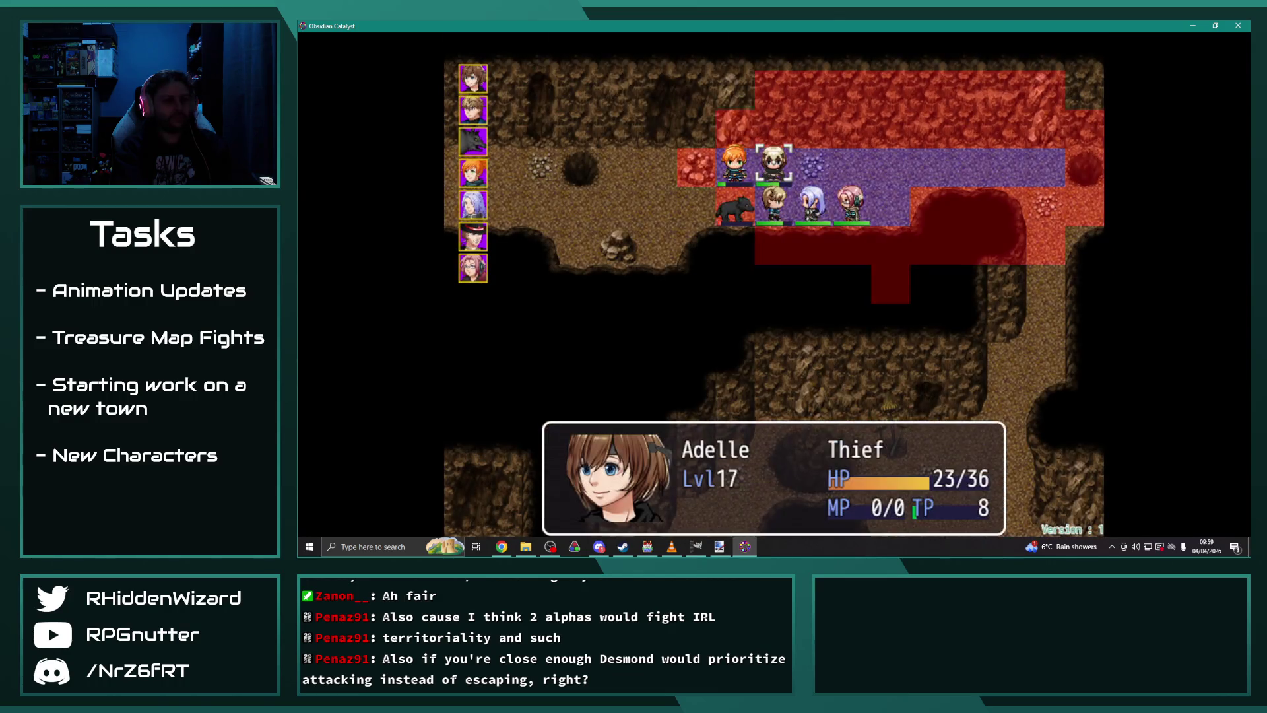
Step: Attack with Adelle, then Eremar's 7-damage Iron Sword strike drops the wolf from 6 to 0 HP
{"action": "key", "text": "Escape"}
{"action": "key", "text": "Return"}
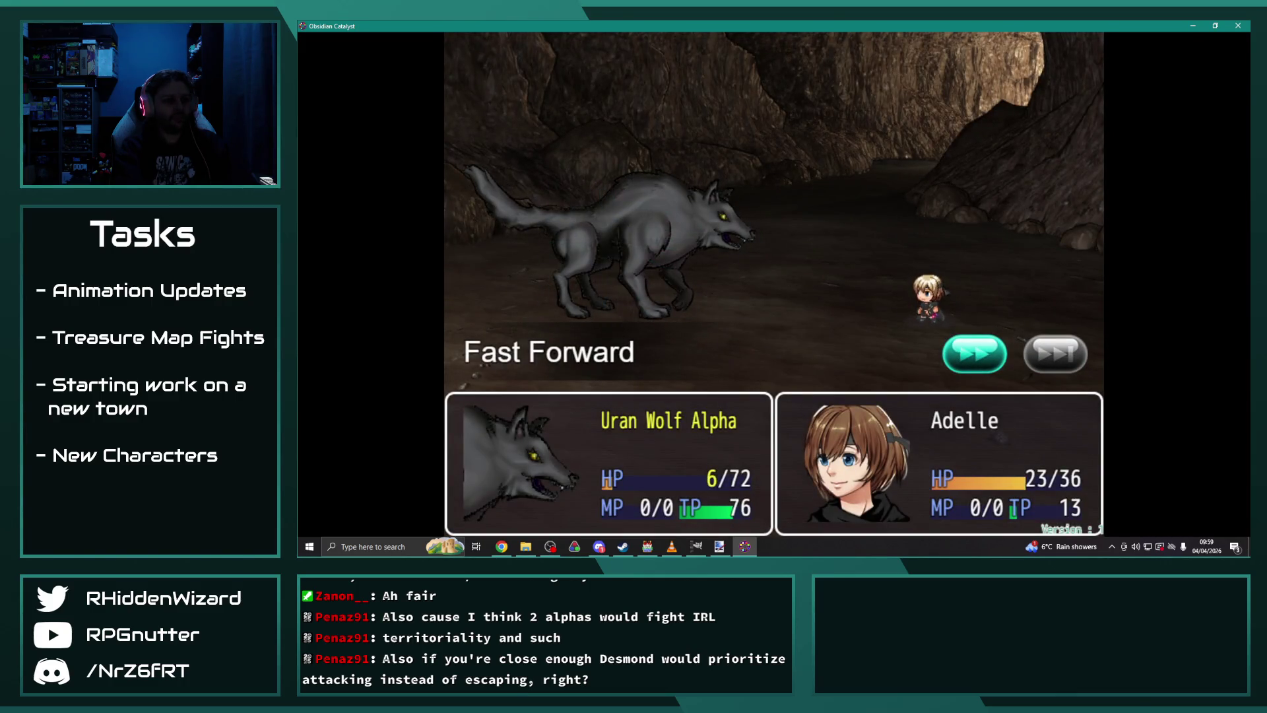
{"action": "key", "text": "Return"}
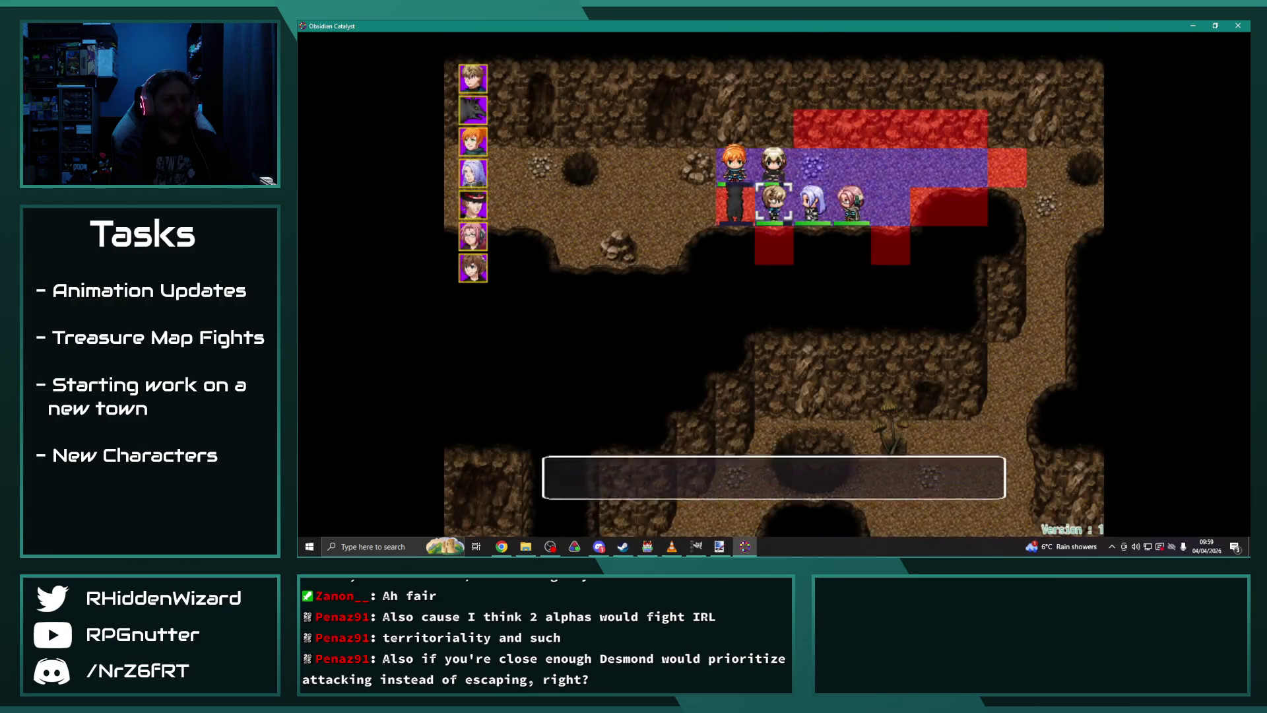
{"action": "key", "text": "Return"}
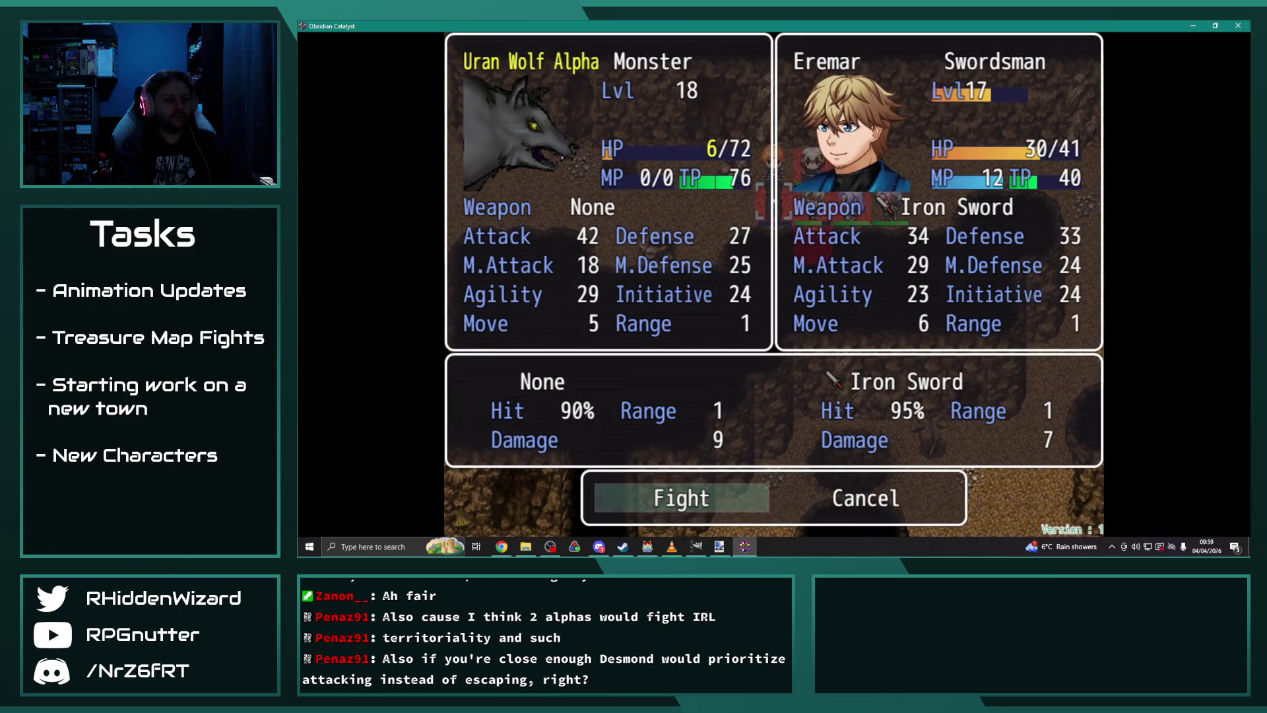
{"action": "key", "text": "Return"}
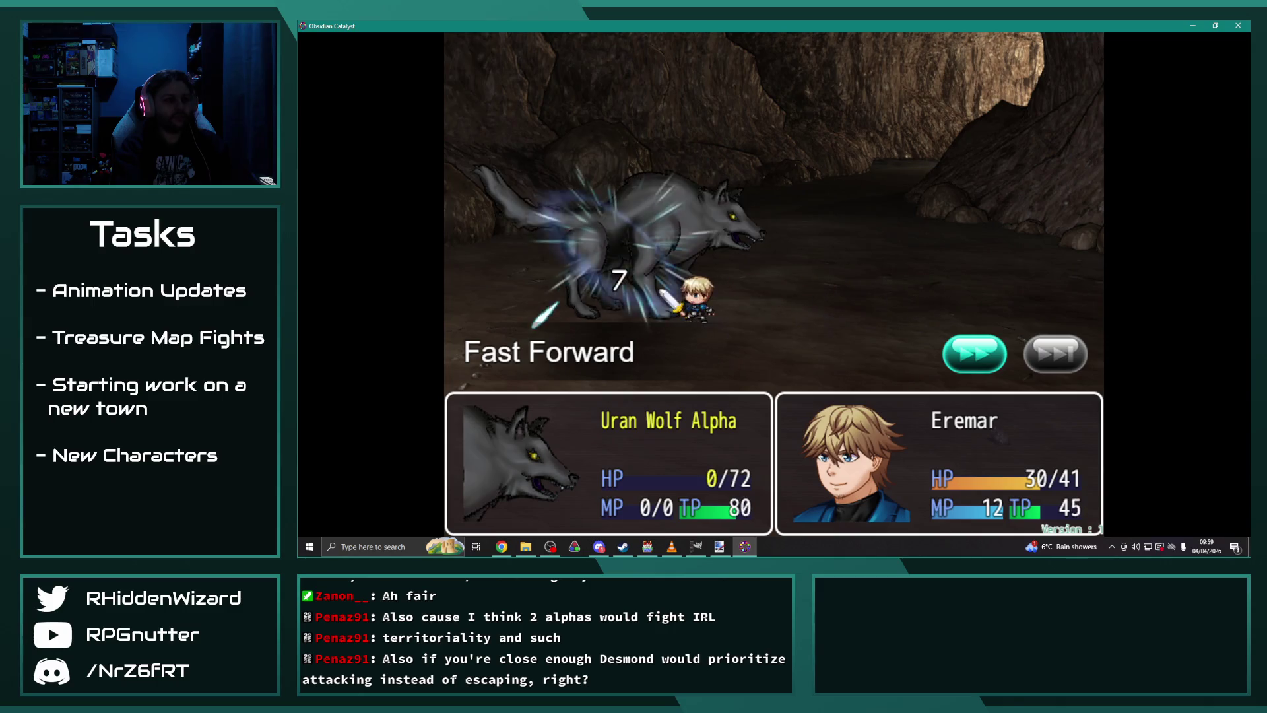
{"action": "key", "text": "Return"}
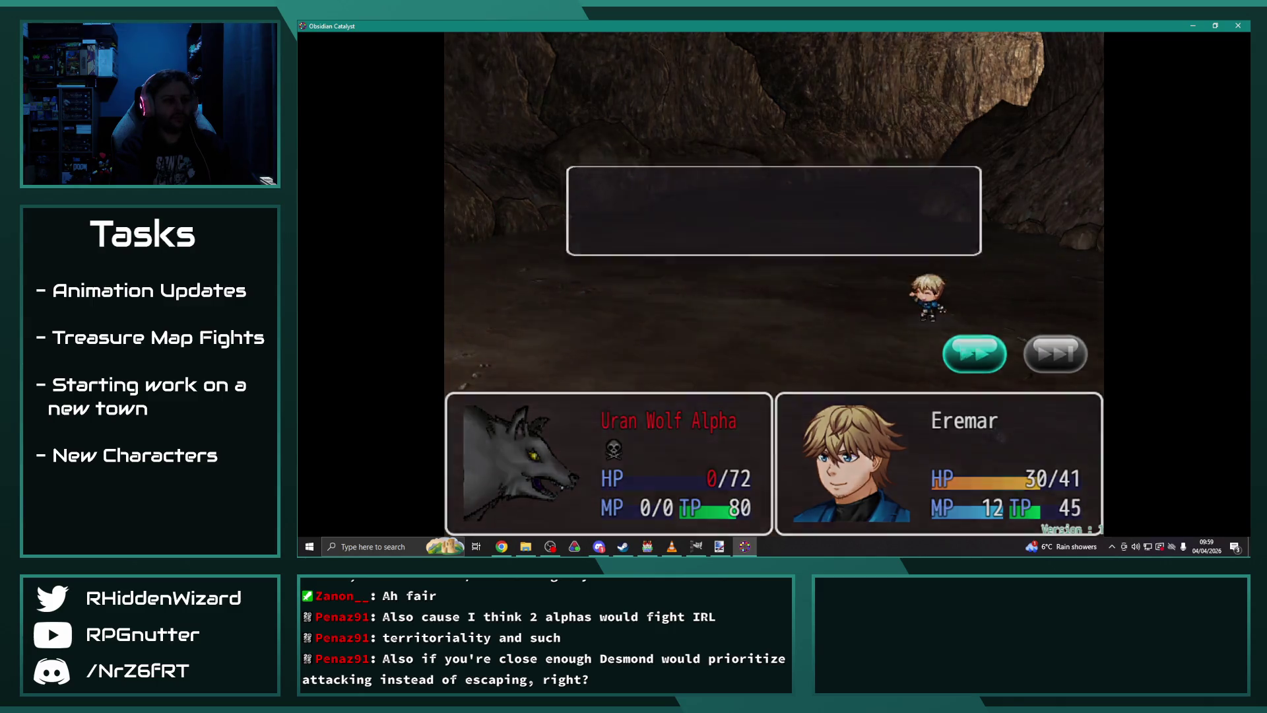
{"action": "key", "text": "Left"}
{"action": "key", "text": "Left"}
{"action": "key", "text": "Left"}
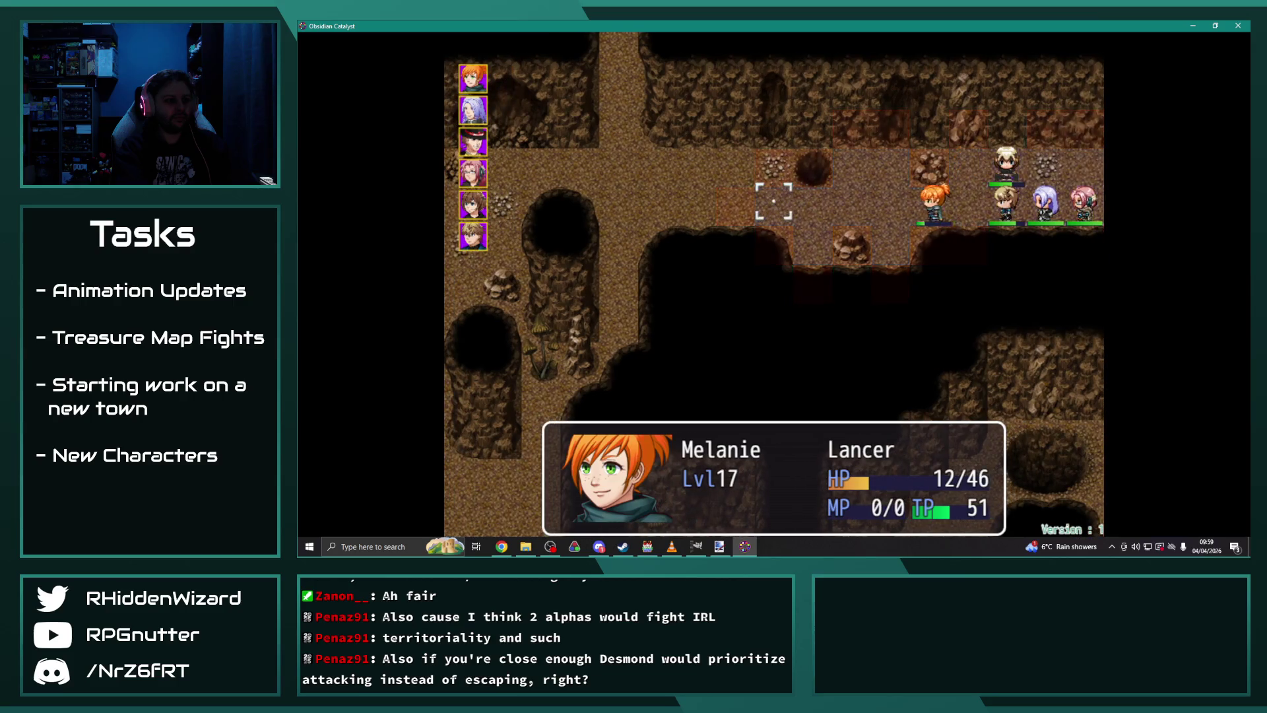
Step: Have Melanie wait, then Theodore heals her back up to 38/46 HP
{"action": "key", "text": "Return"}
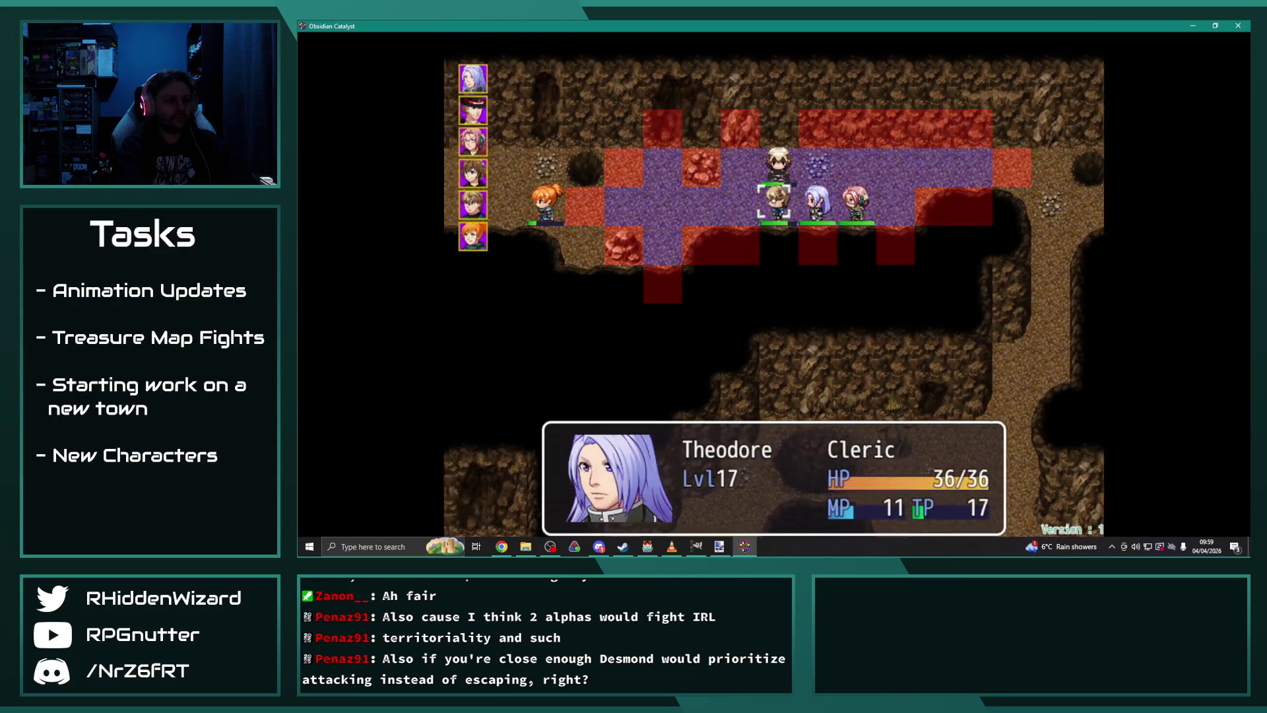
{"action": "key", "text": "Return"}
{"action": "key", "text": "Down"}
{"action": "key", "text": "Return"}
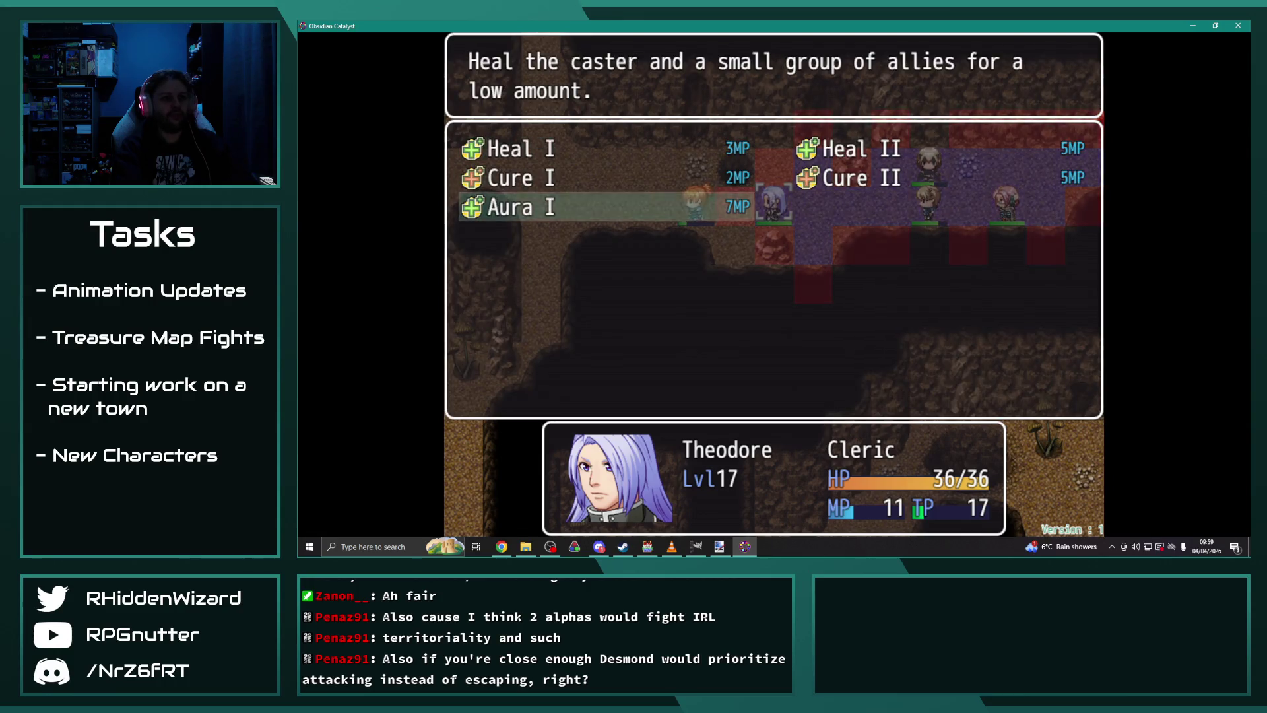
{"action": "key", "text": "Return"}
{"action": "key", "text": "Return"}
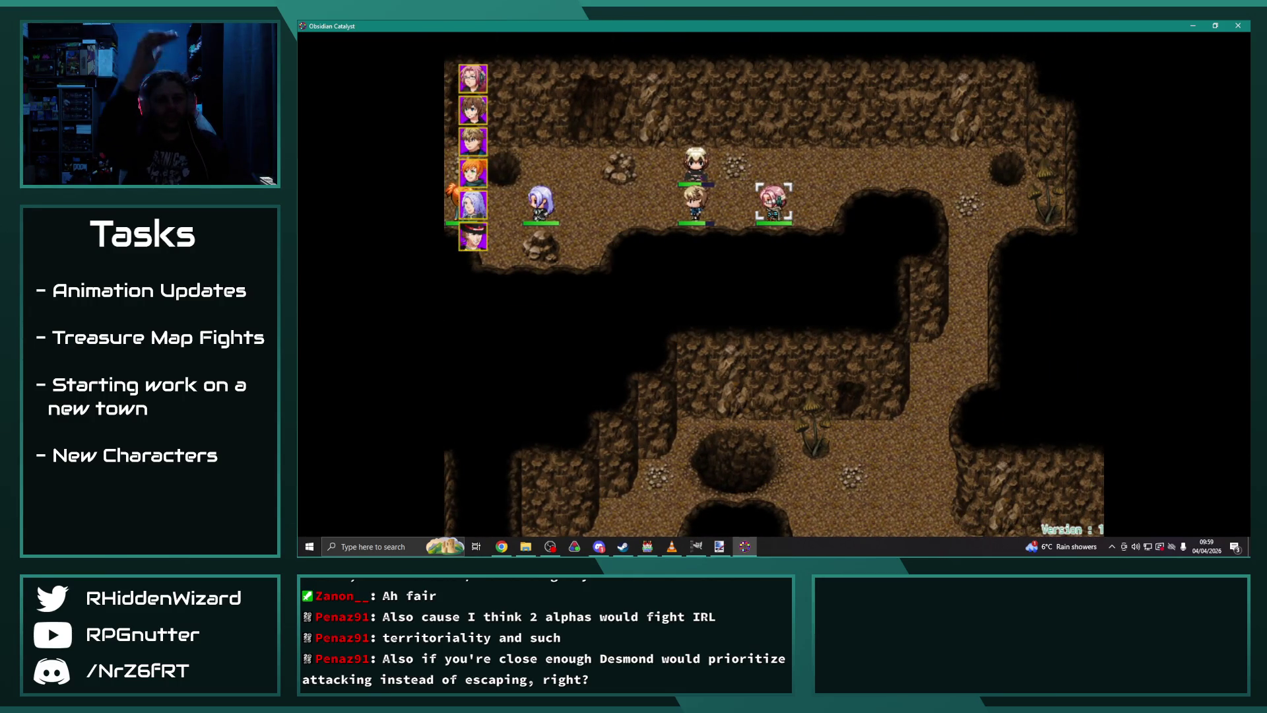
Step: Move Anne about five tiles left and wait, then end Adelle's turn with Wait
{"action": "key", "text": "Left"}
{"action": "key", "text": "Left"}
{"action": "key", "text": "Left"}
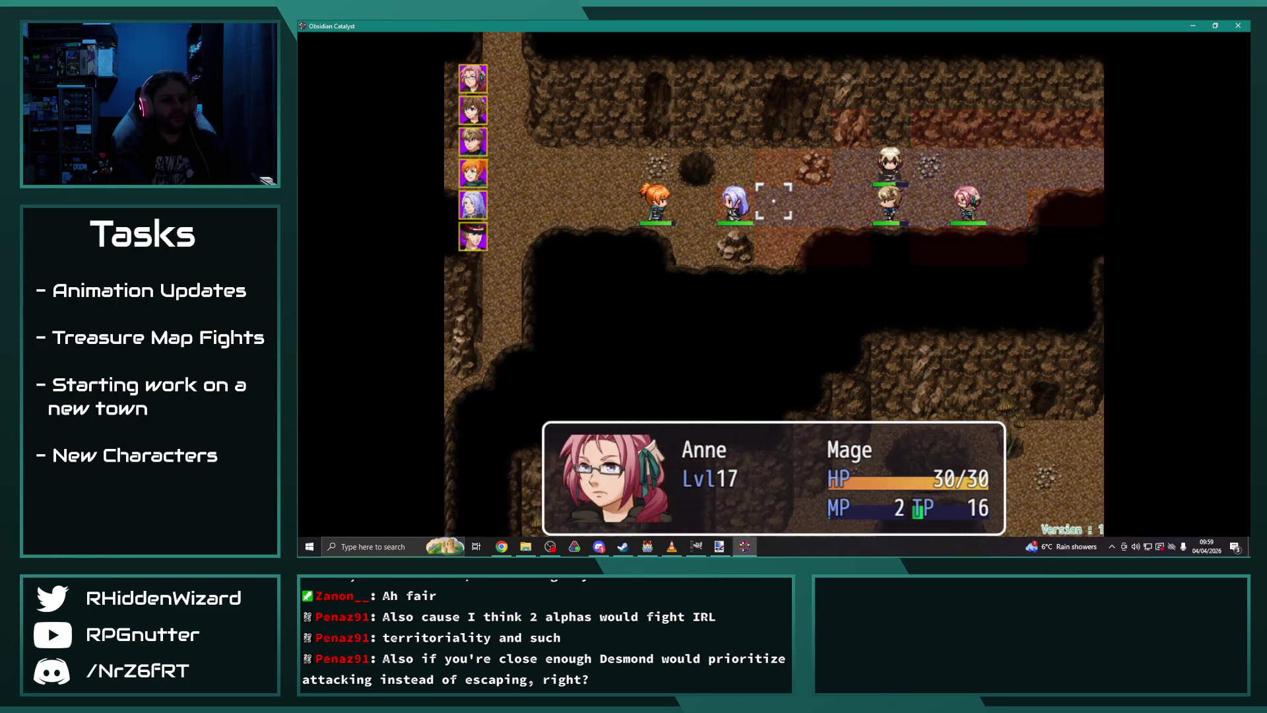
{"action": "key", "text": "Return"}
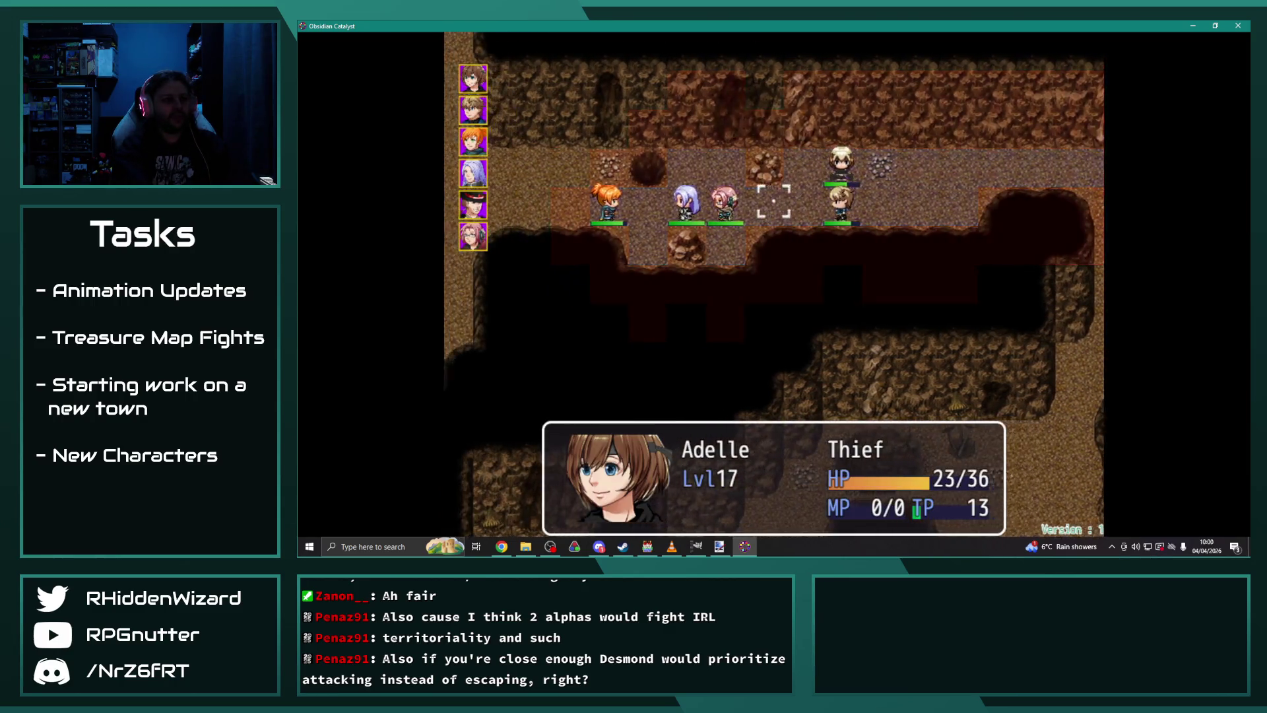
{"action": "key", "text": "Up"}
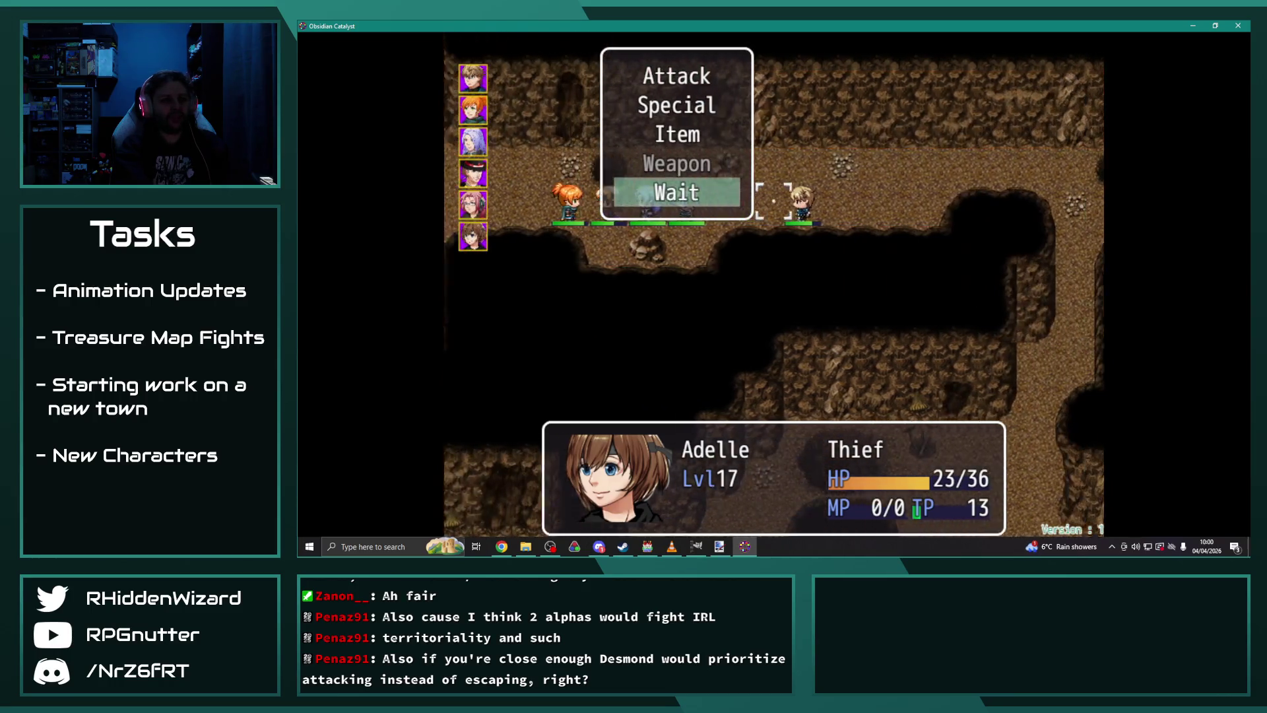
{"action": "key", "text": "Return"}
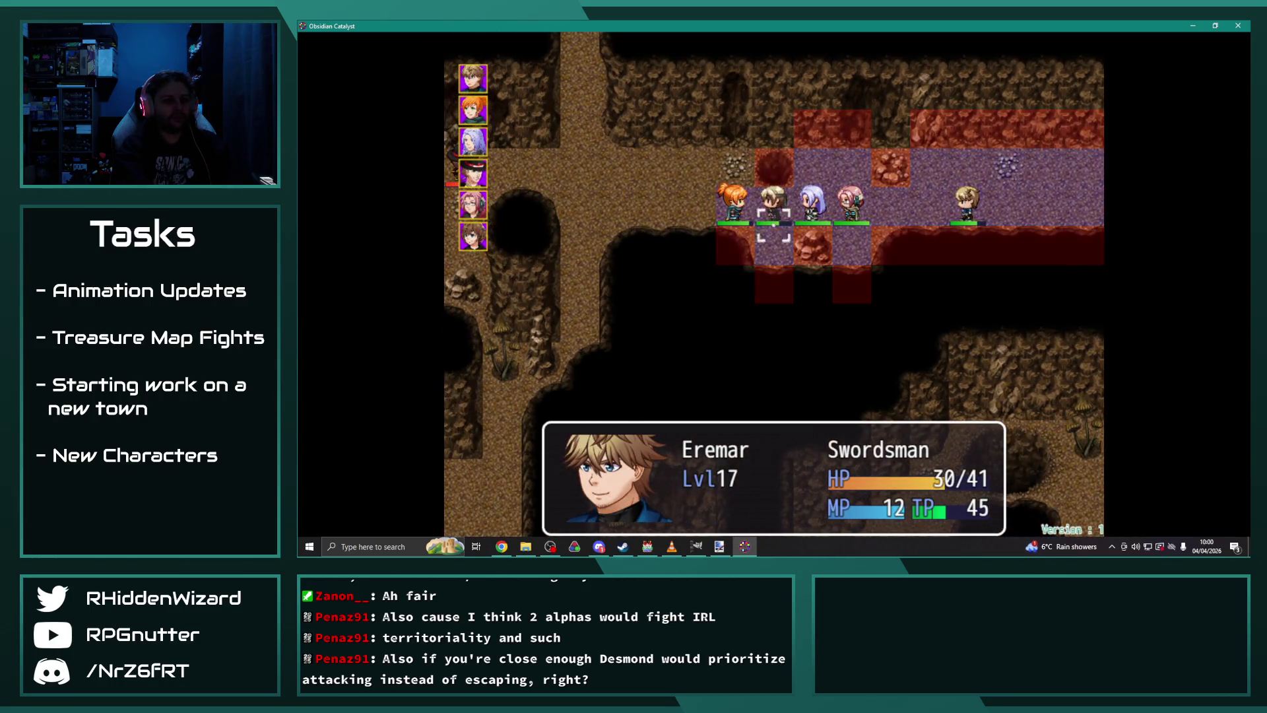
Step: End Eremar's turn and boost Melanie's attack with Inner Strength
{"action": "key", "text": "Return"}
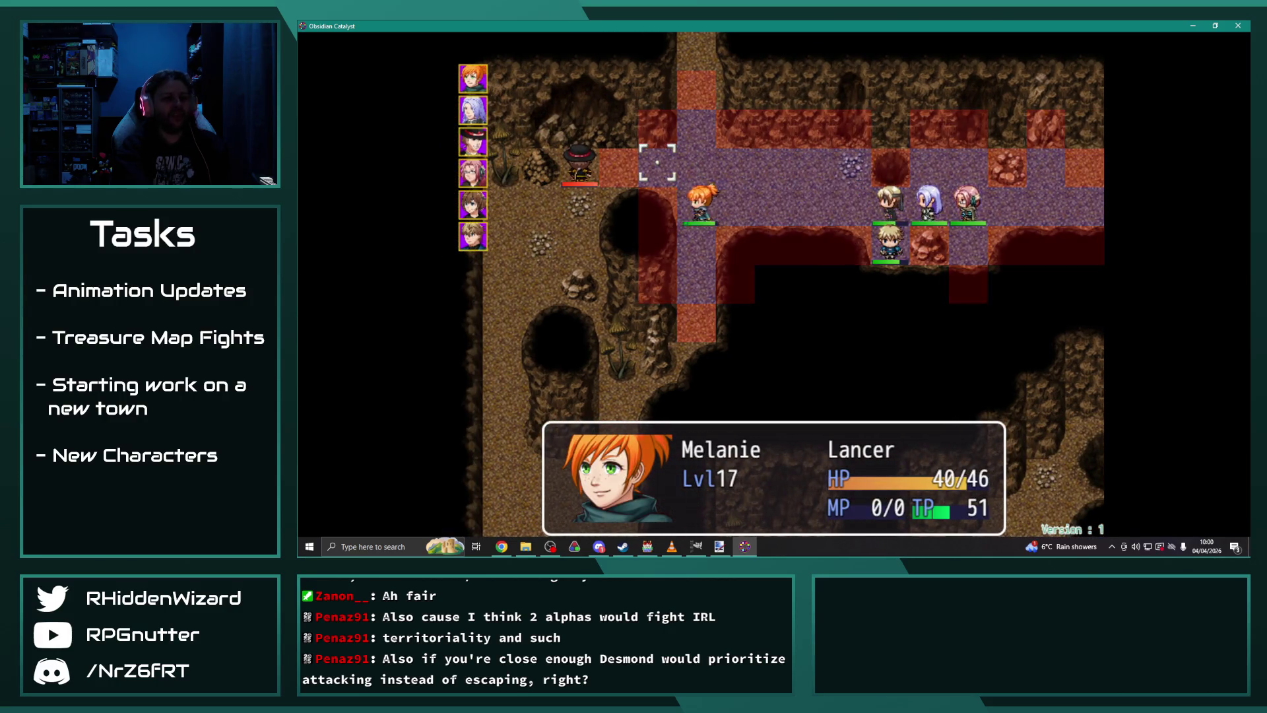
{"action": "key", "text": "Escape"}
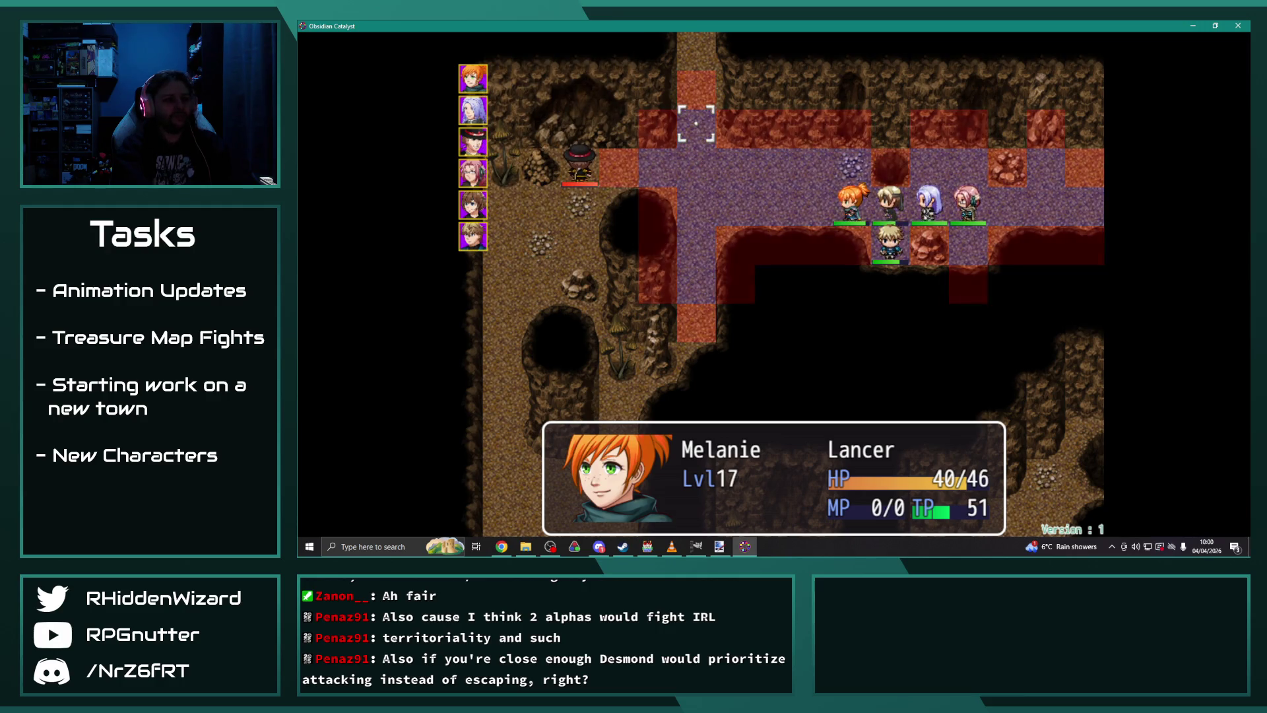
{"action": "key", "text": "Return"}
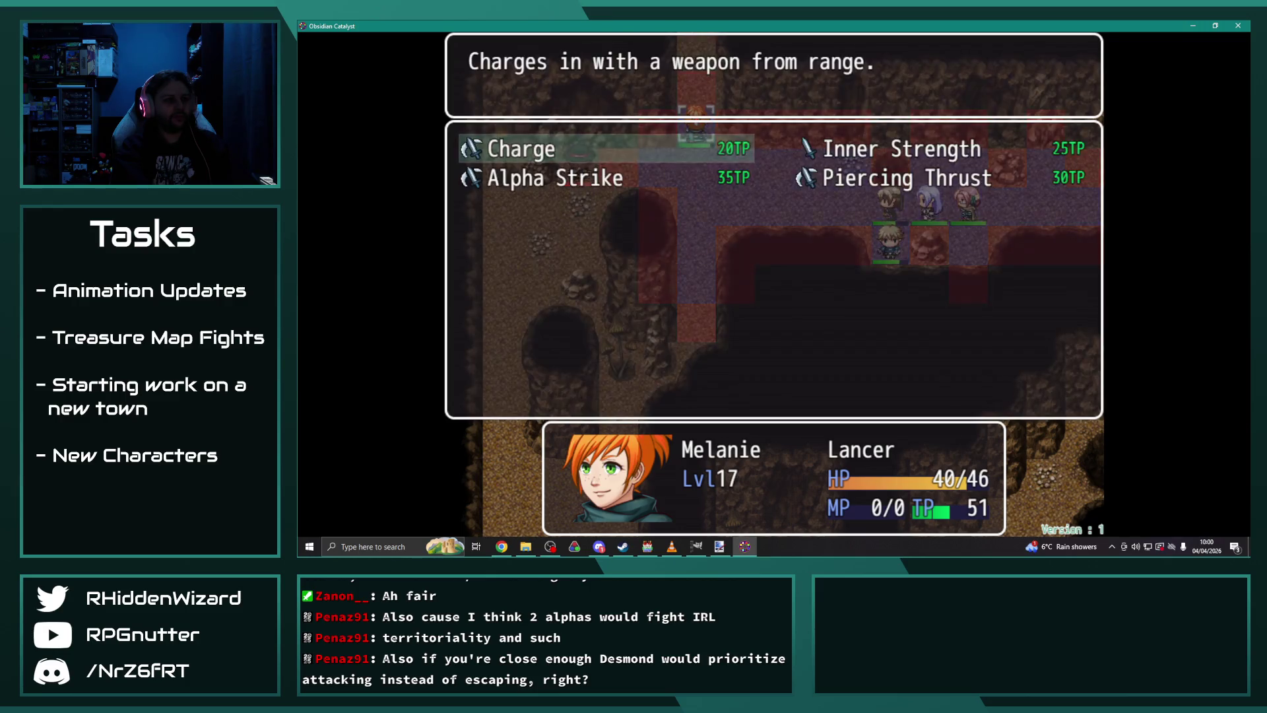
{"action": "key", "text": "Right"}
{"action": "key", "text": "Return"}
{"action": "key", "text": "Return"}
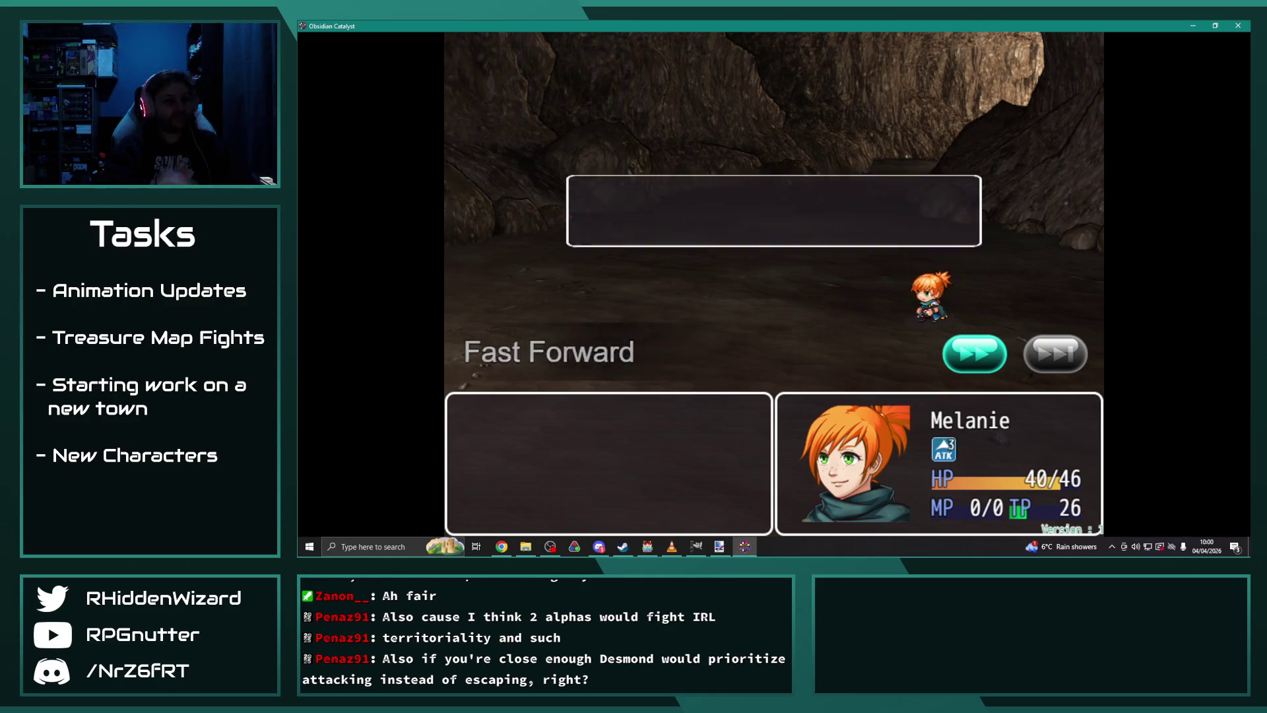
{"action": "key", "text": "Return"}
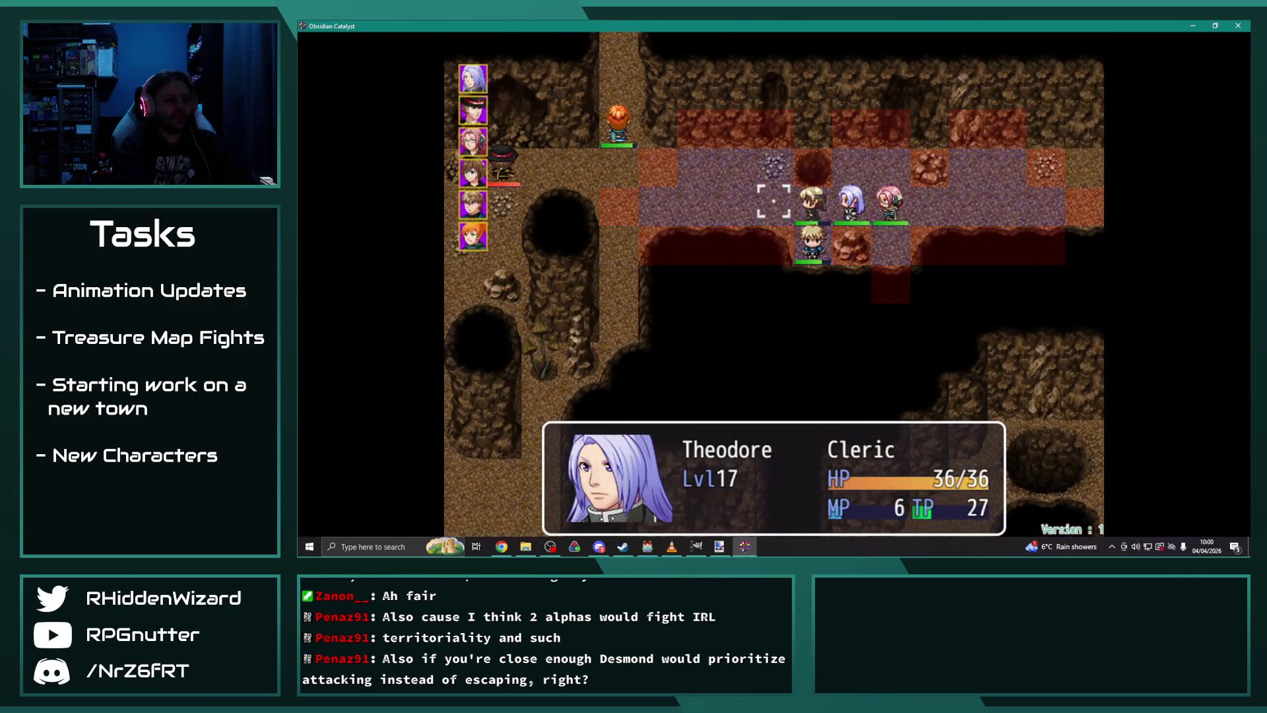
Step: End Theodore's and Anne's turns with Wait, then move Eremar beside Desmond
{"action": "key", "text": "Left"}
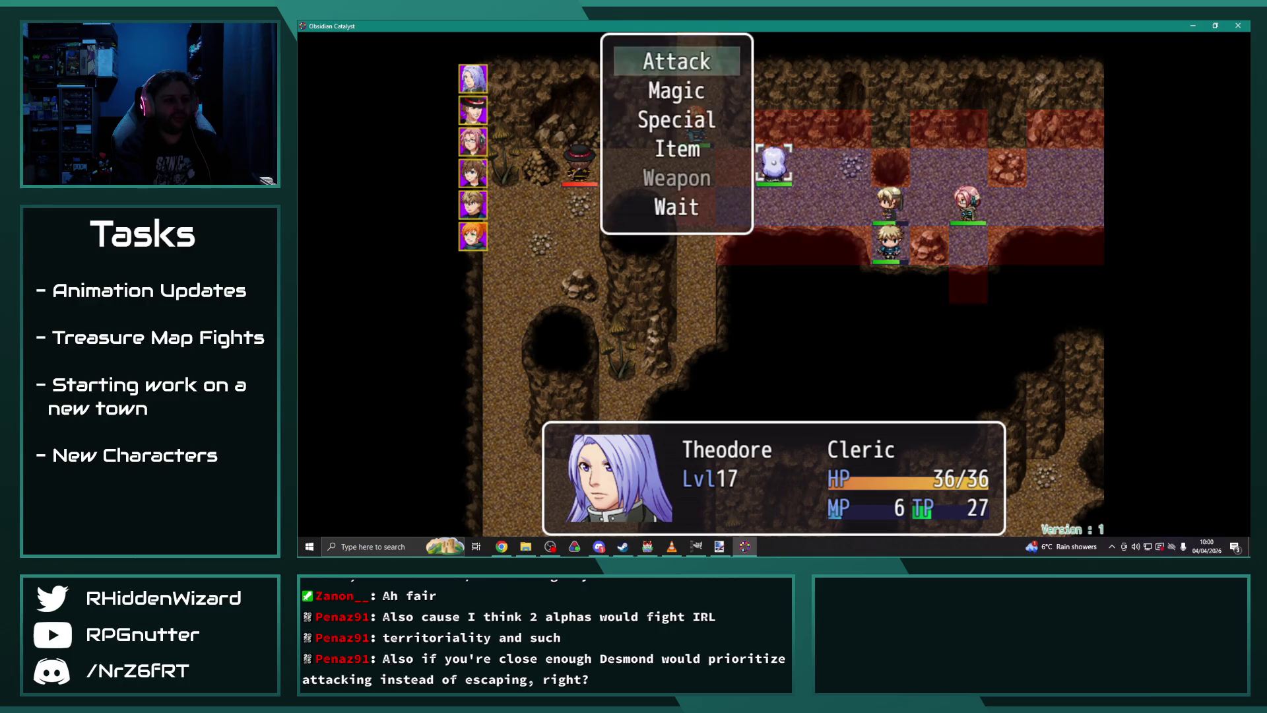
{"action": "key", "text": "Up"}
{"action": "key", "text": "Return"}
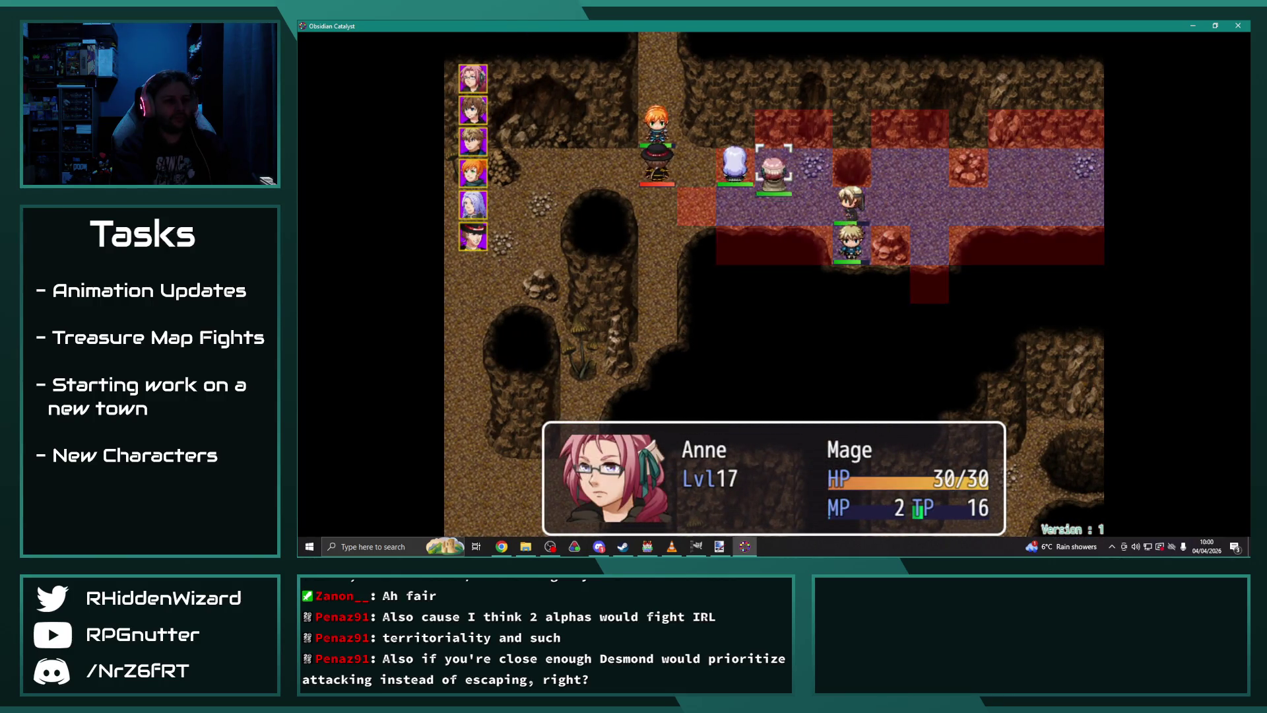
{"action": "key", "text": "Return"}
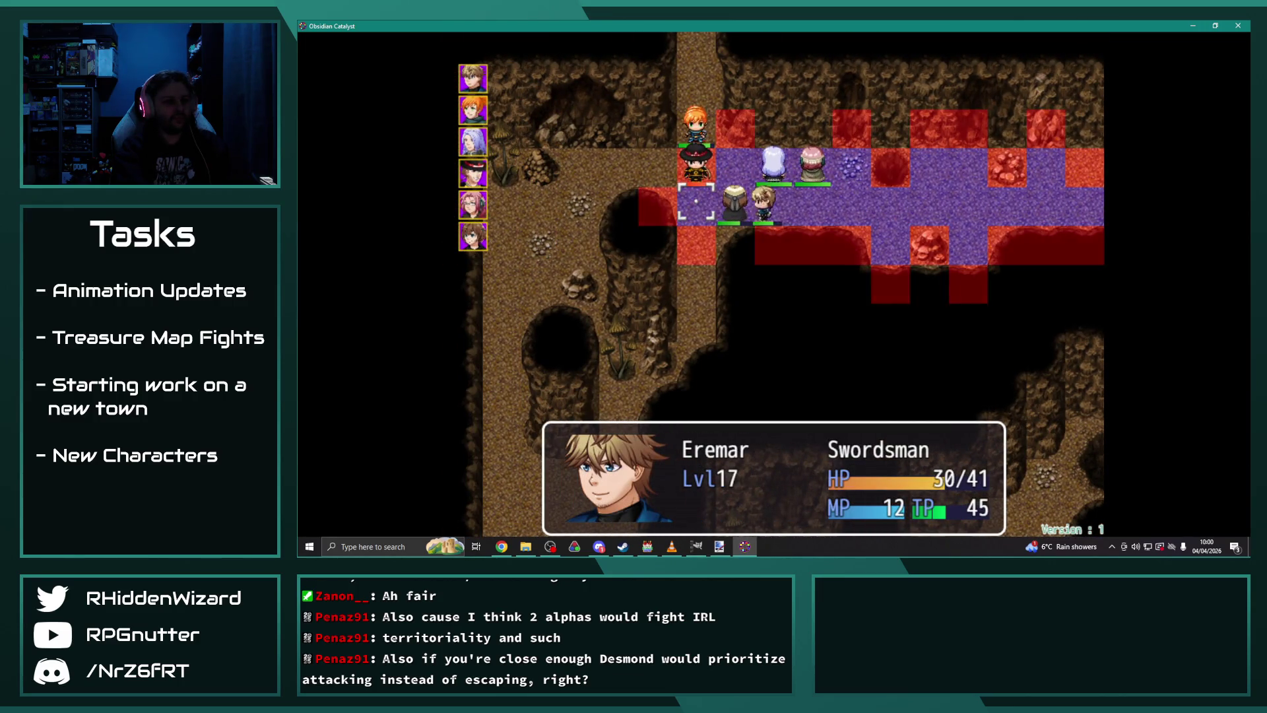
{"action": "key", "text": "Return"}
{"action": "key", "text": "Return"}
{"action": "key", "text": "Return"}
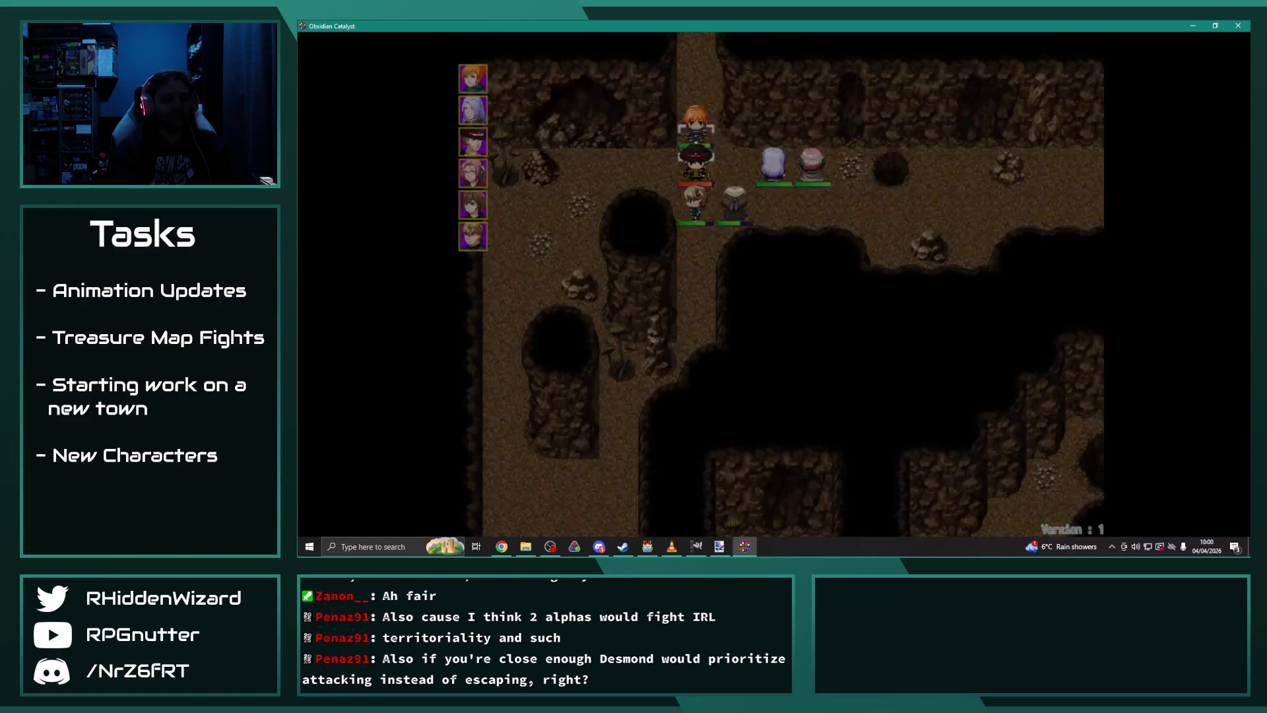
{"action": "key", "text": "Return"}
Step: Have Melanie use Piercing Thrust, Theodore wait, and aim Anne's Ignis I at Desmond
{"action": "key", "text": "Return"}
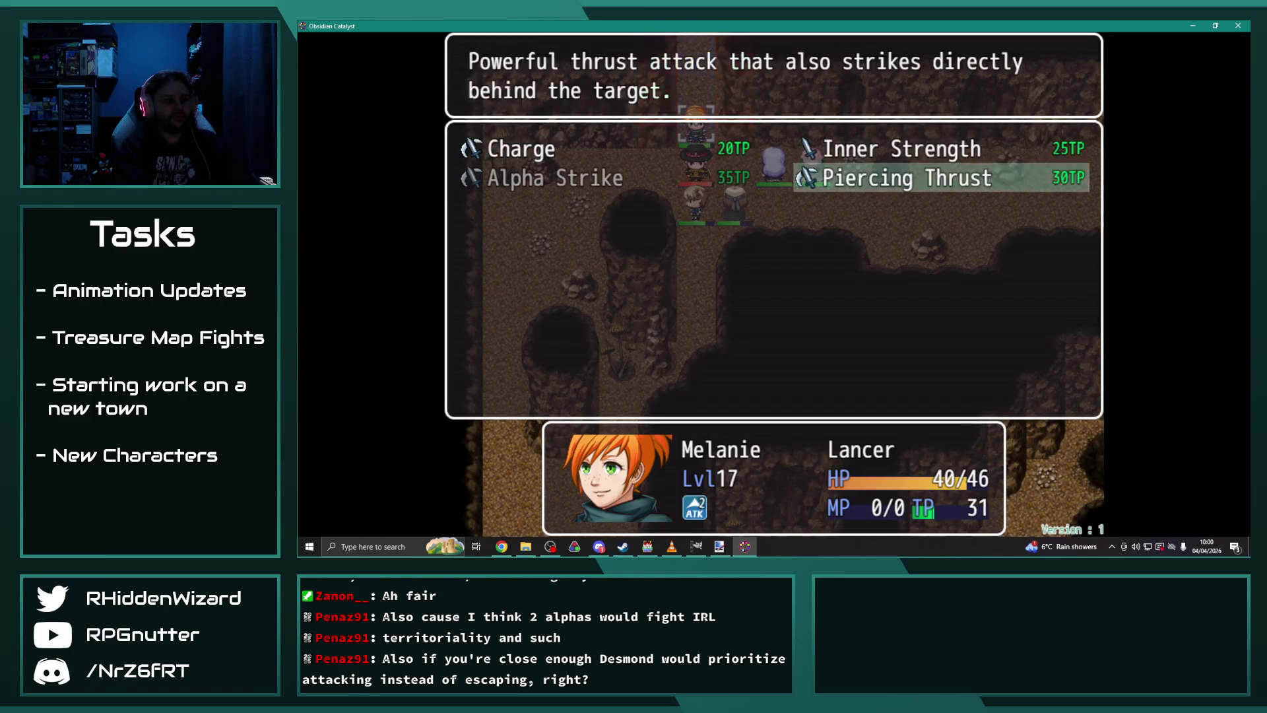
{"action": "key", "text": "Return"}
{"action": "key", "text": "Return"}
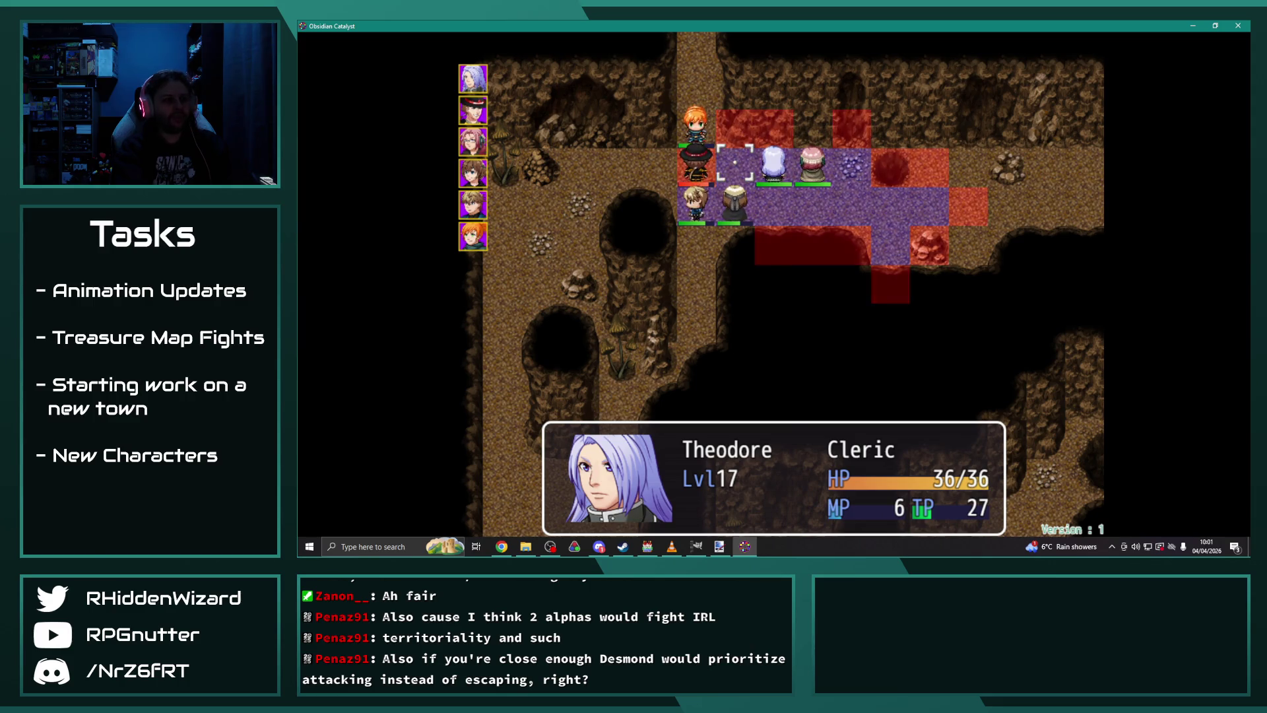
{"action": "key", "text": "Return"}
{"action": "key", "text": "Return"}
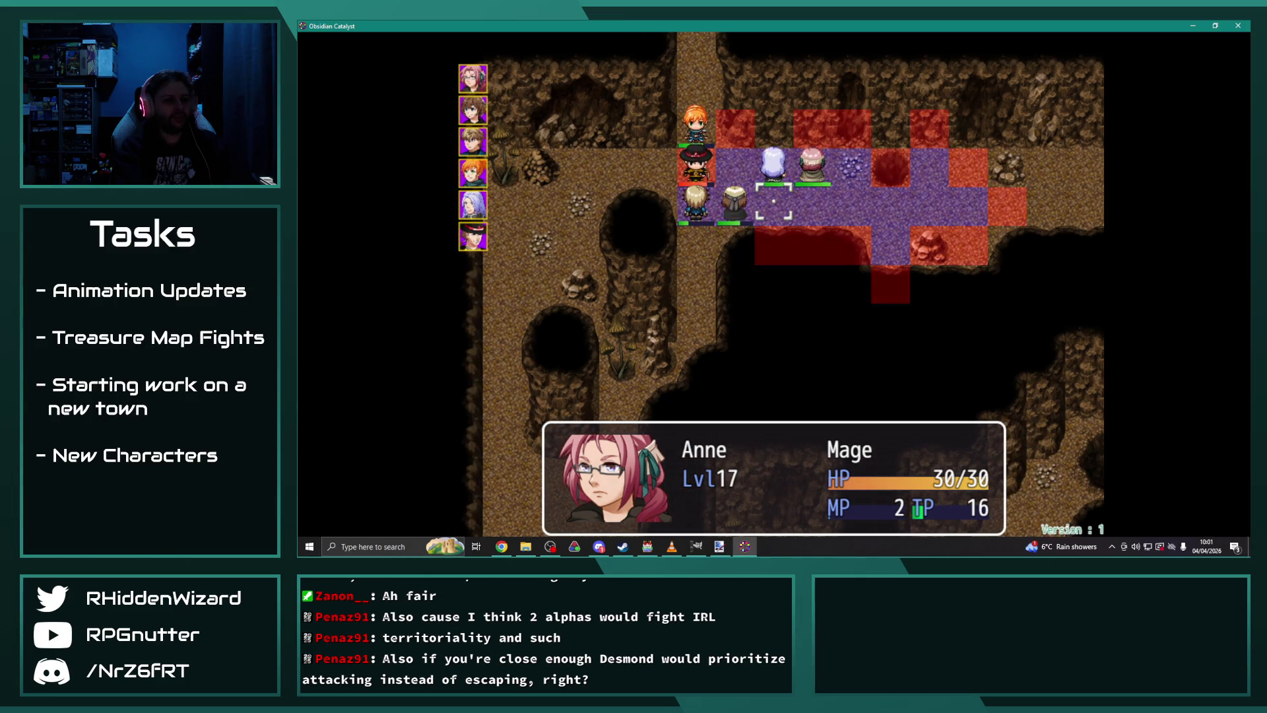
{"action": "key", "text": "Return"}
{"action": "key", "text": "Down"}
{"action": "key", "text": "Return"}
{"action": "key", "text": "Return"}
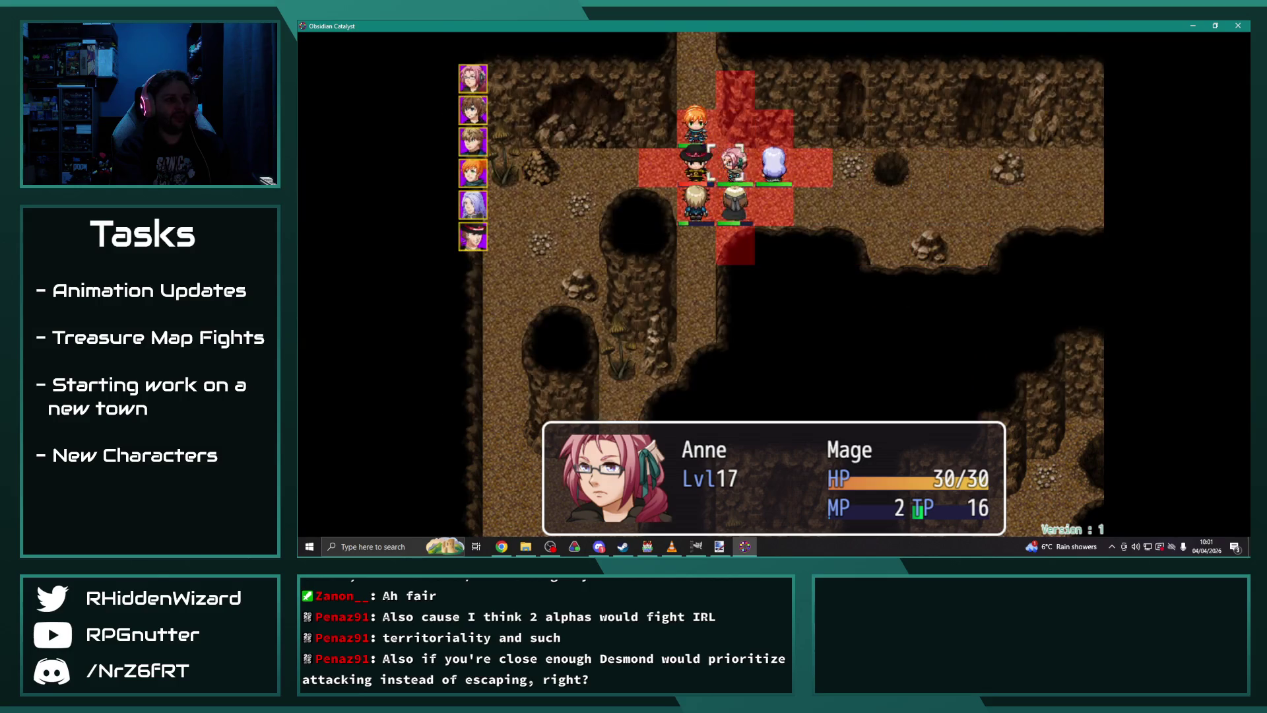
{"action": "key", "text": "Return"}
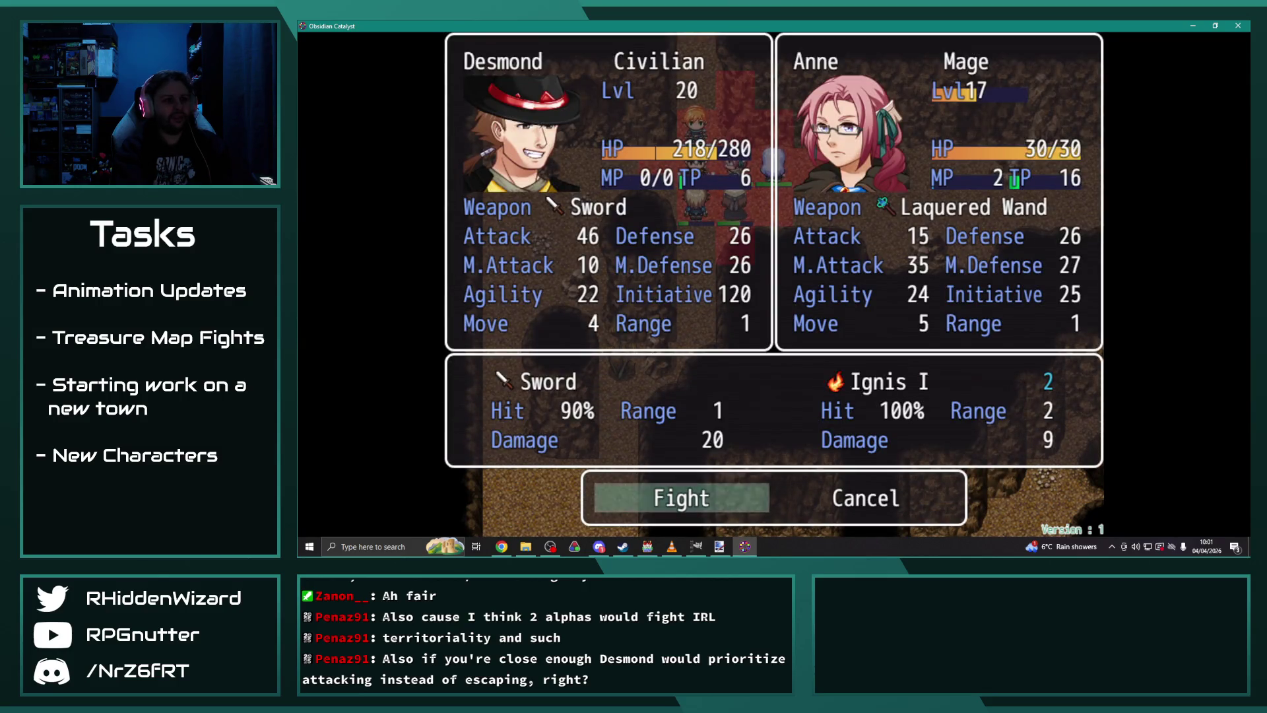
Step: Cancel Anne's forecast so she waits, then preview Eremar's Holy Slash on Desmond and have him wait
{"action": "key", "text": "Escape"}
{"action": "key", "text": "Escape"}
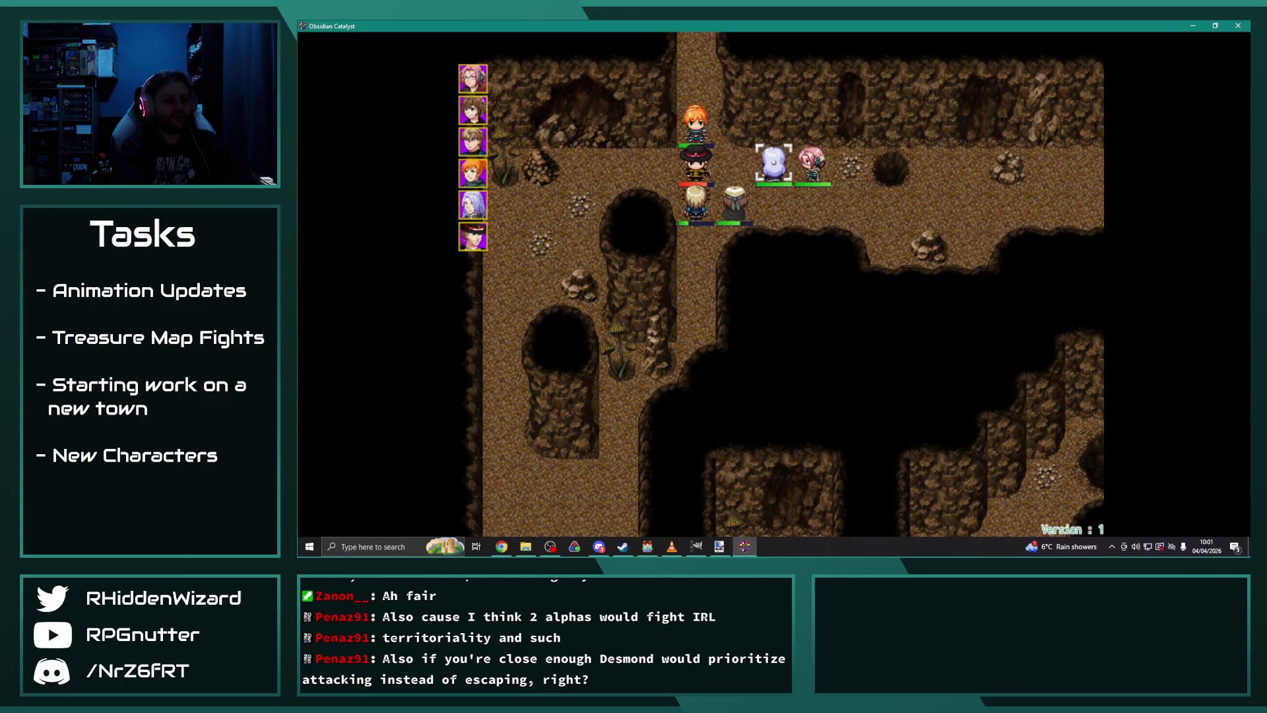
{"action": "key", "text": "Return"}
{"action": "key", "text": "Return"}
{"action": "key", "text": "Return"}
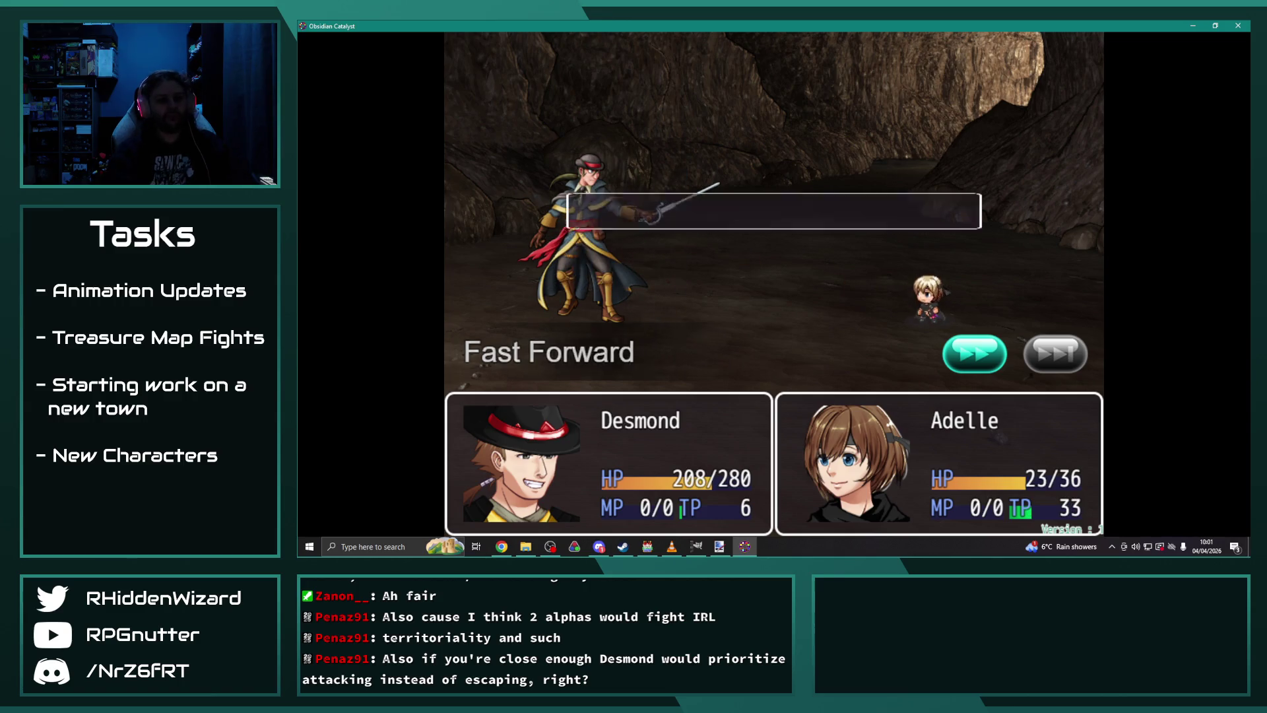
{"action": "key", "text": "Down"}
{"action": "key", "text": "Down"}
{"action": "key", "text": "Return"}
{"action": "key", "text": "Right"}
{"action": "key", "text": "Down"}
{"action": "key", "text": "Return"}
{"action": "key", "text": "Return"}
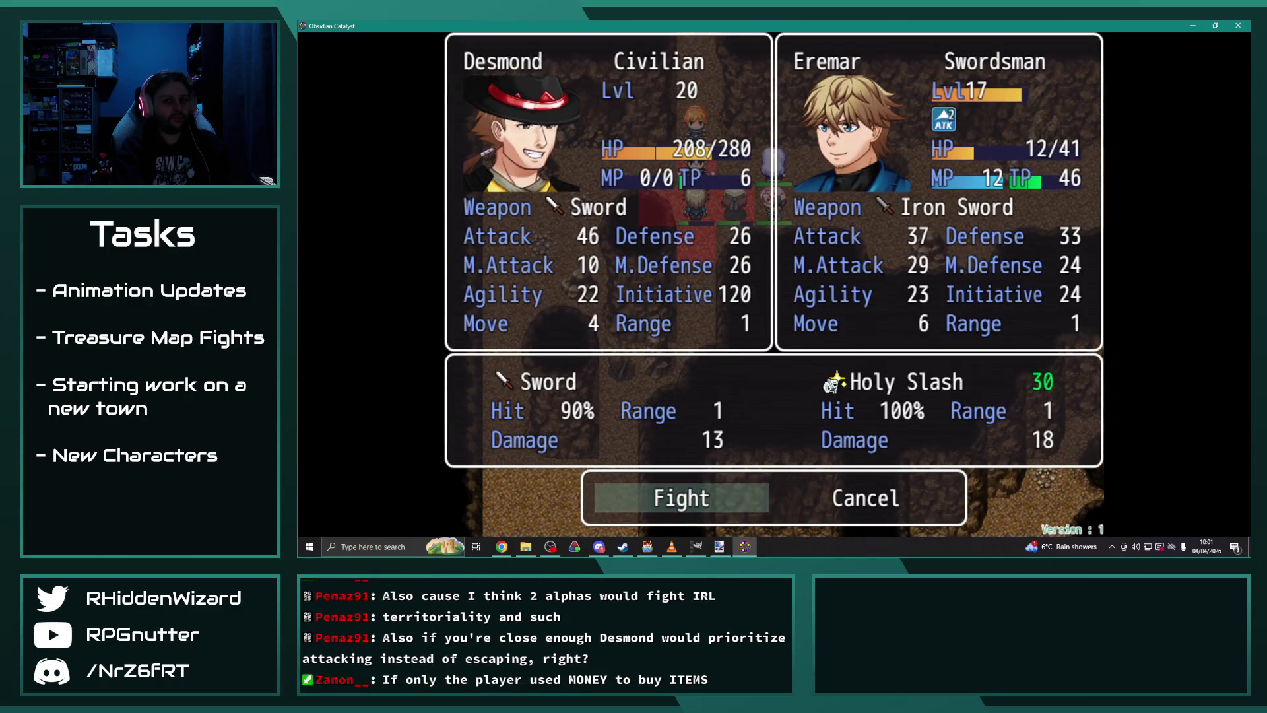
{"action": "key", "text": "Escape"}
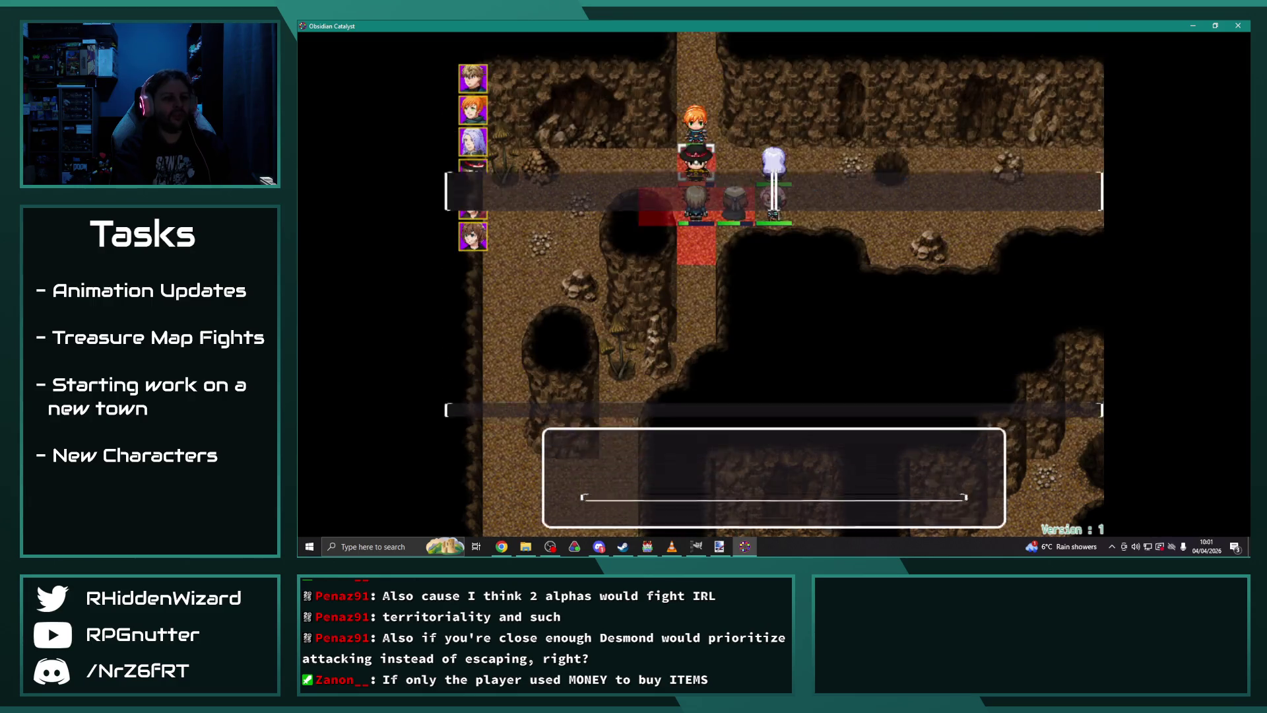
{"action": "key", "text": "Up"}
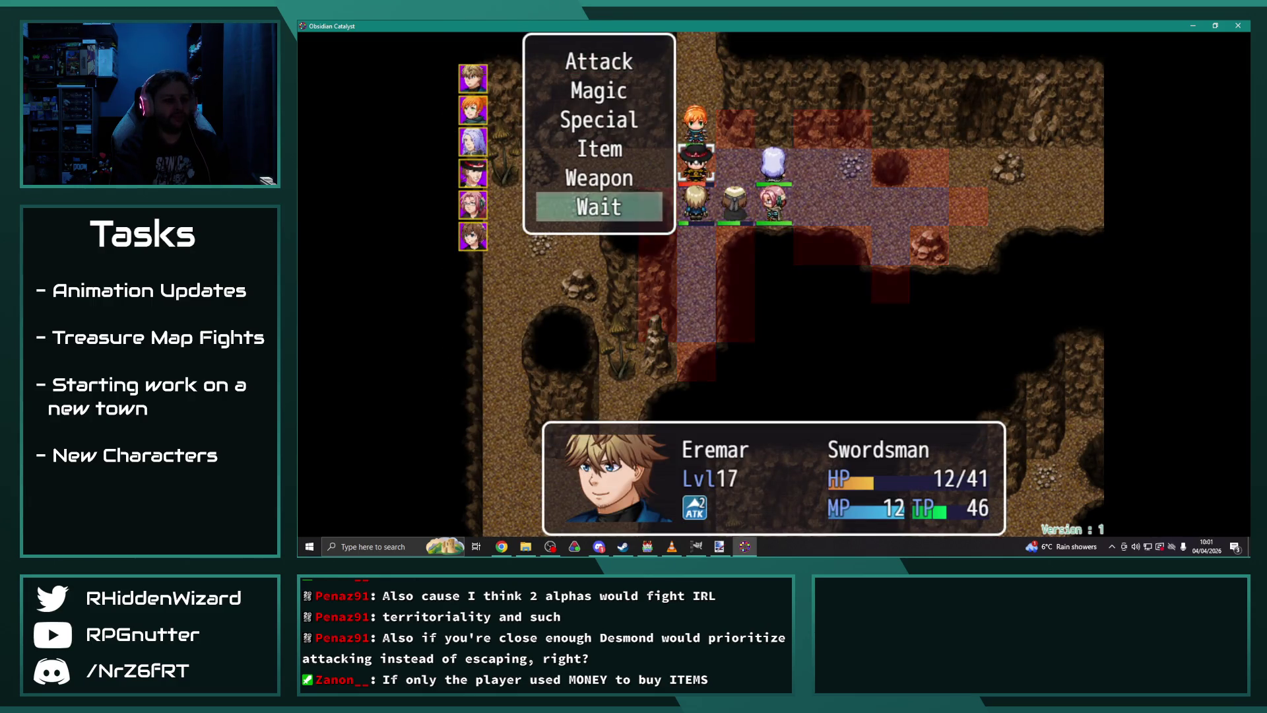
{"action": "key", "text": "Return"}
Step: Have Melanie use Inner Strength on herself
{"action": "key", "text": "Down"}
{"action": "key", "text": "Return"}
{"action": "key", "text": "Right"}
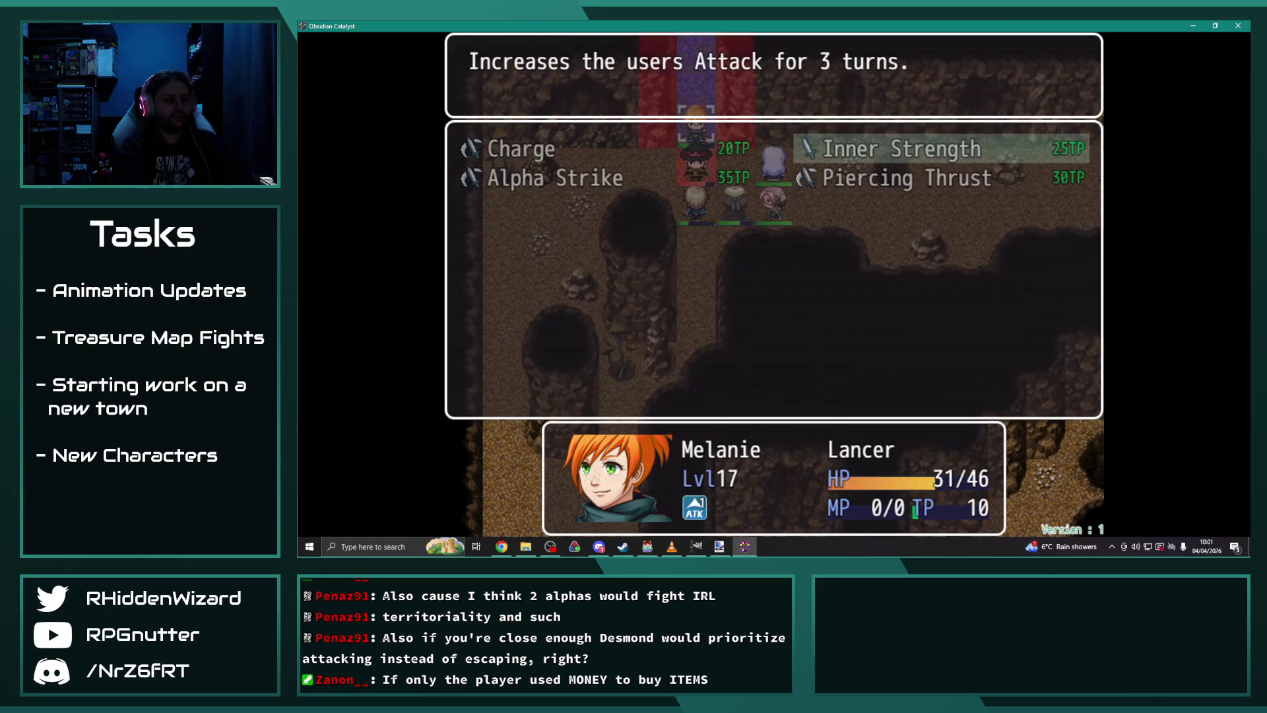
{"action": "key", "text": "Return"}
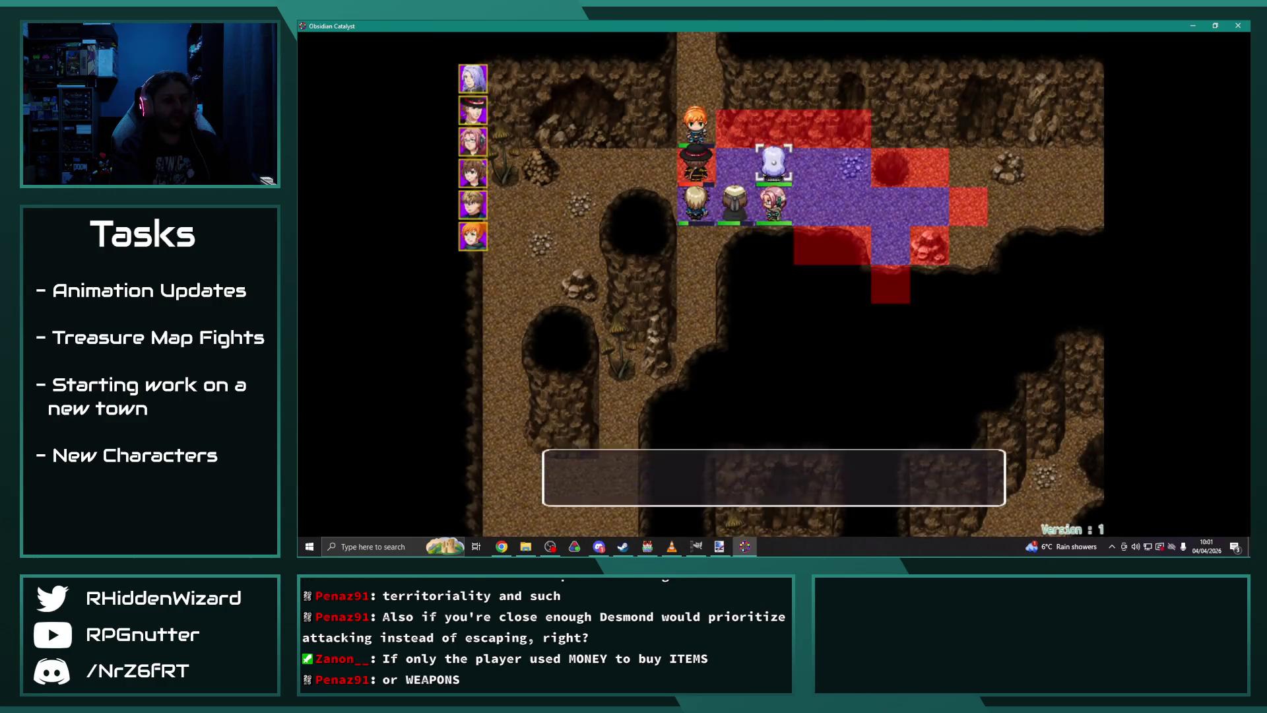
Step: Have Theodore cast the Heal II spell
{"action": "key", "text": "Return"}
{"action": "key", "text": "Down"}
{"action": "key", "text": "Return"}
{"action": "key", "text": "Right"}
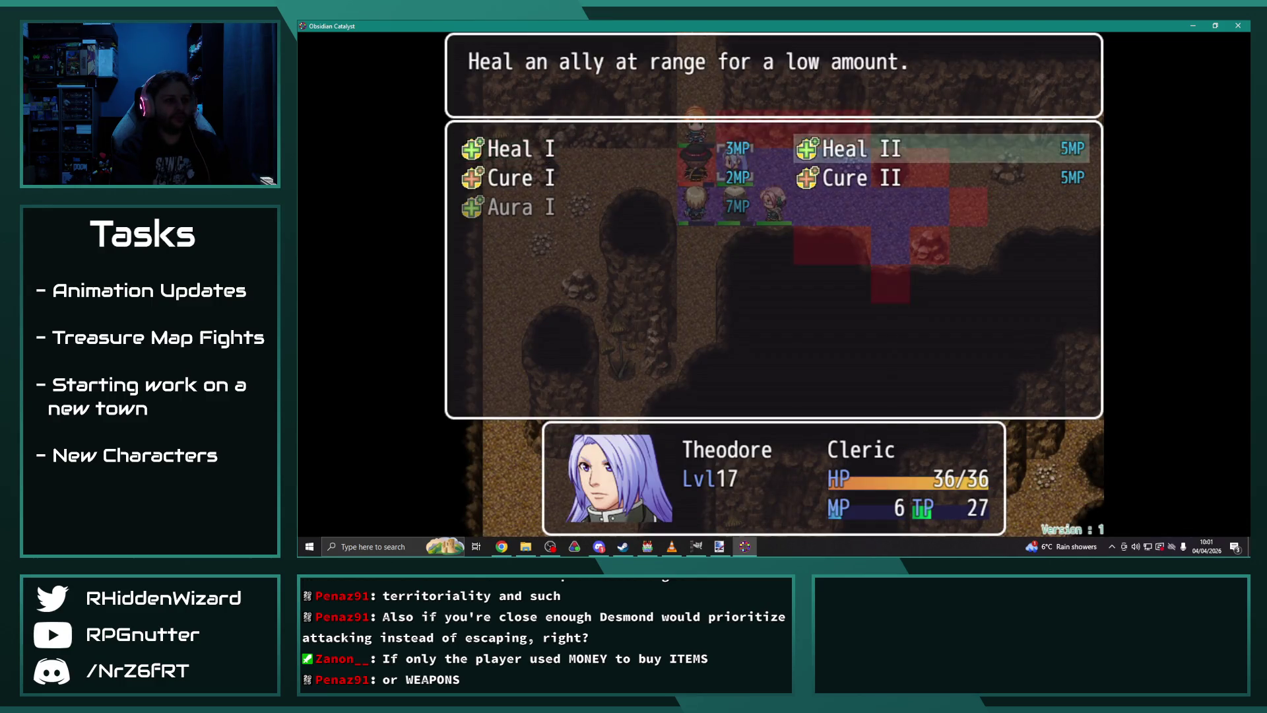
{"action": "key", "text": "Return"}
{"action": "key", "text": "Return"}
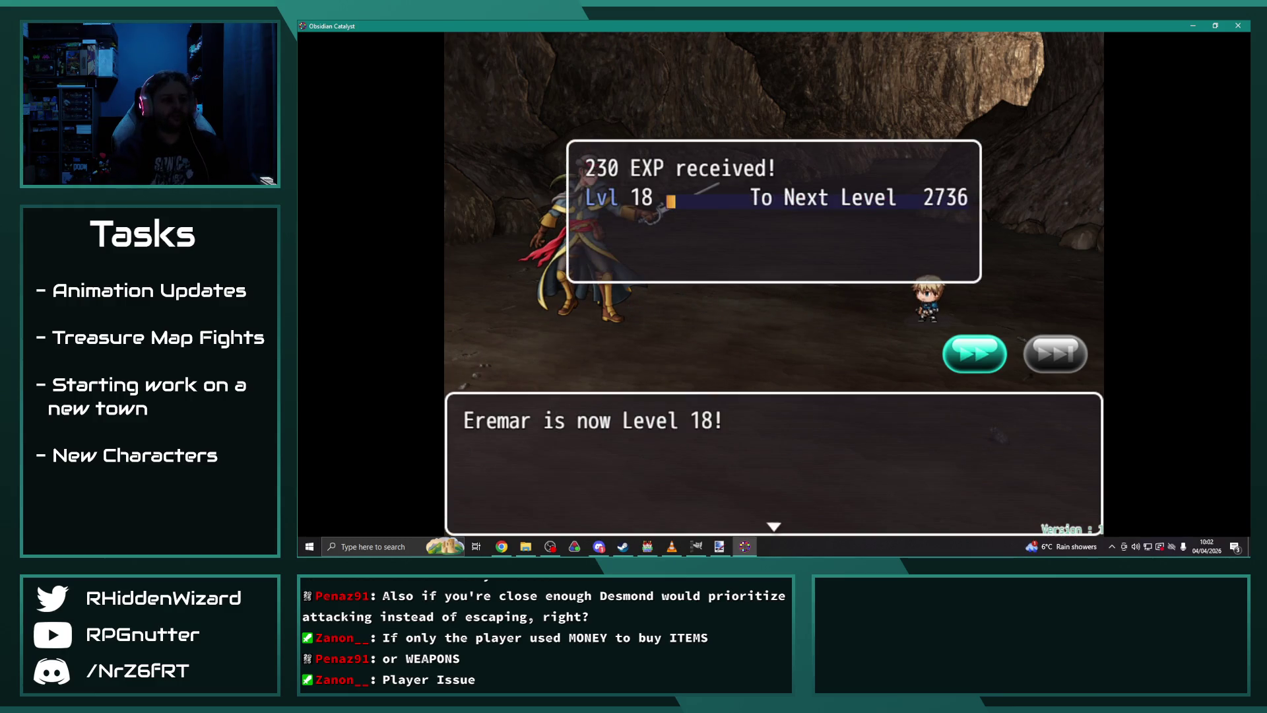
Step: Strike Desmond with Eremar's Holy Slash and confirm the fight
{"action": "key", "text": "Down"}
{"action": "key", "text": "Return"}
{"action": "key", "text": "Down"}
{"action": "key", "text": "Right"}
{"action": "key", "text": "Return"}
{"action": "key", "text": "Return"}
{"action": "key", "text": "Return"}
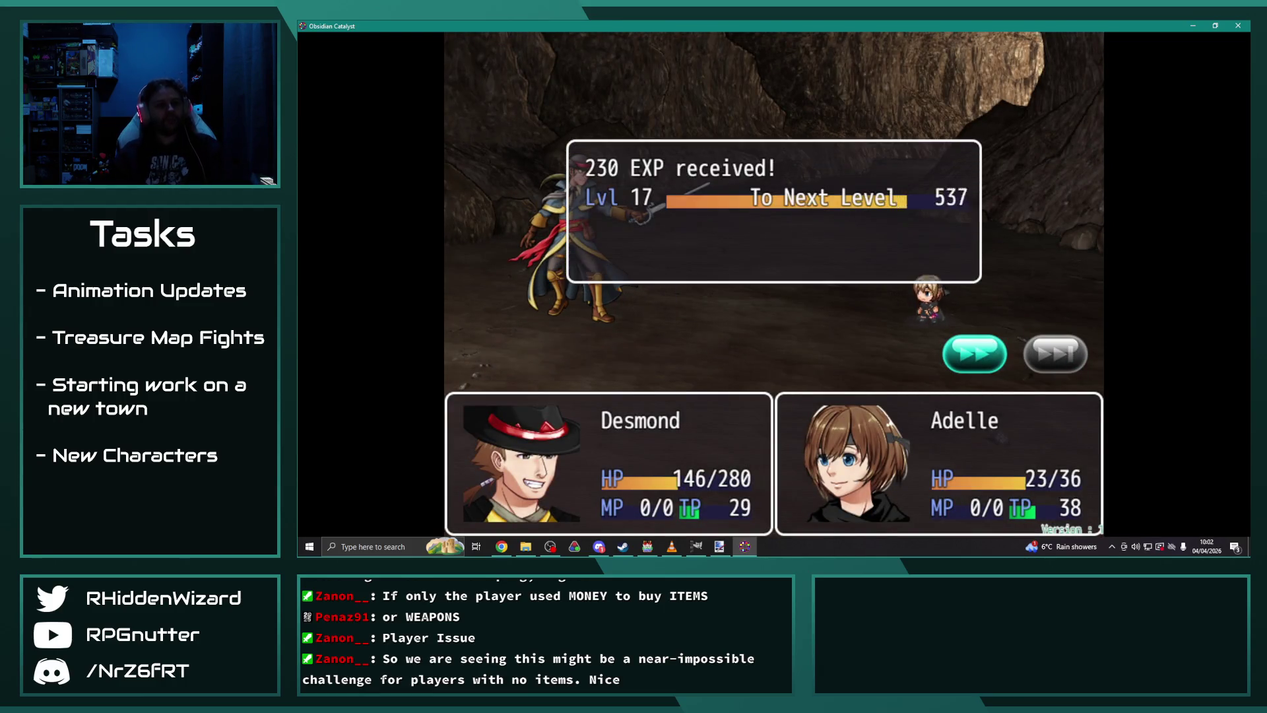
{"action": "key", "text": "Return"}
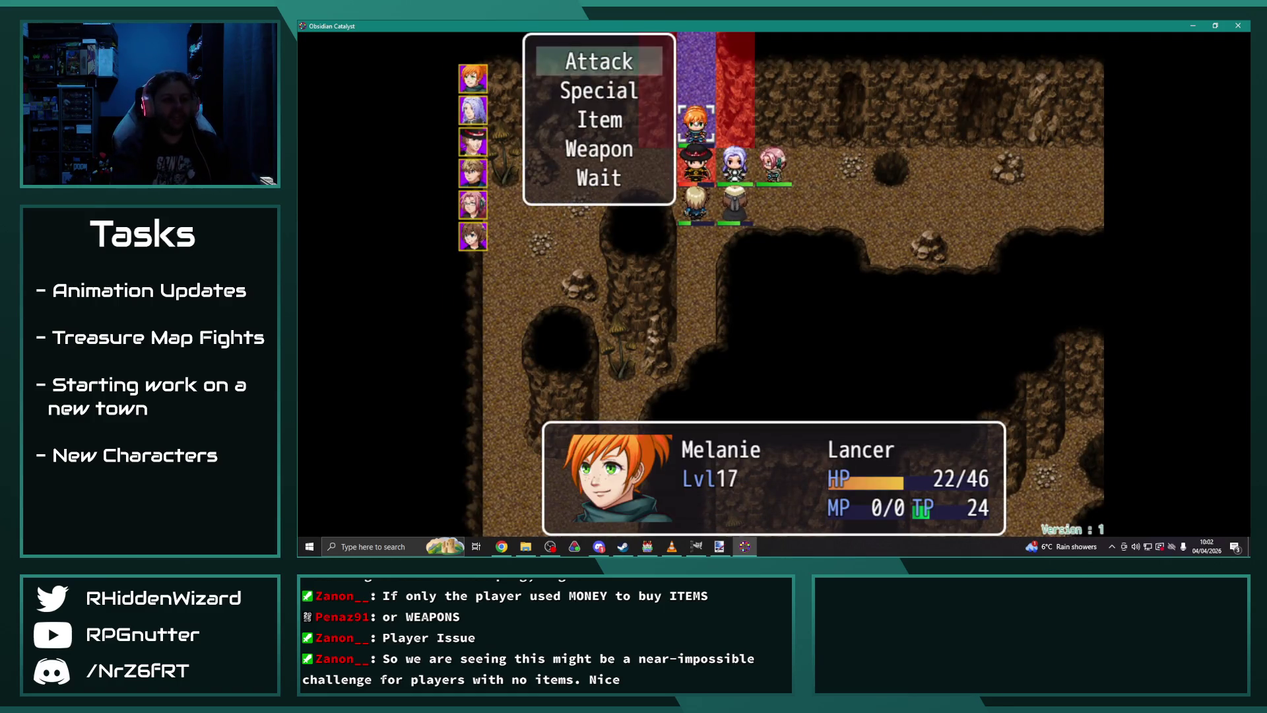
Step: Use Melanie's Charge skill and dismiss the level-up message
{"action": "key", "text": "Down"}
{"action": "key", "text": "Return"}
{"action": "key", "text": "Return"}
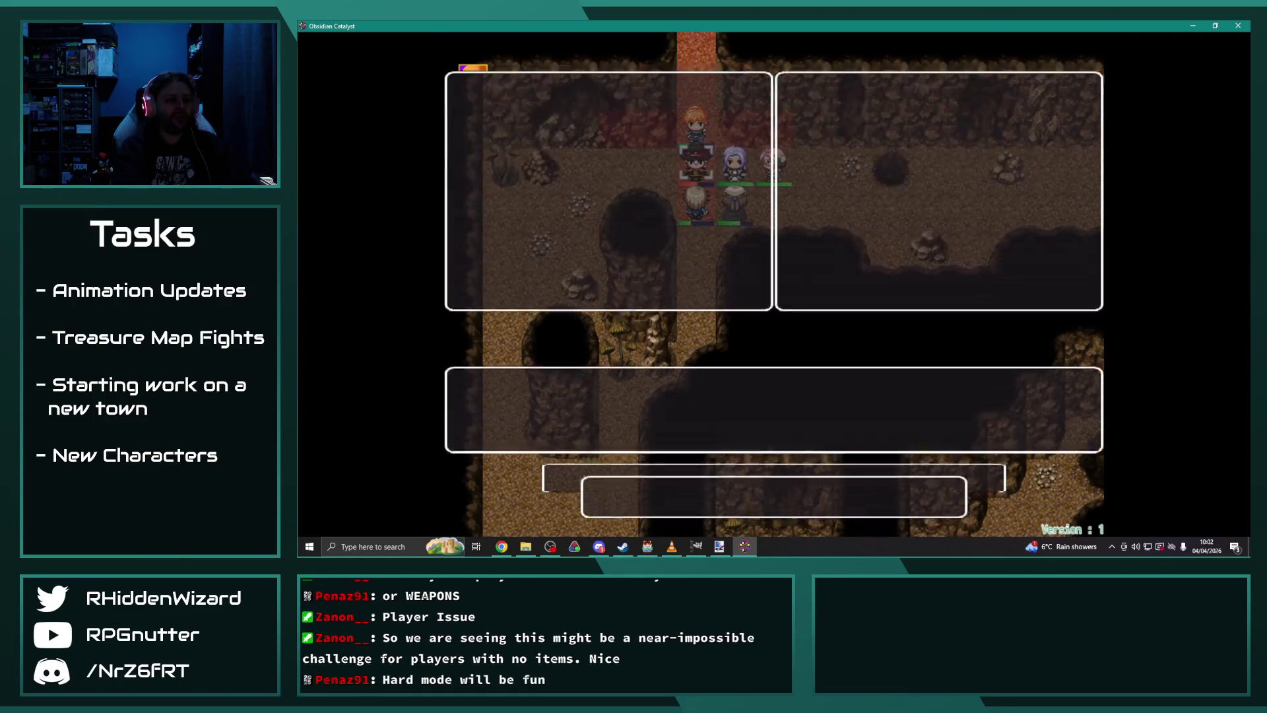
{"action": "key", "text": "Return"}
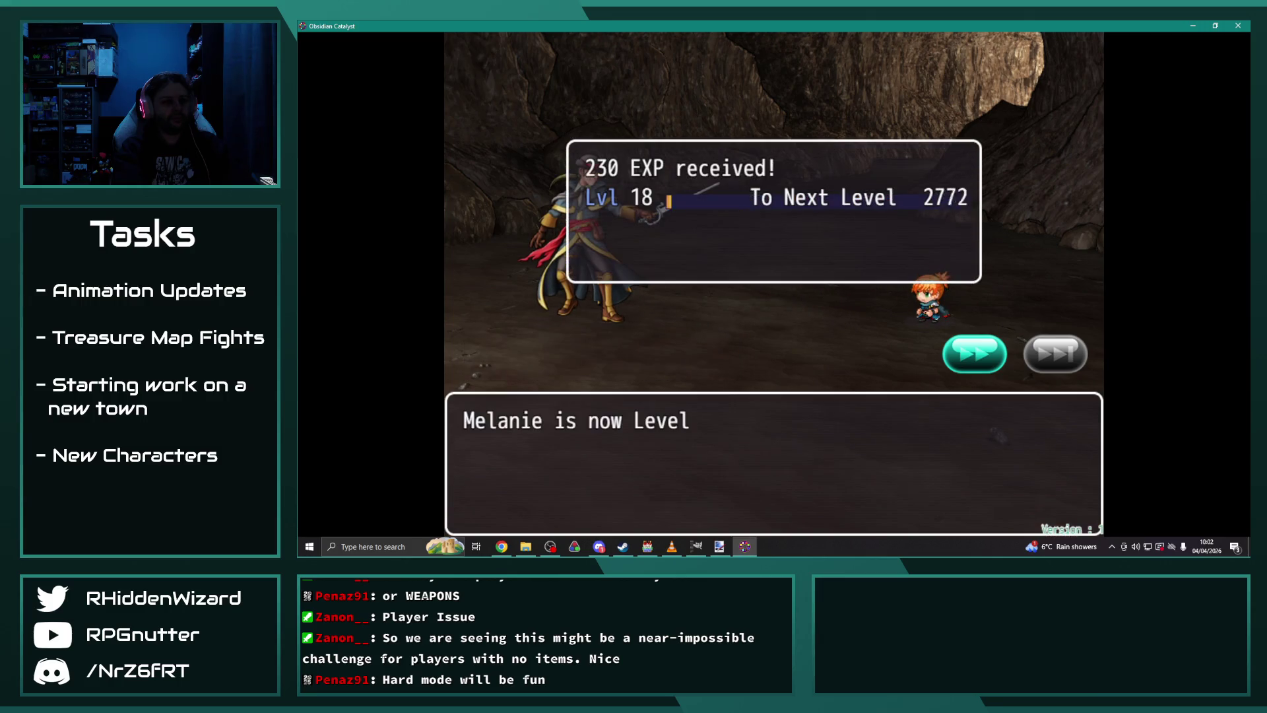
{"action": "key", "text": "Return"}
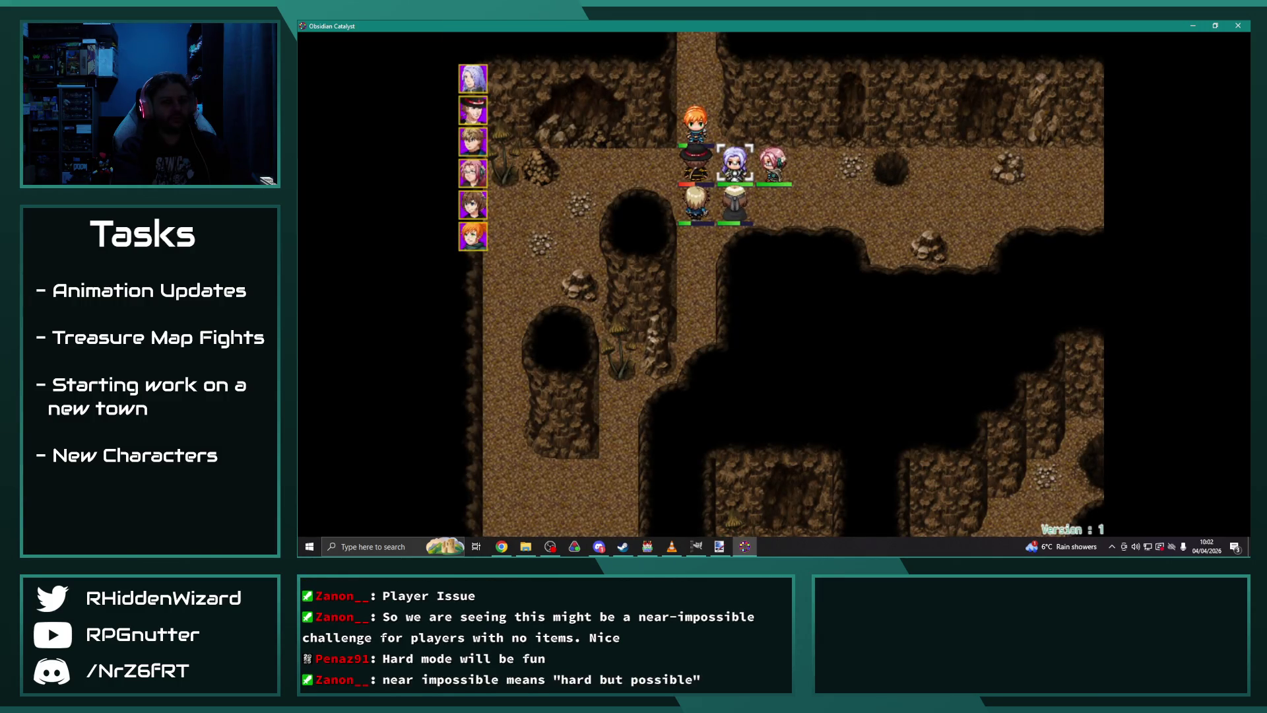
Step: Heal Eremar with Theodore's Blessing skill
{"action": "key", "text": "Return"}
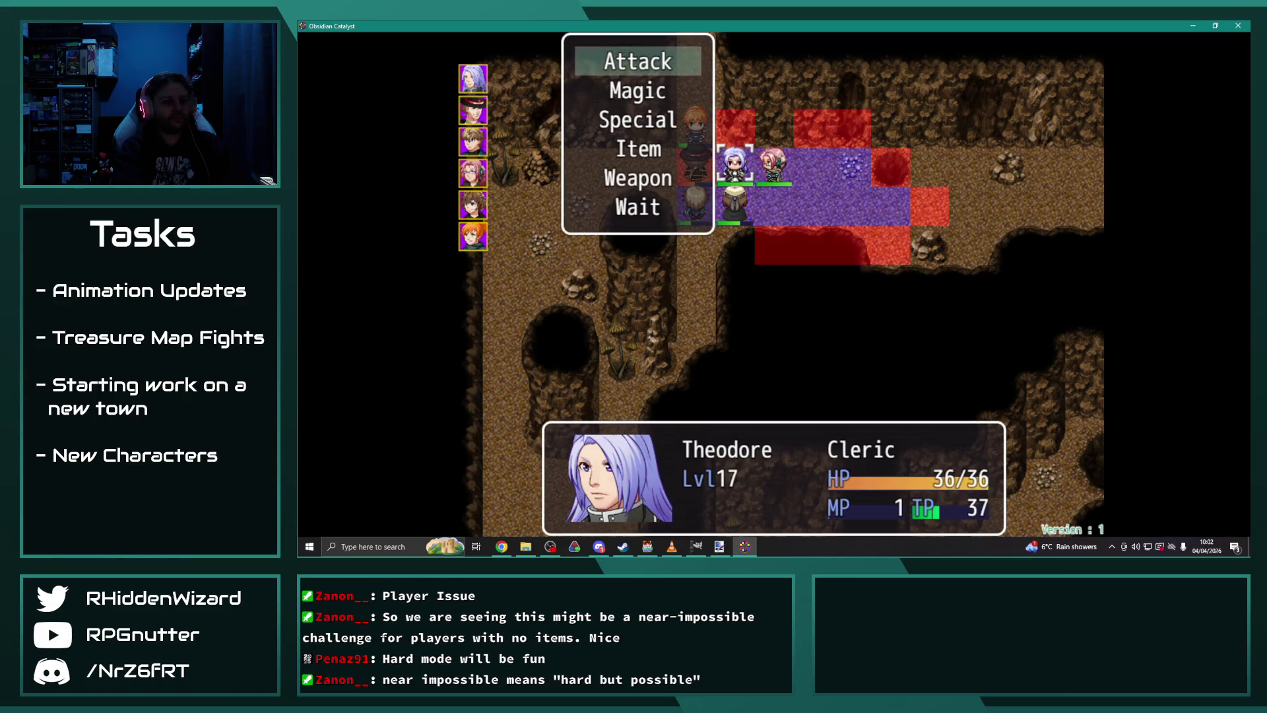
{"action": "key", "text": "Down"}
{"action": "key", "text": "Return"}
{"action": "key", "text": "Right"}
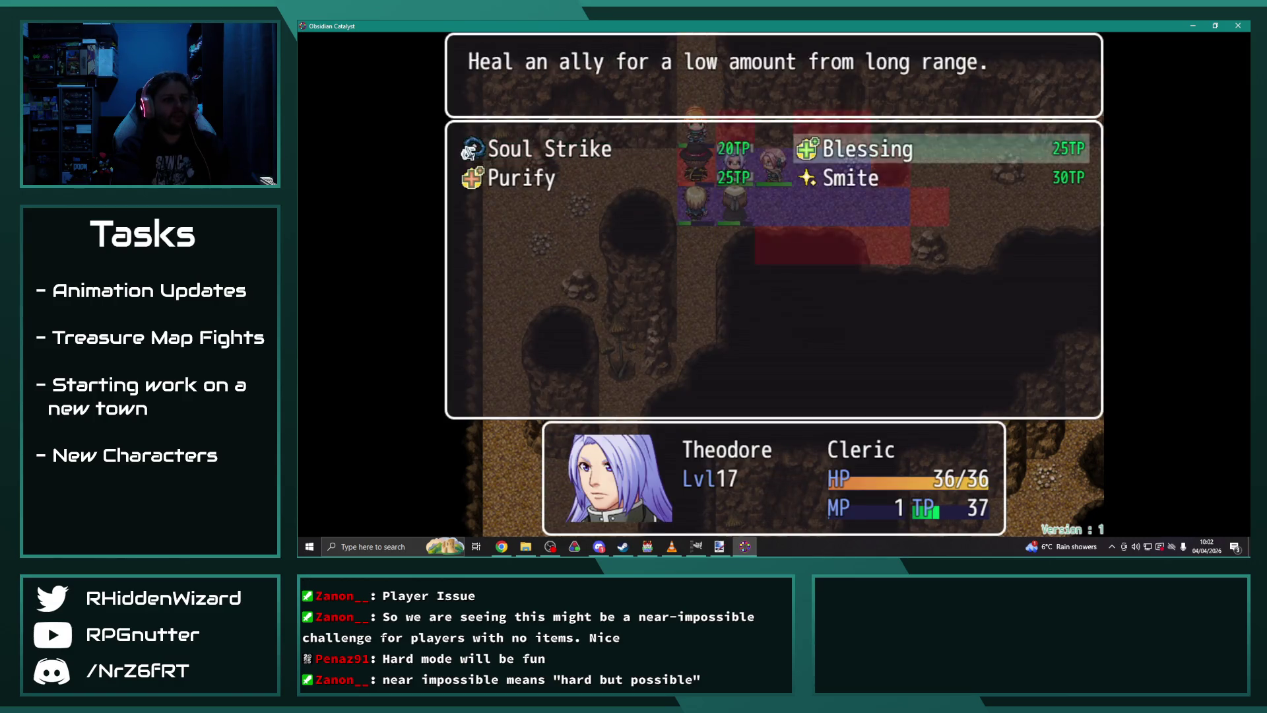
{"action": "key", "text": "Return"}
{"action": "key", "text": "Return"}
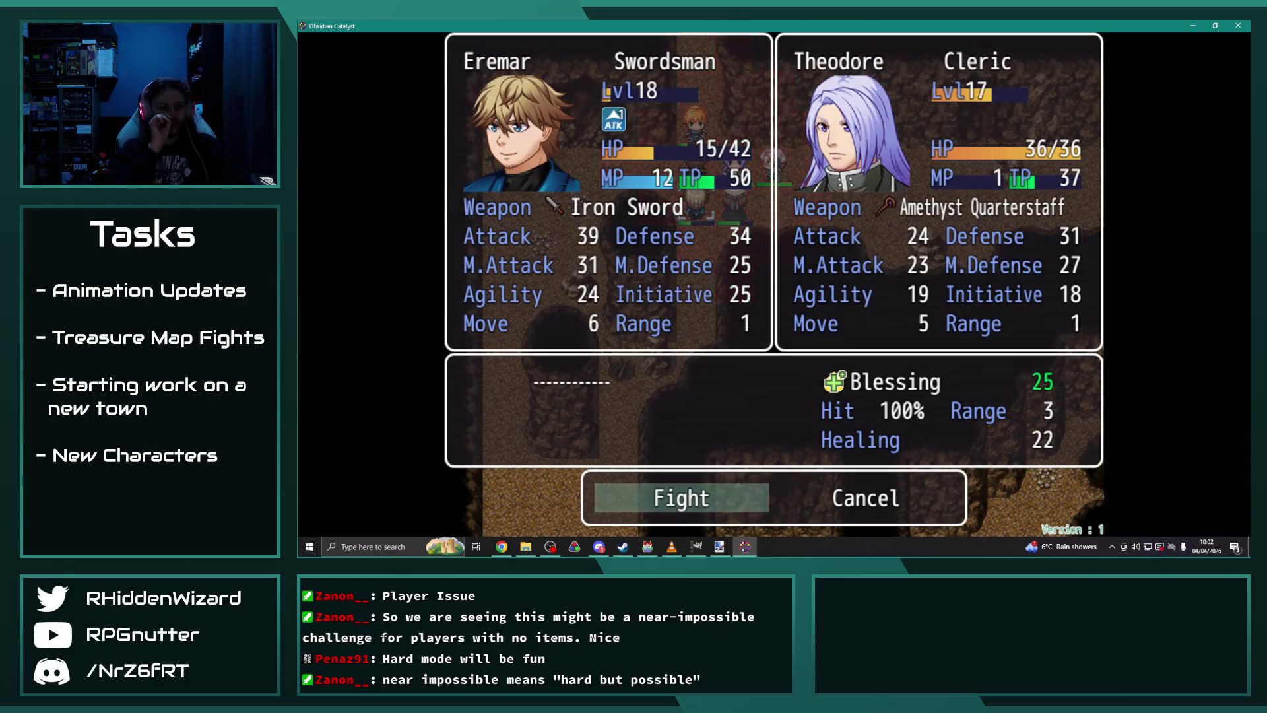
{"action": "key", "text": "Return"}
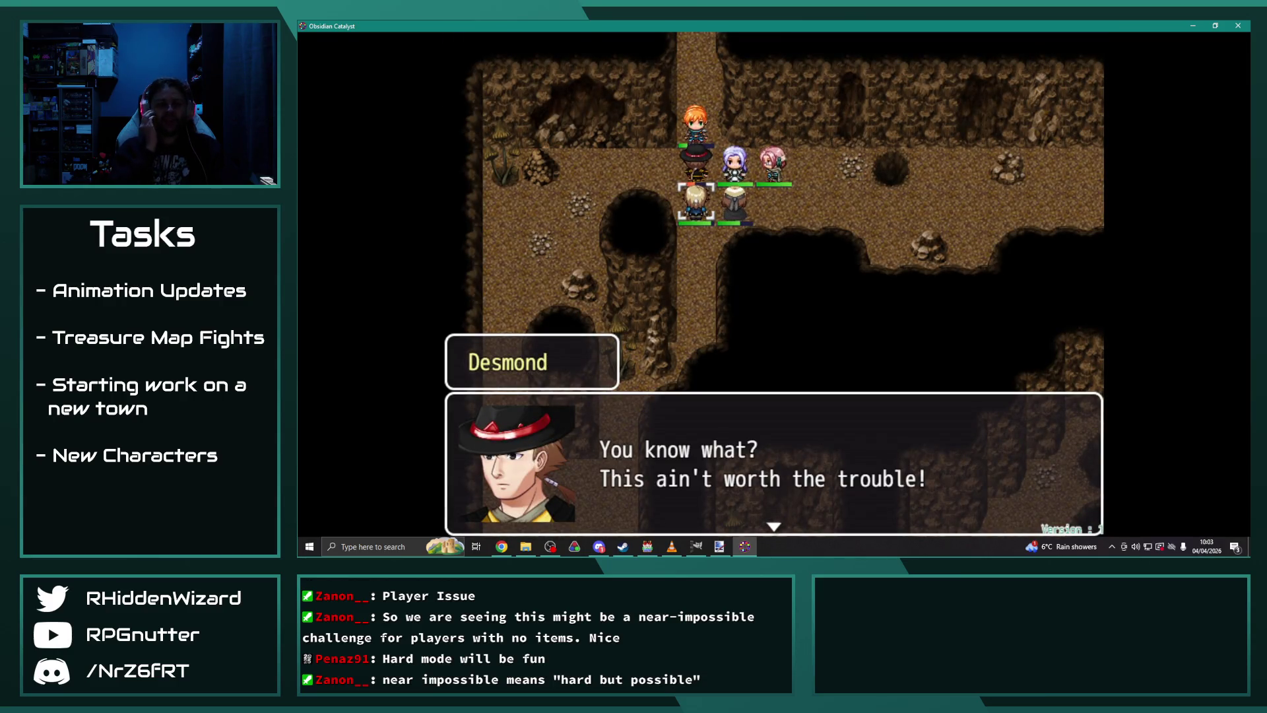
Step: Advance through Desmond's dialogue as he hands over the Inferno Helm, then close the playtest
{"action": "key", "text": "Return"}
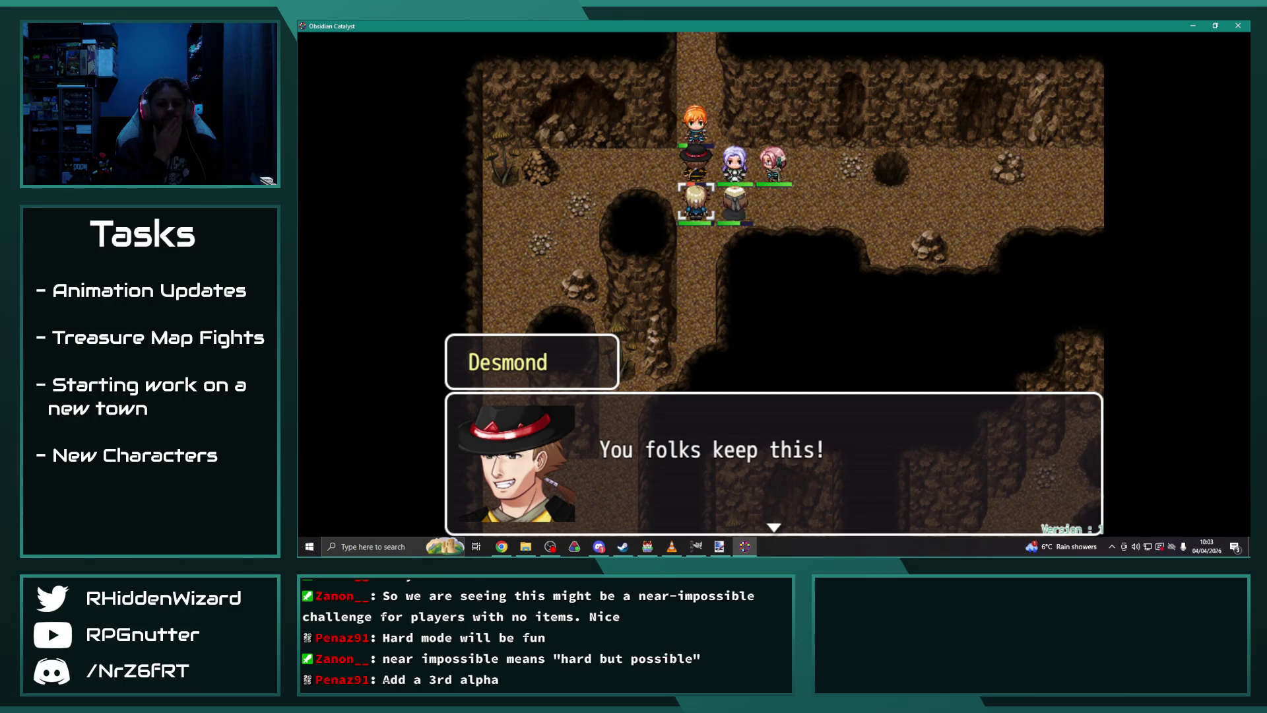
{"action": "key", "text": "Return"}
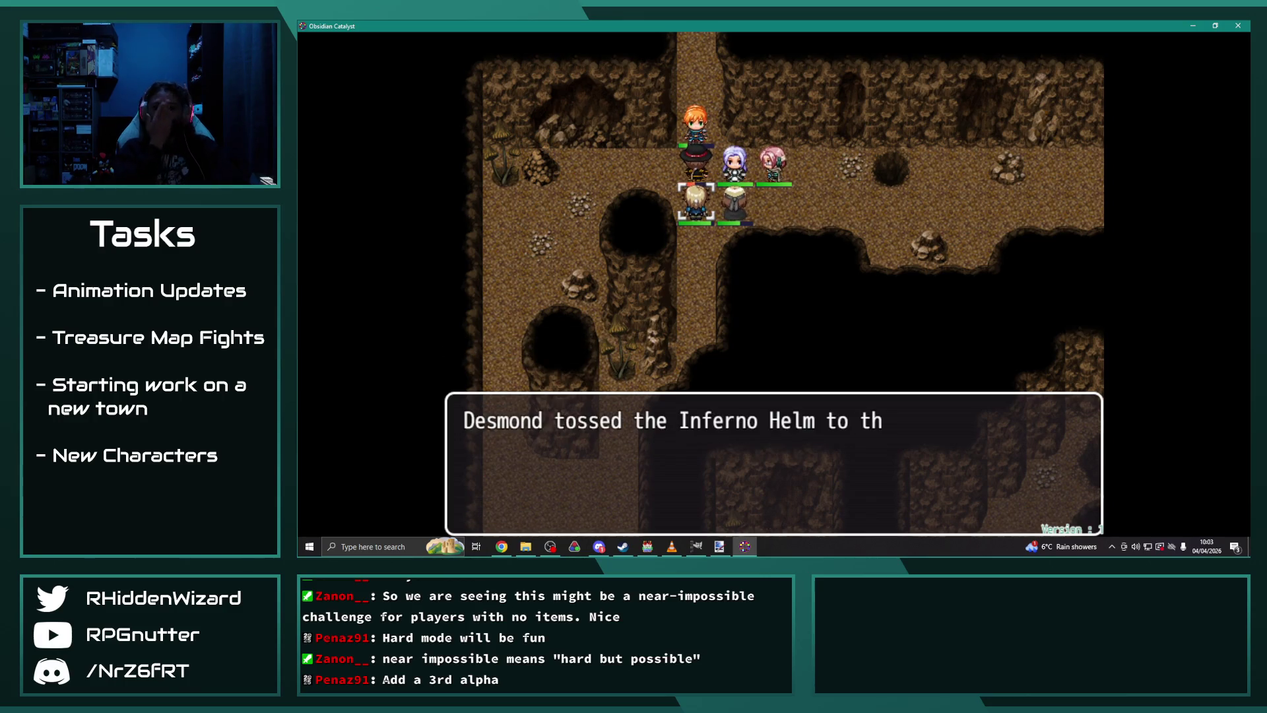
{"action": "key", "text": "Return"}
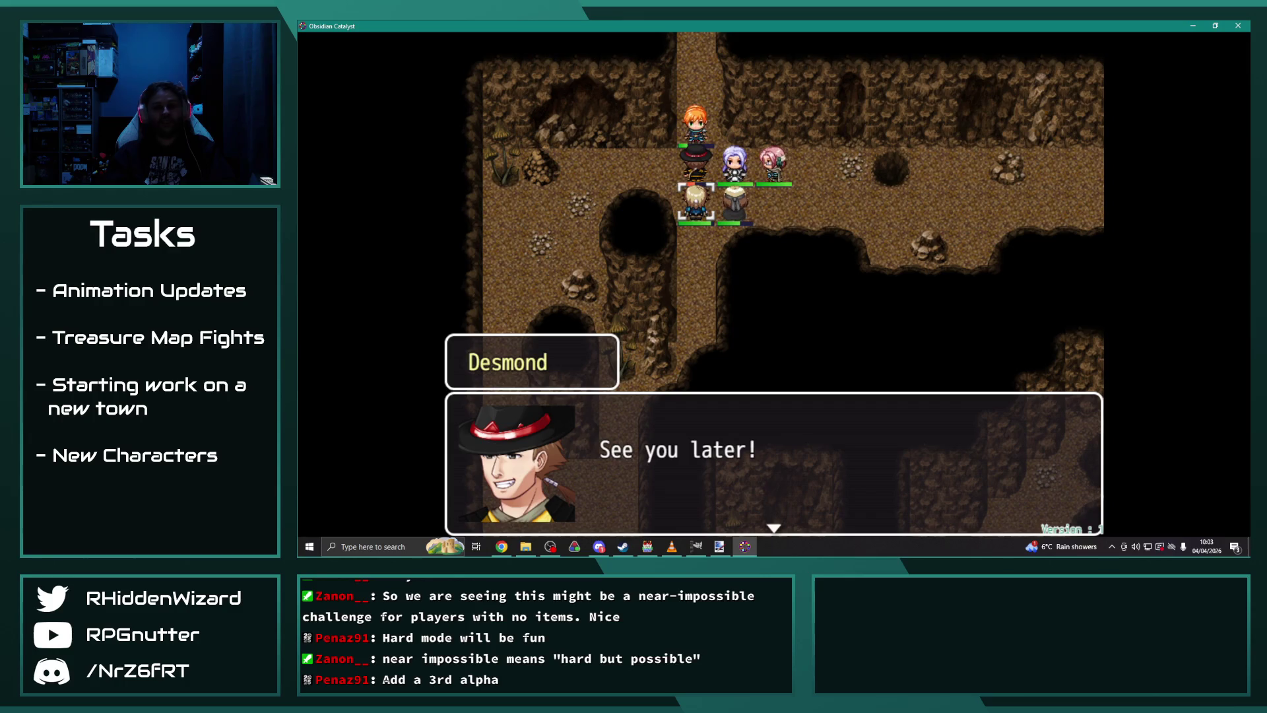
{"action": "key", "text": "Return"}
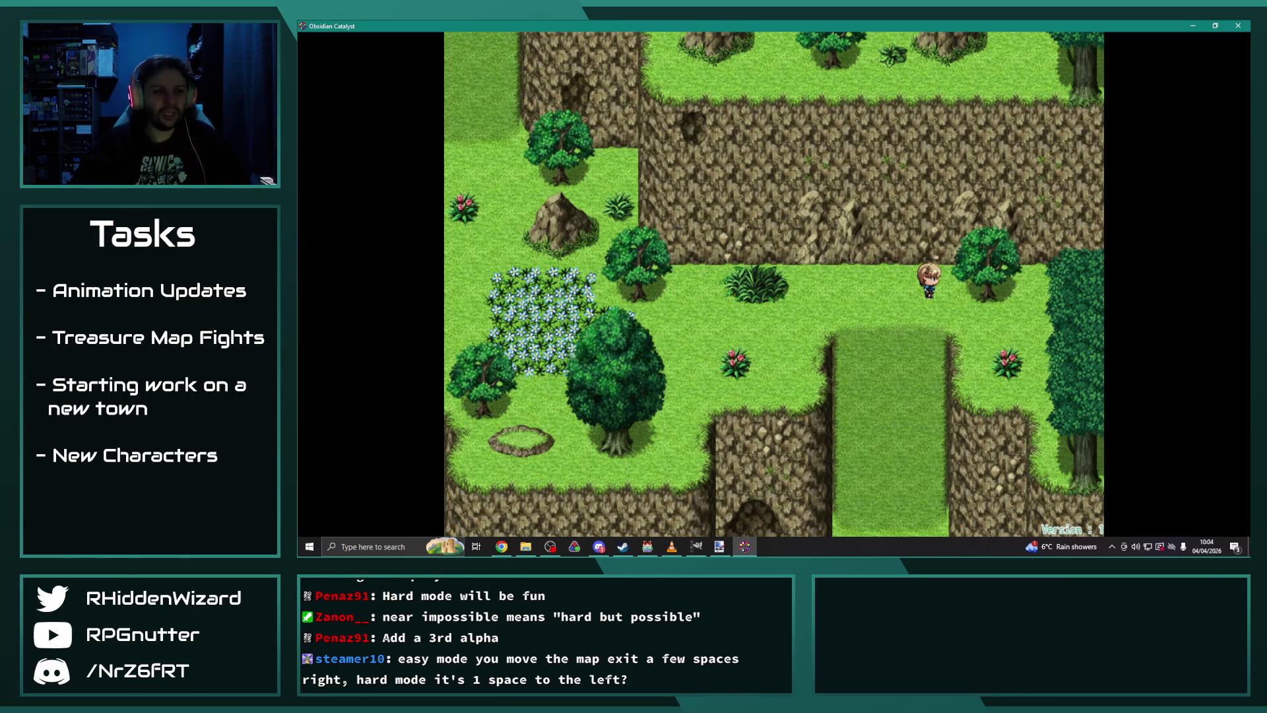
{"action": "left_click", "coordinate": [1231, 27]}
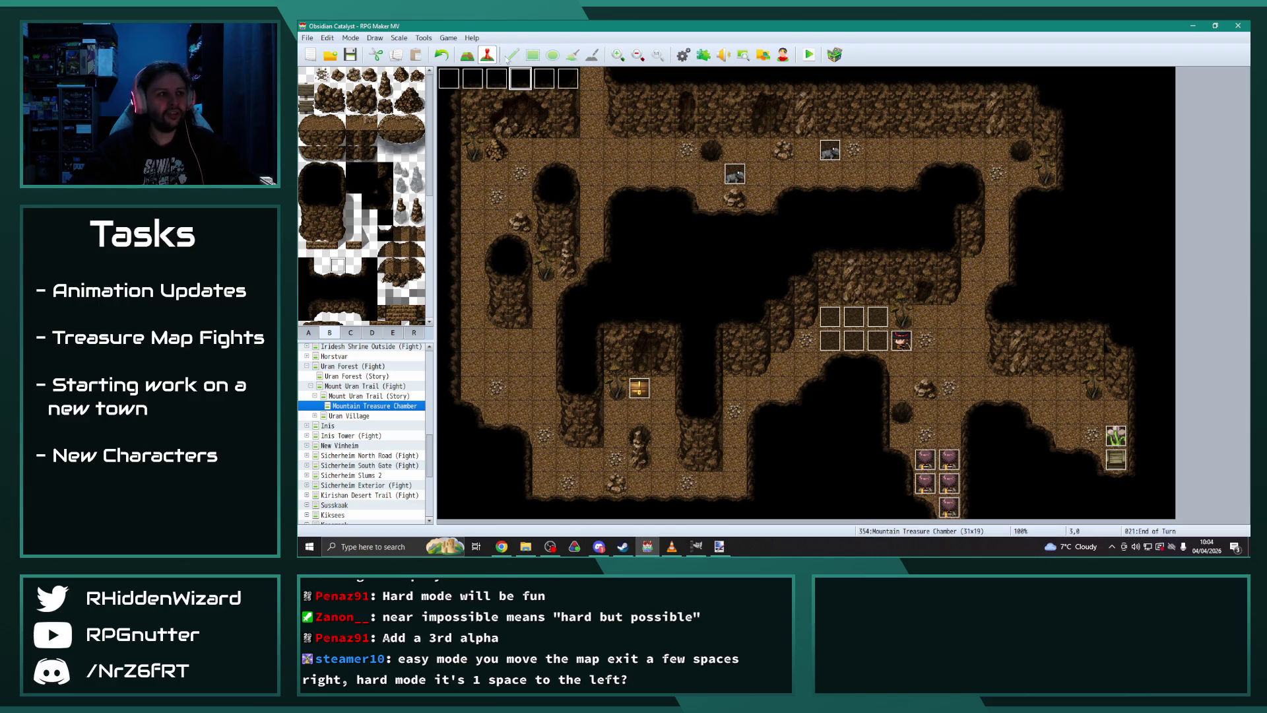
{"action": "double_click", "coordinate": [568, 79]}
{"action": "scroll", "coordinate": [888, 345], "scroll_direction": "down", "scroll_amount": 10}
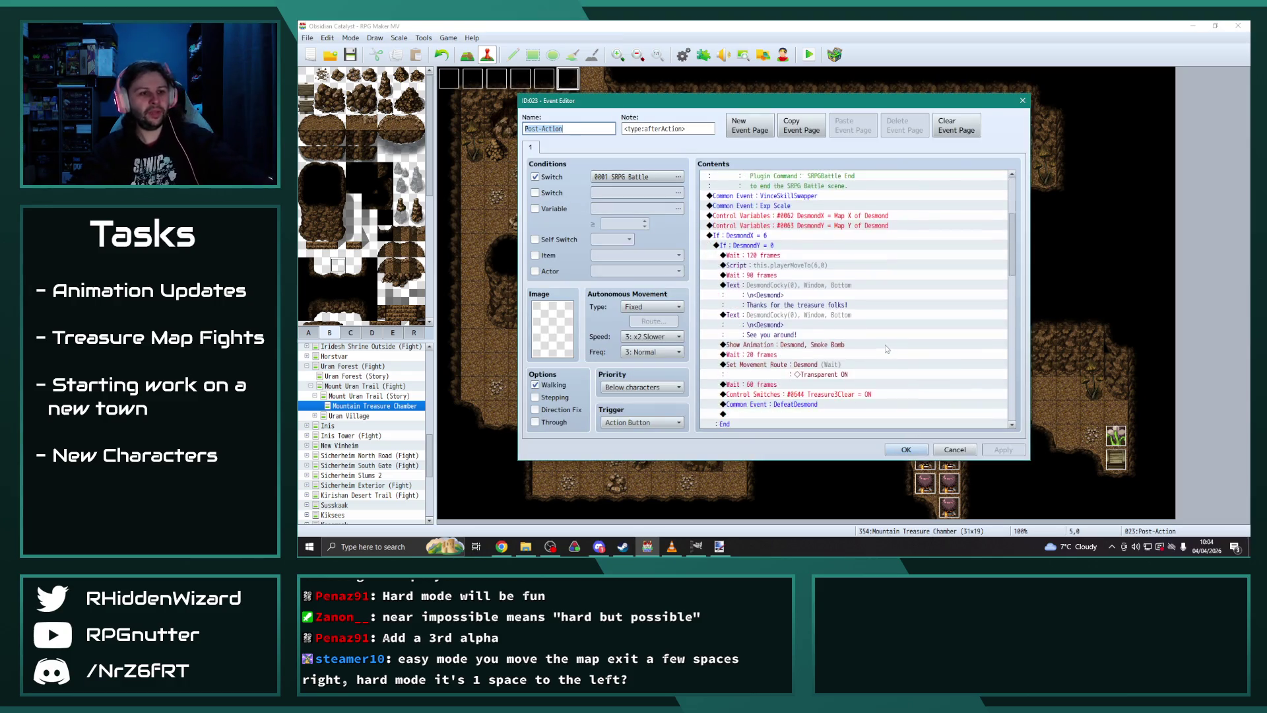
{"action": "scroll", "coordinate": [883, 341], "scroll_direction": "down", "scroll_amount": 4}
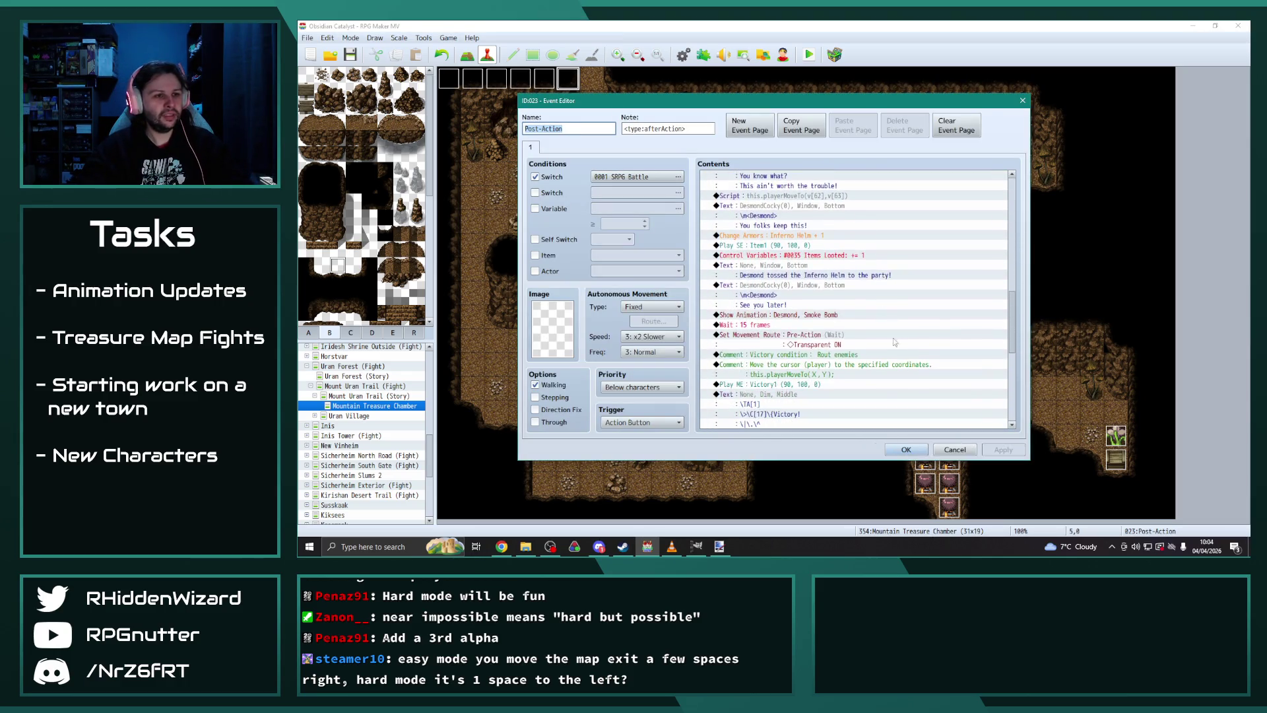
{"action": "scroll", "coordinate": [916, 368], "scroll_direction": "down", "scroll_amount": 3}
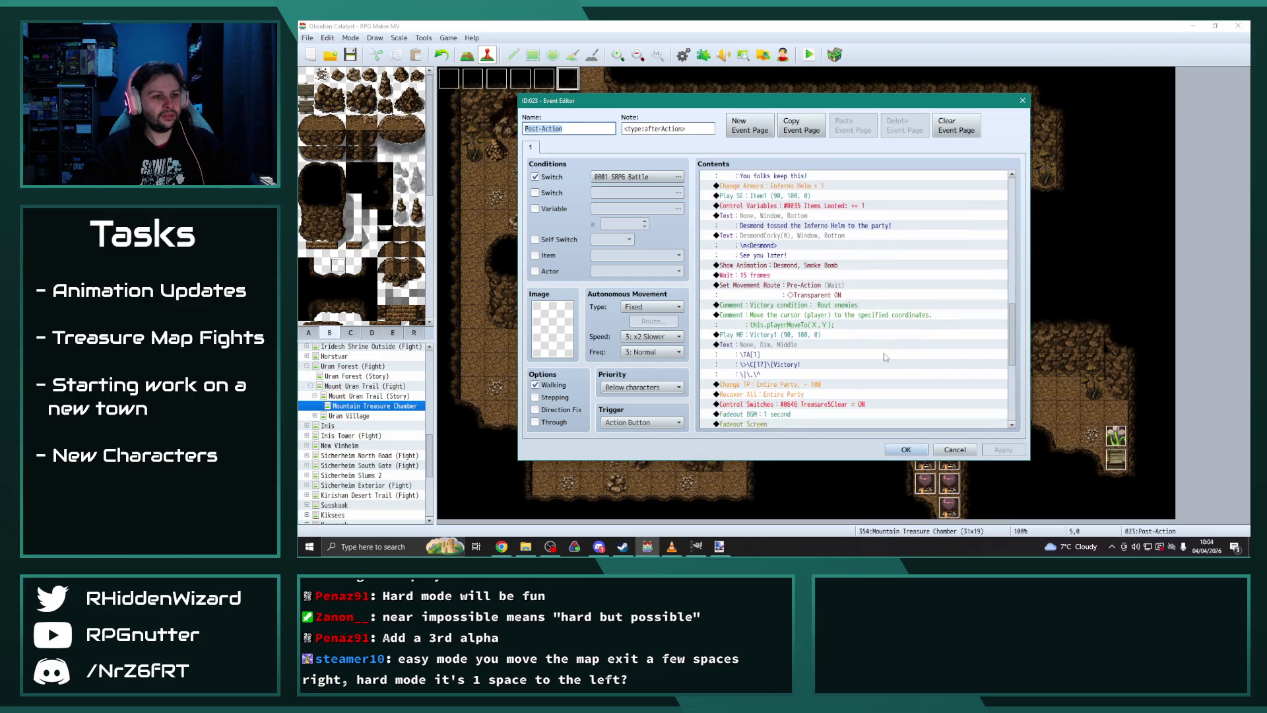
{"action": "left_click", "coordinate": [850, 367]}
{"action": "double_click", "coordinate": [849, 367]}
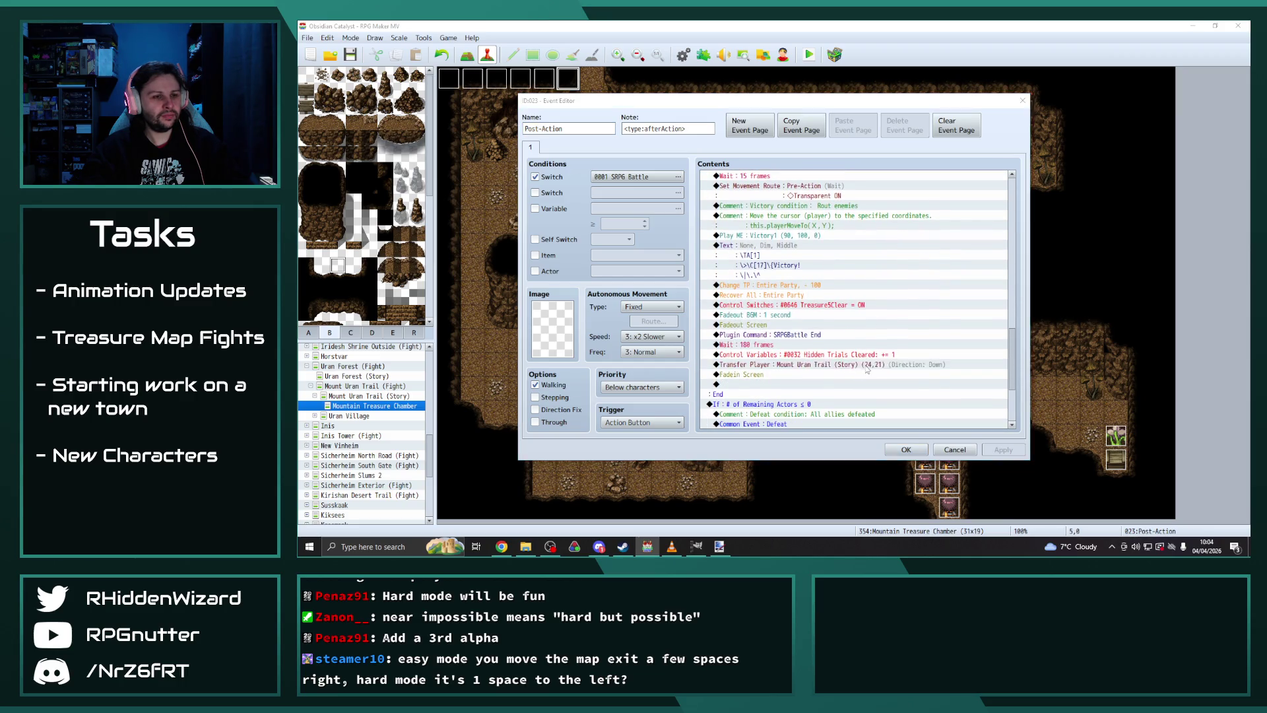
{"action": "left_click", "coordinate": [900, 257]}
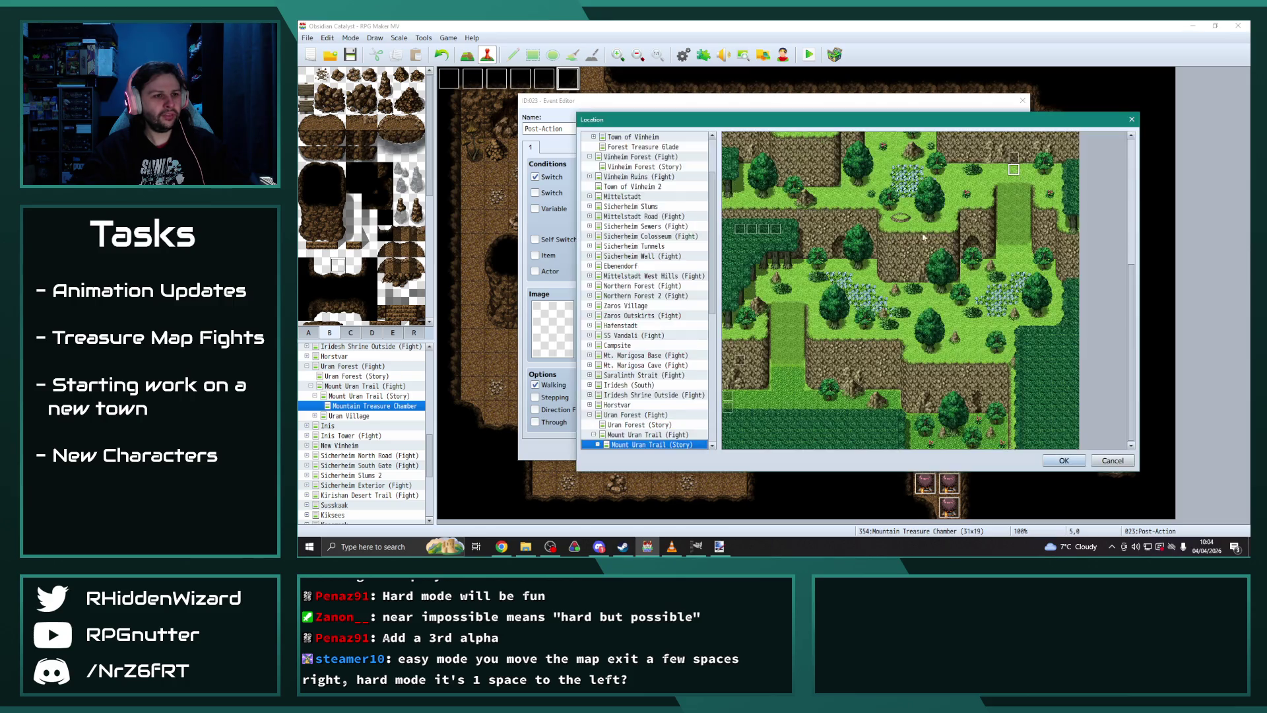
{"action": "left_click", "coordinate": [1064, 461]}
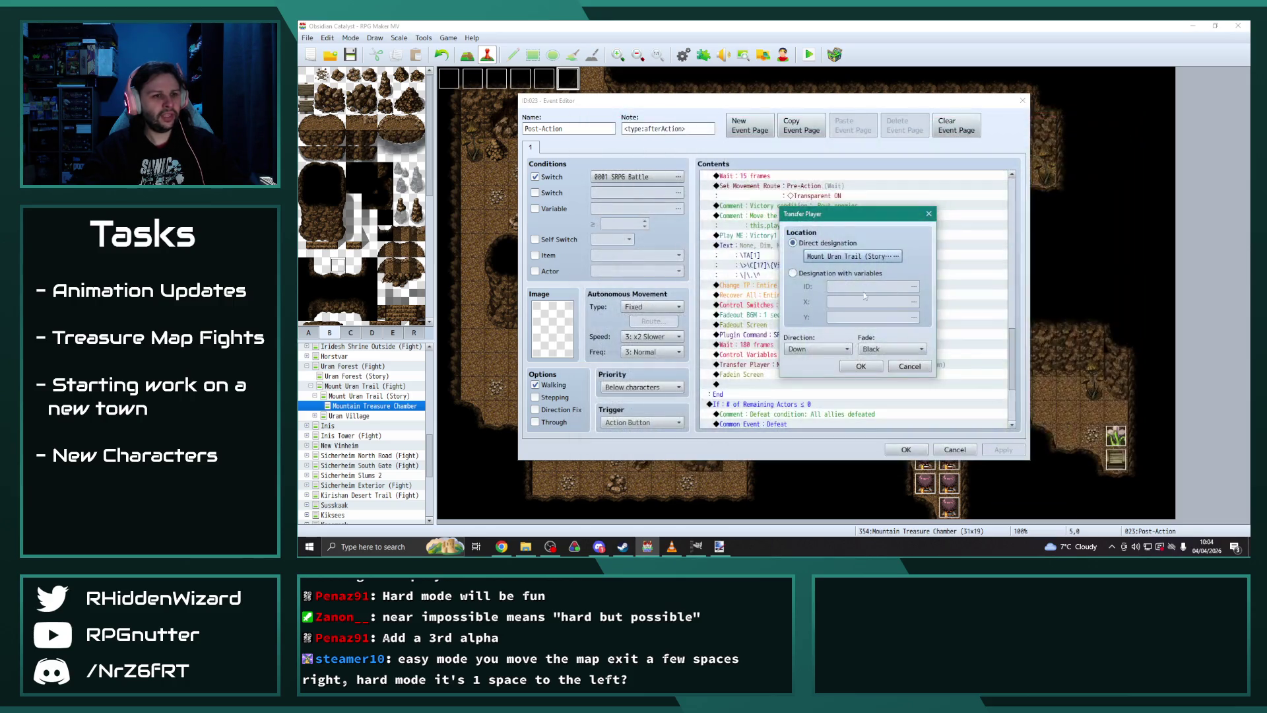
{"action": "left_click", "coordinate": [863, 365]}
{"action": "scroll", "coordinate": [781, 383], "scroll_direction": "down", "scroll_amount": 2}
{"action": "left_click", "coordinate": [999, 450]}
{"action": "scroll", "coordinate": [909, 405], "scroll_direction": "down", "scroll_amount": 2}
{"action": "scroll", "coordinate": [909, 405], "scroll_direction": "down", "scroll_amount": 1}
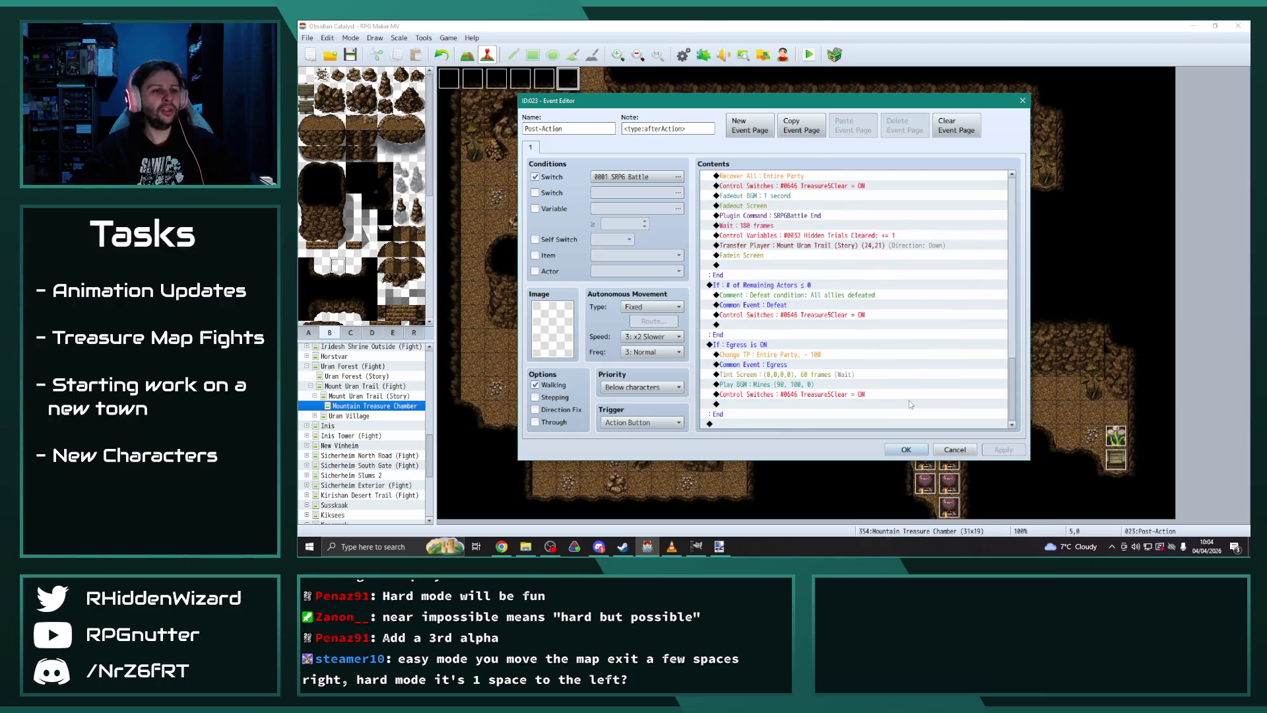
{"action": "left_click", "coordinate": [908, 450]}
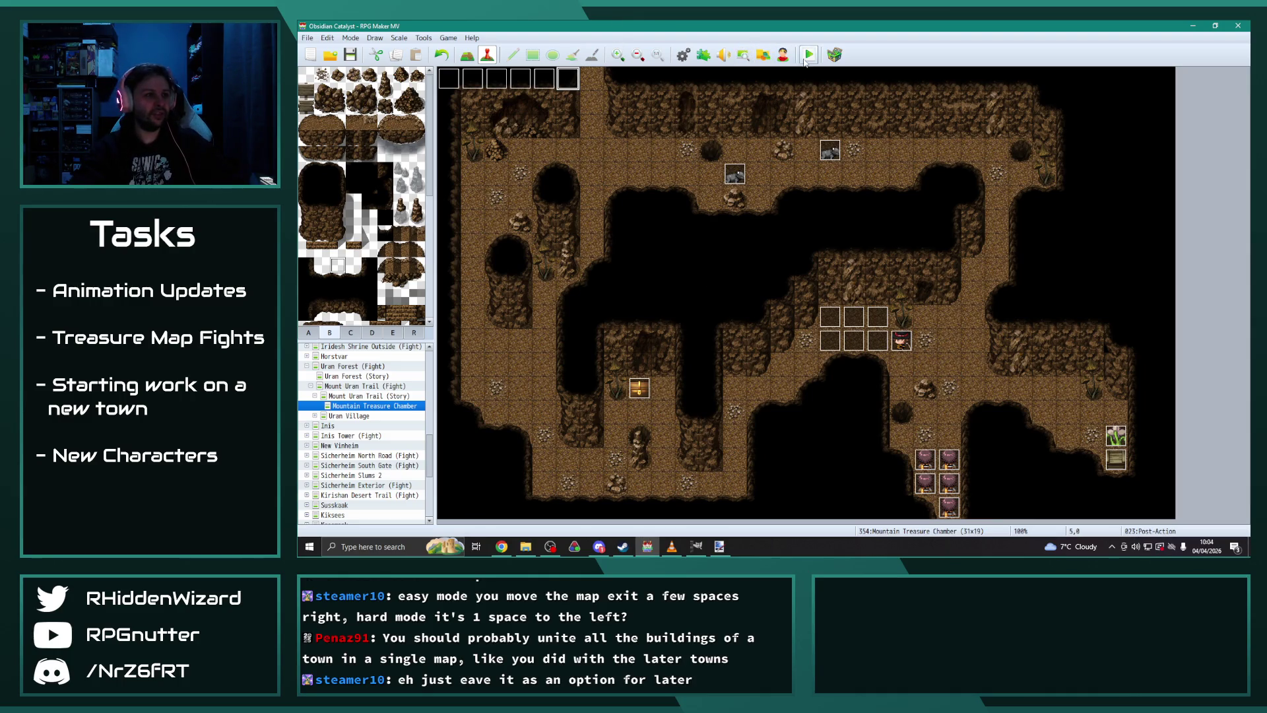
Step: Switch from VLC and RPG Maker to Chrome and maximize the OC Kanban spreadsheet
{"action": "left_click", "coordinate": [672, 545]}
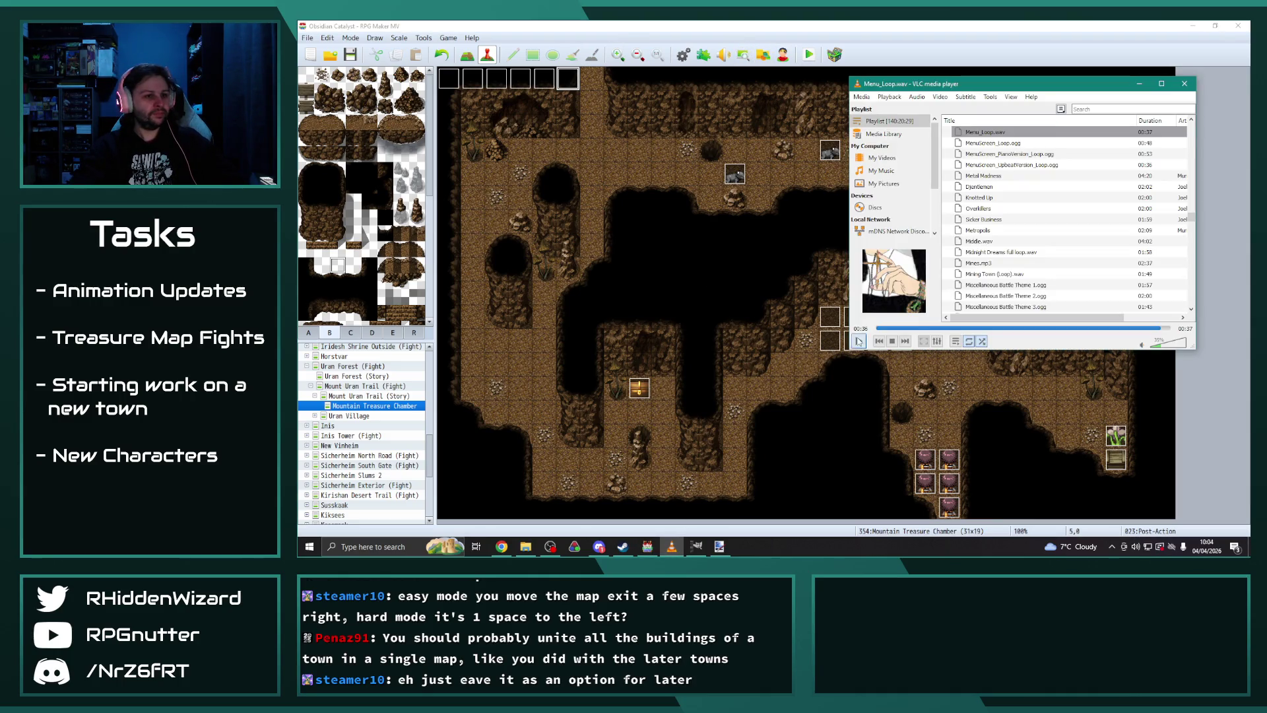
{"action": "left_click", "coordinate": [804, 27]}
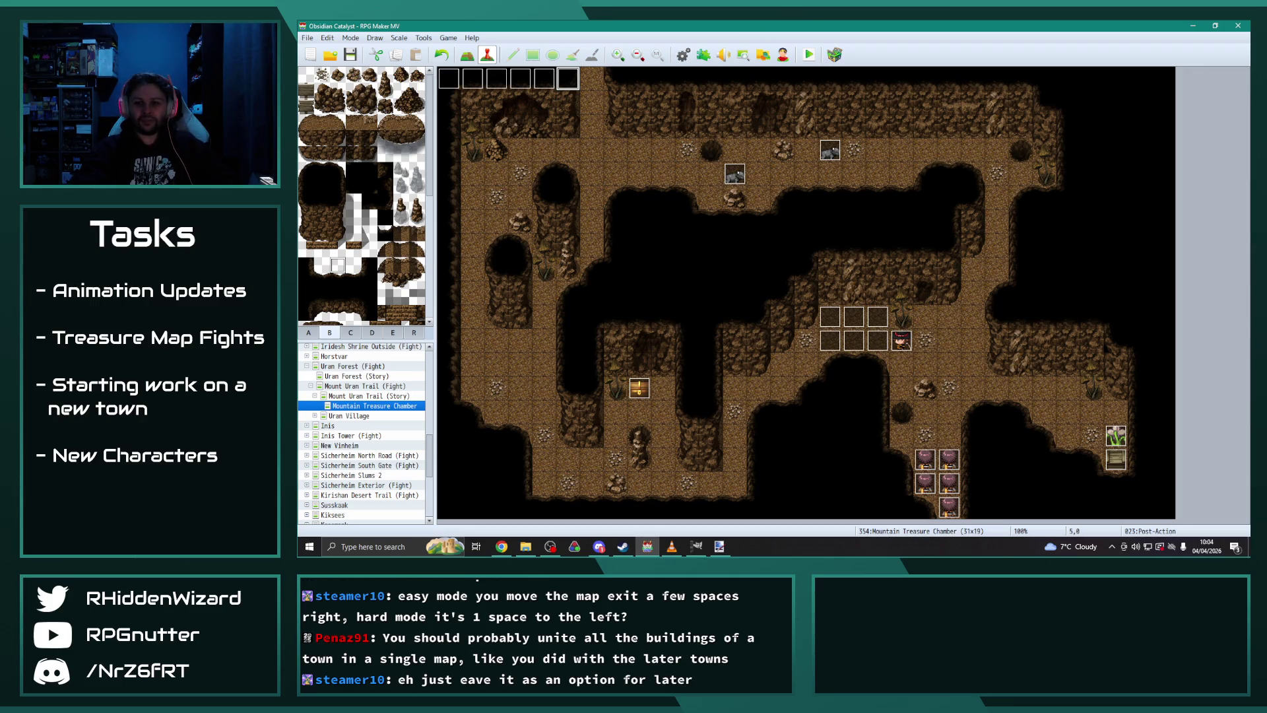
{"action": "key", "text": "alt+Tab"}
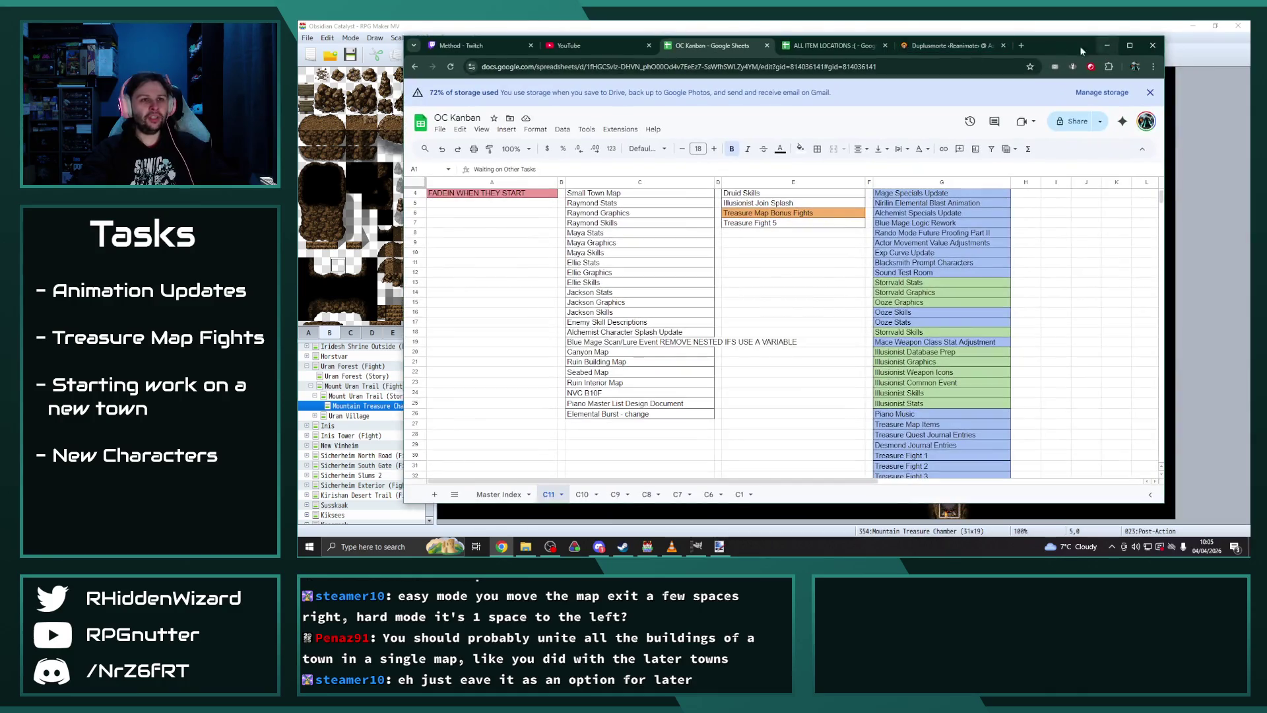
{"action": "double_click", "coordinate": [1047, 44]}
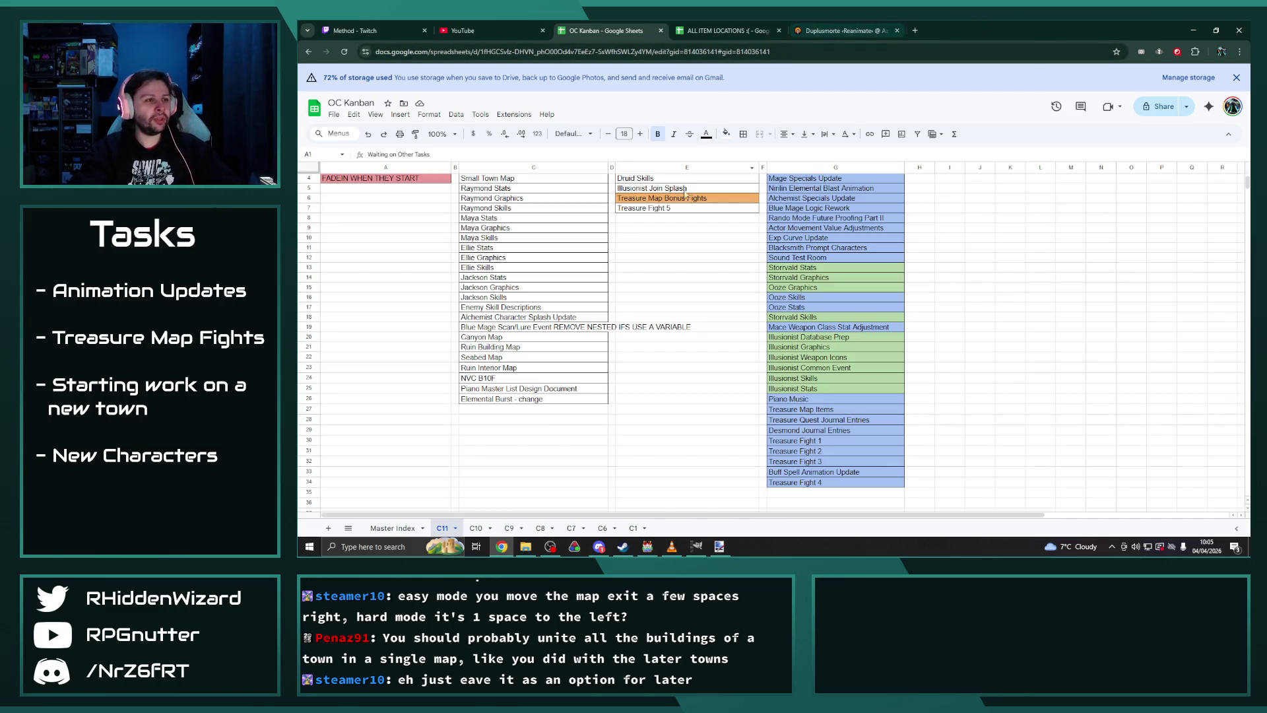
Step: Move Treasure Fight 5 from E7 to G35 under Complete and give it a light blue fill
{"action": "left_click", "coordinate": [662, 210]}
{"action": "scroll", "coordinate": [926, 388], "scroll_direction": "down", "scroll_amount": 5}
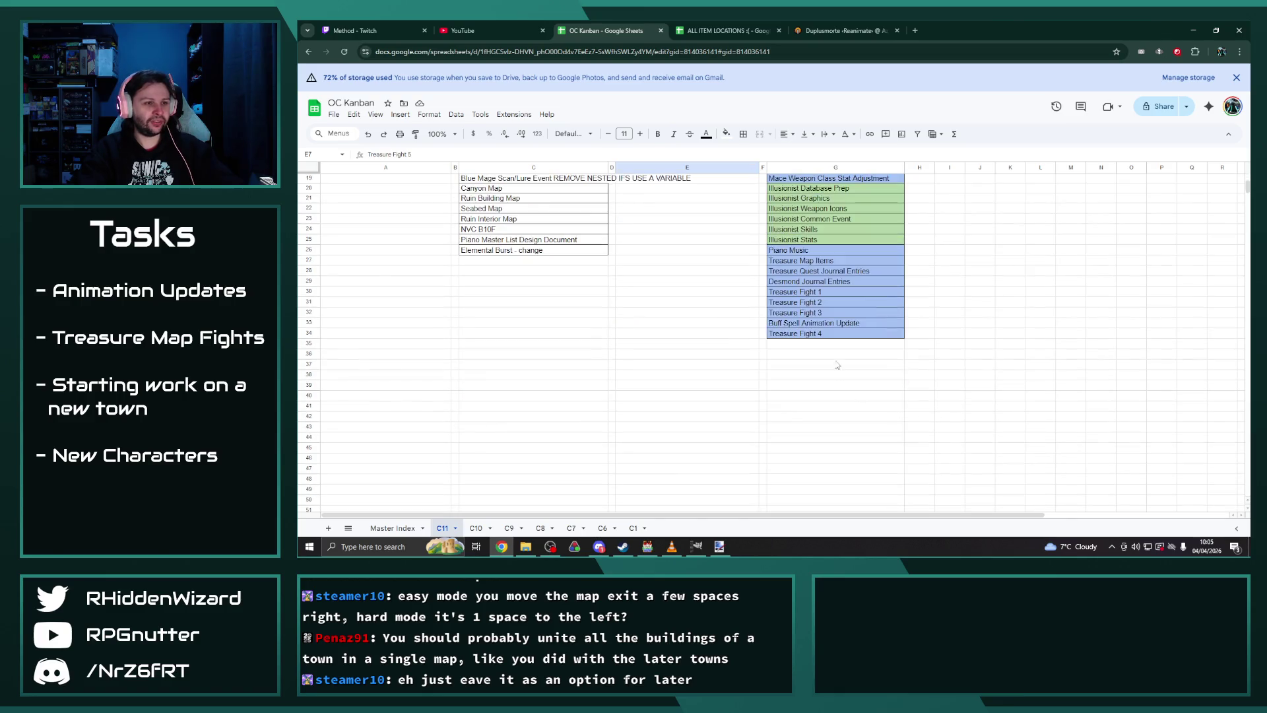
{"action": "left_click", "coordinate": [819, 344]}
{"action": "type", "text": "Treasure Fight 5"}
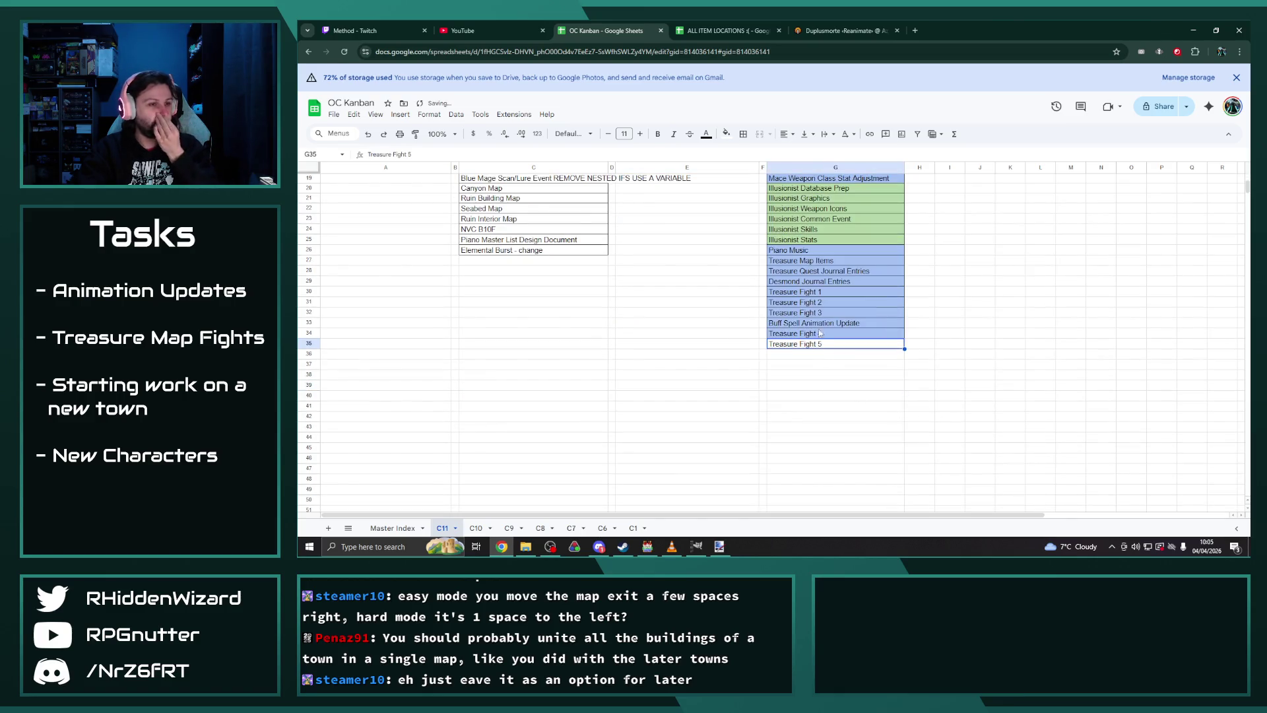
{"action": "left_click", "coordinate": [725, 135]}
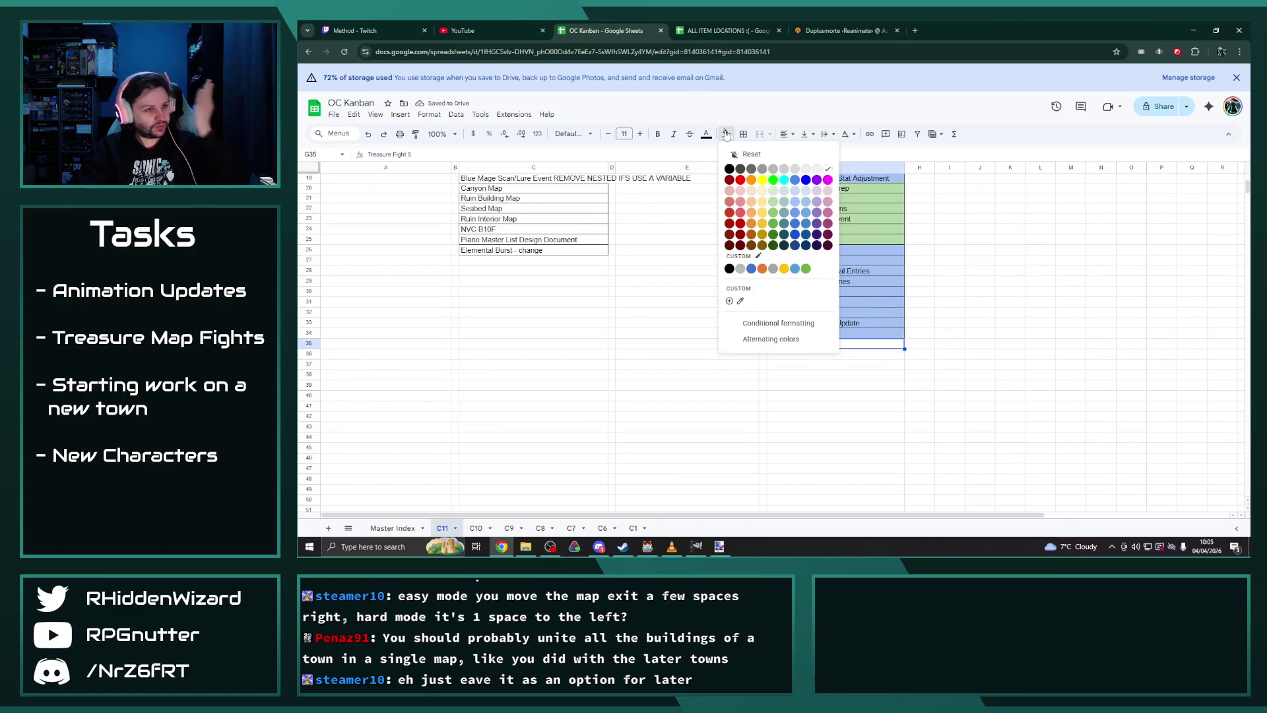
{"action": "left_click", "coordinate": [800, 206]}
{"action": "left_click", "coordinate": [962, 304]}
{"action": "scroll", "coordinate": [784, 332], "scroll_direction": "up", "scroll_amount": 6}
Step: Enter 'Treasure Fight 6' in E7 with all borders, then return to RPG Maker MV
{"action": "left_click", "coordinate": [672, 257]}
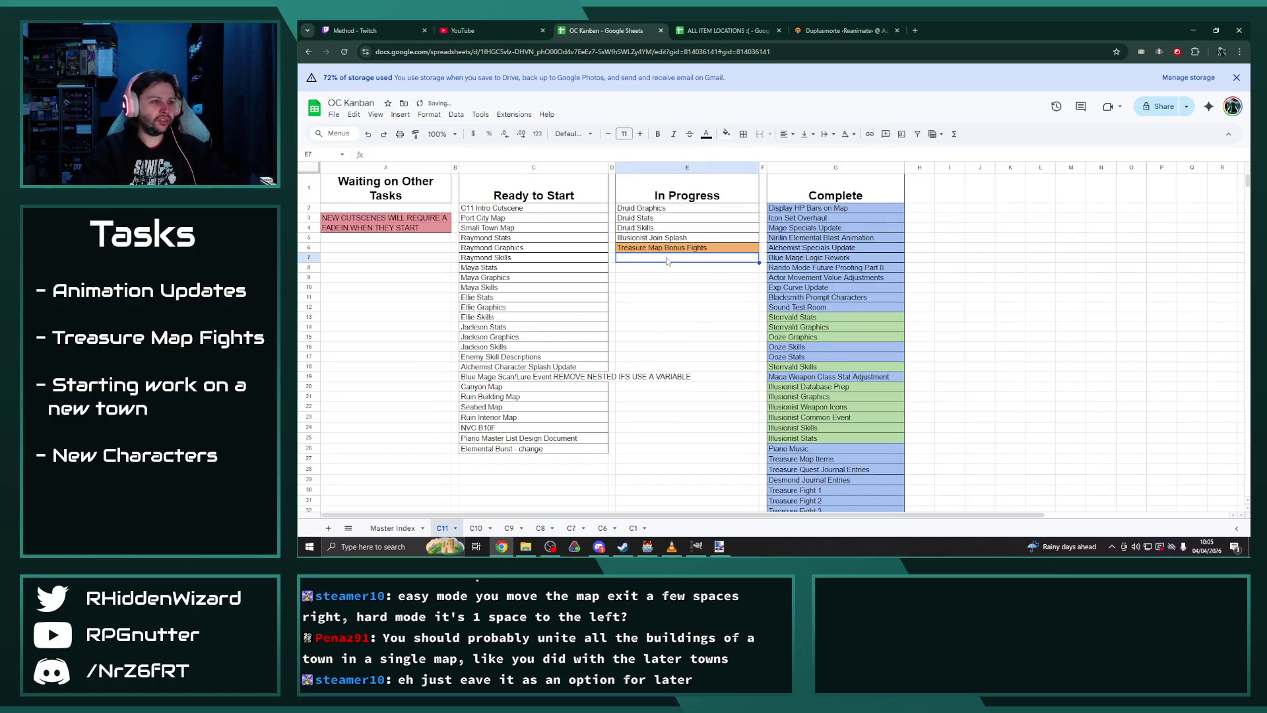
{"action": "type", "text": "Treasure Fig"}
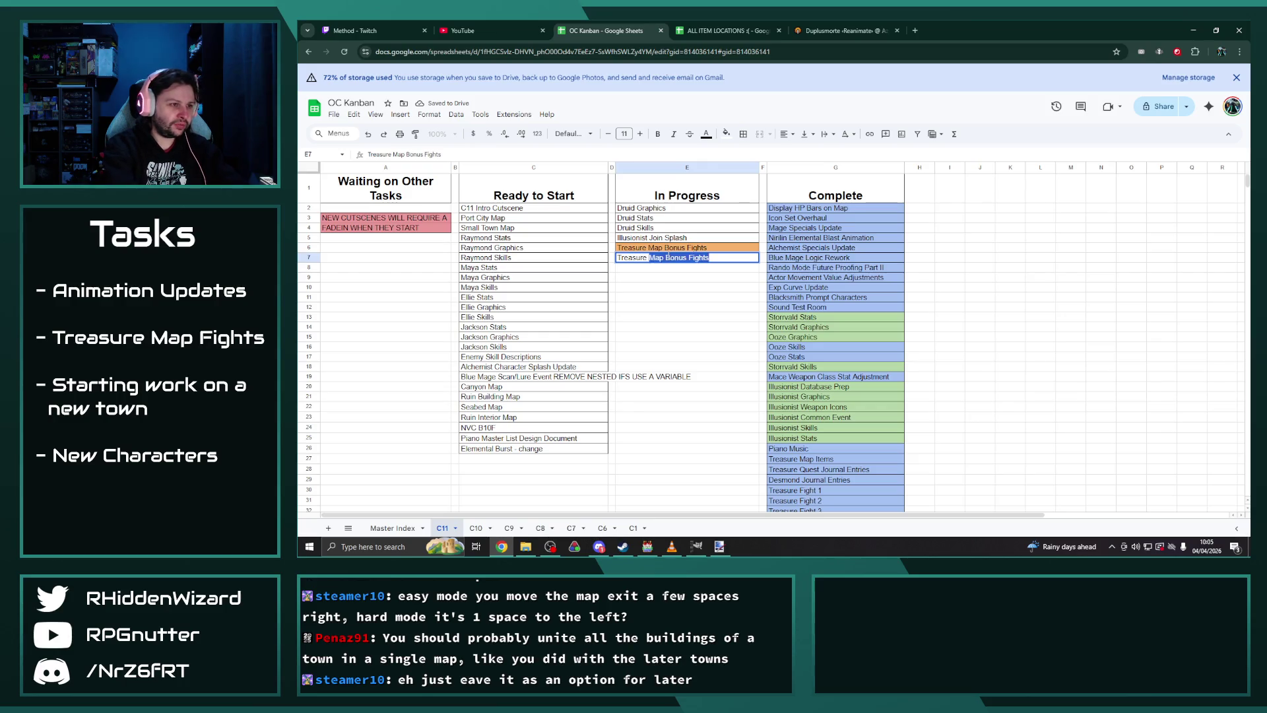
{"action": "type", "text": "ht 6"}
{"action": "key", "text": "Return"}
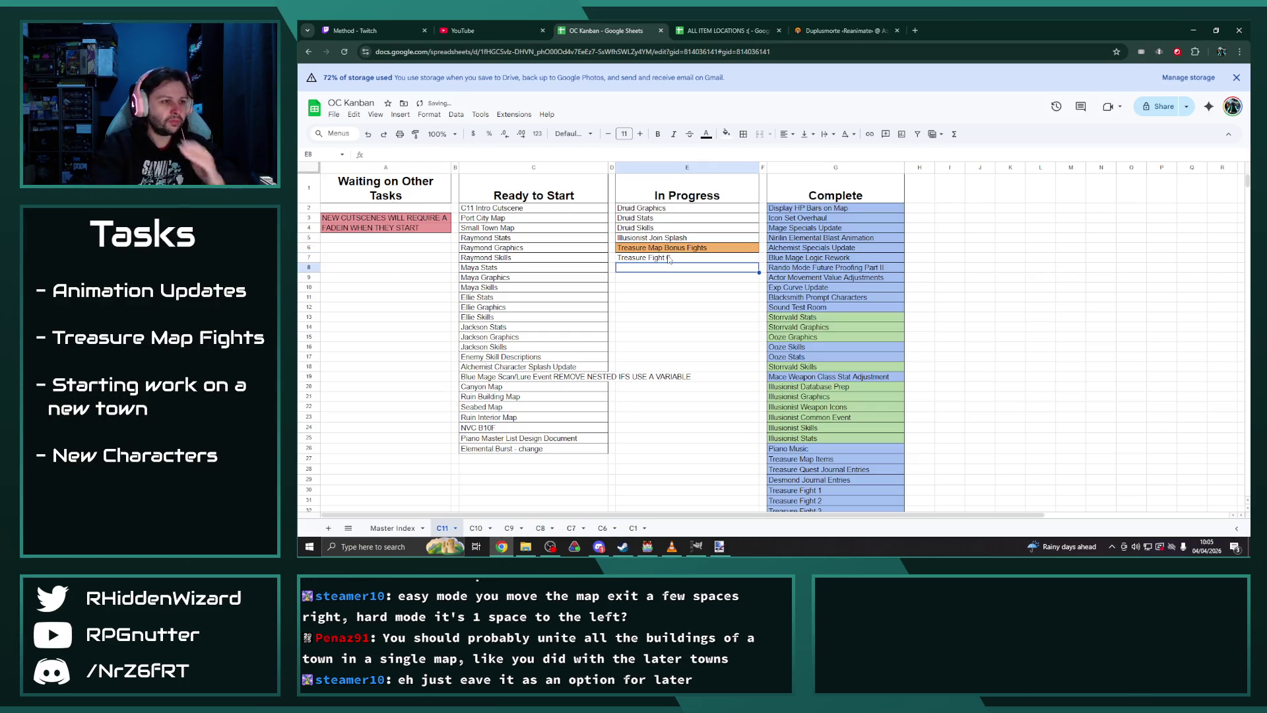
{"action": "left_click", "coordinate": [707, 257]}
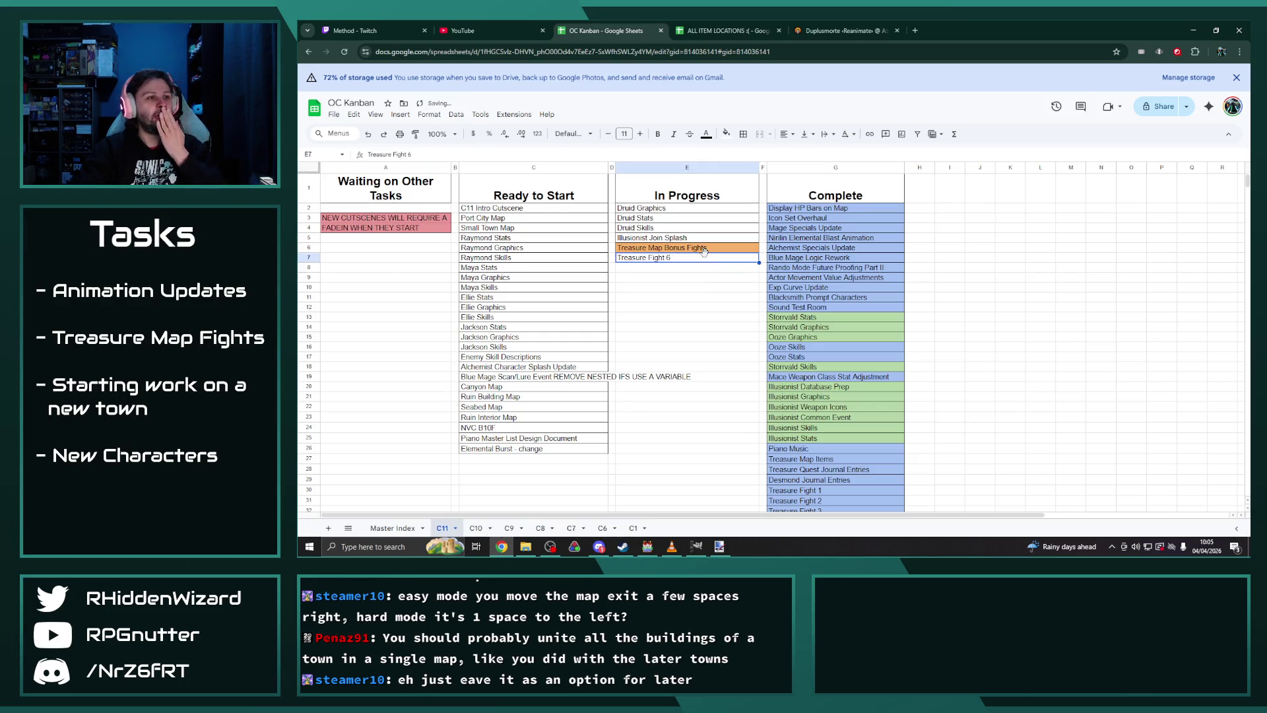
{"action": "left_click", "coordinate": [743, 133]}
{"action": "left_click", "coordinate": [749, 156]}
{"action": "left_click", "coordinate": [721, 283]}
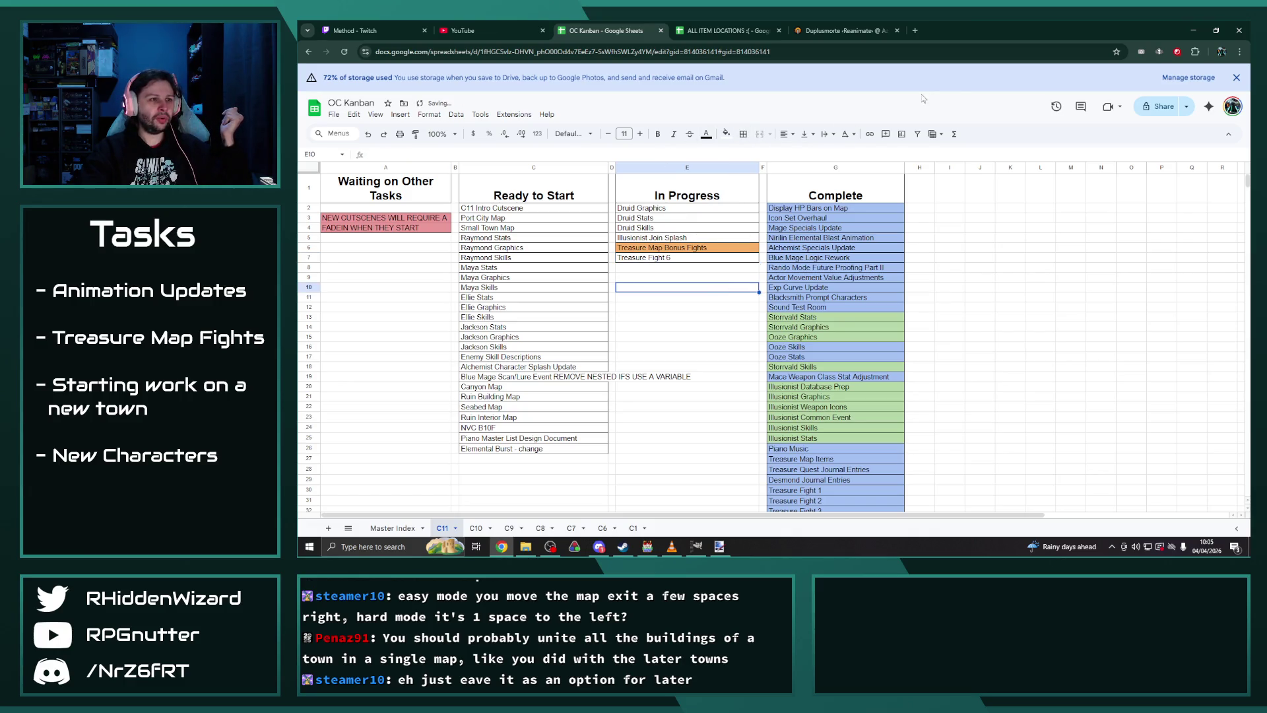
{"action": "key", "text": "alt+Tab"}
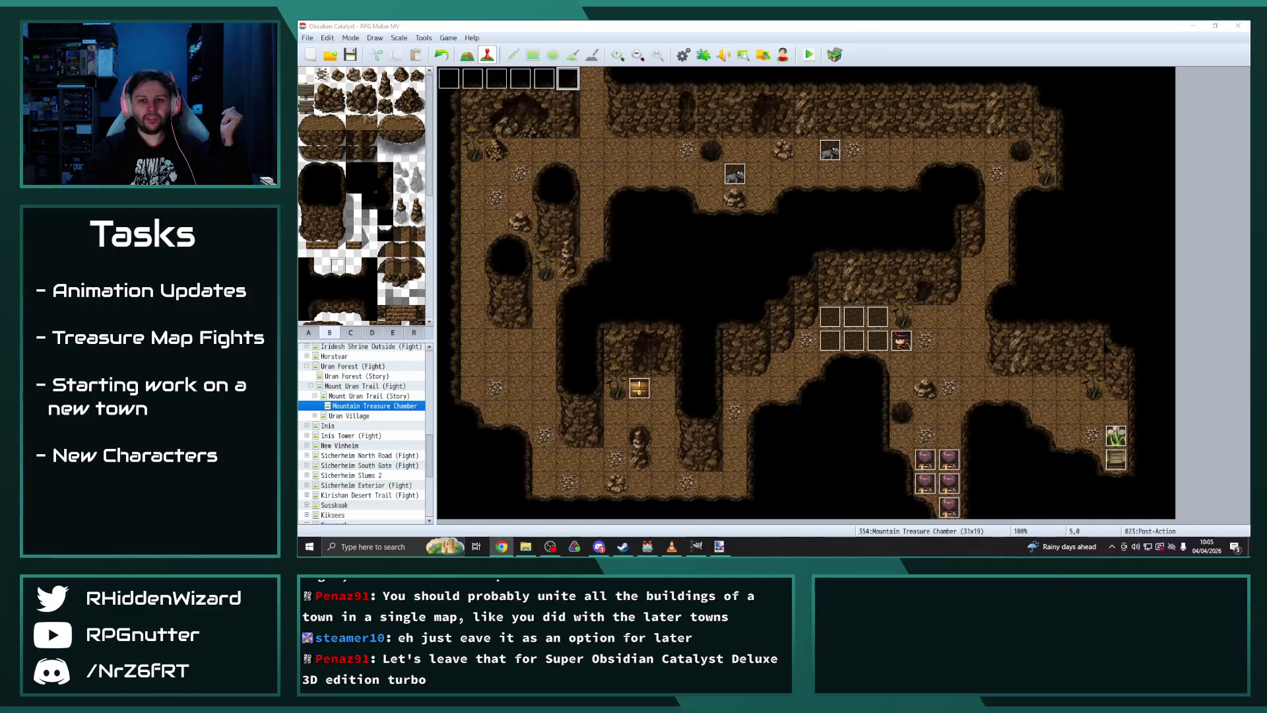